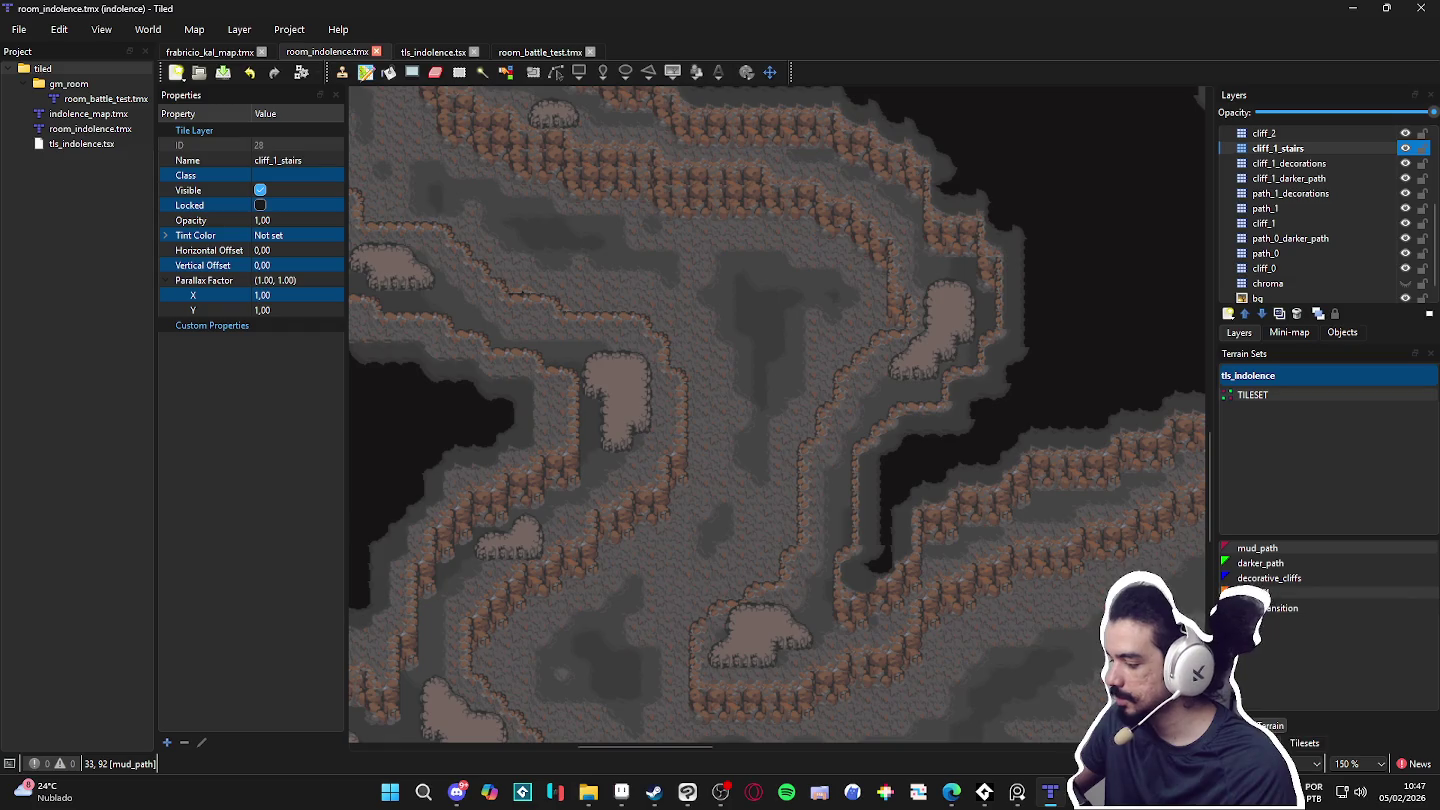
Step: Paint big_cliff terrain on the ledge beside the dark gap, then show the tls_indolence tiles
left_click(1271, 592)
left_click(686, 451)
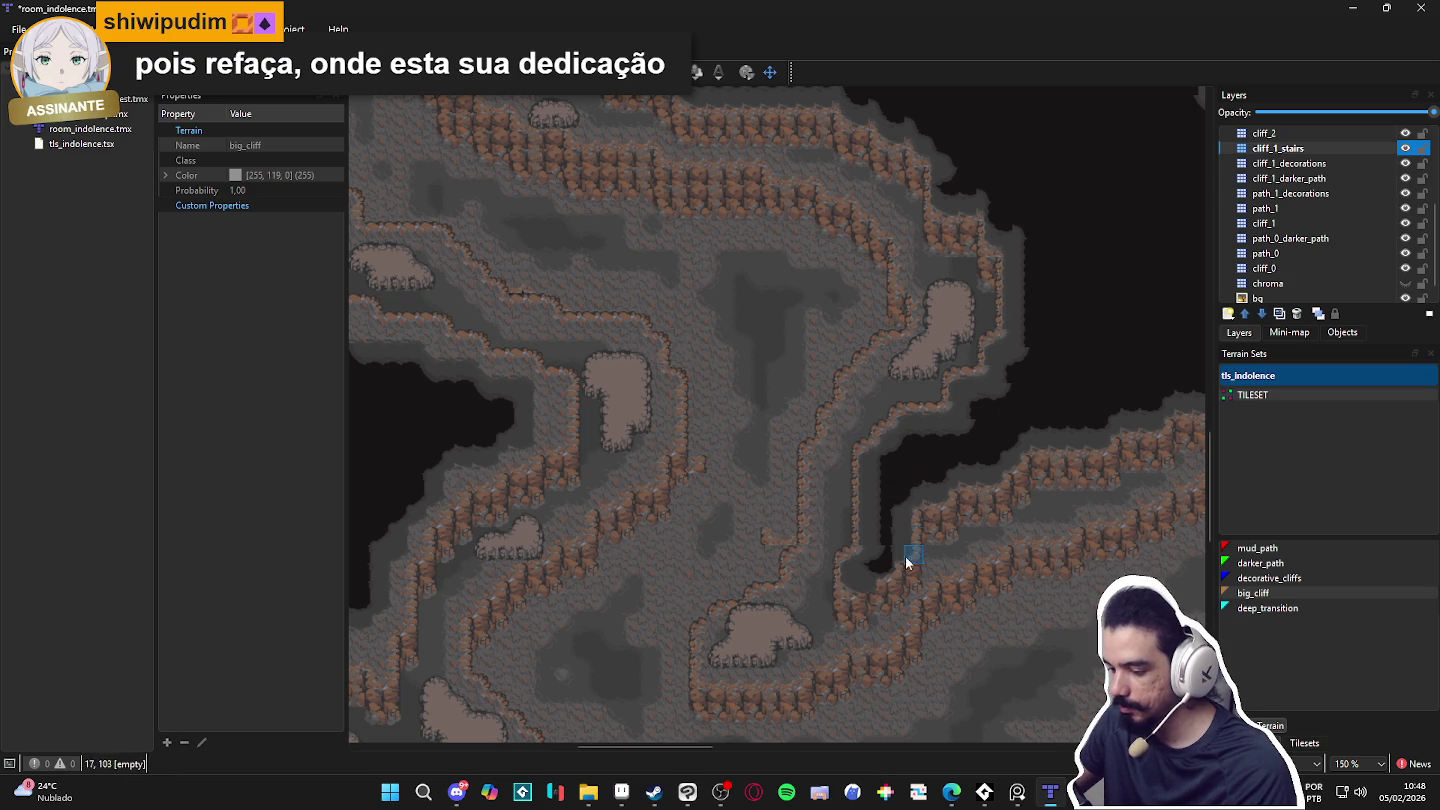
left_click(1304, 743)
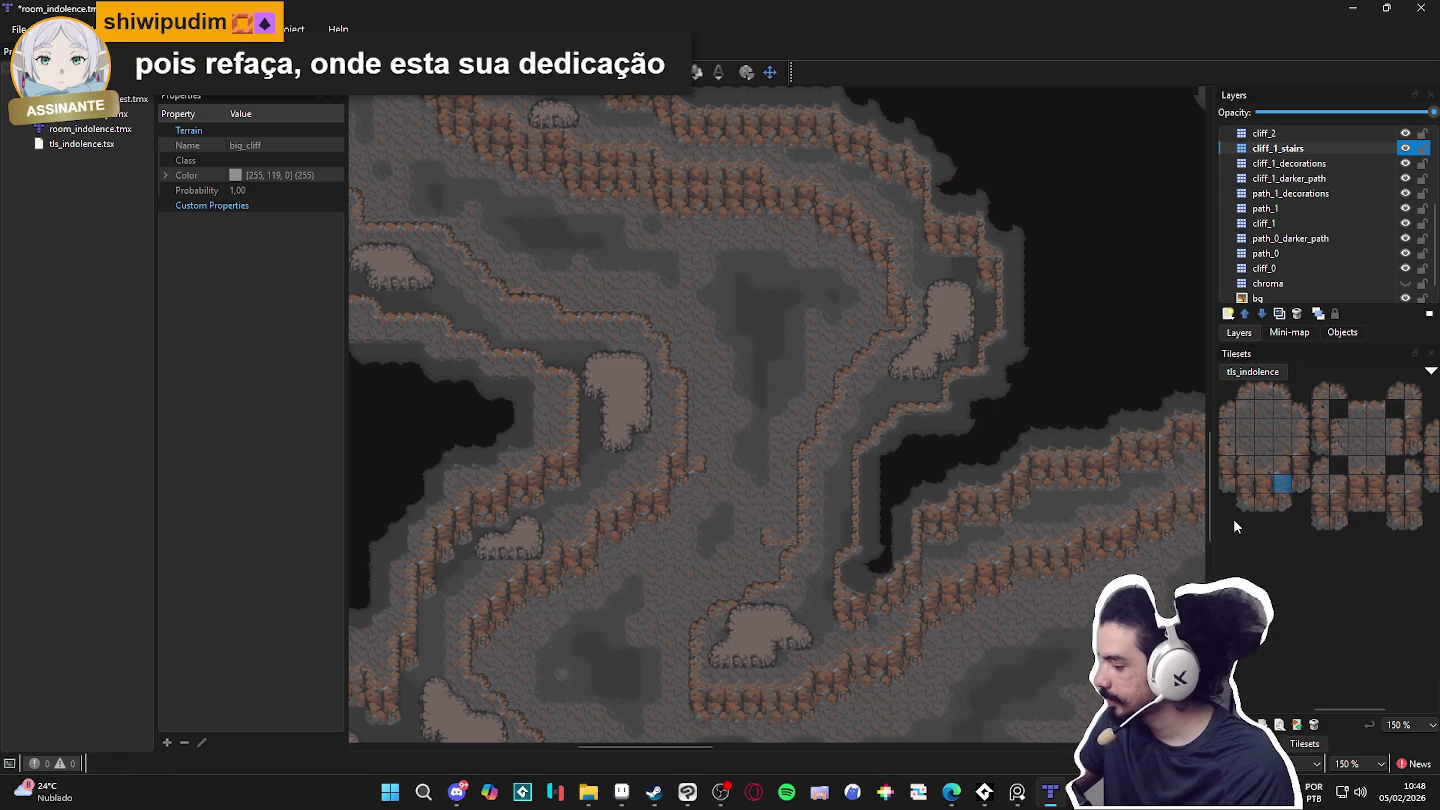
Step: Compare several neighbouring cliff-face tiles in the tls_indolence tileset
left_click(1319, 520)
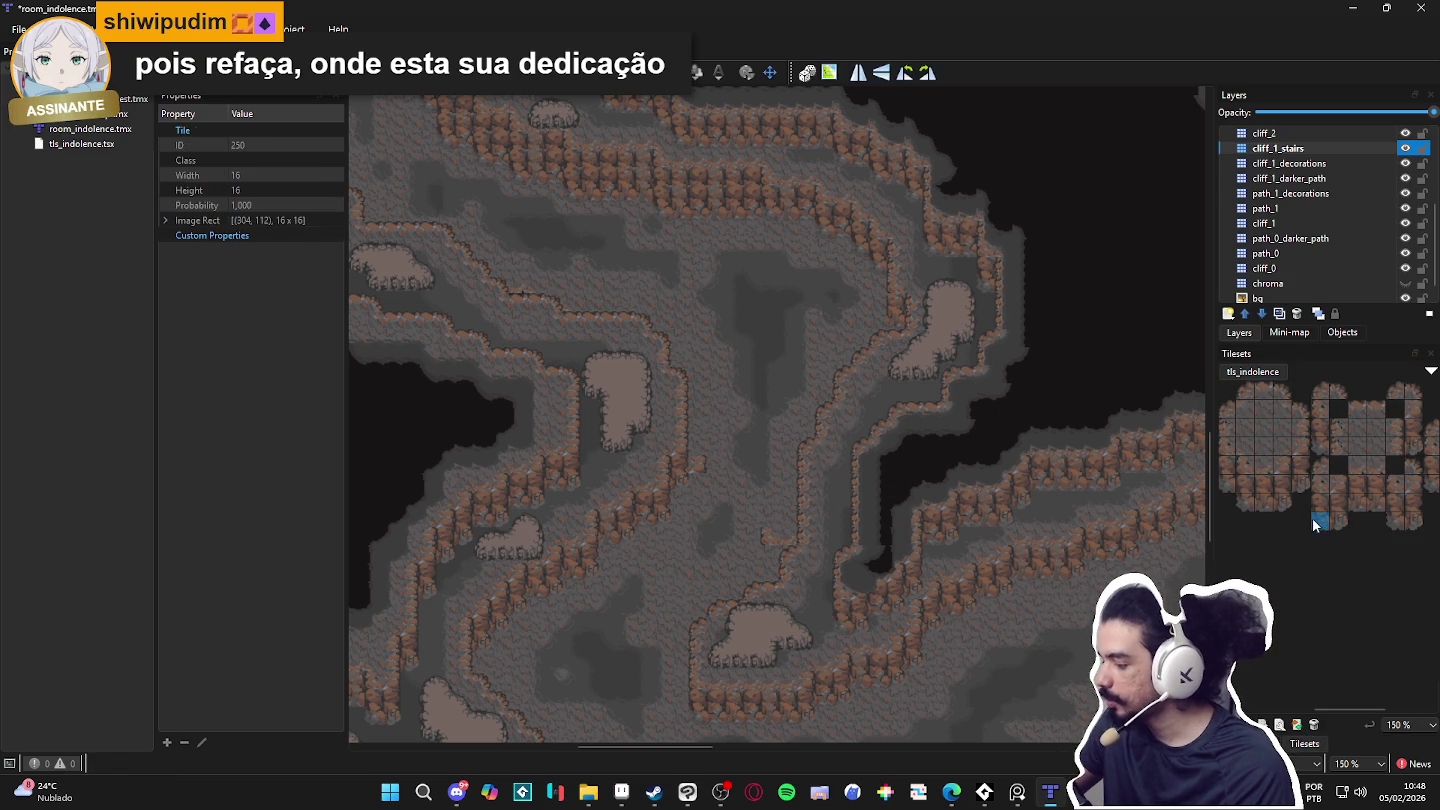
left_click(1282, 501)
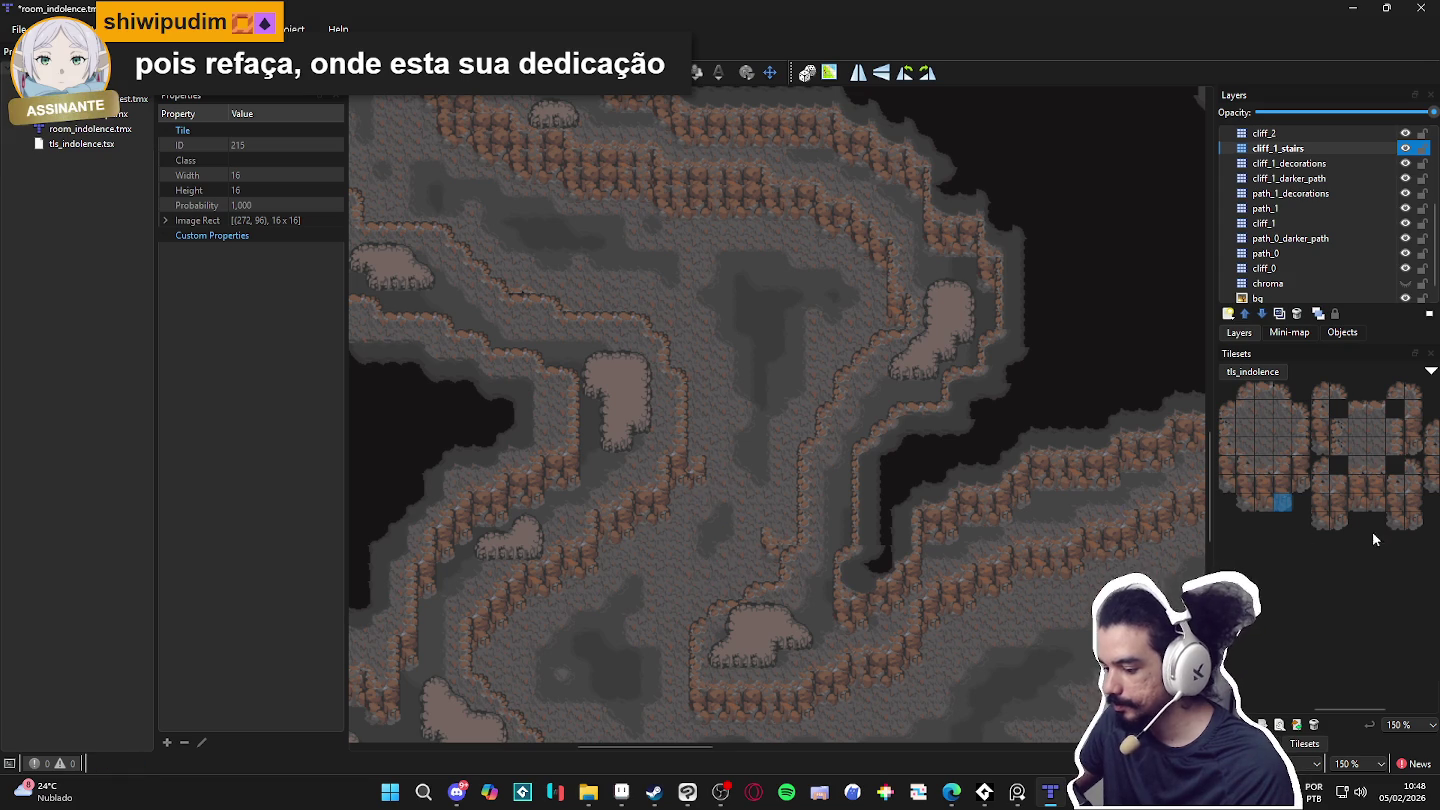
left_click(1299, 485)
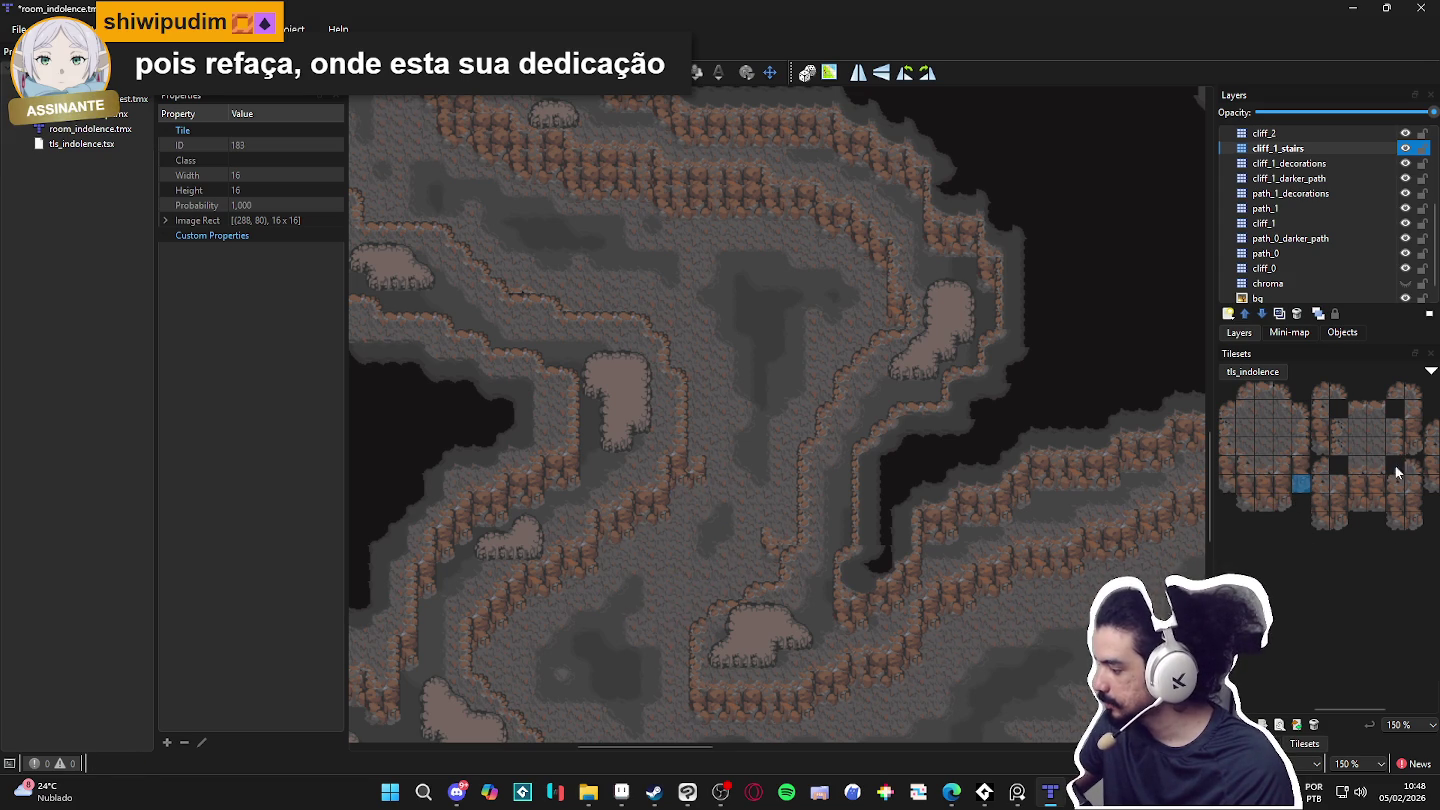
scroll(716, 506, "up", 2)
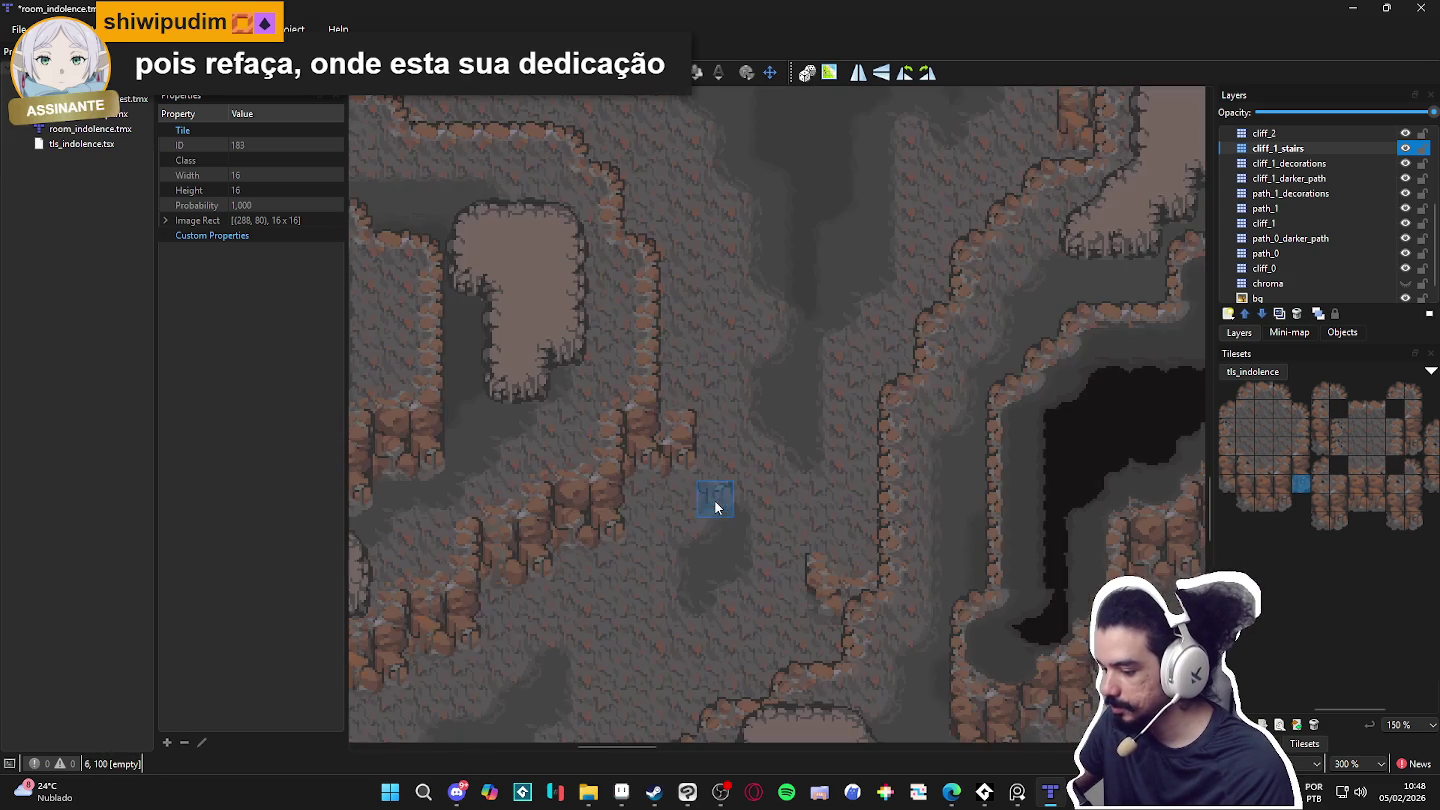
left_click(1263, 502)
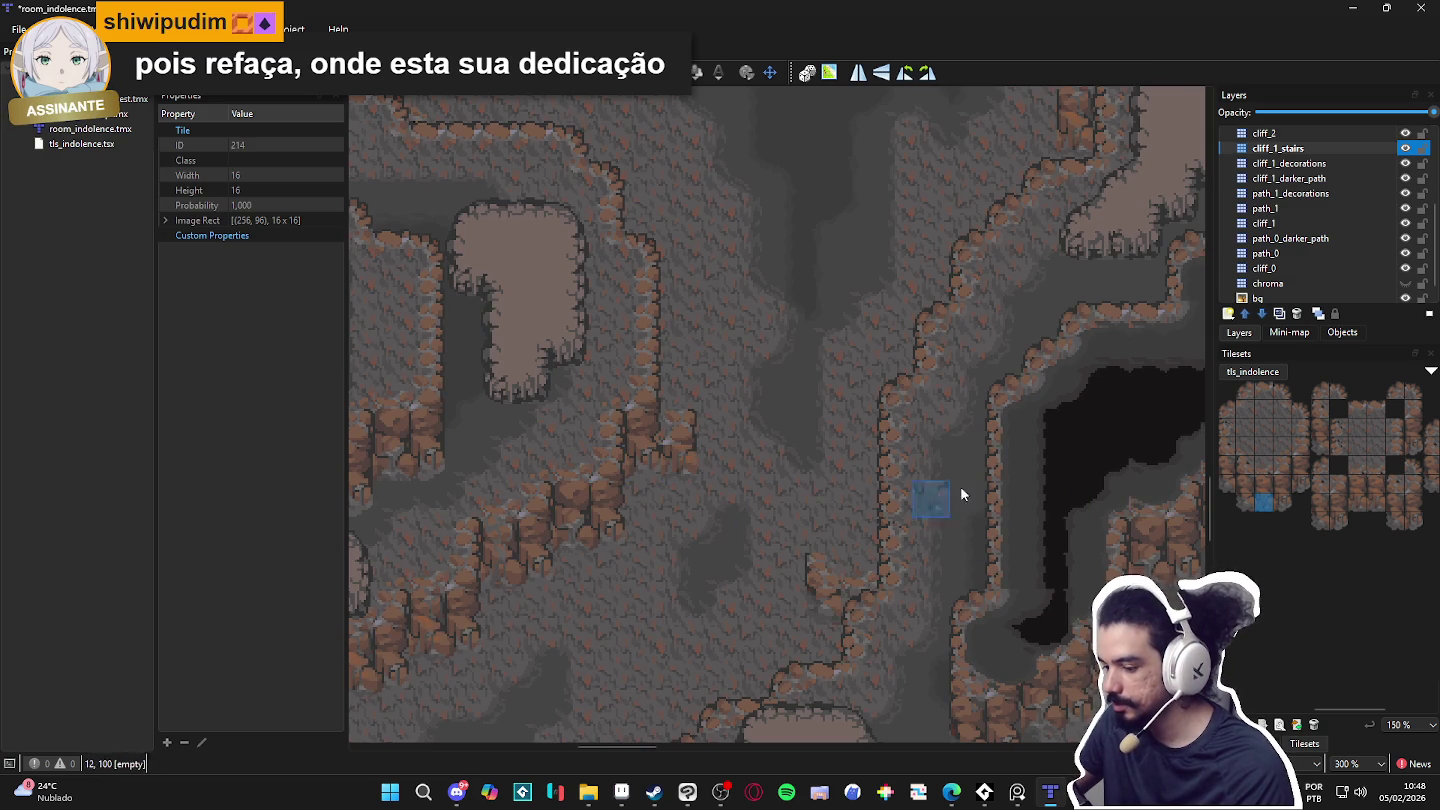
left_click(1282, 502)
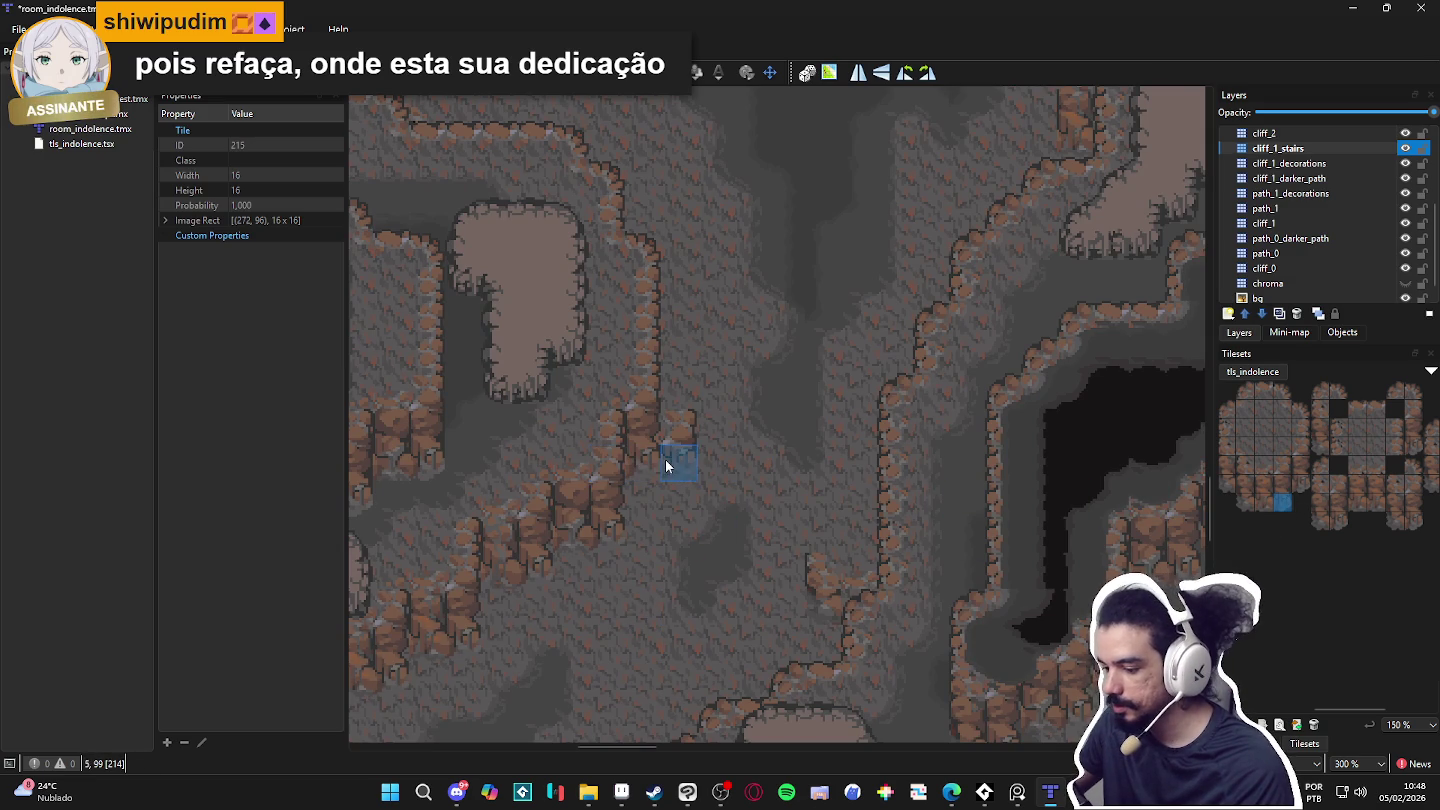
left_click(1320, 521)
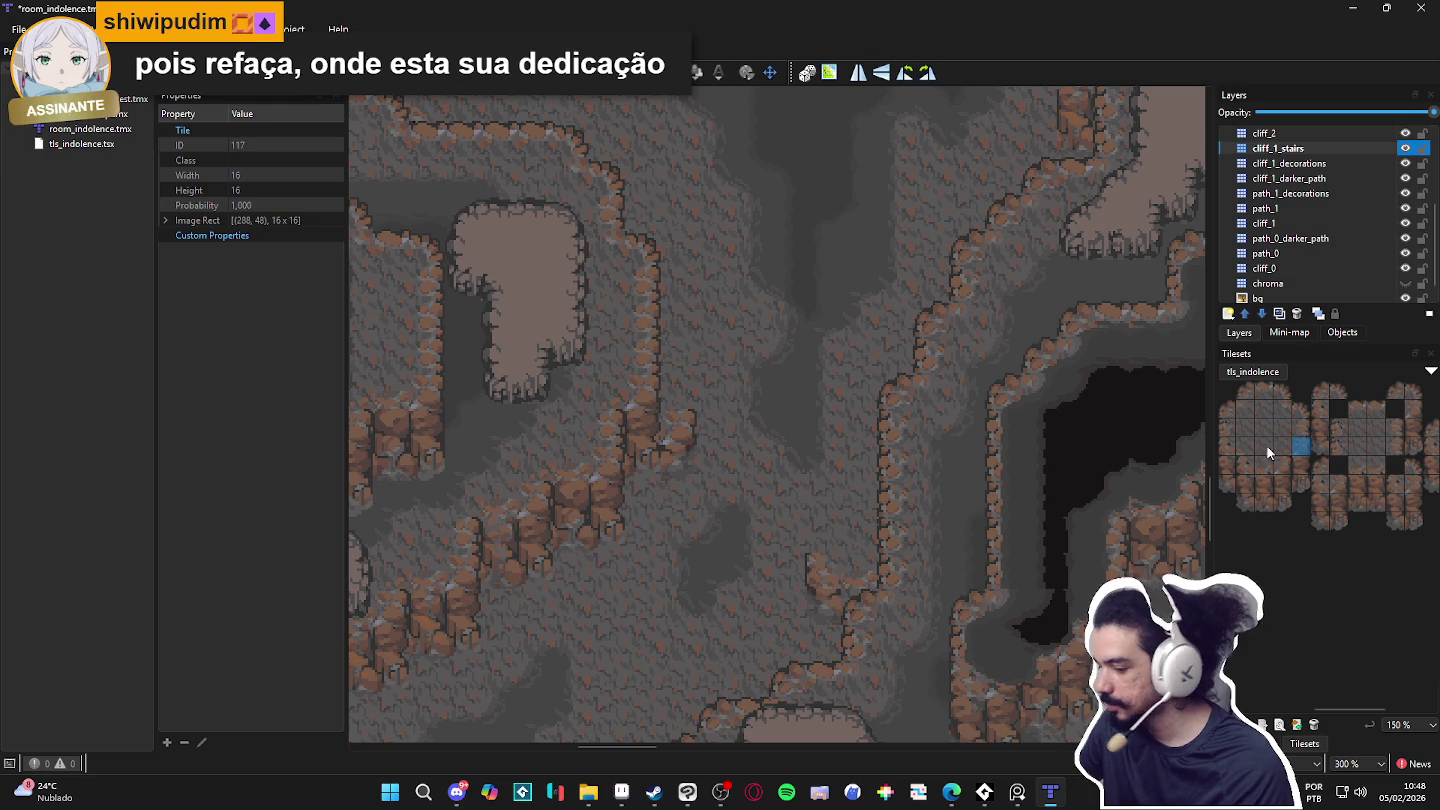
Step: Select cliff tile 113 from the tileset's left side and pan toward the lower cliffs
left_click(1227, 448)
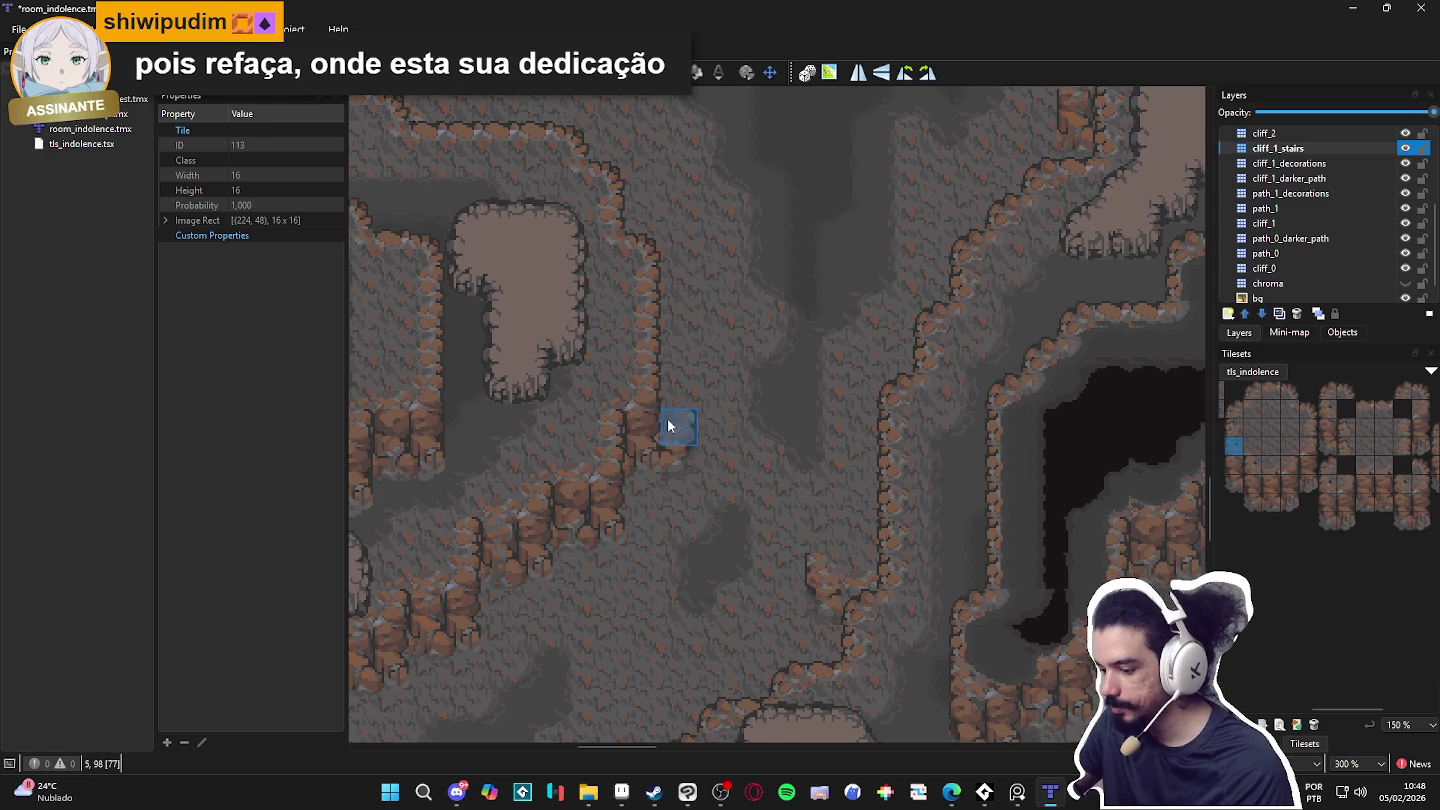
scroll(870, 547, "down", 1)
left_click_drag(870, 547, 810, 536)
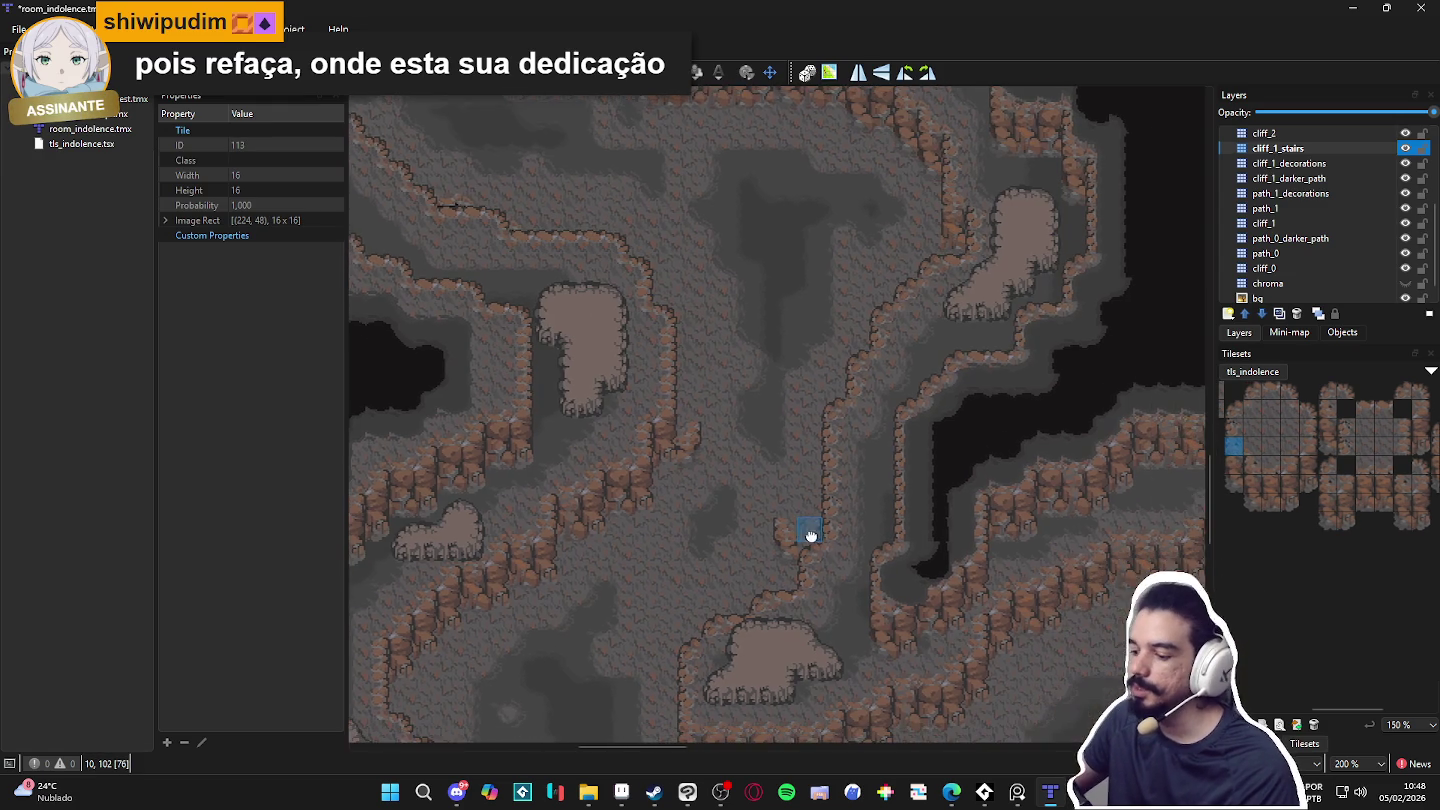
mouse_move(859, 626)
left_mouse_down()
mouse_move(726, 580)
mouse_move(719, 531)
left_mouse_up()
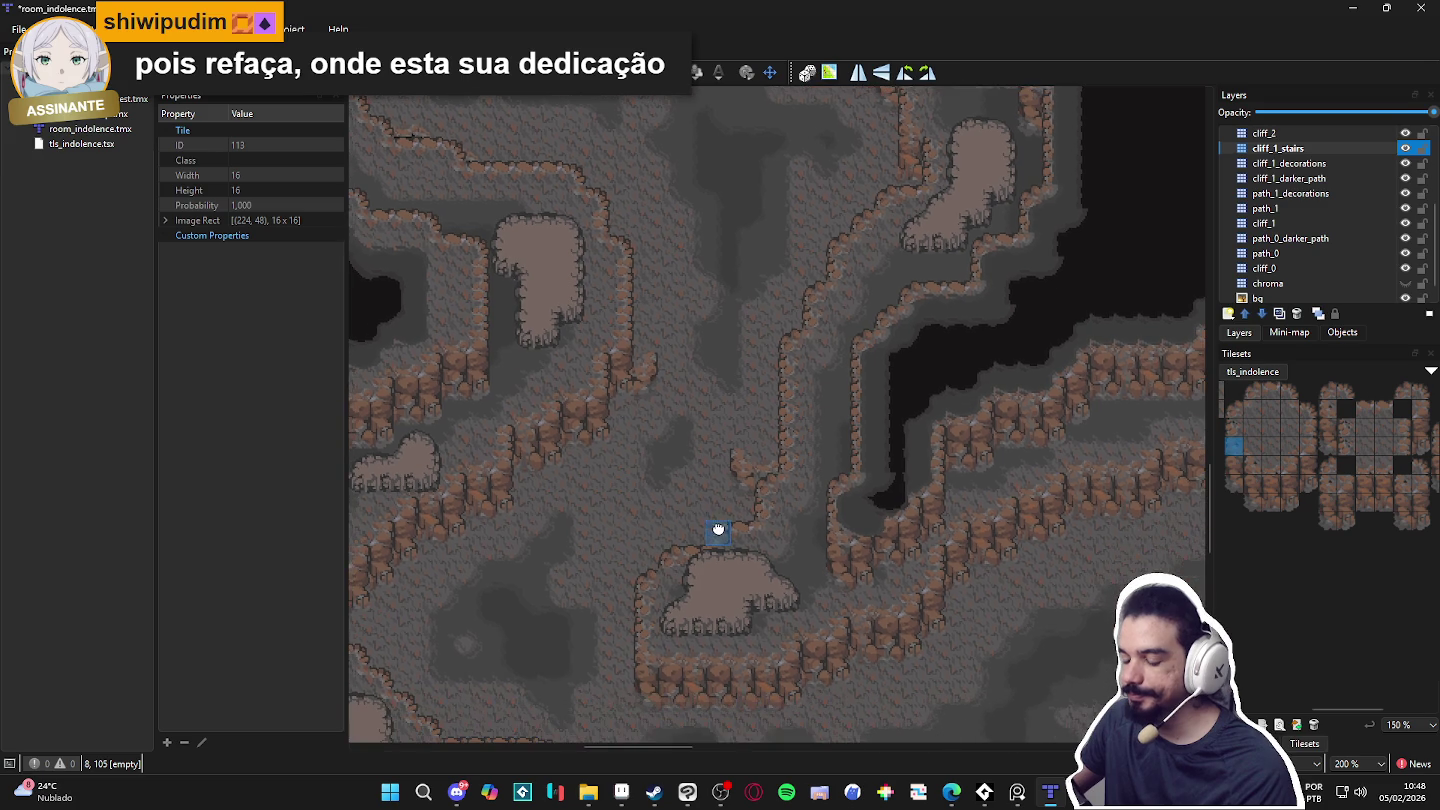
scroll(723, 532, "down", 1)
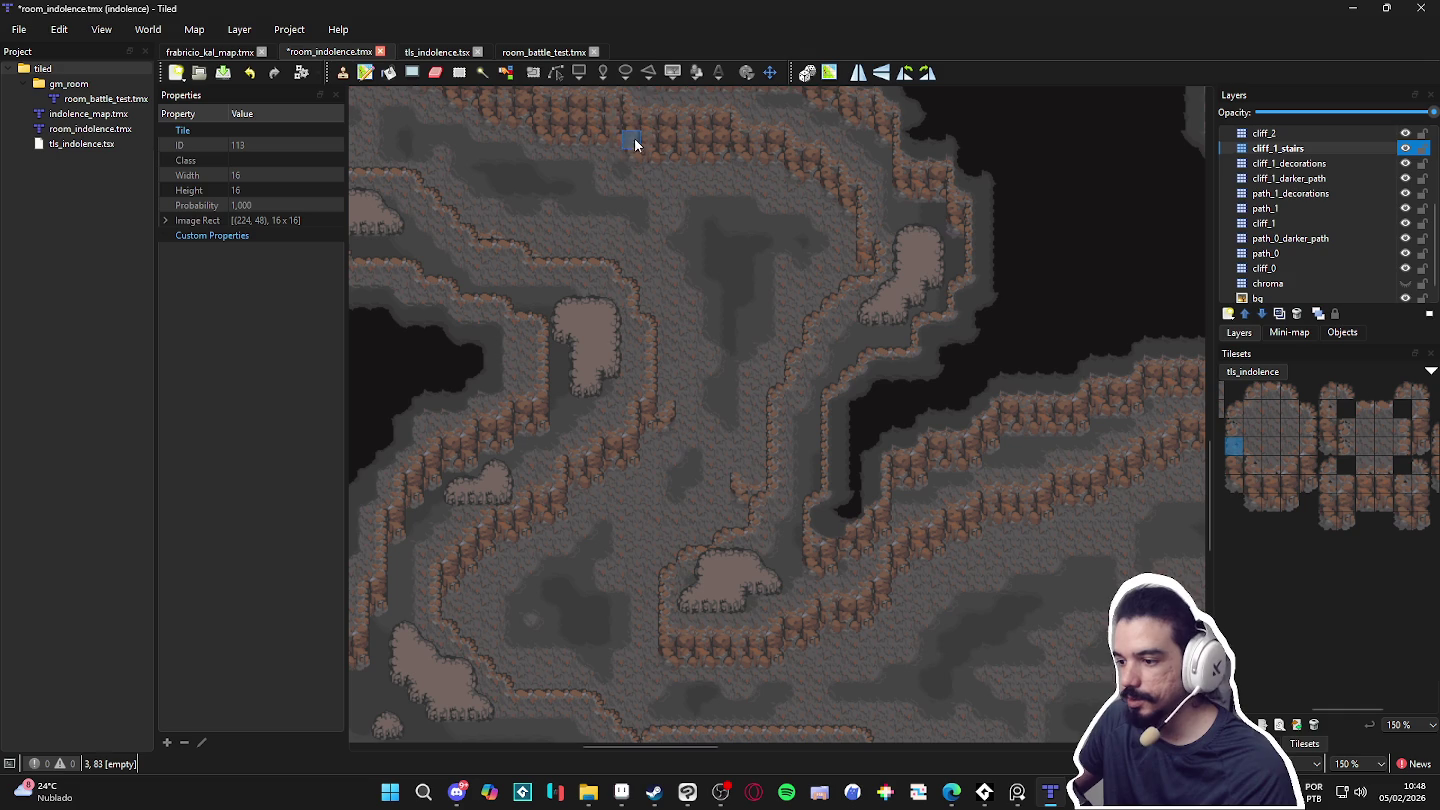
key("w")
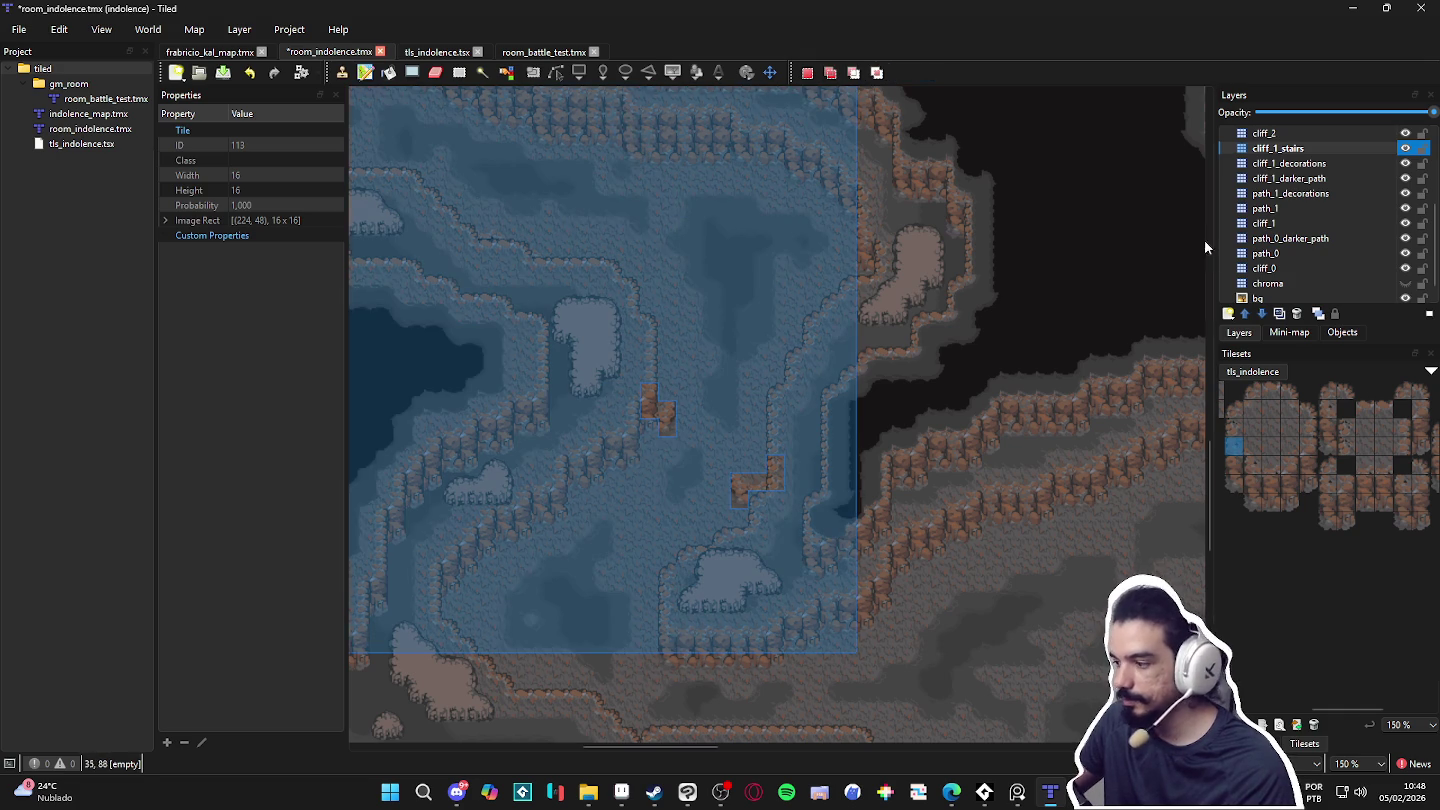
left_click(1405, 211)
left_click(1405, 211)
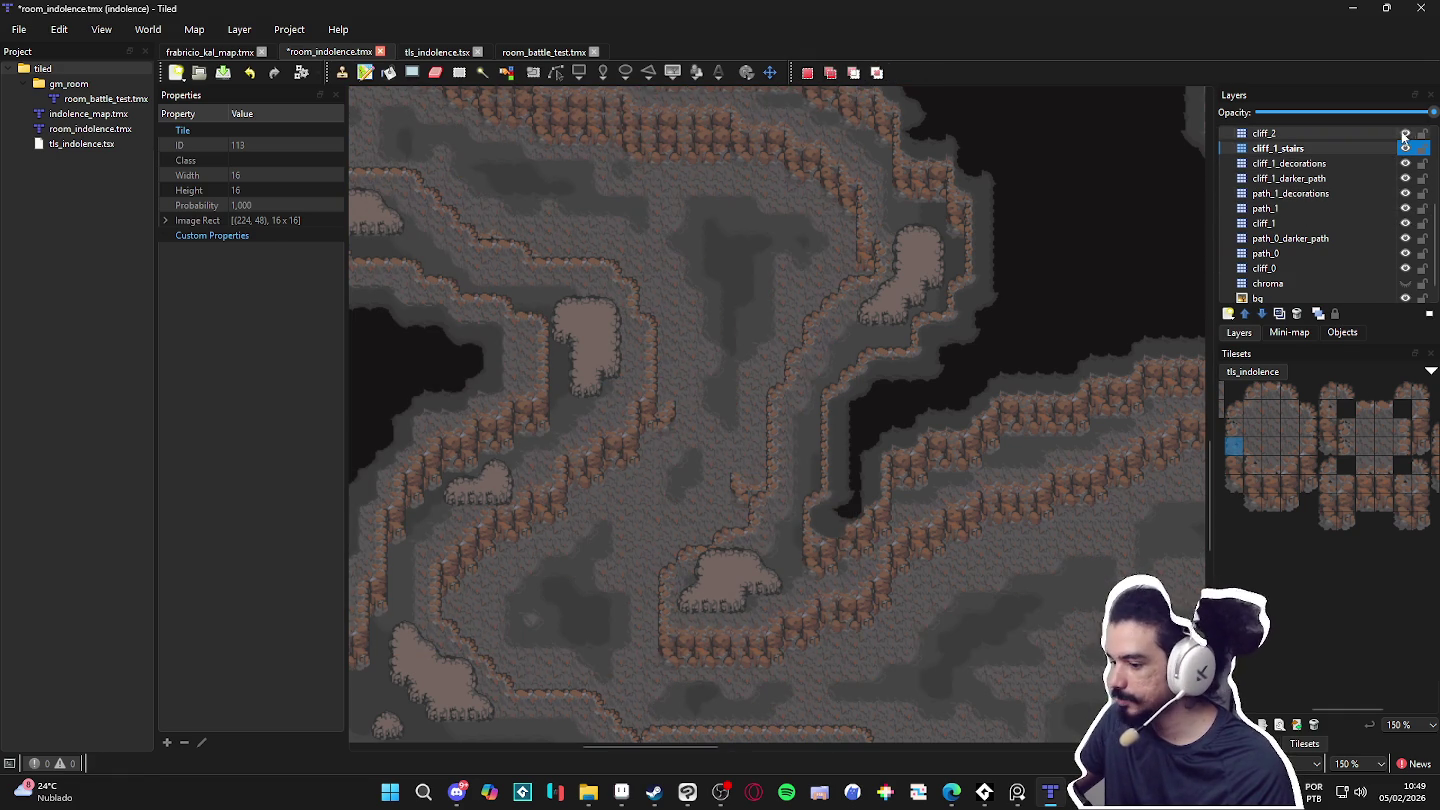
left_click(1405, 133)
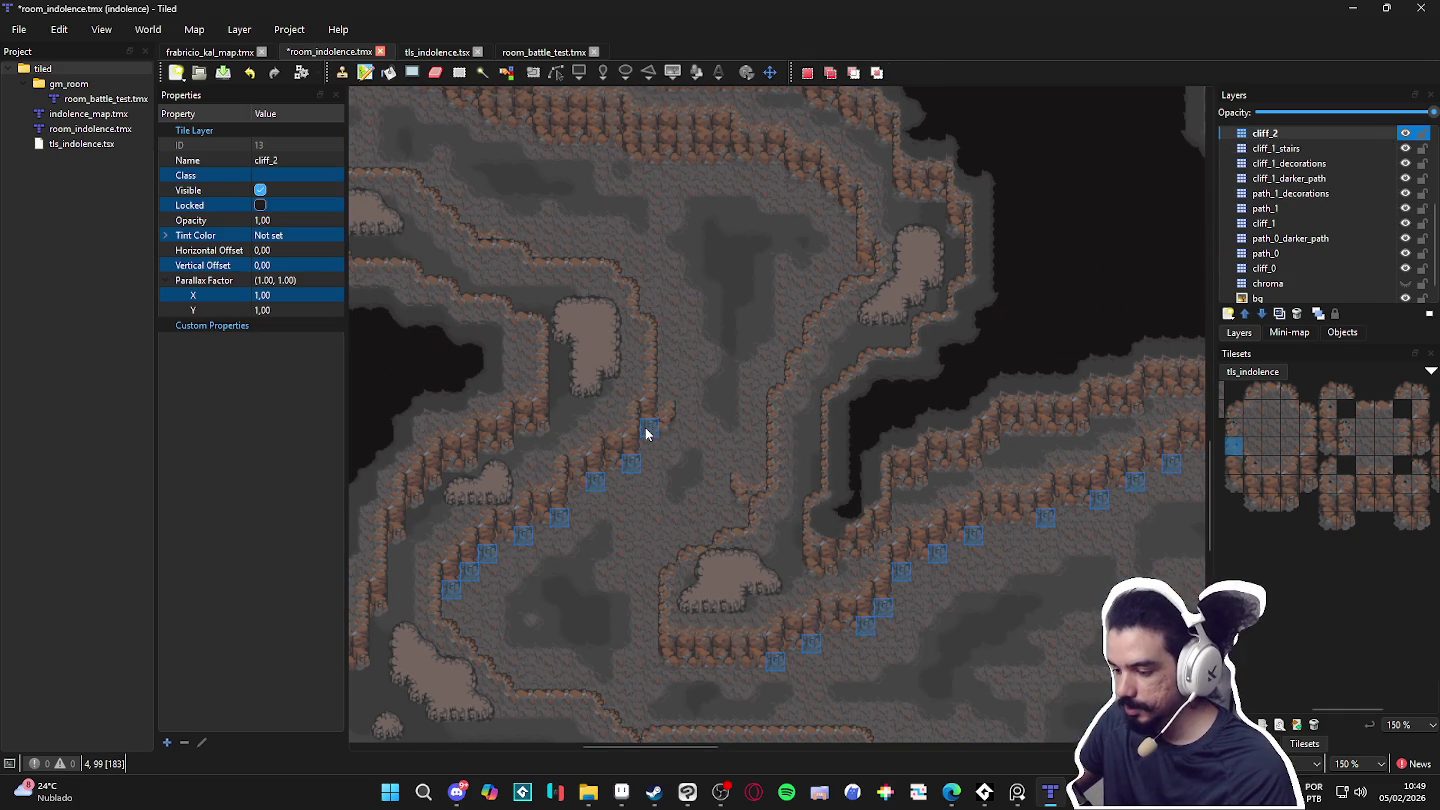
left_click(644, 427)
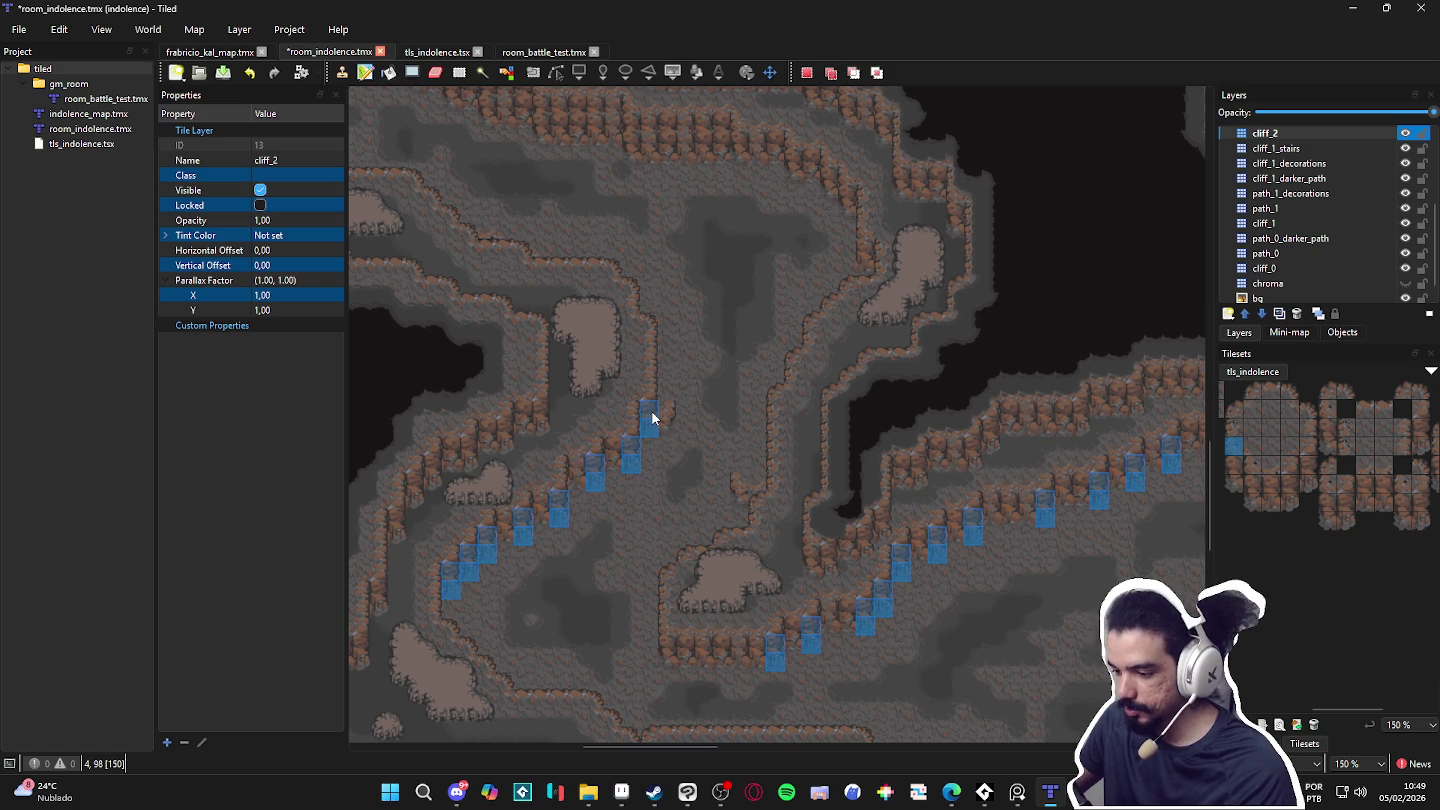
scroll(653, 411, "down", 1)
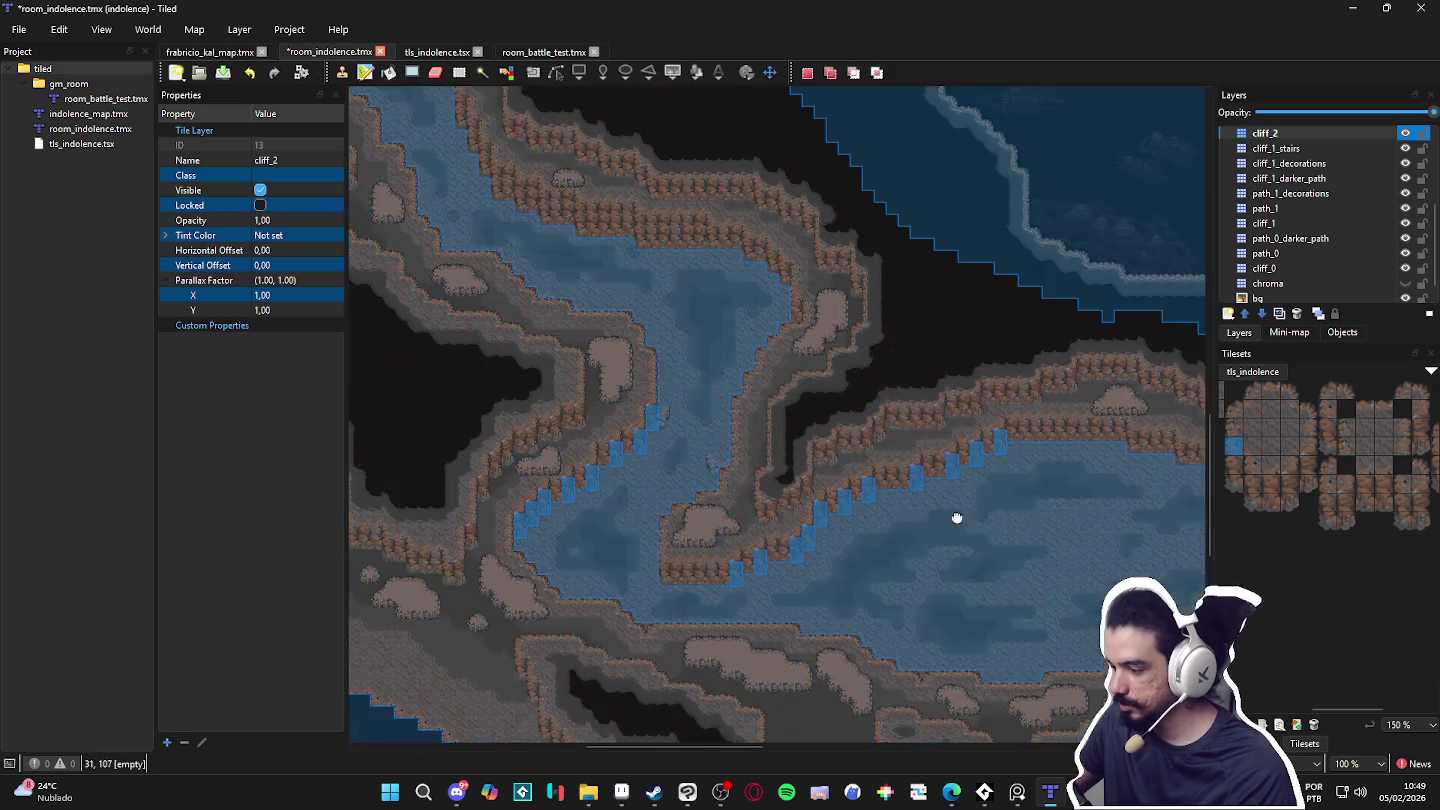
scroll(996, 516, "up", 3)
scroll(805, 569, "down", 2)
scroll(747, 548, "up", 2)
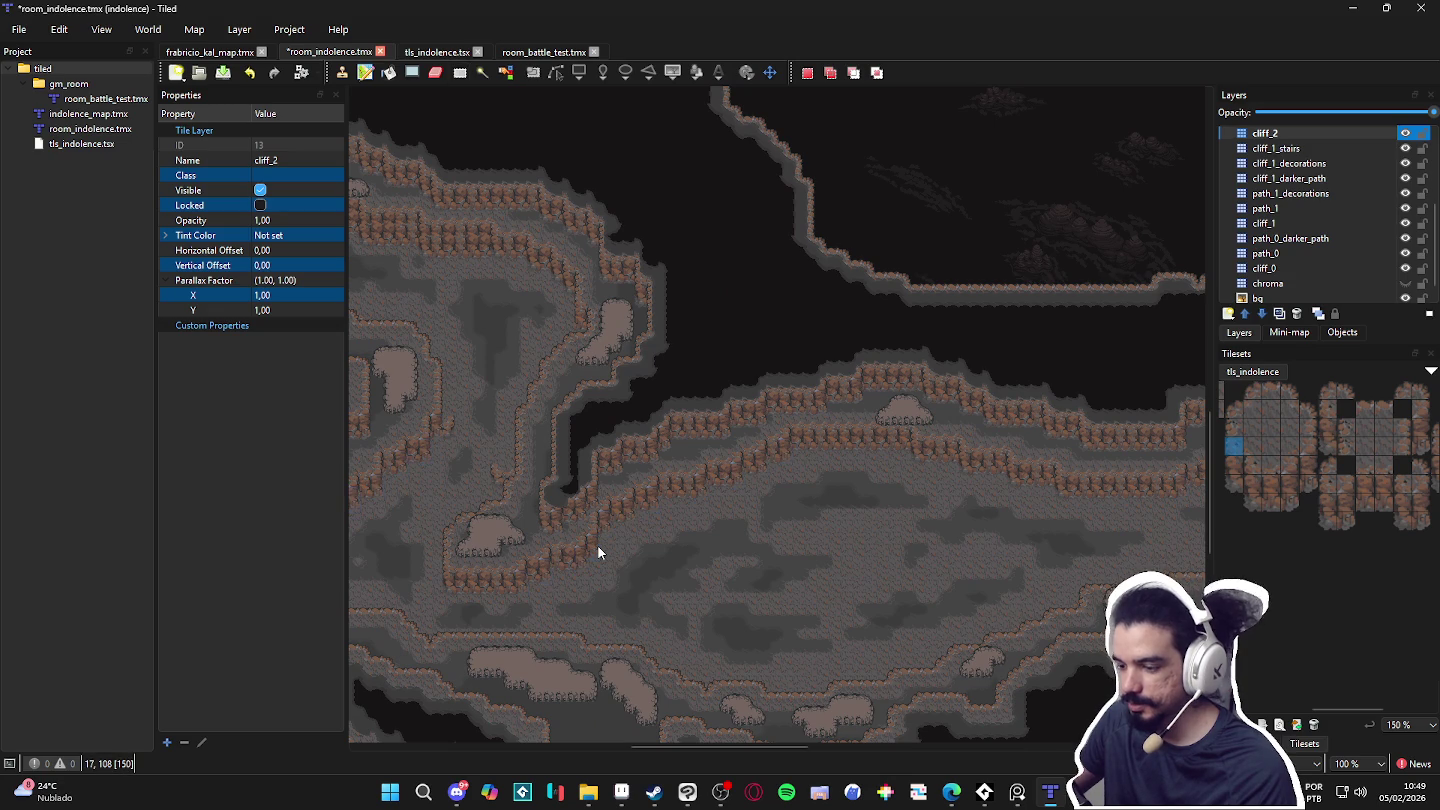
mouse_move(482, 430)
left_mouse_down()
mouse_move(601, 399)
mouse_move(597, 383)
left_mouse_up()
left_click(484, 73)
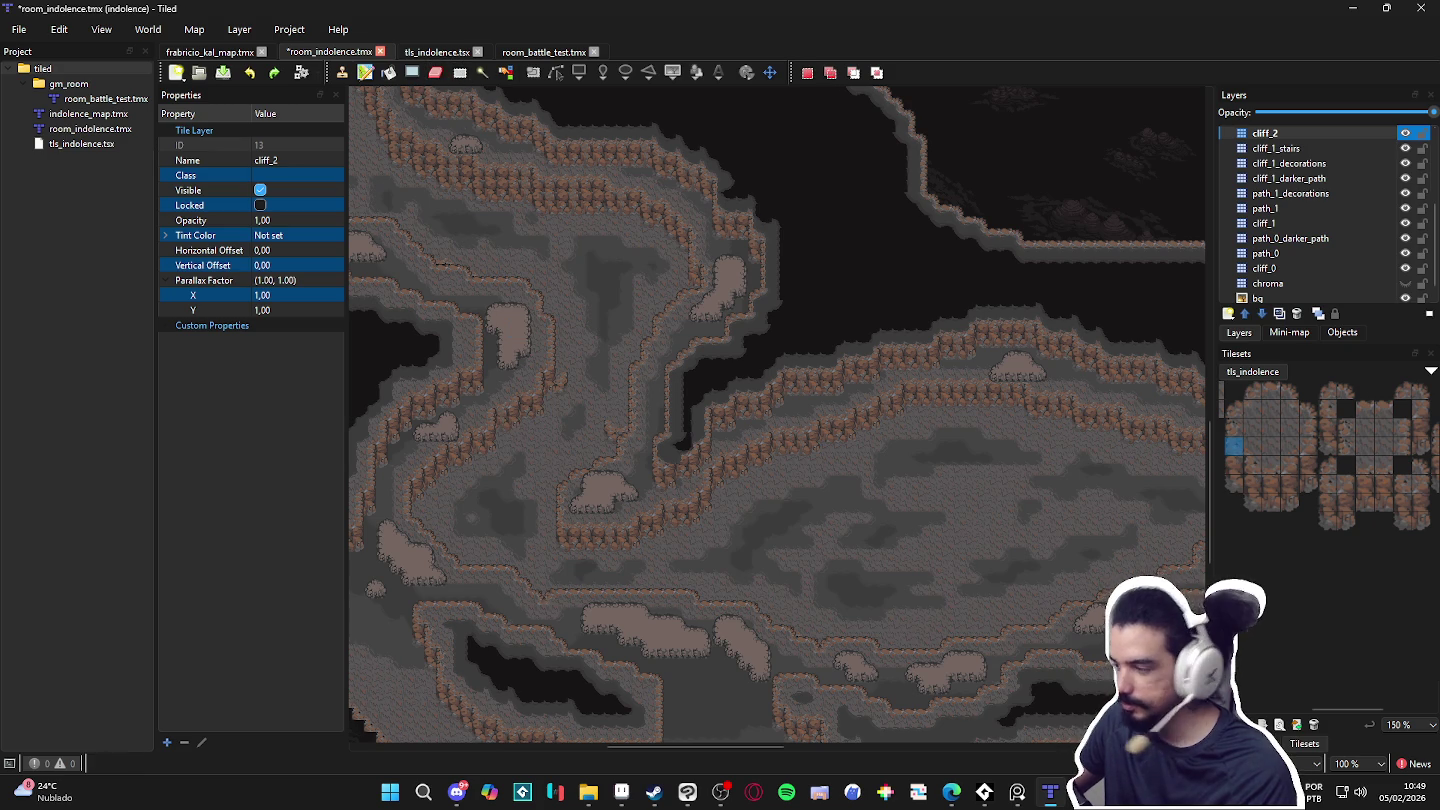
left_click(1340, 148)
left_click(1301, 132)
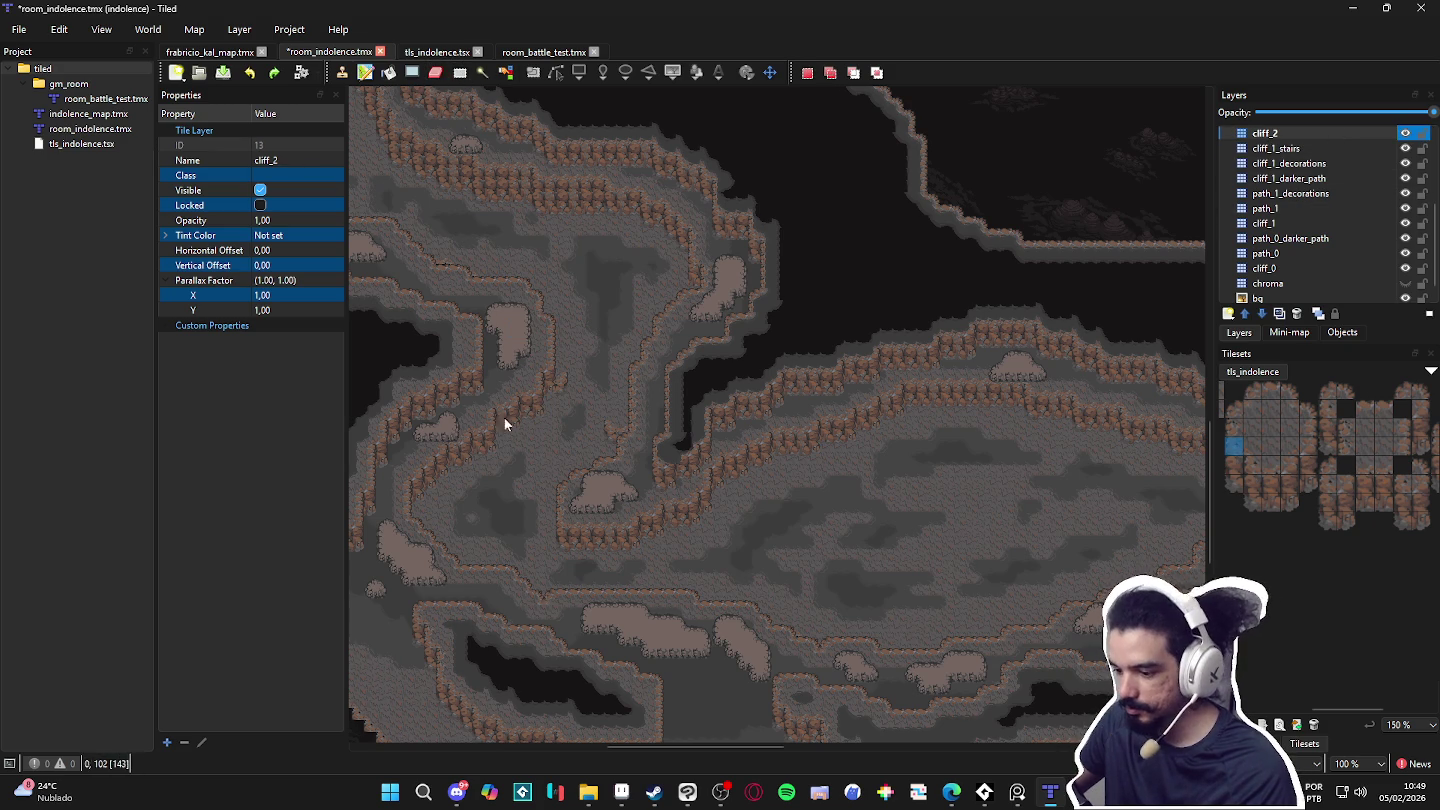
scroll(532, 415, "up", 4)
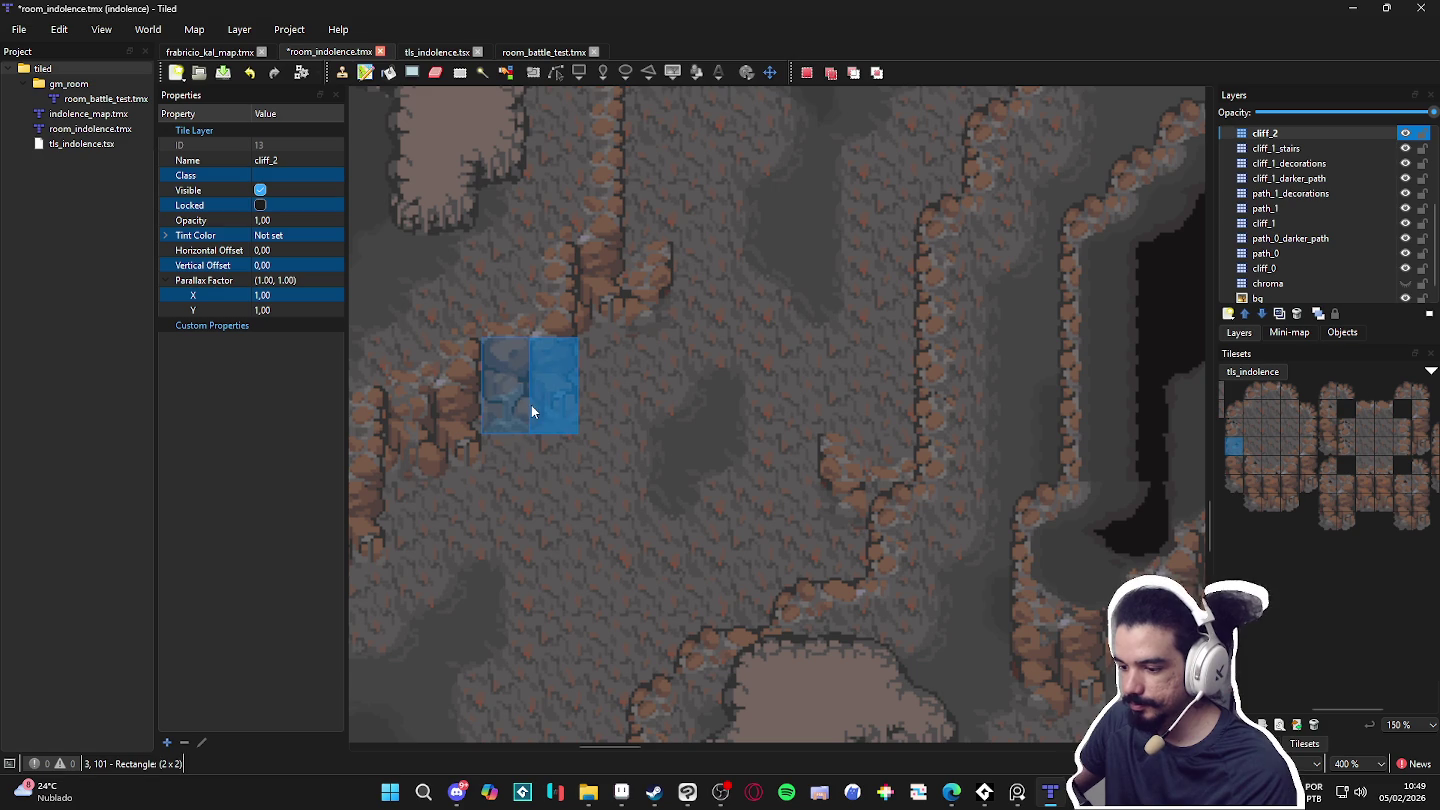
Step: Shift-select stair-stepped blocks down the ledge, adding a vertical strip
scroll(528, 409, "down", 1)
left_click(527, 399)
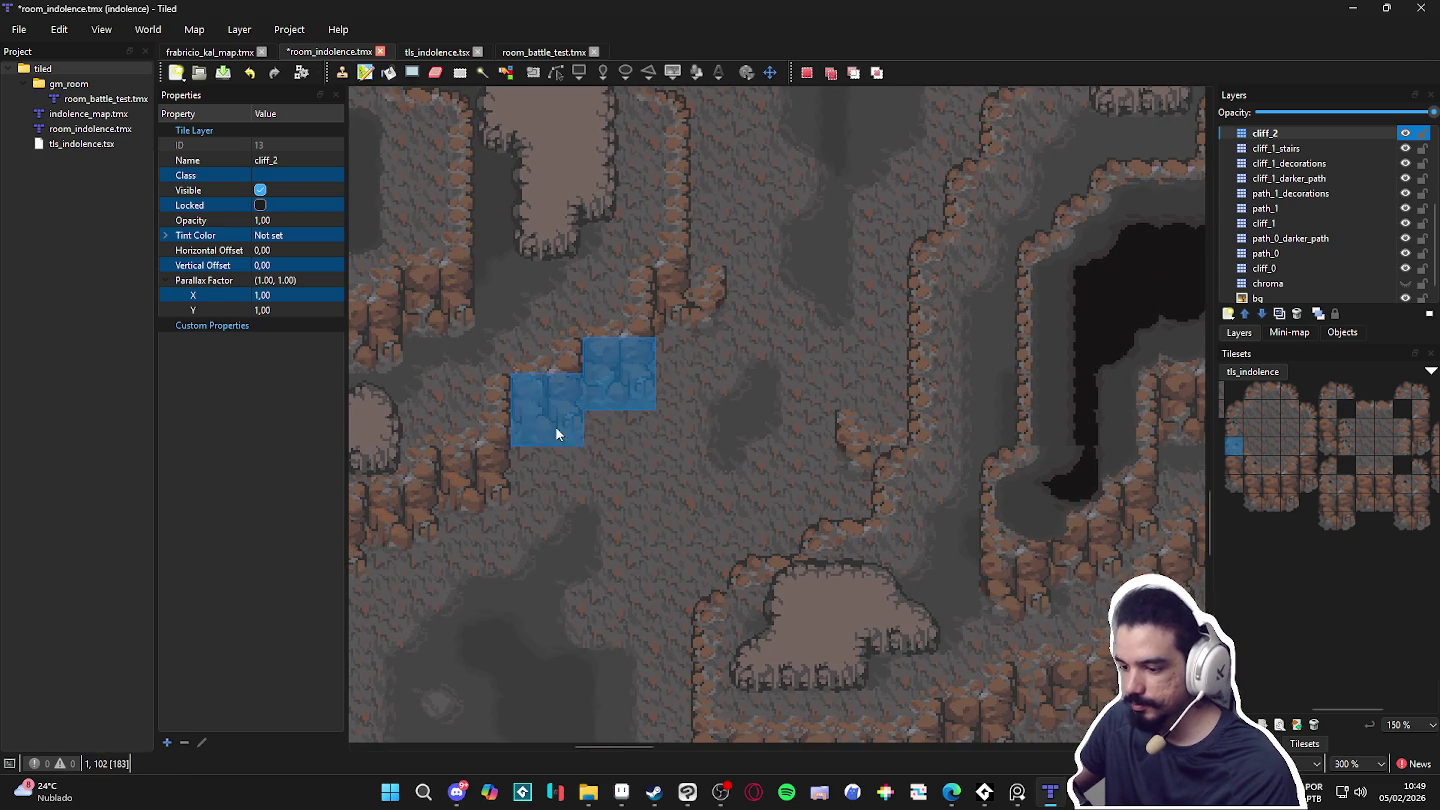
scroll(599, 410, "left", 3)
scroll(599, 409, "down", 2)
left_click(661, 390)
left_click(594, 427)
left_click_drag(527, 455, 525, 476)
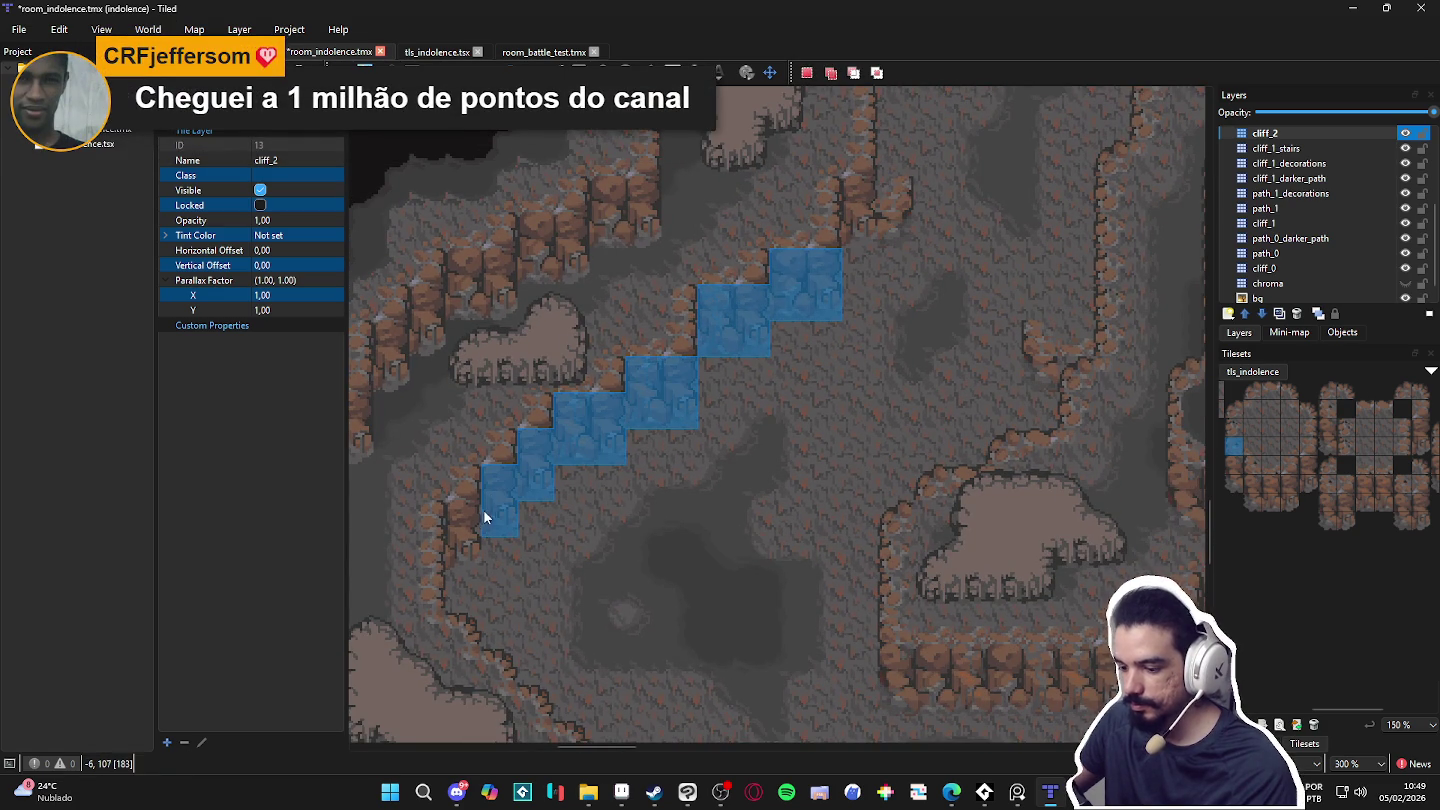
Step: Add two-tile-wide columns beside the ledge to the rectangle selection
scroll(466, 545, "down", 4)
scroll(466, 546, "right", 4)
mouse_move(668, 527)
left_mouse_down()
mouse_move(675, 492)
mouse_move(784, 524)
mouse_move(859, 506)
left_mouse_up()
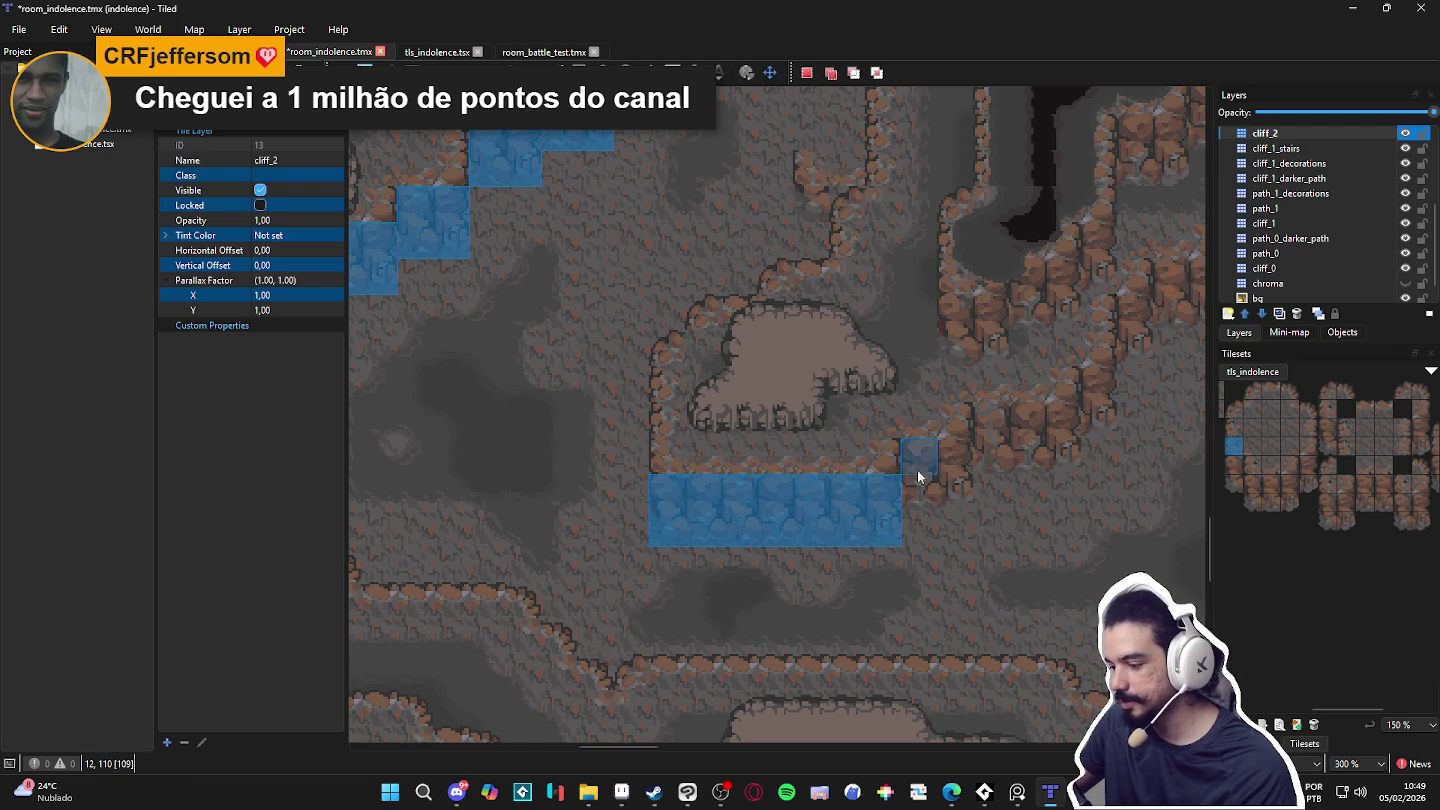
mouse_move(948, 456)
left_mouse_down()
mouse_move(1002, 433)
mouse_move(1050, 446)
left_mouse_up()
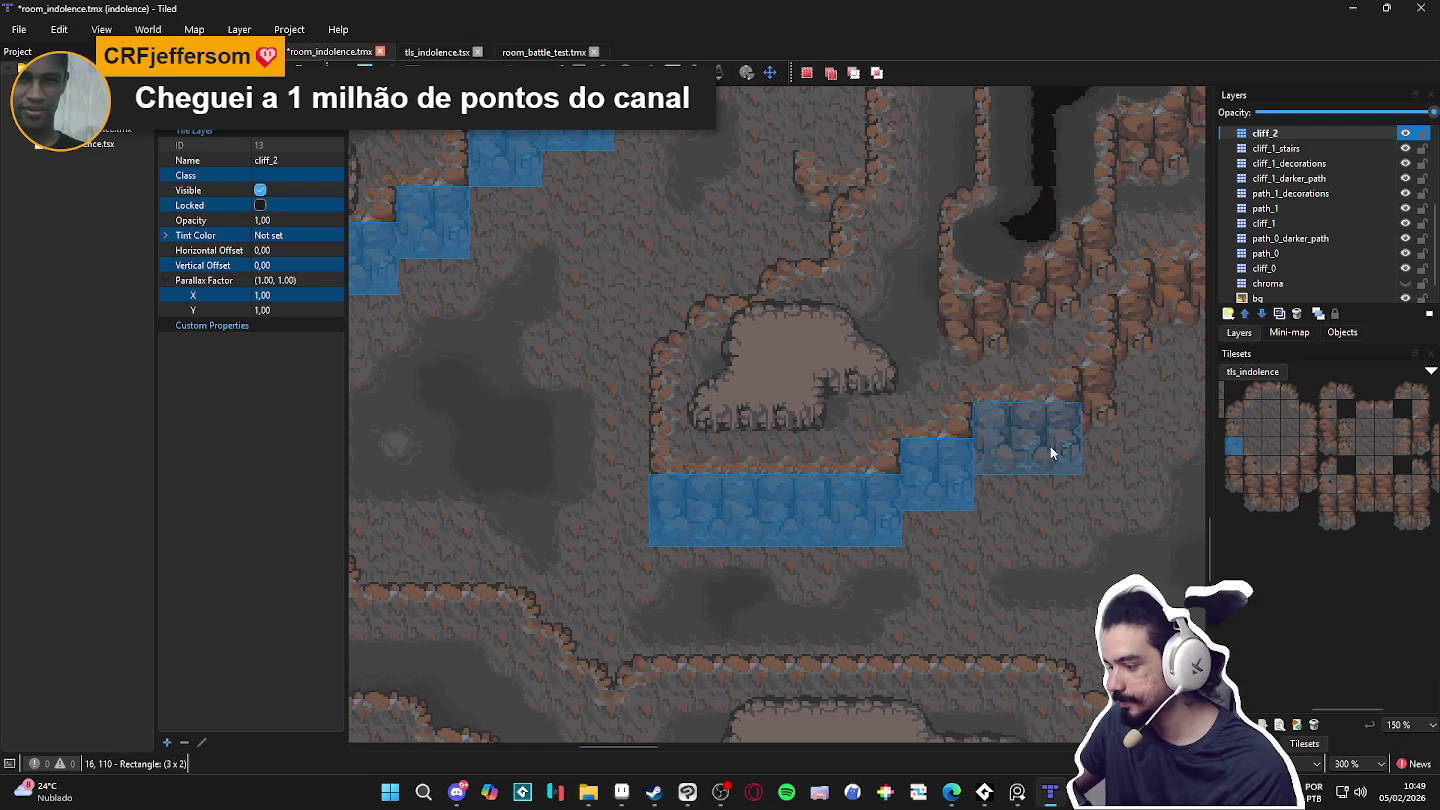
scroll(1056, 475, "down", 1)
scroll(857, 518, "down", 1)
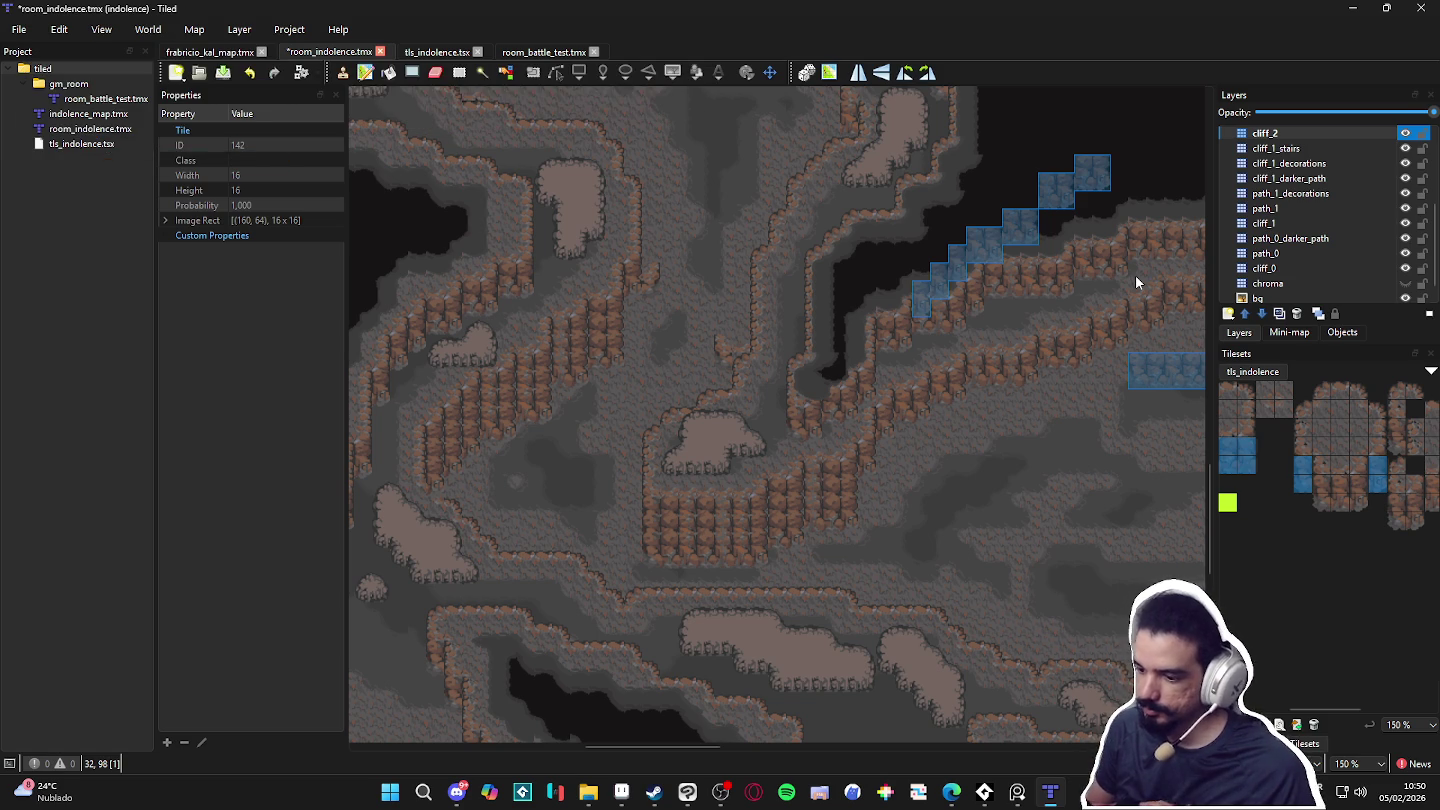
key("ctrl+shift+a")
scroll(1292, 460, "left", 2)
left_click(1290, 439)
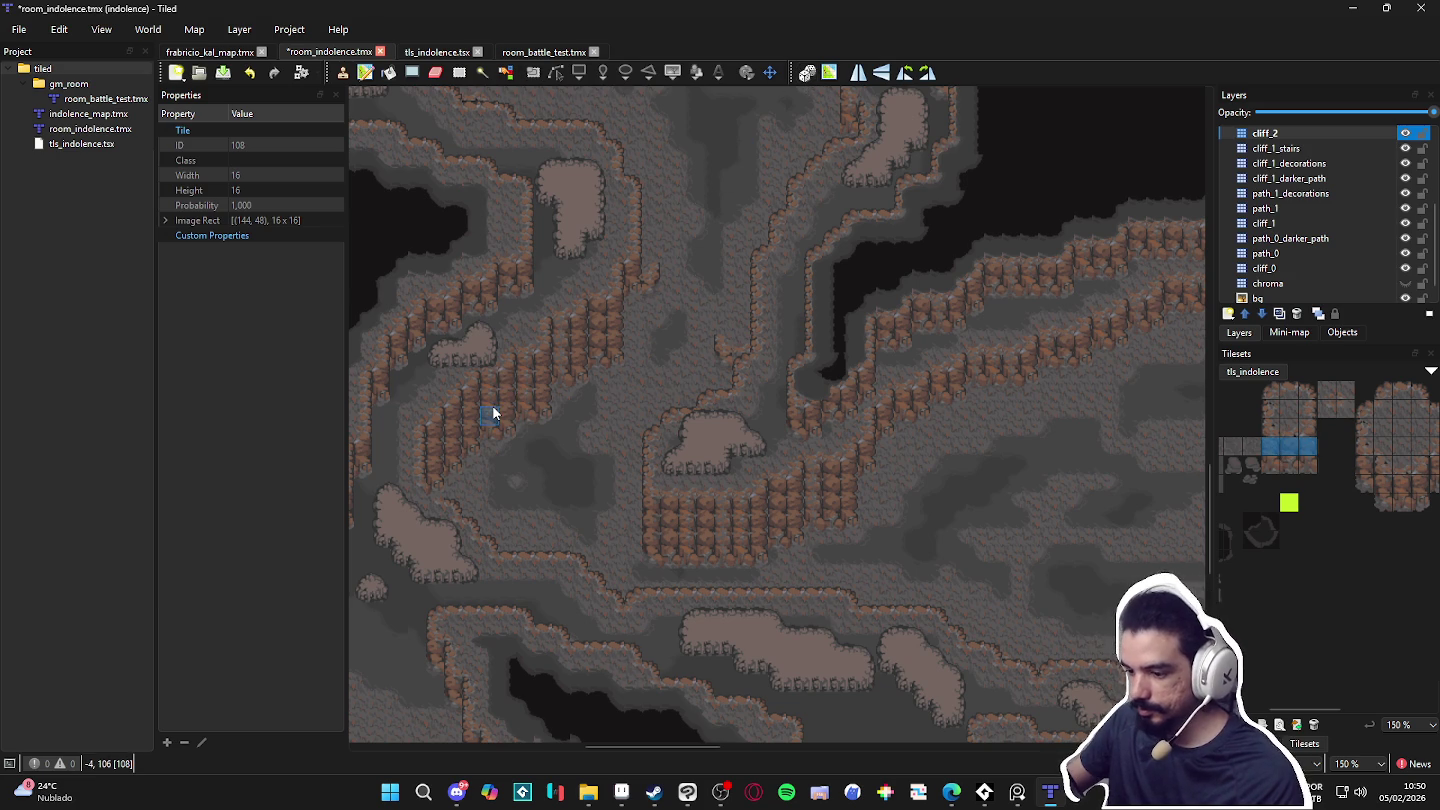
scroll(490, 405, "up", 1)
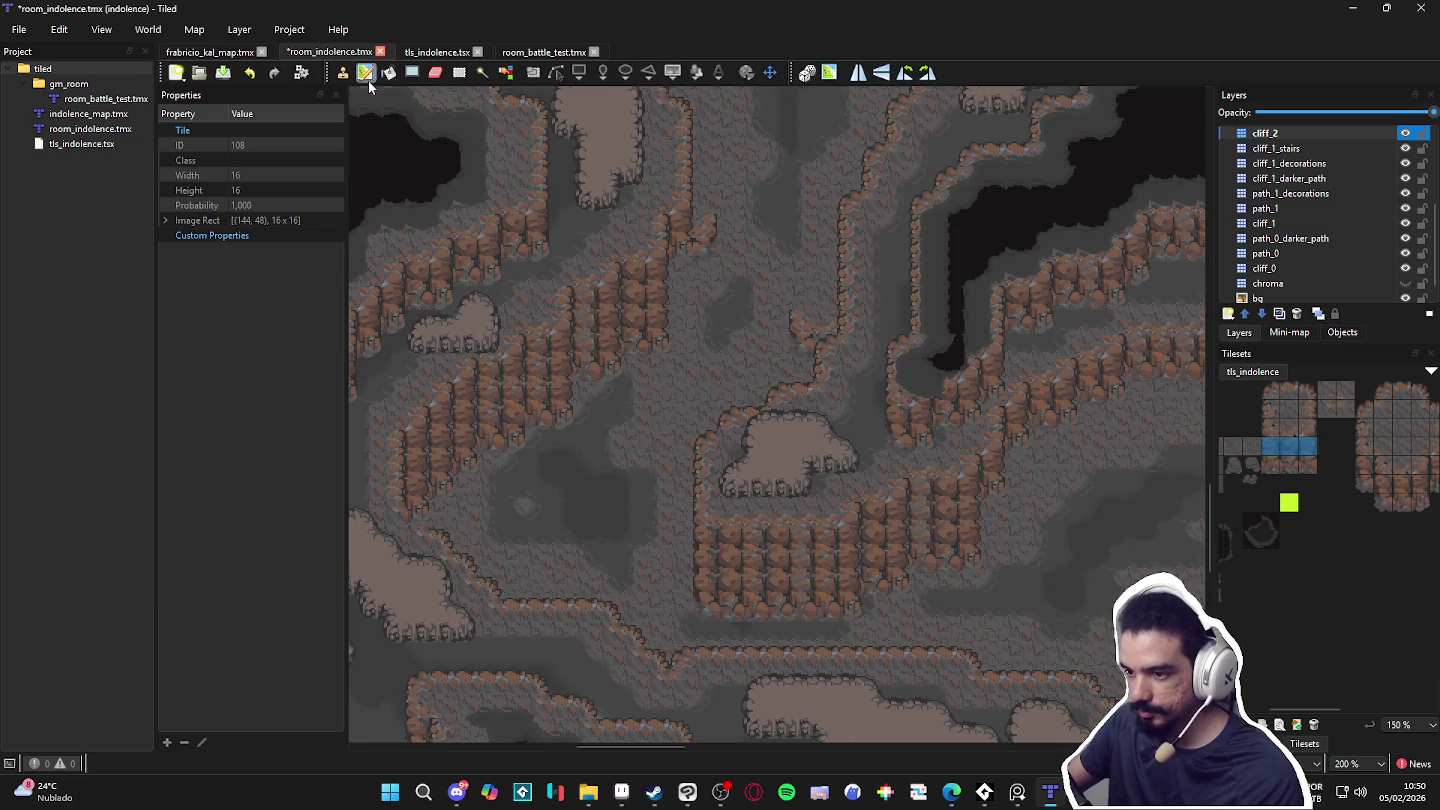
left_click(412, 73)
mouse_move(489, 396)
left_mouse_down()
mouse_move(506, 403)
mouse_move(490, 403)
left_mouse_up()
left_click(464, 415)
left_click(468, 420)
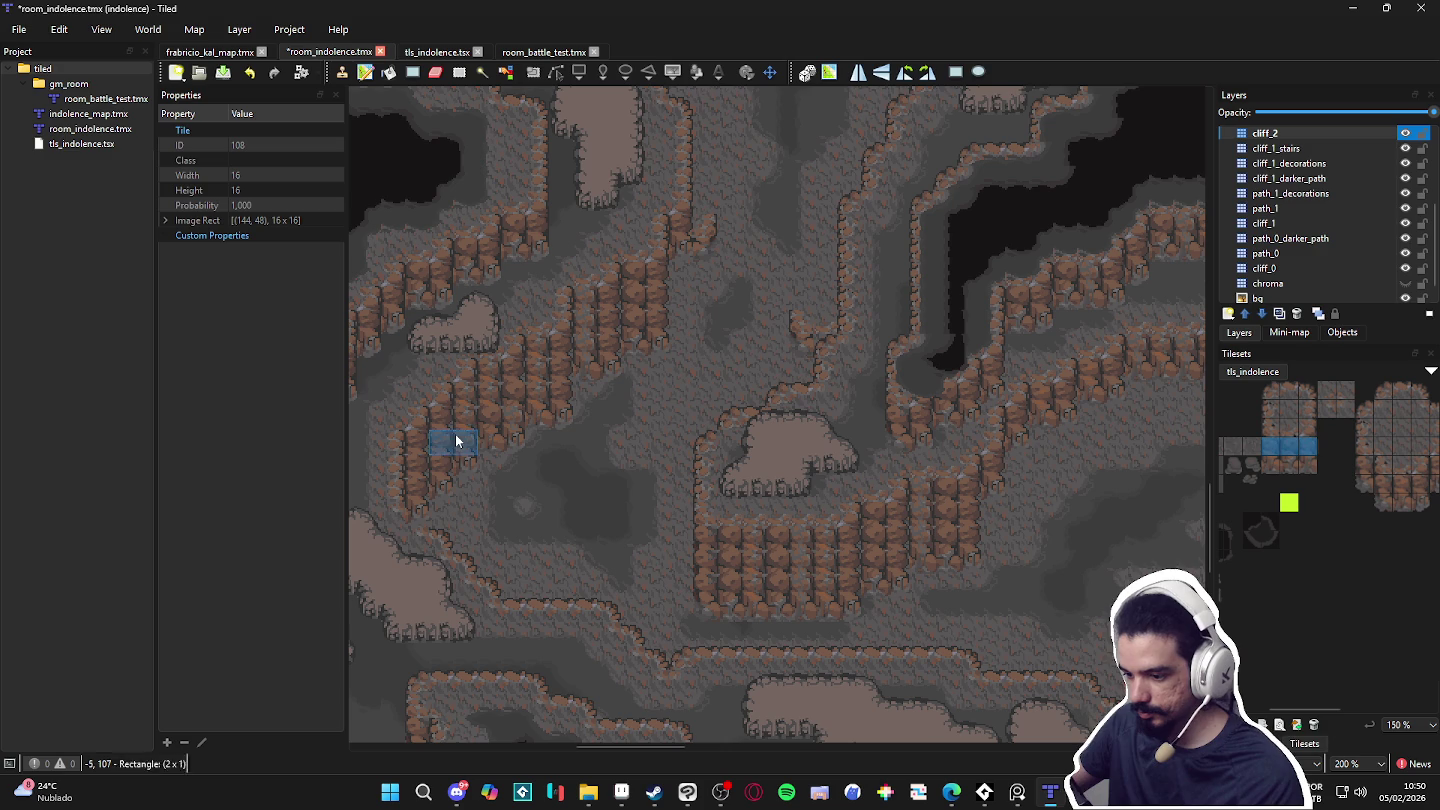
left_click_drag(420, 450, 424, 454)
left_click(423, 461)
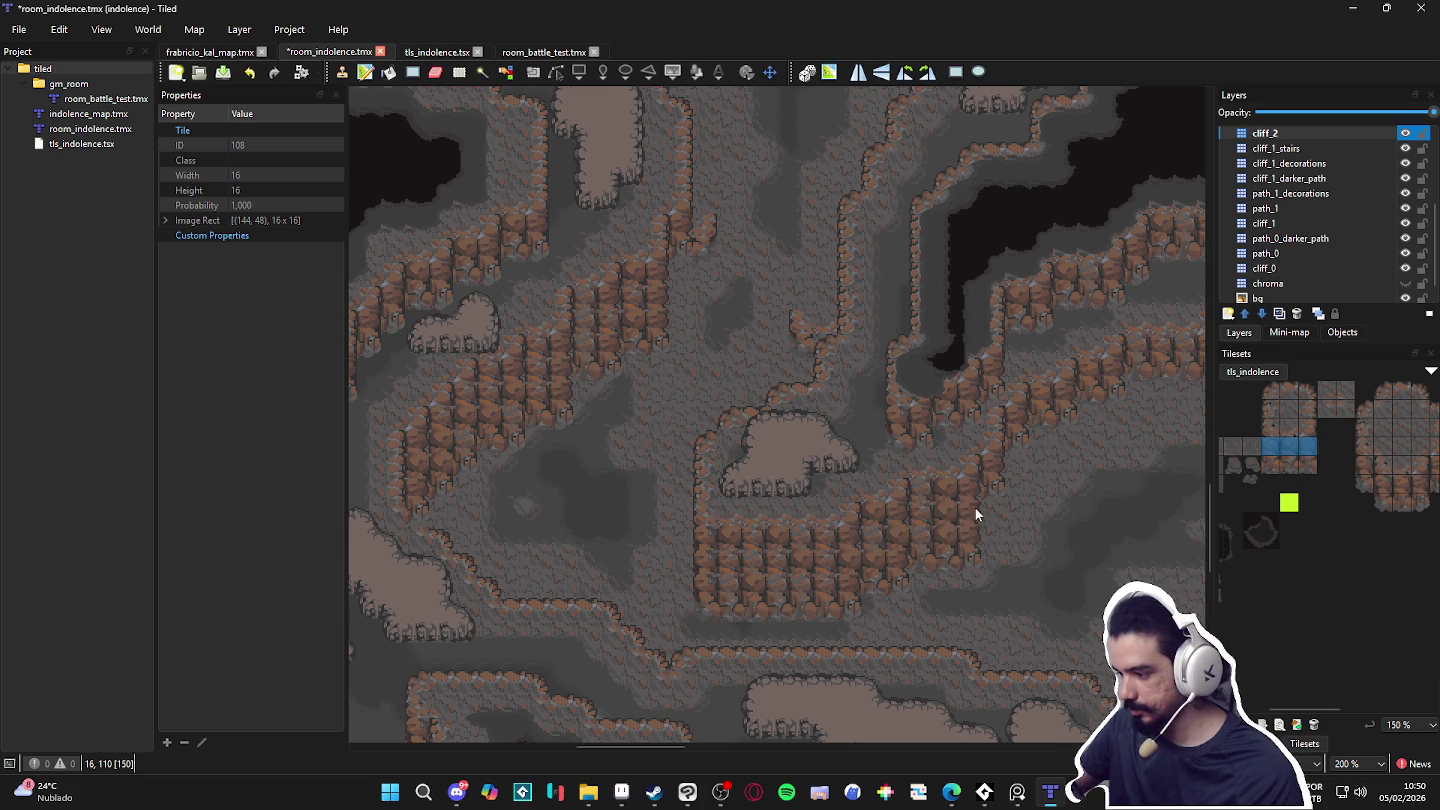
scroll(846, 515, "right", 2)
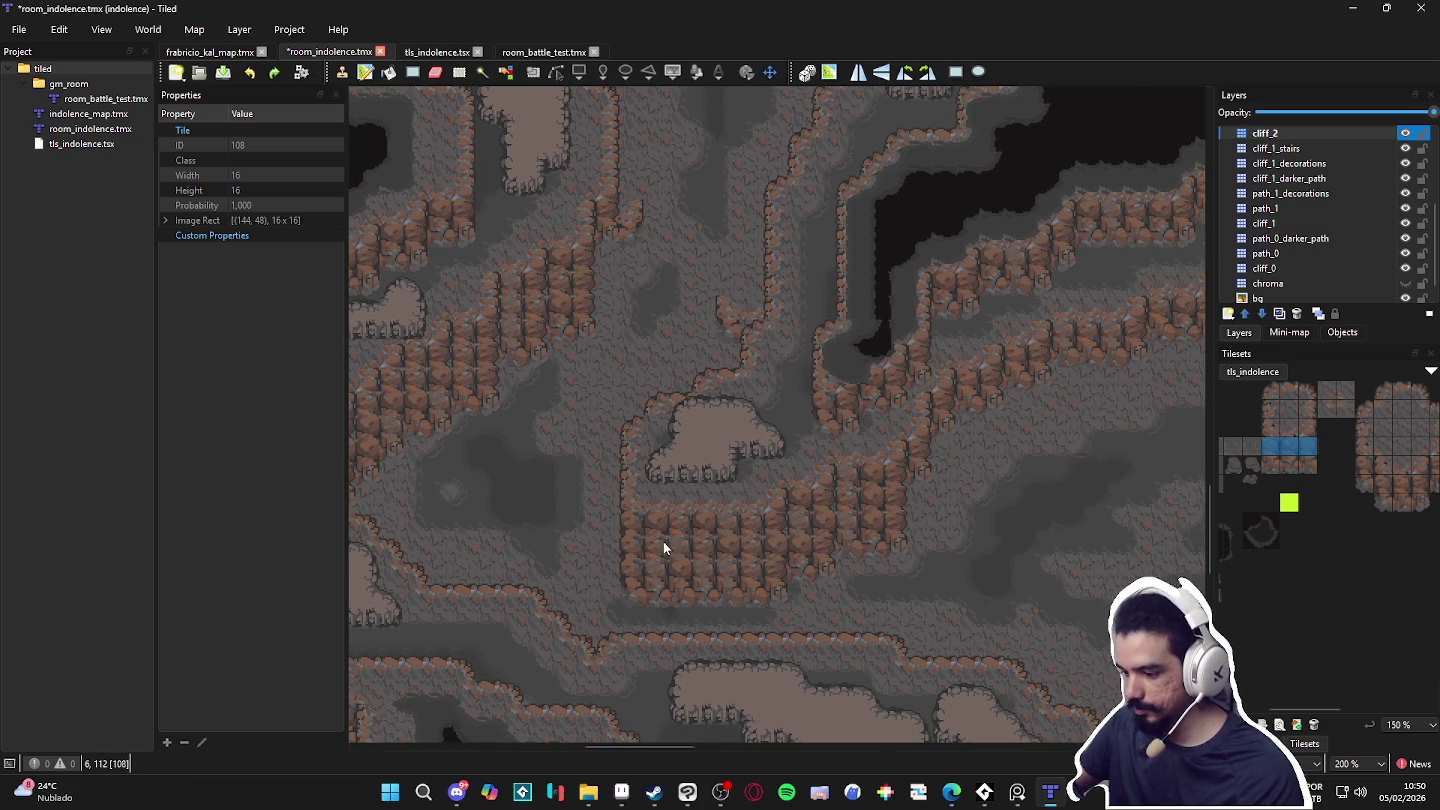
scroll(707, 545, "down", 1)
mouse_move(717, 548)
left_mouse_down()
mouse_move(658, 540)
mouse_move(726, 540)
mouse_move(715, 408)
left_mouse_up()
scroll(658, 540, "right", 3)
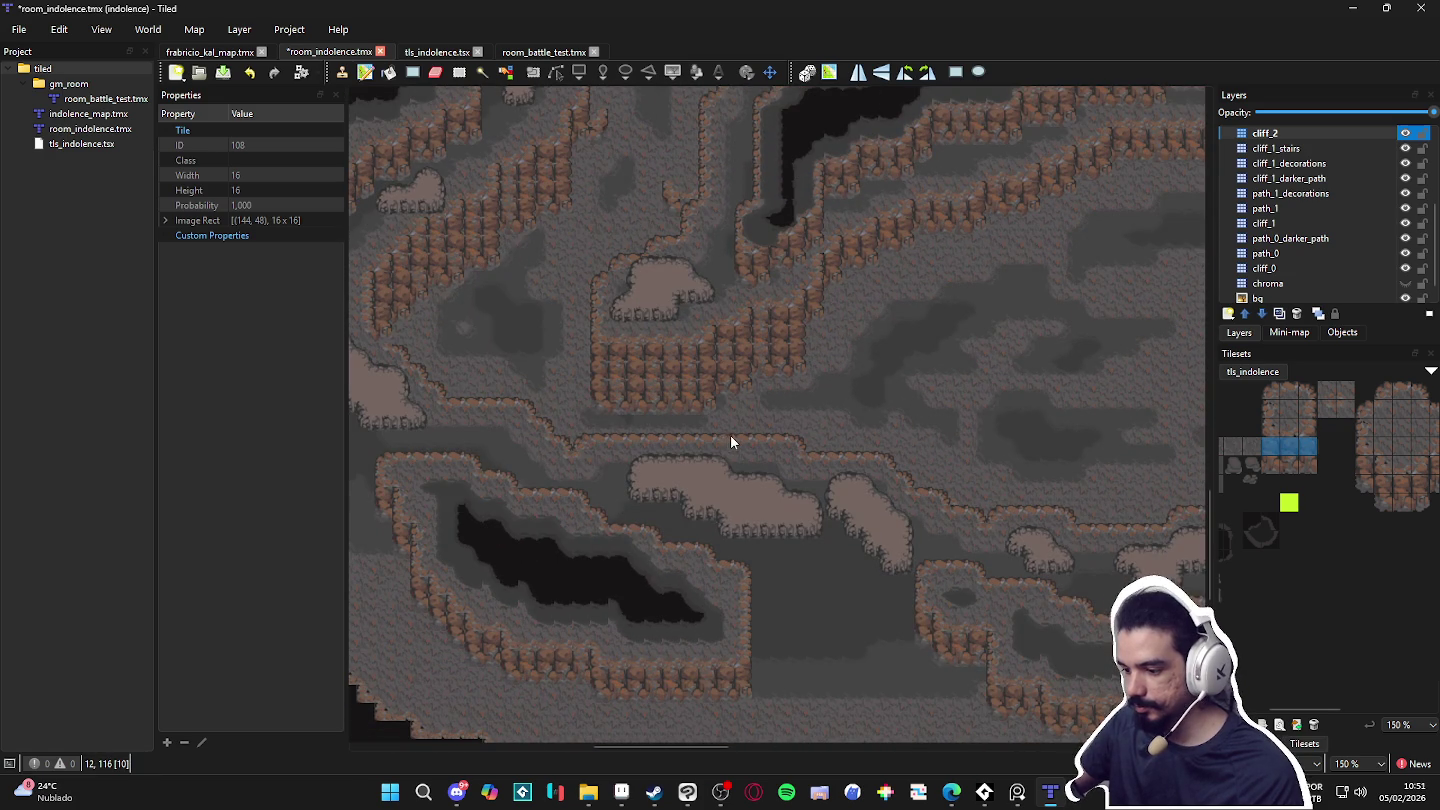
scroll(731, 446, "down", 1)
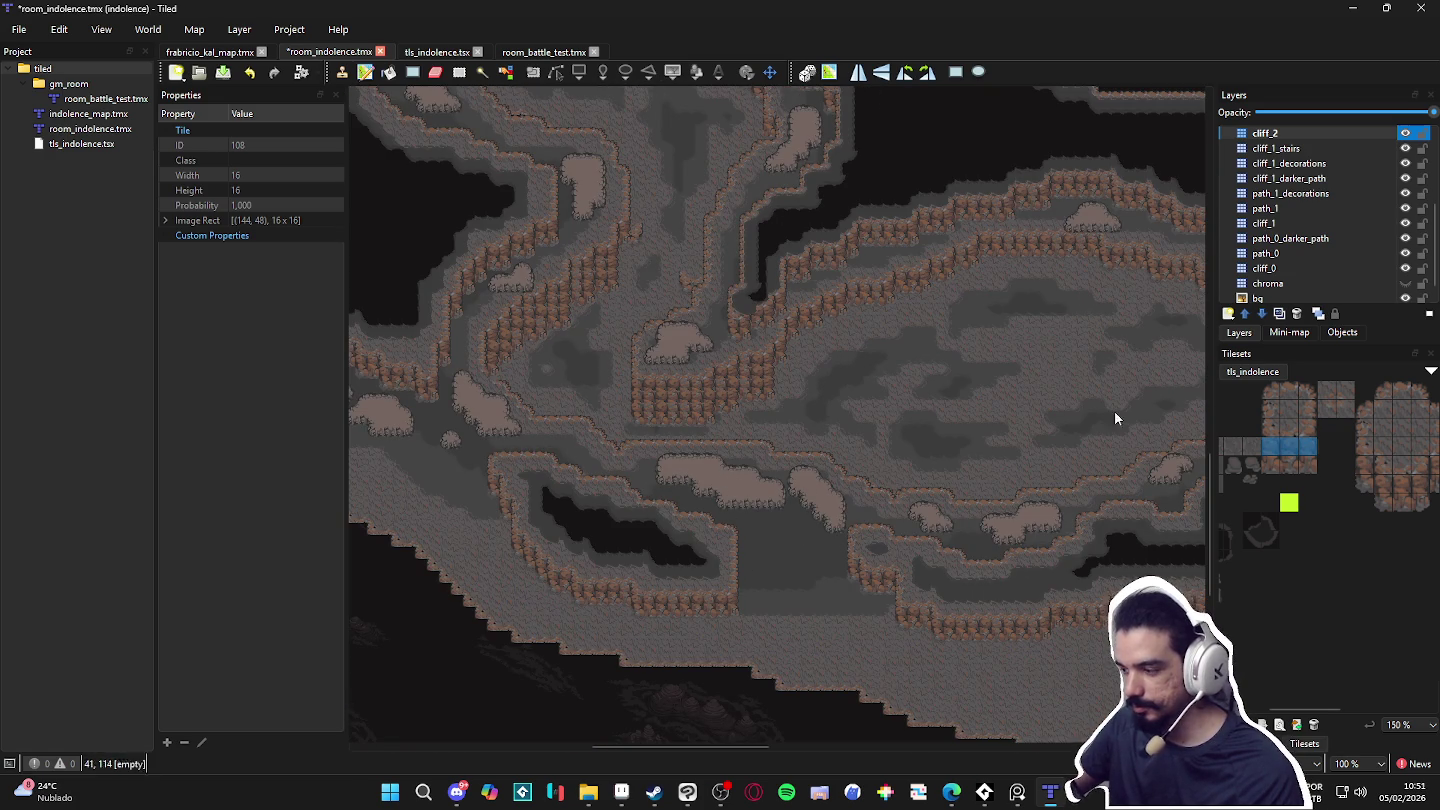
scroll(620, 428, "right", 2)
scroll(620, 427, "down", 1)
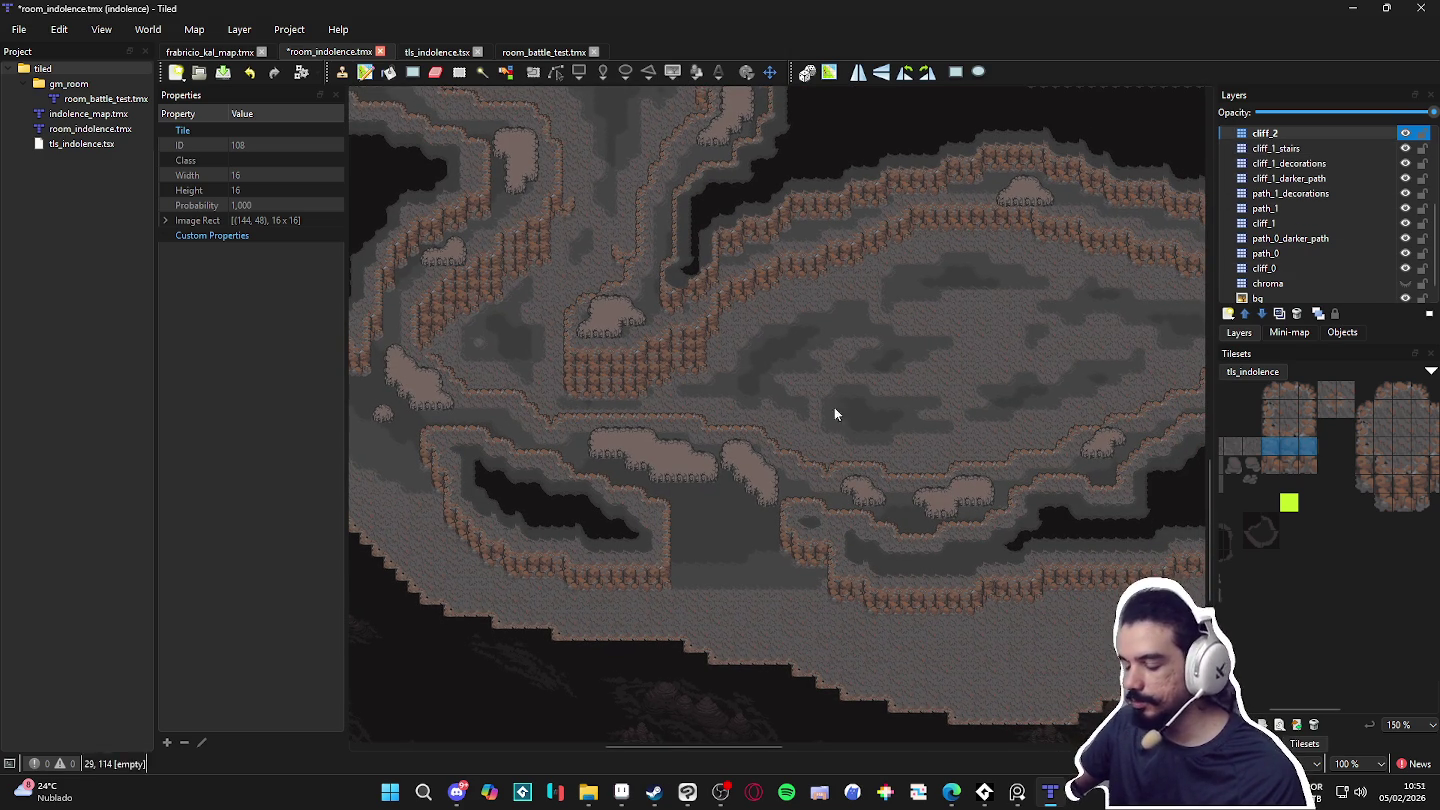
scroll(678, 409, "down", 1)
scroll(678, 408, "right", 1)
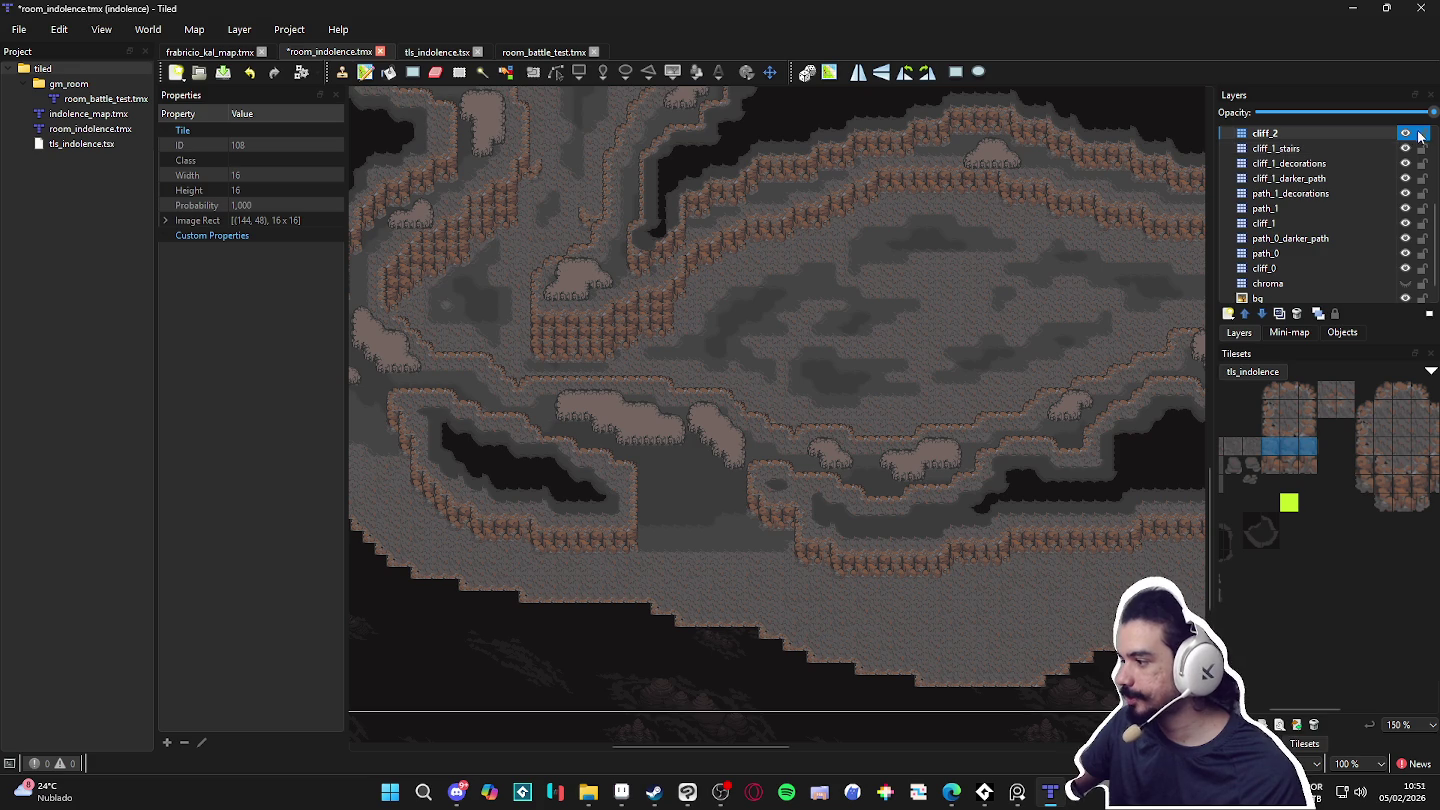
Step: Show the cliff_2 layer's properties and look over the upper cliff ledges
left_click(1355, 135)
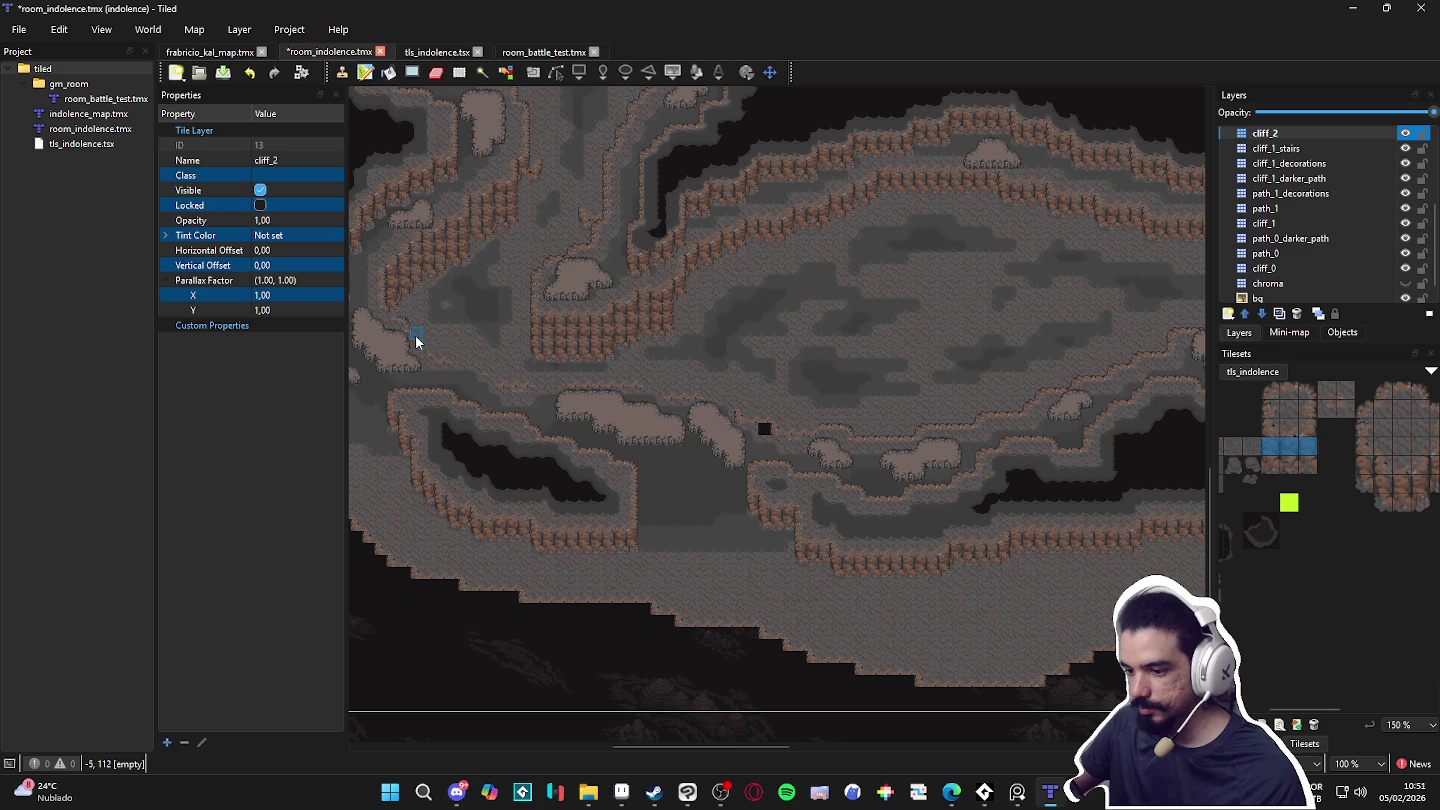
scroll(553, 402, "up", 5)
mouse_move(581, 578)
left_mouse_down()
mouse_move(627, 659)
mouse_move(579, 611)
mouse_move(545, 395)
mouse_move(574, 339)
left_mouse_up()
scroll(570, 375, "down", 3)
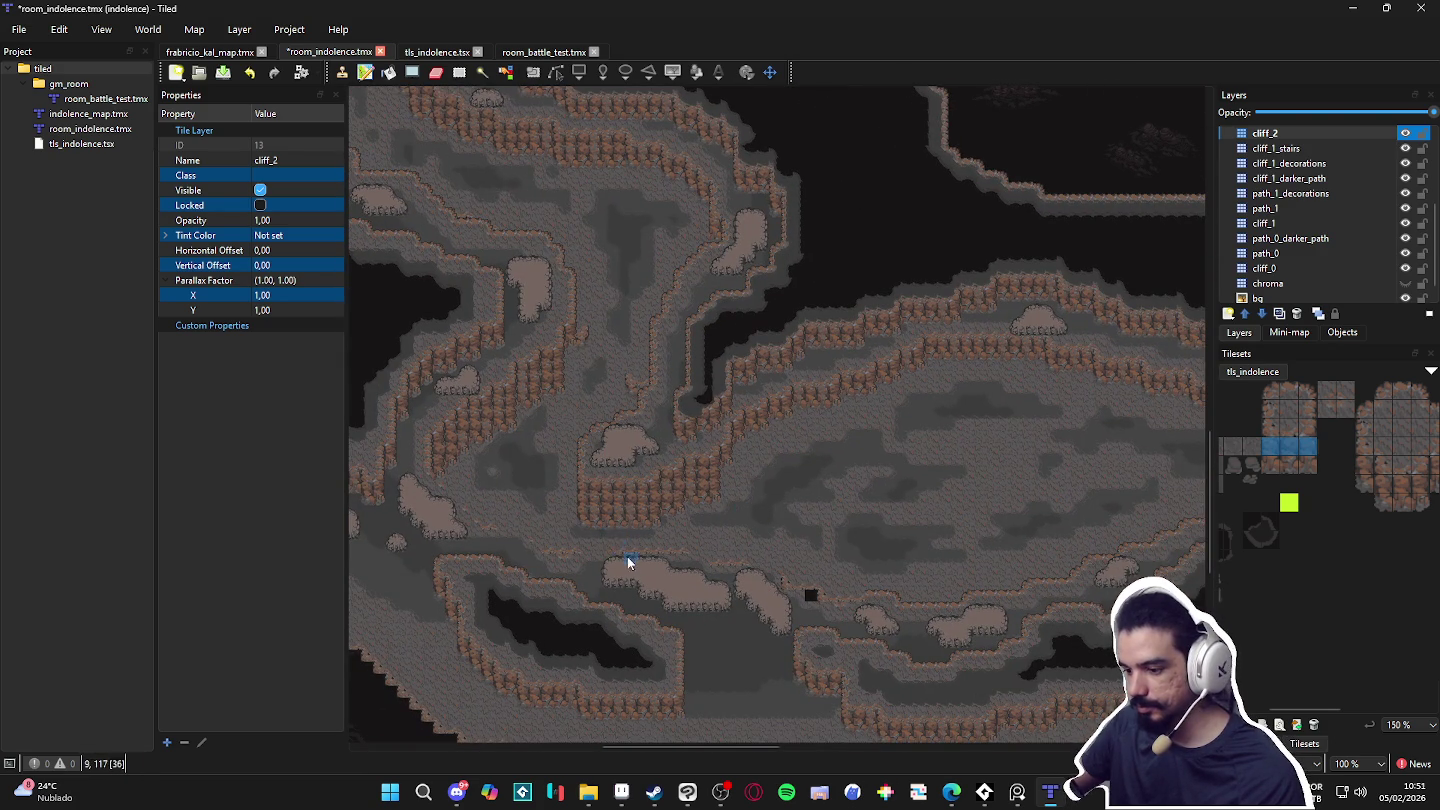
scroll(612, 519, "up", 10)
left_click_drag(609, 509, 630, 536)
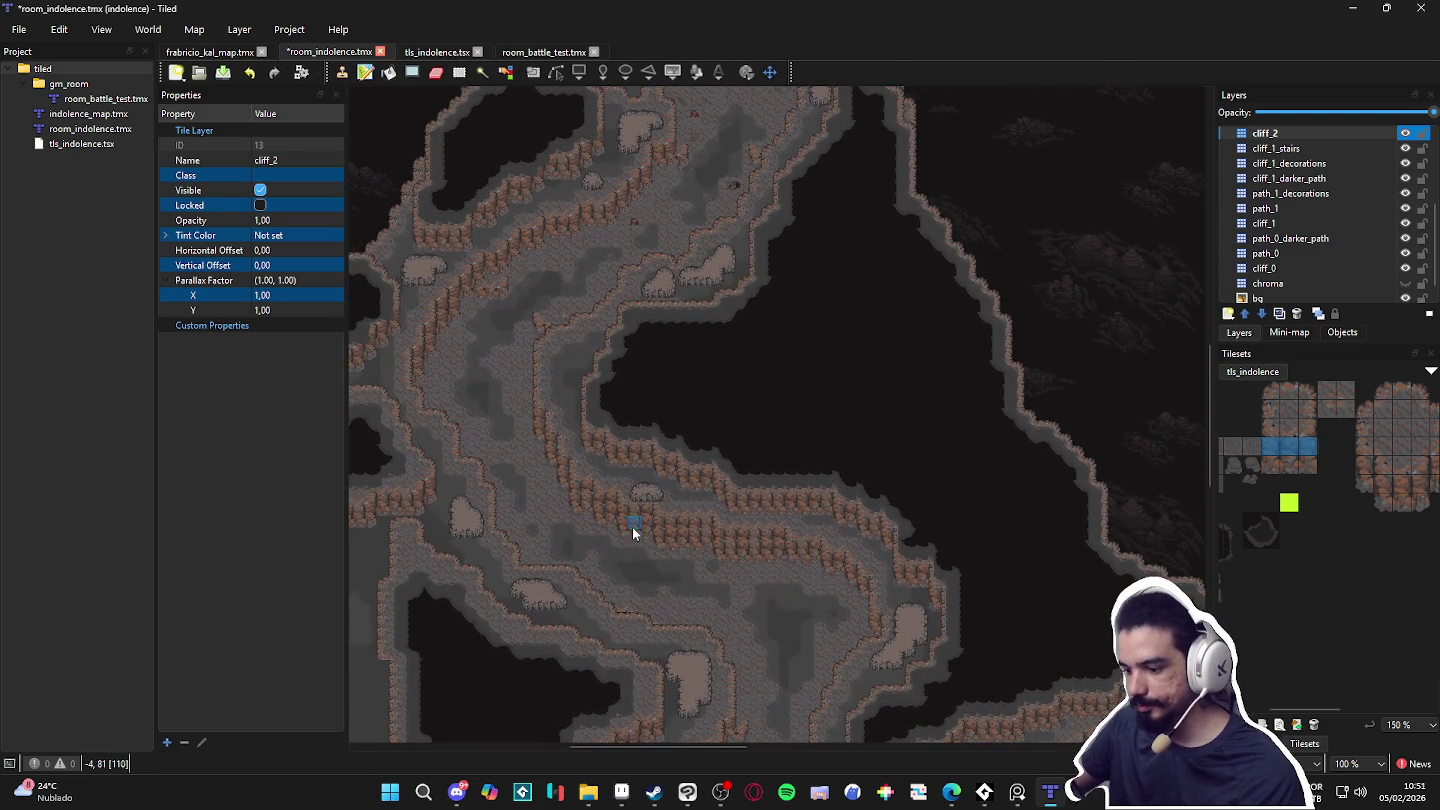
scroll(668, 480, "down", 1)
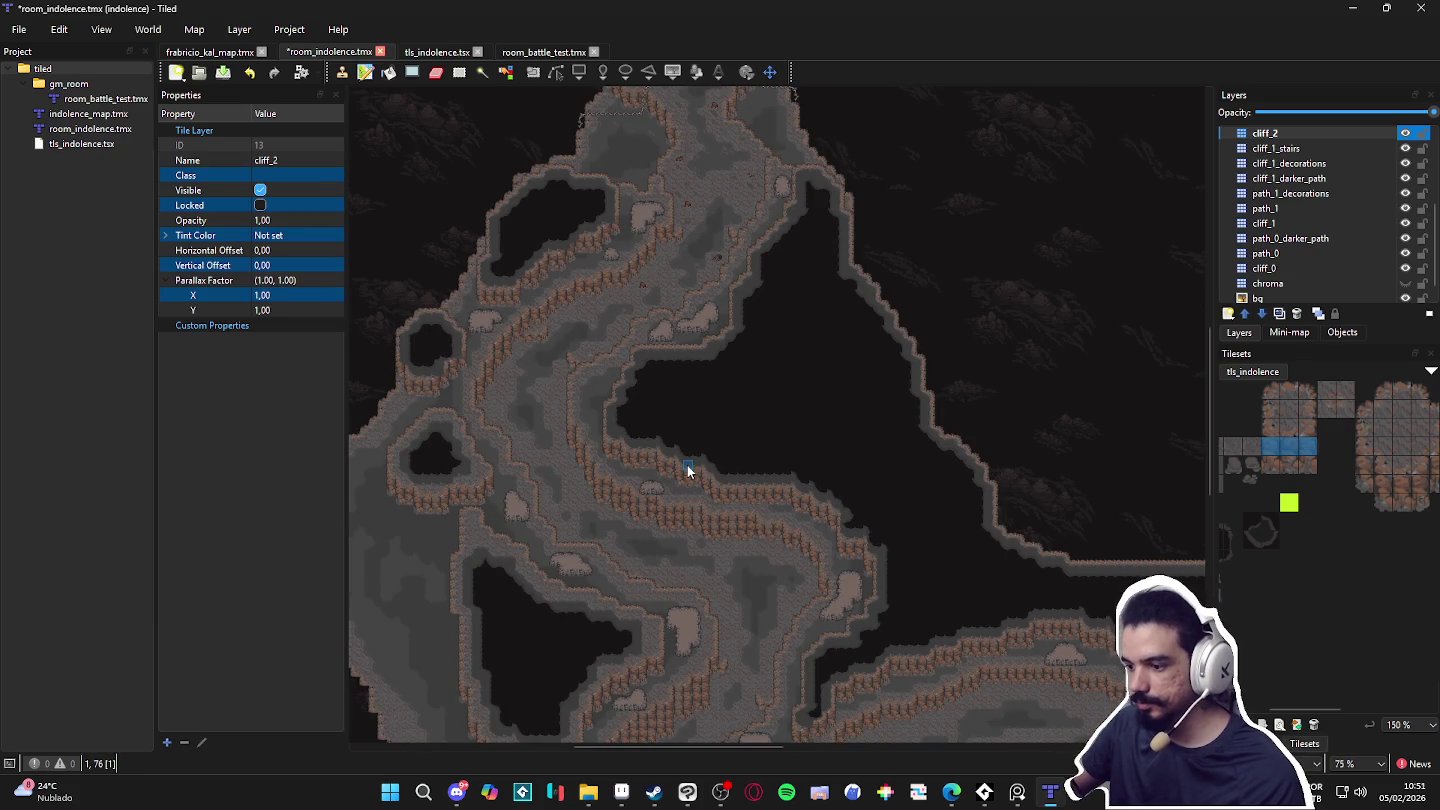
scroll(689, 471, "up", 4)
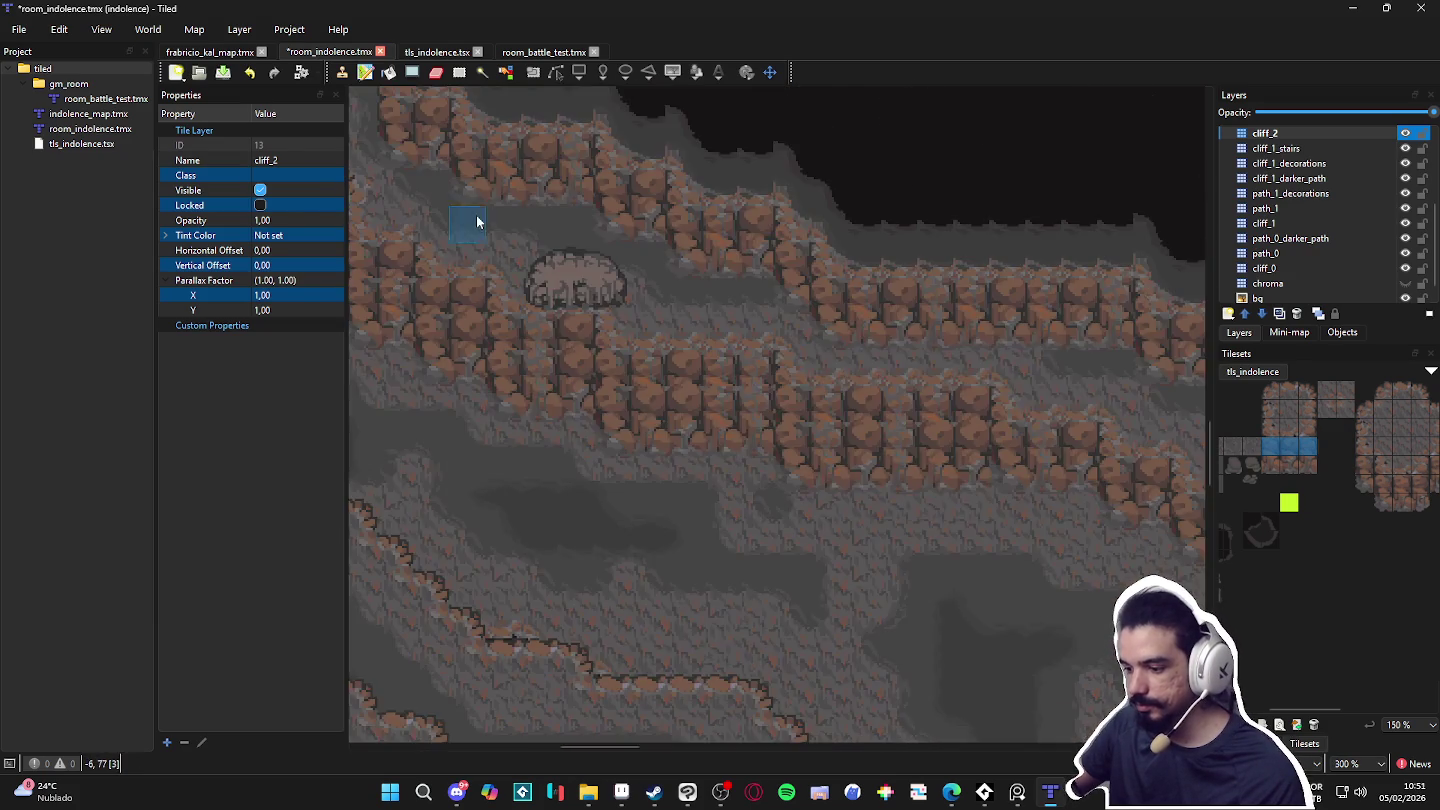
left_click_drag(478, 221, 769, 459)
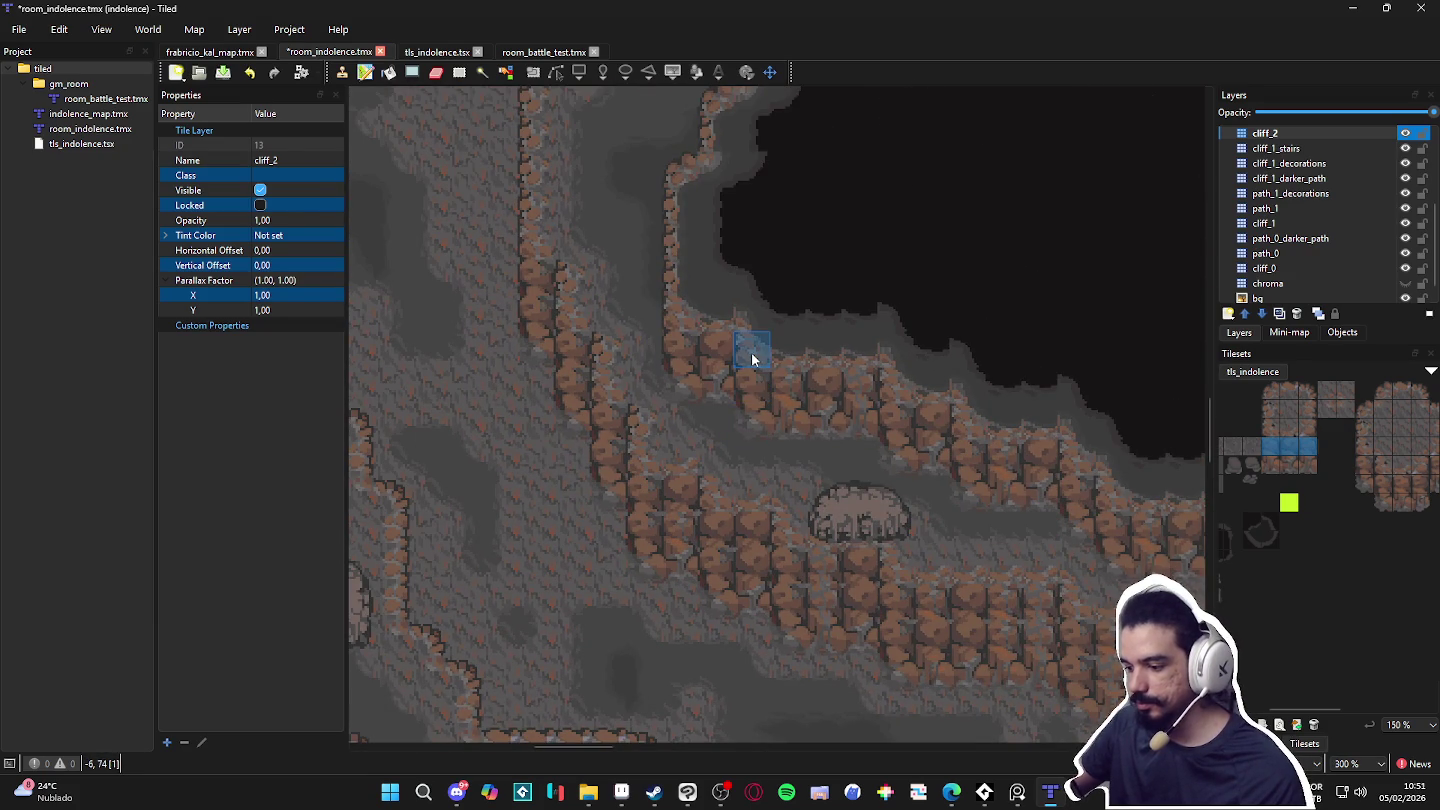
scroll(761, 365, "down", 2)
left_click_drag(868, 302, 796, 575)
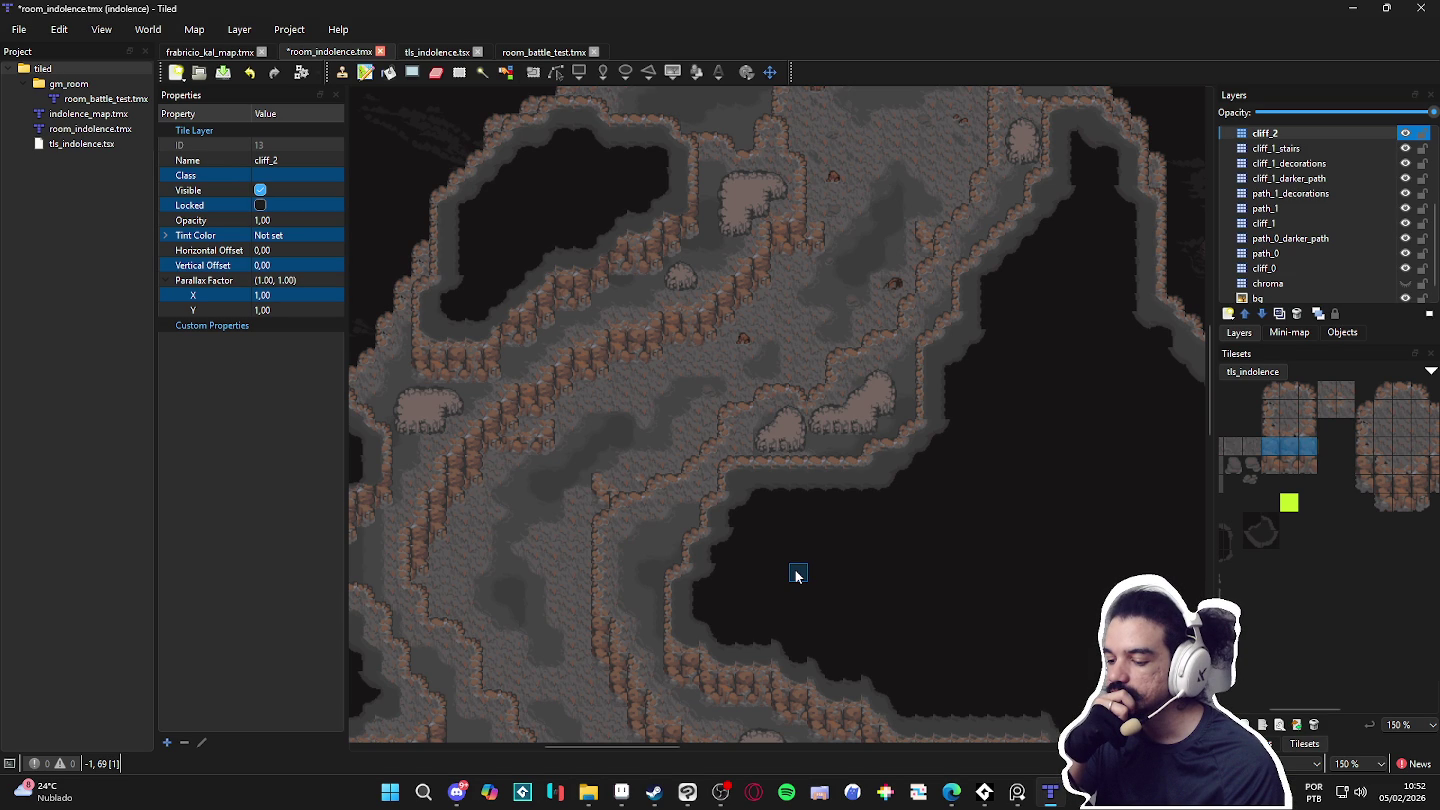
Step: Zoom and pan across another area of the cave
scroll(796, 575, "down", 3)
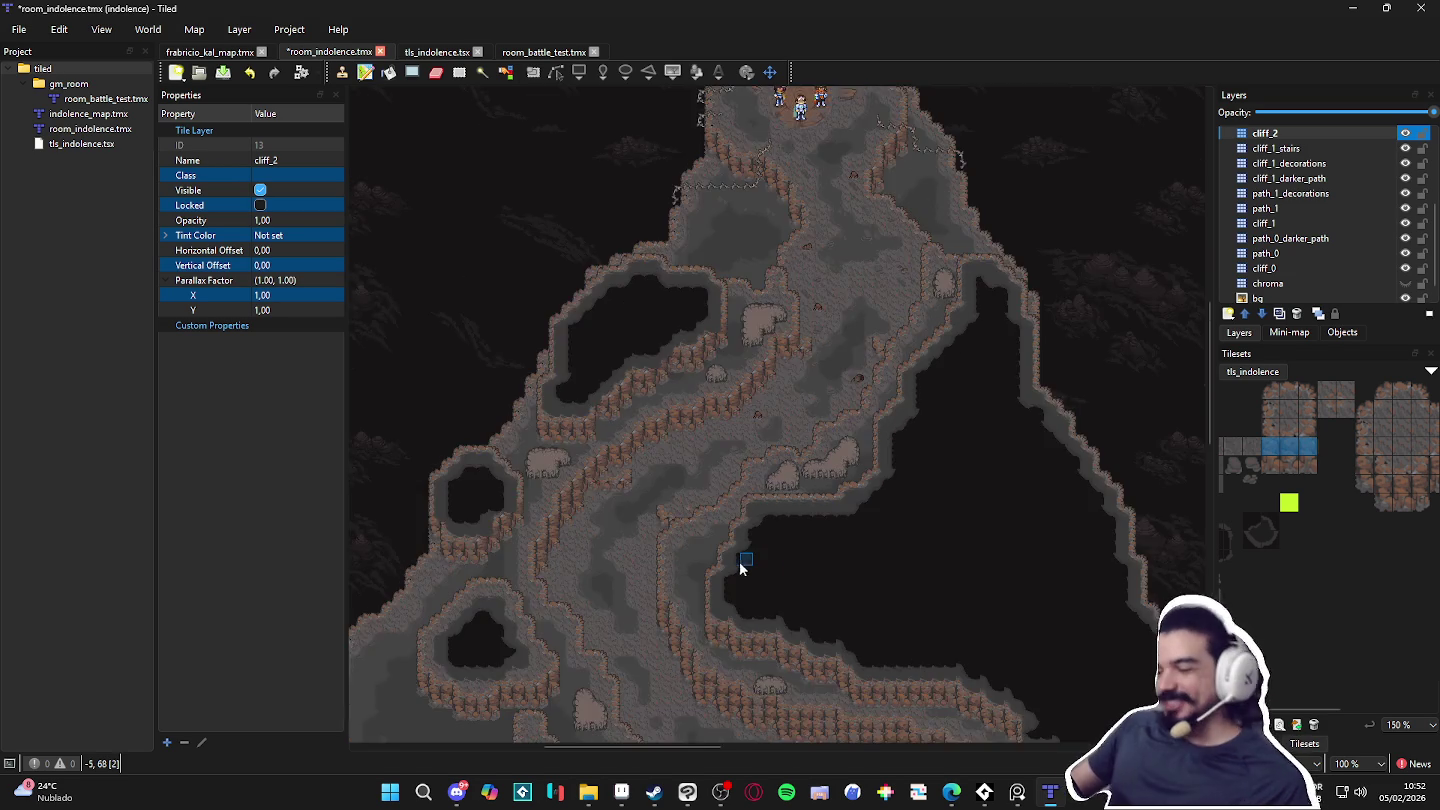
scroll(646, 408, "up", 2)
scroll(609, 373, "down", 1)
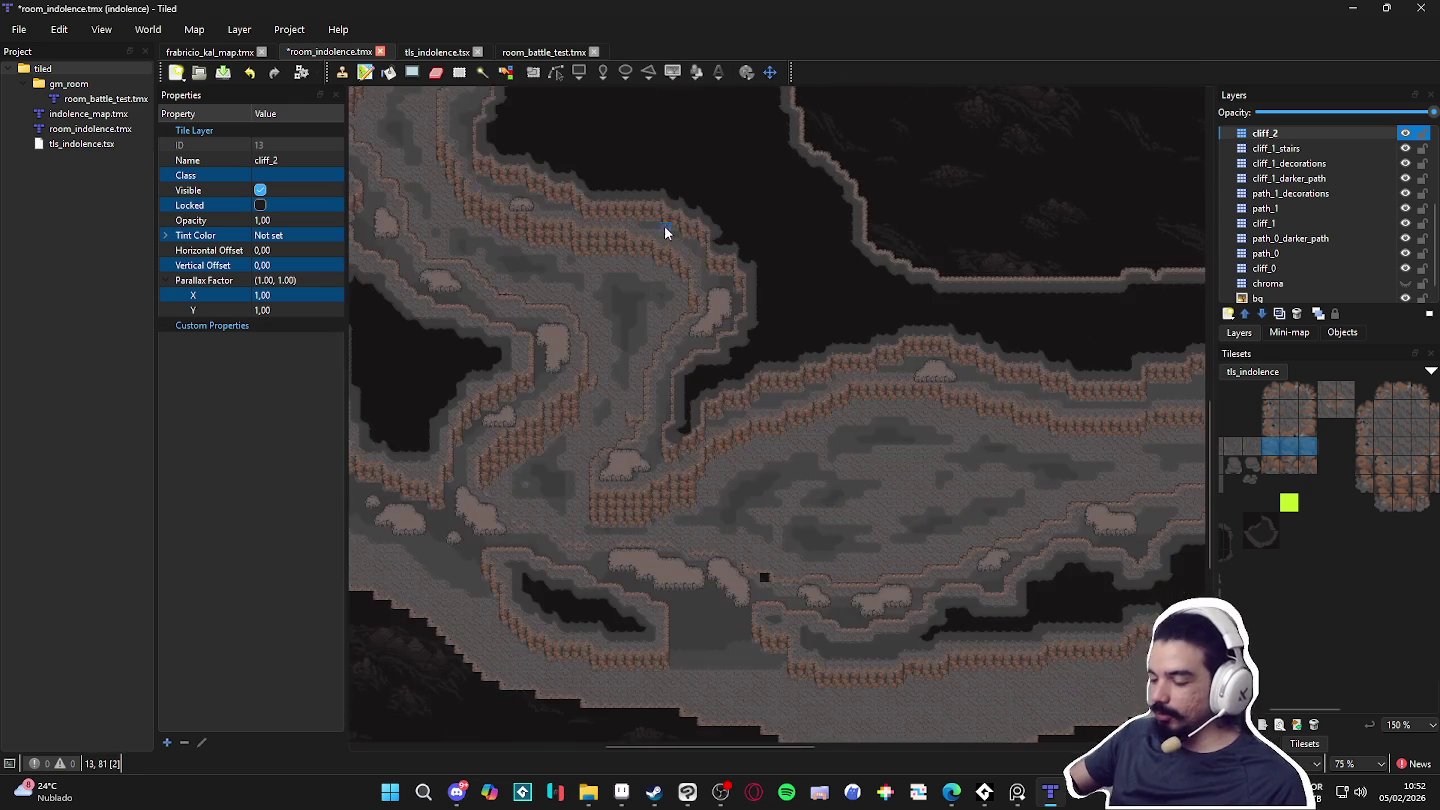
left_click_drag(730, 284, 742, 352)
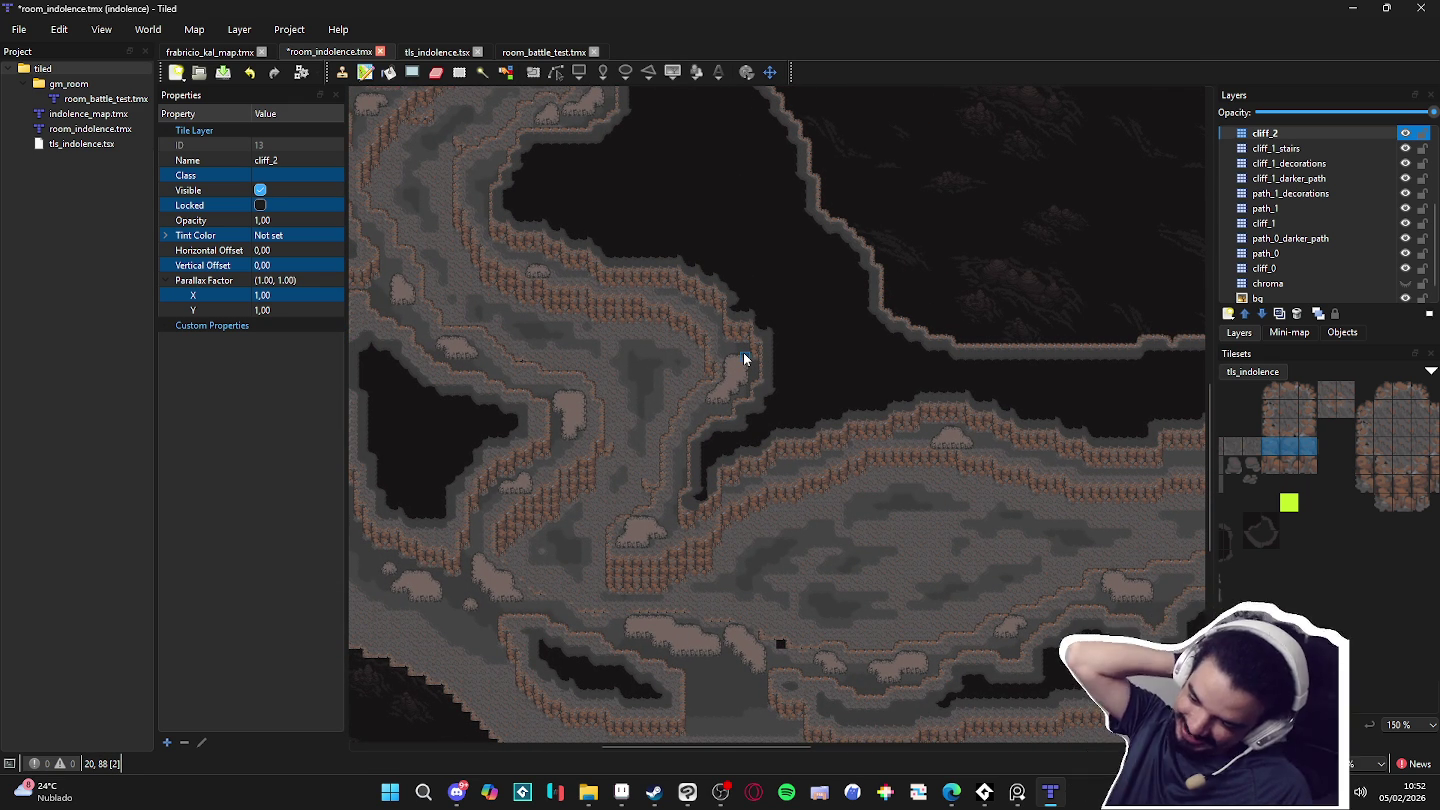
scroll(756, 364, "down", 1)
scroll(757, 368, "down", 1)
scroll(763, 370, "up", 4)
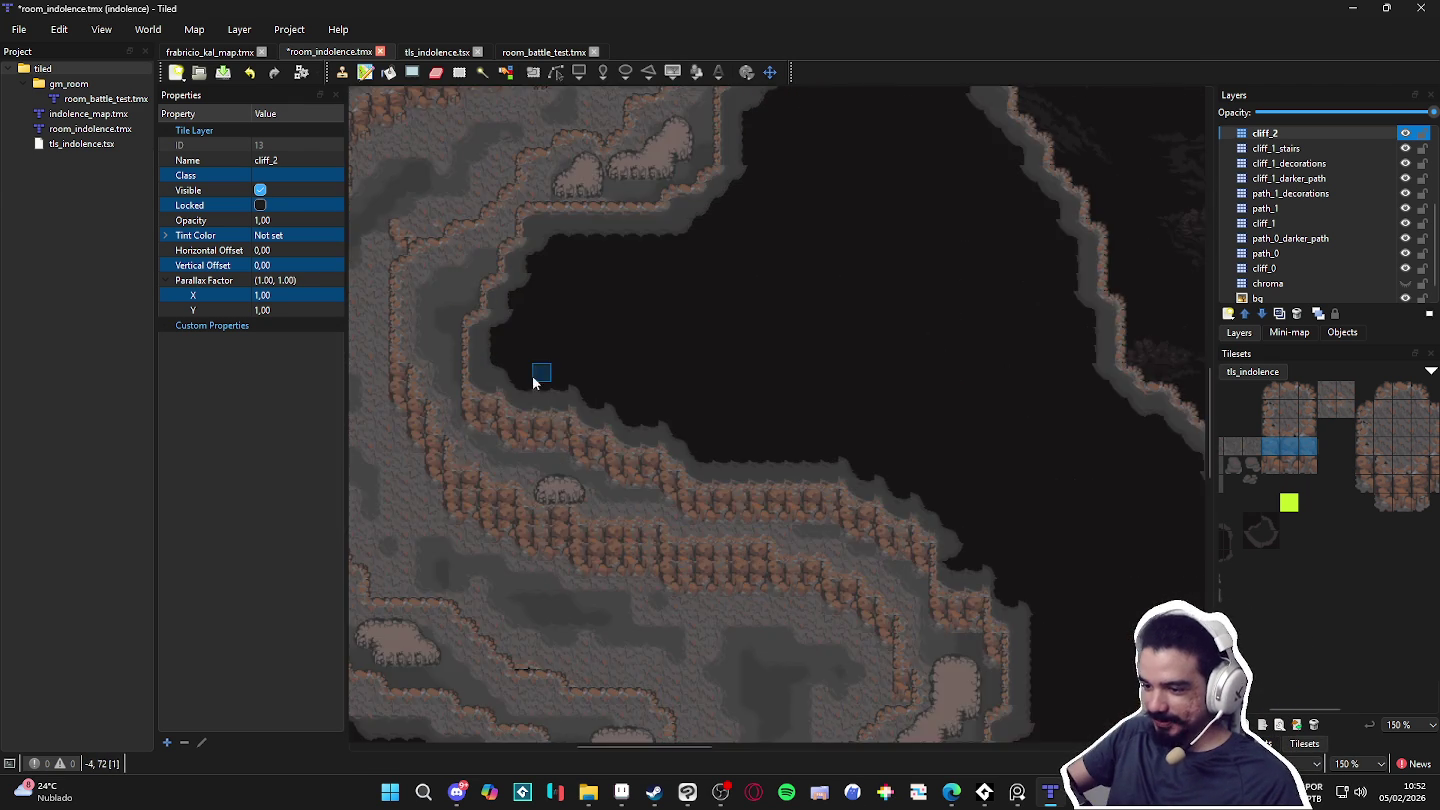
scroll(765, 383, "down", 1)
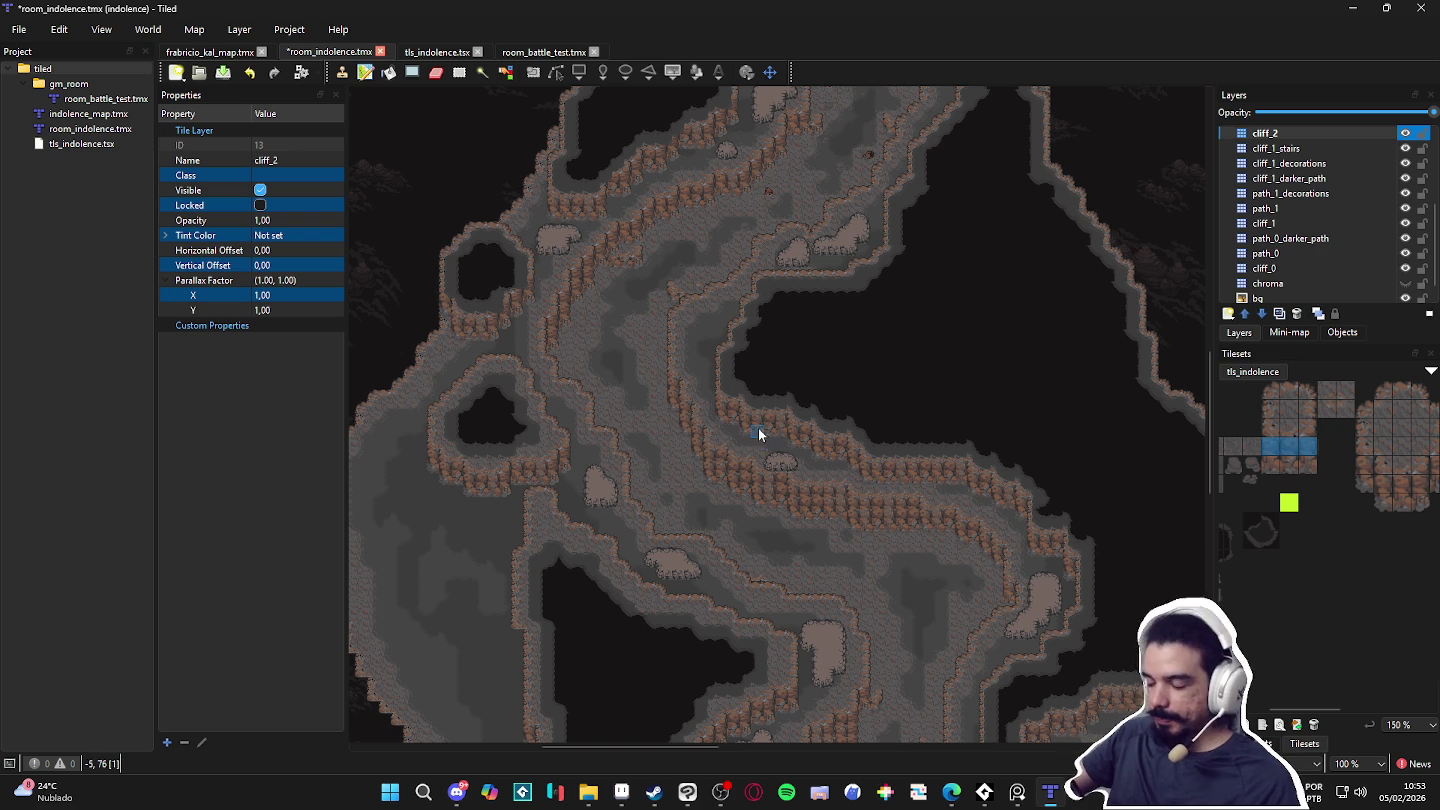
scroll(758, 428, "down", 1)
Step: Zoom out to 12% and centre the whole cave map in view
left_click_drag(729, 428, 558, 376)
scroll(620, 537, "up", 4)
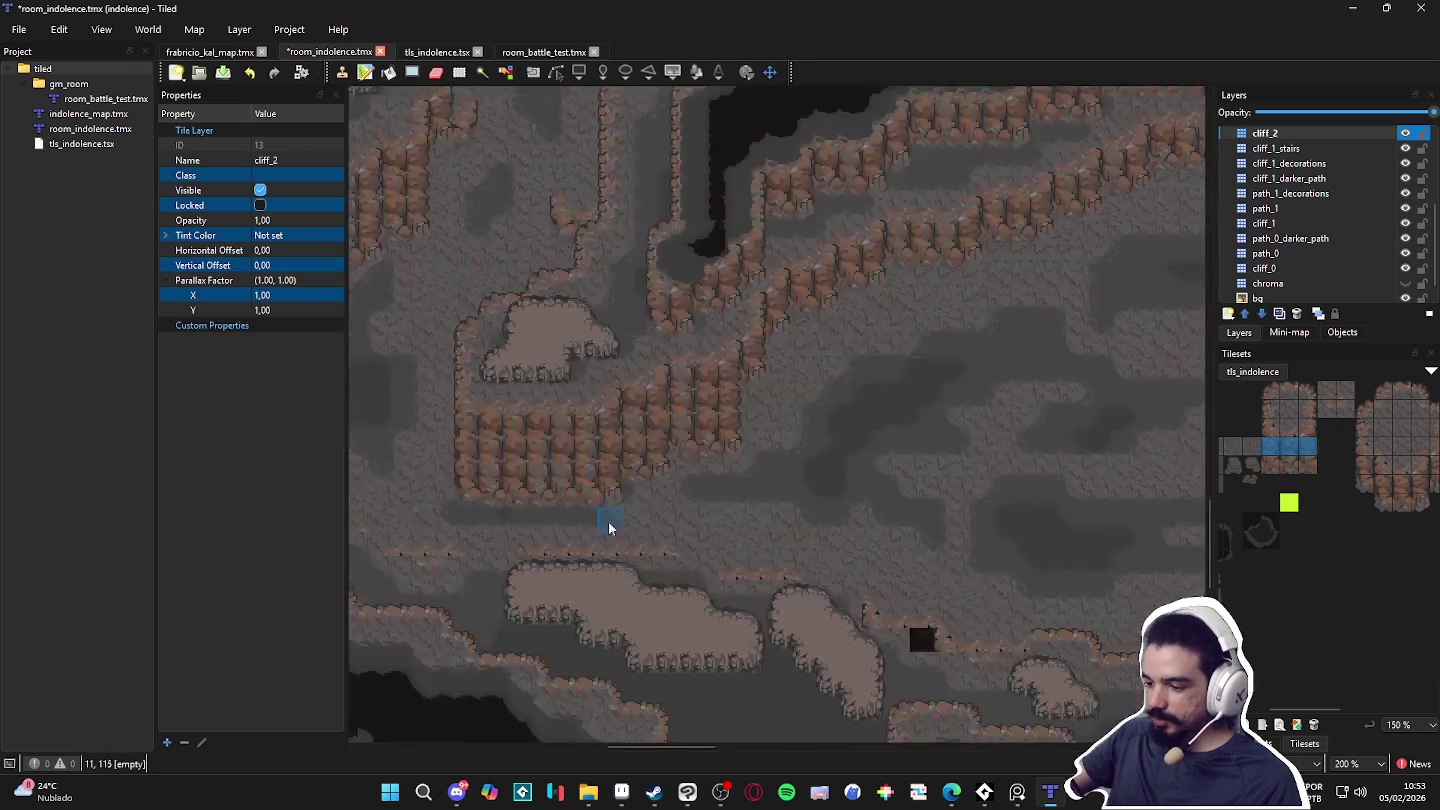
scroll(687, 497, "down", 3)
scroll(688, 490, "up", 1)
scroll(726, 305, "up", 3)
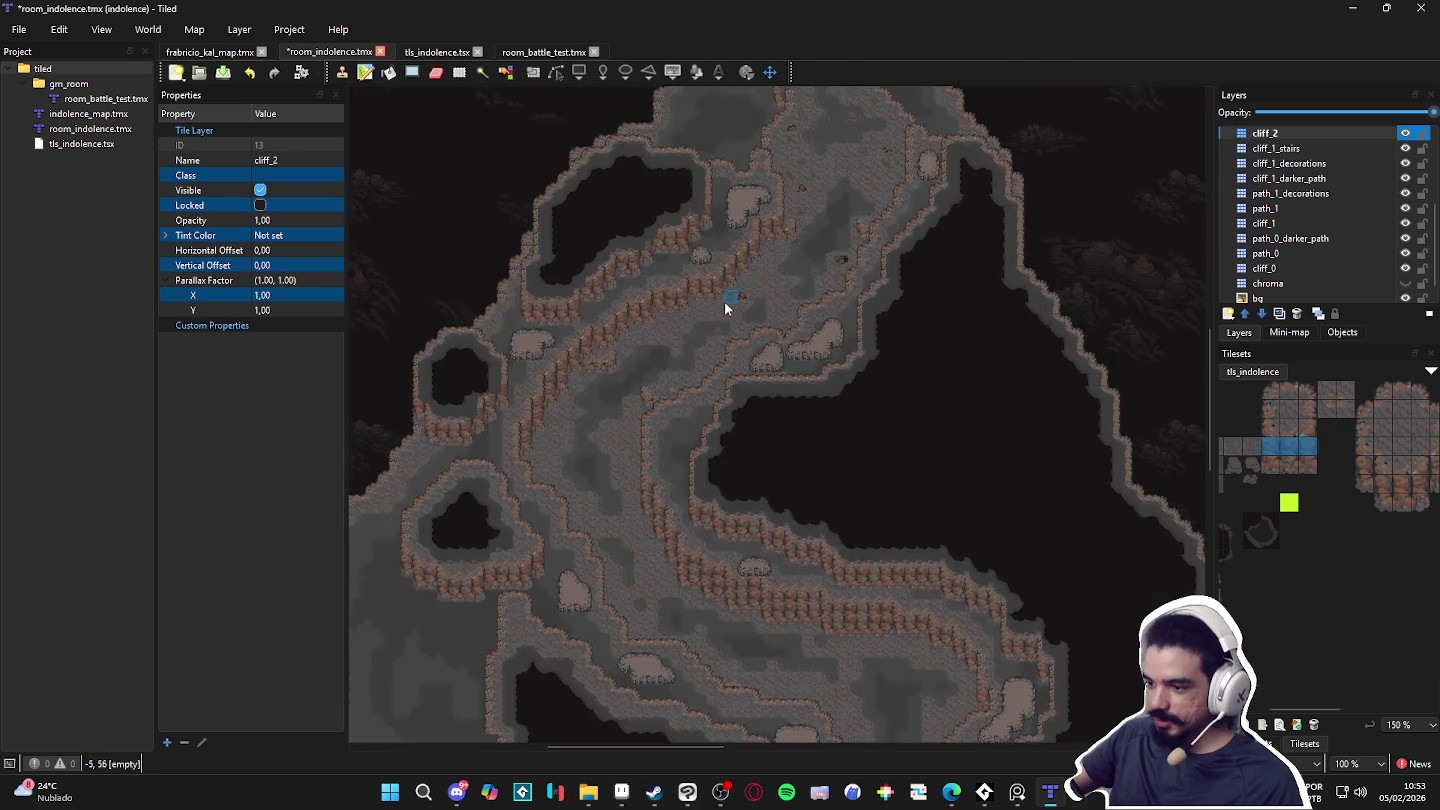
scroll(725, 418, "down", 1)
scroll(860, 289, "up", 2)
mouse_move(859, 289)
left_mouse_down()
mouse_move(738, 598)
mouse_move(733, 463)
mouse_move(720, 554)
left_mouse_up()
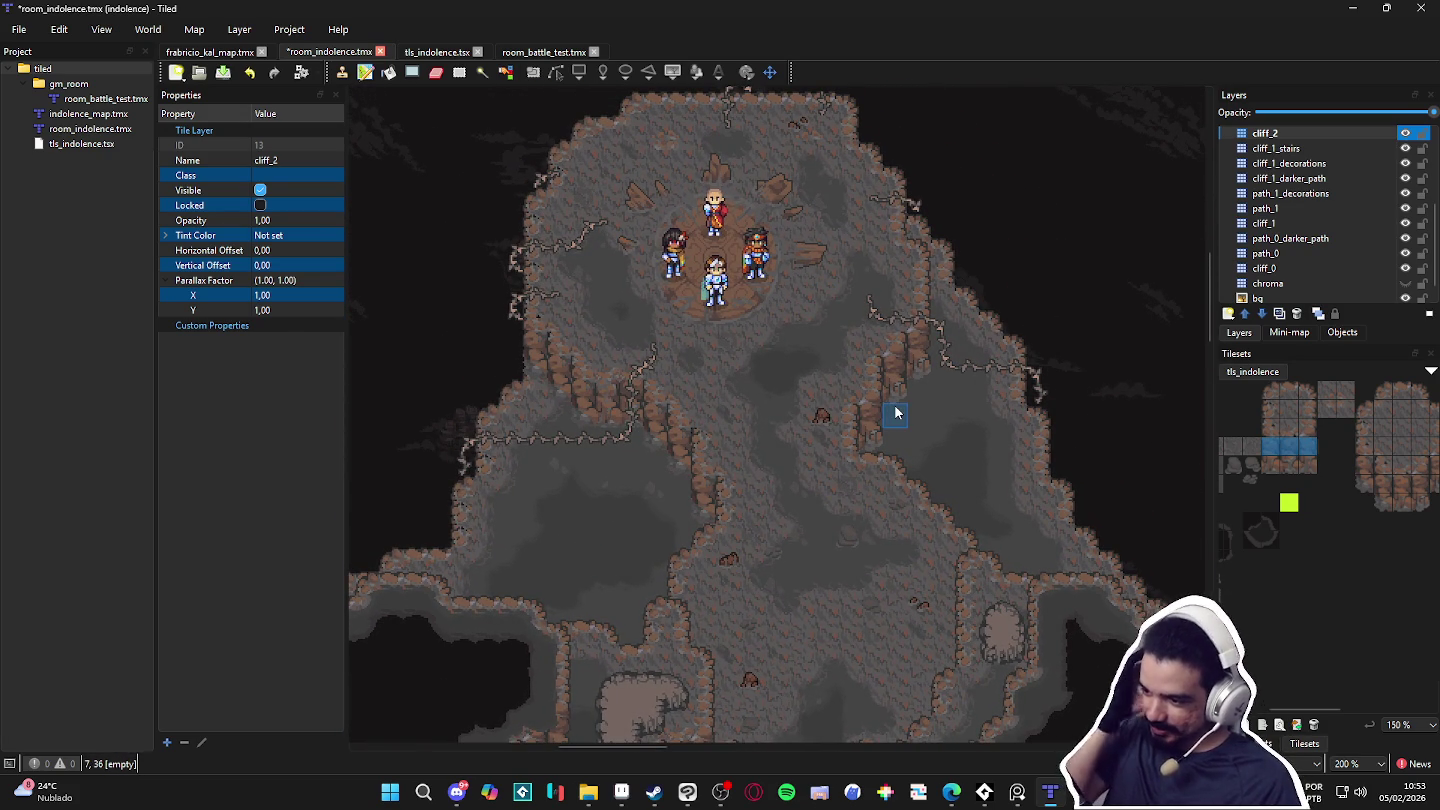
scroll(895, 409, "down", 8)
left_click_drag(874, 418, 625, 447)
mouse_move(749, 461)
left_mouse_down()
mouse_move(628, 472)
mouse_move(594, 495)
left_mouse_up()
scroll(482, 506, "up", 2)
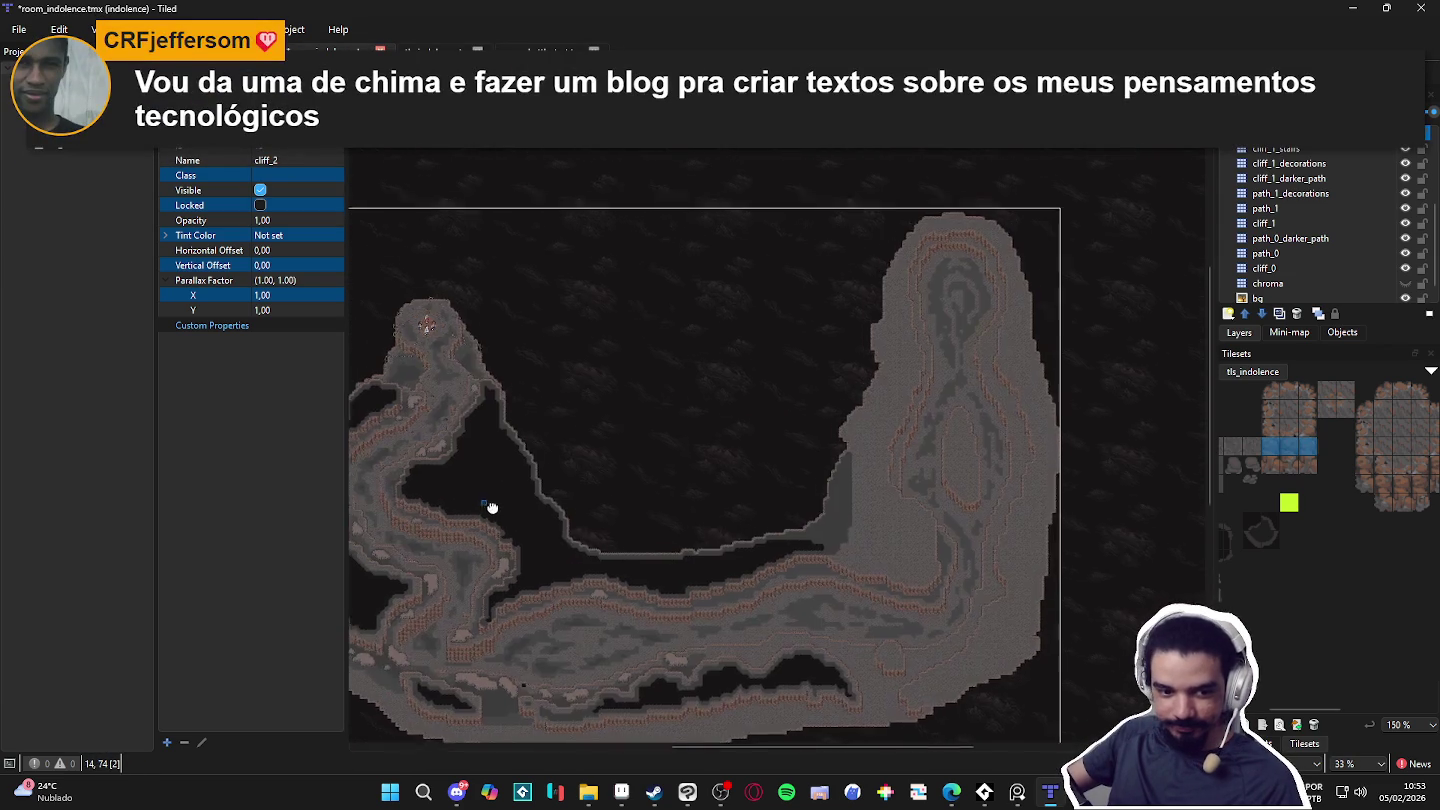
scroll(580, 477, "down", 1)
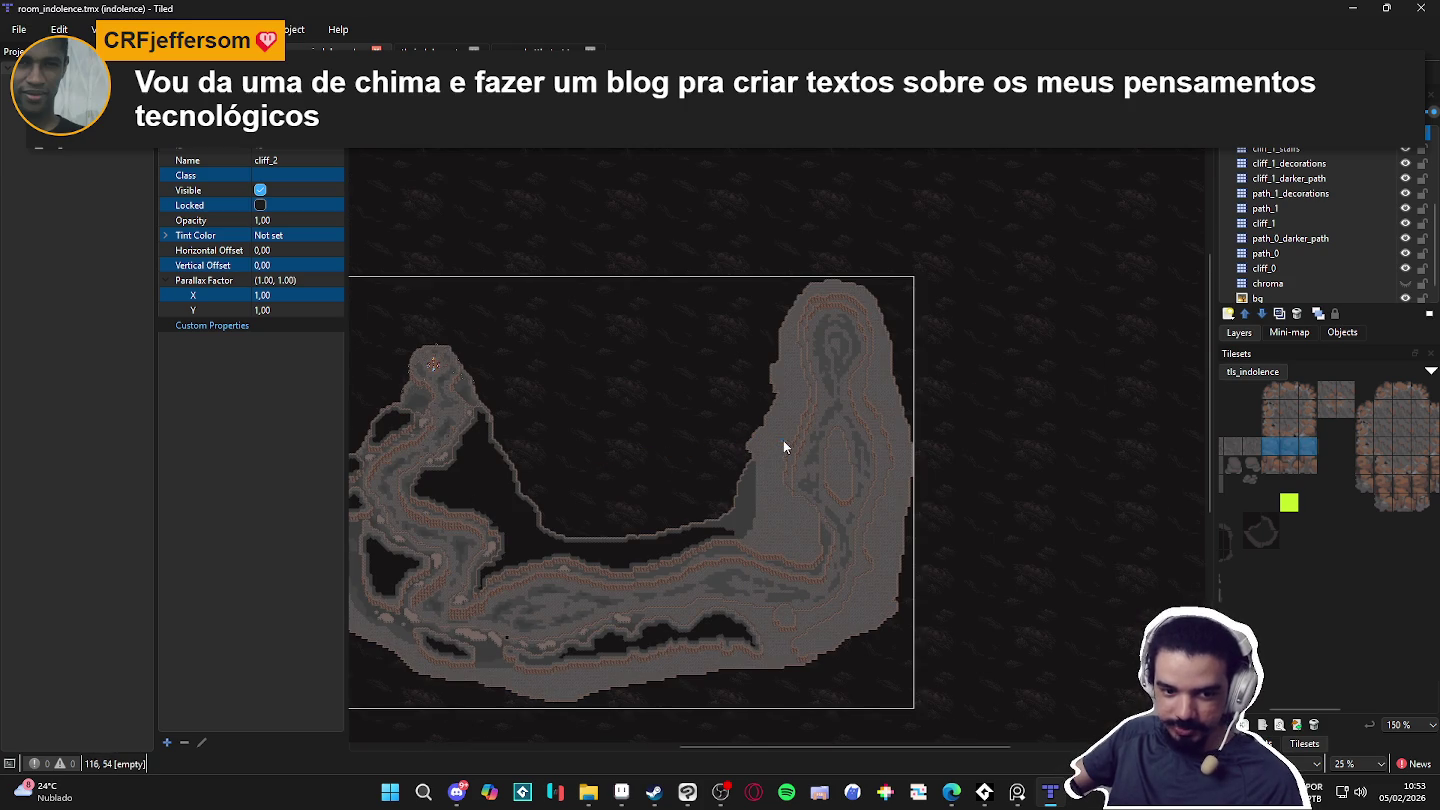
left_click_drag(999, 586, 717, 565)
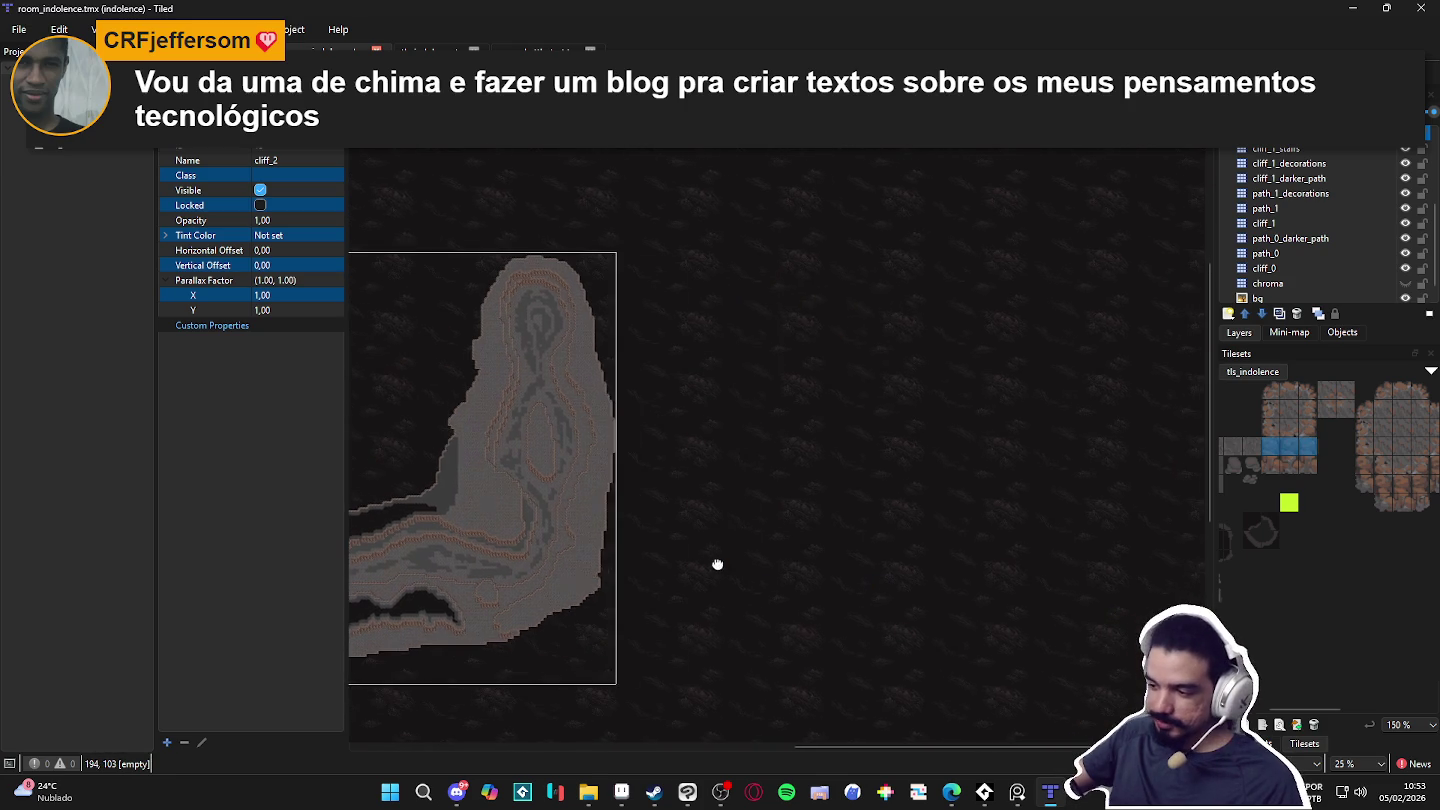
scroll(717, 565, "up", 4)
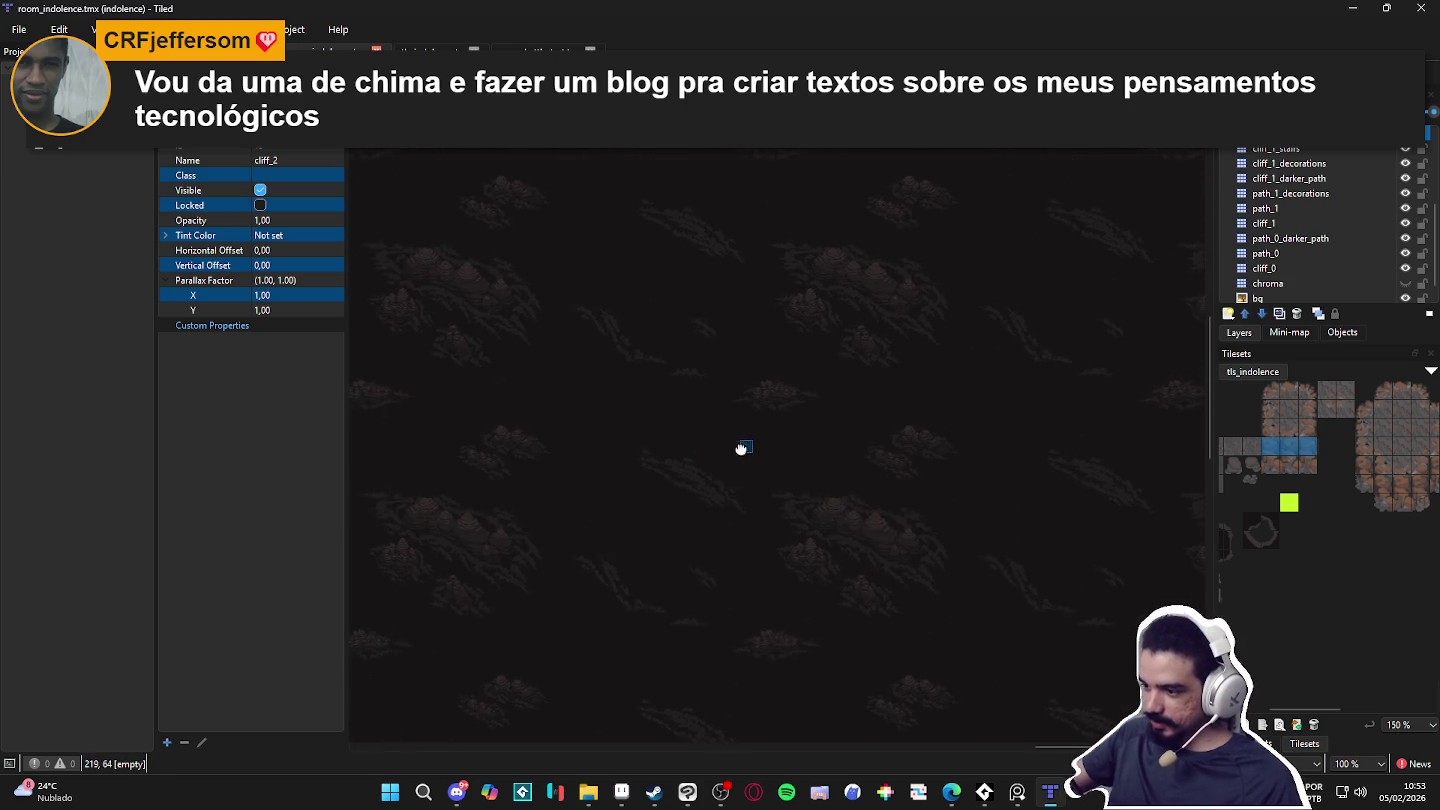
scroll(676, 427, "down", 3)
scroll(954, 479, "up", 3)
scroll(757, 456, "down", 3)
scroll(734, 418, "up", 6)
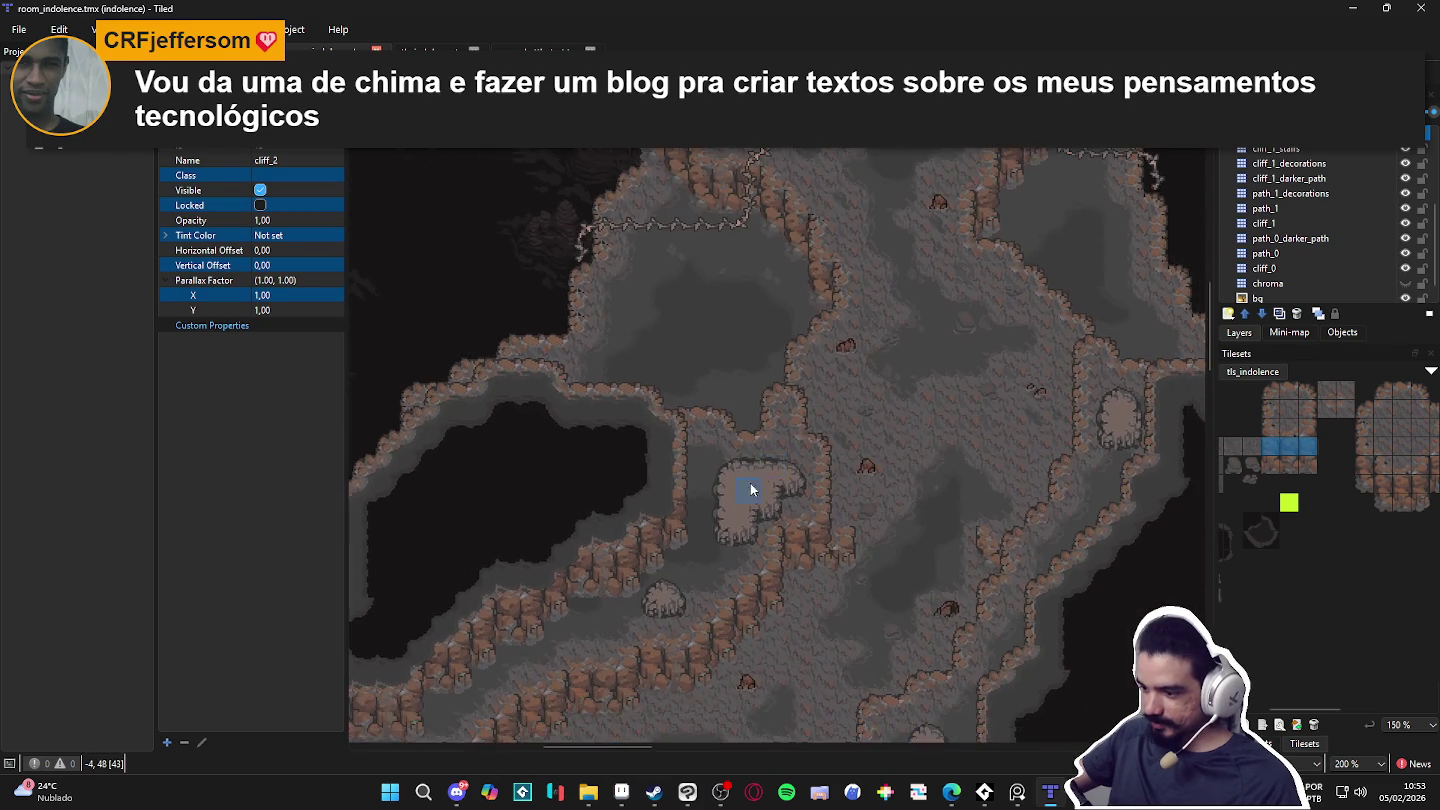
scroll(755, 482, "down", 3)
scroll(826, 514, "up", 3)
mouse_move(706, 540)
left_mouse_down()
mouse_move(801, 486)
mouse_move(820, 419)
mouse_move(751, 286)
mouse_move(583, 329)
mouse_move(836, 244)
mouse_move(871, 334)
mouse_move(874, 247)
mouse_move(689, 265)
mouse_move(734, 354)
mouse_move(600, 286)
mouse_move(621, 489)
mouse_move(687, 539)
mouse_move(755, 450)
left_mouse_up()
scroll(689, 266, "down", 1)
left_click_drag(803, 370, 760, 444)
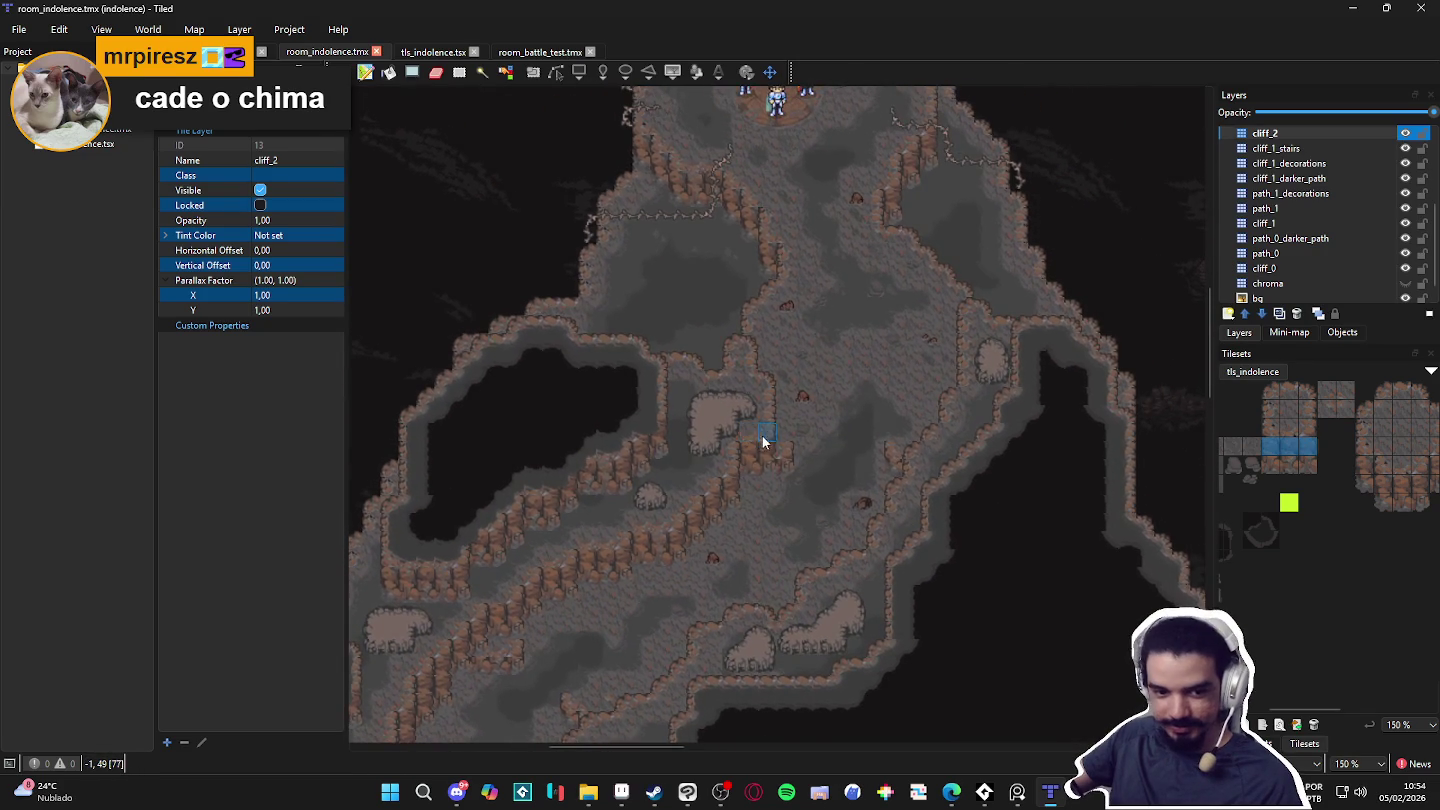
scroll(760, 443, "down", 1)
scroll(633, 450, "down", 1)
mouse_move(633, 450)
left_mouse_down()
mouse_move(681, 469)
mouse_move(780, 559)
left_mouse_up()
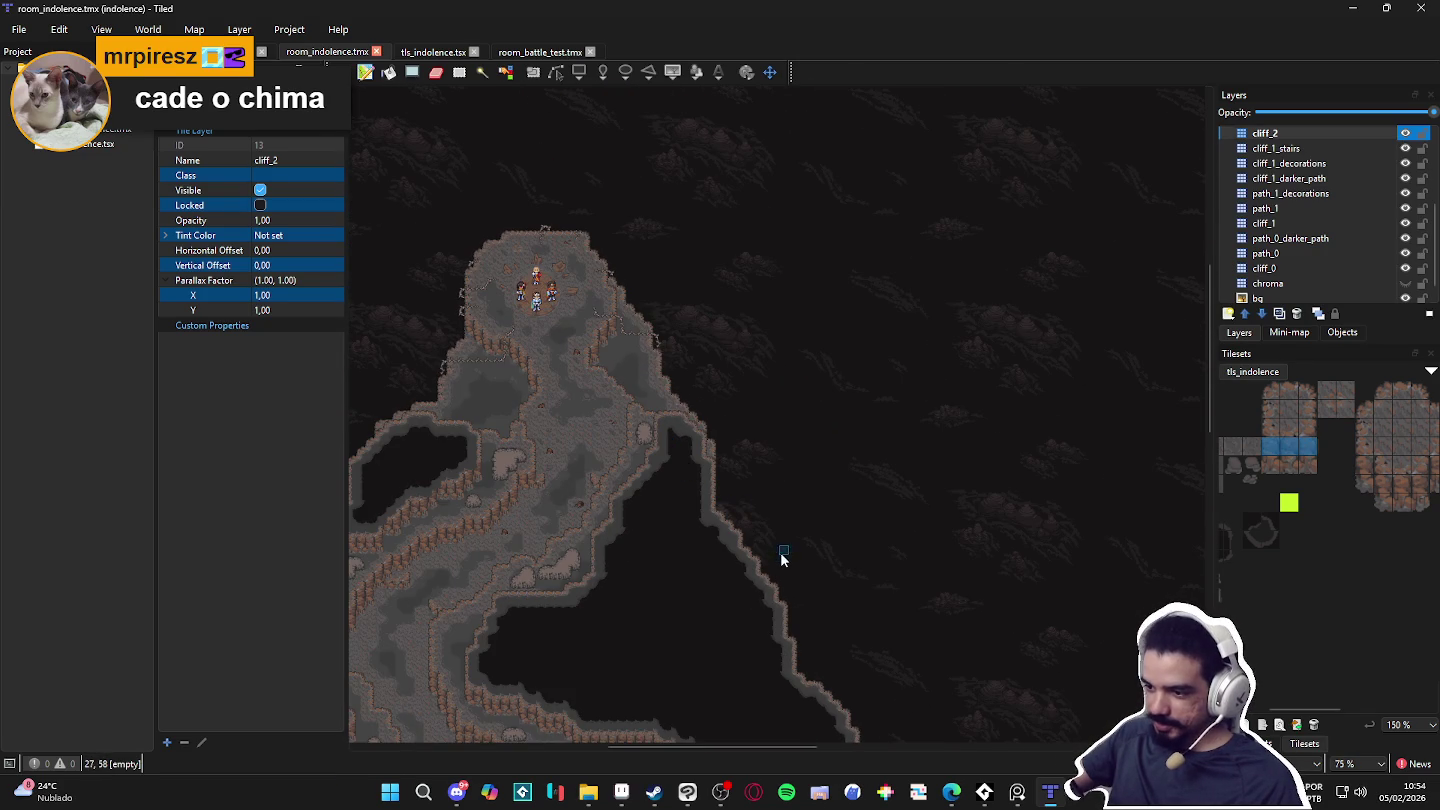
scroll(691, 434, "right", 6)
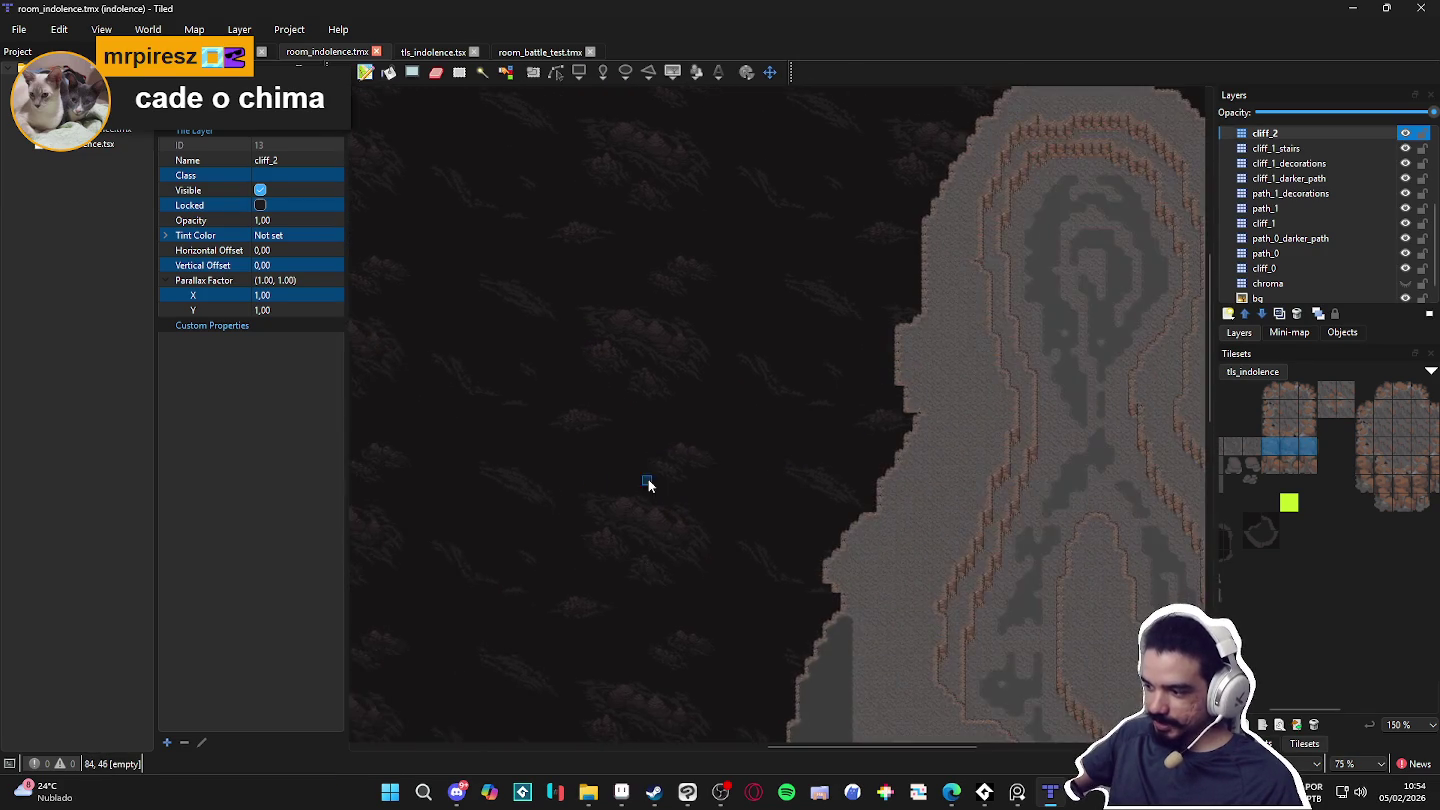
scroll(647, 484, "down", 1)
scroll(652, 500, "down", 1)
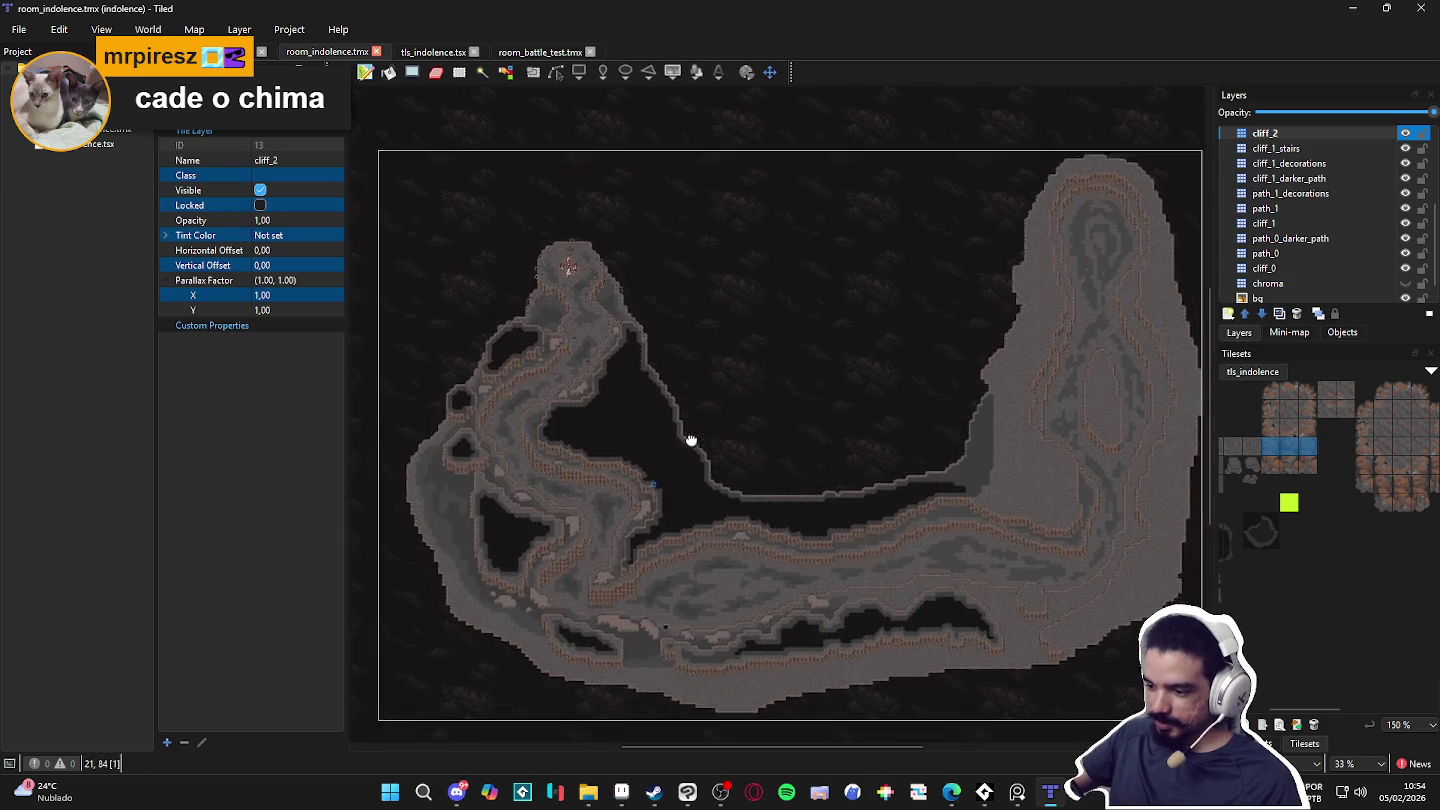
scroll(672, 476, "up", 1)
left_click_drag(671, 476, 828, 470)
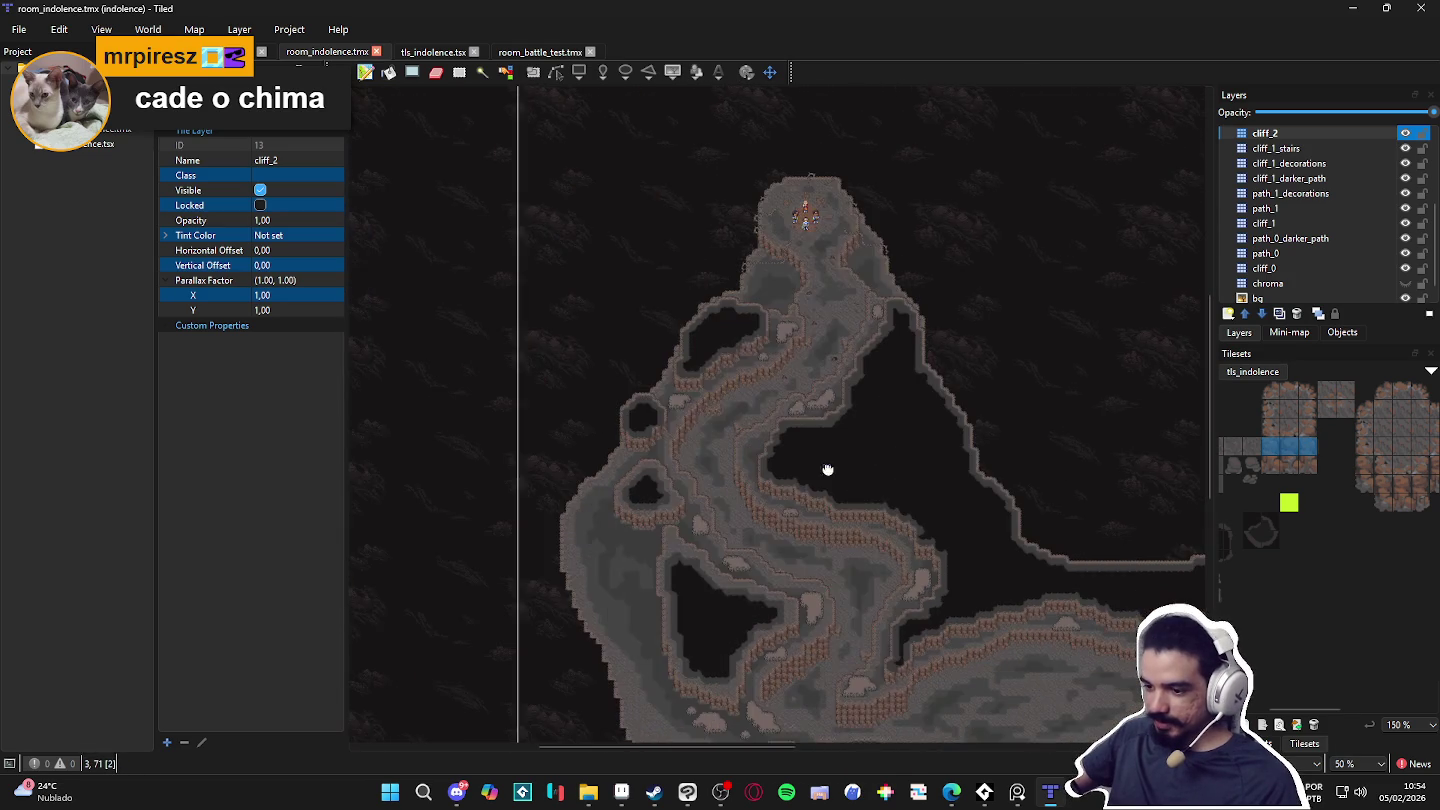
scroll(873, 512, "up", 1)
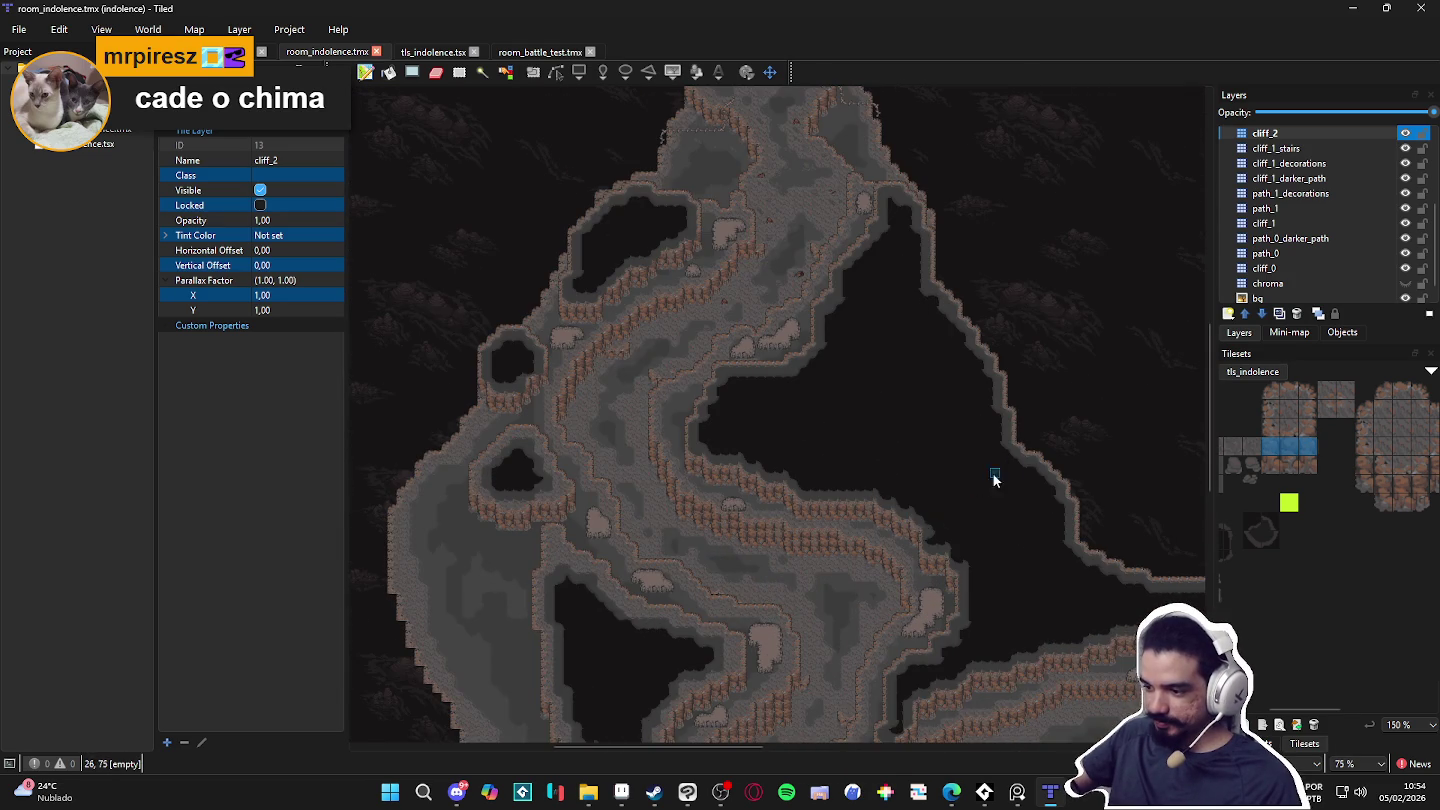
scroll(978, 488, "down", 2)
scroll(644, 589, "up", 1)
scroll(753, 519, "down", 3)
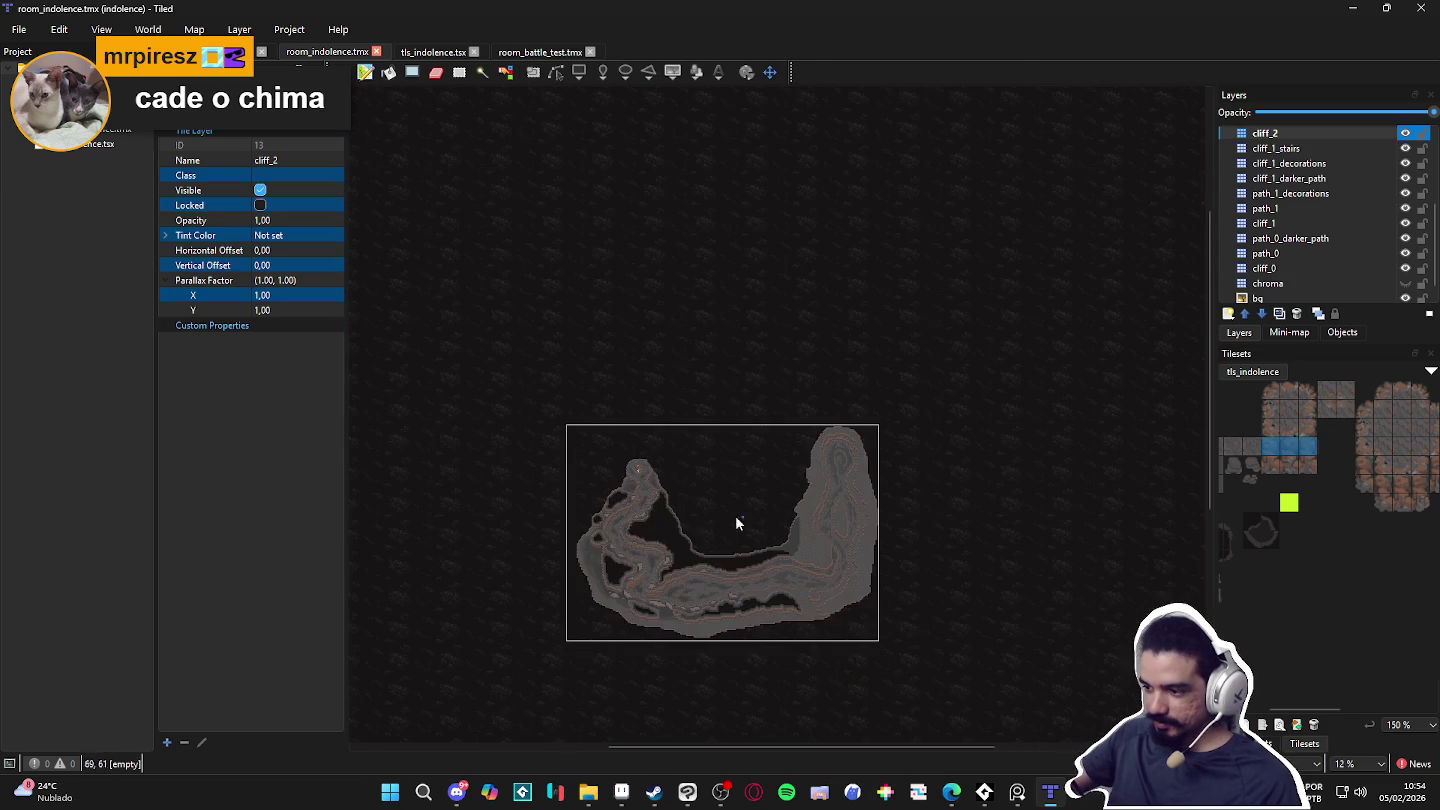
scroll(608, 483, "up", 4)
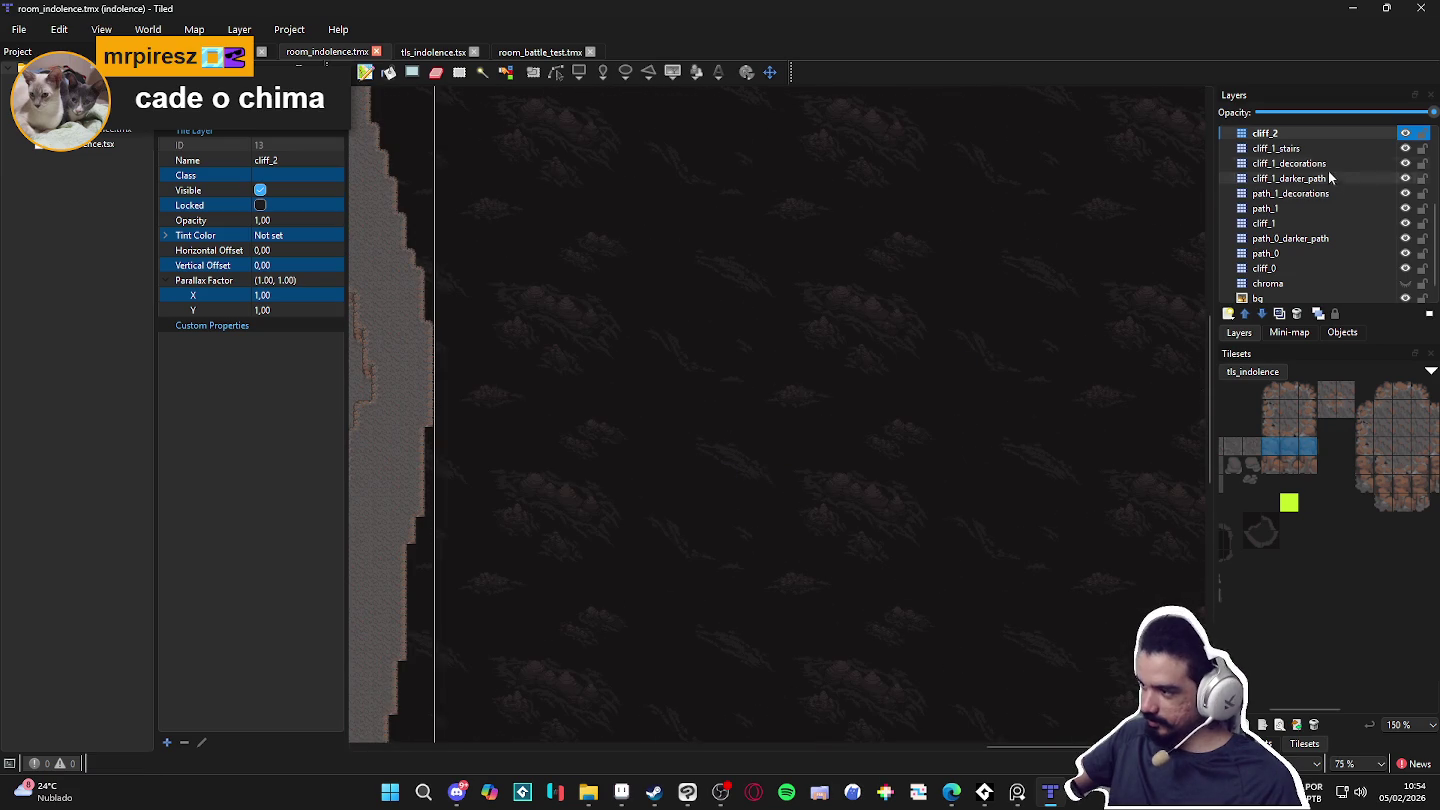
scroll(1340, 180, "up", 3)
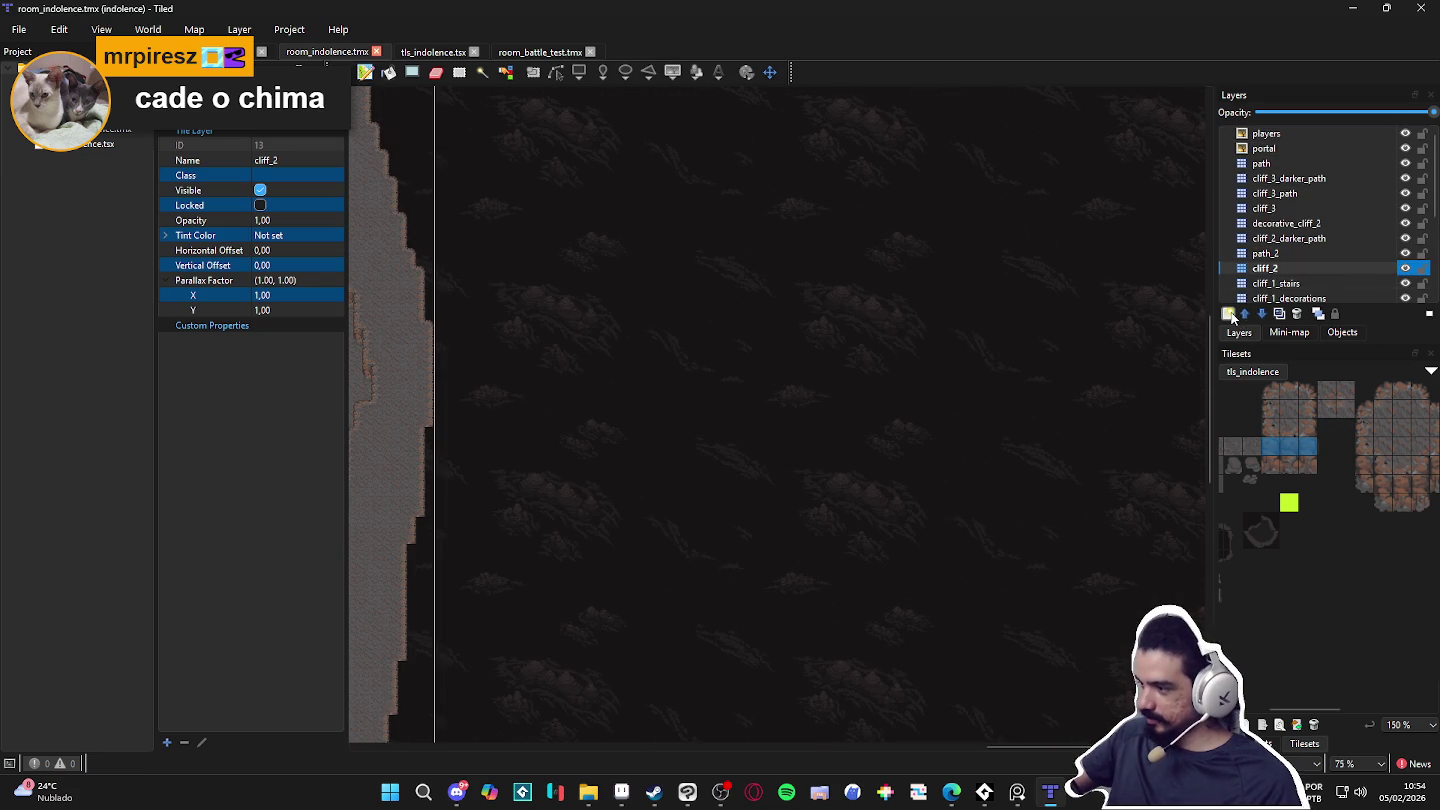
Step: Add a group layer named teste above the players layer
left_click(1267, 133)
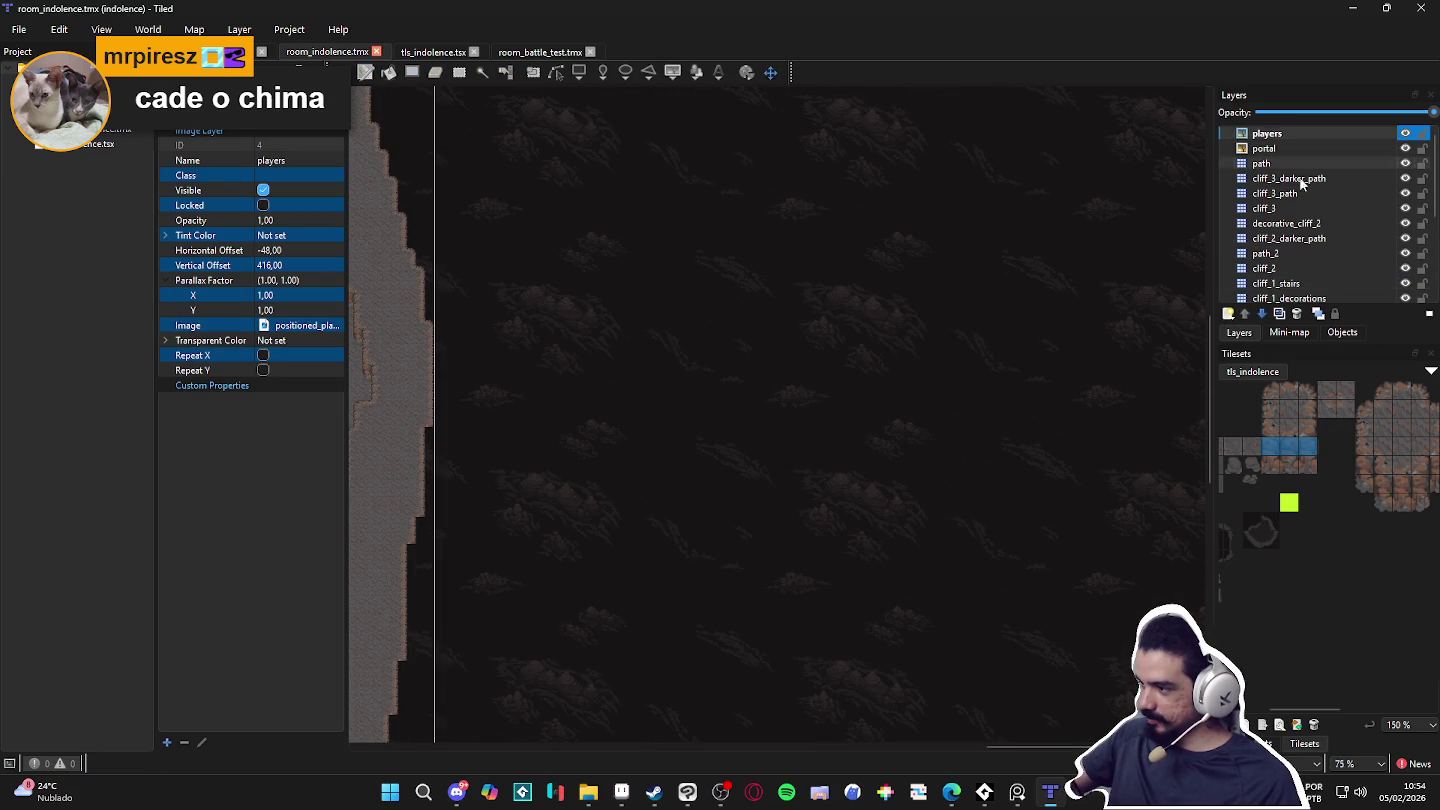
left_click(1229, 313)
left_click(1285, 390)
type("teste")
key("Return")
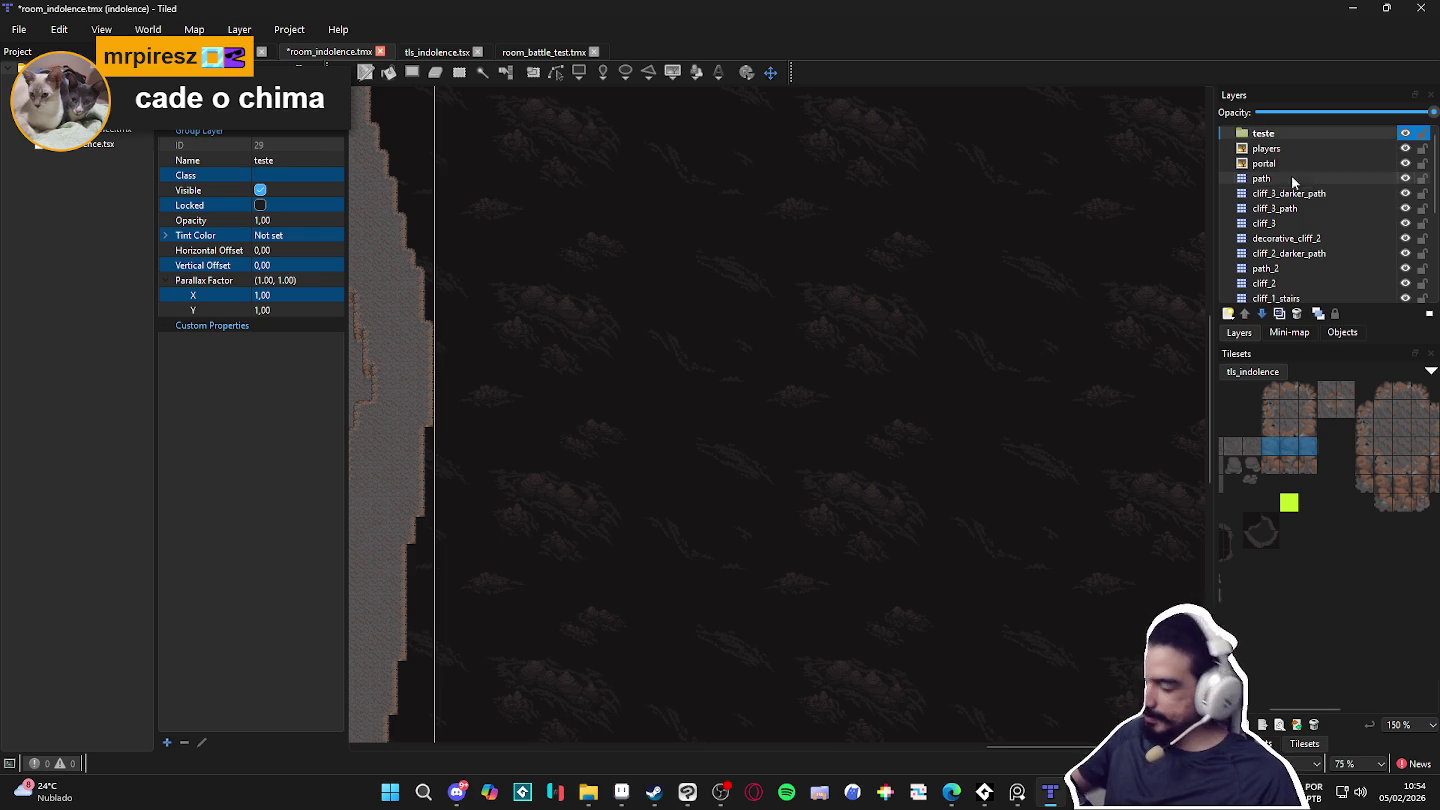
Step: Add a tile layer, move it into the teste group and rename it camada_10
left_click(1228, 312)
left_click(1255, 335)
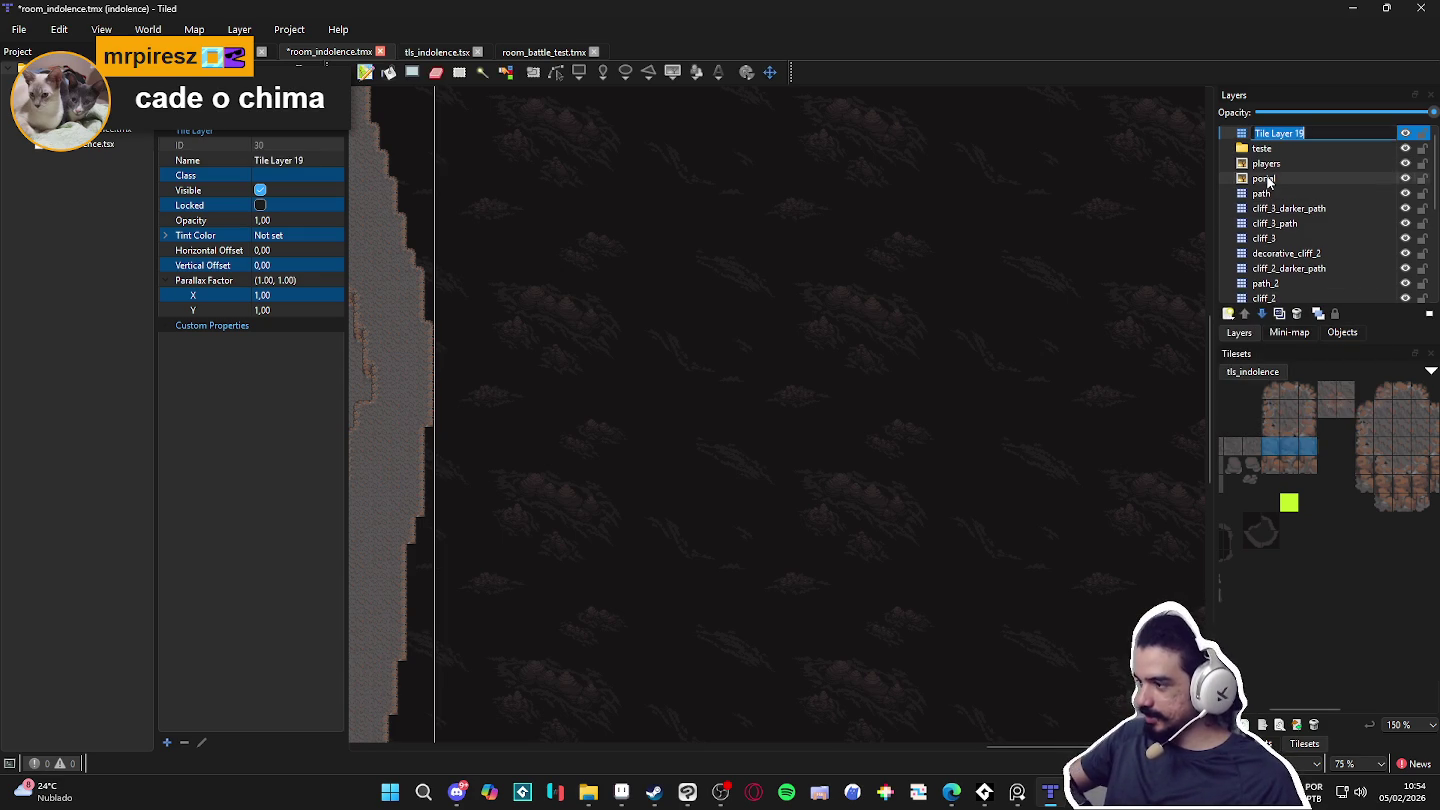
type("camada")
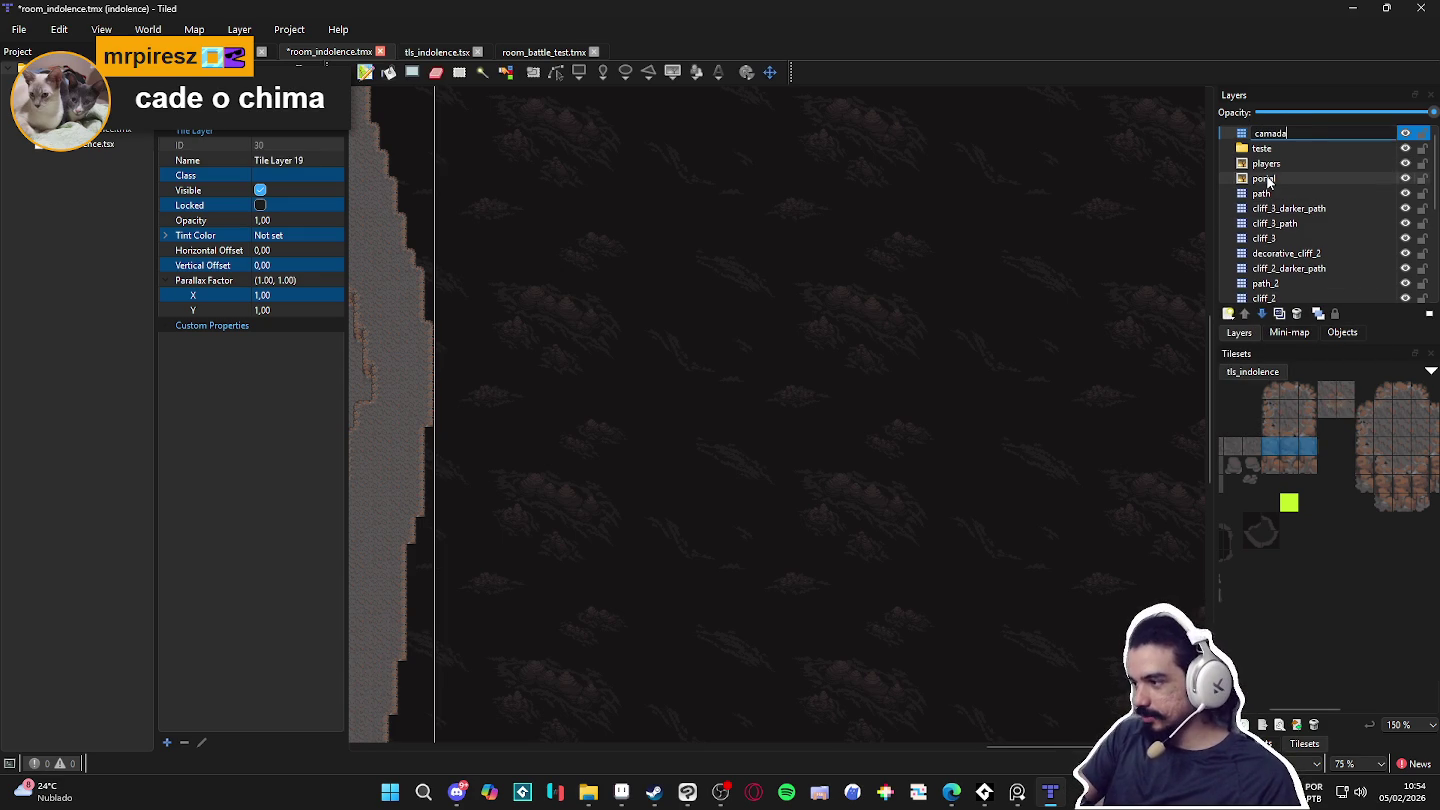
type("_1")
key("Return")
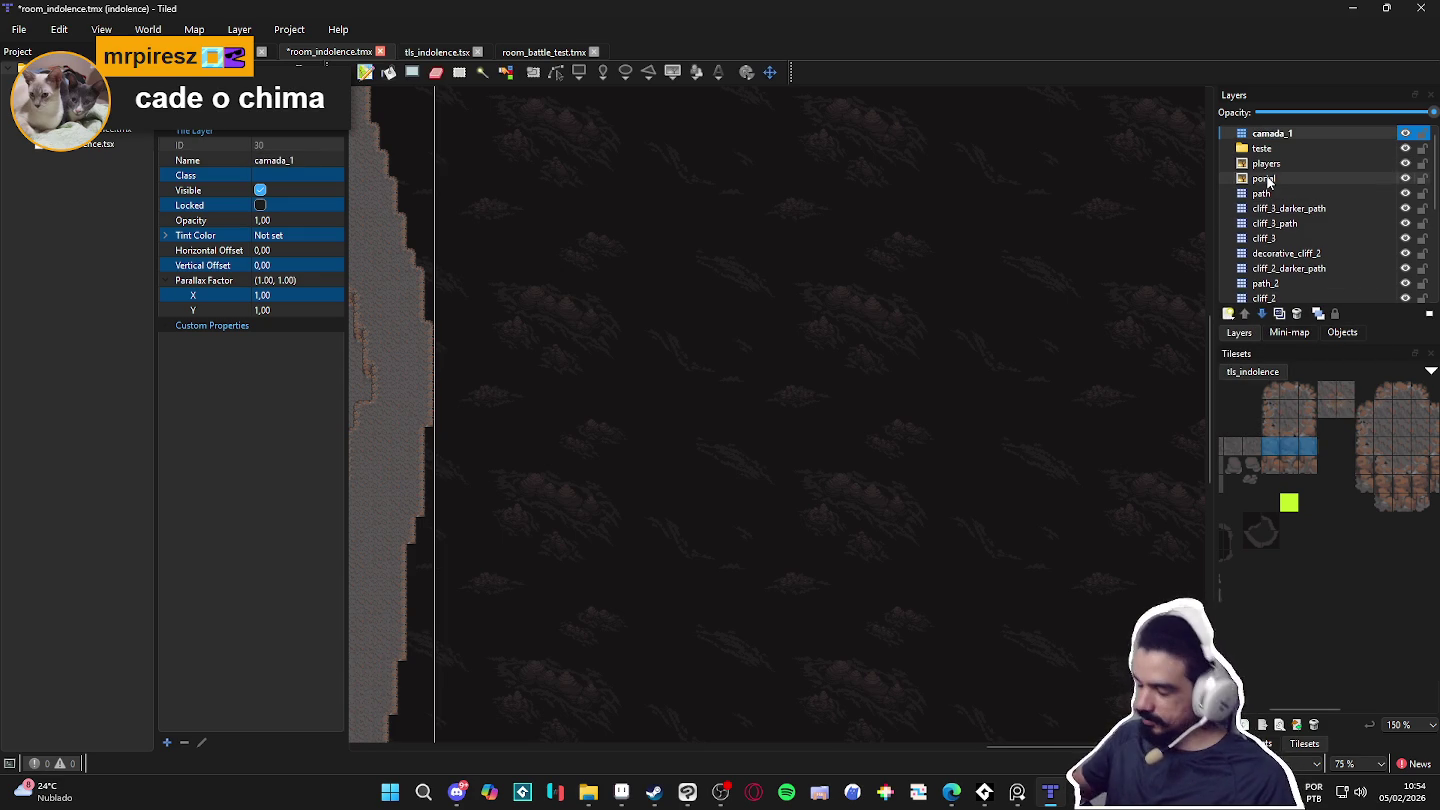
left_click_drag(1303, 133, 1311, 146)
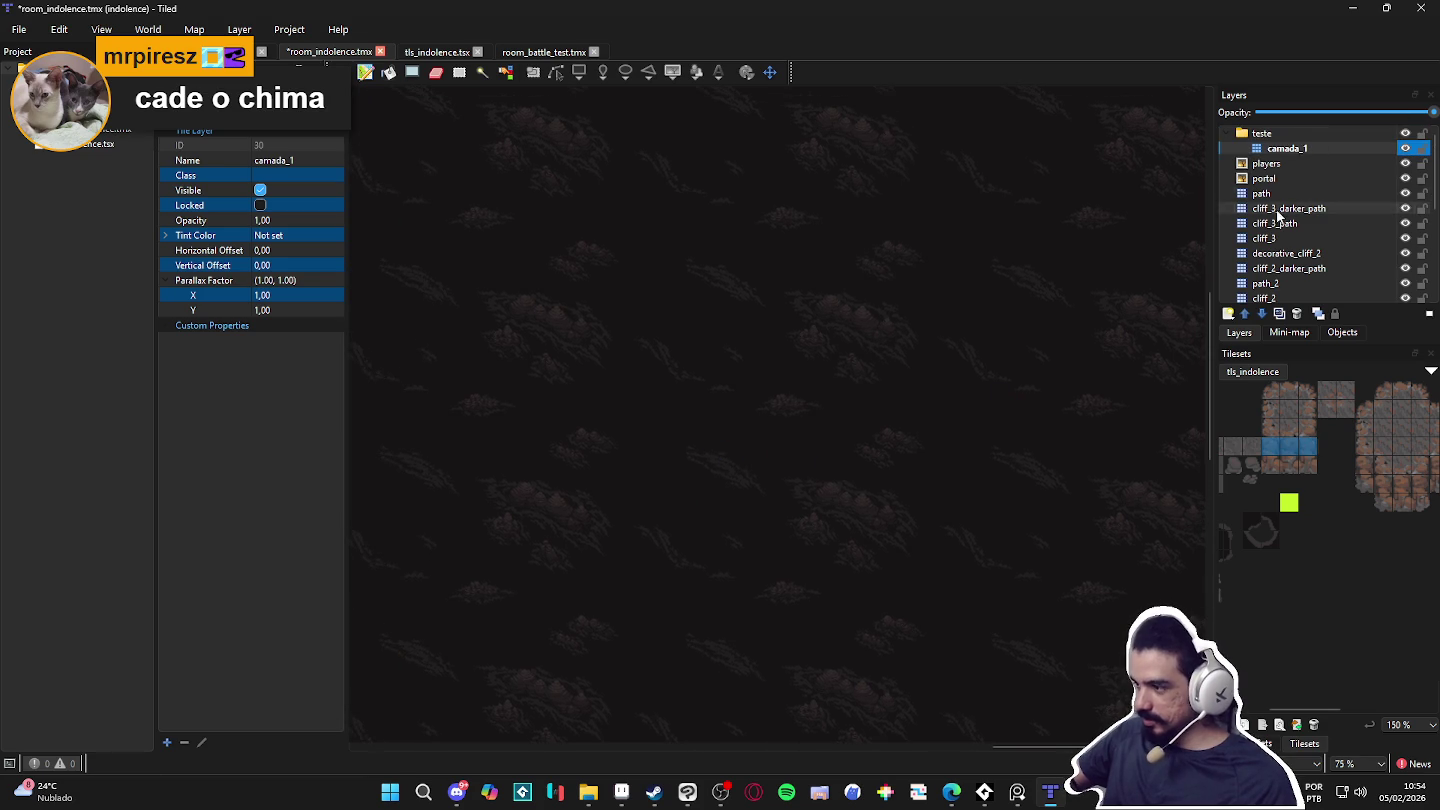
double_click(1309, 149)
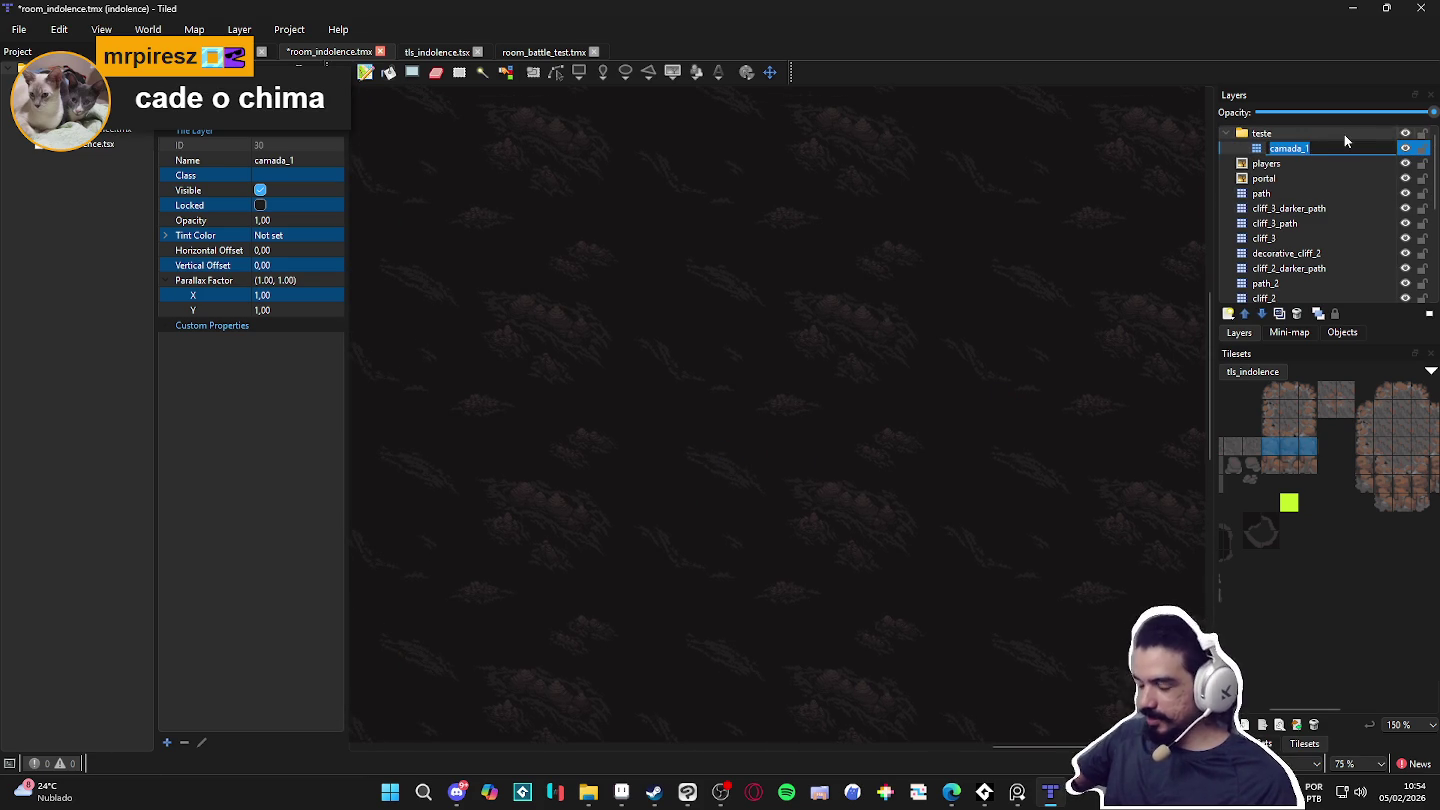
type("camada_")
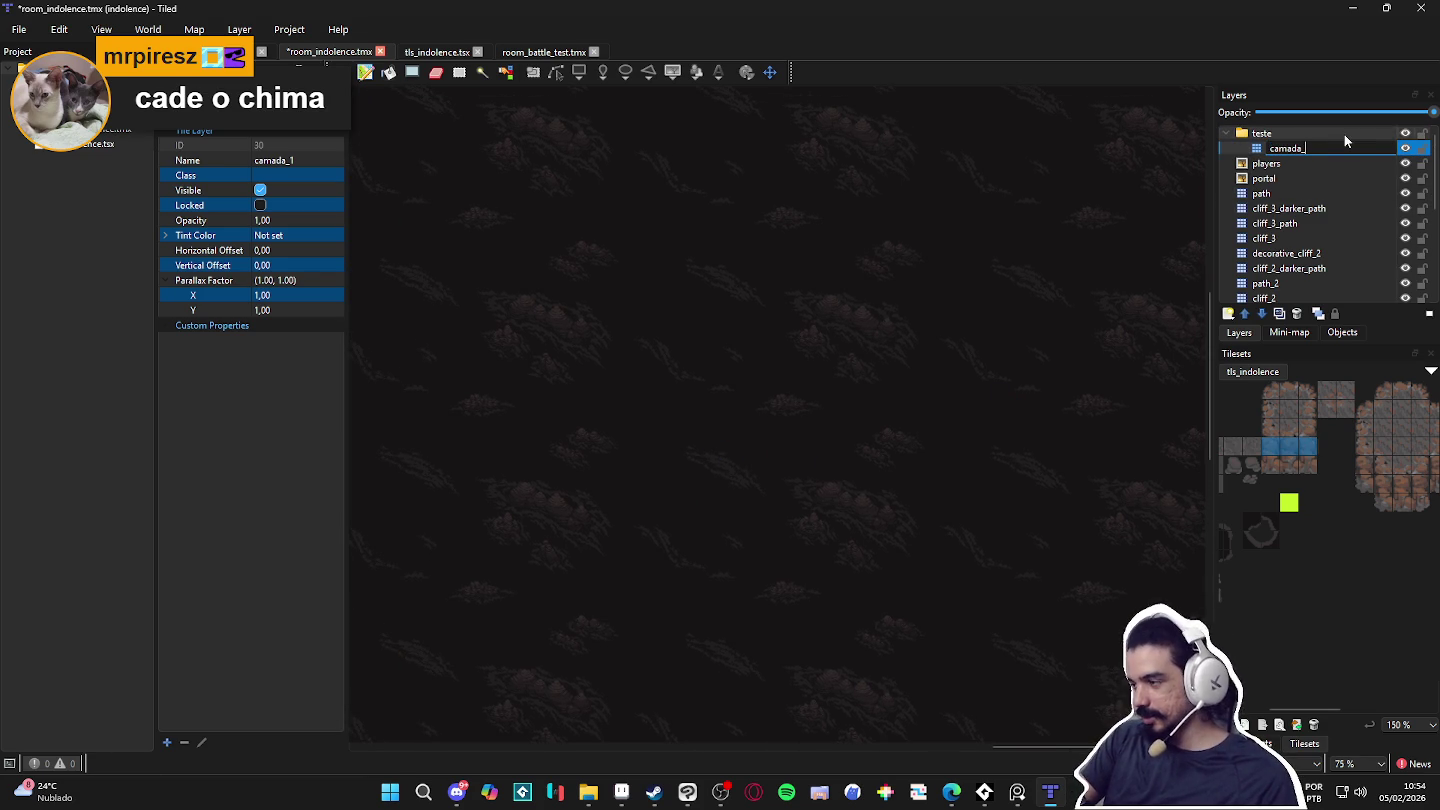
type("10")
key("Return")
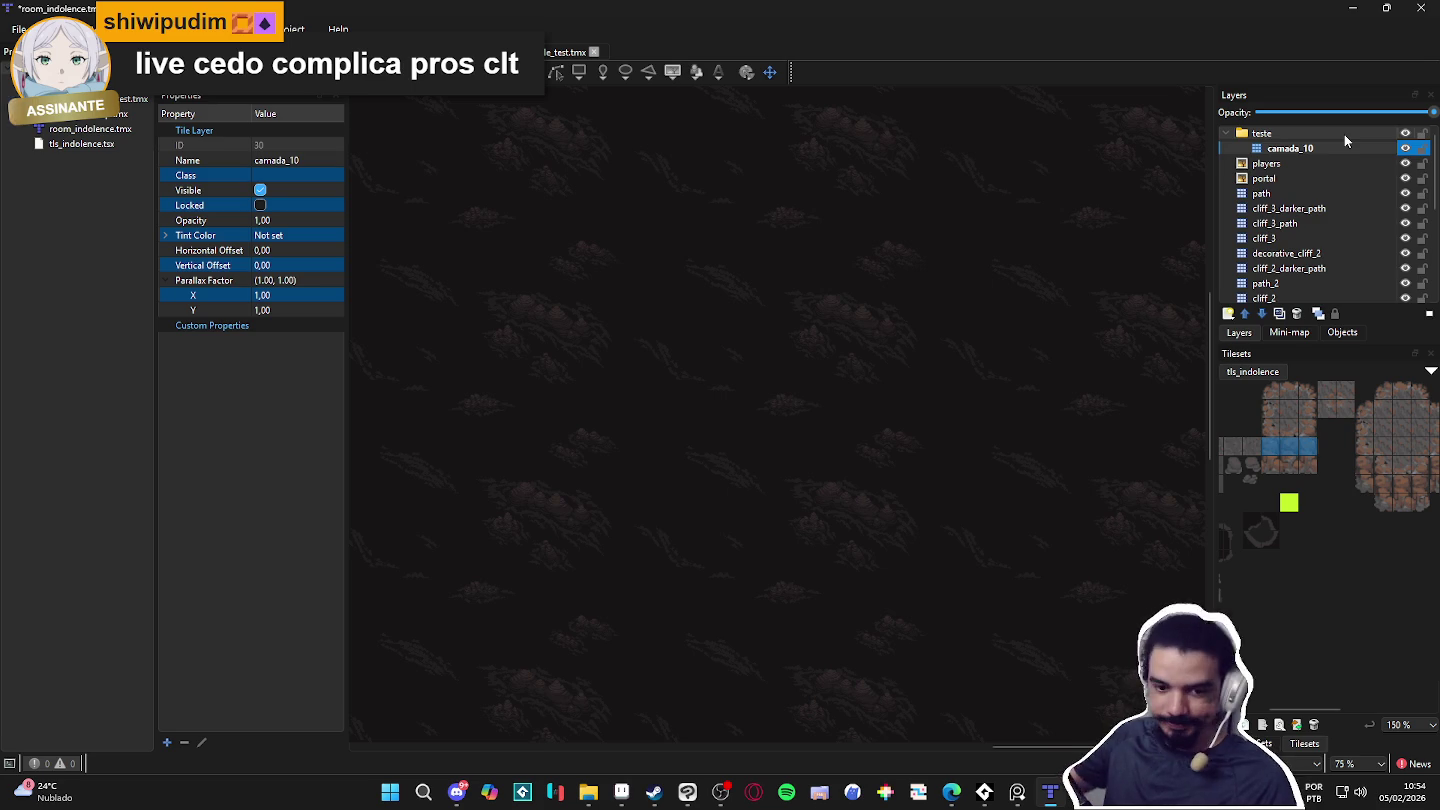
Step: Paint a big_cliff patch in the empty area, then extend its bottom and raise its top edge
scroll(711, 385, "up", 1, "ctrl")
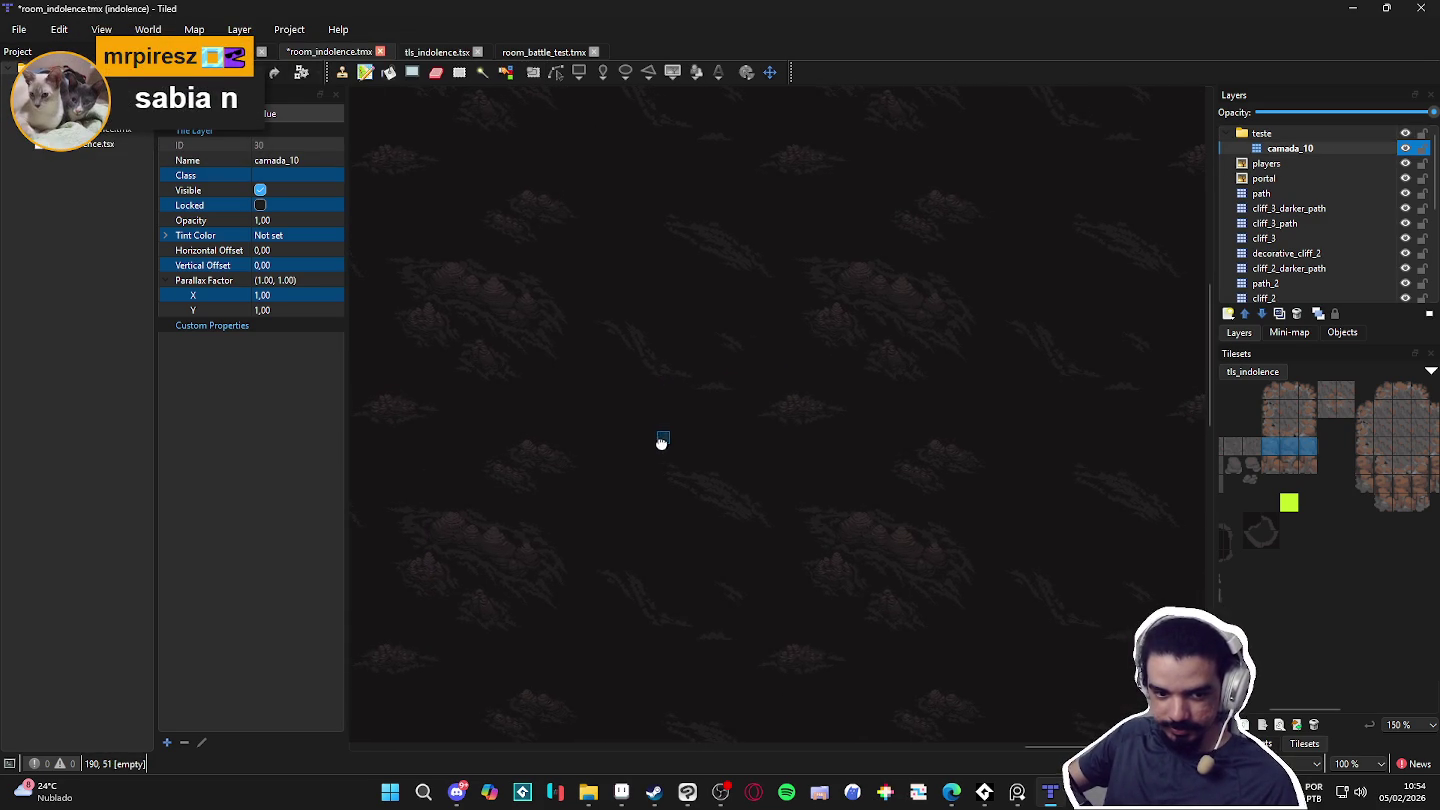
scroll(696, 410, "up", 1, "ctrl")
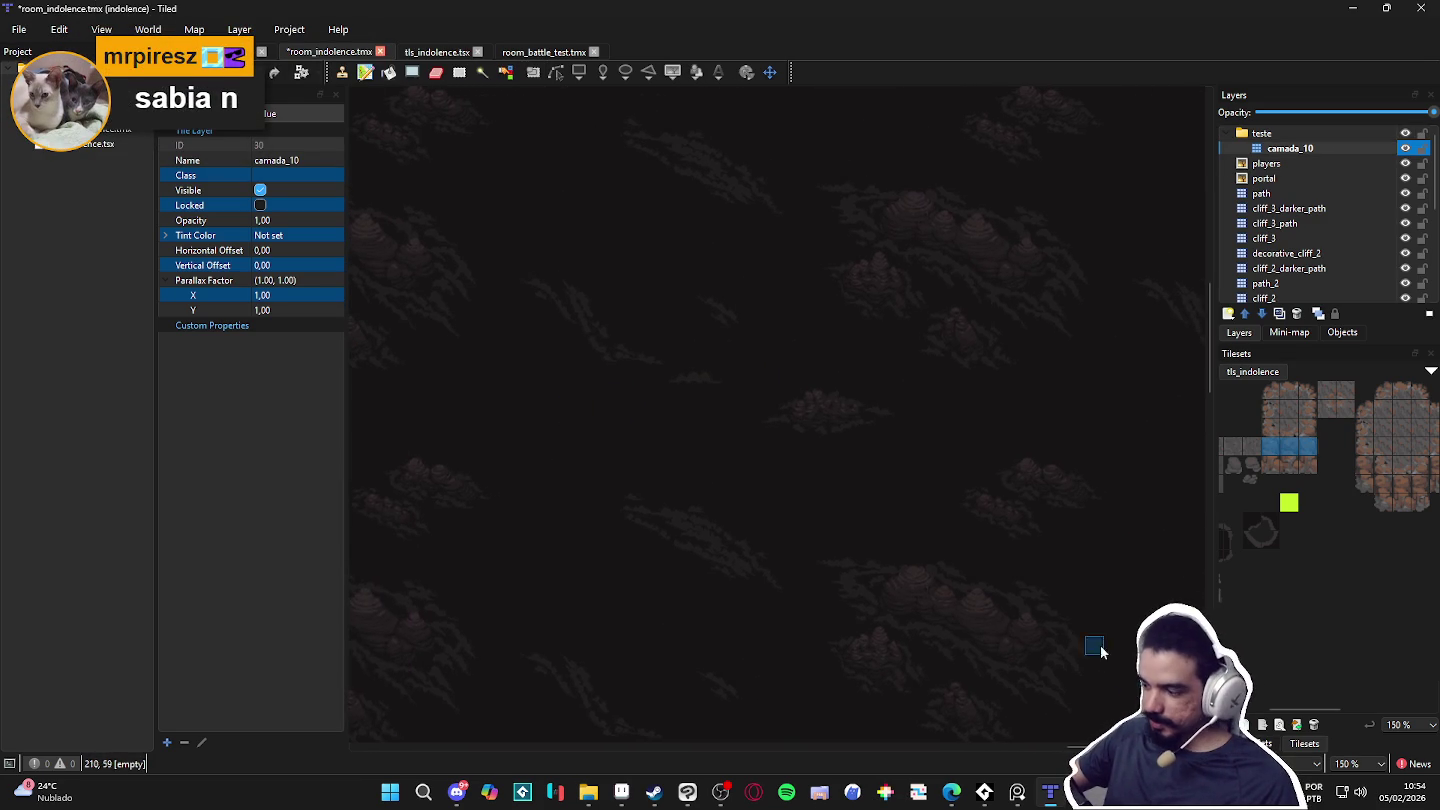
left_click(1262, 742)
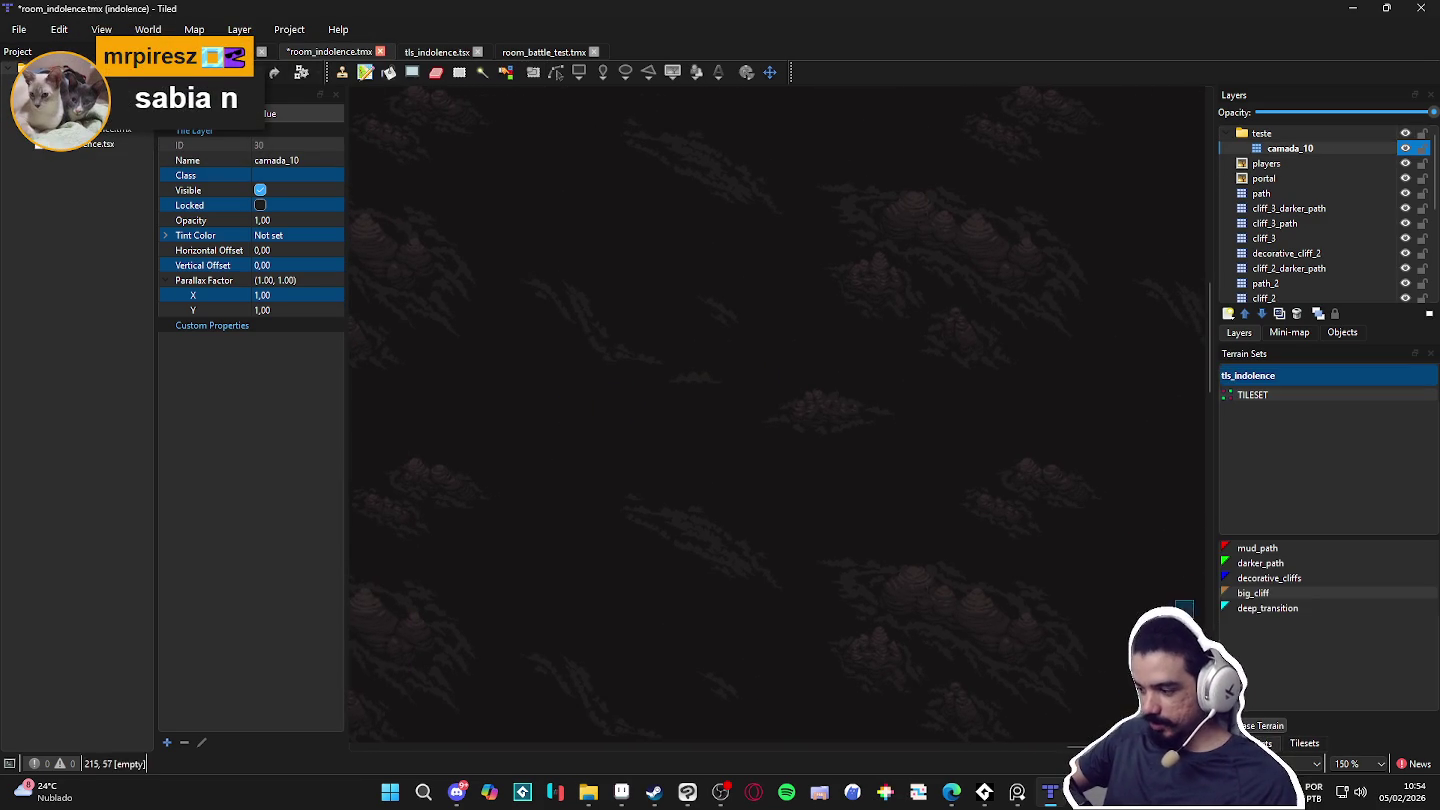
left_click(1255, 593)
mouse_move(695, 273)
left_mouse_down()
mouse_move(829, 344)
mouse_move(823, 331)
mouse_move(872, 381)
mouse_move(704, 353)
mouse_move(861, 401)
mouse_move(768, 305)
mouse_move(874, 402)
mouse_move(736, 346)
mouse_move(701, 435)
mouse_move(881, 440)
mouse_move(922, 421)
mouse_move(888, 392)
mouse_move(923, 389)
mouse_move(914, 266)
mouse_move(743, 267)
mouse_move(908, 327)
left_mouse_up()
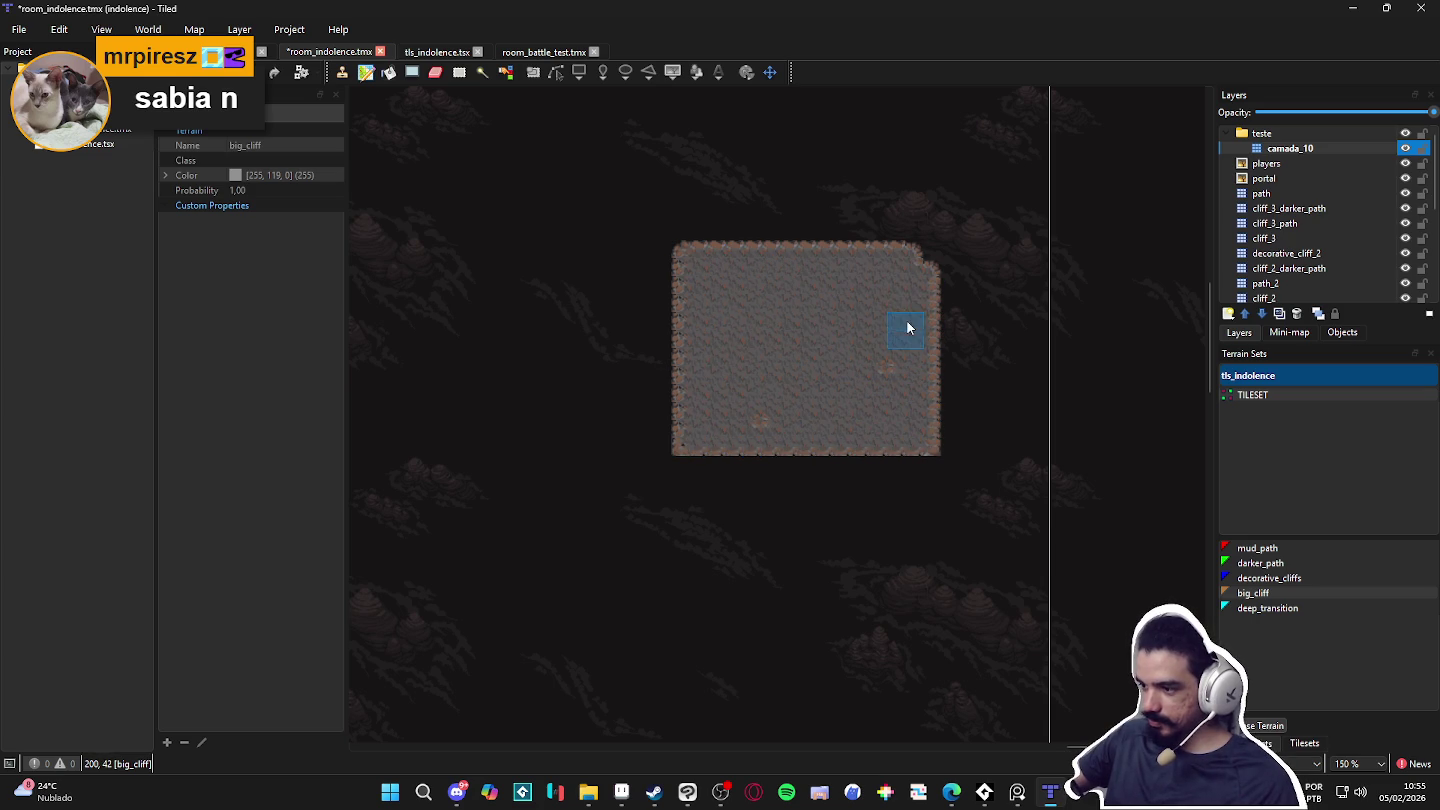
mouse_move(731, 469)
left_mouse_down()
mouse_move(878, 466)
mouse_move(942, 386)
mouse_move(942, 312)
left_mouse_up()
mouse_move(924, 262)
left_mouse_down()
mouse_move(885, 238)
mouse_move(755, 239)
mouse_move(715, 254)
left_mouse_up()
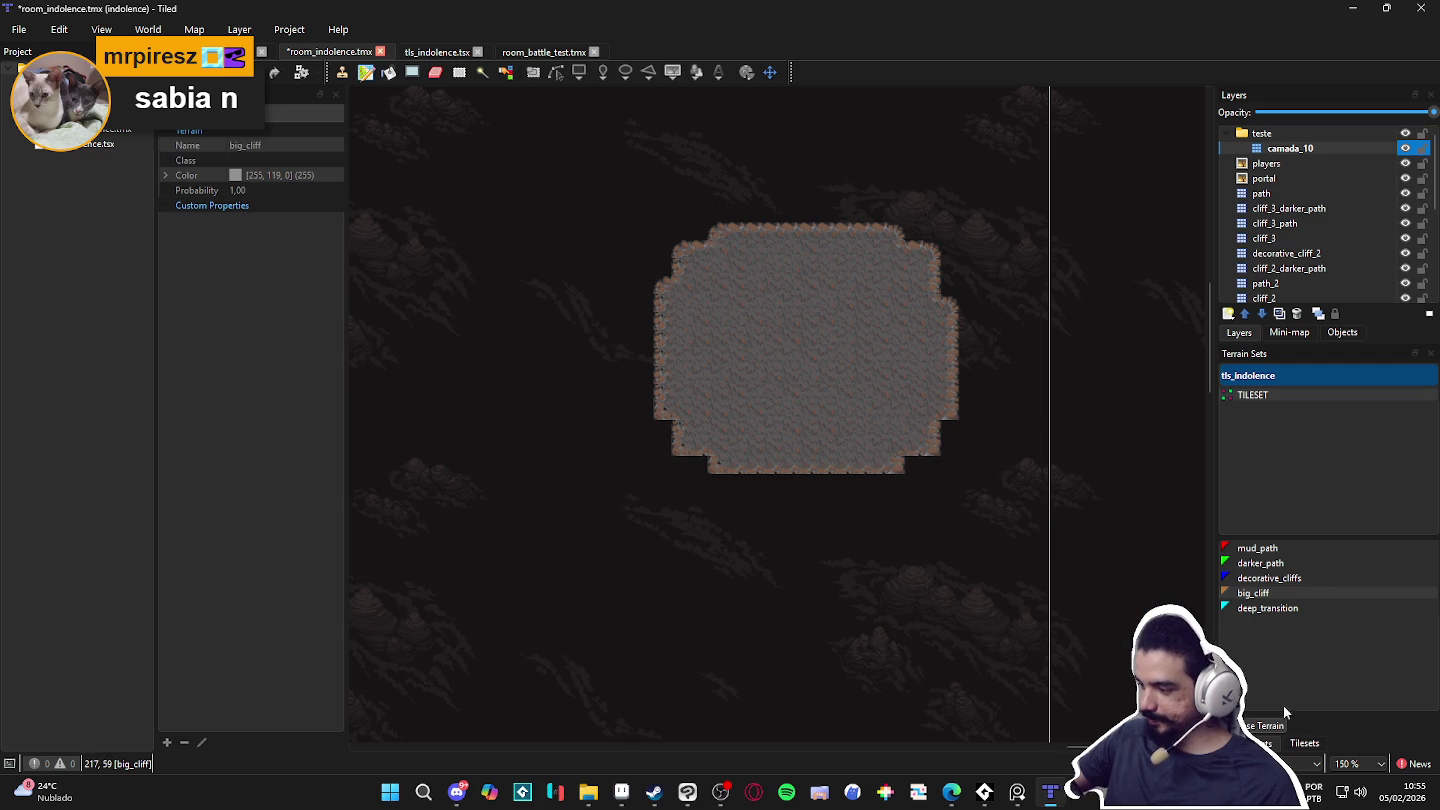
left_click(1303, 743)
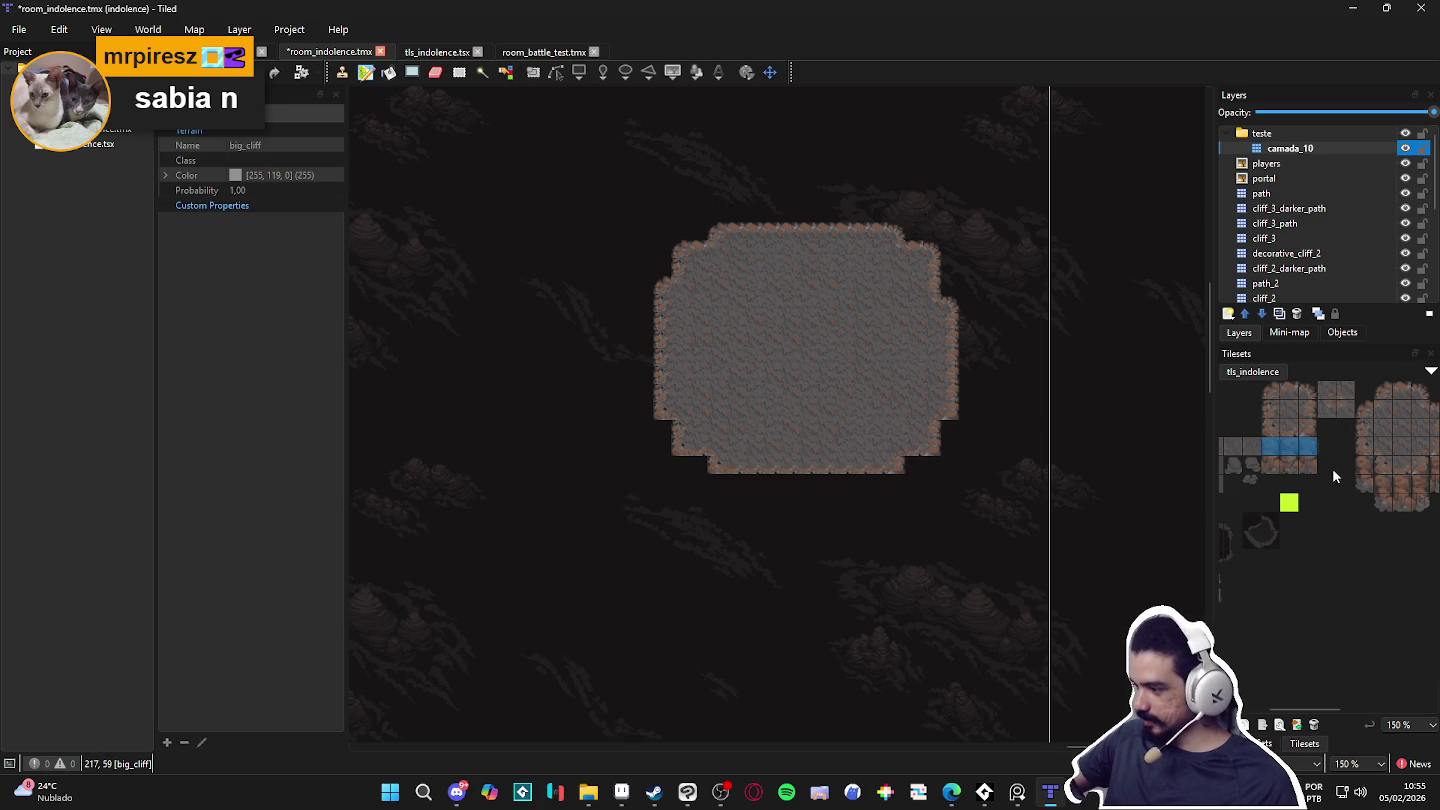
Step: Stamp two-tile cliff-face columns under the platform's bottom-left and bottom-right edges
left_click_drag(1363, 463, 1366, 488)
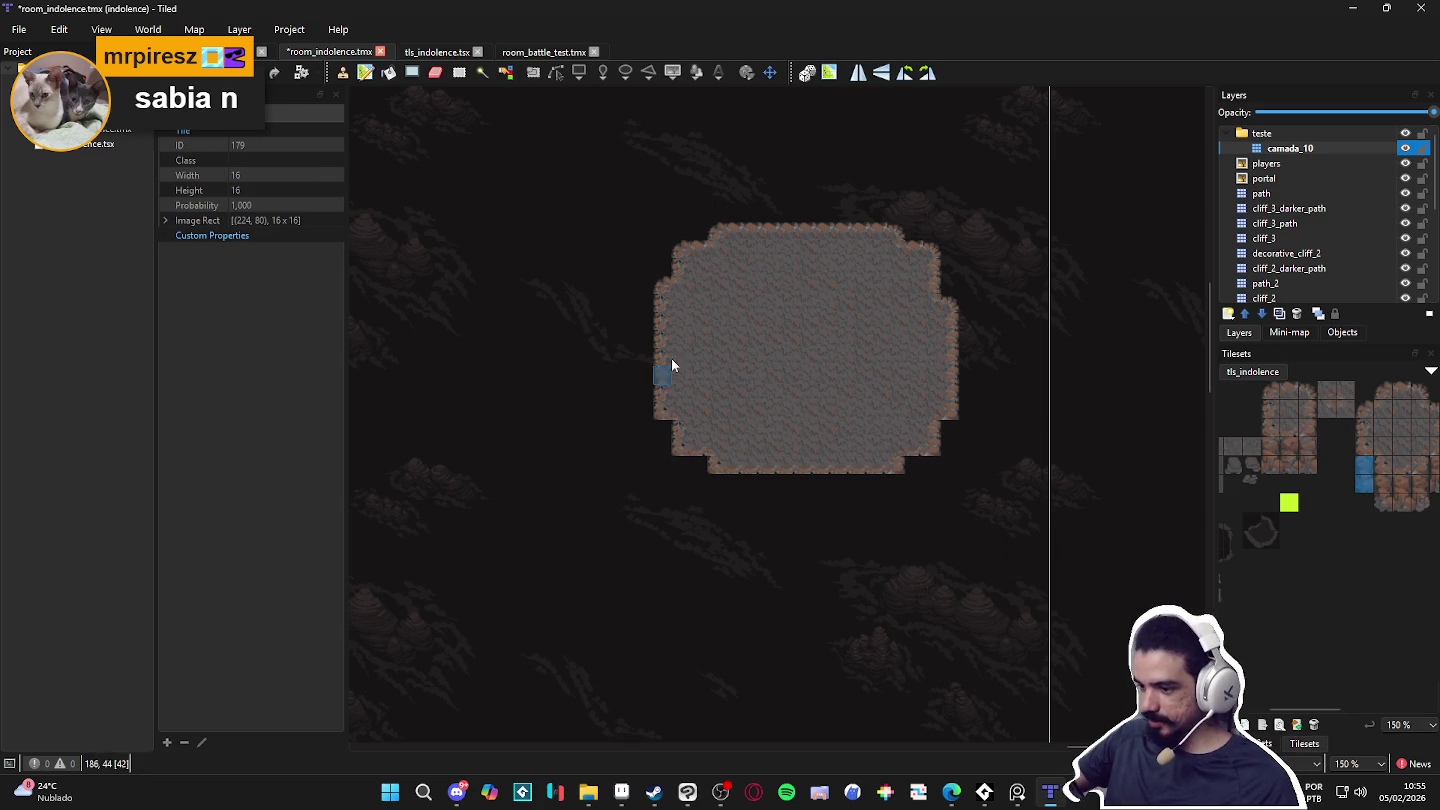
left_click(664, 439)
left_click(681, 473)
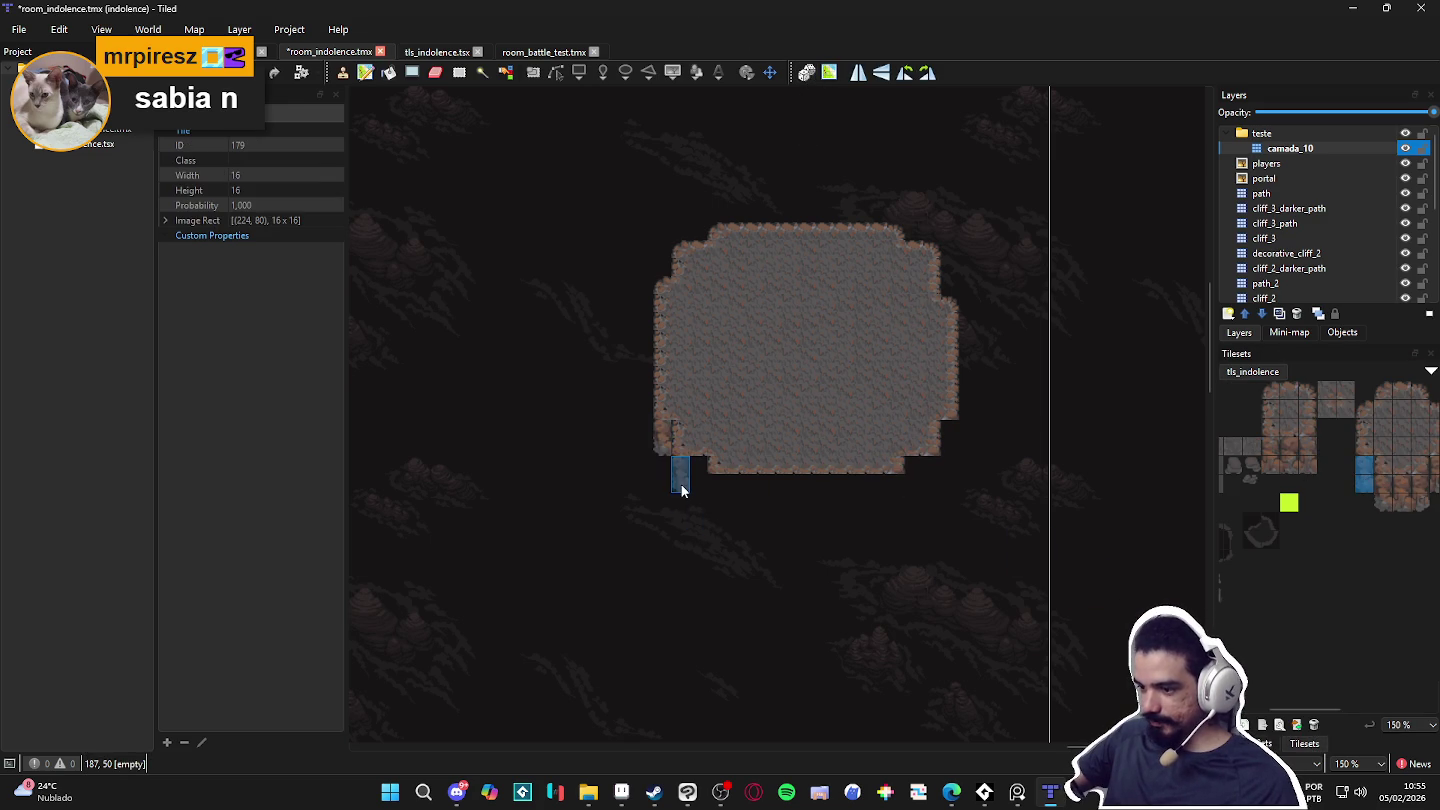
left_click(716, 491)
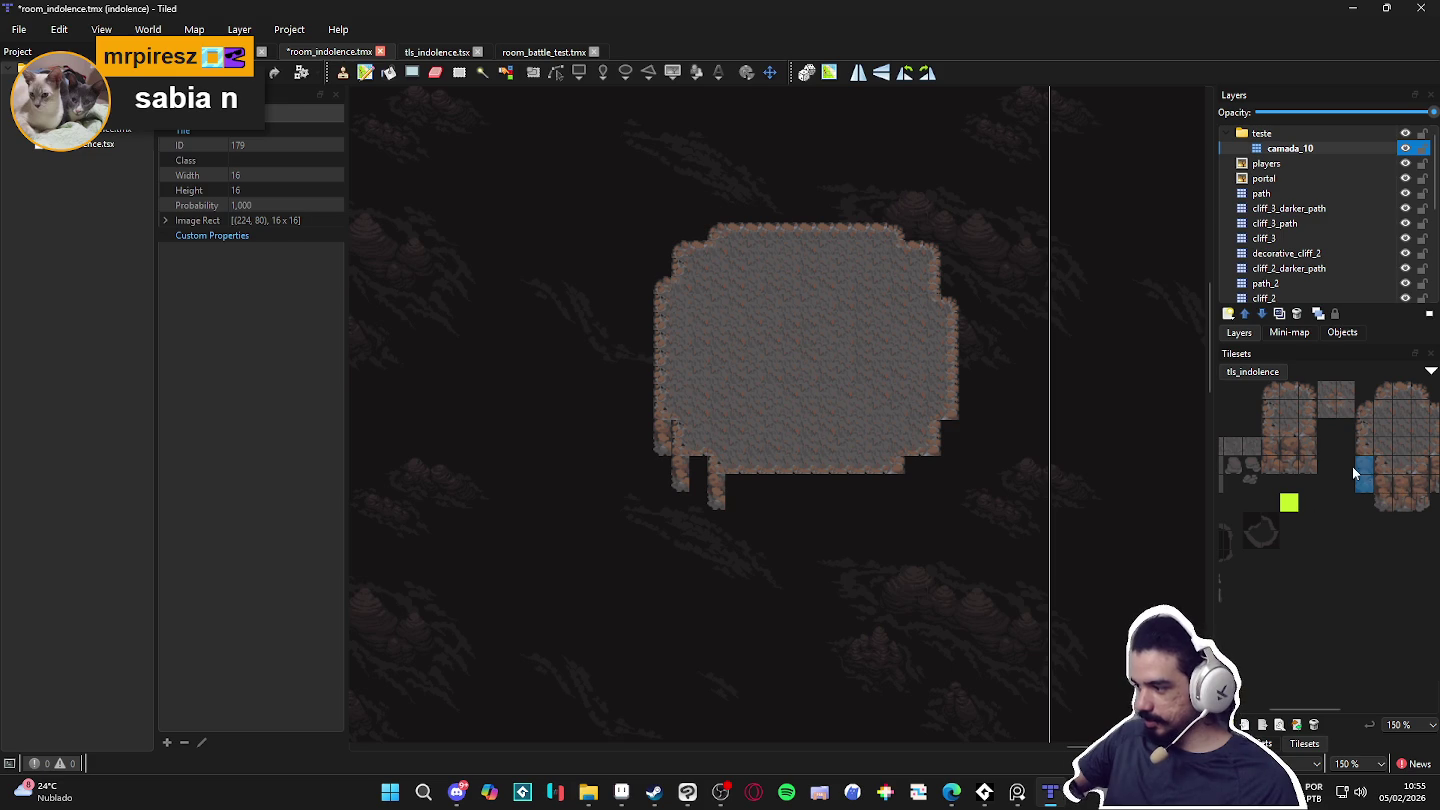
scroll(1360, 471, "right", 2)
left_click_drag(1398, 488, 1399, 466)
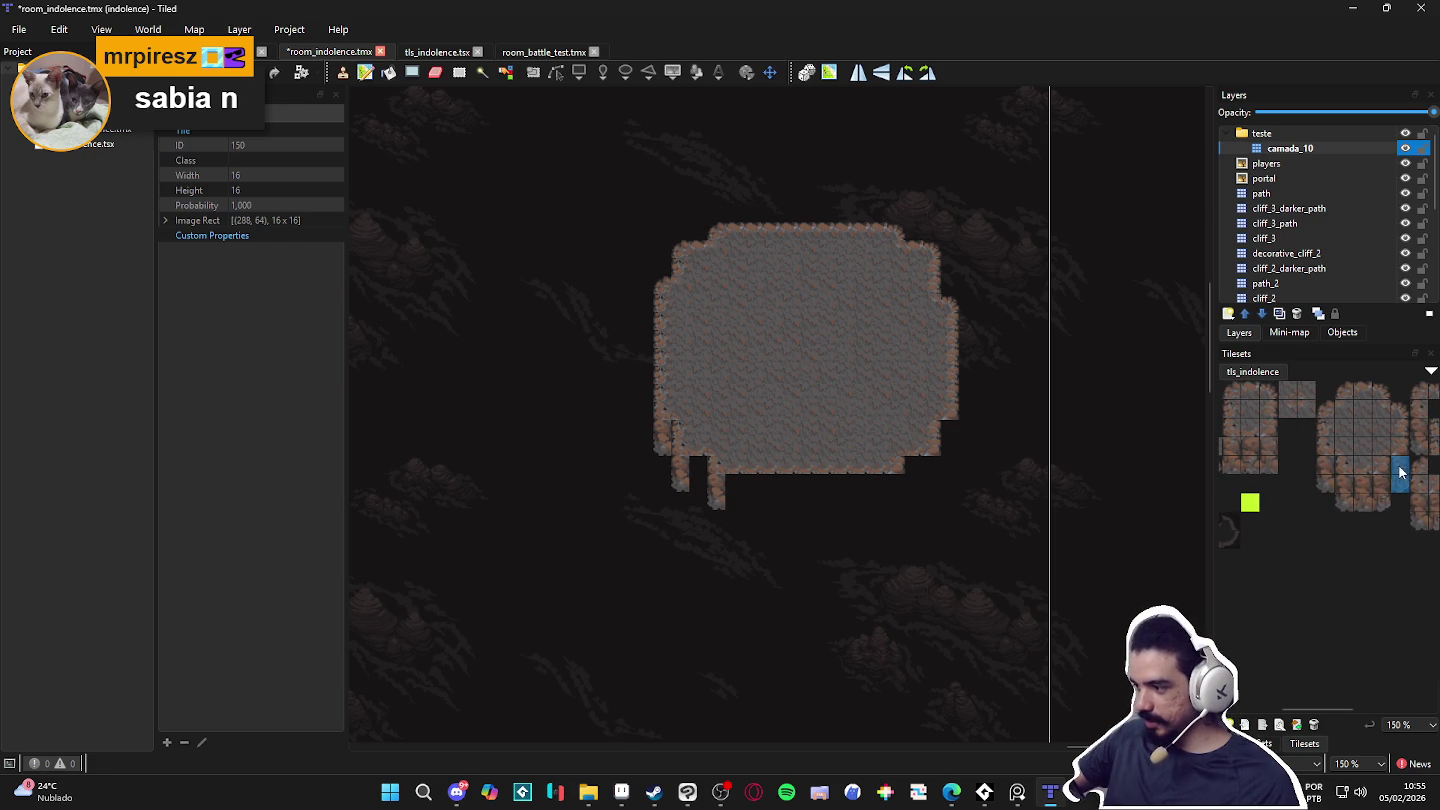
left_click(896, 489)
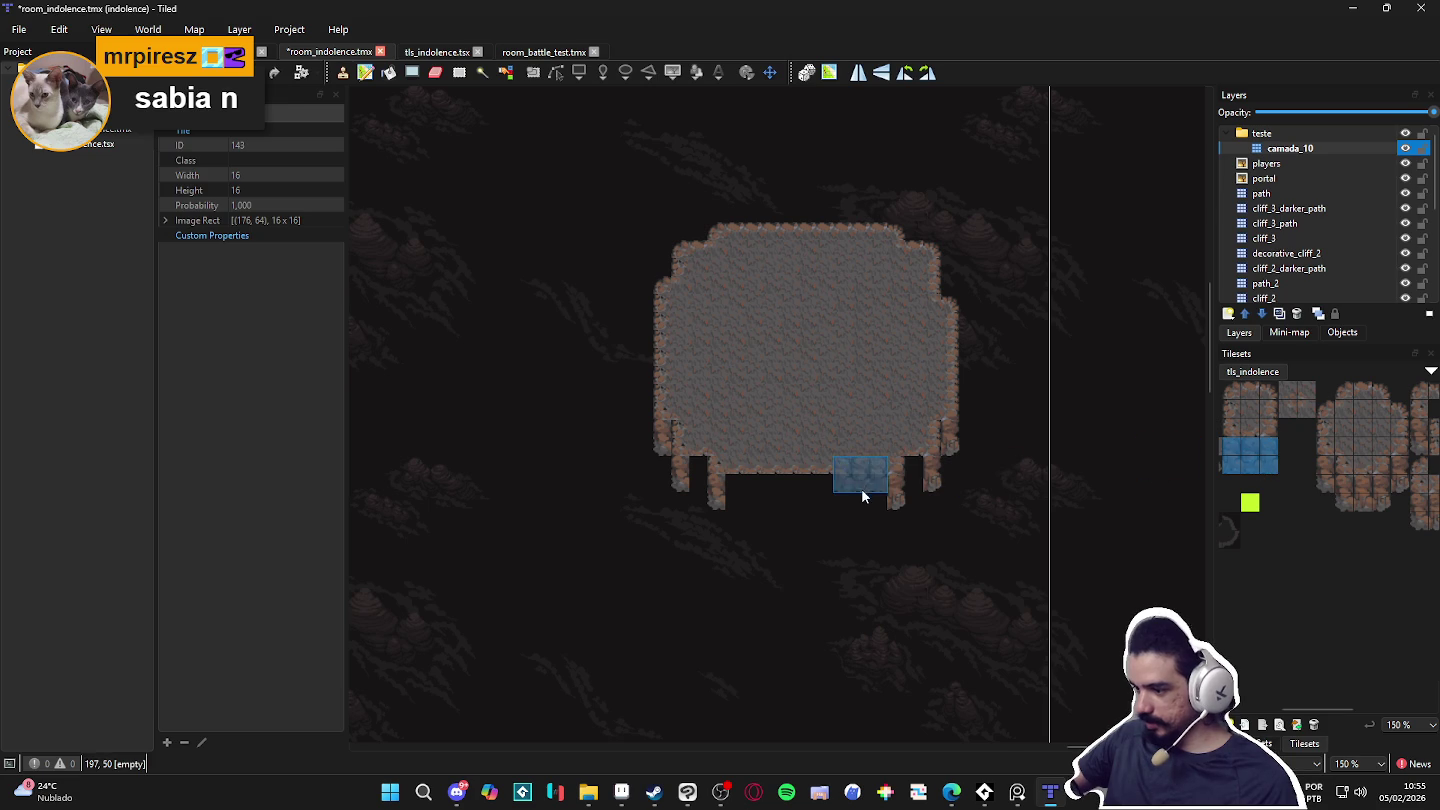
left_click(744, 503)
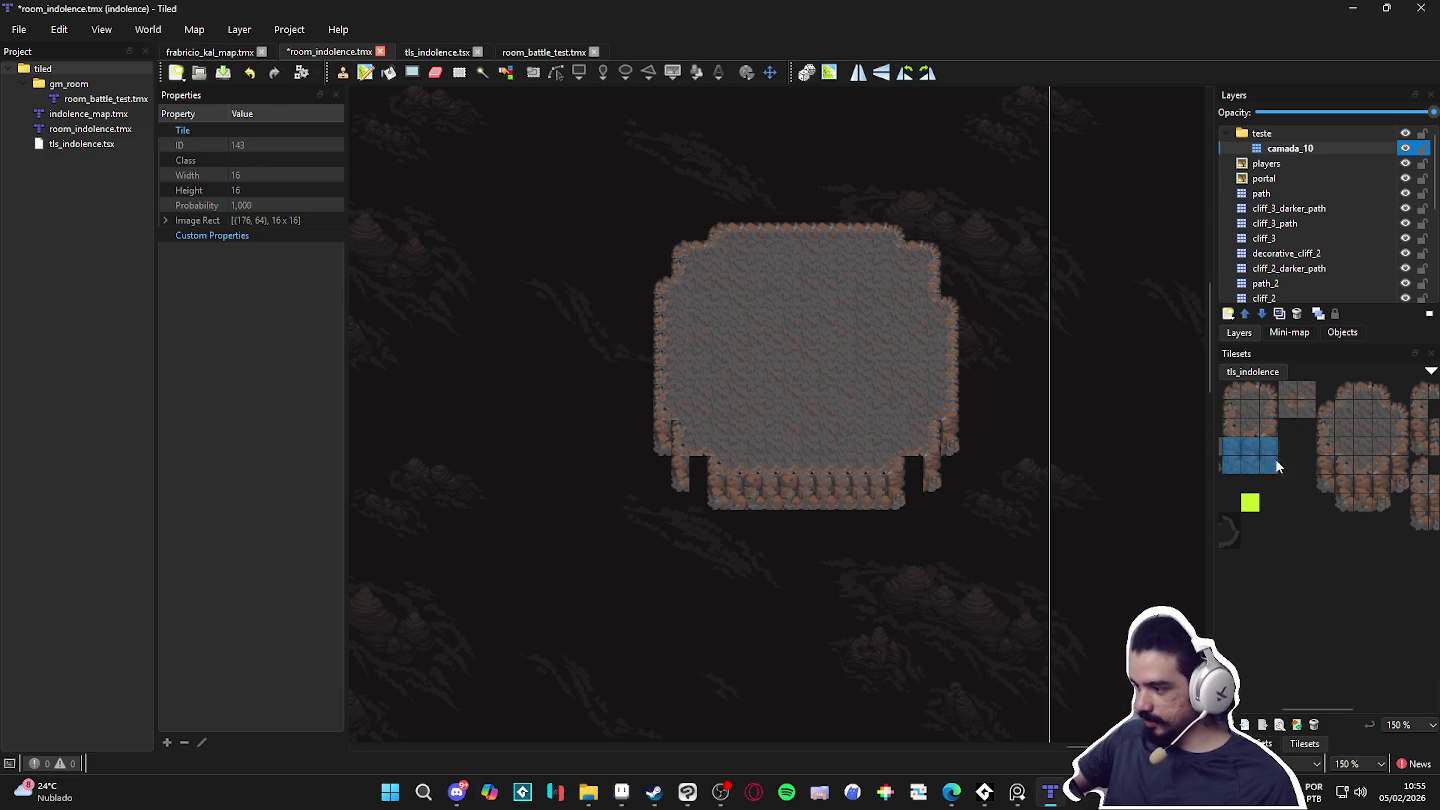
Step: Fill the lower-left gap with stacked cliff tiles, then pick camada_10 and Rectangular Select
scroll(1291, 468, "left", 2)
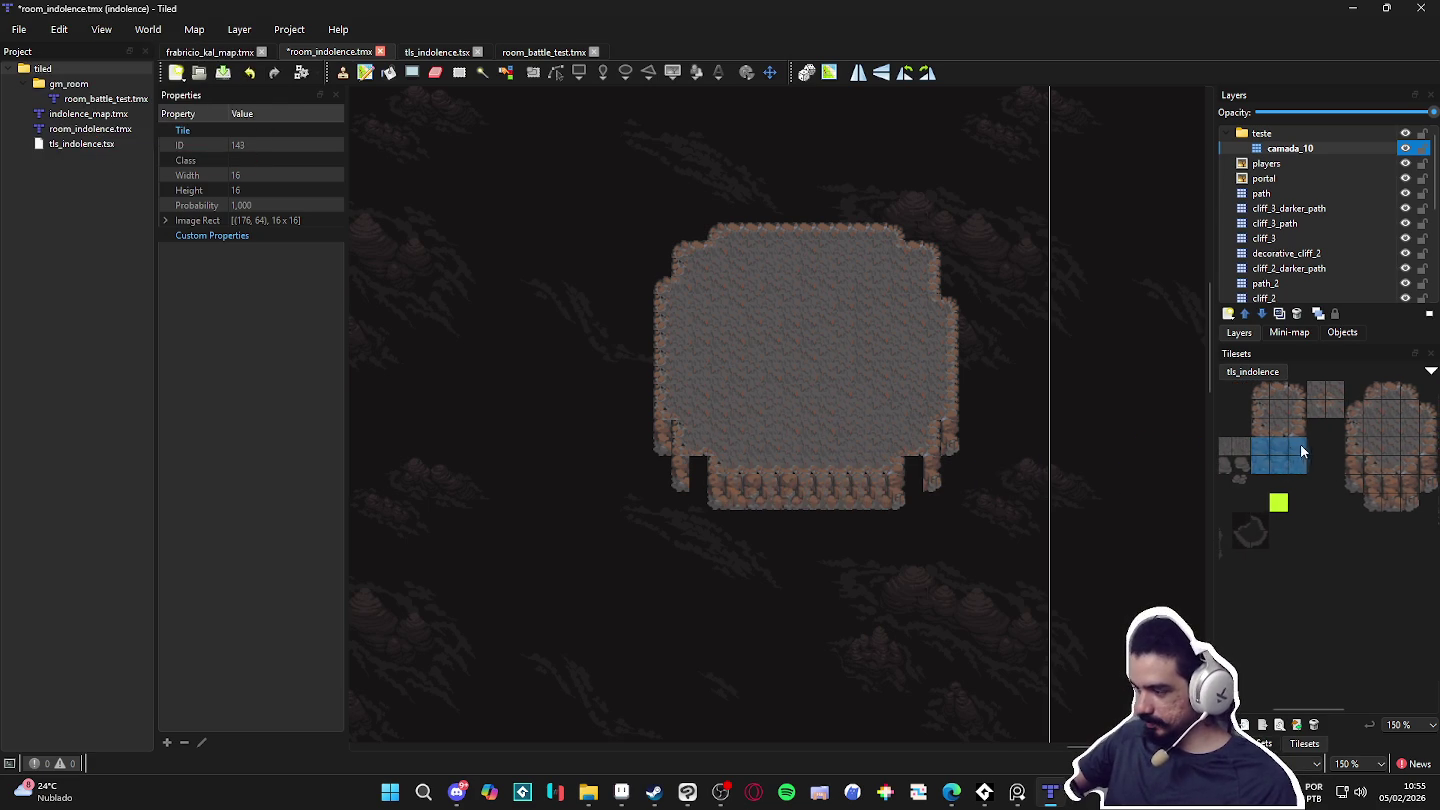
scroll(1295, 471, "right", 4)
scroll(1346, 490, "right", 5)
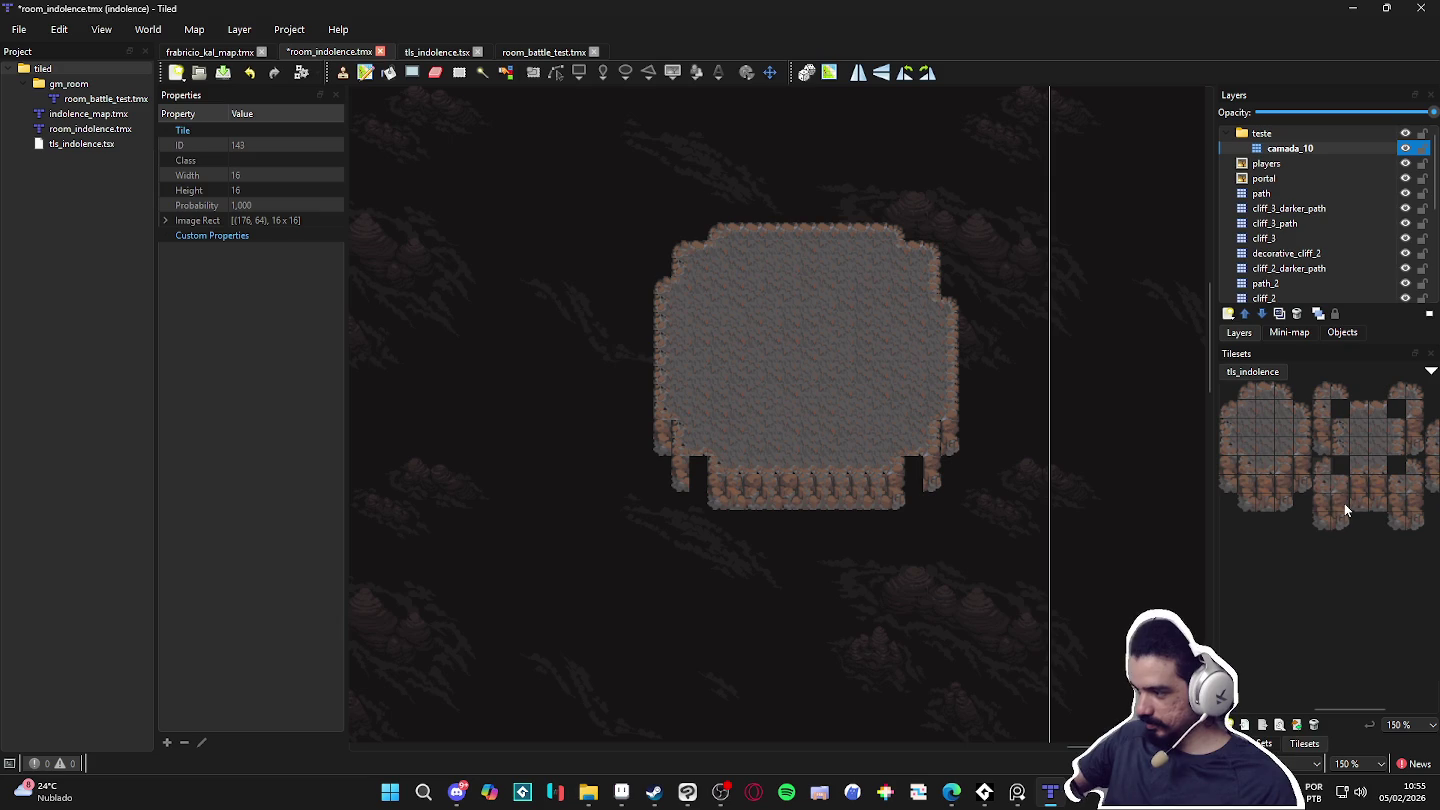
left_click_drag(1355, 483, 1361, 500)
left_click(700, 474)
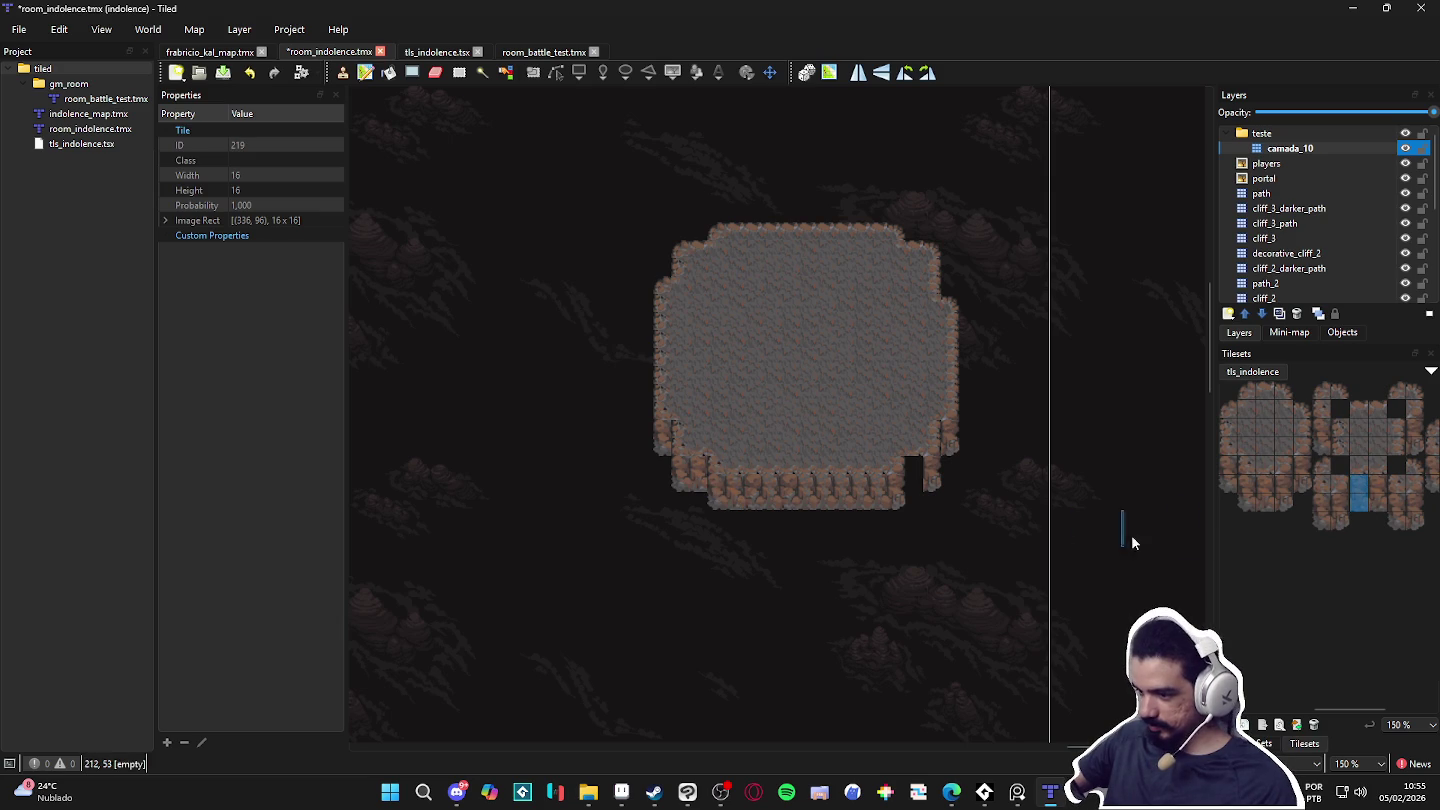
mouse_move(1377, 488)
left_mouse_down()
mouse_move(1383, 504)
mouse_move(1355, 500)
mouse_move(1378, 499)
left_mouse_up()
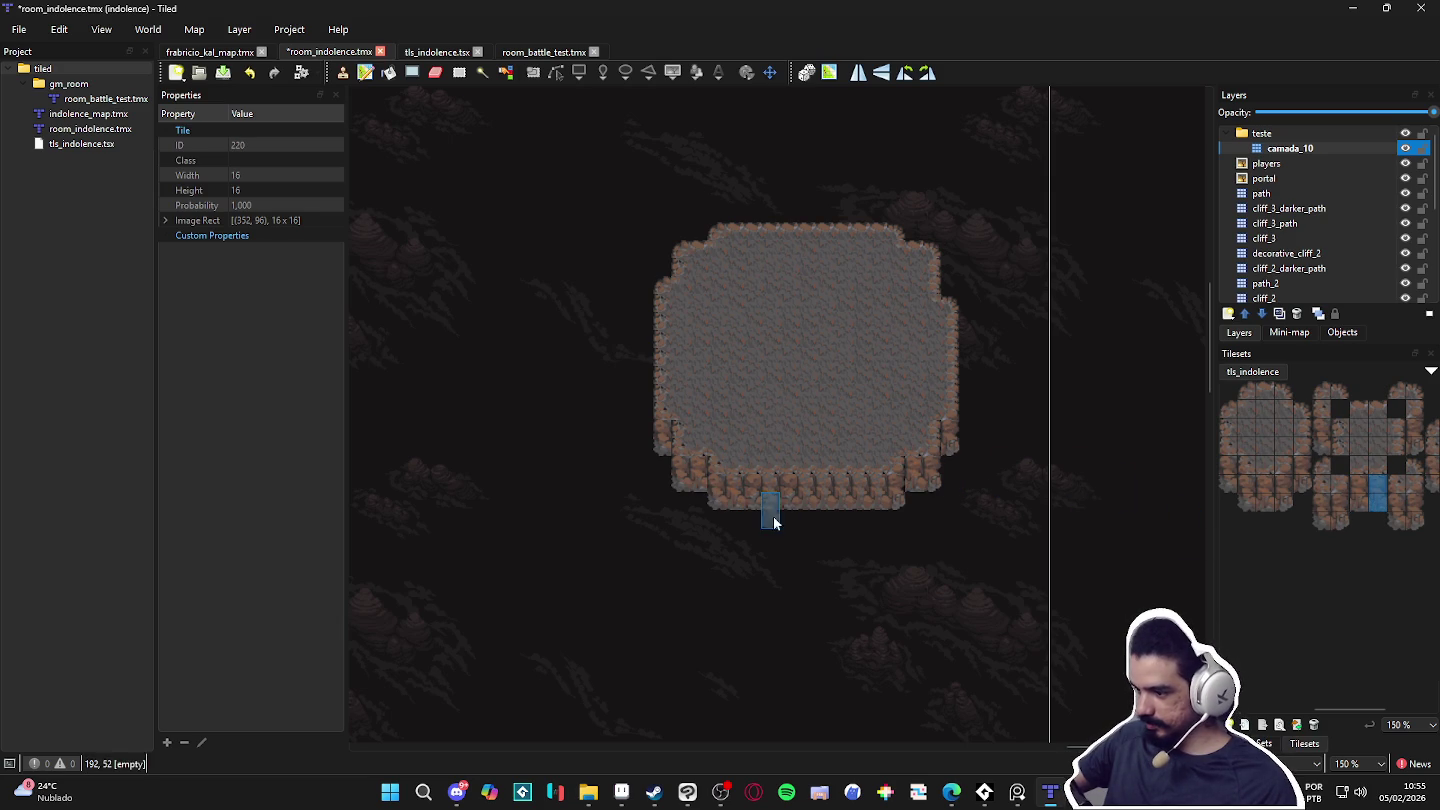
left_click(1343, 505)
left_click(1393, 504)
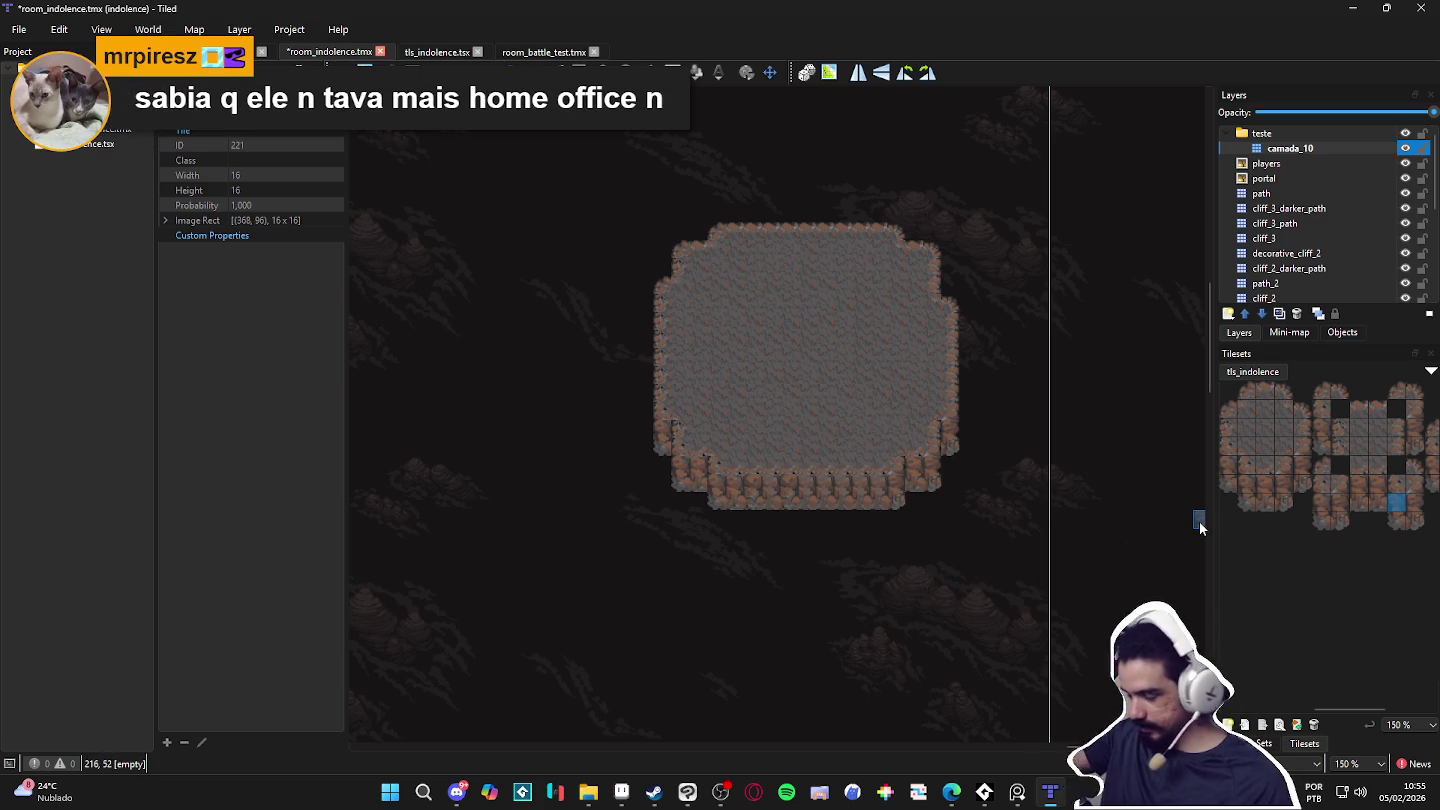
scroll(927, 448, "down", 1)
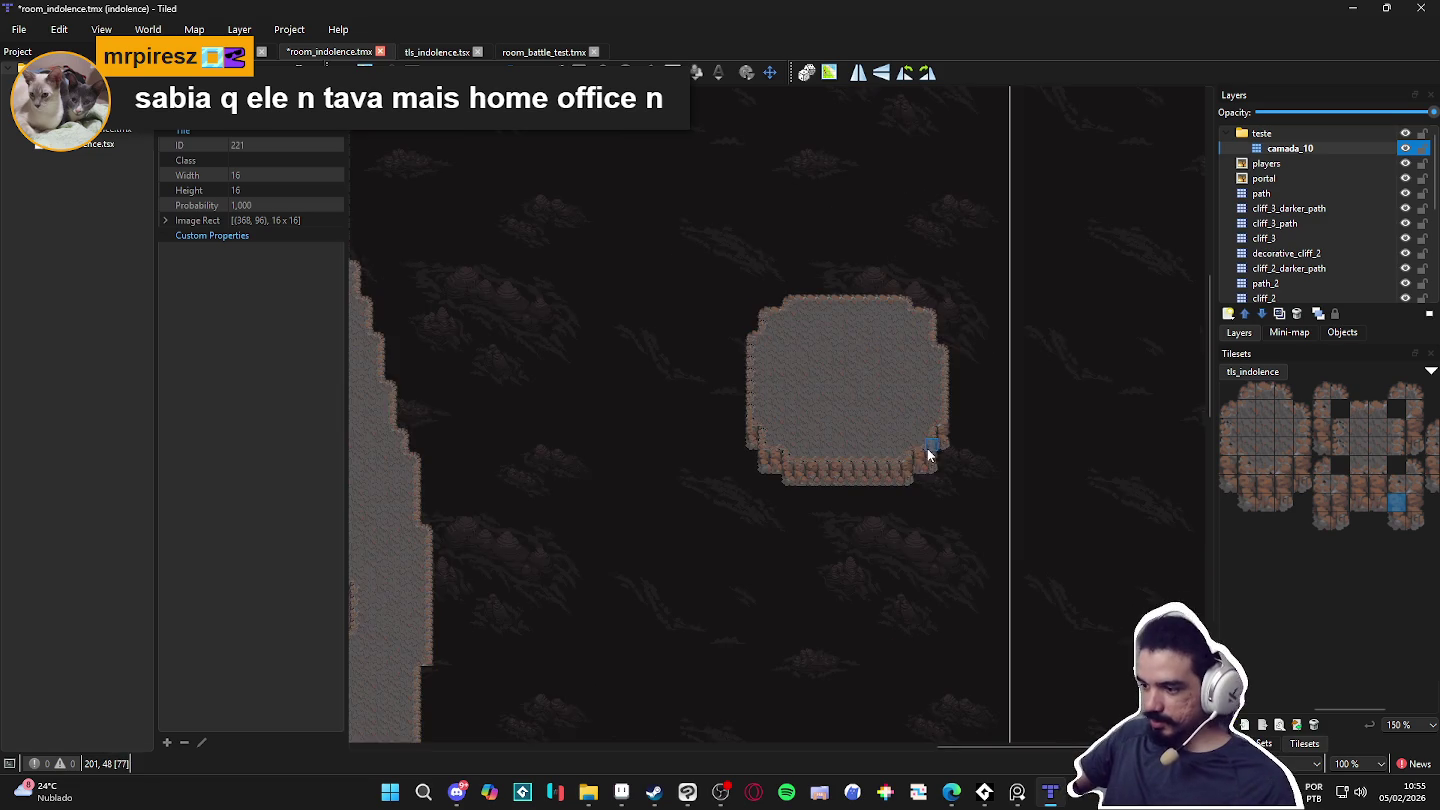
scroll(833, 469, "up", 1)
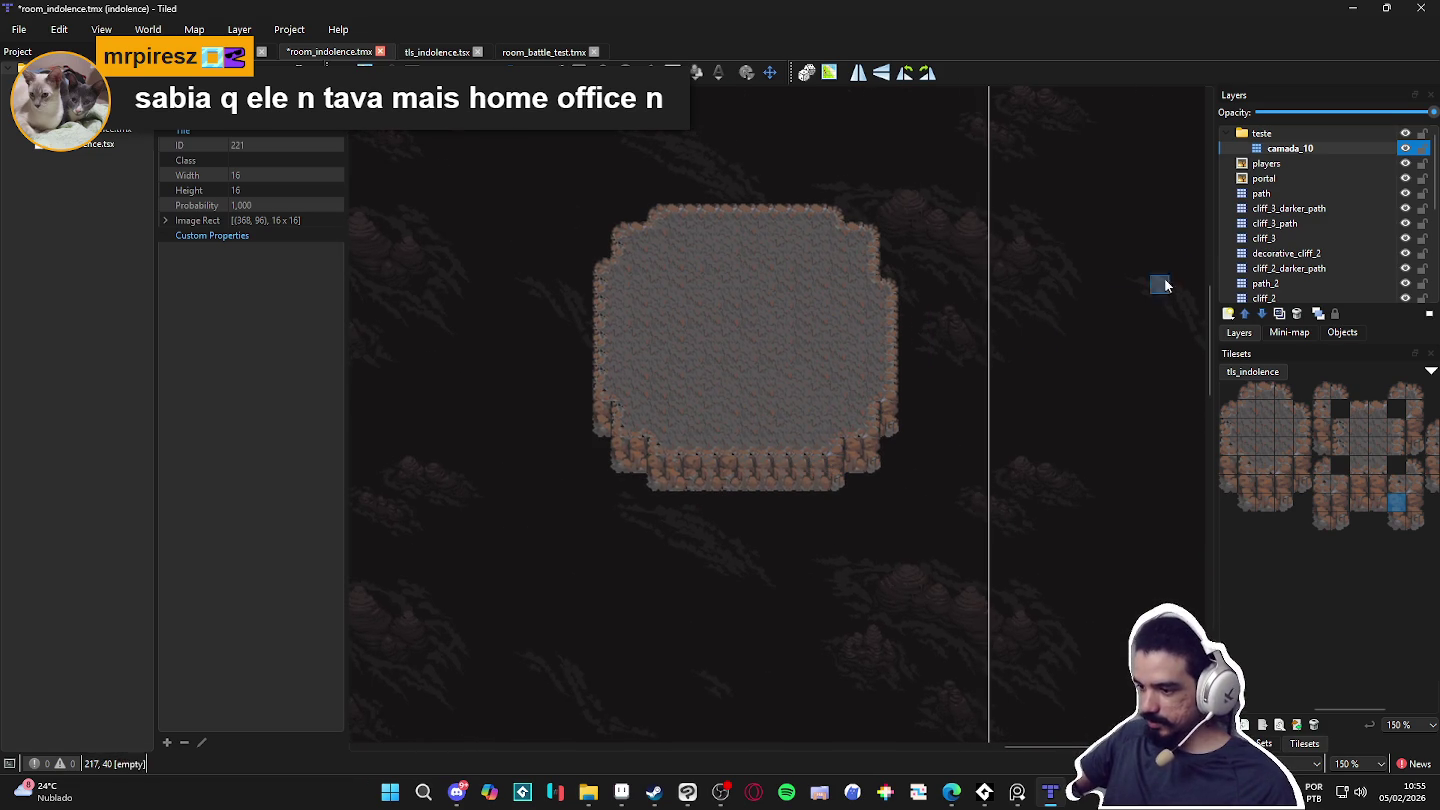
left_click(1319, 149)
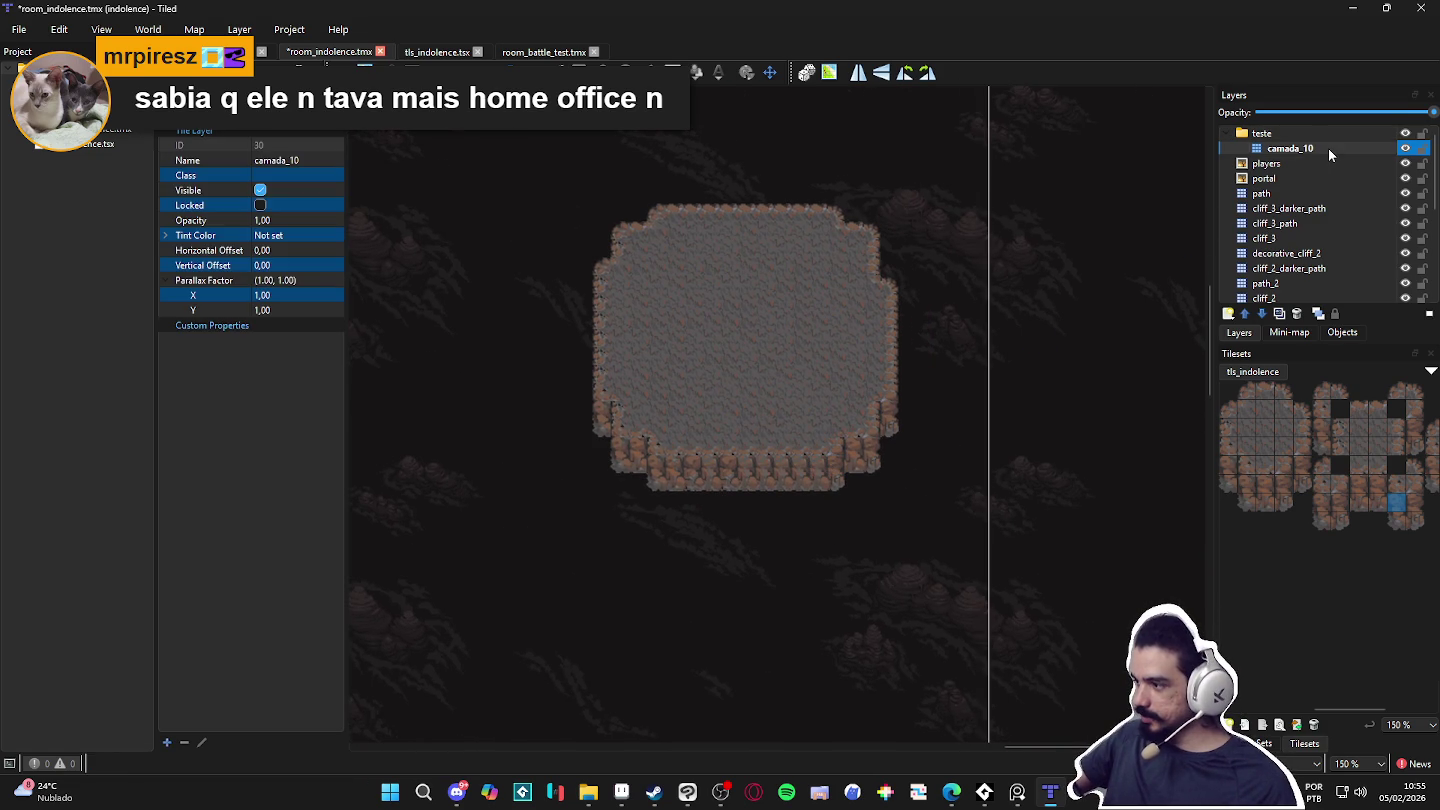
left_click(482, 72)
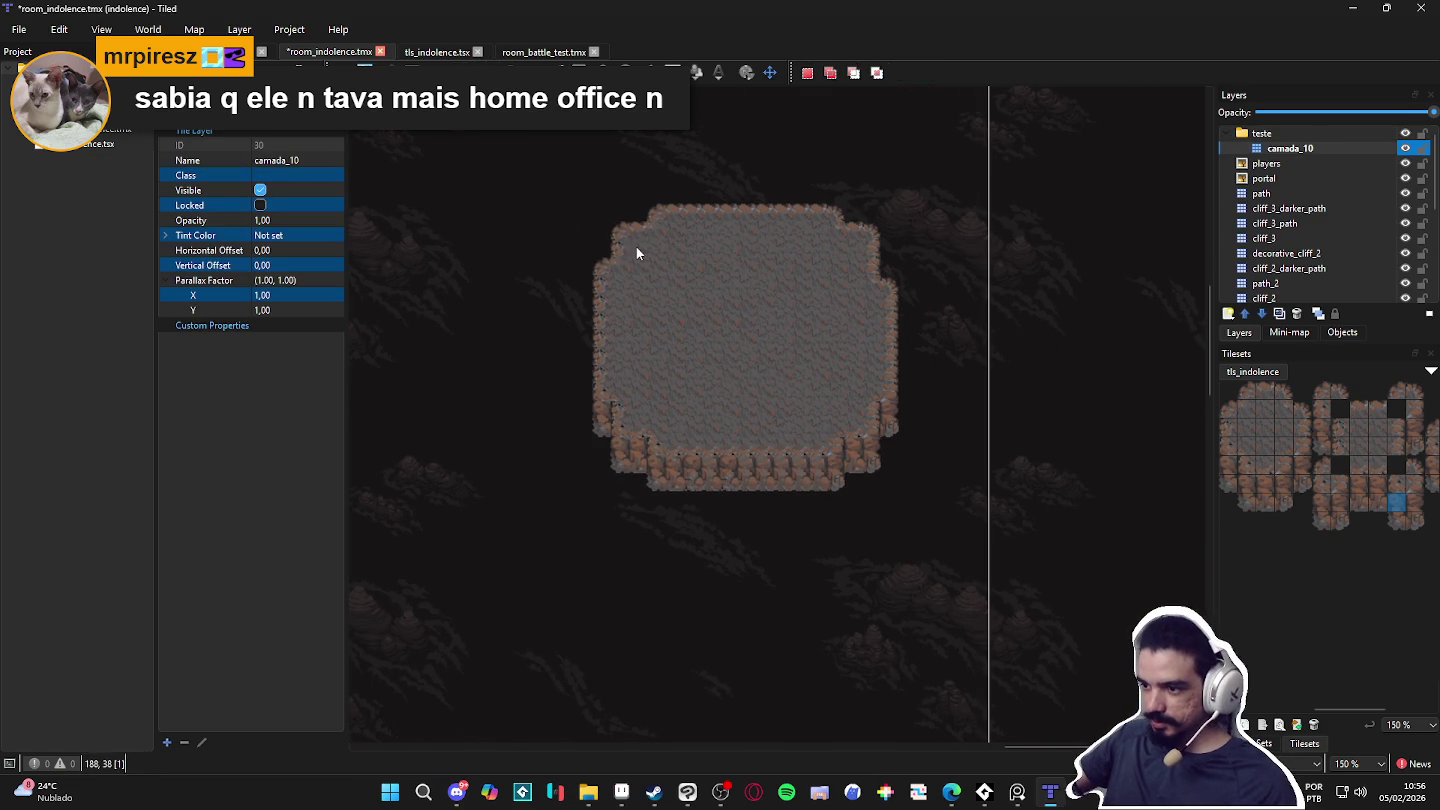
Step: Add tile layers camada_9 and camada_8, each placed below the previous one
left_click(1229, 313)
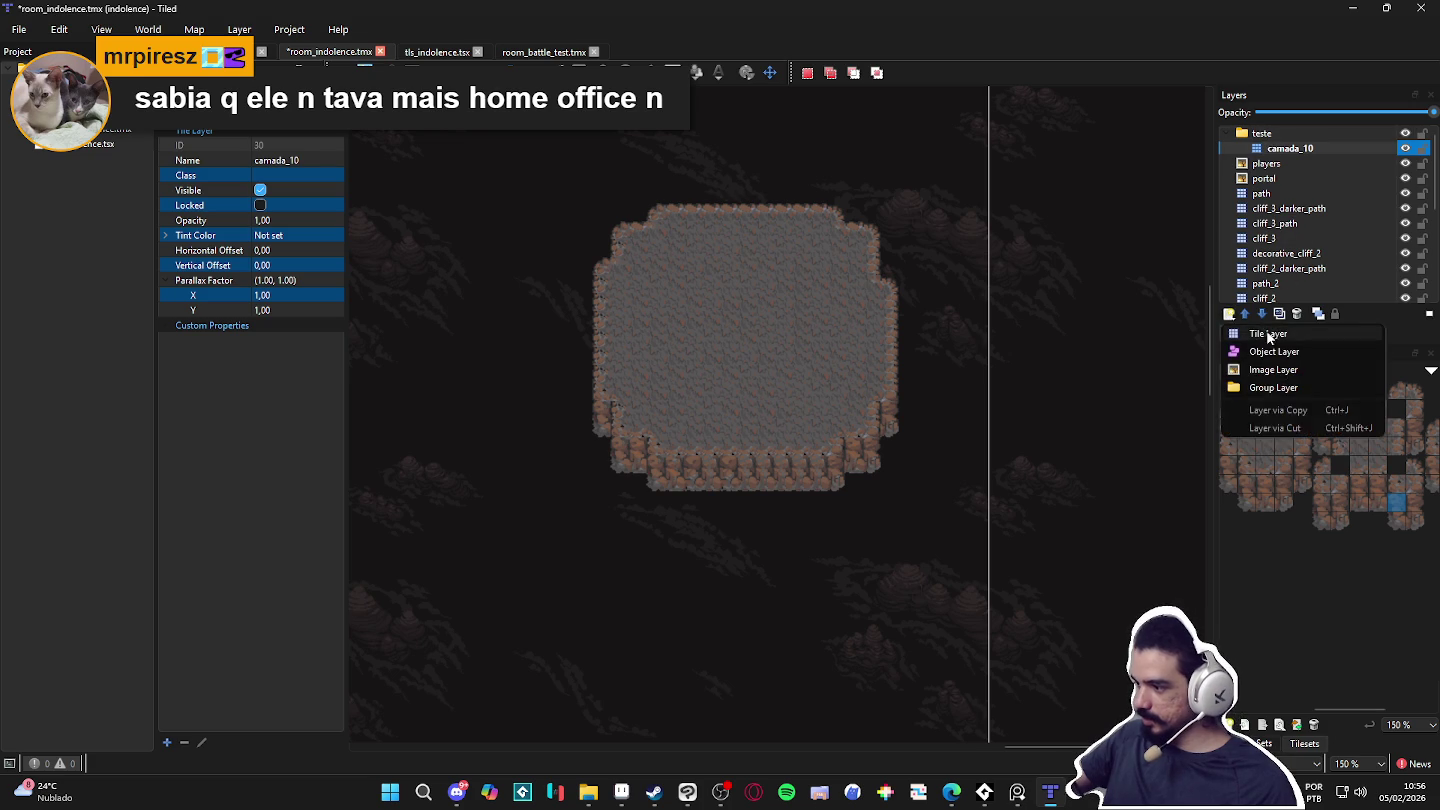
left_click(1268, 338)
type("ca")
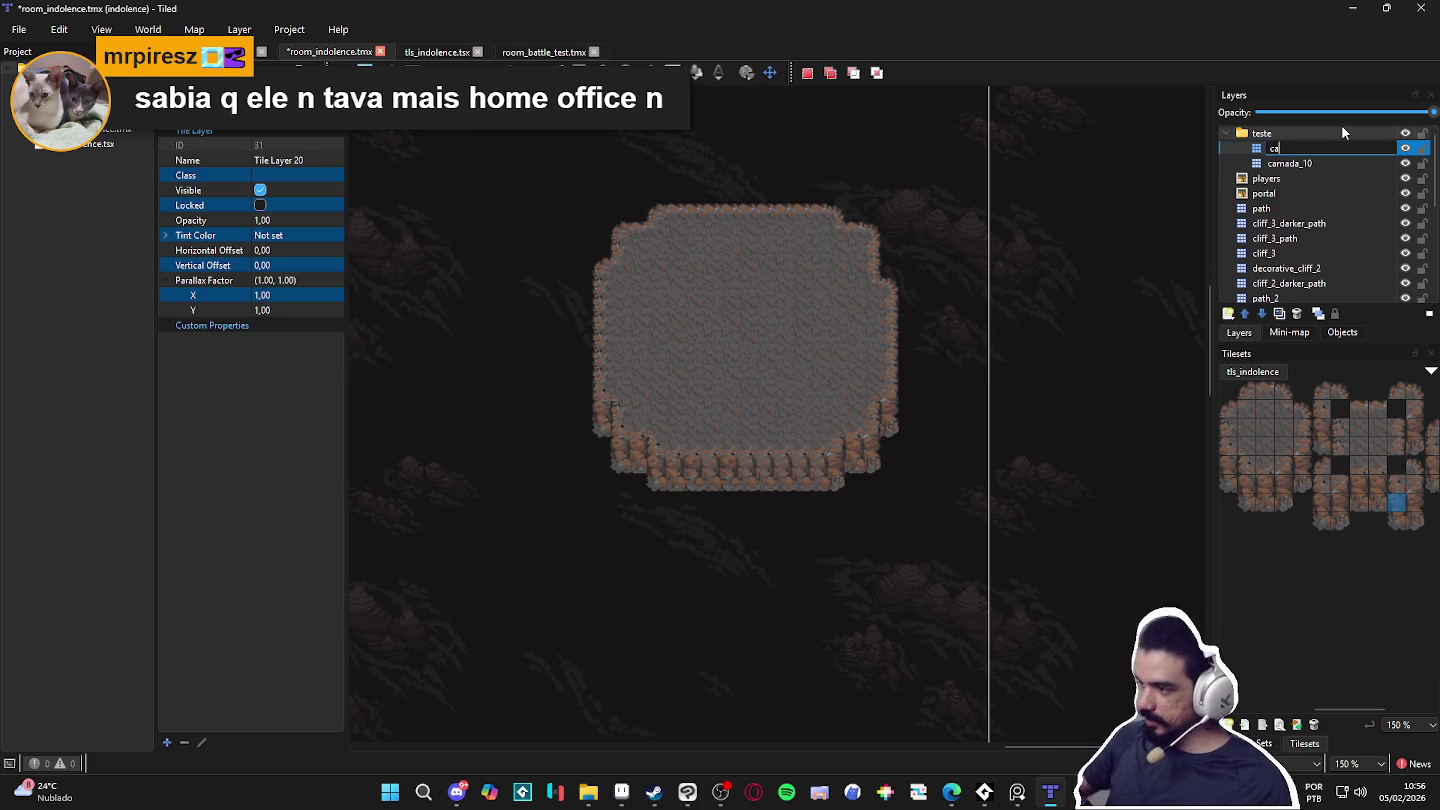
type("mada_9")
key("Return")
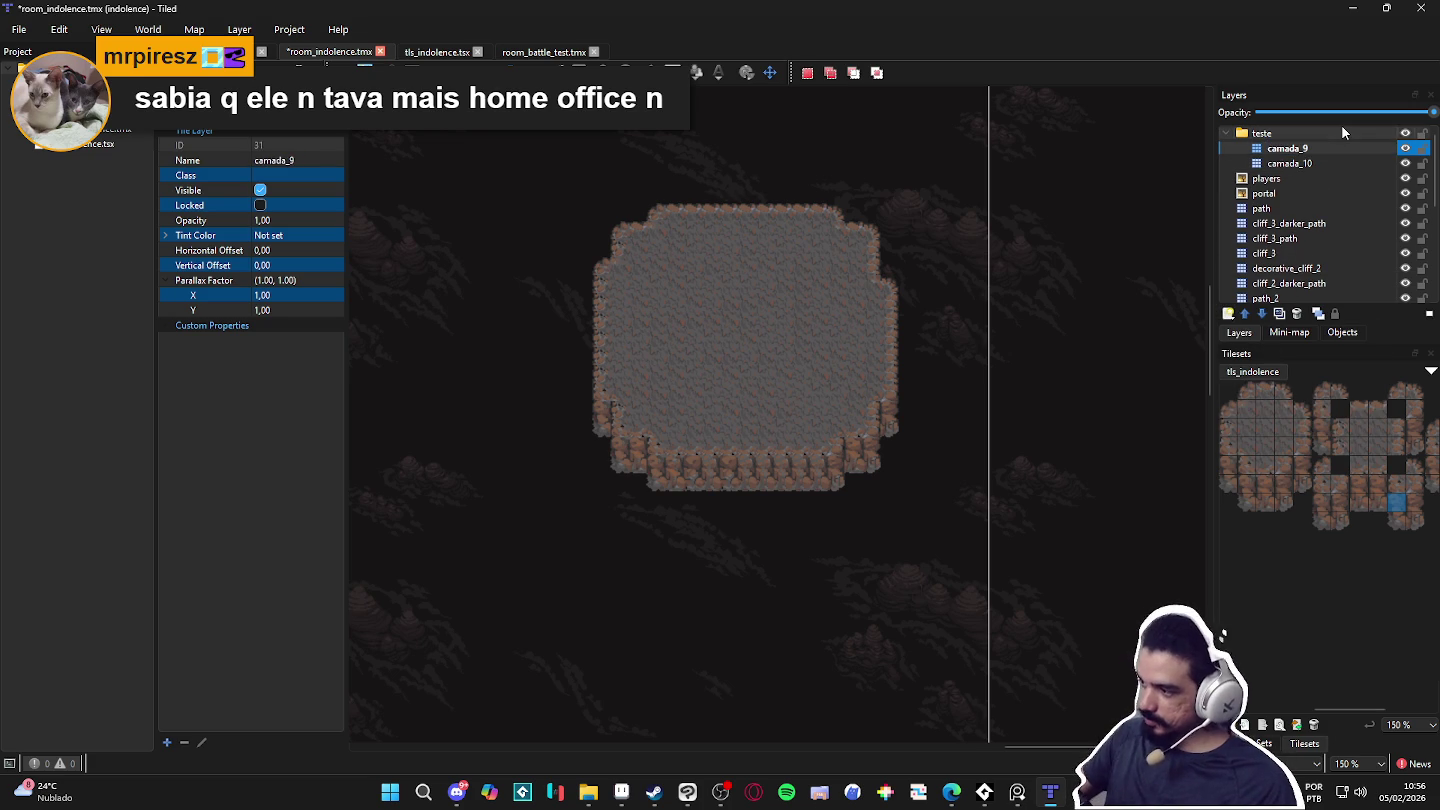
left_click_drag(1326, 147, 1331, 168)
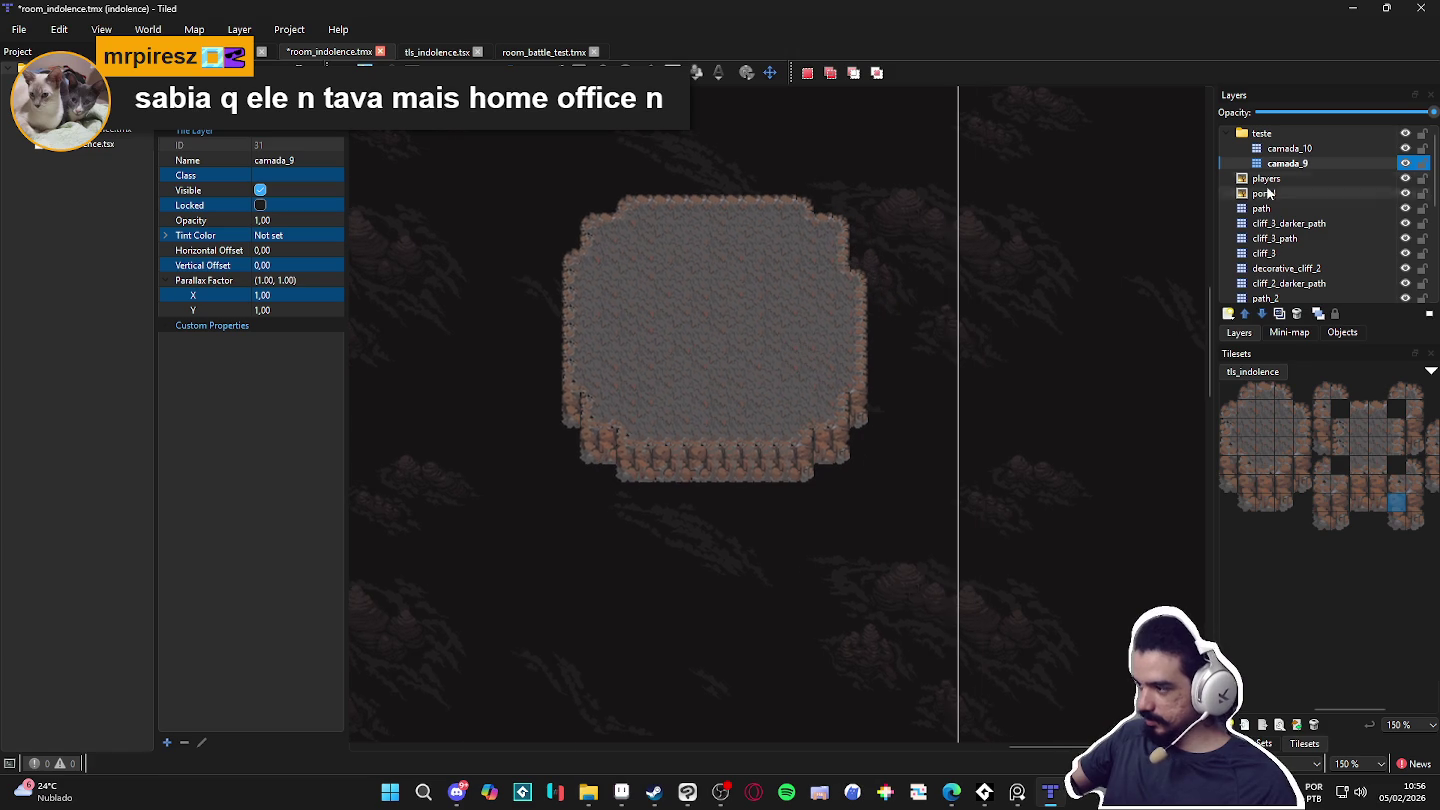
left_click(1229, 314)
left_click(1268, 337)
type("camada_8")
key("Return")
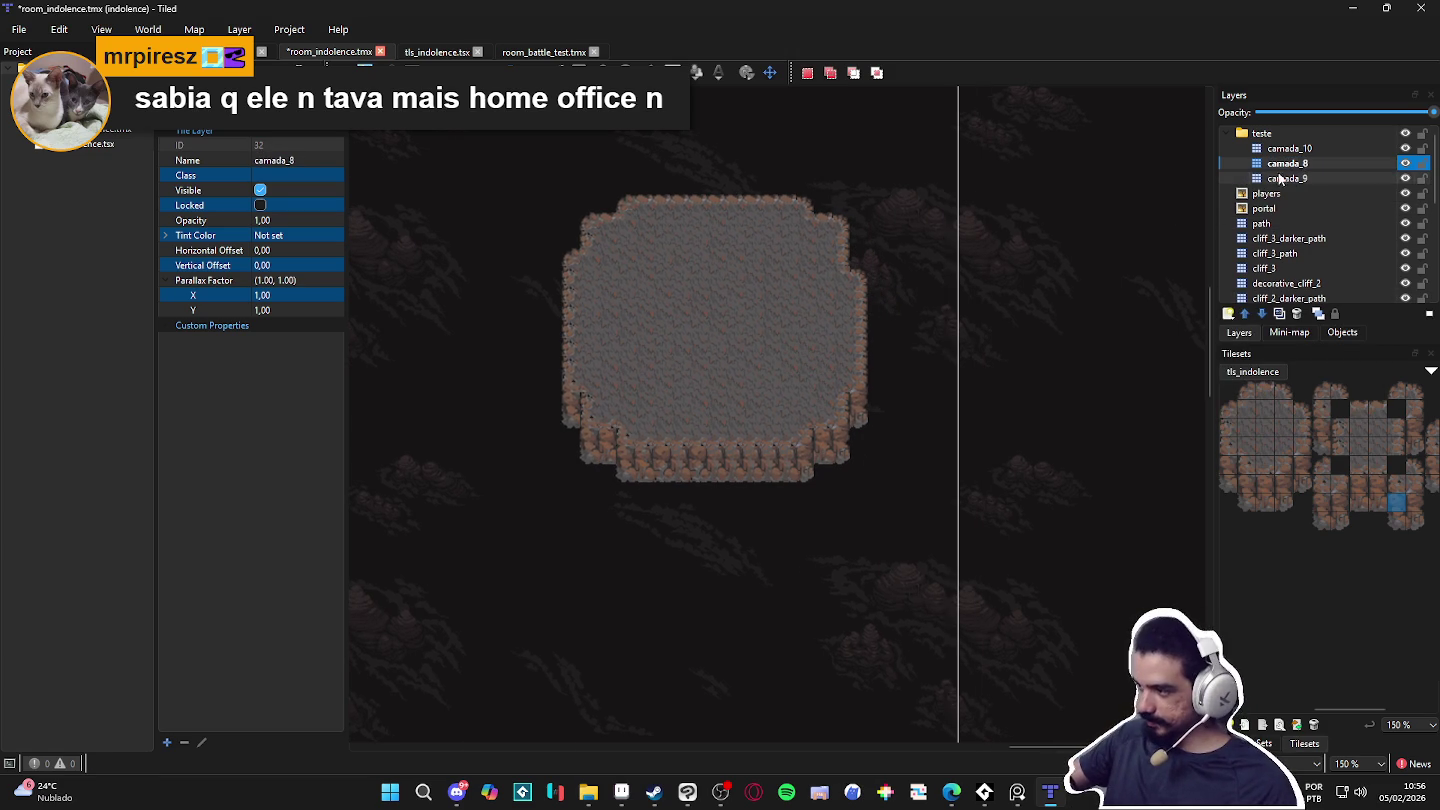
left_click_drag(1302, 165, 1291, 184)
Step: Add tile layer camada_7 below camada_8 and save the map
left_click(1228, 313)
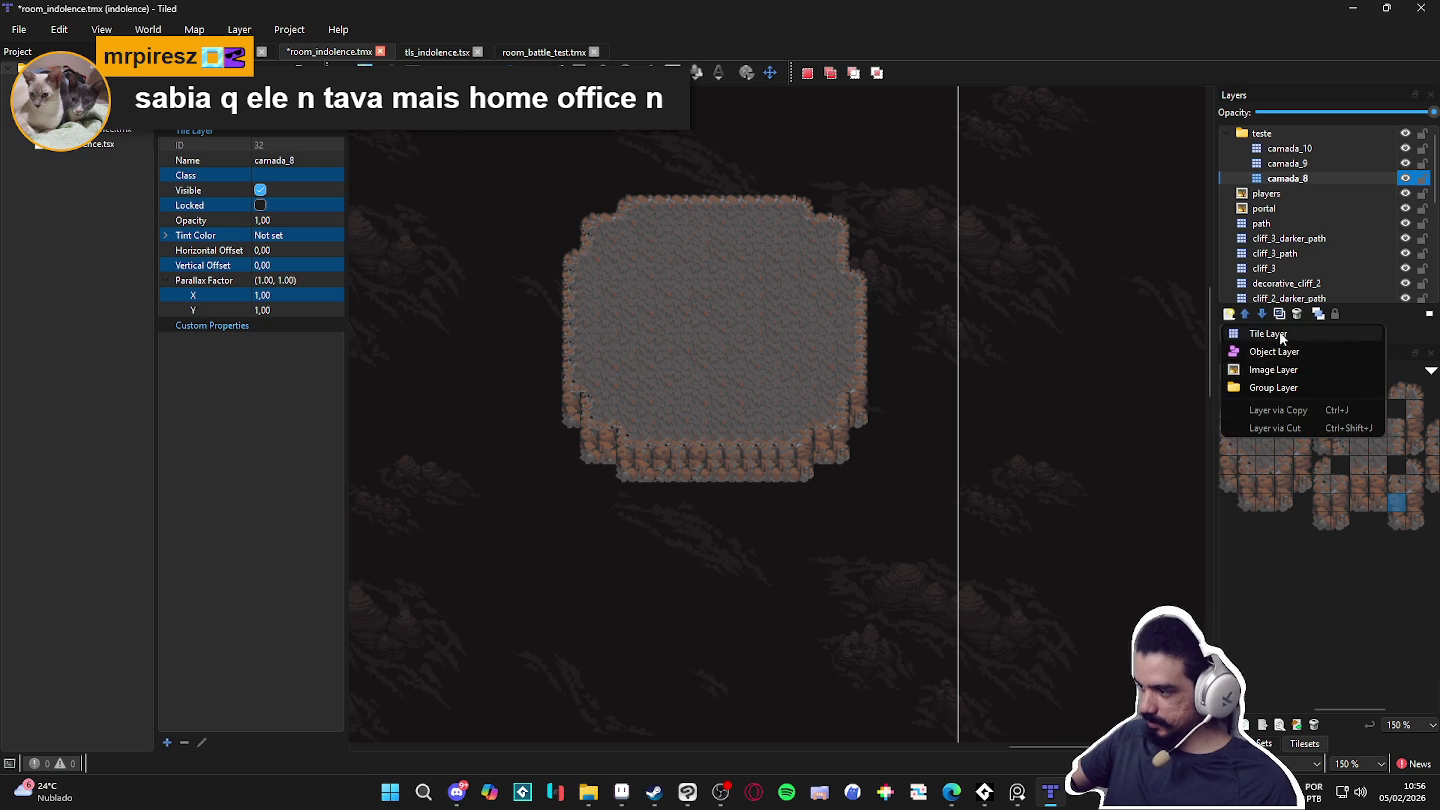
left_click(1279, 331)
type("camada_")
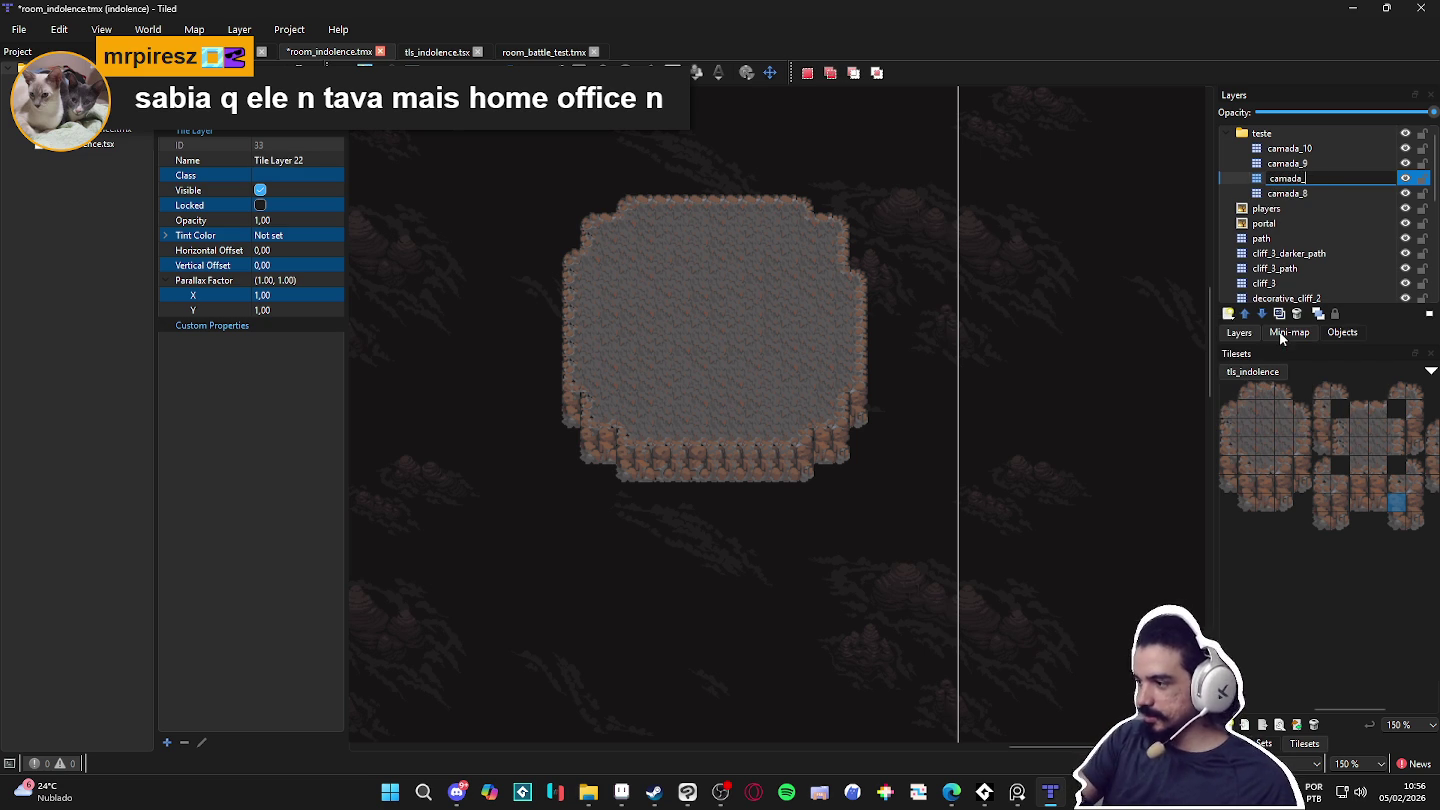
type("7")
key("Return")
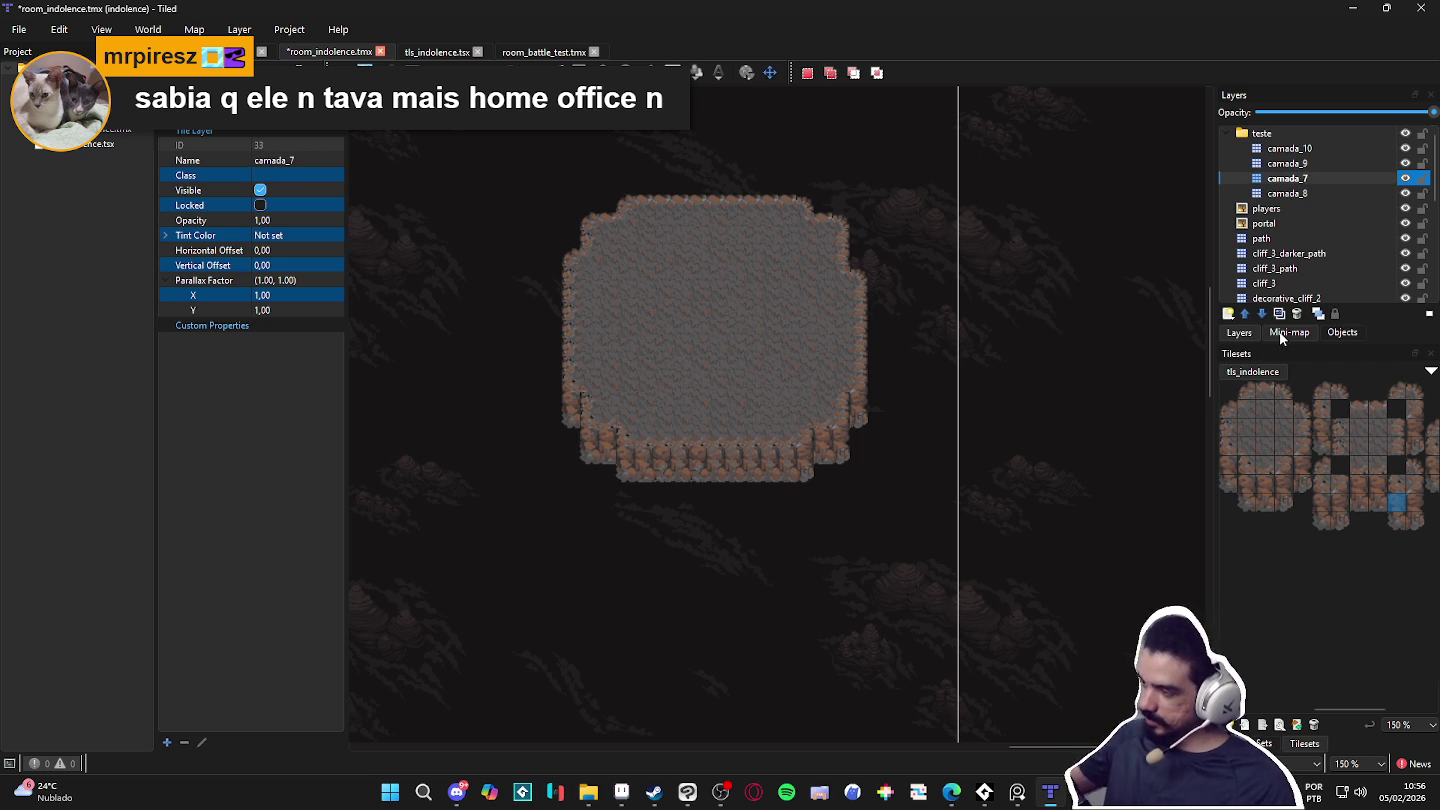
key("ctrl+shift+Down")
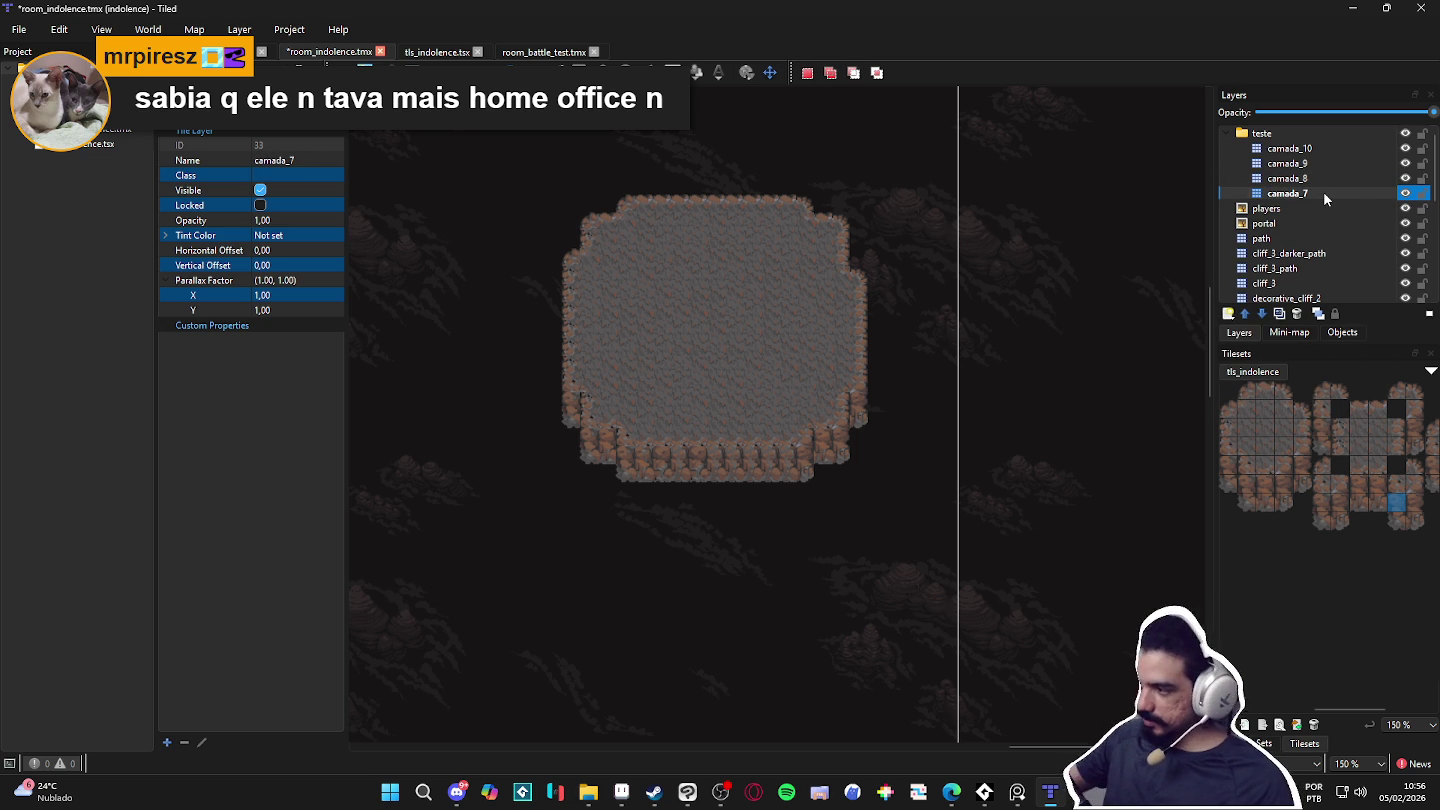
key("ctrl+s")
Step: Duplicate camada_7 and rename the copy camada_6
right_click(1323, 192)
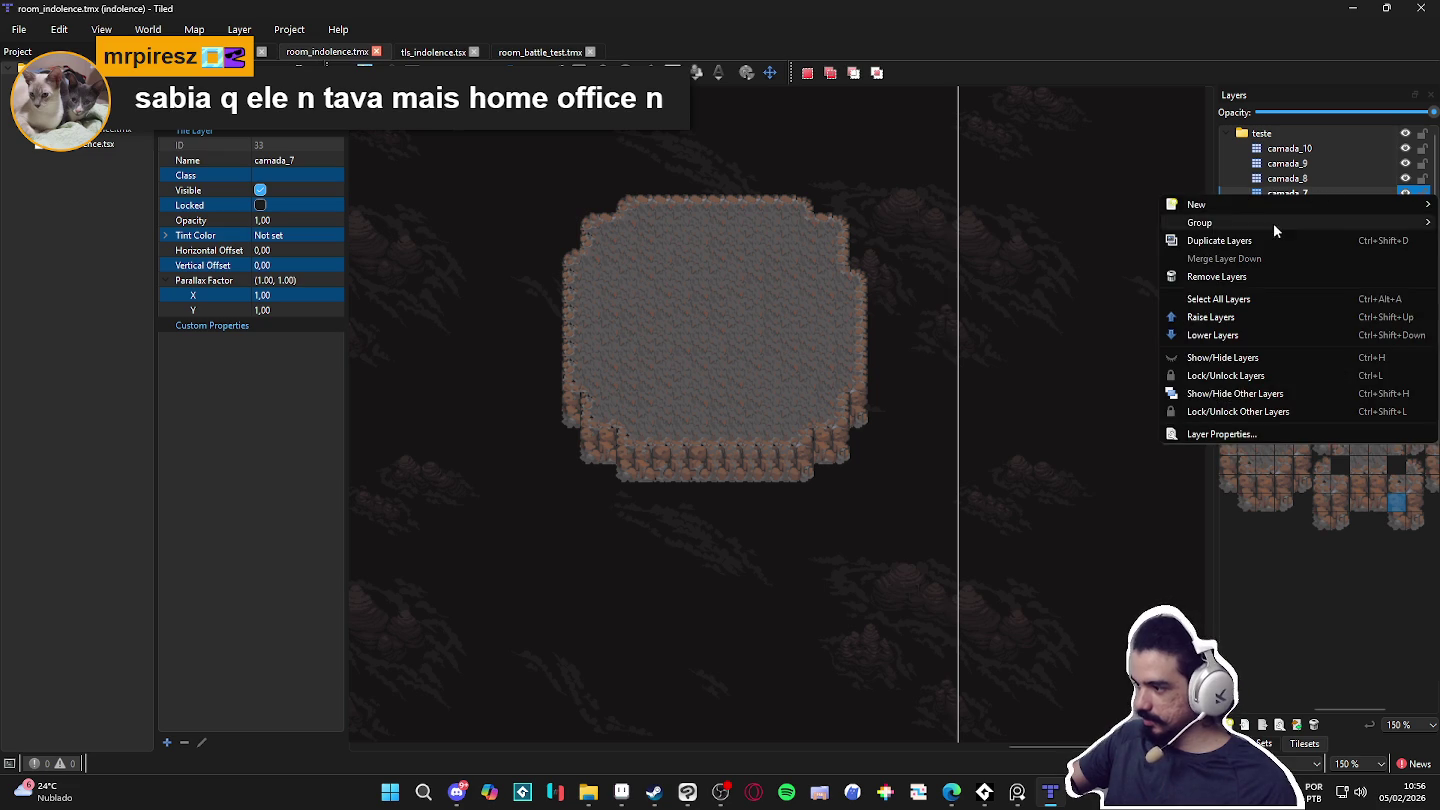
left_click(1272, 240)
double_click(1320, 208)
type("camada_6")
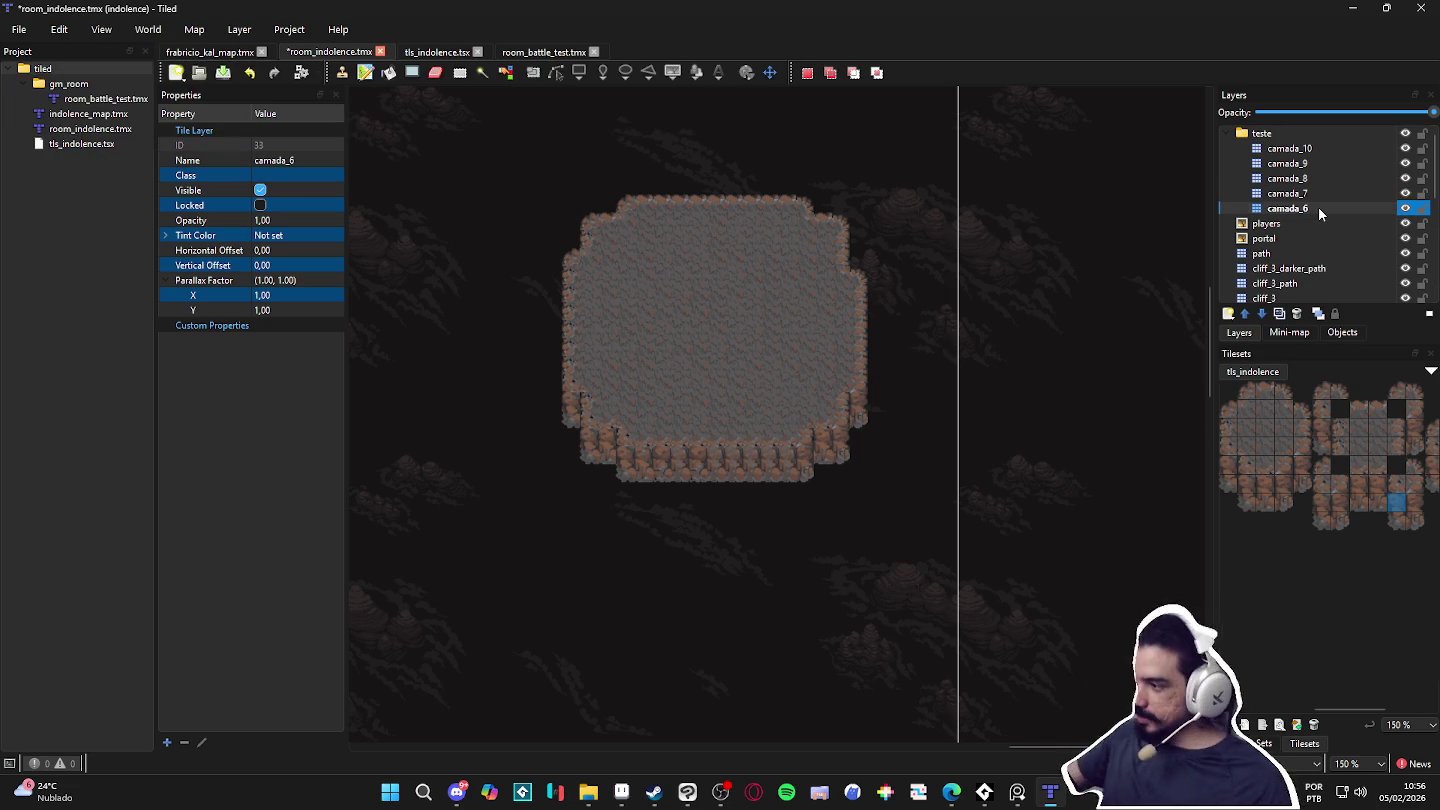
Step: Copy the whole cave room on camada_10 with a rectangular tile selection
left_click(1299, 147)
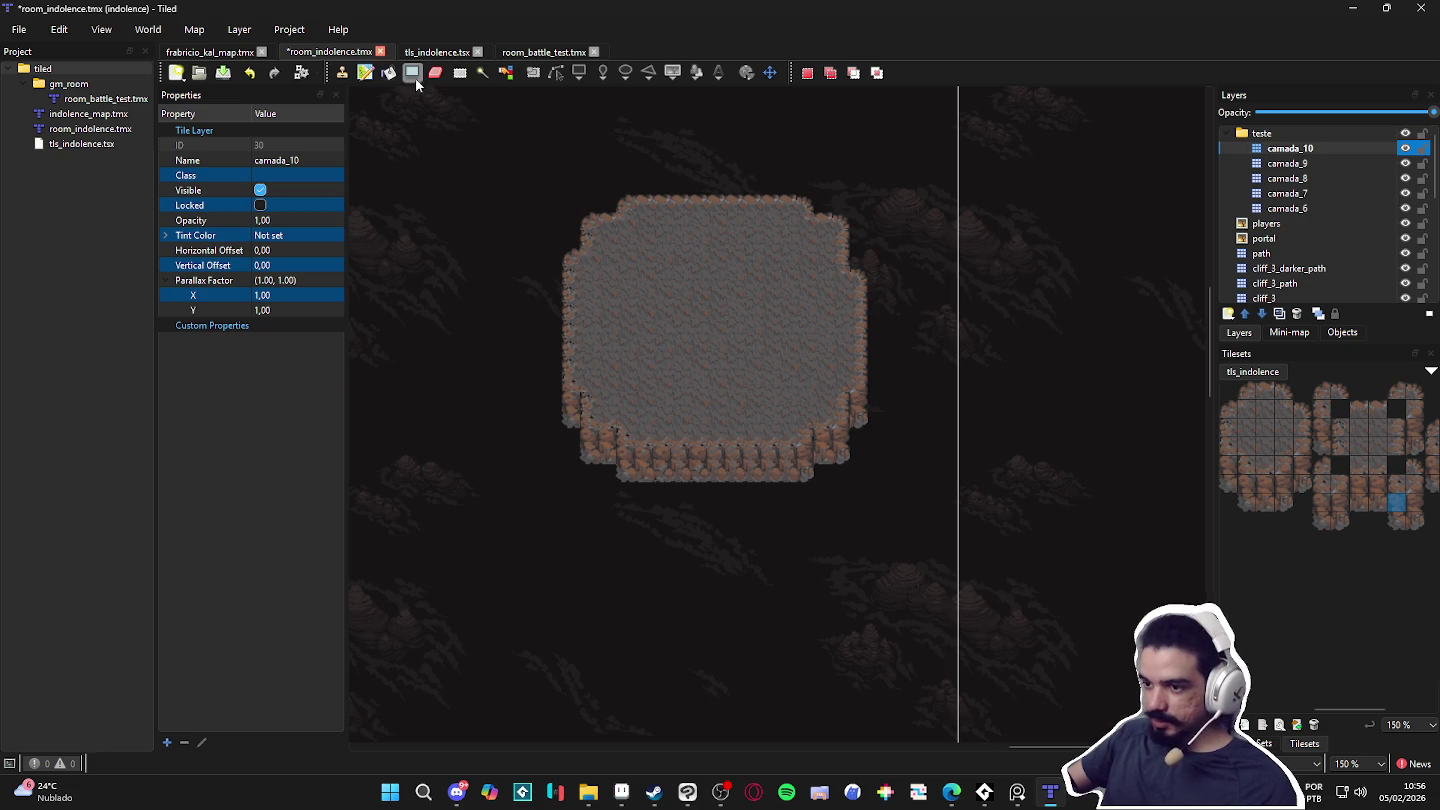
left_click(460, 74)
left_click_drag(526, 158, 923, 537)
key("ctrl+c")
Step: Stamp copies of the room below the original on camada_9 and camada_8
left_click(1287, 163)
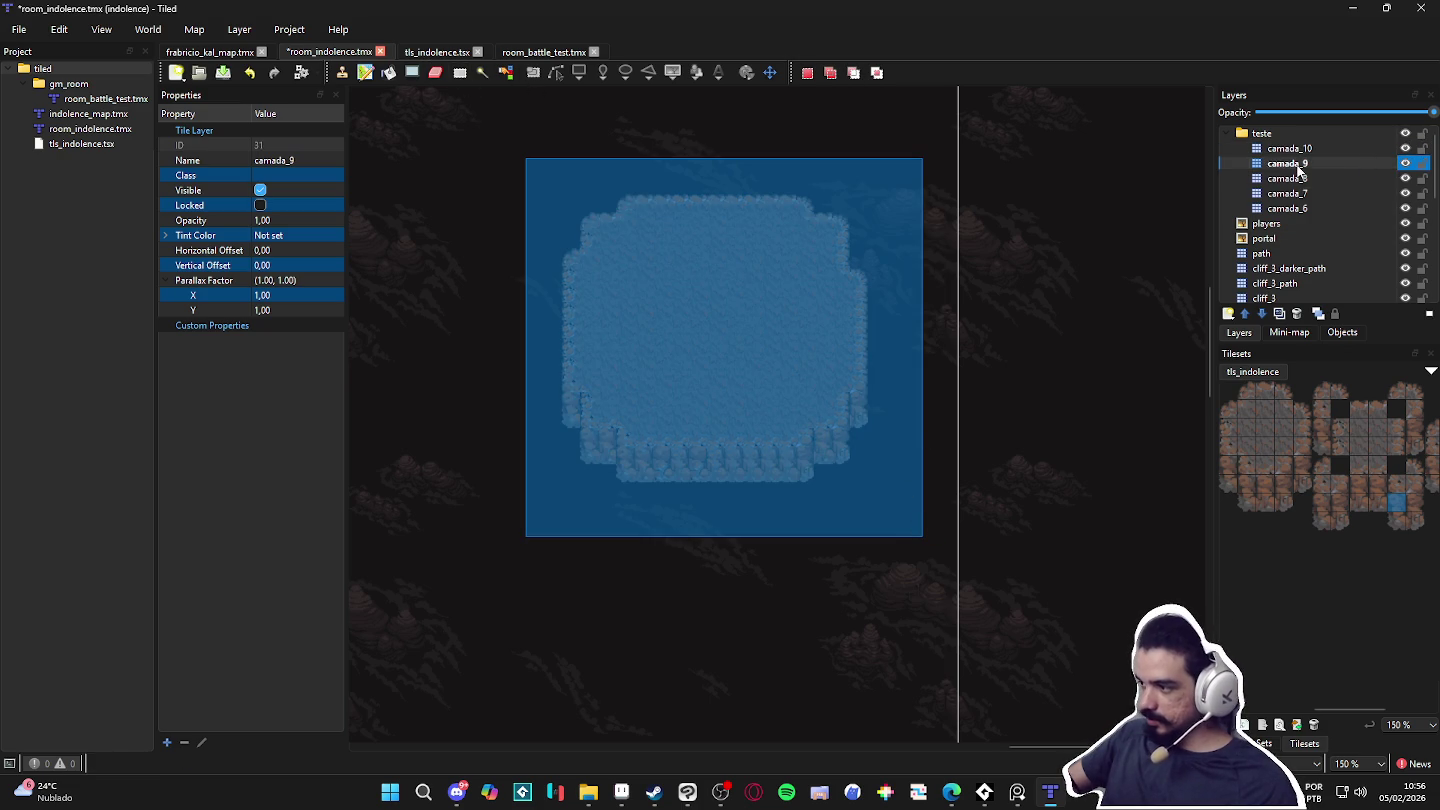
key("ctrl+v")
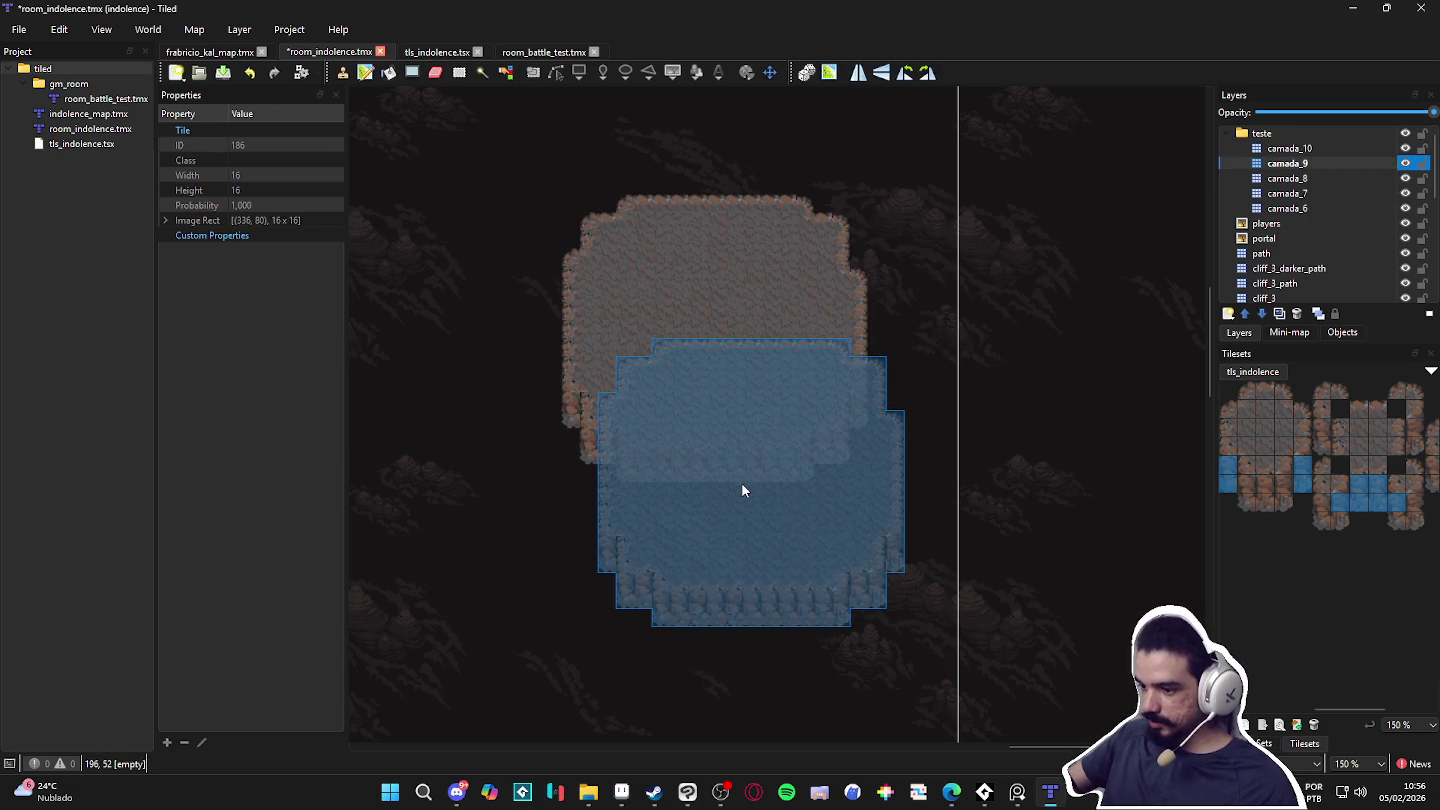
left_click(741, 482)
scroll(1028, 450, "down", 2)
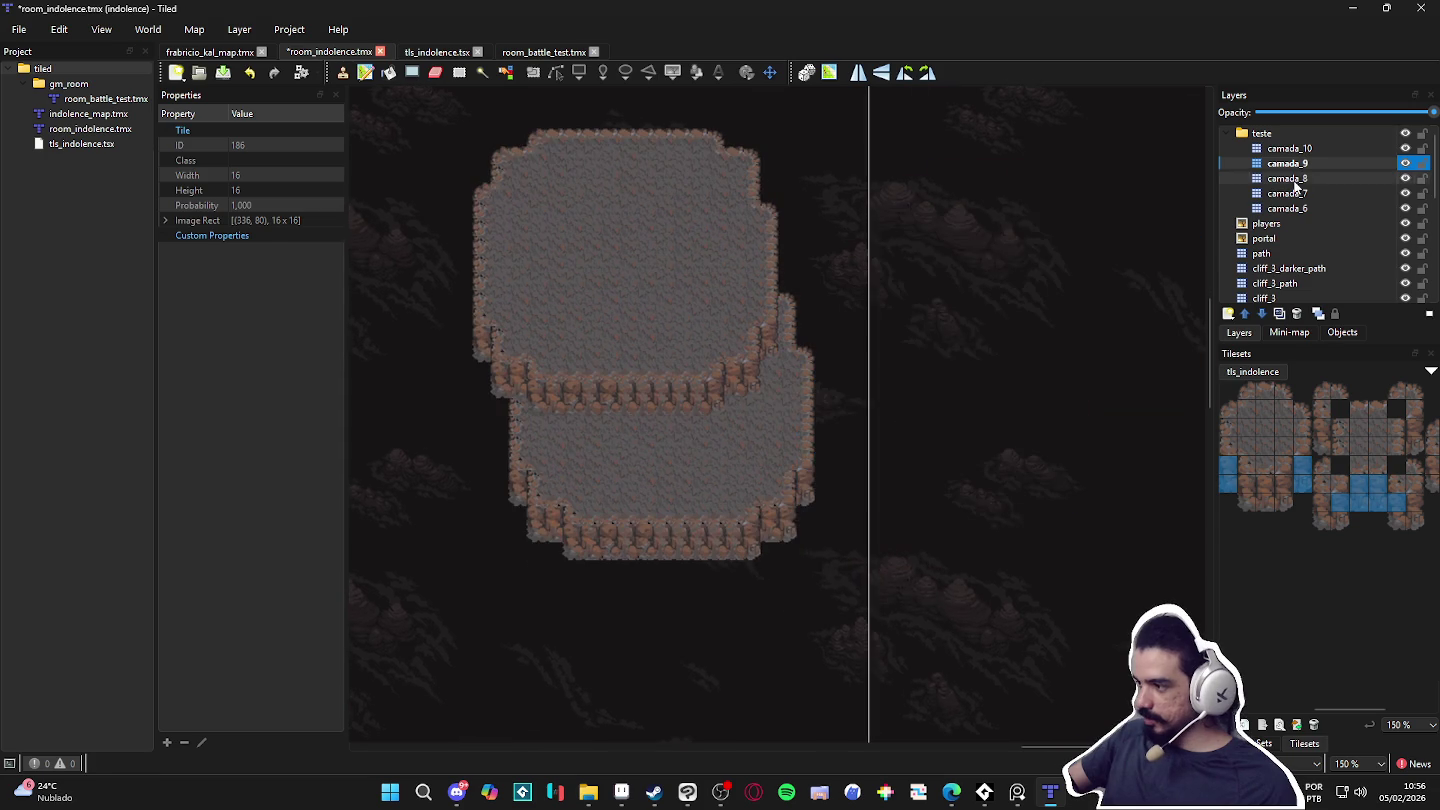
left_click(1287, 178)
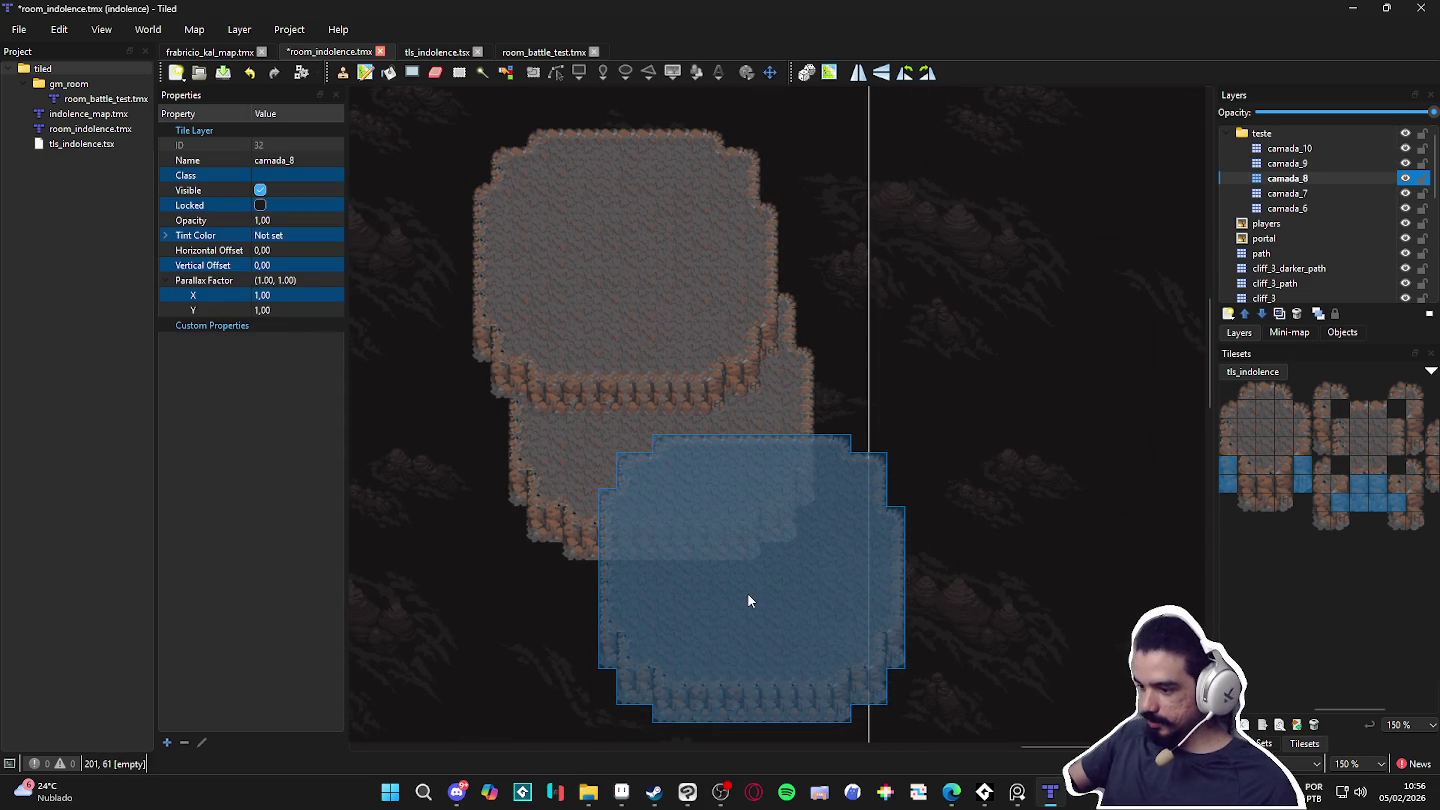
left_click(742, 599)
Step: Stamp further room copies on camada_7 and camada_6, then return to camada_10
scroll(850, 550, "down", 2)
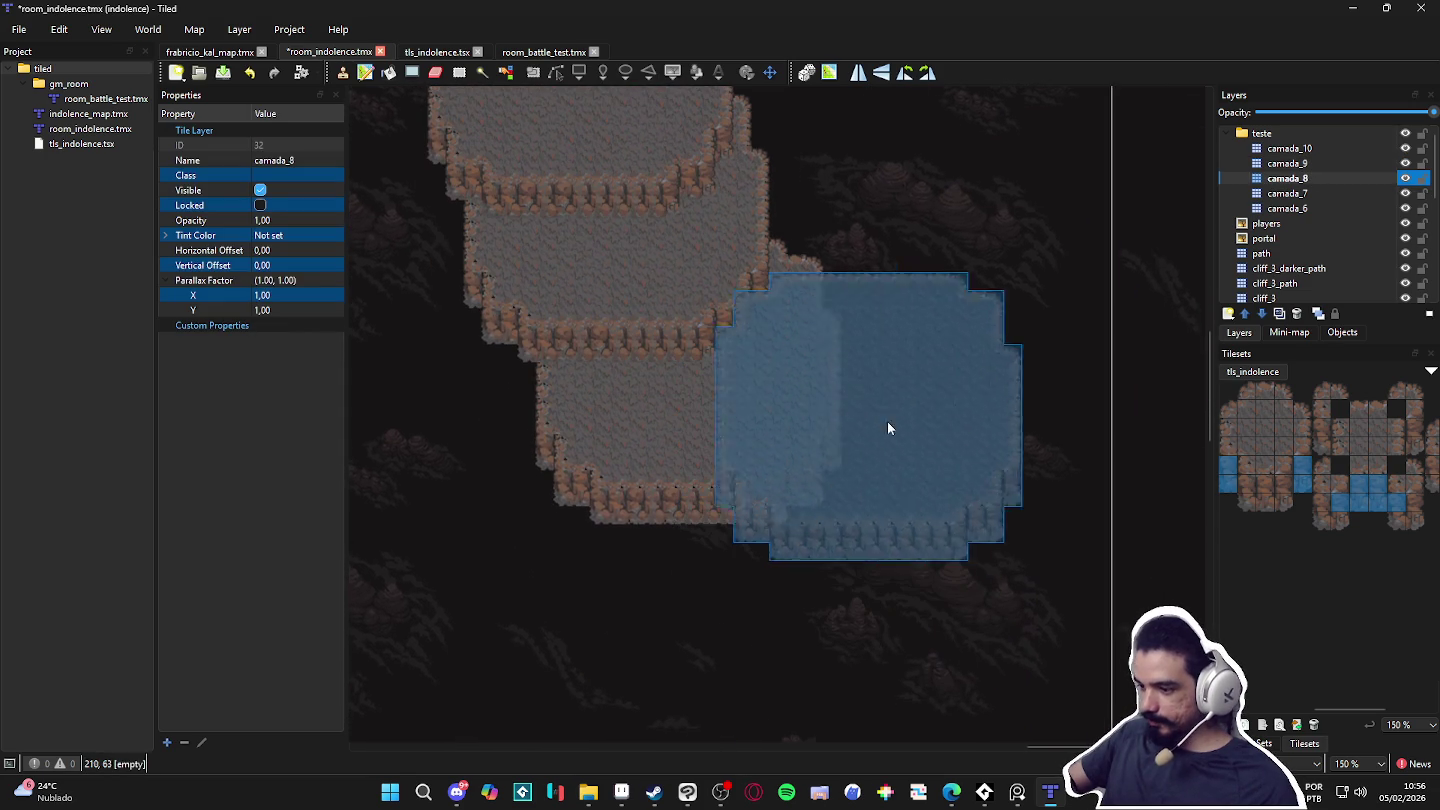
left_click(1288, 194)
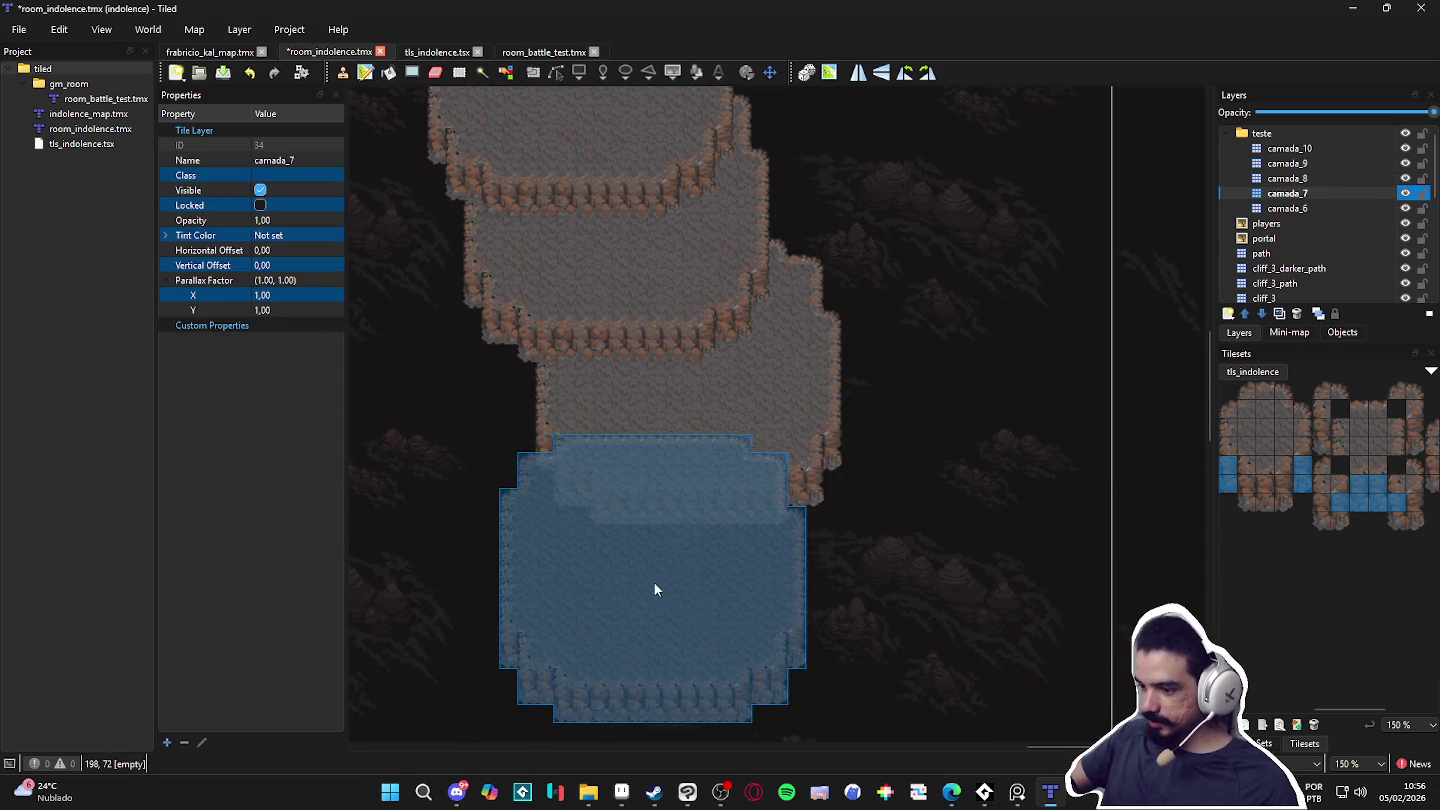
left_click(655, 623)
scroll(656, 623, "down", 2)
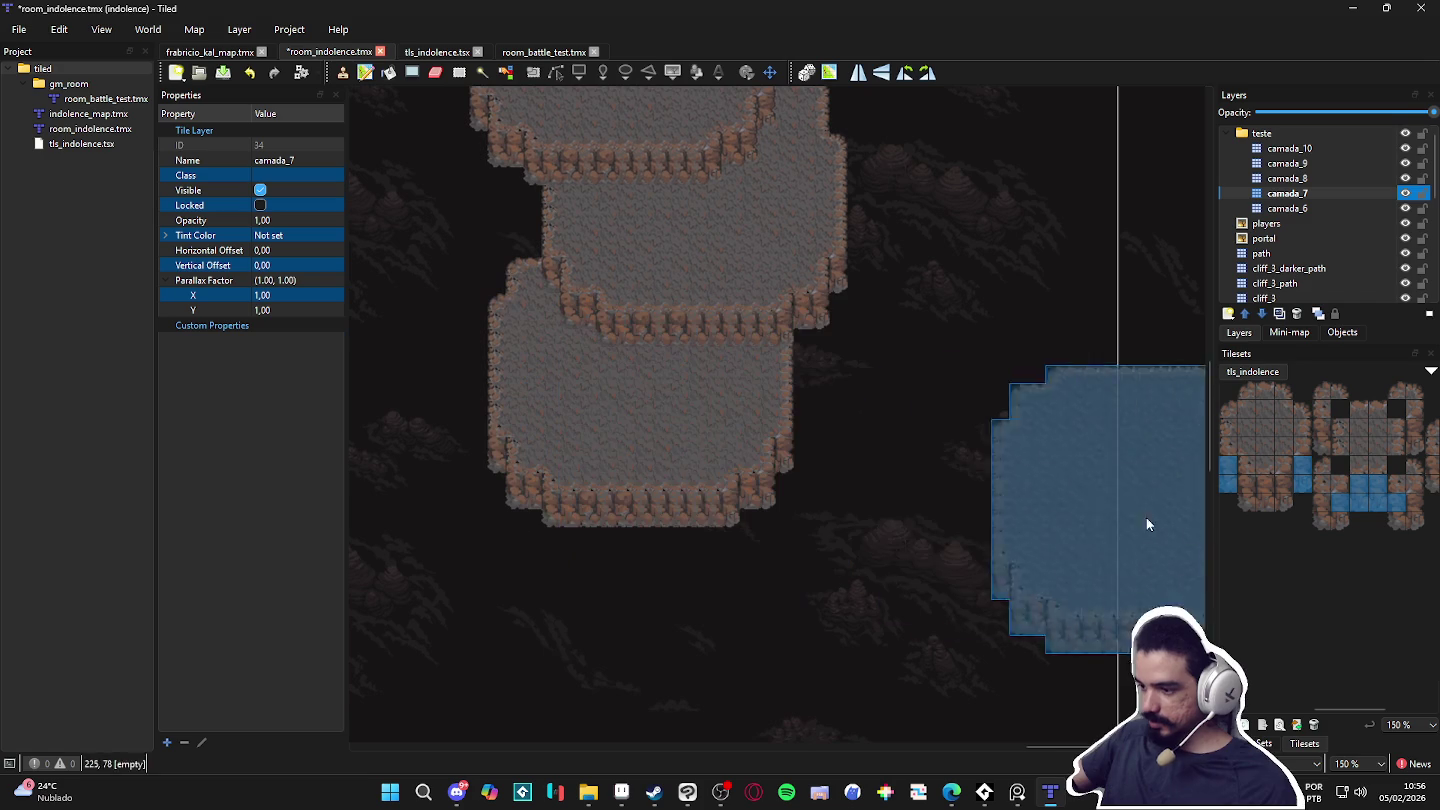
left_click(1305, 211)
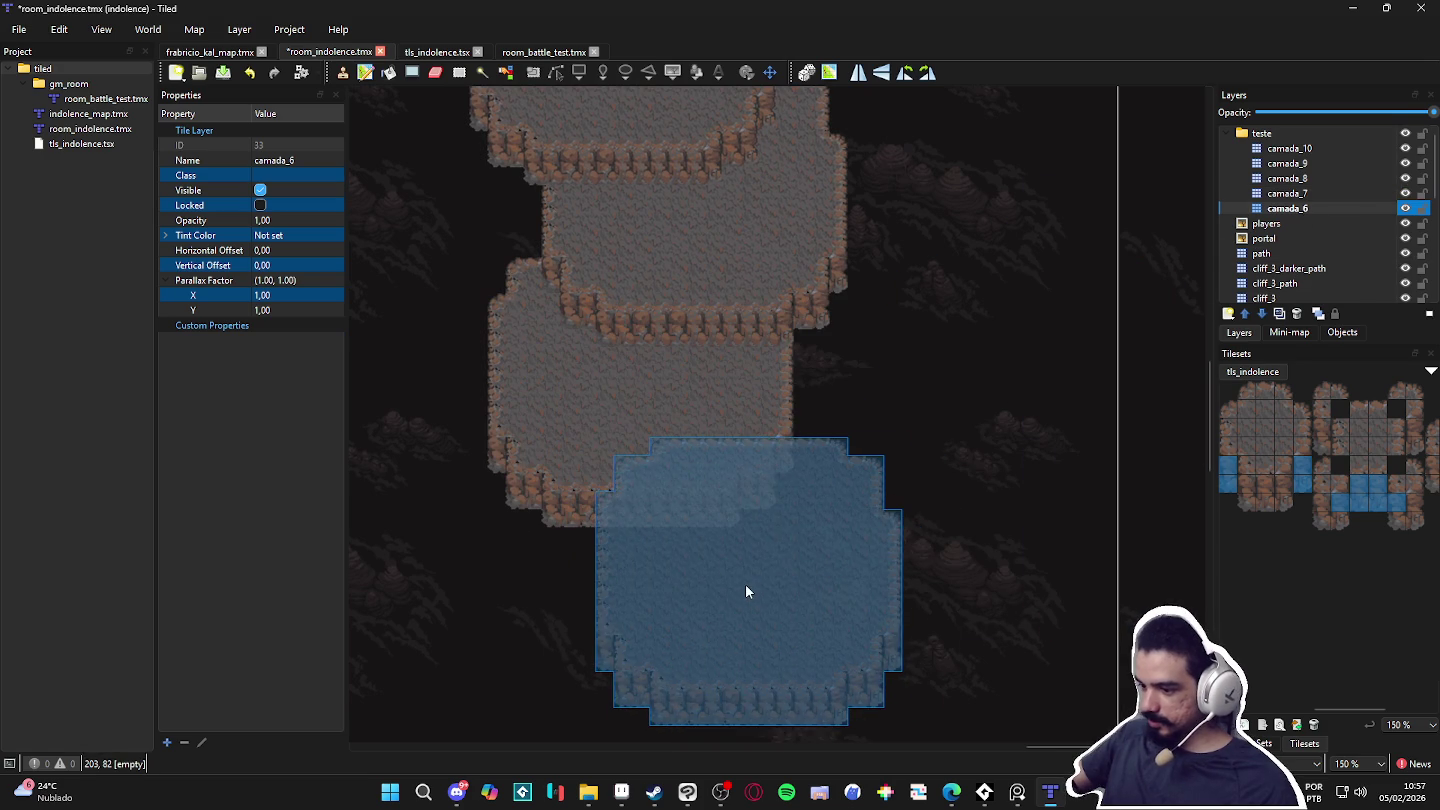
left_click(673, 590)
scroll(983, 579, "up", 1)
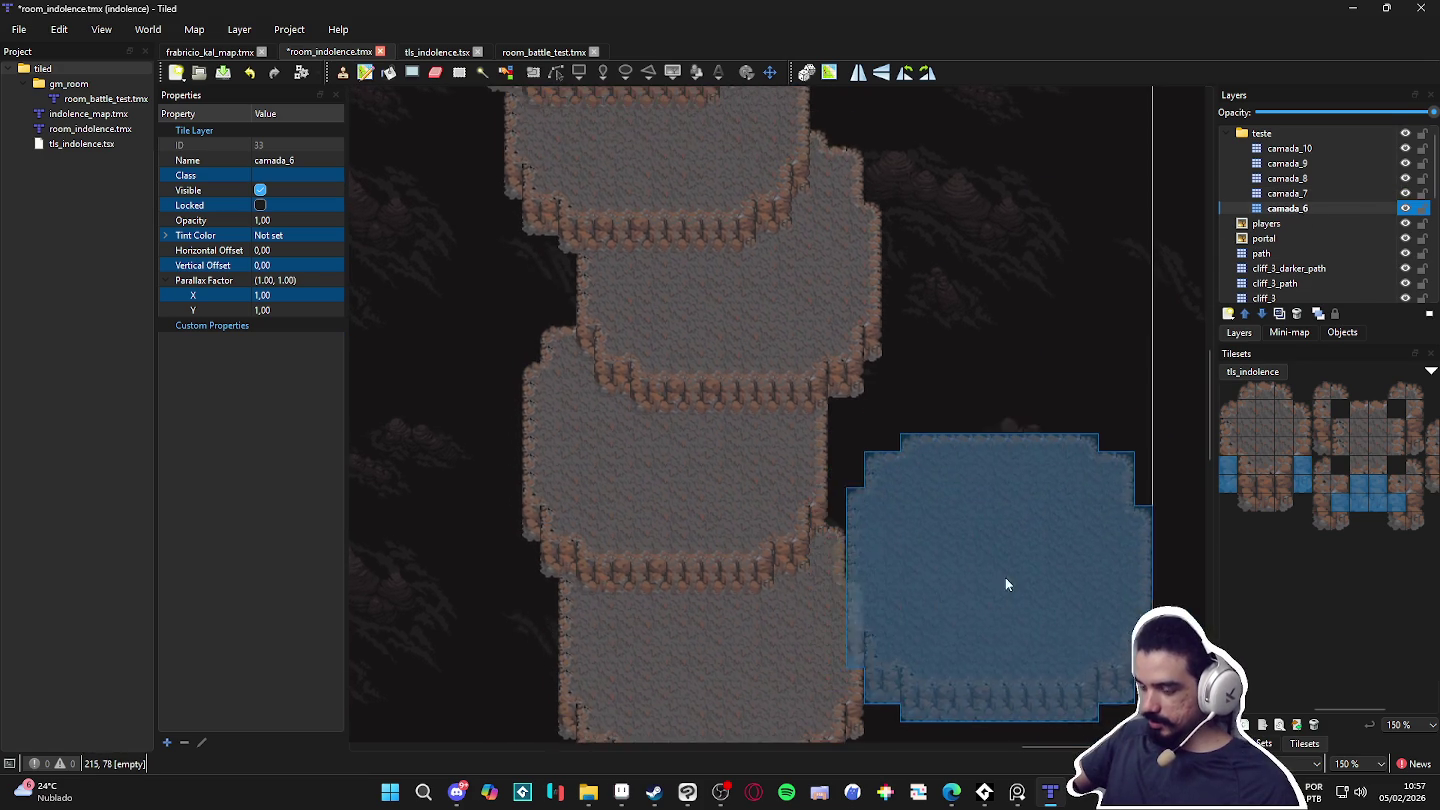
scroll(1010, 544, "up", 1)
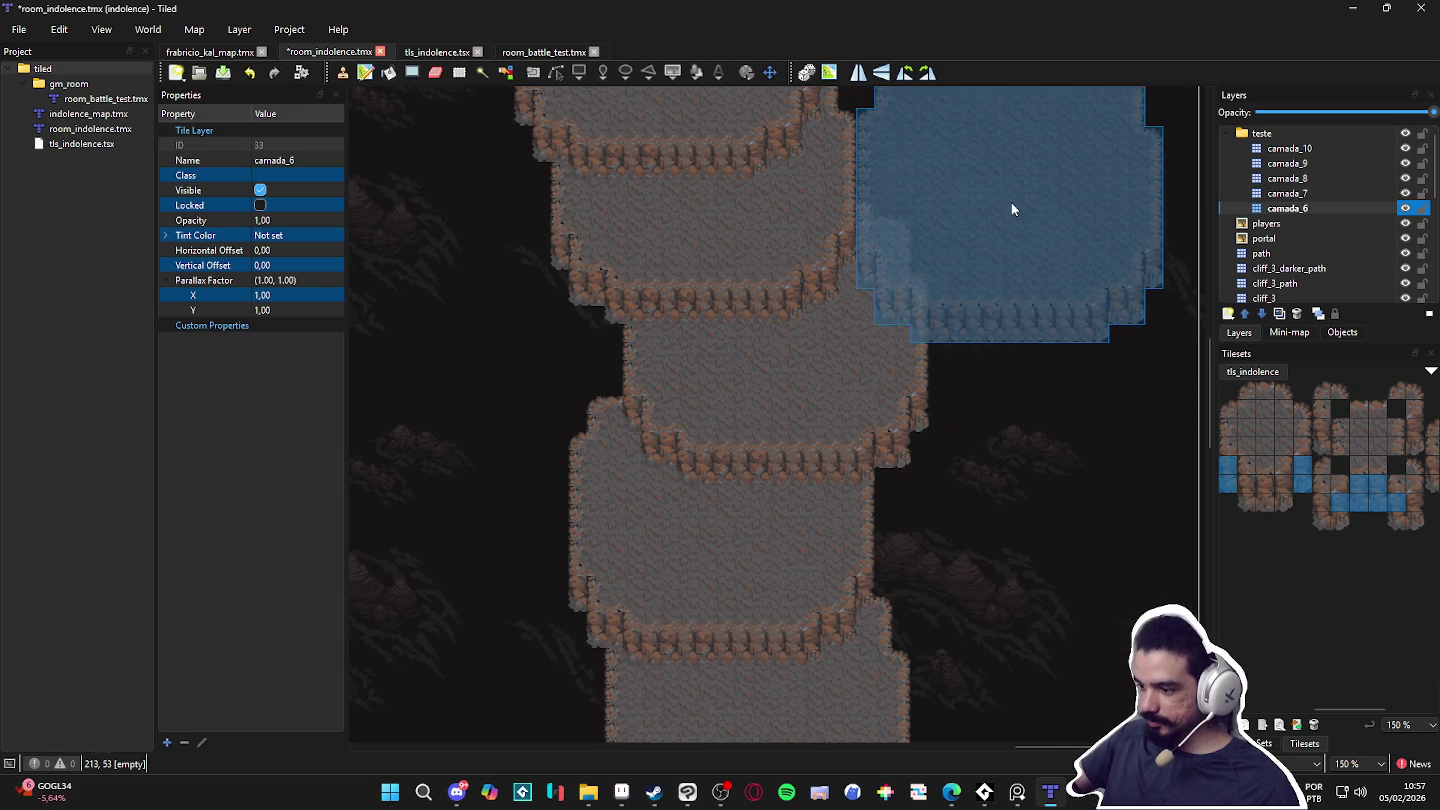
scroll(971, 351, "up", 1)
scroll(971, 351, "up", 1)
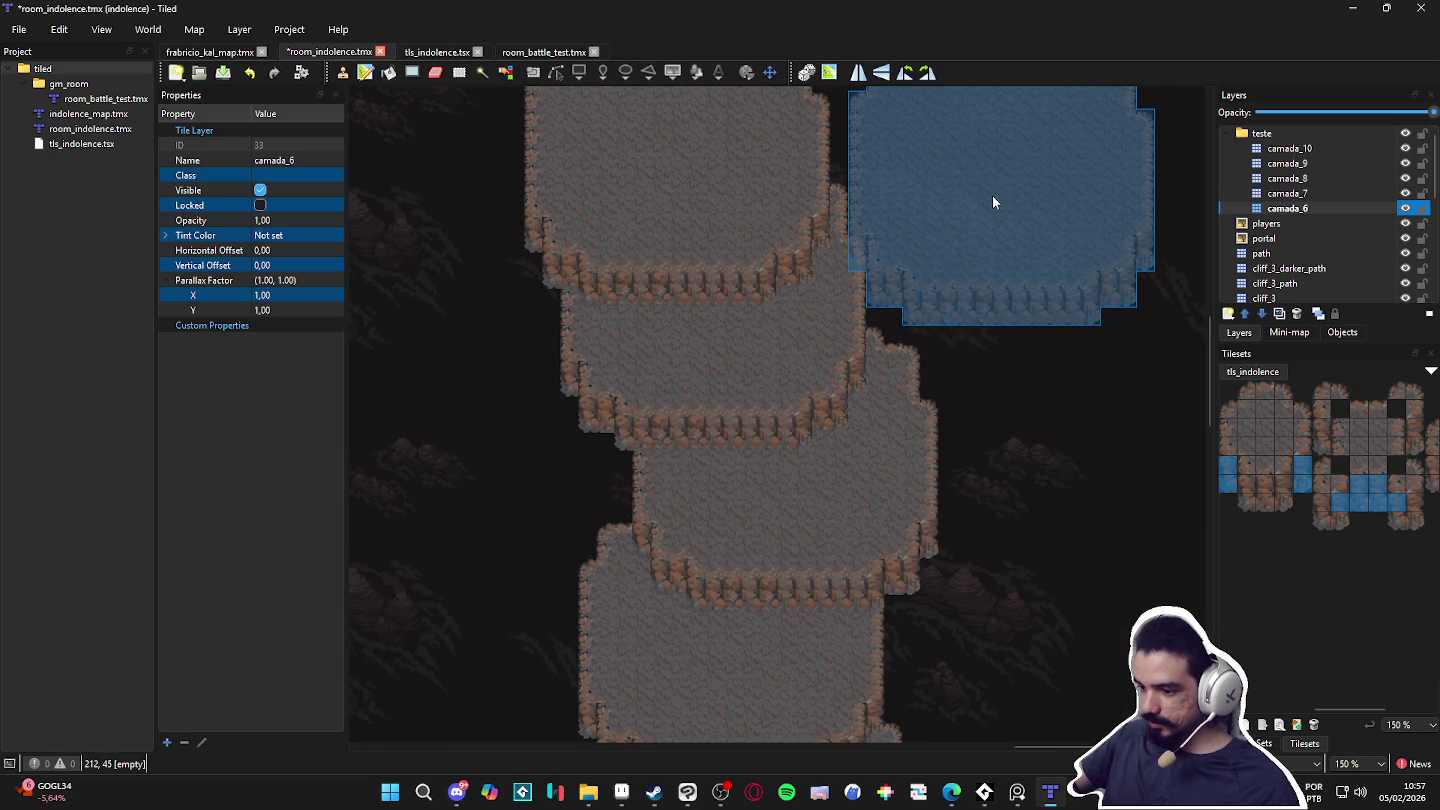
scroll(989, 208, "up", 1)
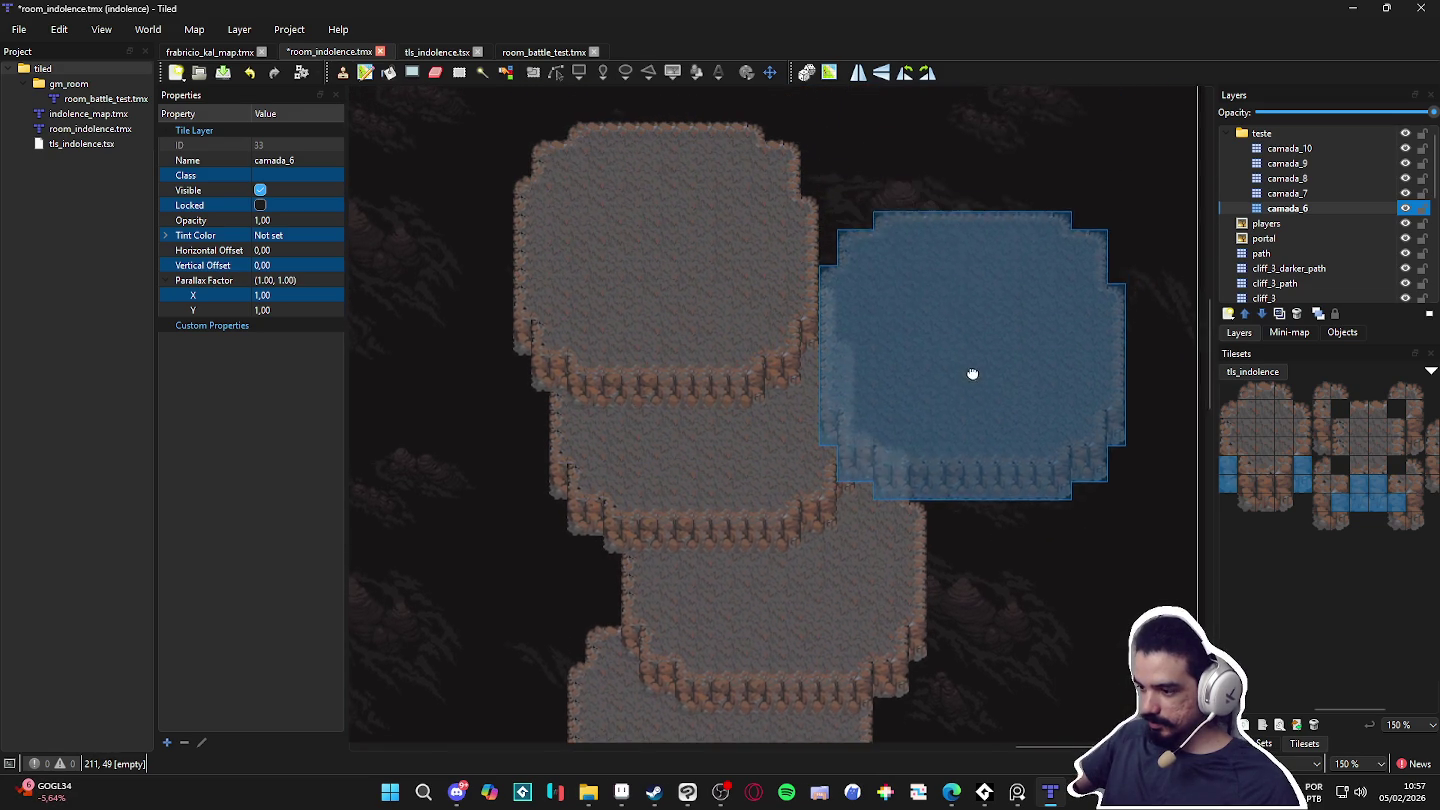
left_click(1246, 149)
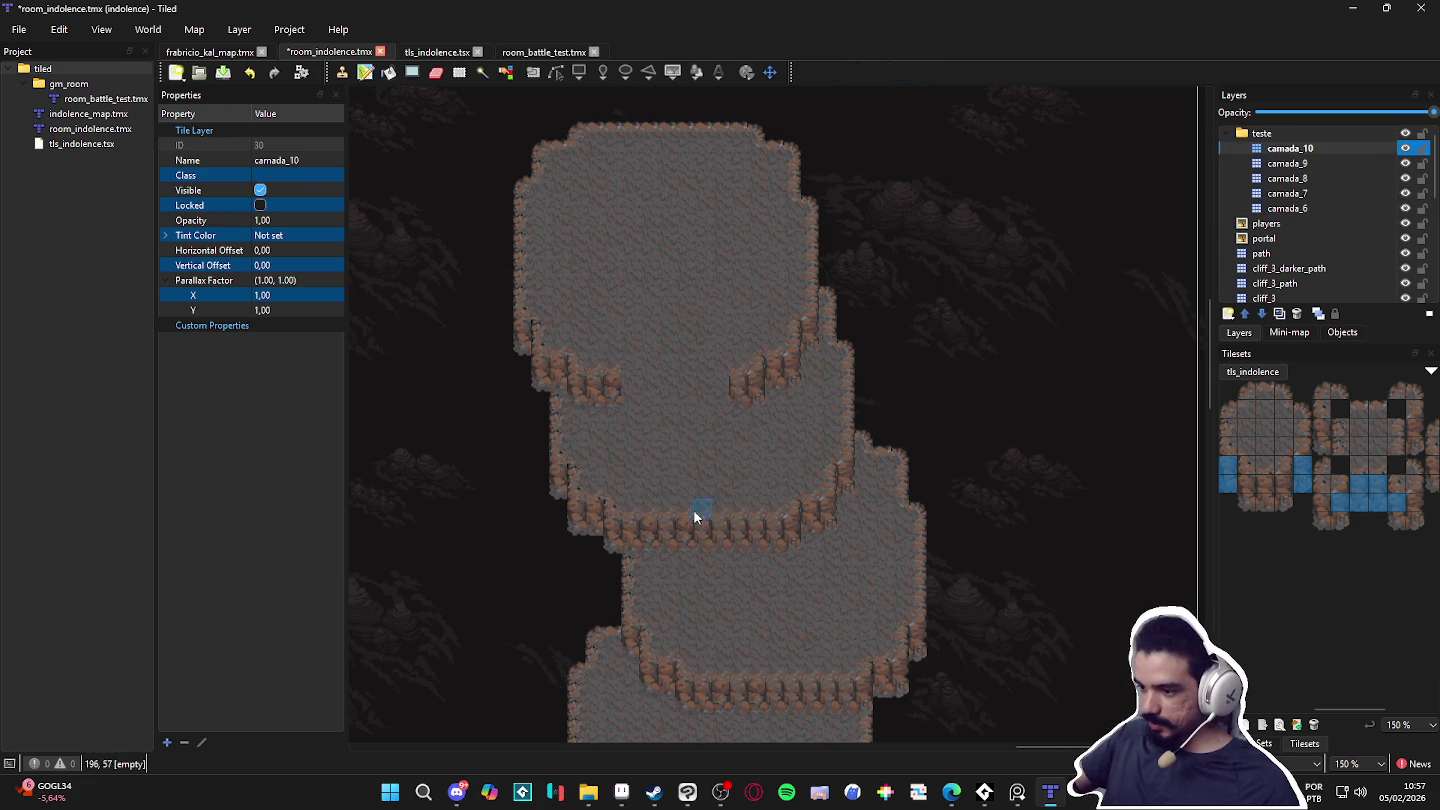
Step: Step down through the camada_9 to camada_6 layers to inspect each room copy
left_click(1327, 164)
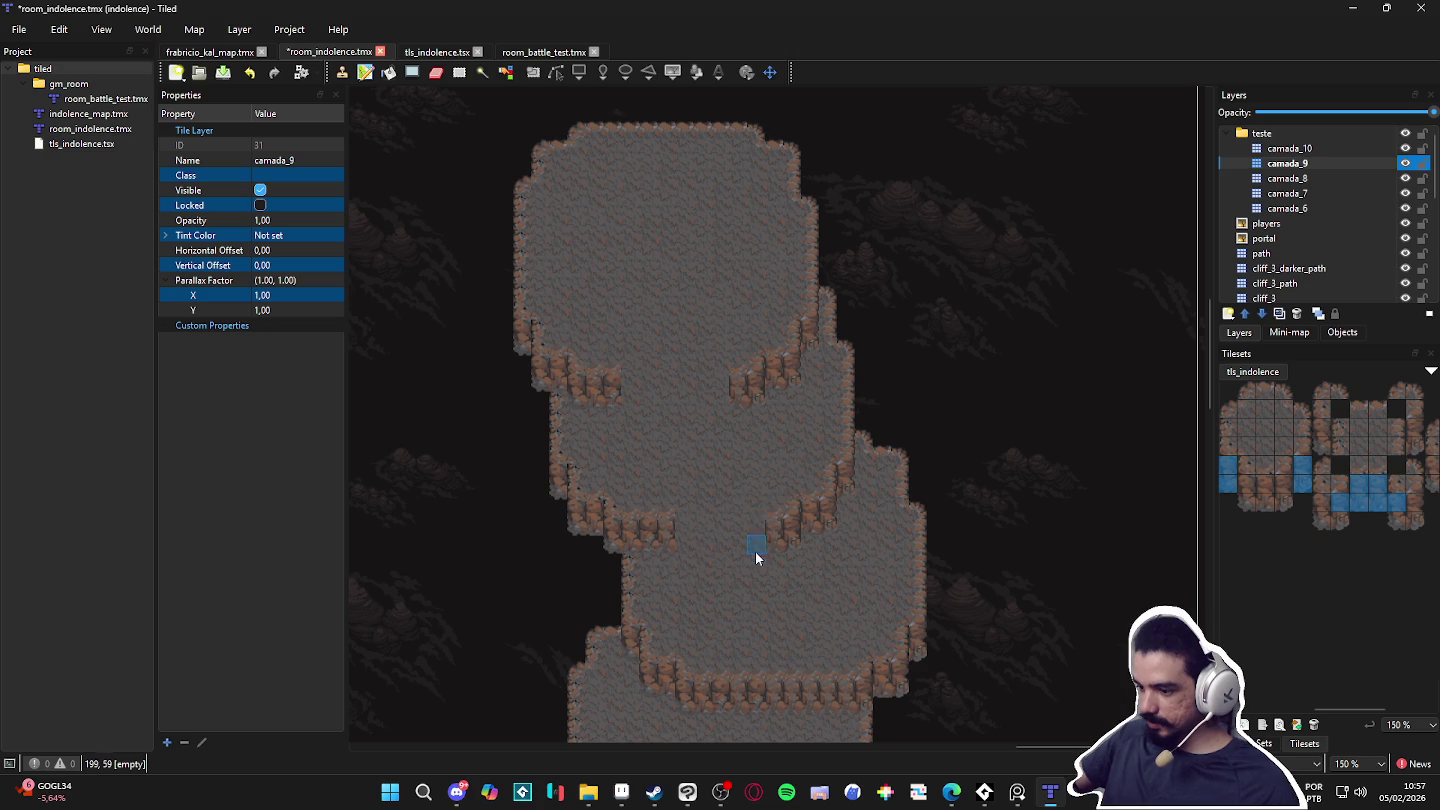
scroll(662, 538, "down", 3)
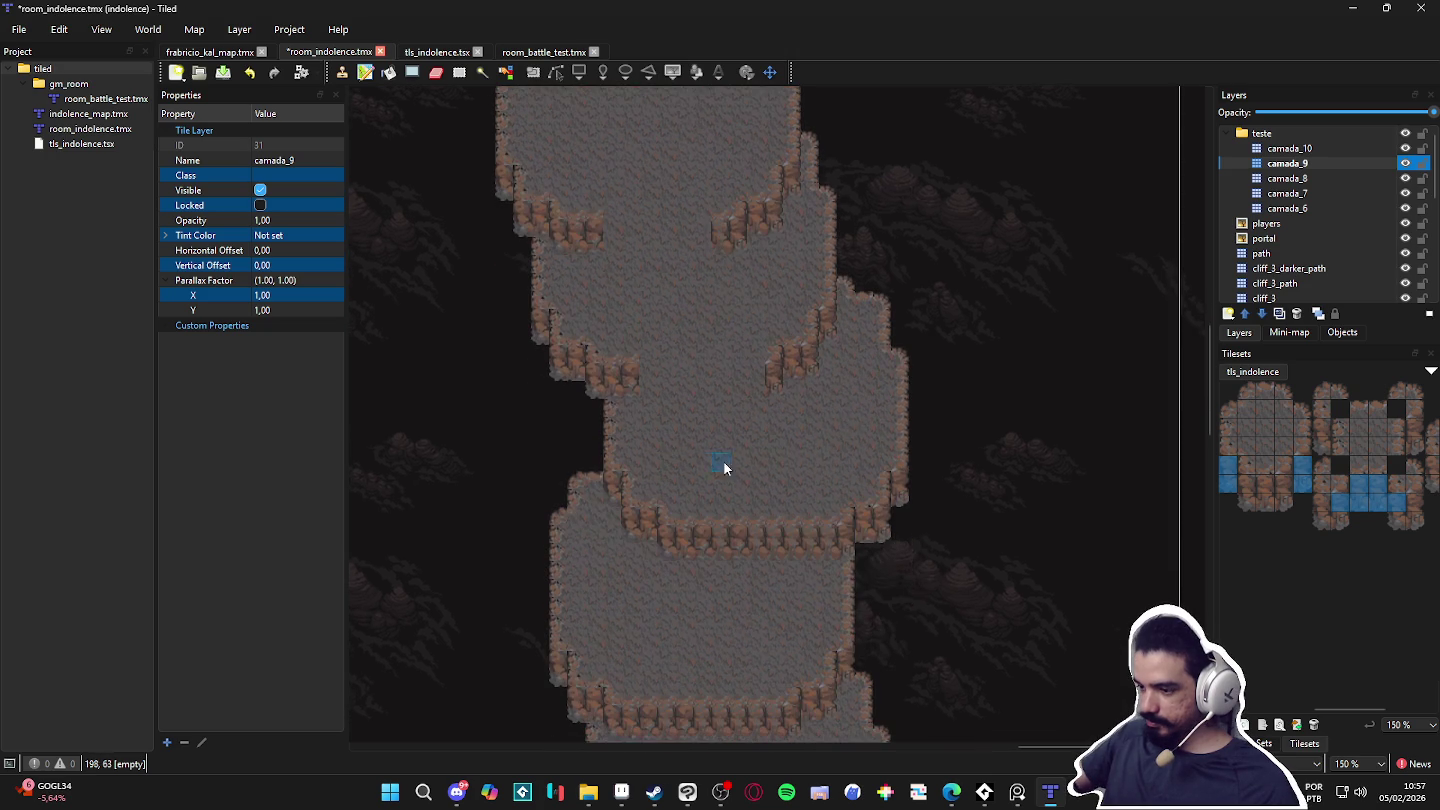
left_click(1311, 176)
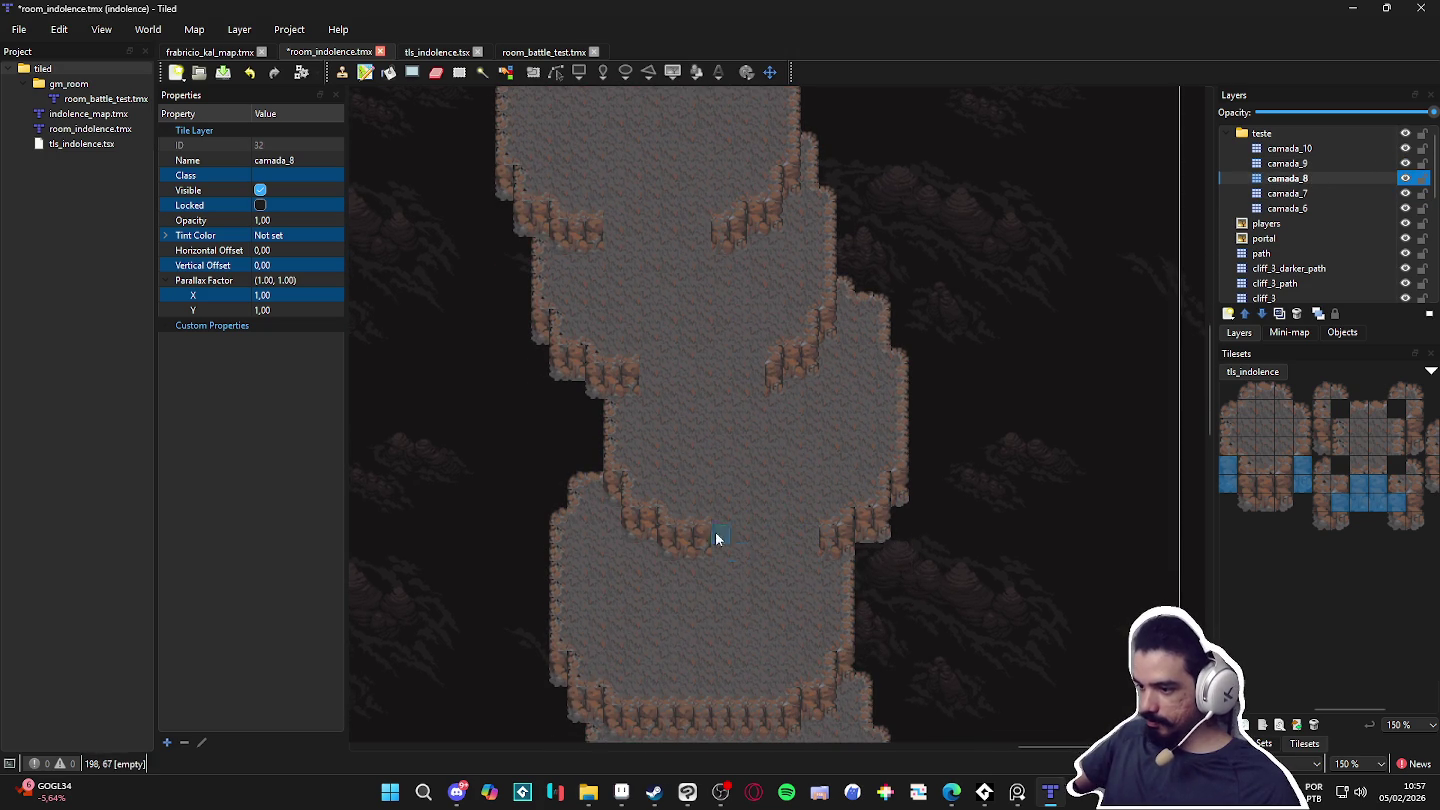
scroll(689, 558, "down", 1)
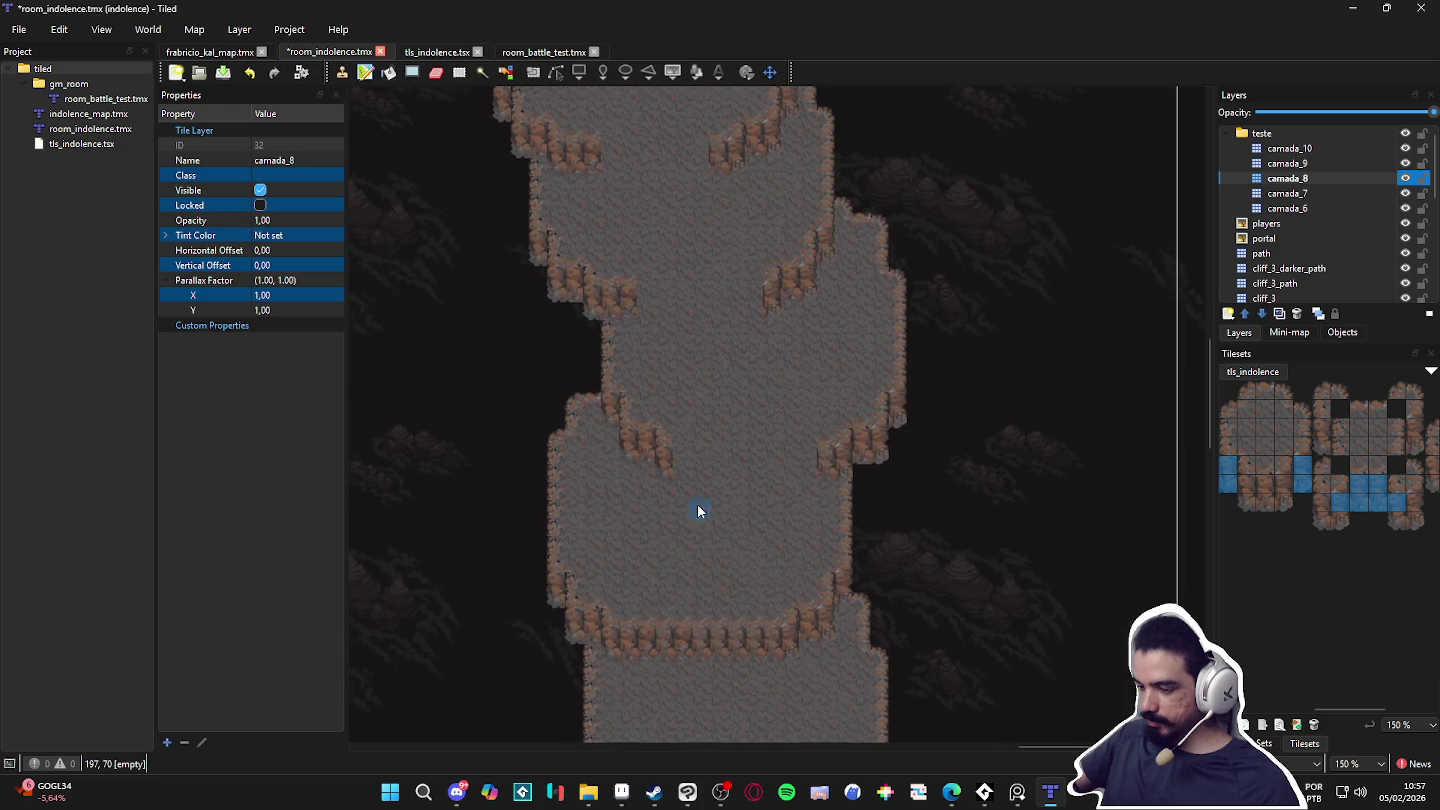
left_click(1288, 194)
scroll(644, 734, "down", 2)
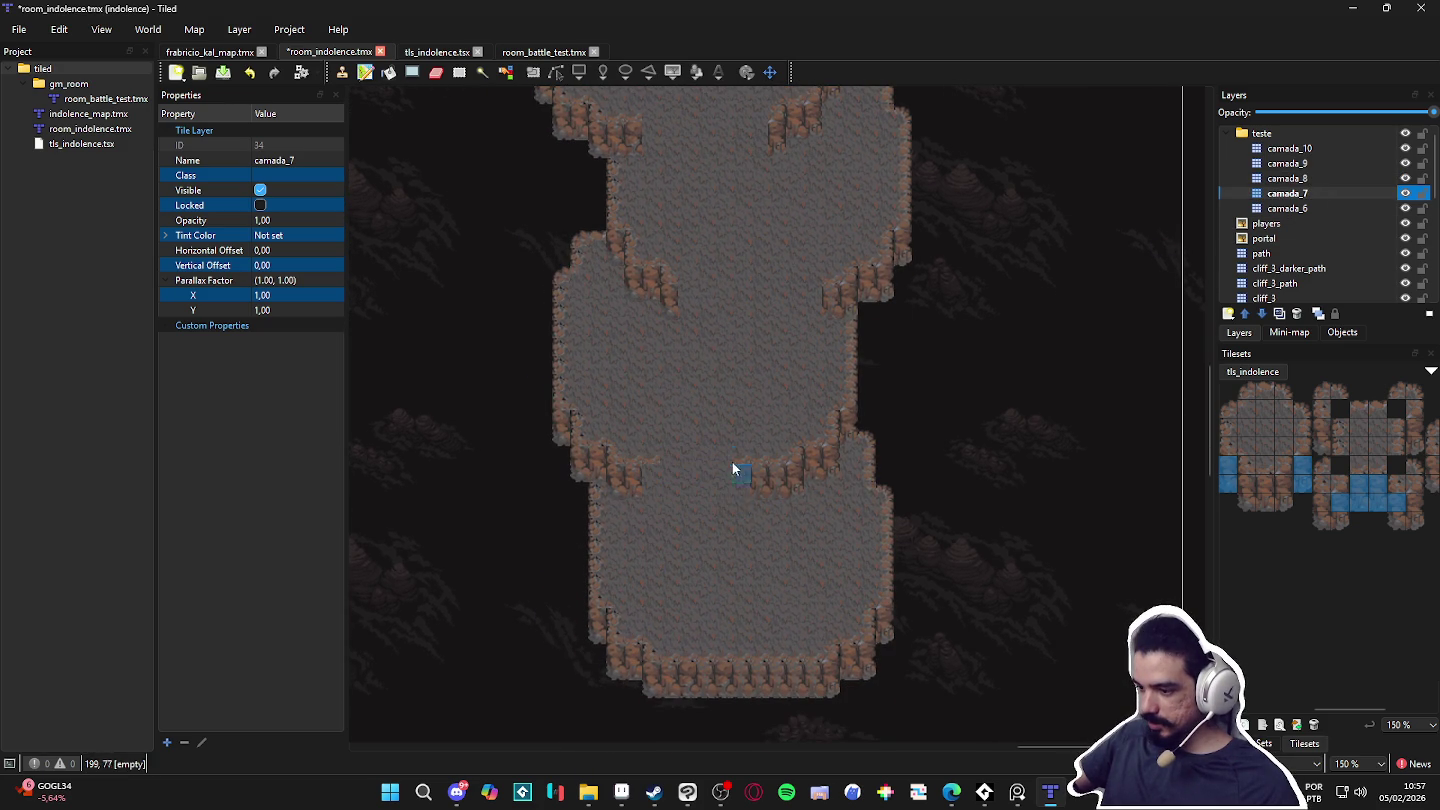
left_click(1327, 208)
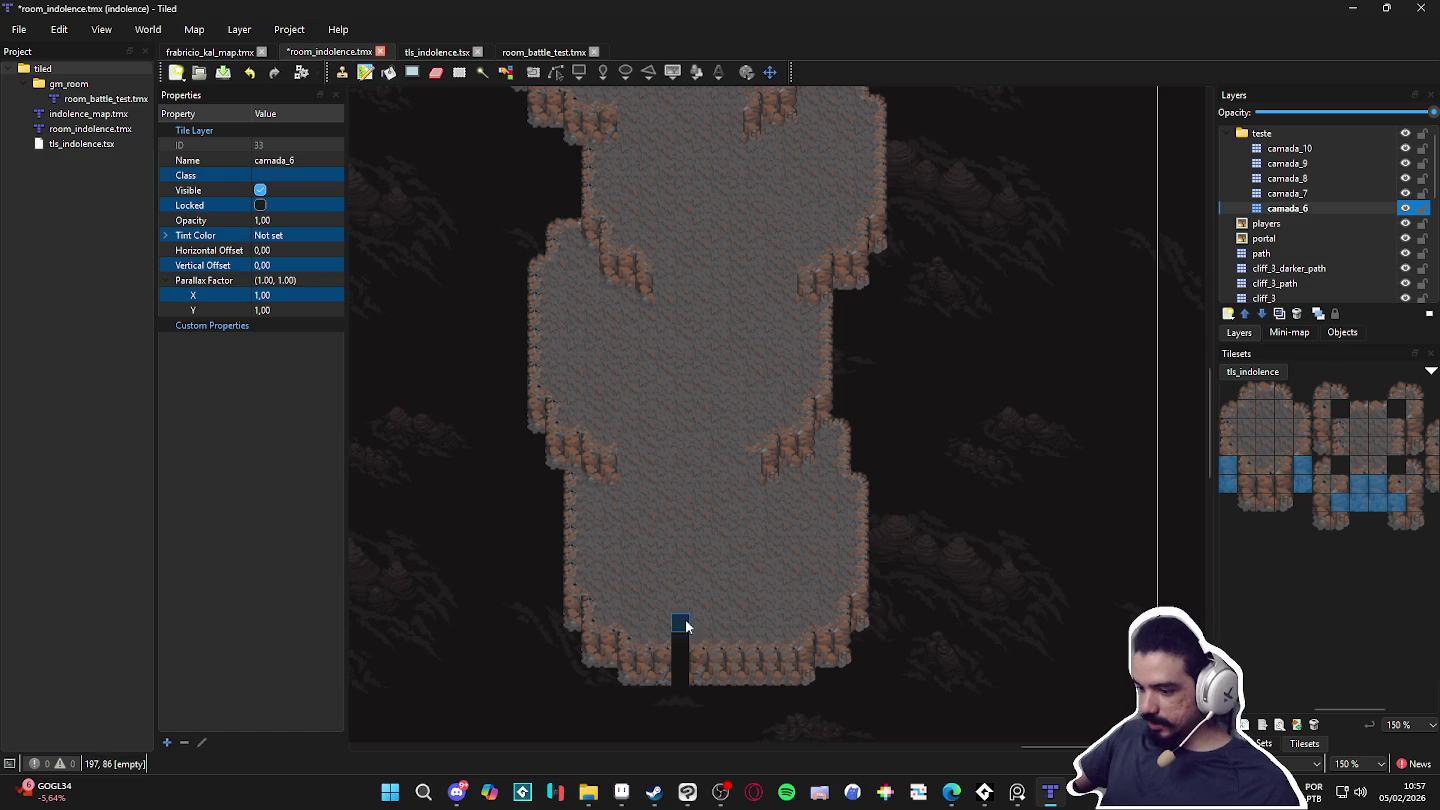
Step: Undo the erased block on camada_6 to restore the bottom-edge cliff tiles
key("ctrl+z")
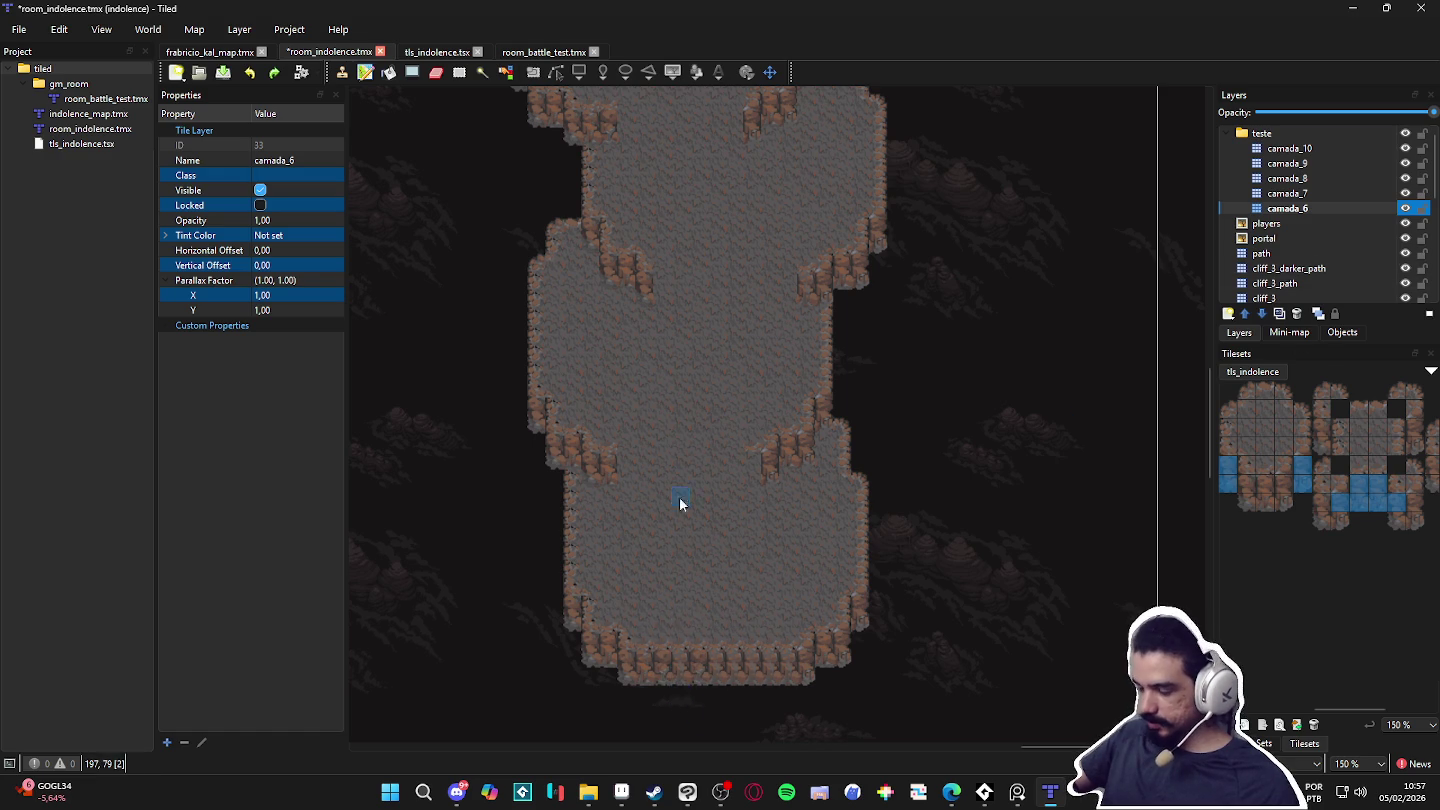
scroll(774, 446, "up", 1)
left_click(1317, 194)
scroll(700, 520, "up", 1)
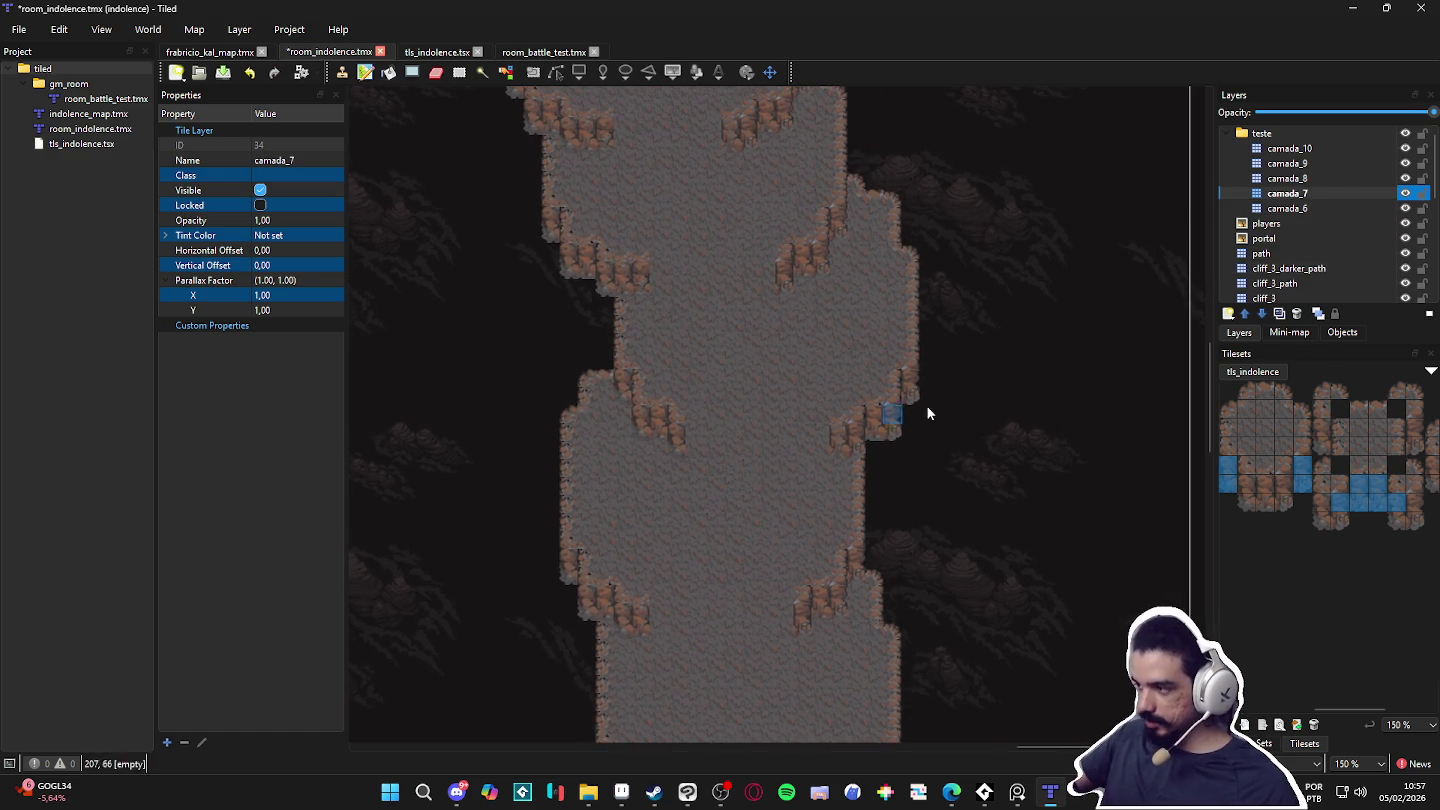
left_click(1332, 148)
scroll(836, 321, "down", 1)
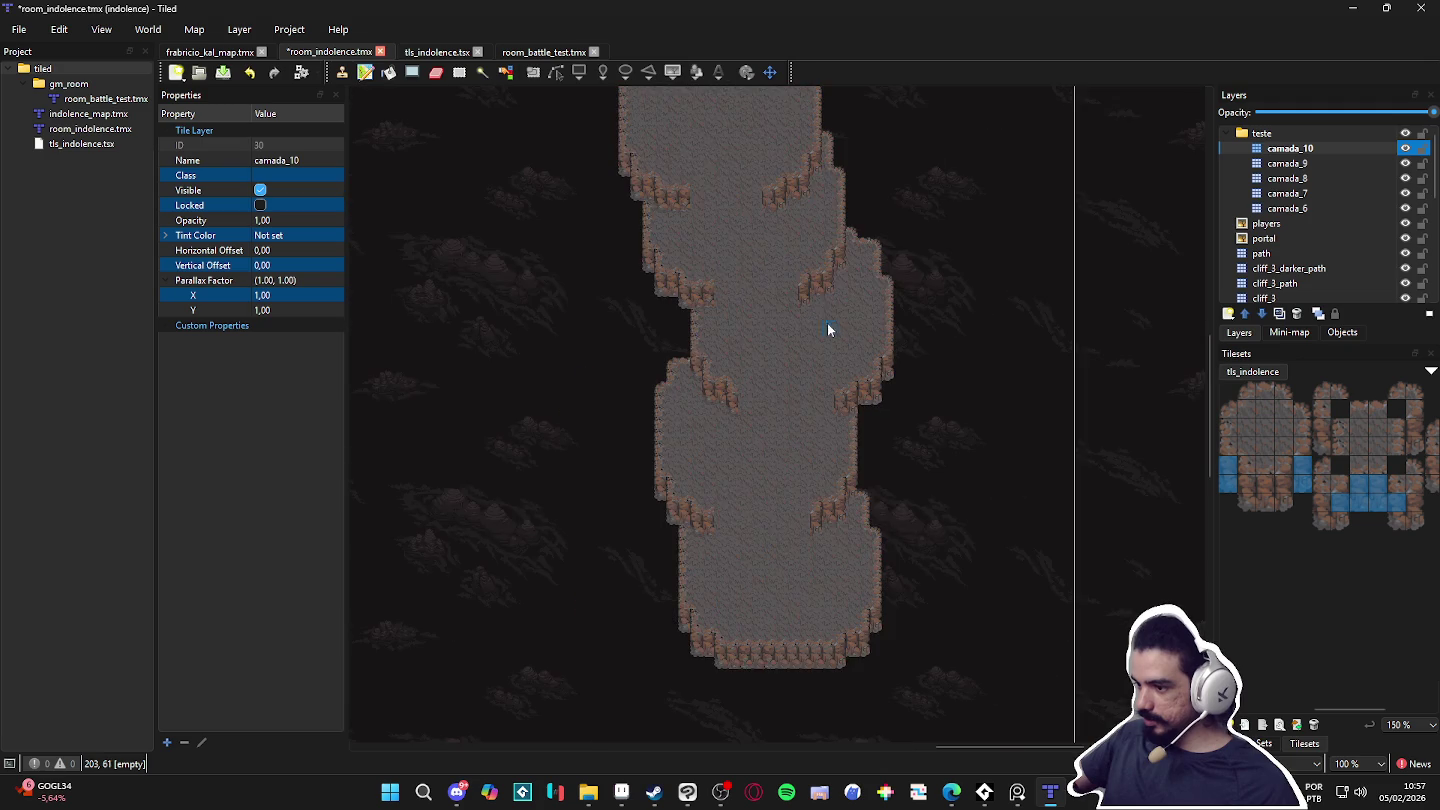
left_click(1224, 319)
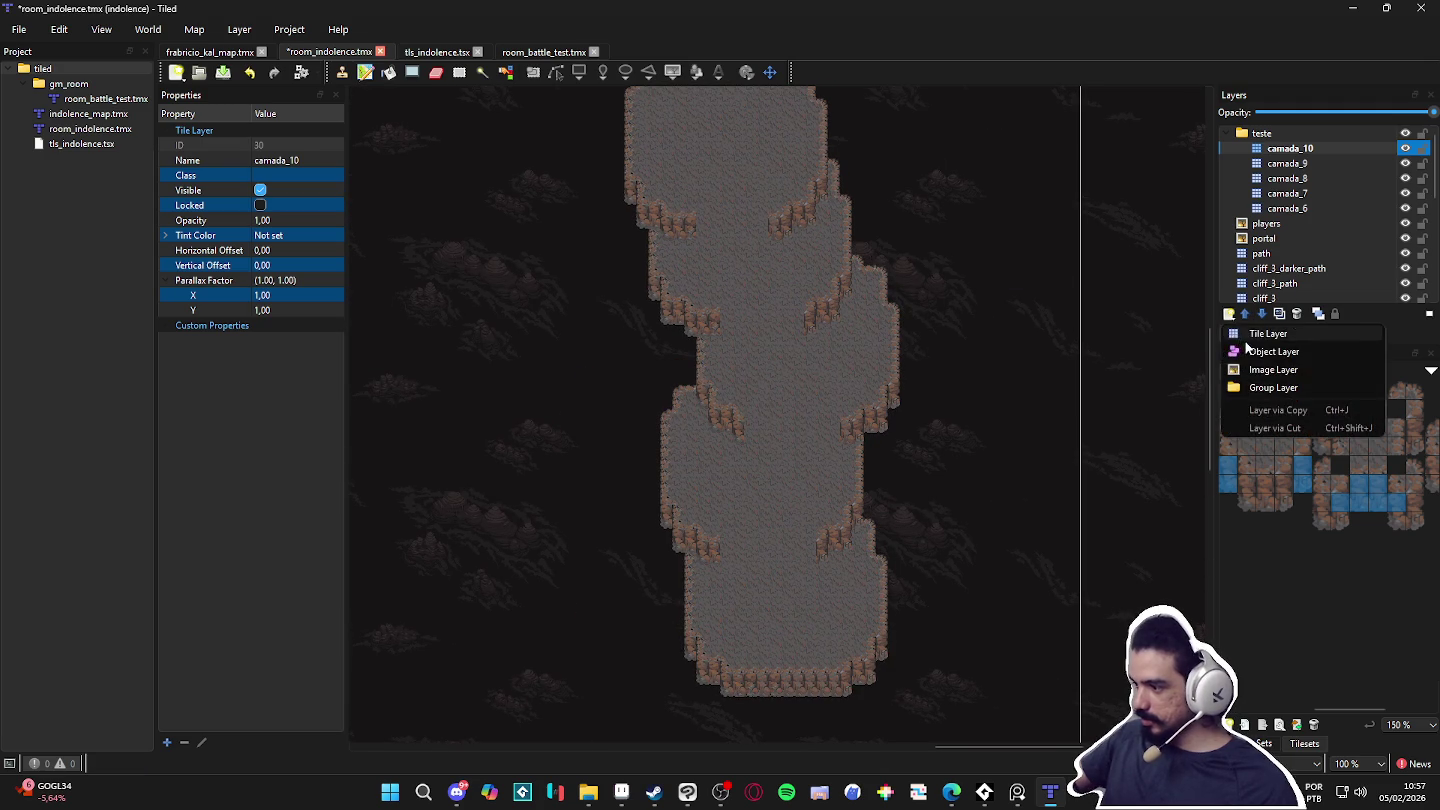
Step: Add a new tile layer named 'path' and save room_indolence.tmx
left_click(1246, 336)
type("path")
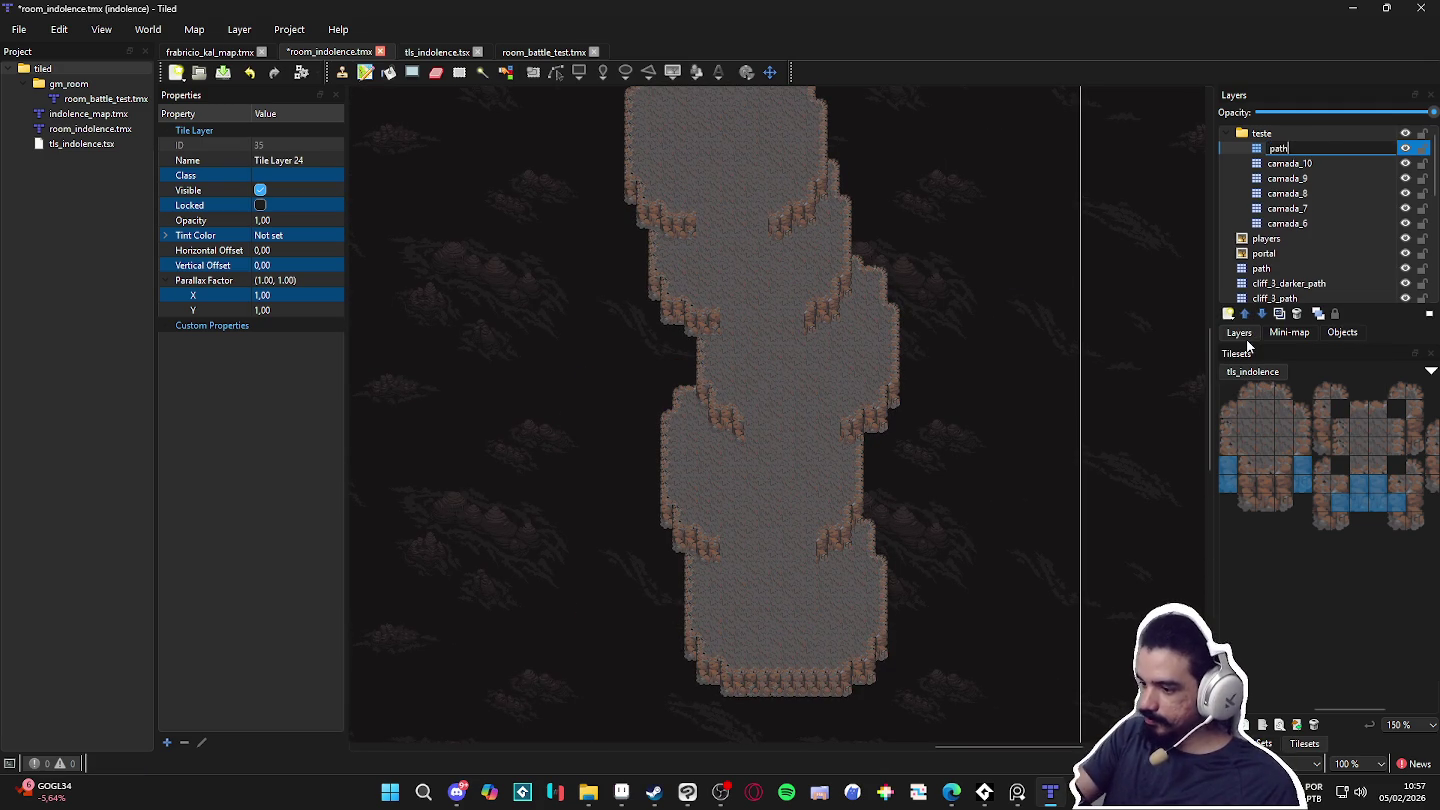
key("Return")
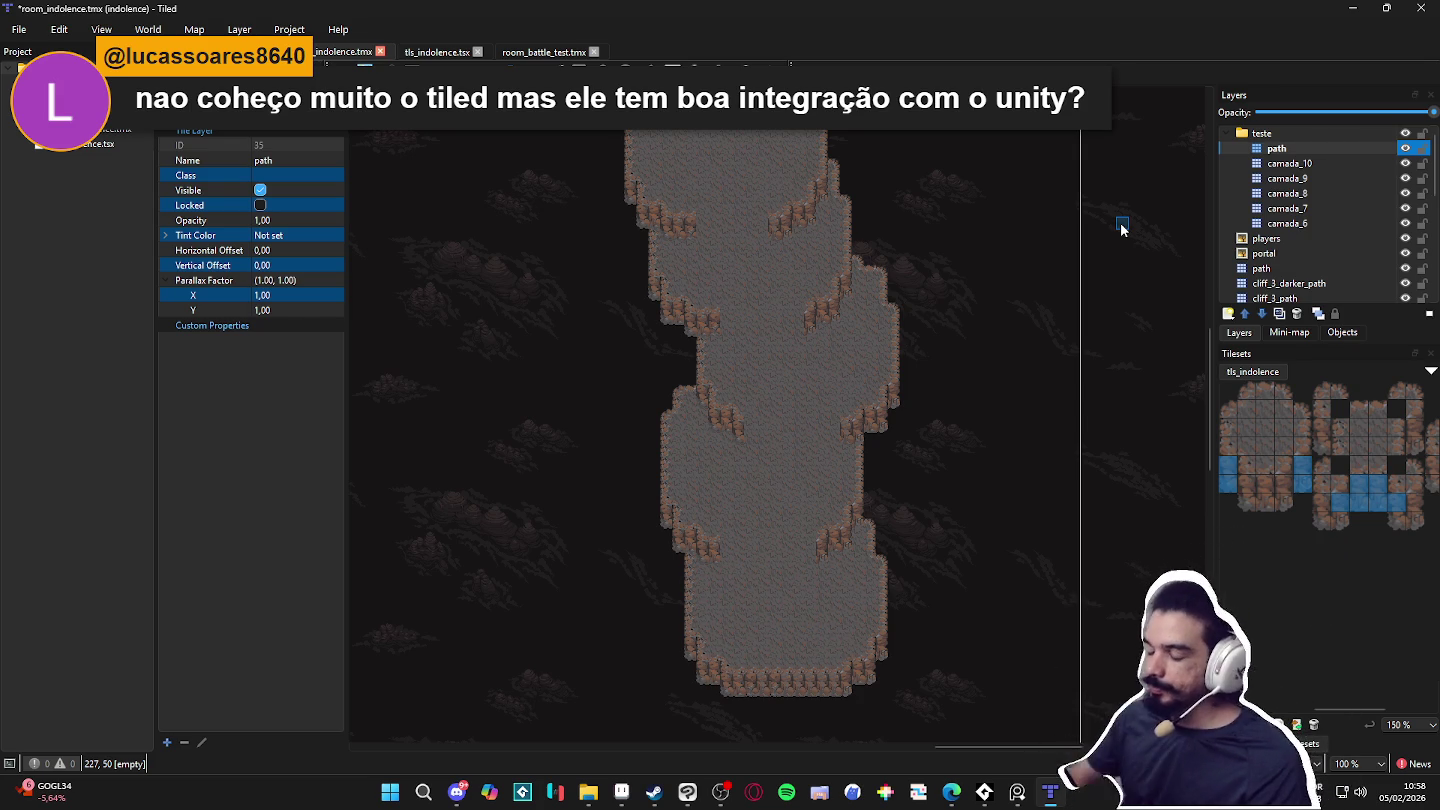
scroll(885, 544, "down", 1)
scroll(884, 544, "right", 1)
key("ctrl+s")
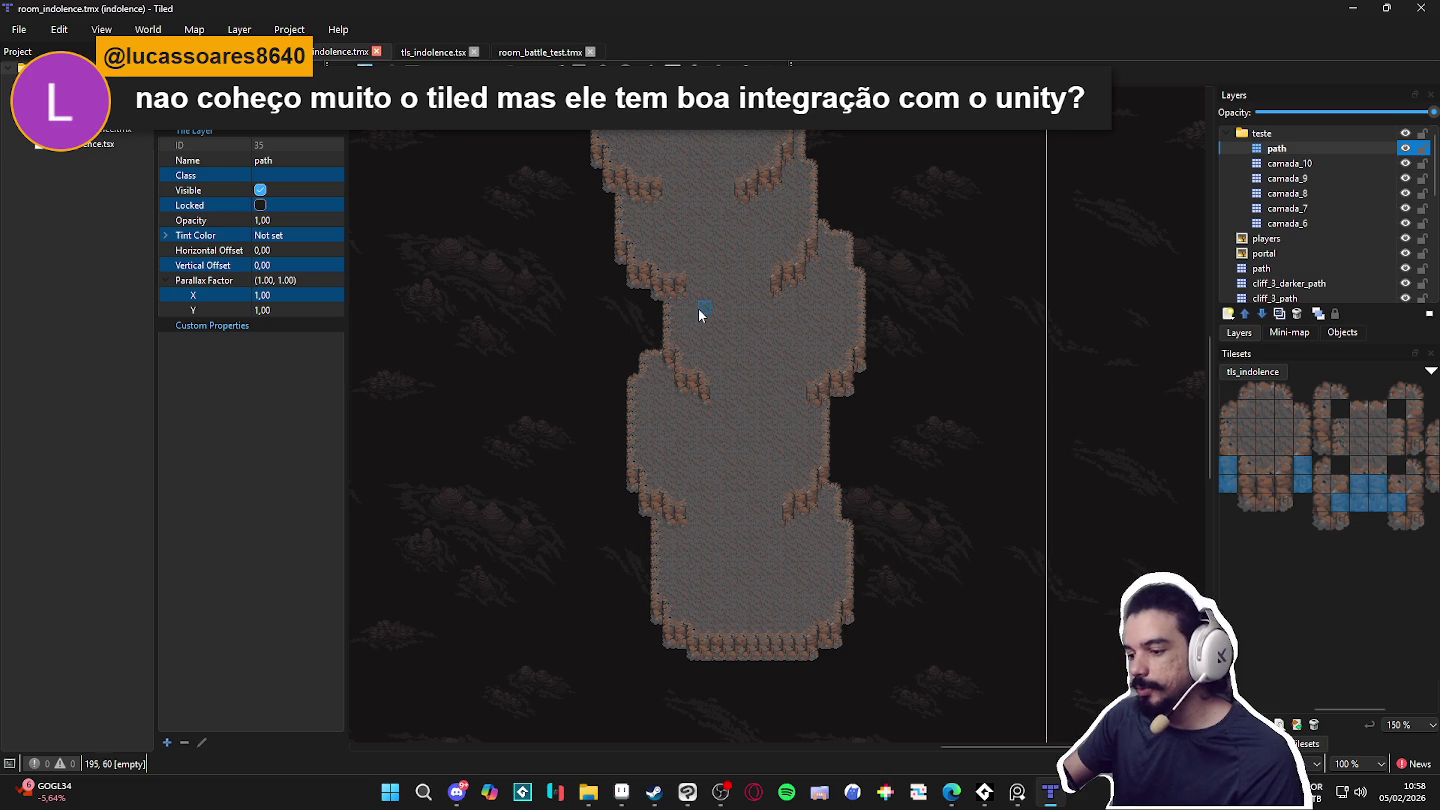
Step: Choose the mud_path terrain from the tileset's terrain sets
scroll(739, 311, "up", 1)
scroll(739, 312, "left", 1)
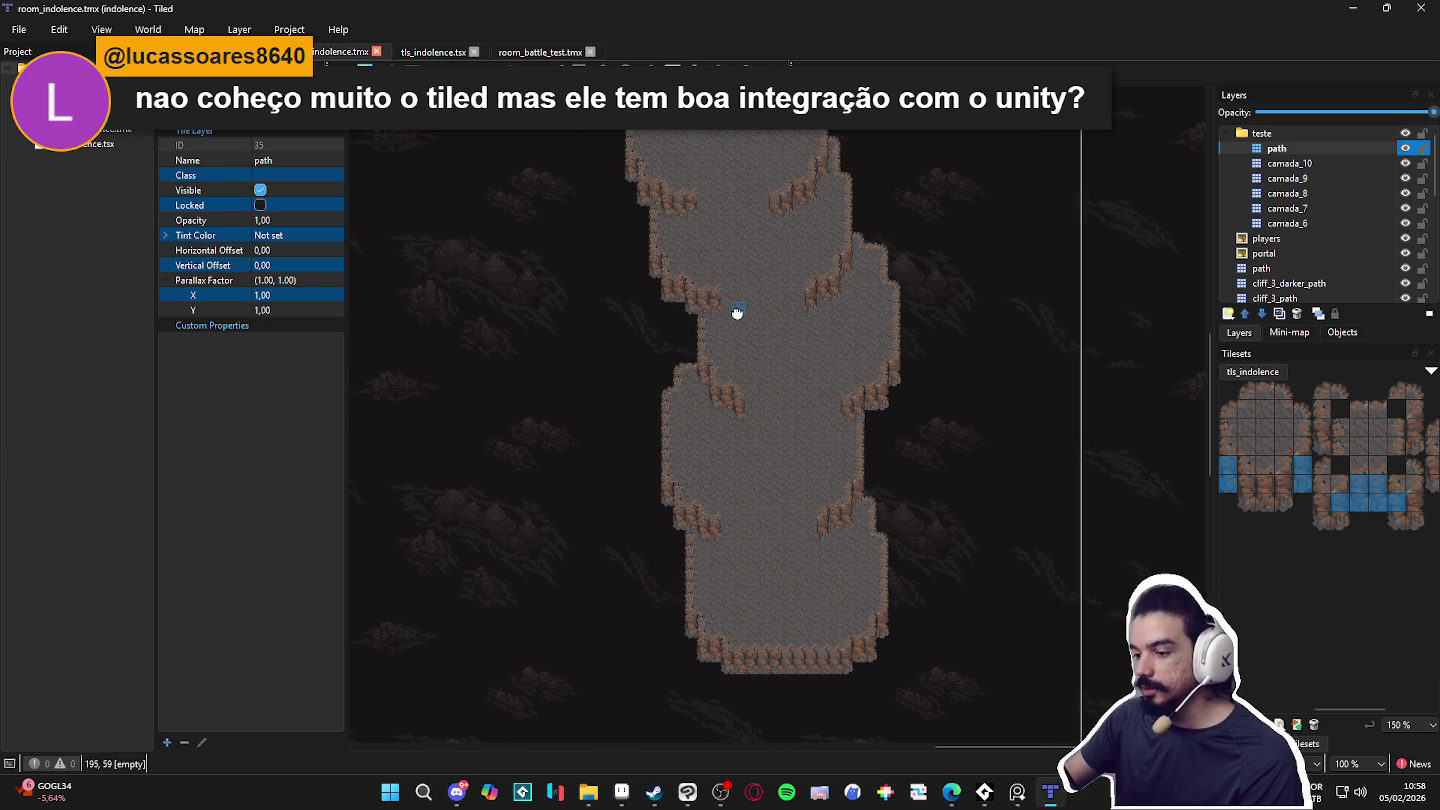
scroll(860, 256, "up", 1)
scroll(860, 257, "left", 1)
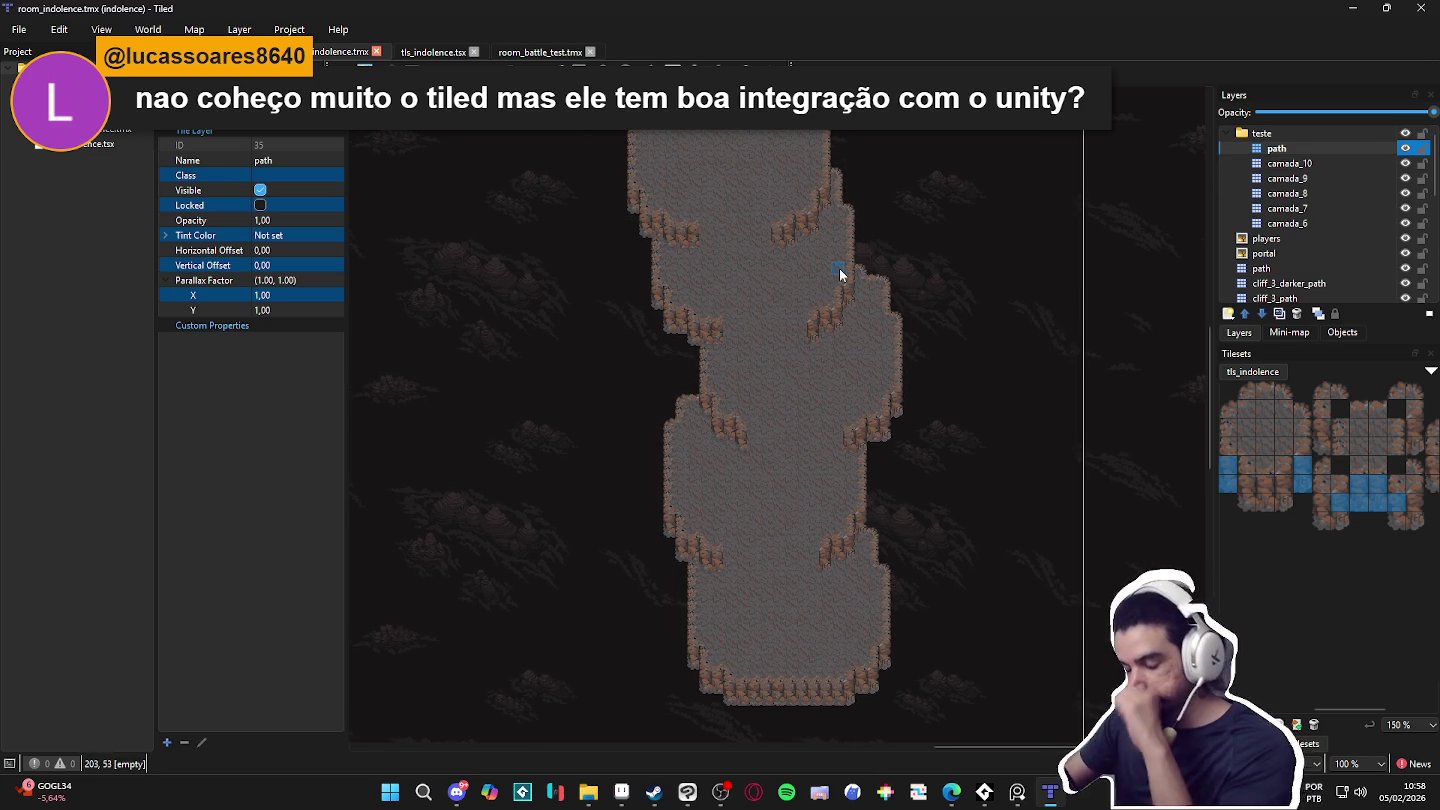
left_click(1268, 726)
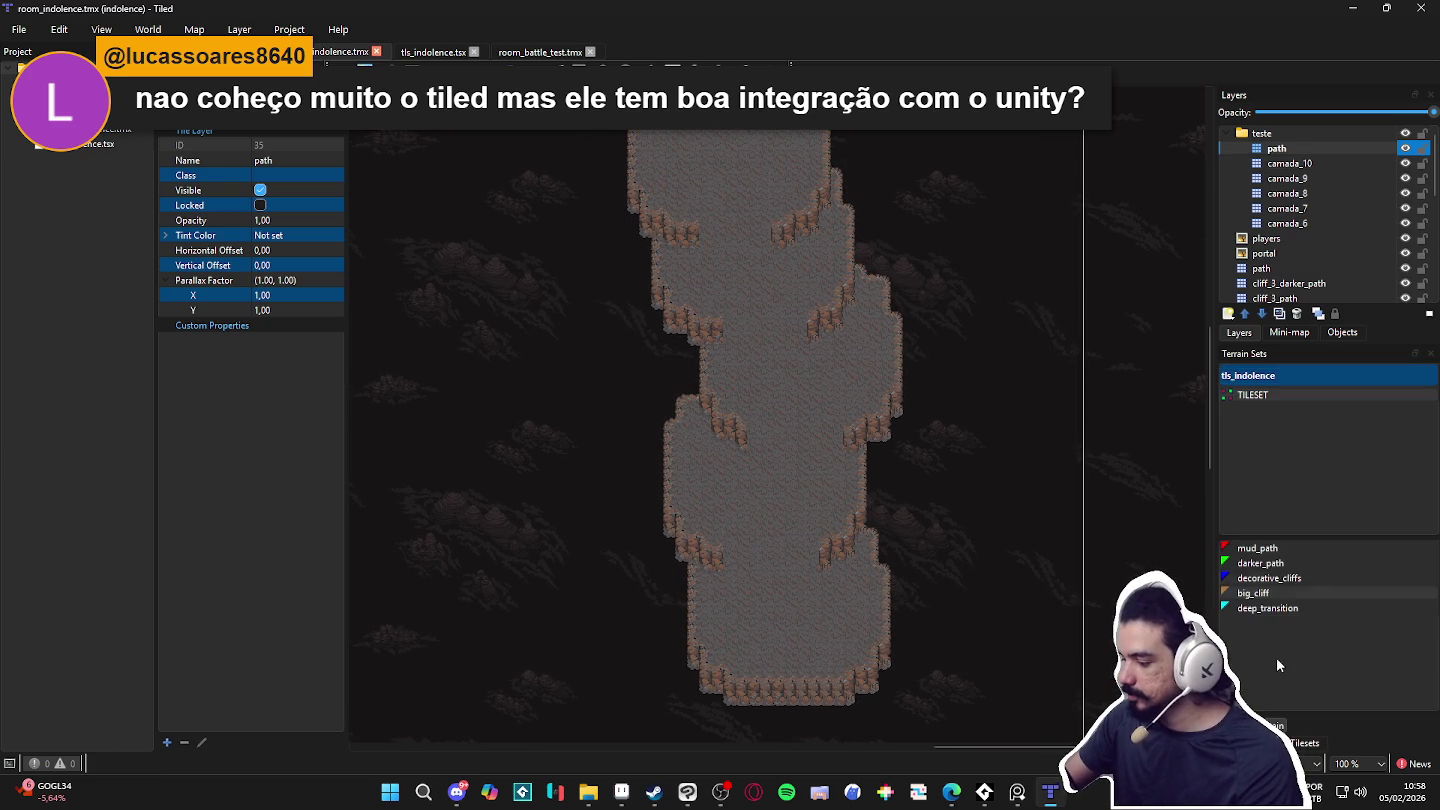
left_click(1258, 549)
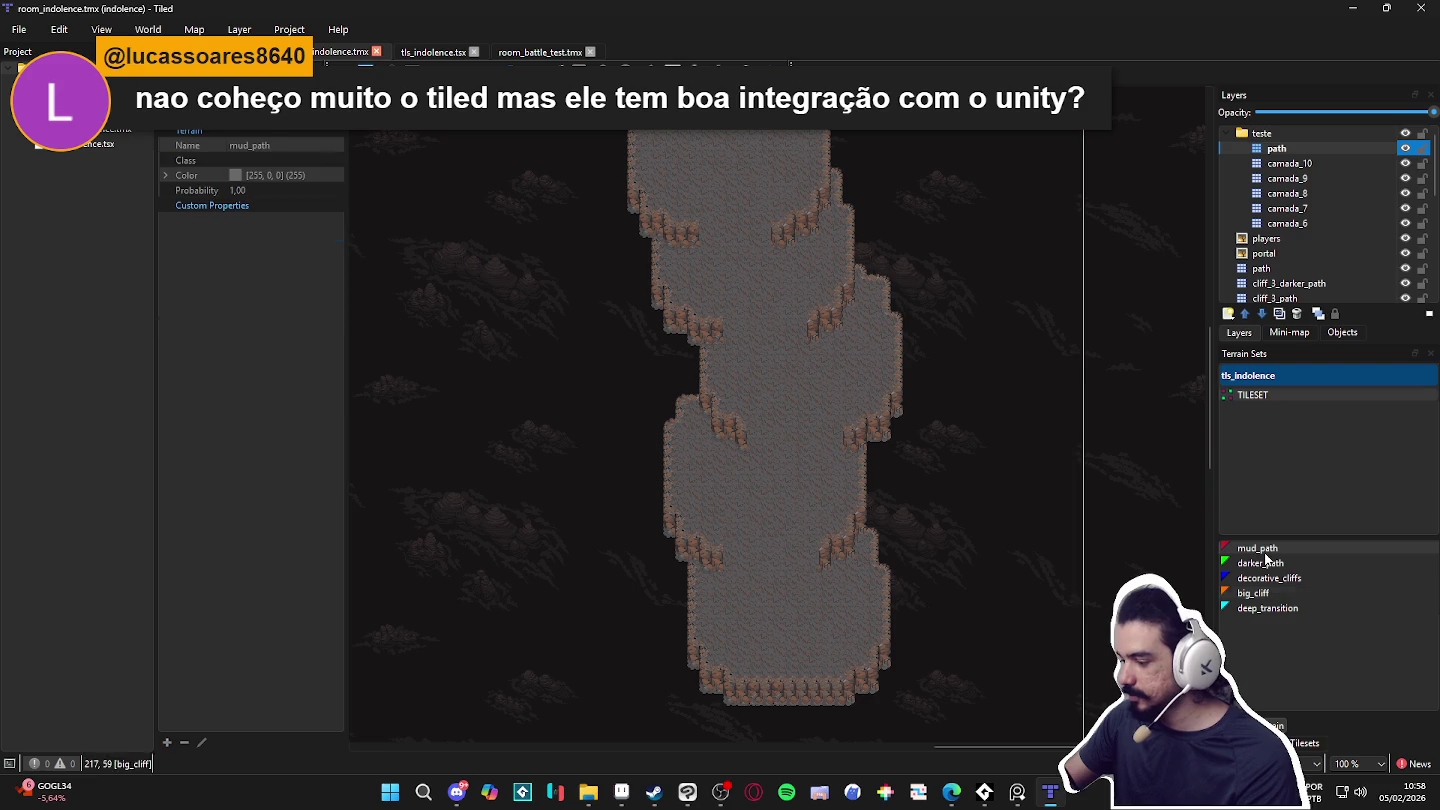
scroll(701, 150, "up", 1)
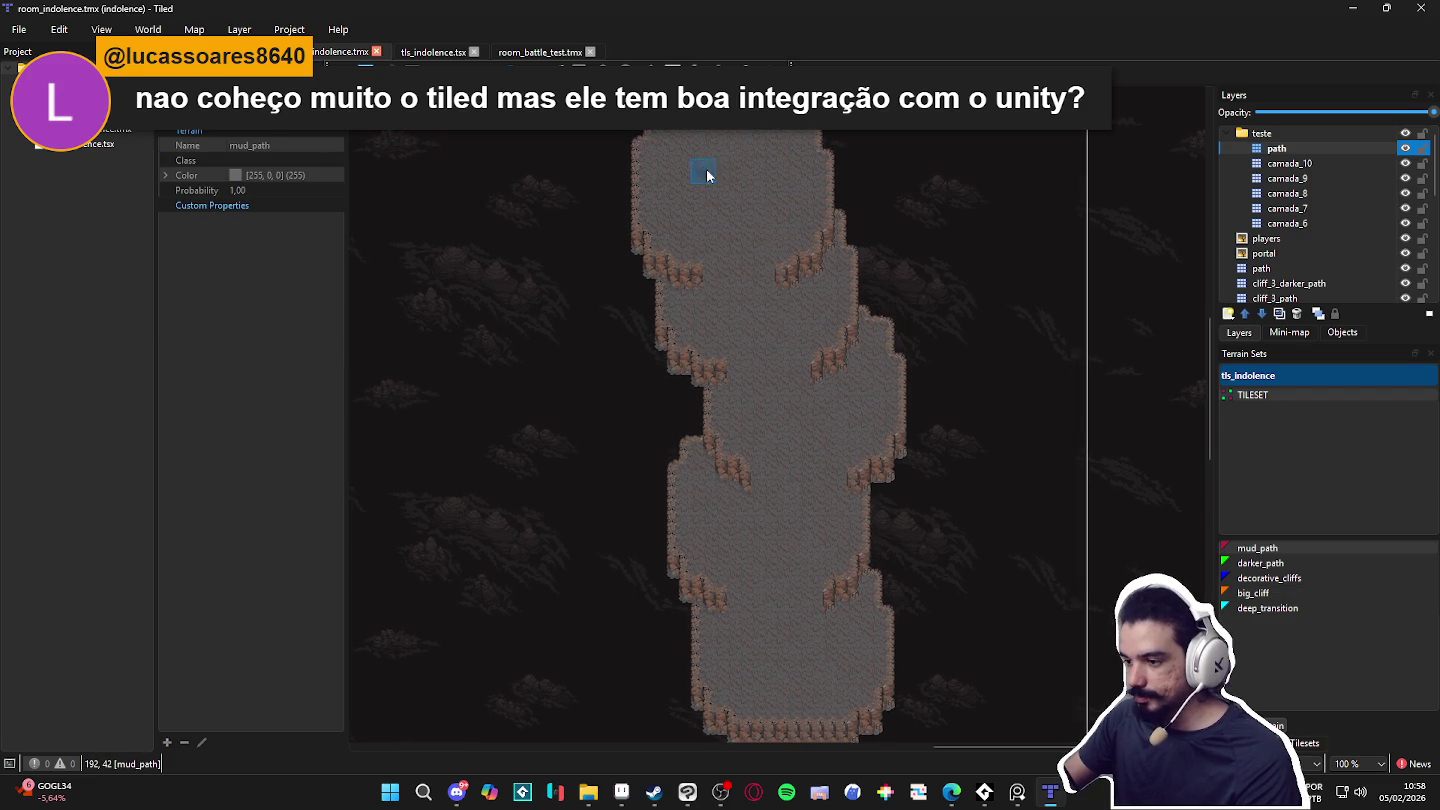
Step: Paint a winding mud path from the cave's top through the middle ledge to the lower floor
mouse_move(725, 142)
left_mouse_down()
mouse_move(705, 180)
mouse_move(718, 221)
mouse_move(681, 186)
mouse_move(688, 197)
mouse_move(701, 152)
mouse_move(744, 135)
mouse_move(771, 193)
mouse_move(735, 211)
mouse_move(725, 197)
mouse_move(724, 164)
mouse_move(759, 200)
mouse_move(733, 225)
mouse_move(744, 215)
mouse_move(745, 318)
mouse_move(770, 317)
mouse_move(712, 332)
left_mouse_up()
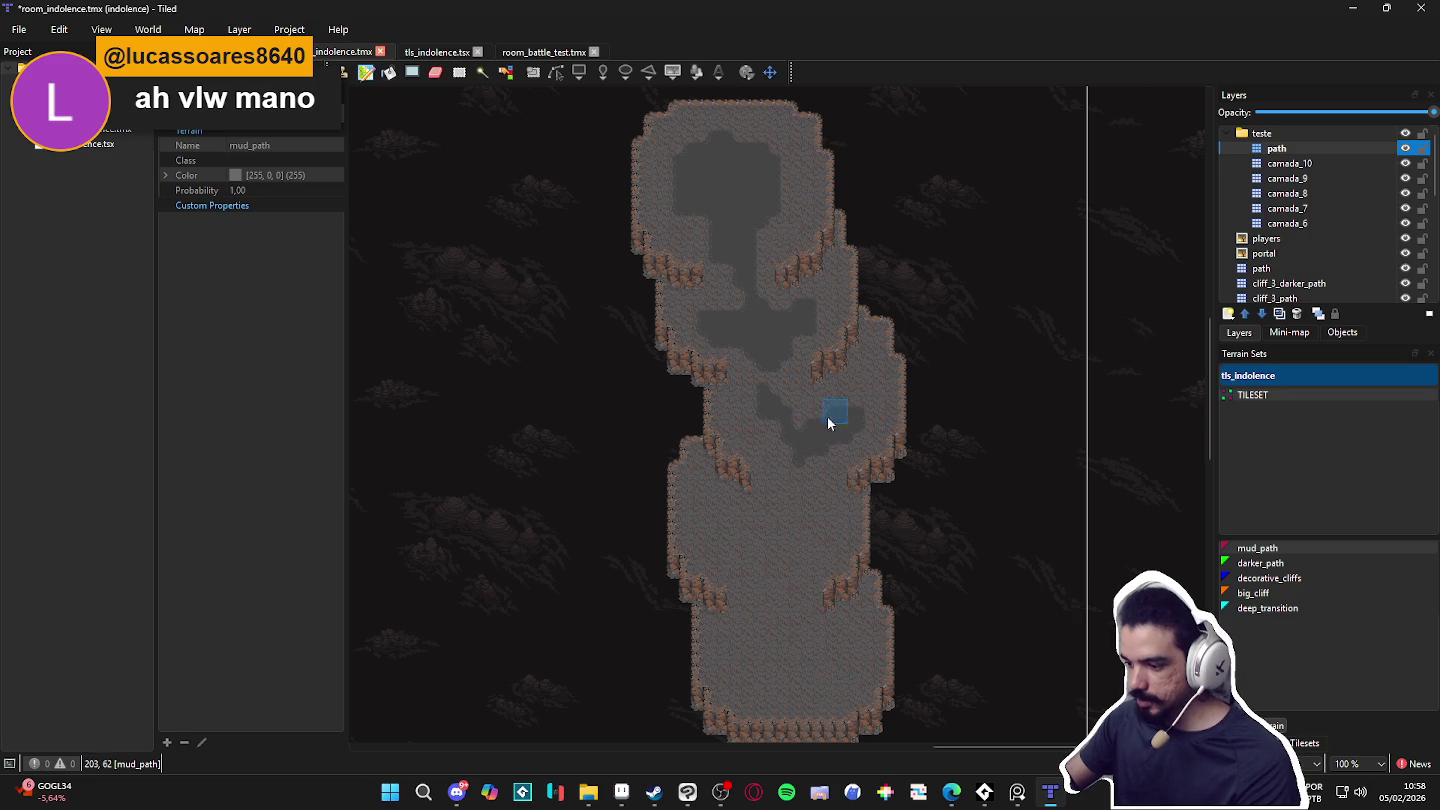
mouse_move(846, 404)
left_mouse_down()
mouse_move(858, 391)
mouse_move(762, 421)
mouse_move(788, 460)
mouse_move(814, 465)
mouse_move(800, 519)
mouse_move(781, 509)
mouse_move(810, 499)
mouse_move(765, 508)
mouse_move(785, 492)
mouse_move(776, 532)
mouse_move(751, 550)
mouse_move(768, 543)
mouse_move(768, 611)
mouse_move(787, 605)
left_mouse_up()
mouse_move(788, 665)
left_mouse_down()
mouse_move(746, 675)
mouse_move(788, 643)
mouse_move(834, 651)
left_mouse_up()
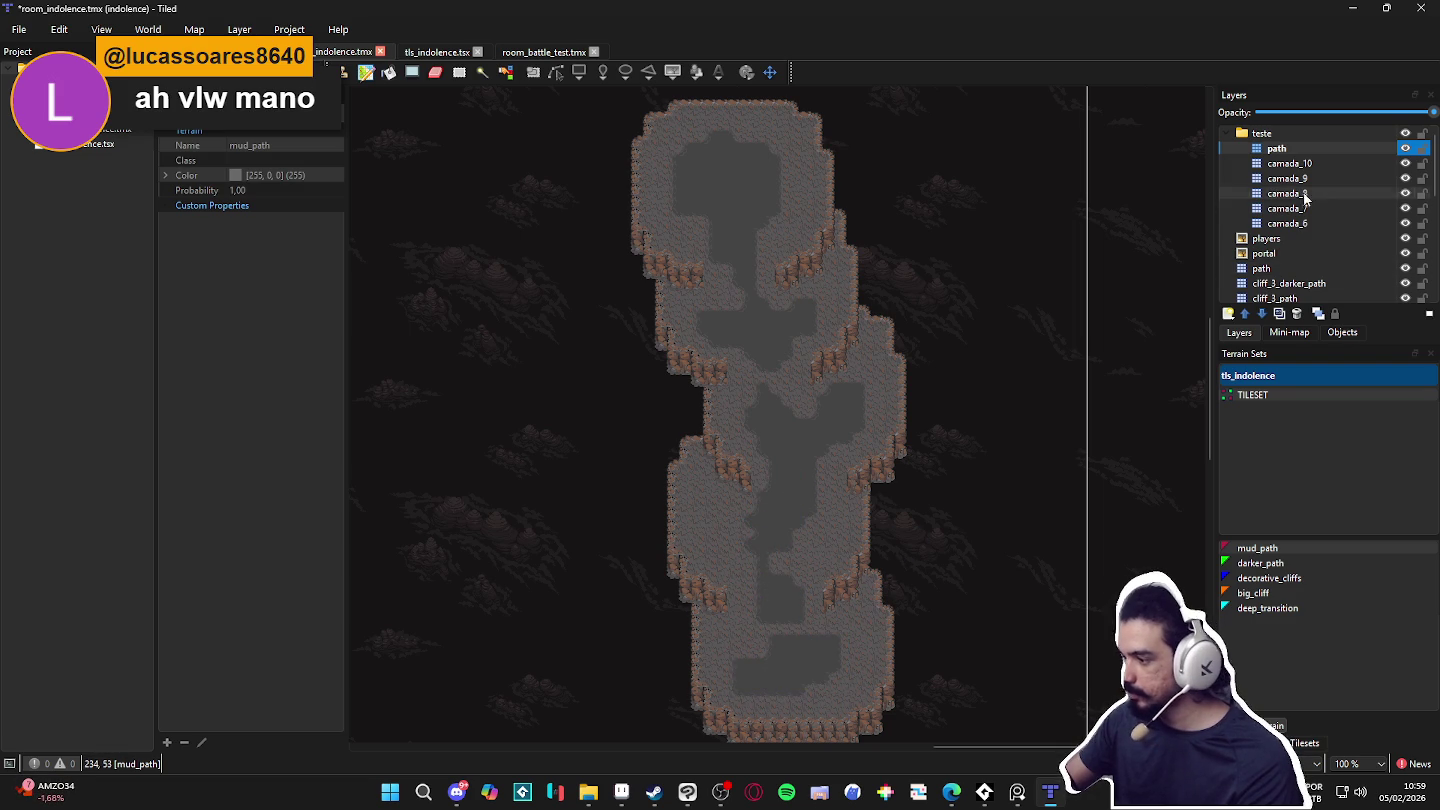
scroll(771, 498, "up", 1)
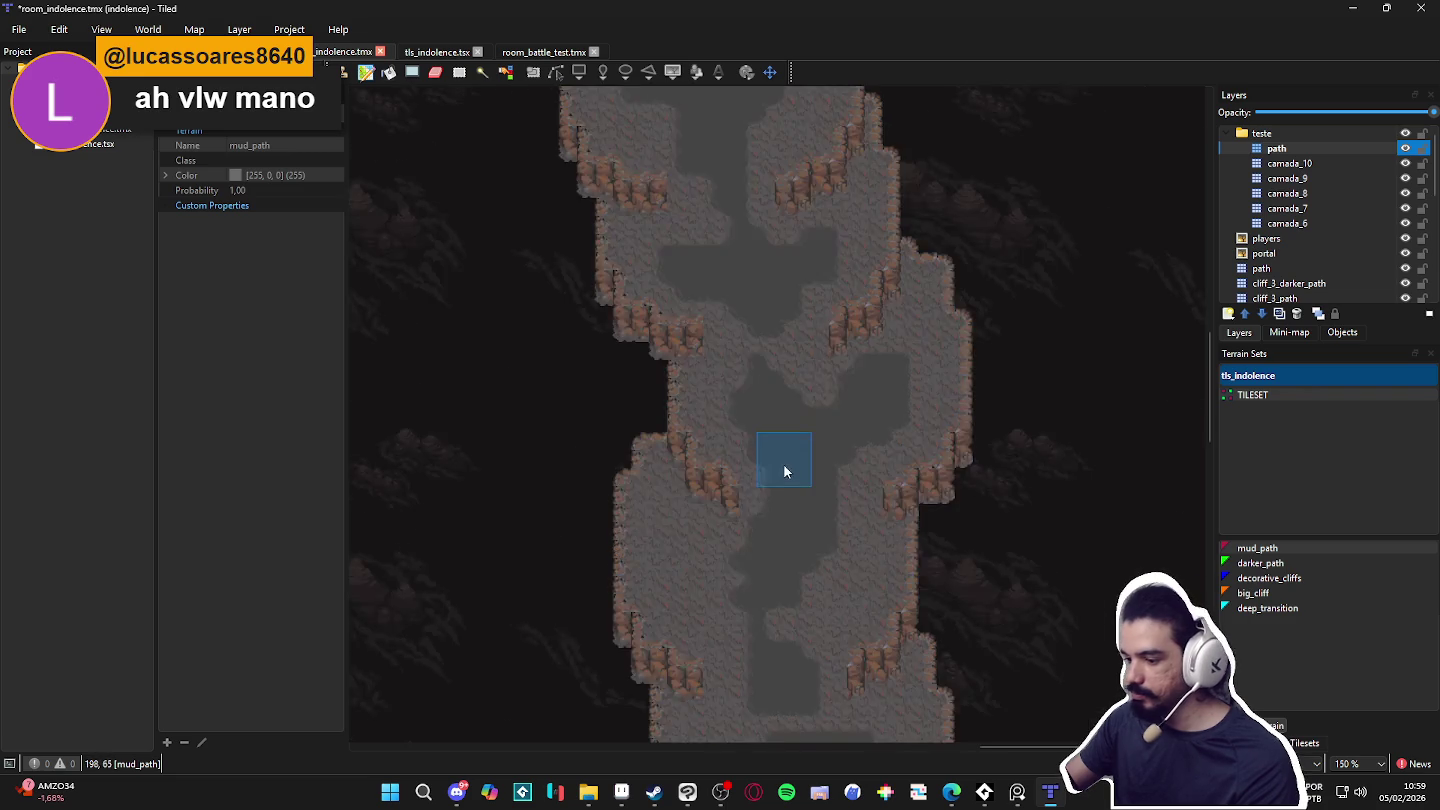
scroll(784, 462, "down", 1)
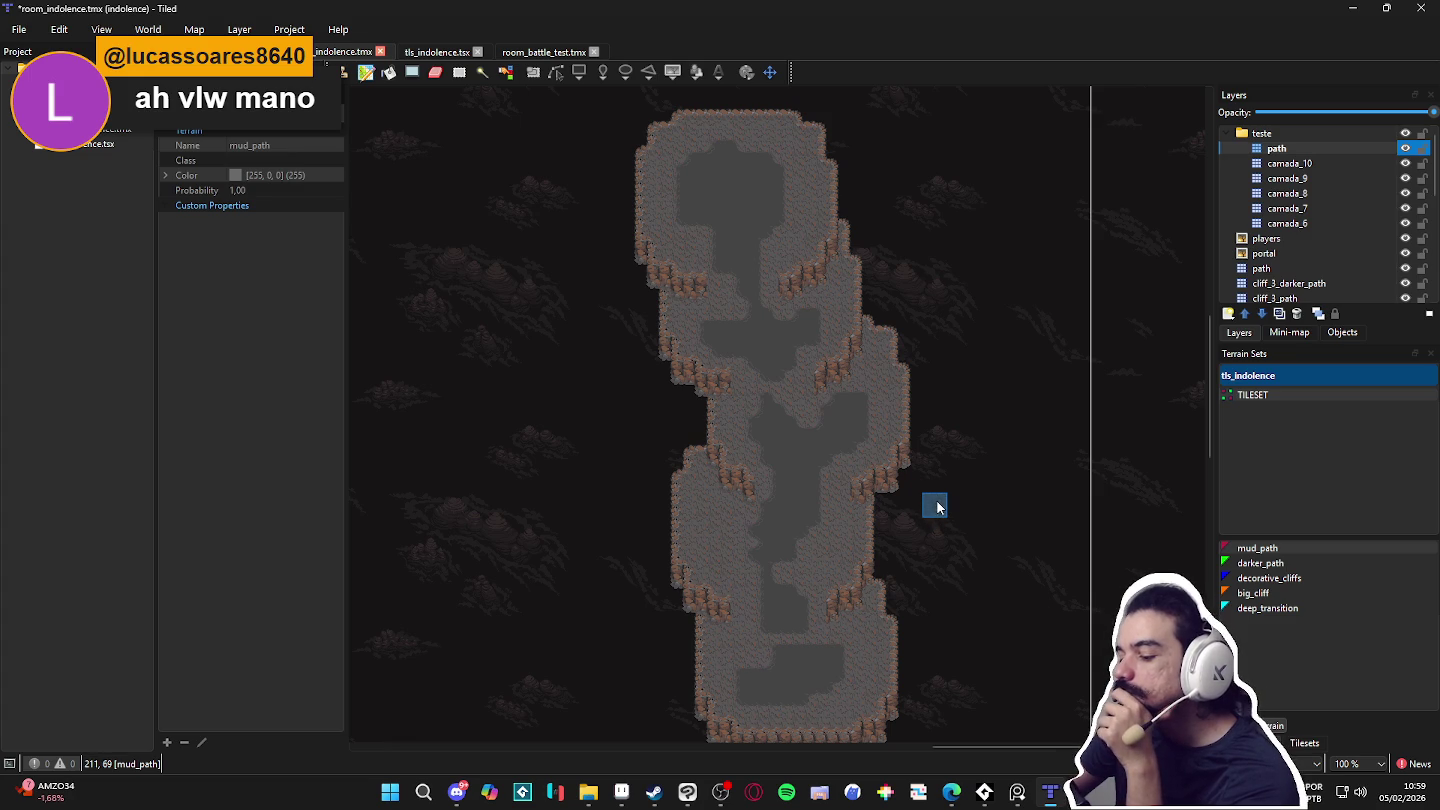
scroll(934, 538, "down", 2)
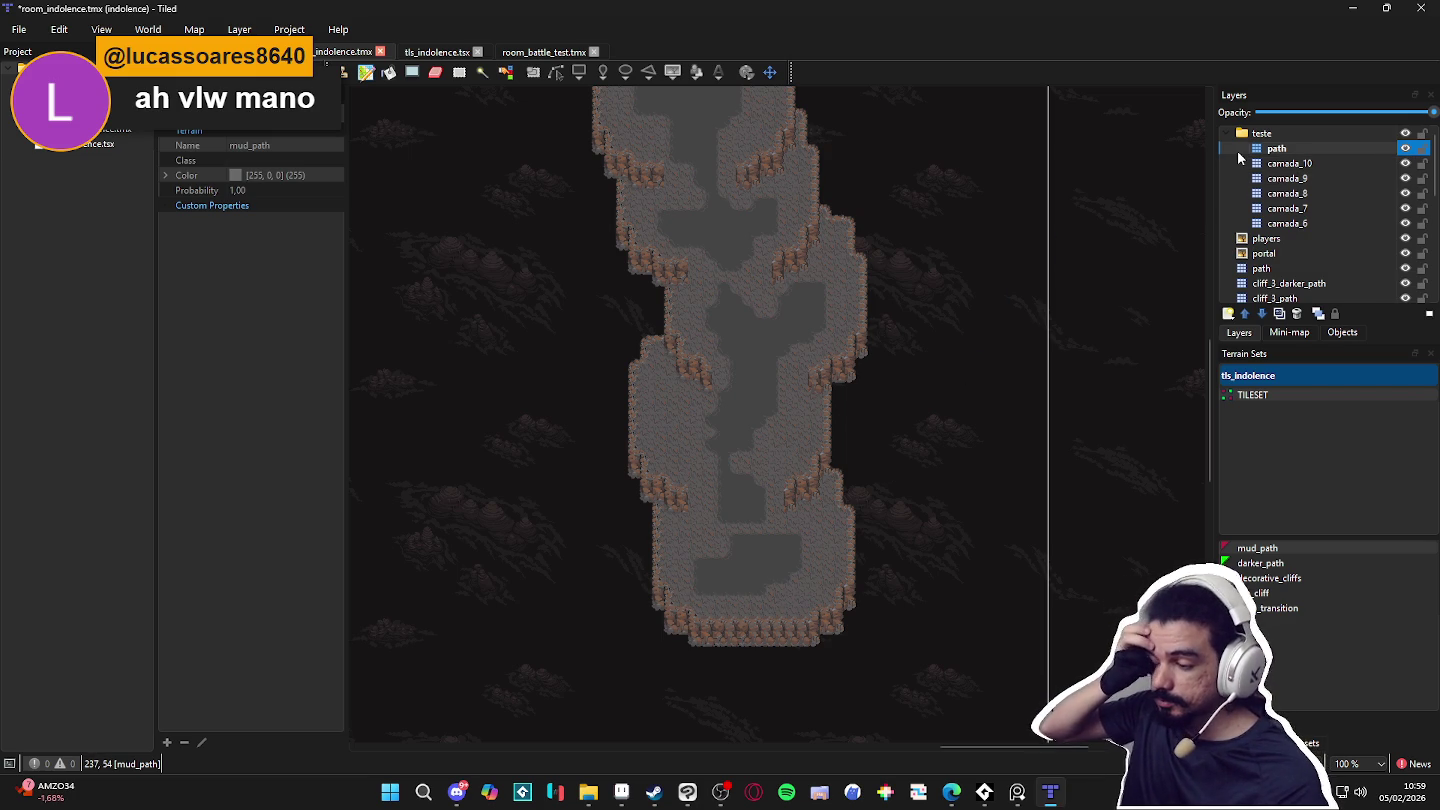
left_click(1287, 178)
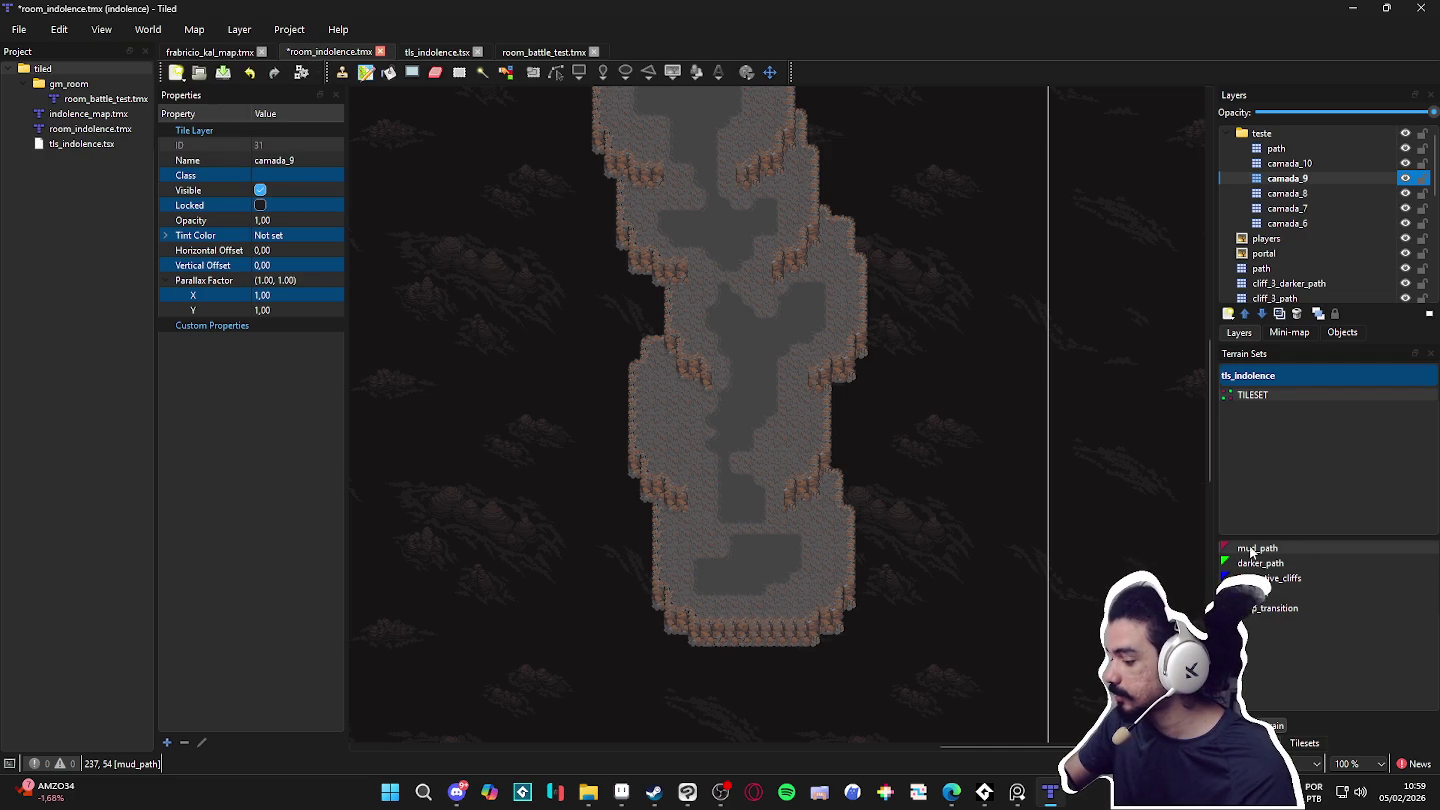
Step: Widen the cliff's left and lower-left edges outward with big_cliff terrain on camada_9
left_click(1265, 592)
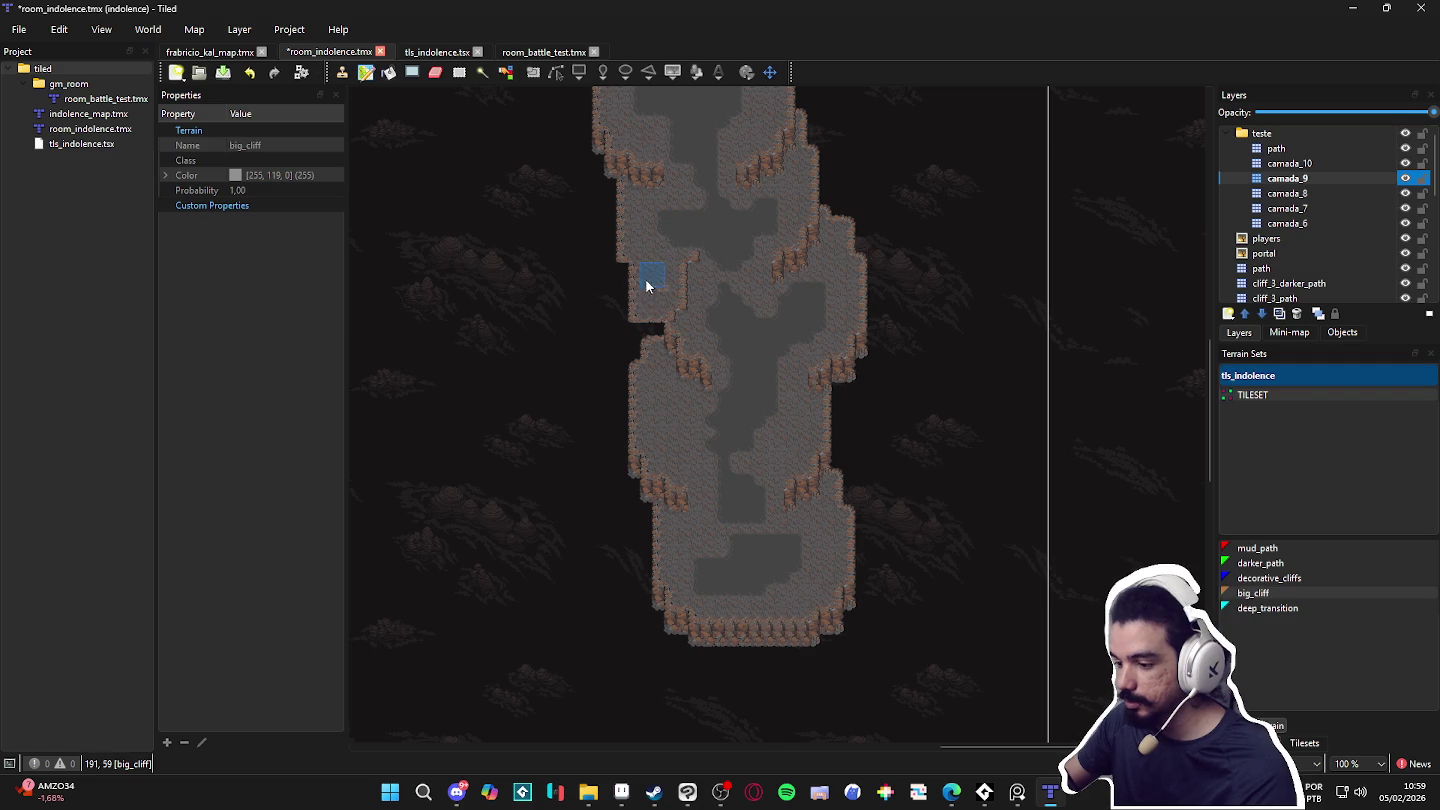
mouse_move(646, 360)
left_mouse_down()
mouse_move(614, 402)
mouse_move(624, 440)
mouse_move(611, 362)
mouse_move(619, 374)
left_mouse_up()
left_click_drag(603, 429, 637, 493)
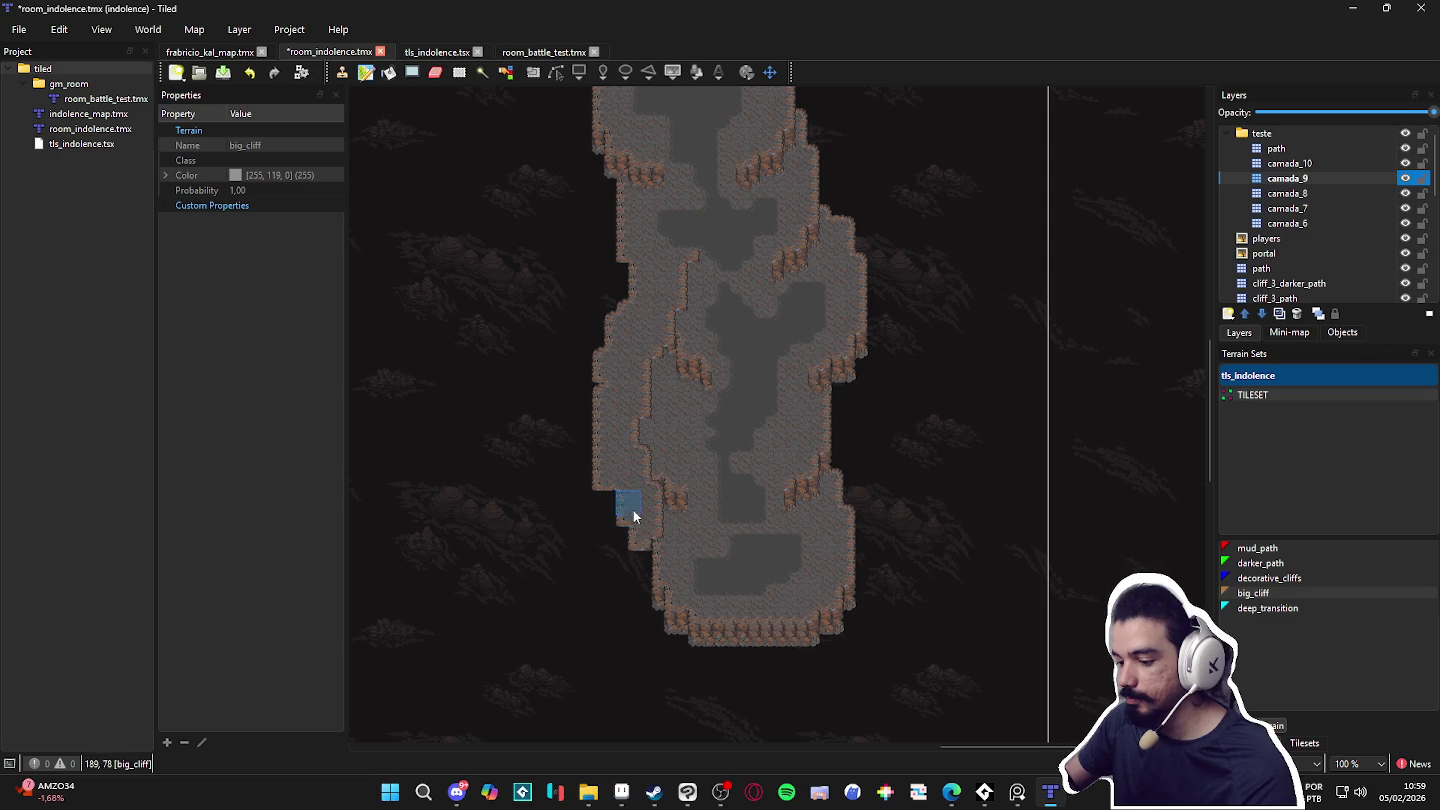
mouse_move(652, 584)
left_mouse_down()
mouse_move(627, 541)
mouse_move(670, 599)
left_mouse_up()
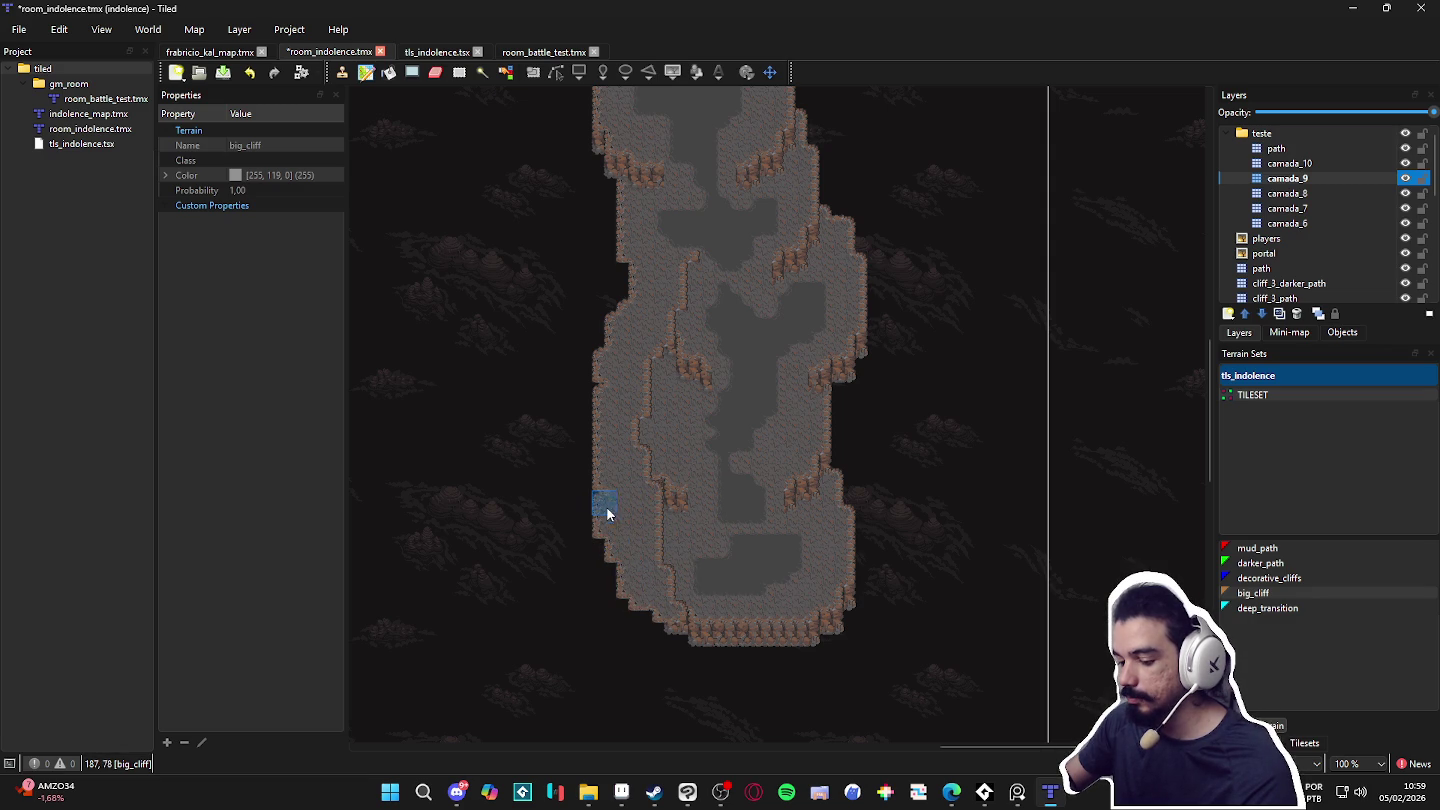
scroll(671, 325, "up", 2)
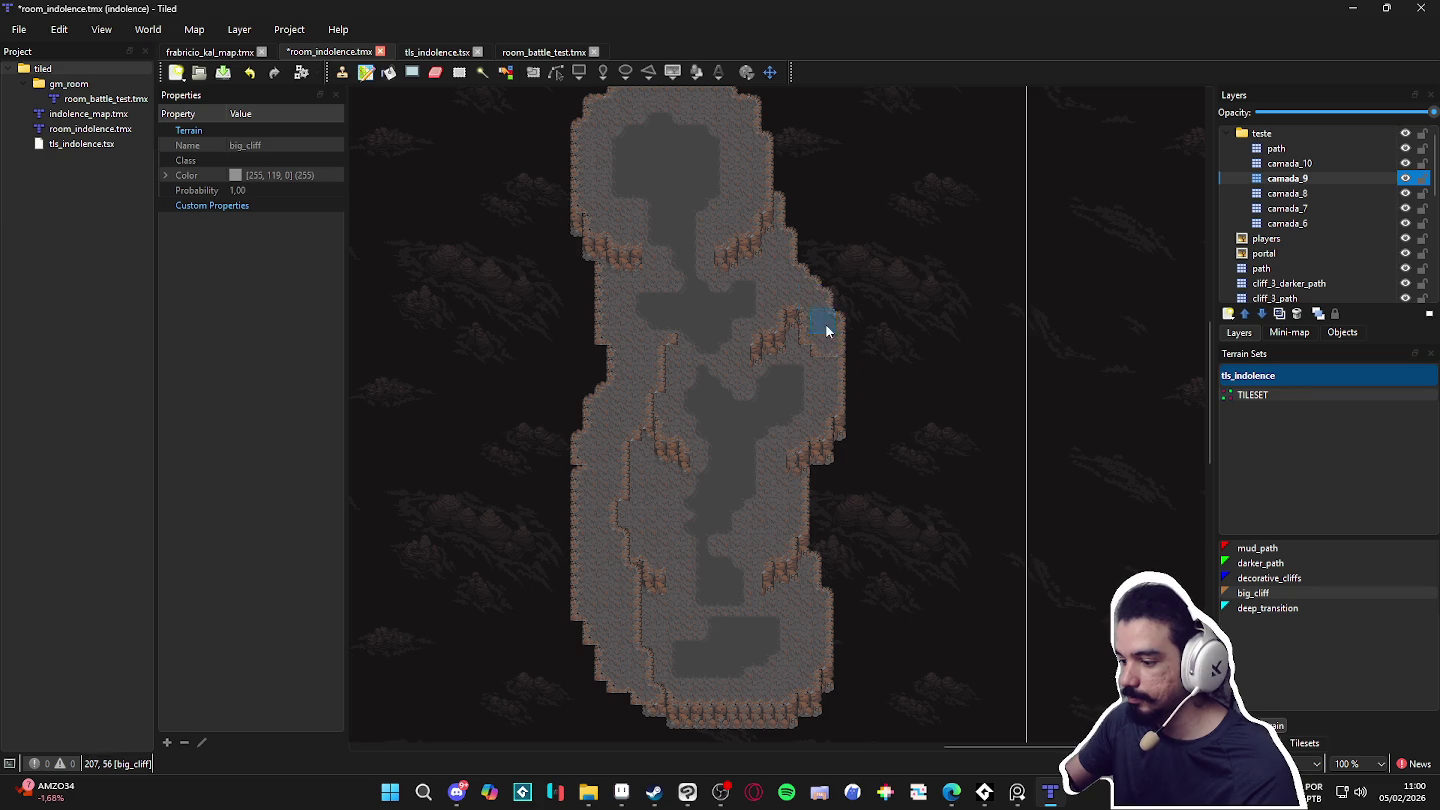
Step: Push the right cliff edge outward, undo the last stroke, and widen the upper cliff's edges
left_click_drag(801, 245, 847, 410)
left_click_drag(851, 346, 823, 459)
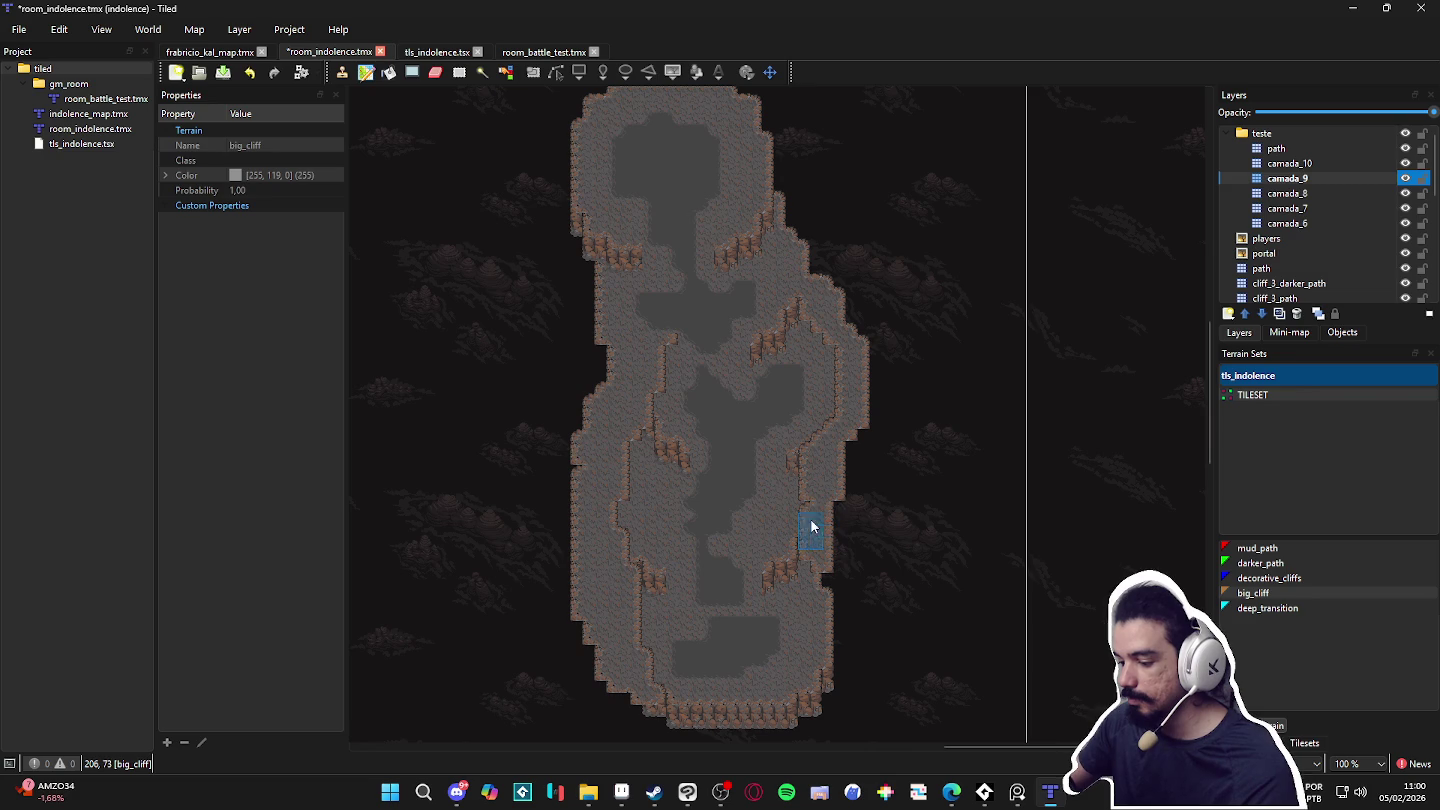
left_click_drag(836, 590, 839, 623)
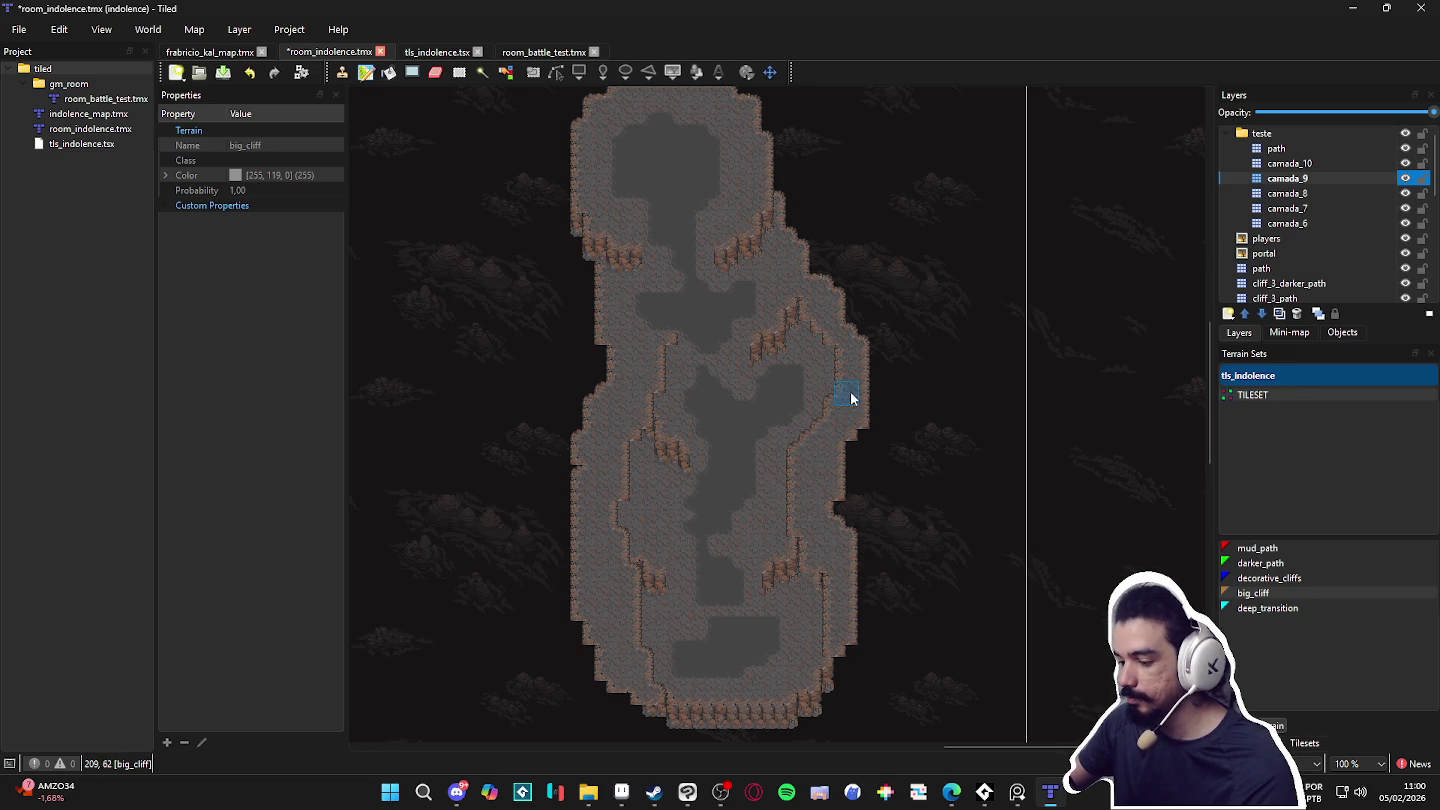
mouse_move(832, 597)
left_mouse_down()
mouse_move(849, 670)
mouse_move(849, 524)
mouse_move(836, 617)
mouse_move(861, 454)
left_mouse_up()
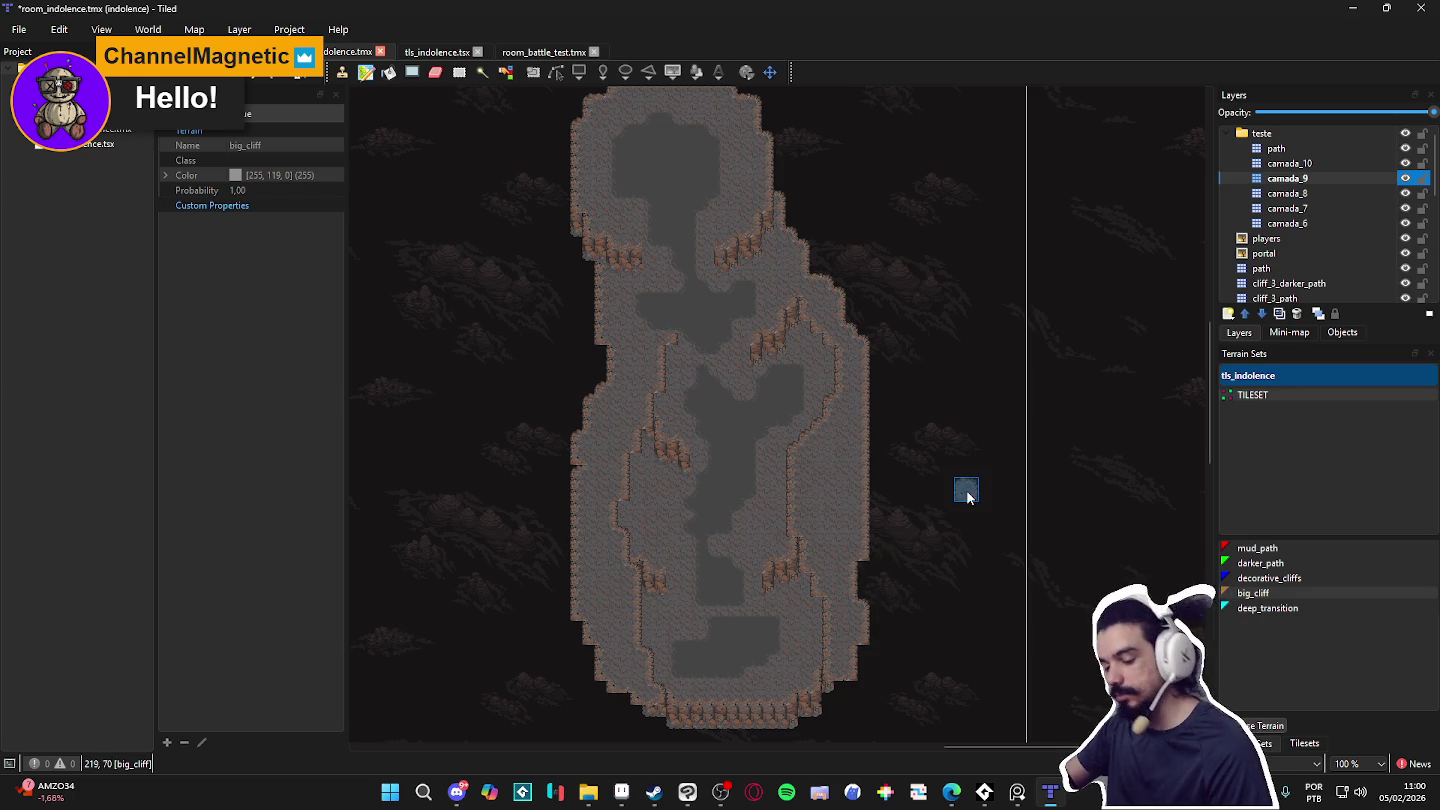
key("ctrl+z")
key("ctrl+z")
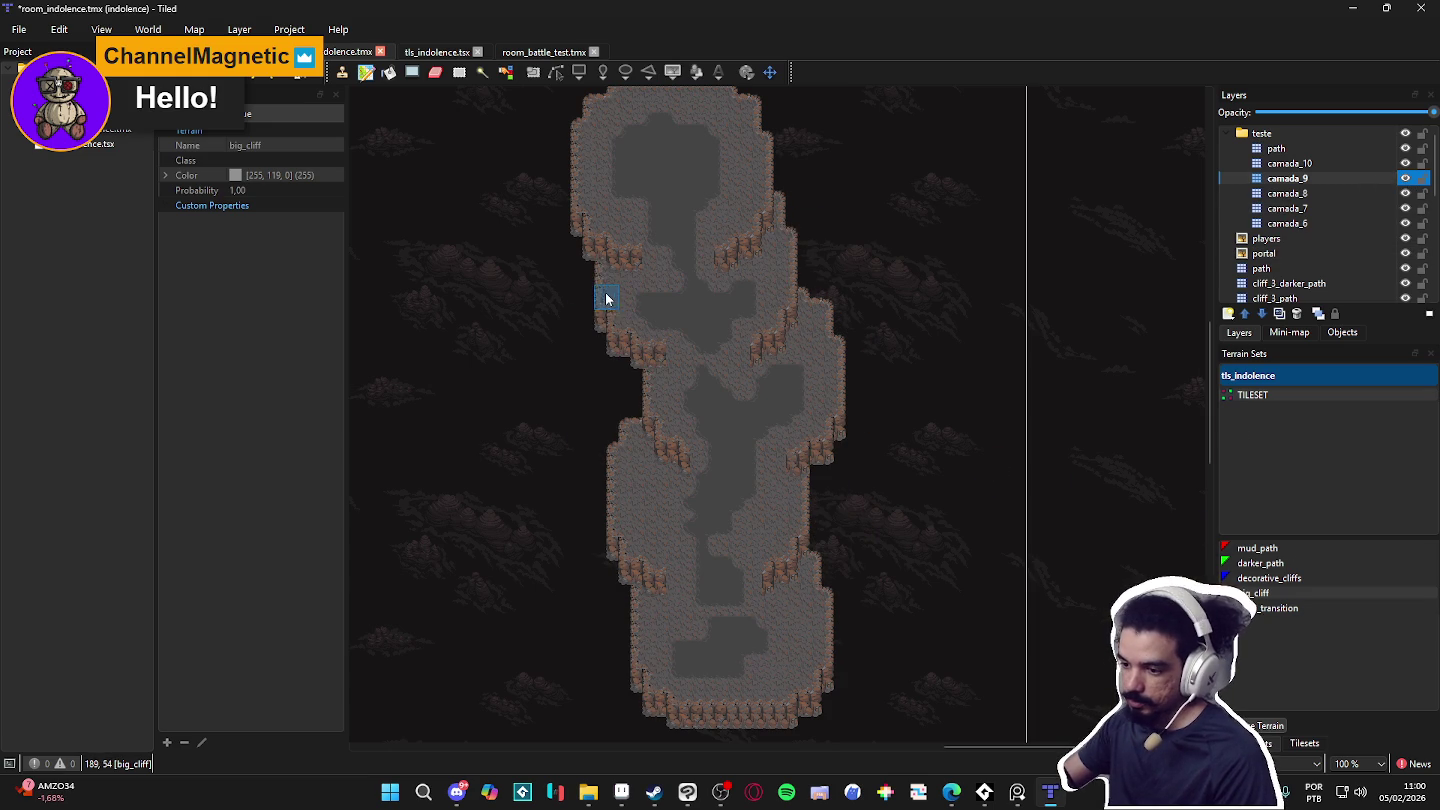
mouse_move(566, 220)
left_mouse_down()
mouse_move(595, 276)
mouse_move(572, 257)
mouse_move(595, 148)
left_mouse_up()
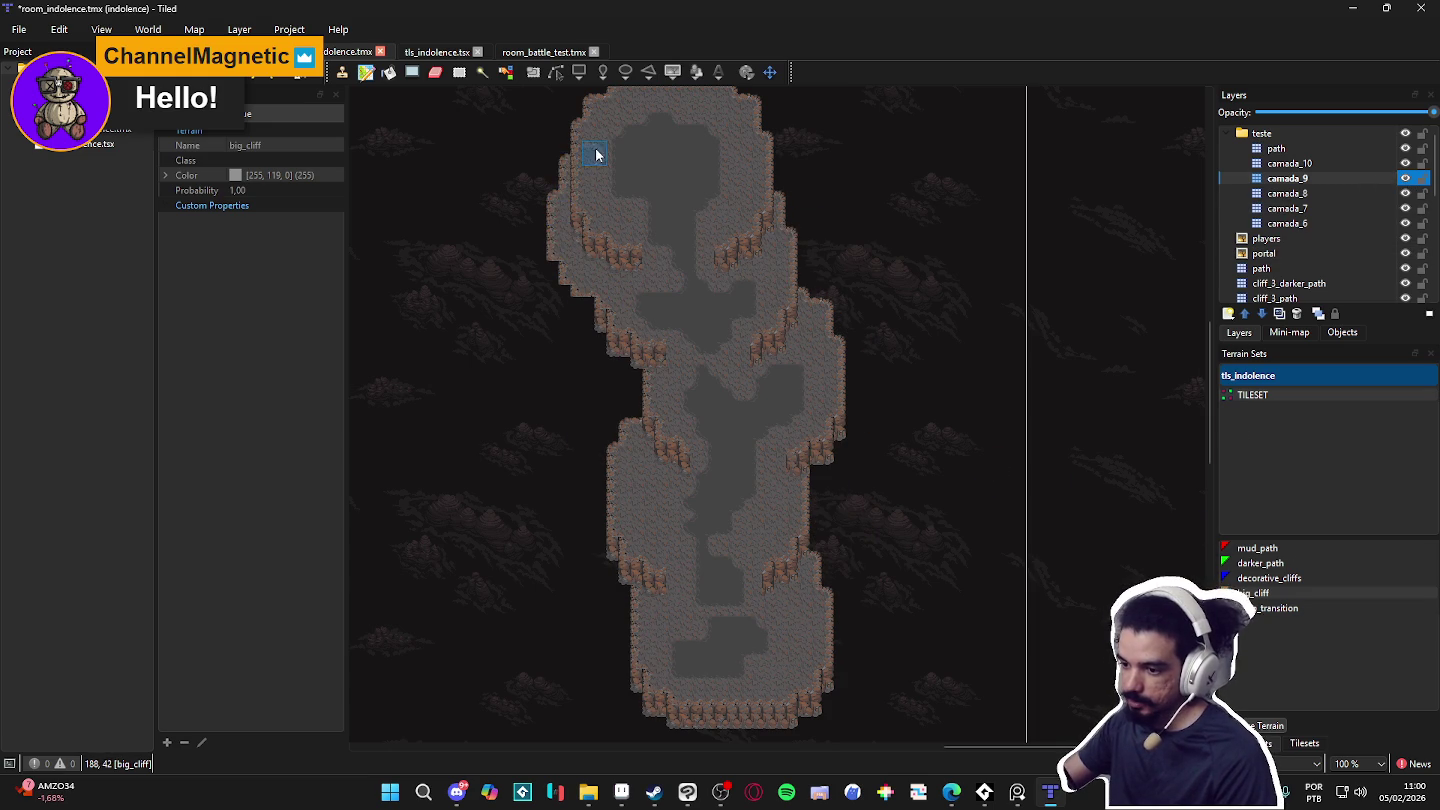
mouse_move(781, 286)
left_mouse_down()
mouse_move(775, 146)
mouse_move(794, 219)
left_mouse_up()
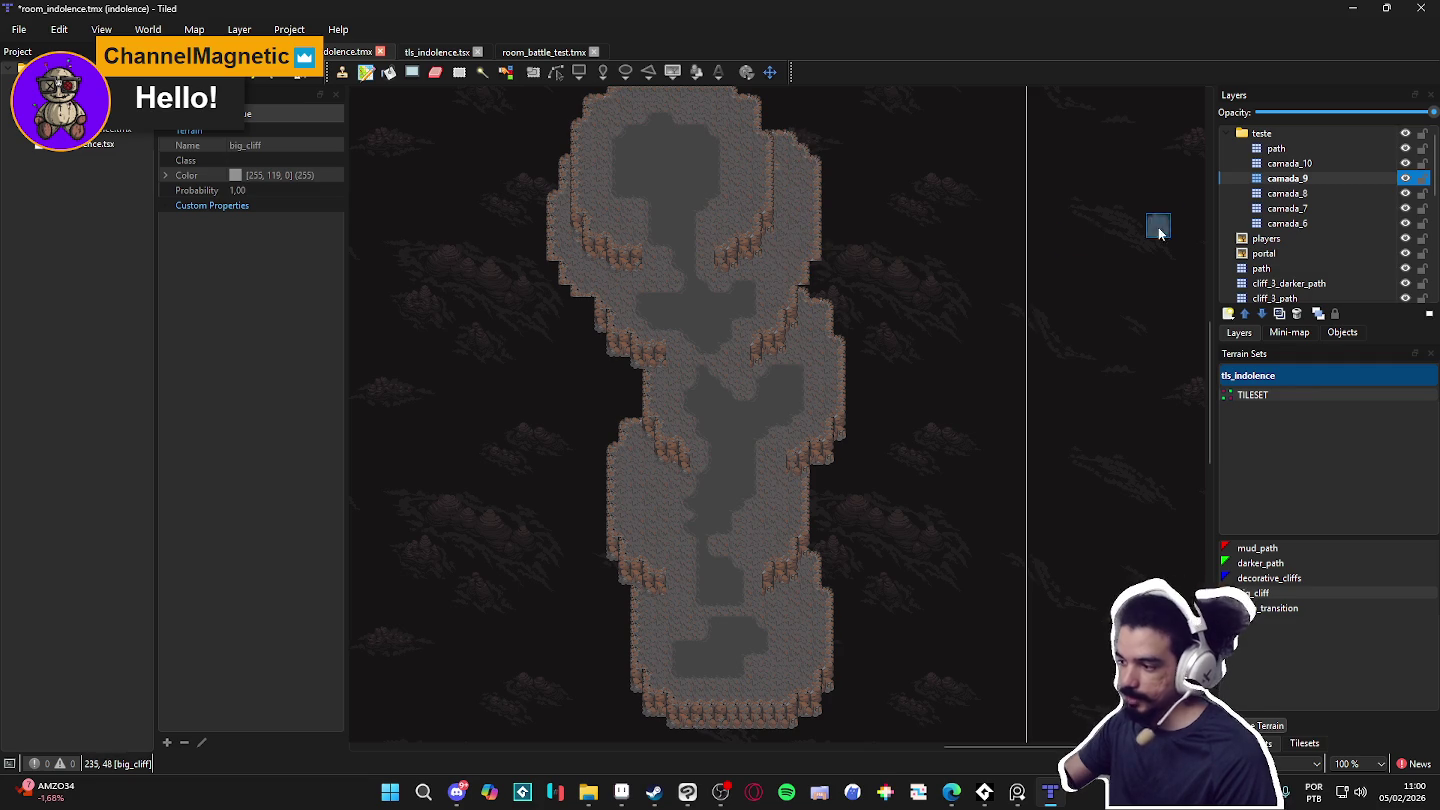
Step: Paint big_cliff along the right and left edges on camada_8
left_click(1270, 194)
mouse_move(845, 355)
left_mouse_down()
mouse_move(855, 321)
mouse_move(822, 301)
mouse_move(845, 338)
mouse_move(829, 251)
left_mouse_up()
left_click_drag(621, 356, 575, 308)
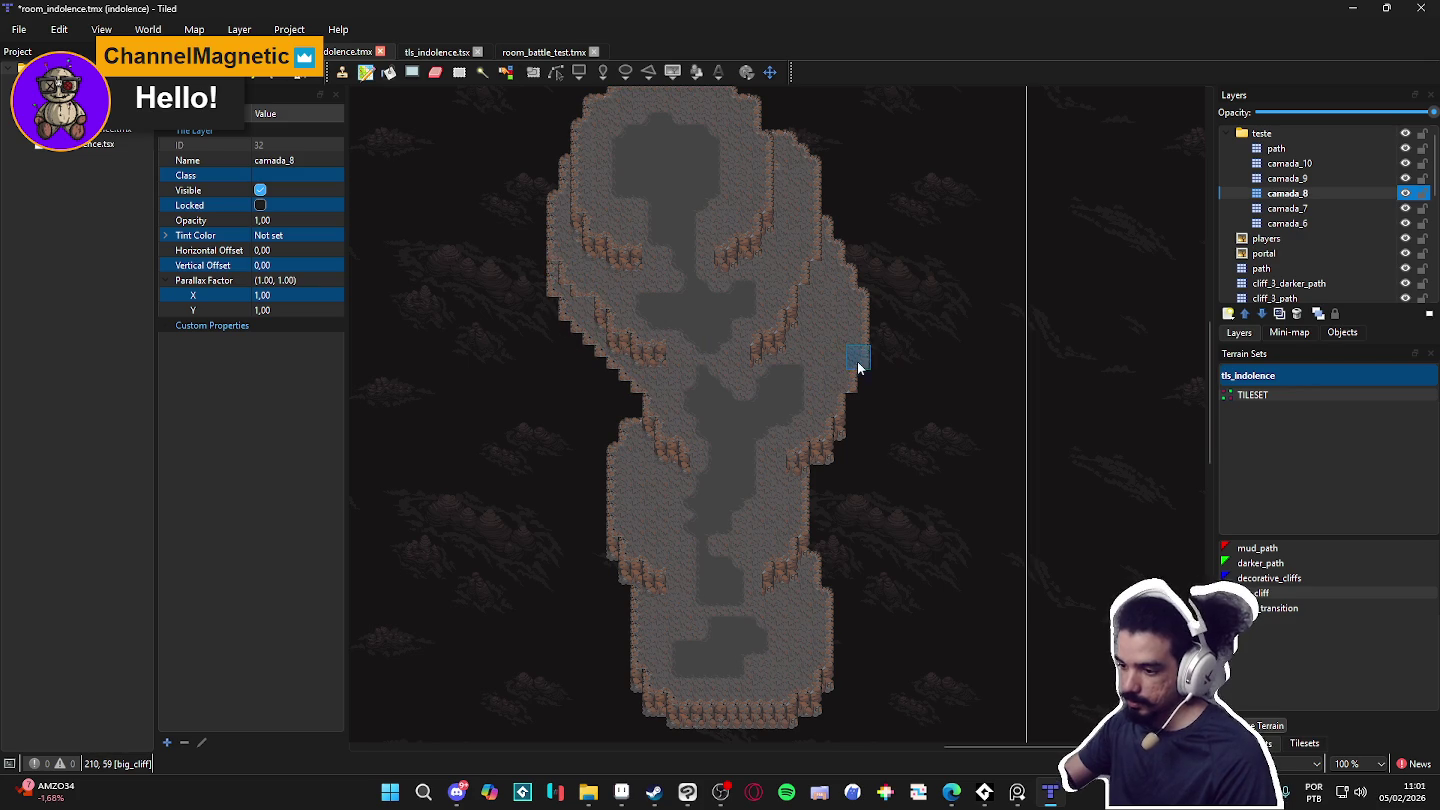
Step: Redo the right-edge cliff, then extend cliffs rightward on camada_7 and lower-left on camada_6
key("ctrl+z")
key("ctrl+z")
key("ctrl+z")
mouse_move(815, 247)
left_mouse_down()
mouse_move(804, 225)
mouse_move(814, 299)
left_mouse_up()
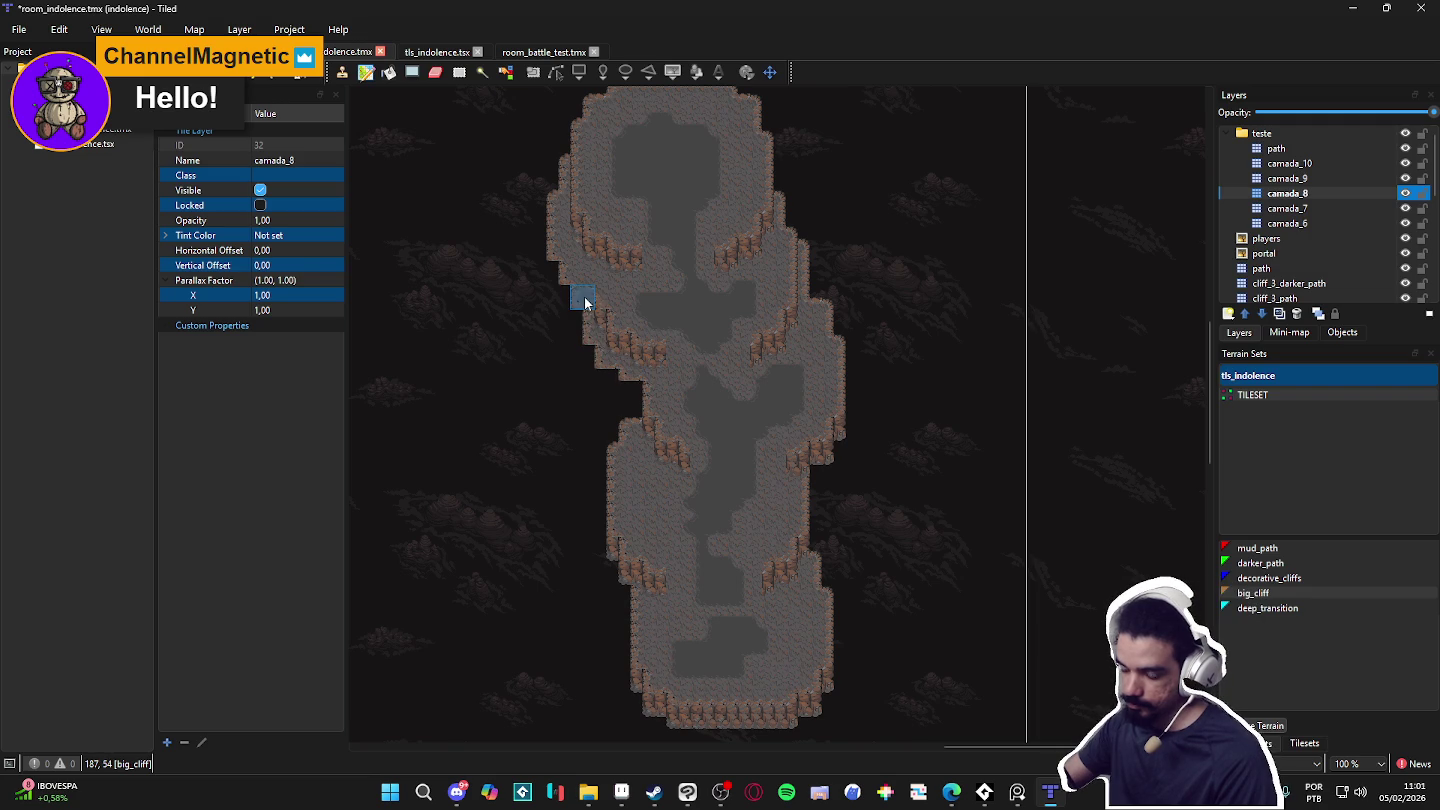
left_click(1346, 206)
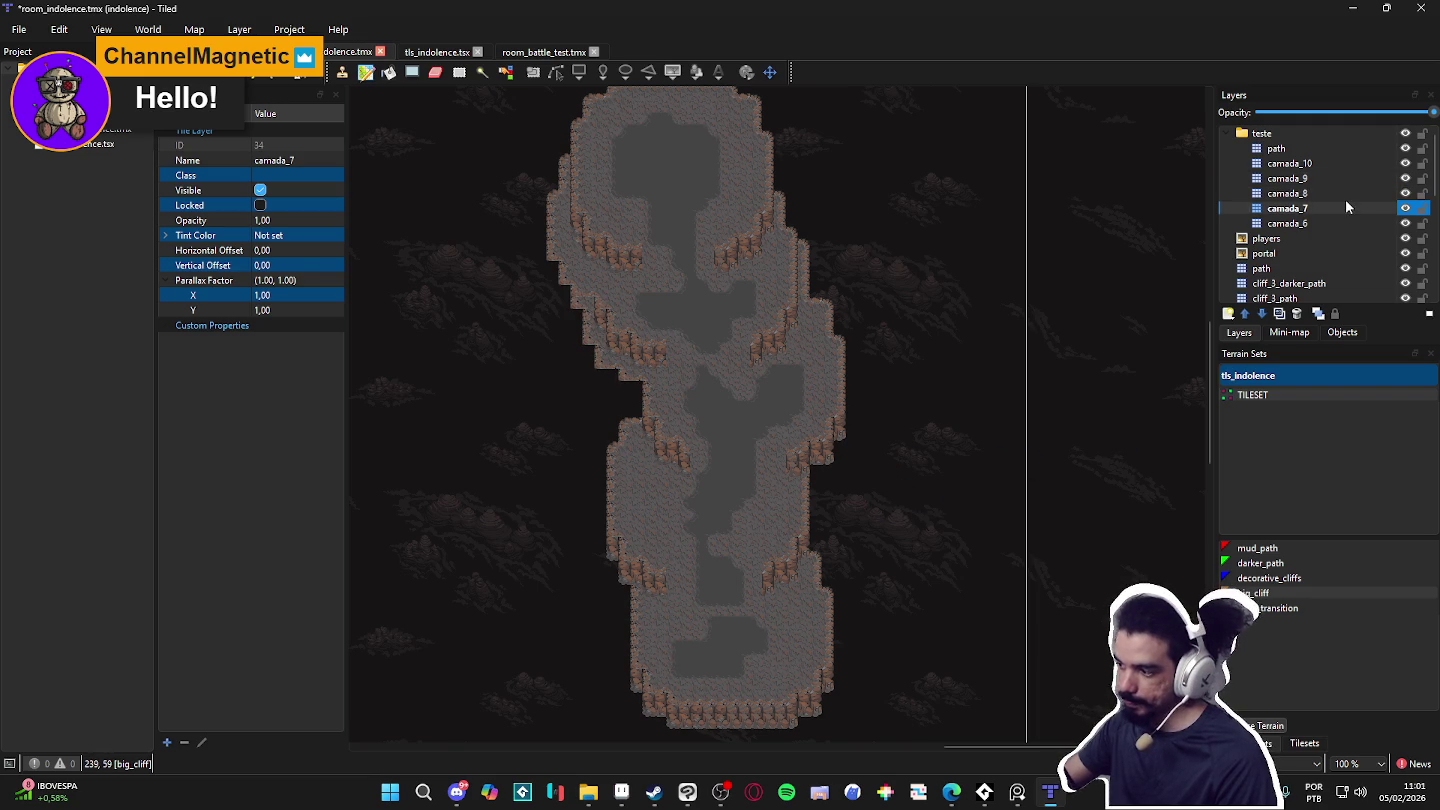
left_click_drag(836, 450, 842, 422)
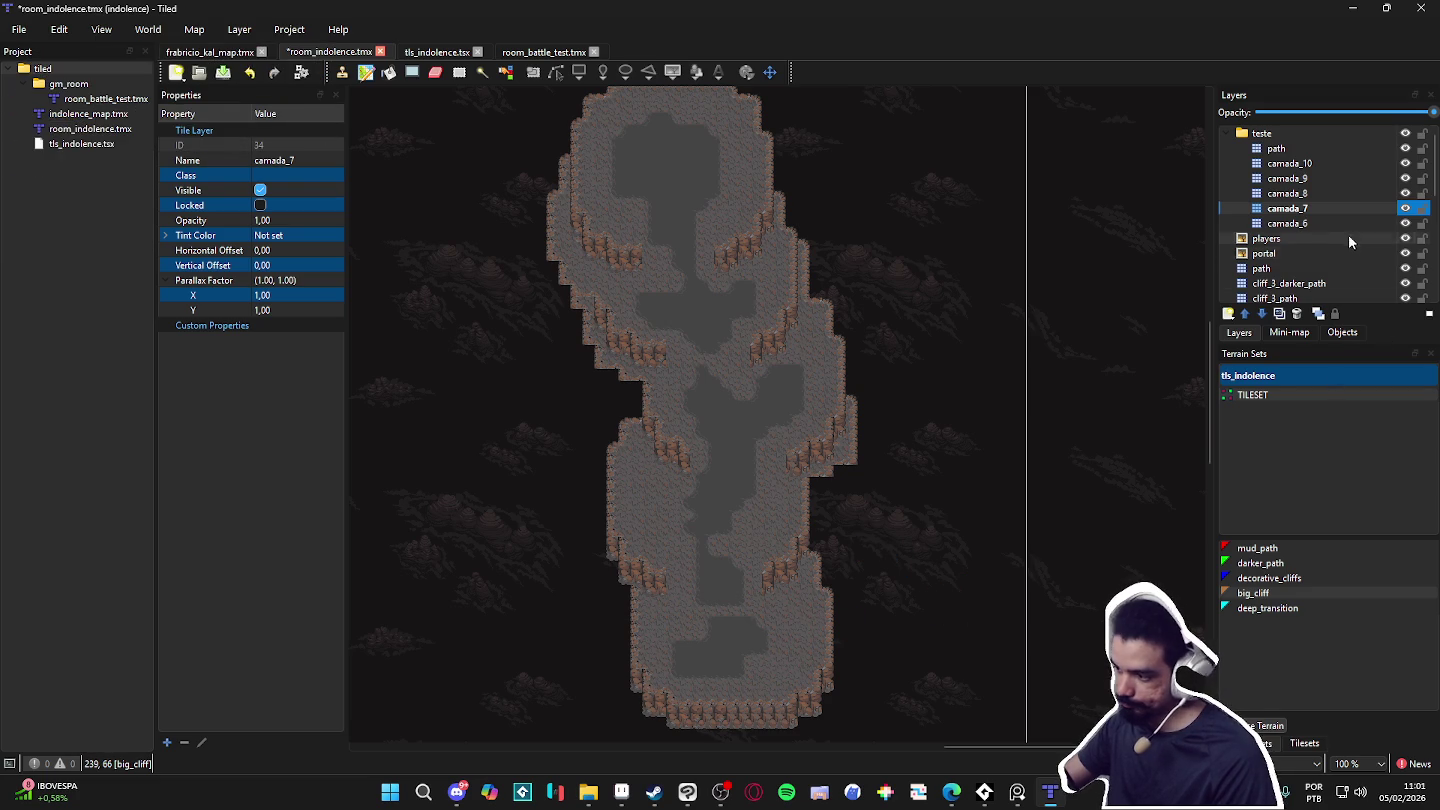
left_click(1323, 223)
left_click(604, 553)
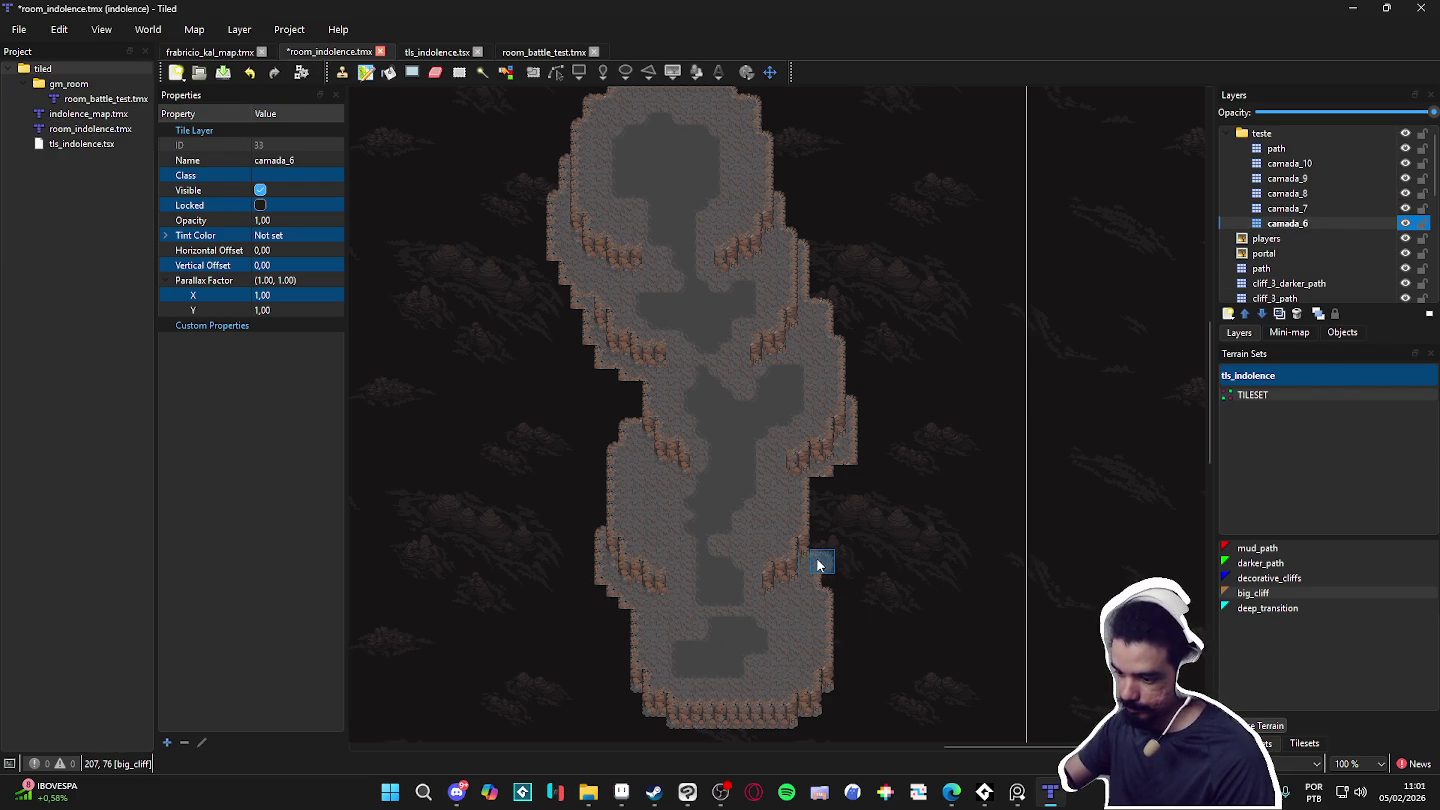
Step: Pan over the camada_6 cliffs, toggle its visibility, then select camada_10
scroll(836, 530, "down", 1)
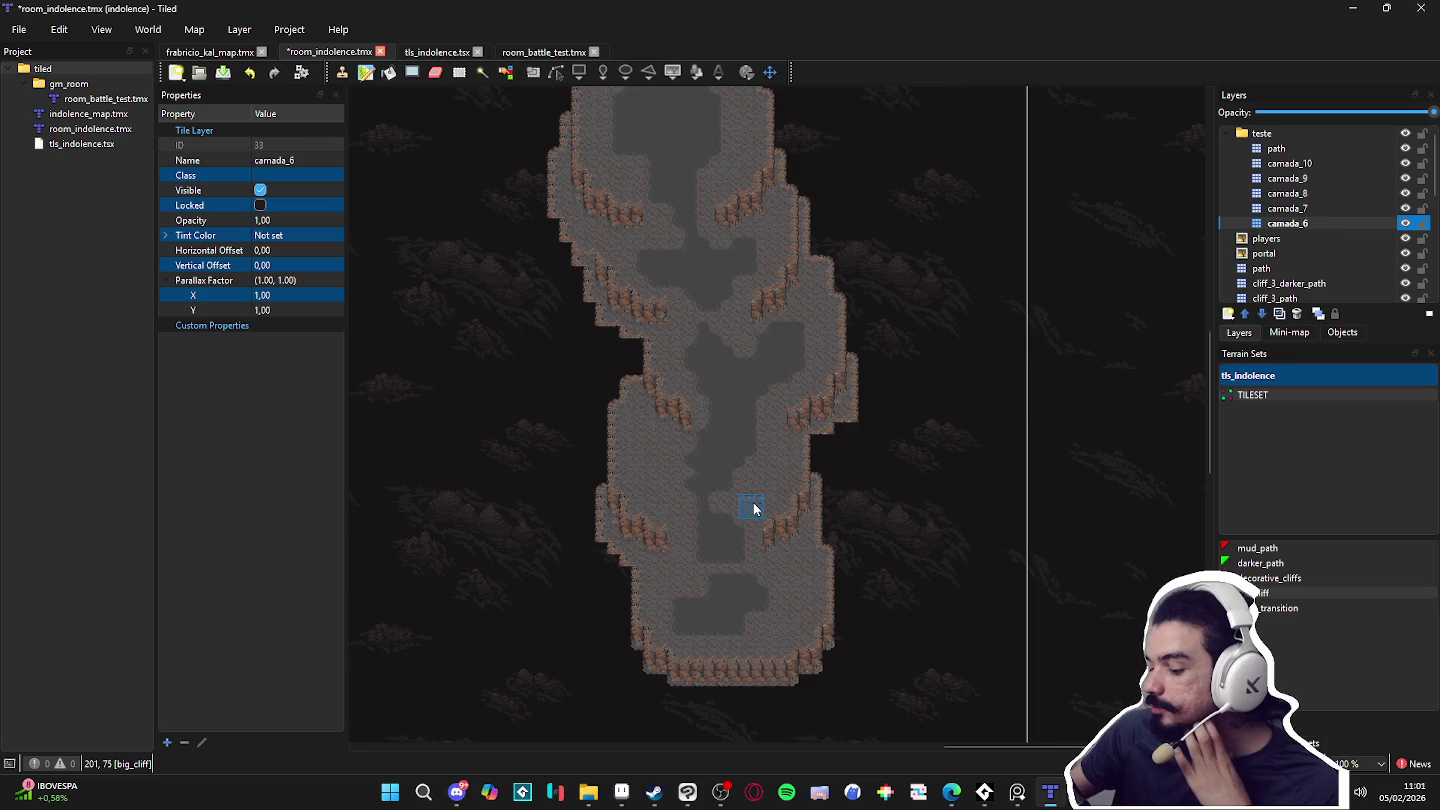
left_click_drag(754, 508, 686, 435)
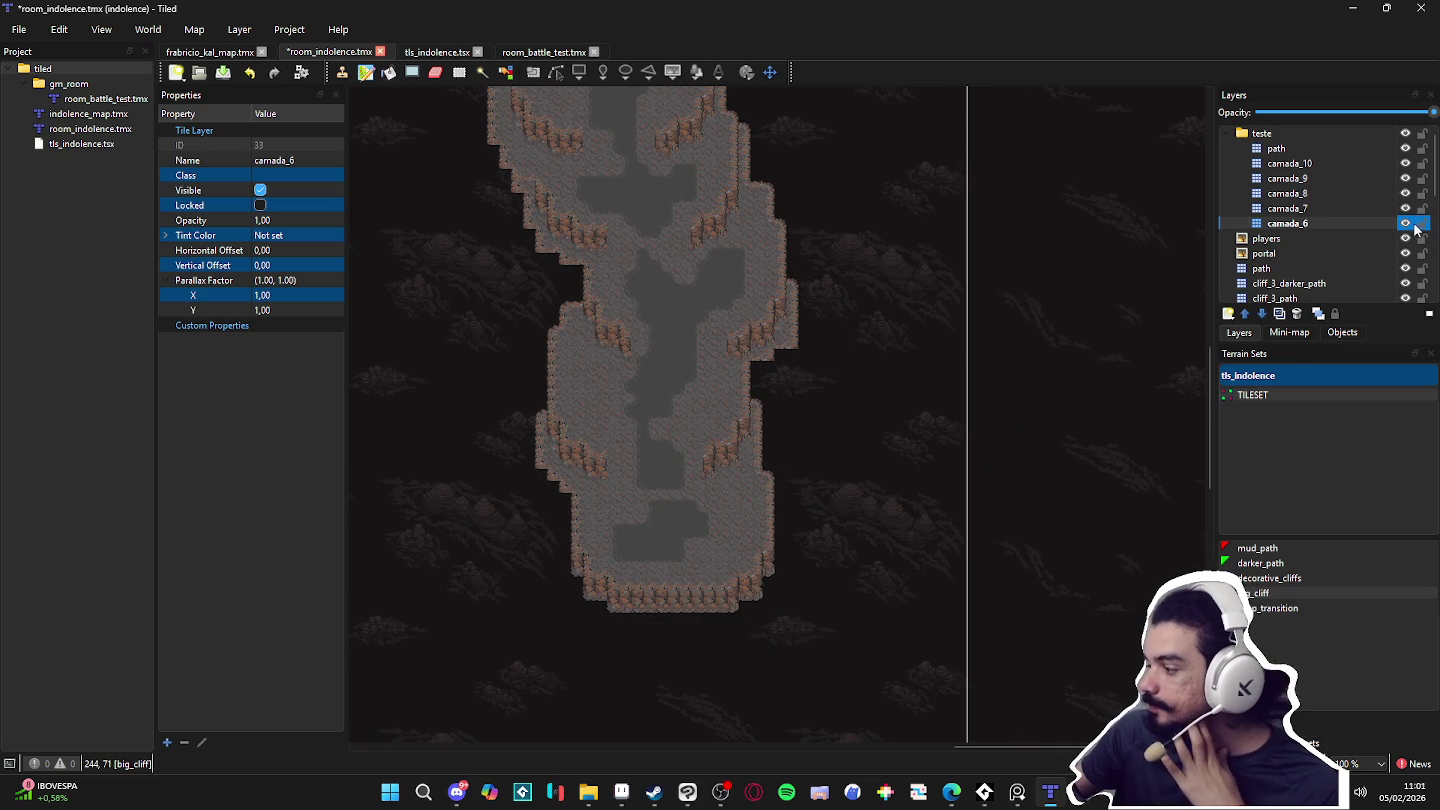
double_click(1406, 223)
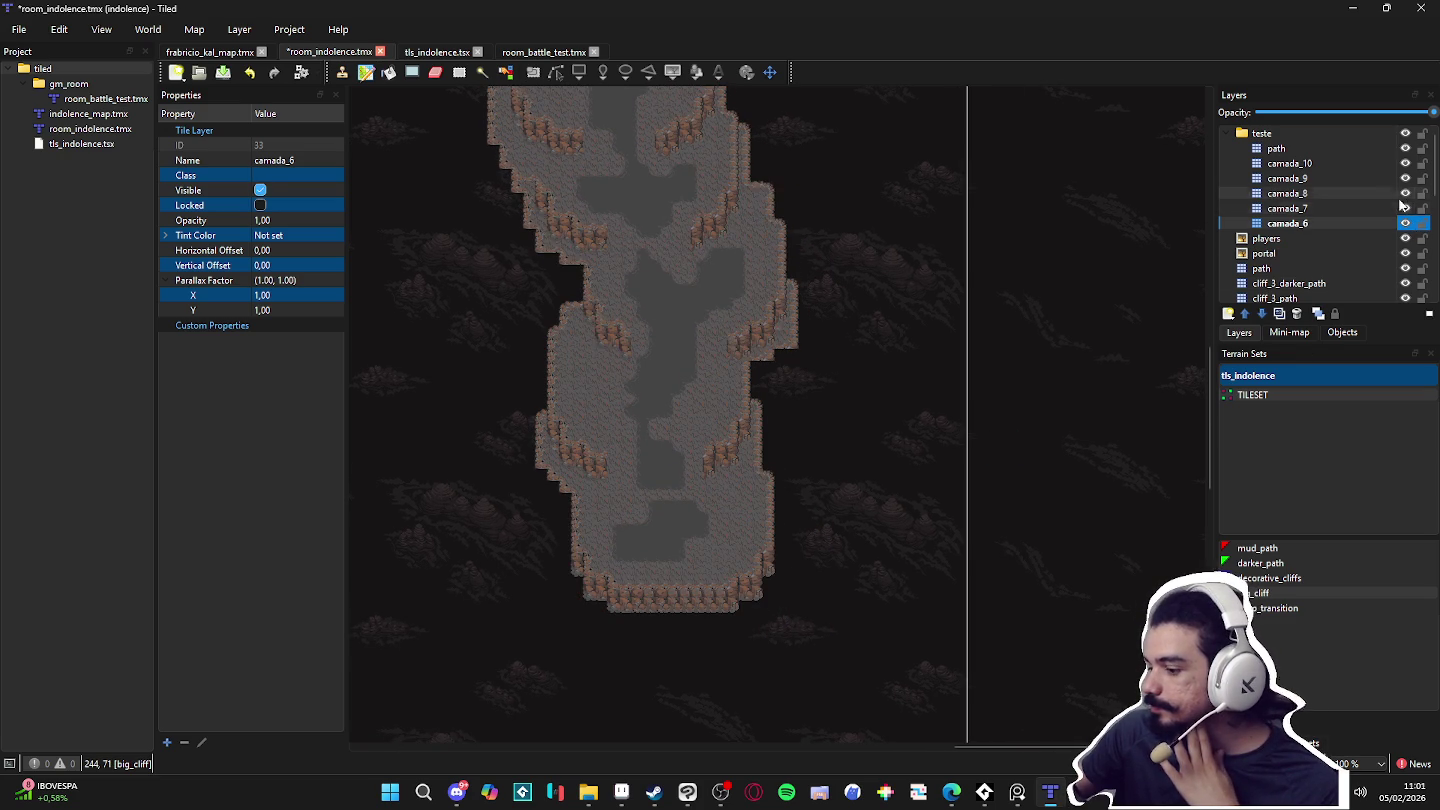
scroll(835, 405, "up", 3)
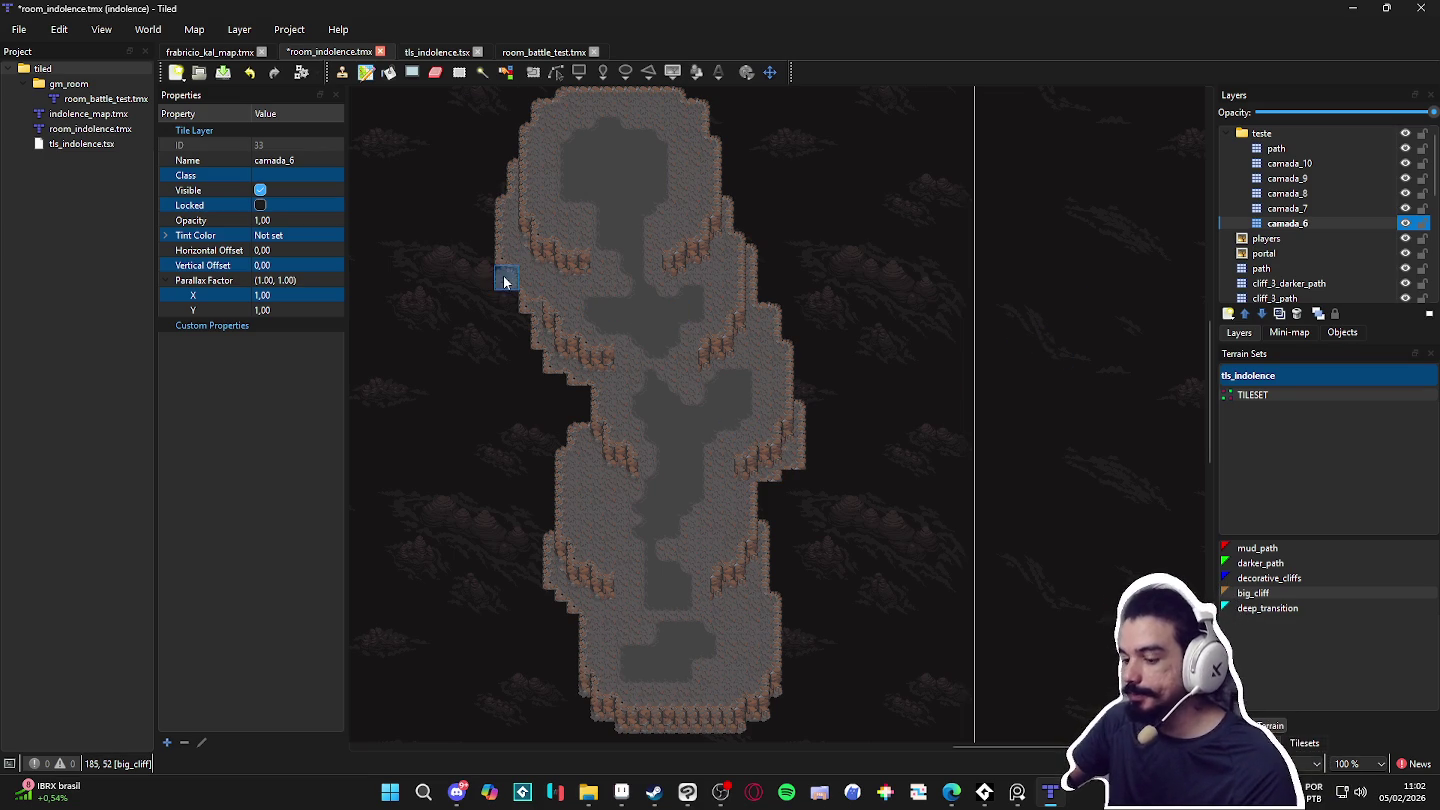
left_click(1335, 166)
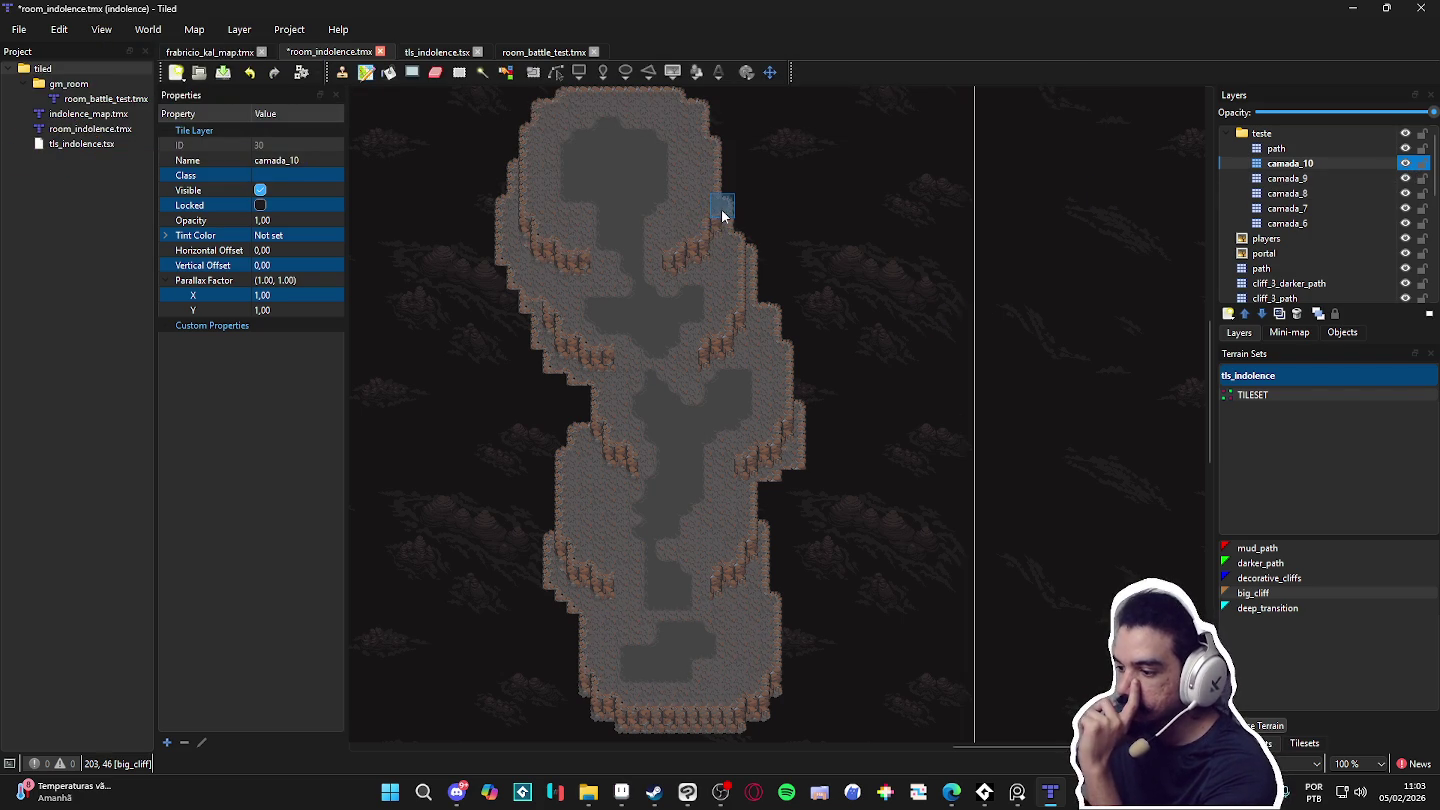
Step: Paint cliff edges on camada_10's upper columns, undo two misplaced strokes, and re-show the layer
mouse_move(720, 245)
left_mouse_down()
mouse_move(736, 240)
mouse_move(734, 305)
left_mouse_up()
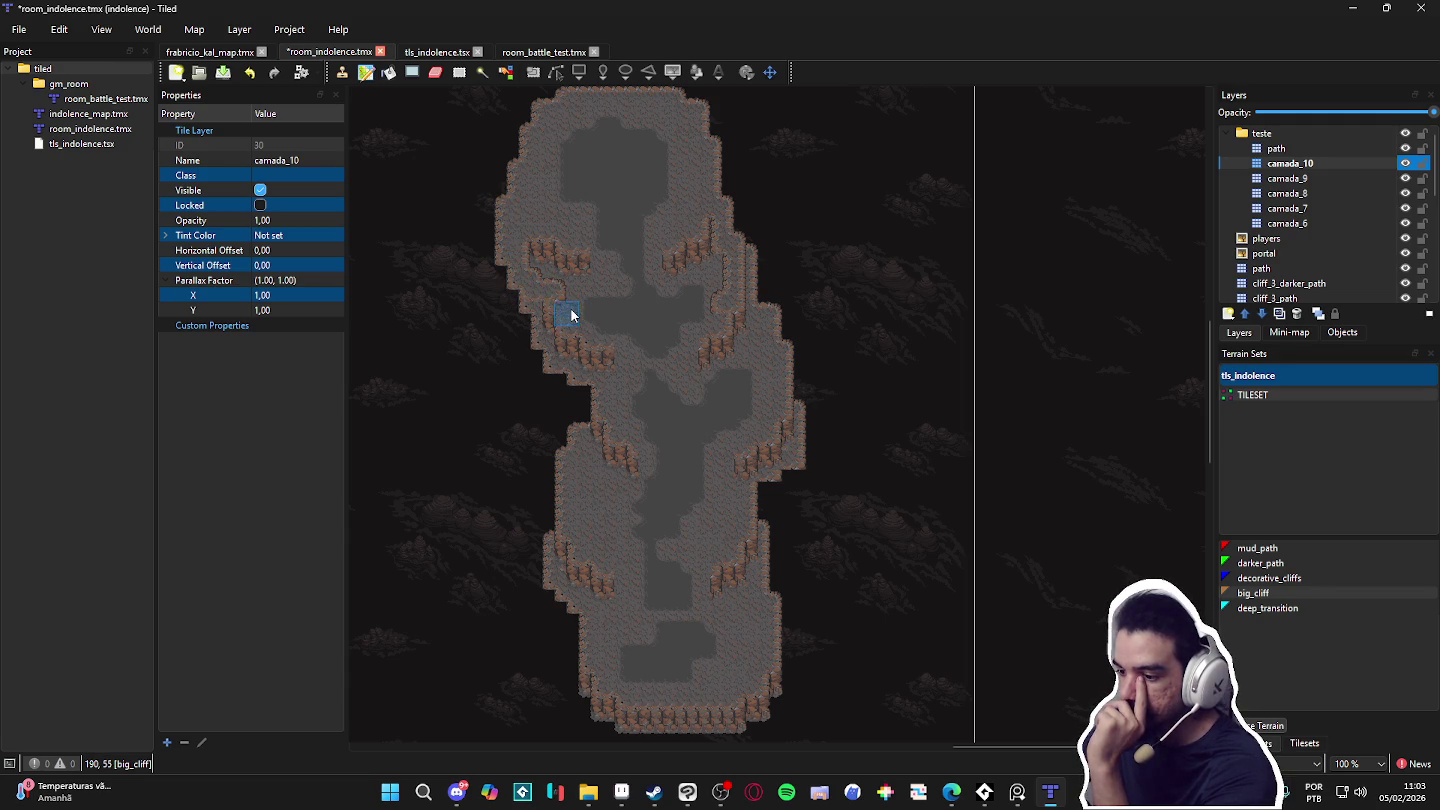
mouse_move(566, 296)
left_mouse_down()
mouse_move(585, 357)
mouse_move(630, 387)
left_mouse_up()
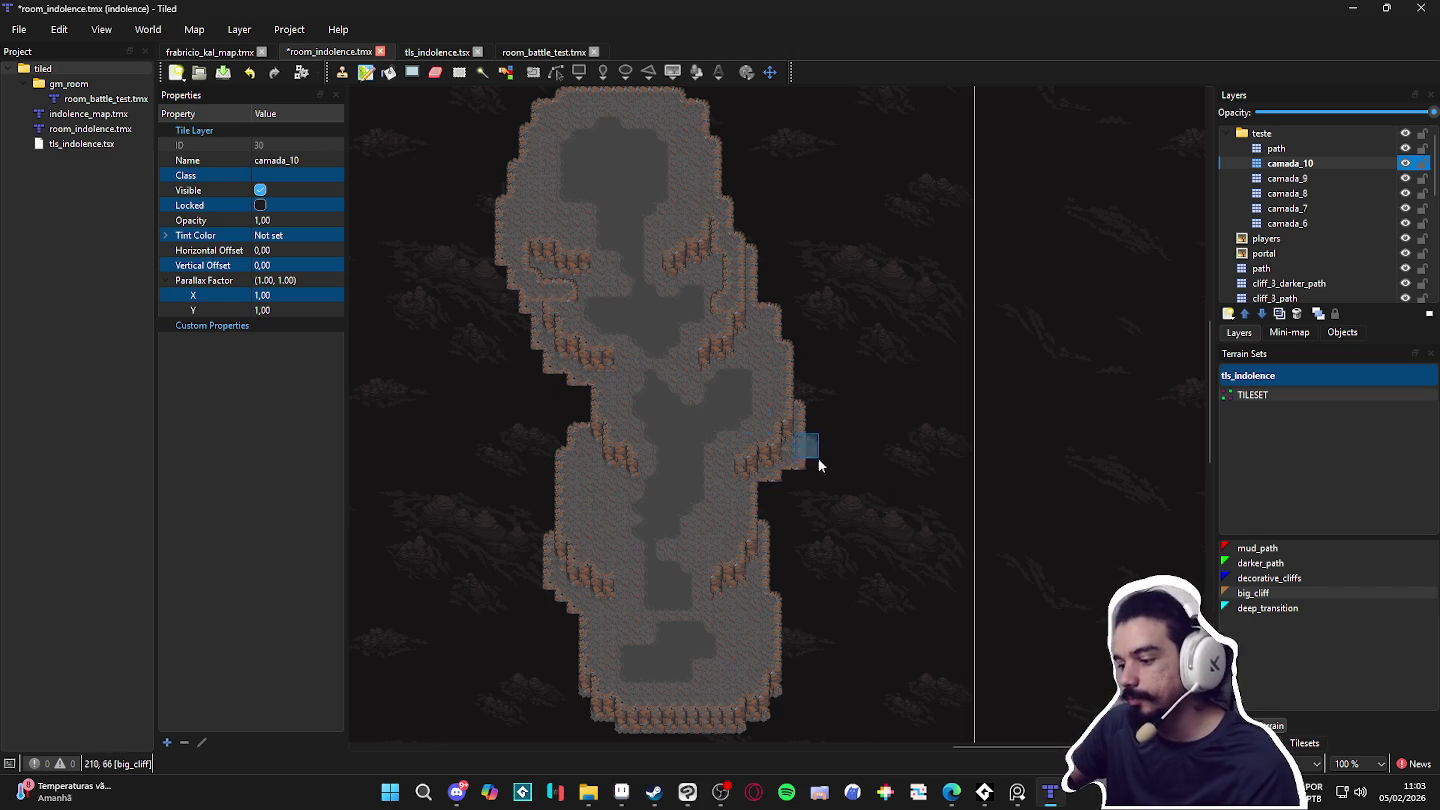
key("ctrl+z")
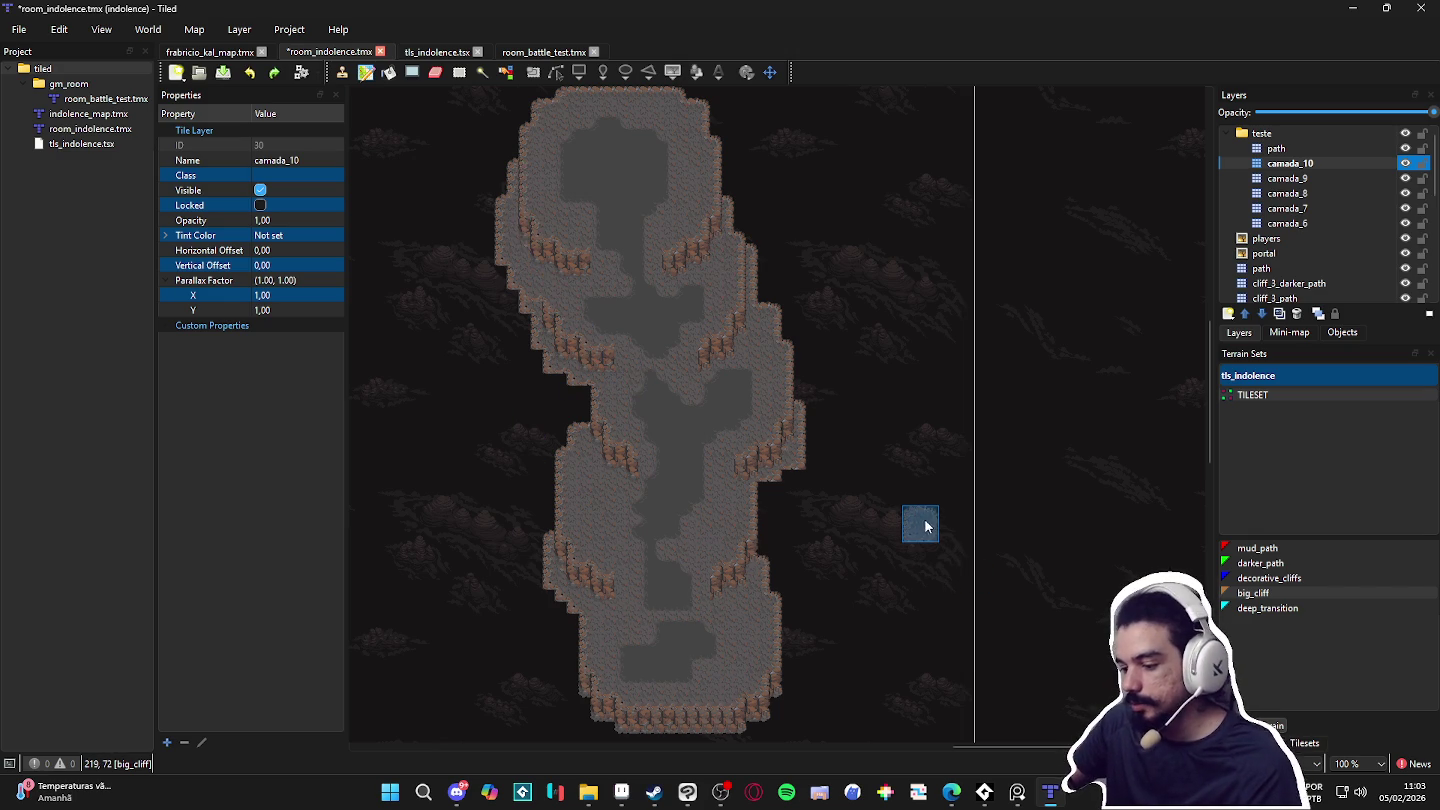
key("ctrl+z")
key("ctrl+z")
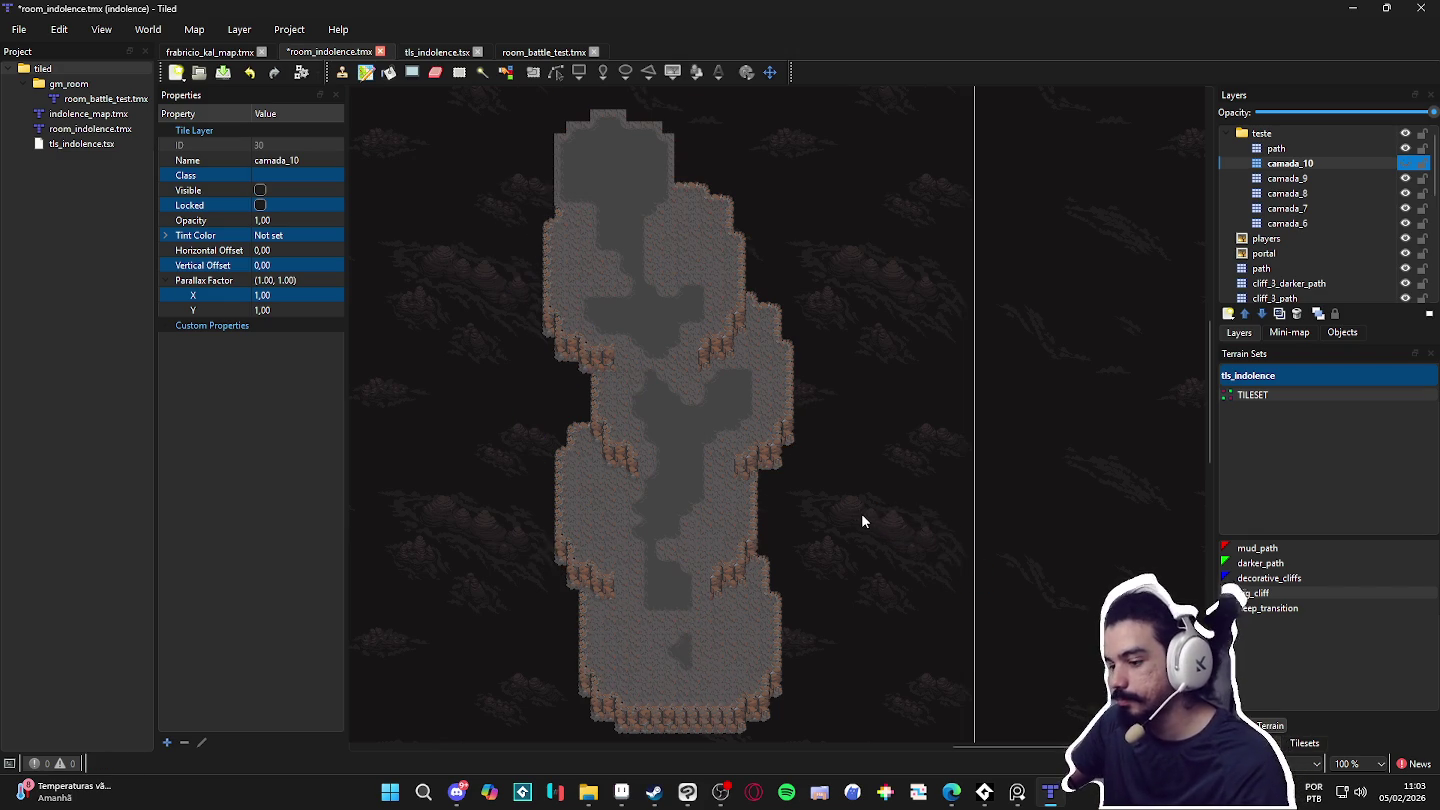
left_click(1405, 164)
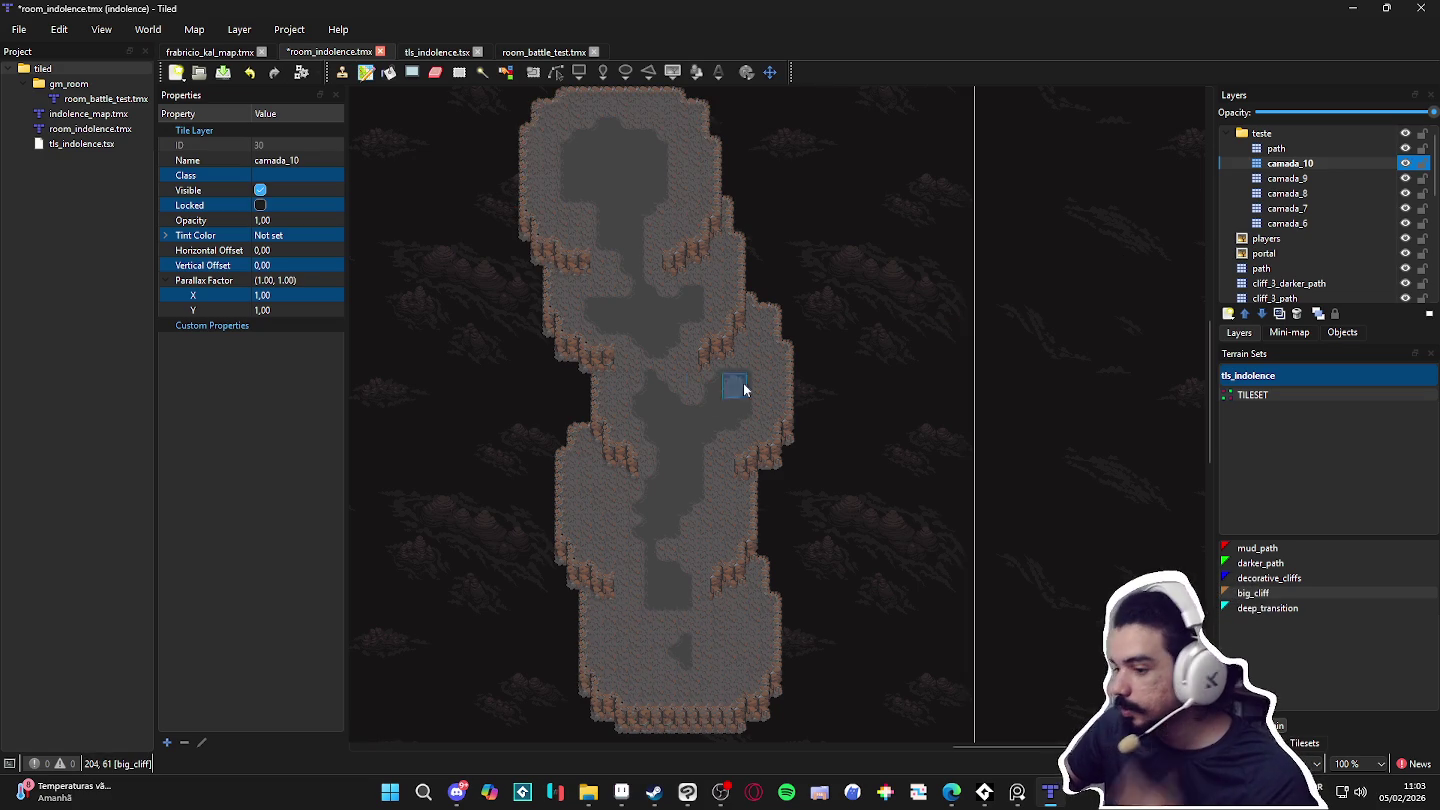
scroll(751, 498, "down", 1)
scroll(722, 530, "down", 1)
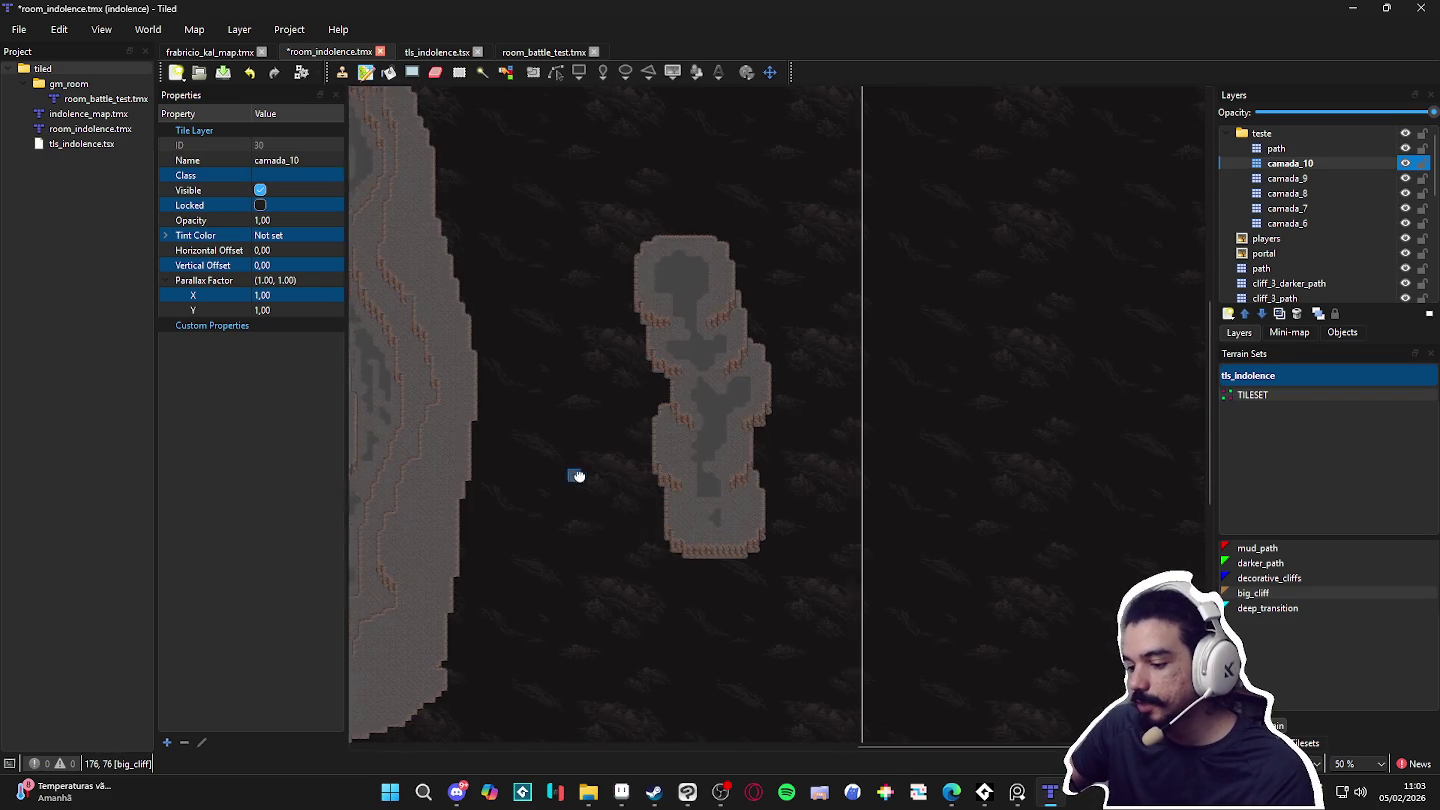
scroll(559, 482, "left", 5)
scroll(764, 470, "down", 5)
scroll(703, 289, "up", 2)
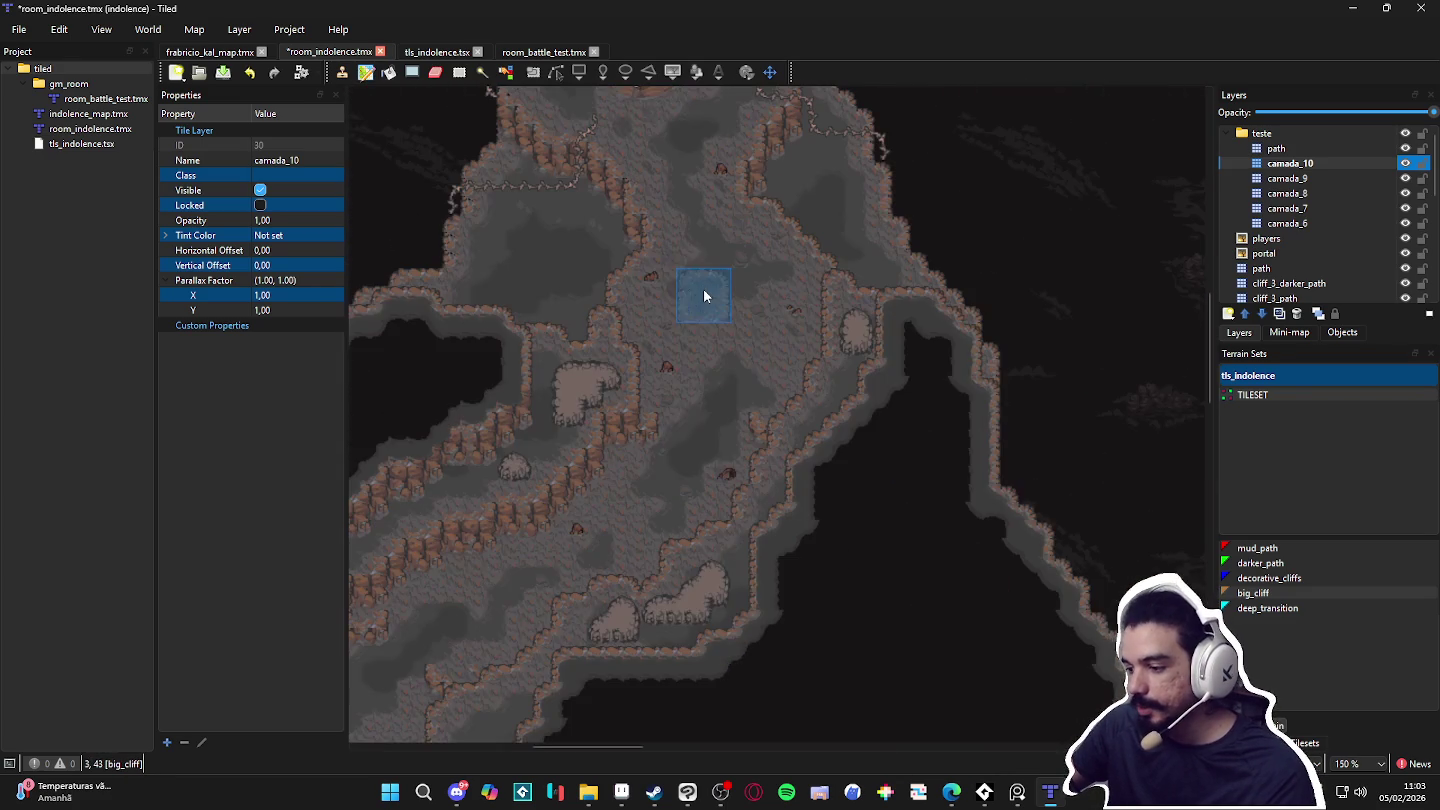
scroll(747, 497, "up", 1)
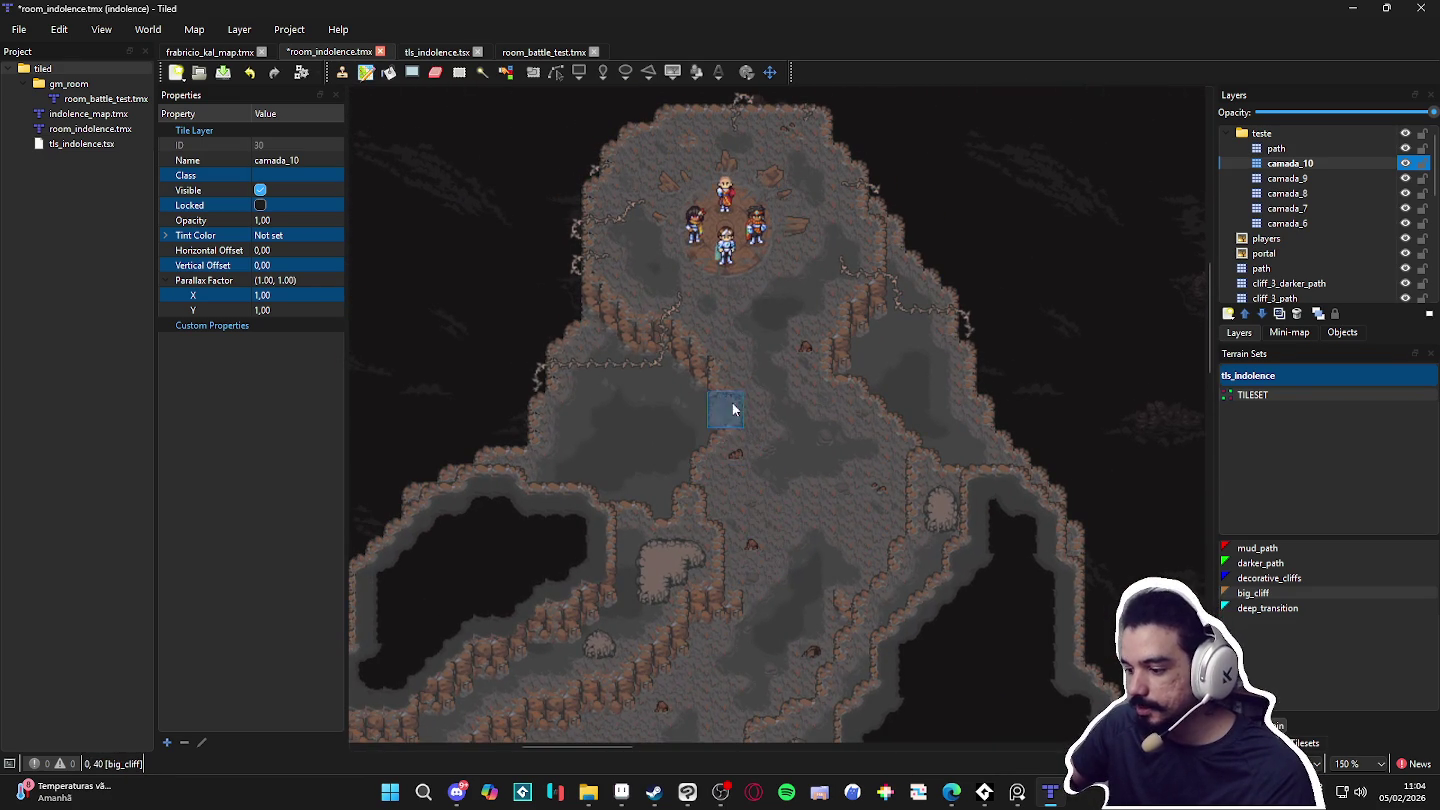
scroll(739, 399, "down", 2)
scroll(769, 481, "down", 3)
scroll(806, 384, "down", 1)
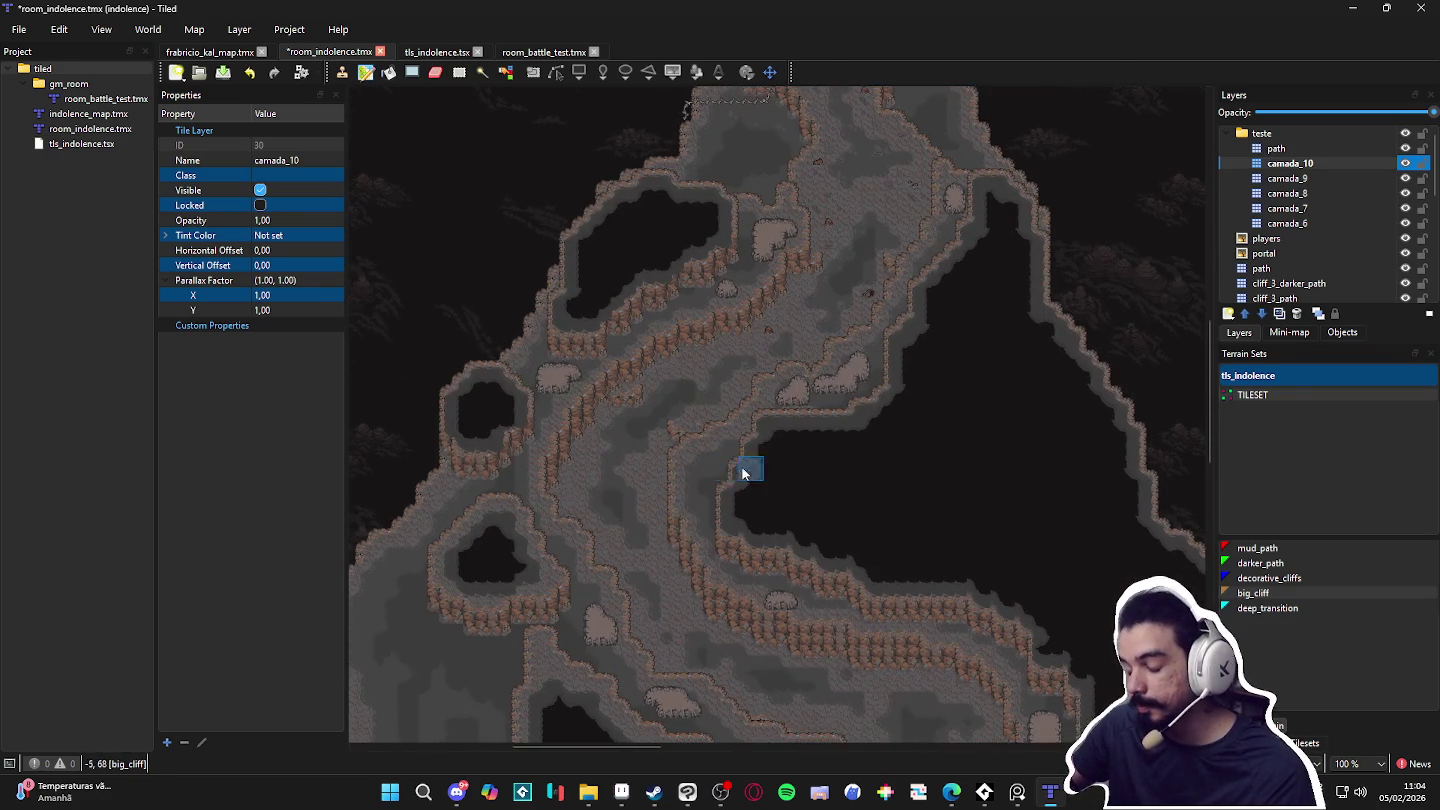
scroll(794, 460, "down", 3)
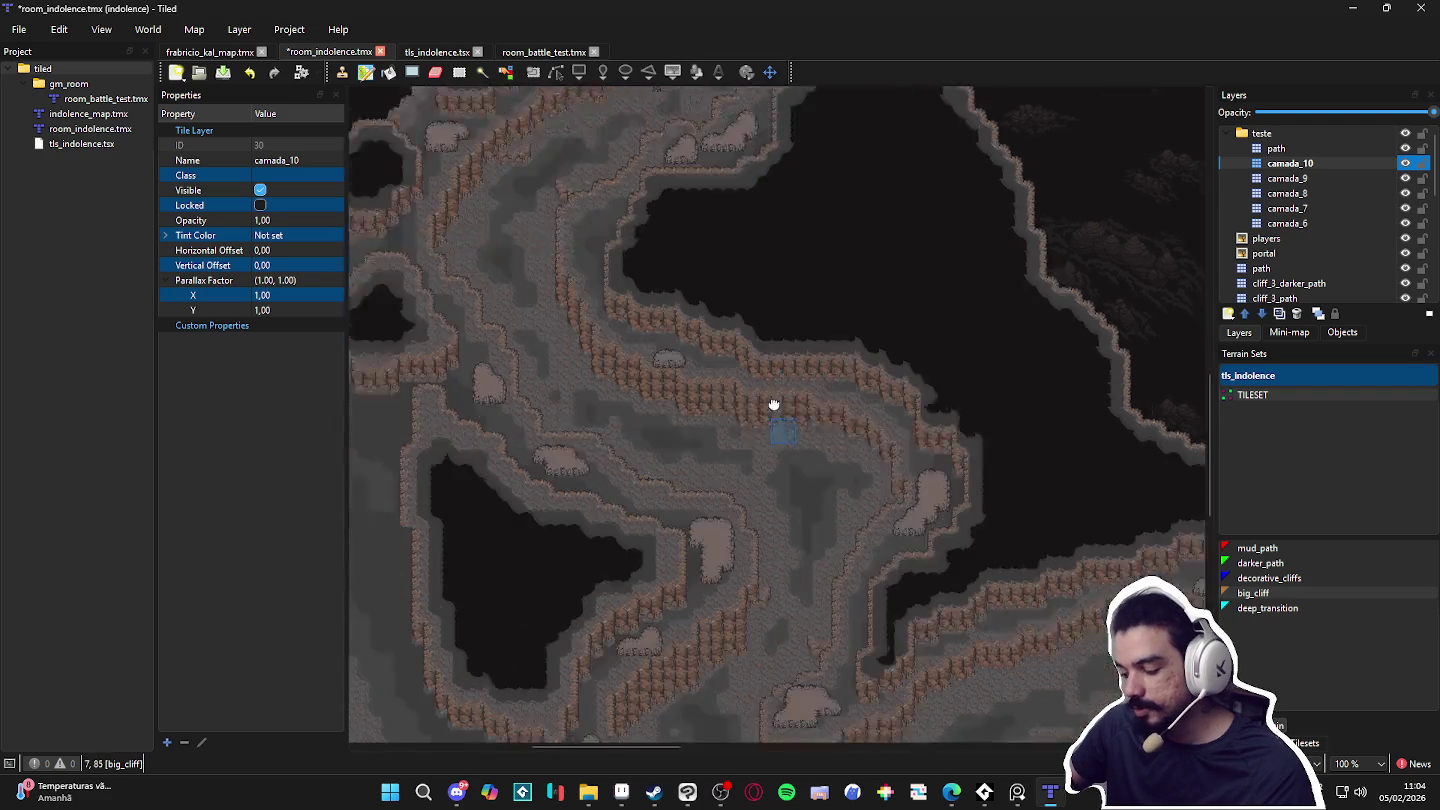
scroll(736, 521, "down", 1)
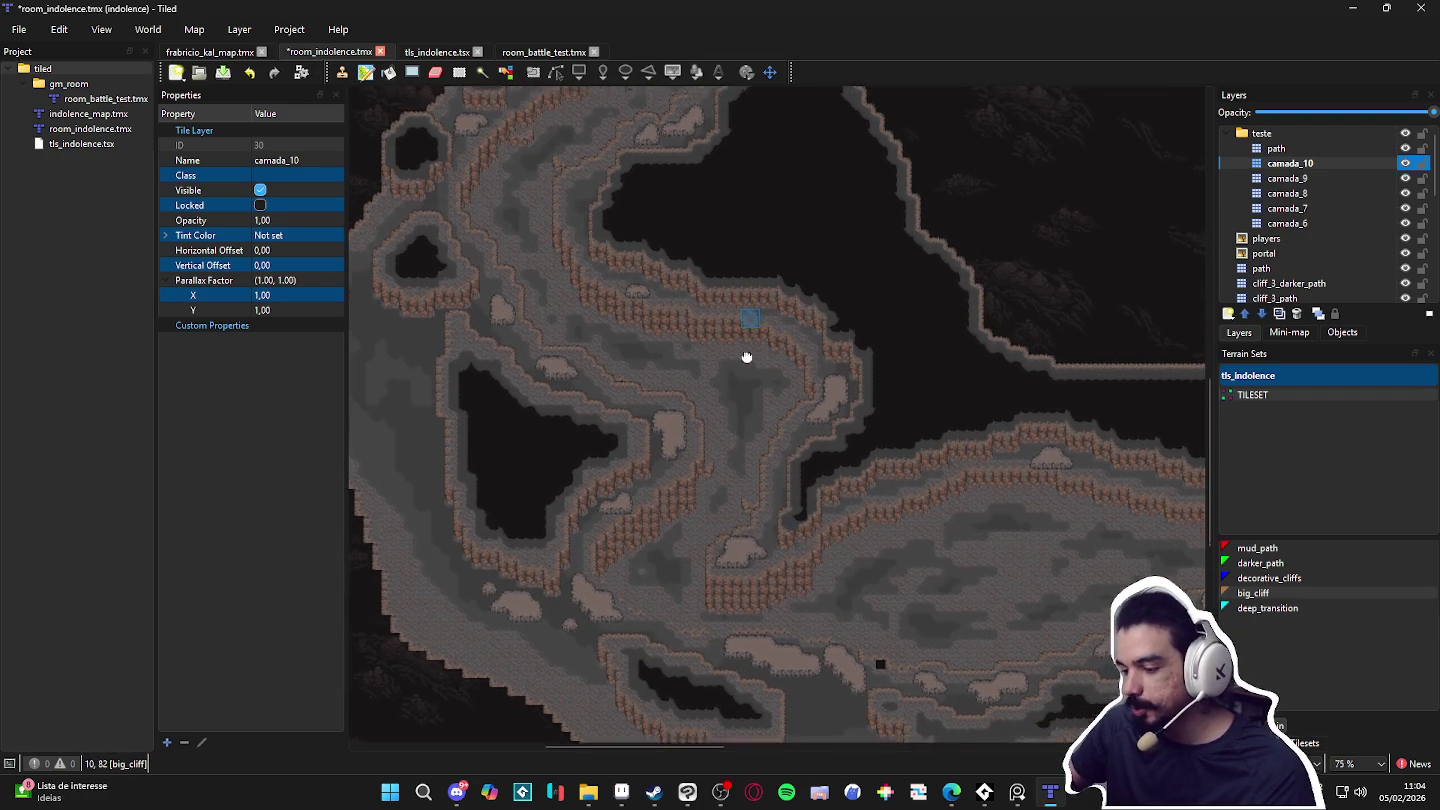
scroll(745, 401, "up", 3)
scroll(689, 440, "up", 3)
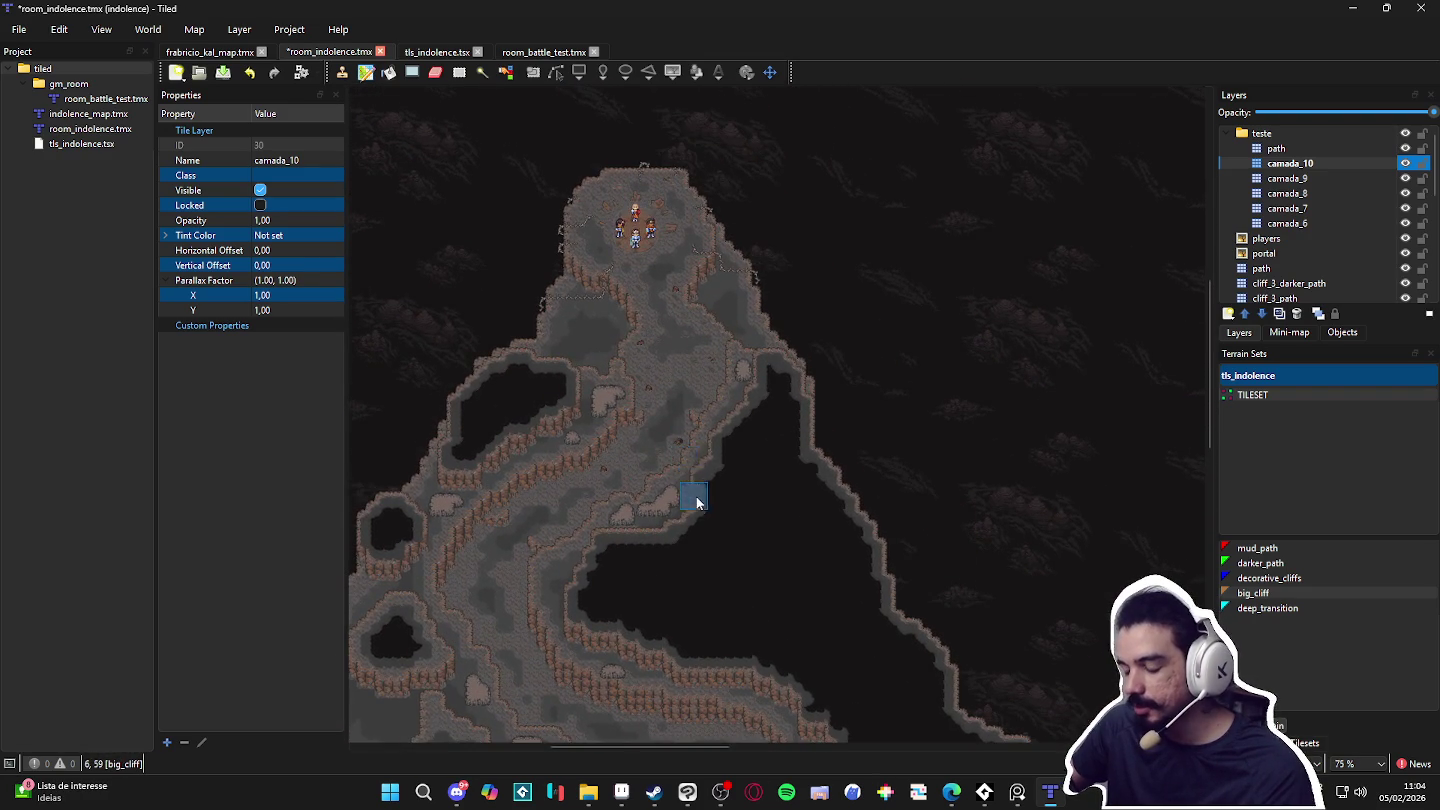
scroll(686, 463, "down", 9)
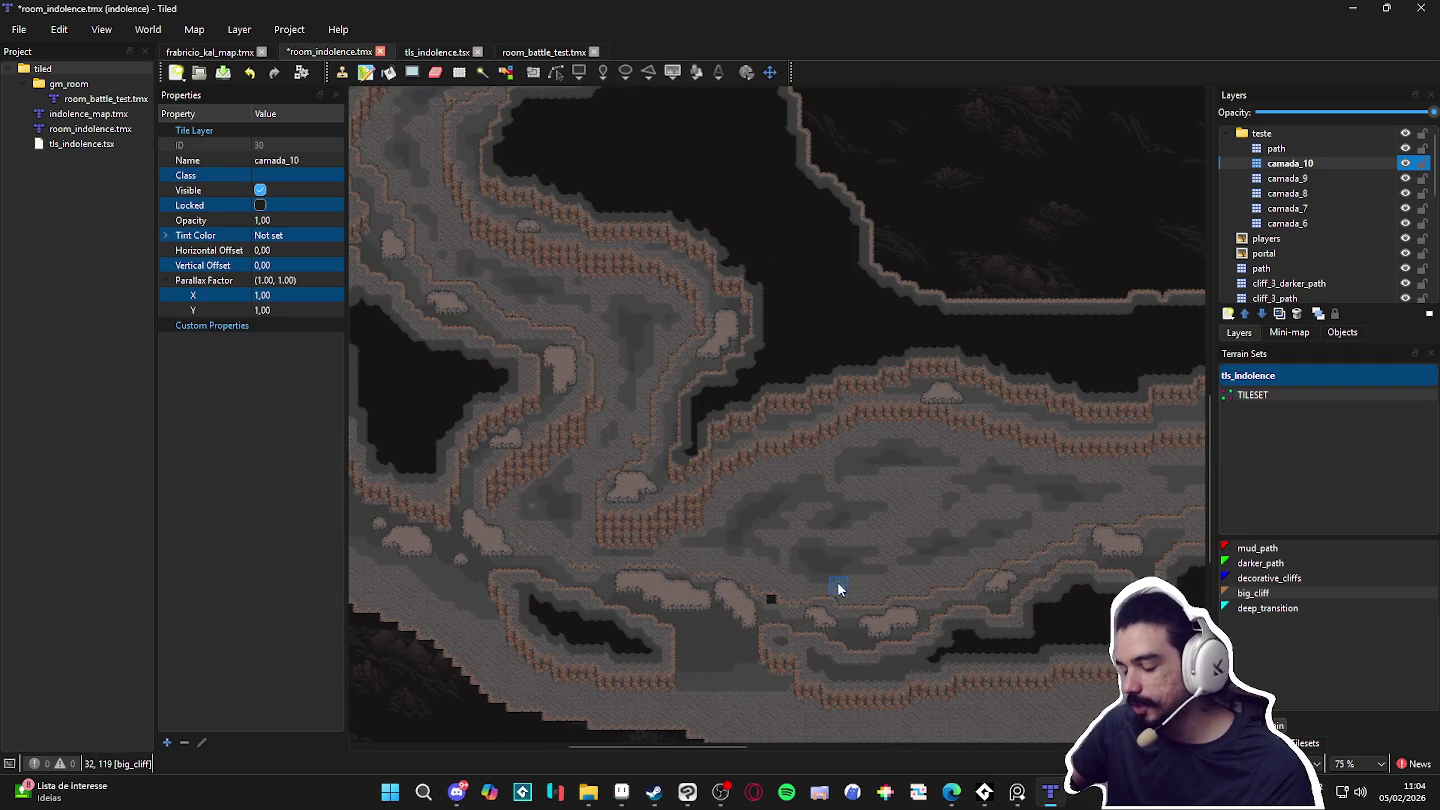
scroll(900, 480, "down", 2, "ctrl")
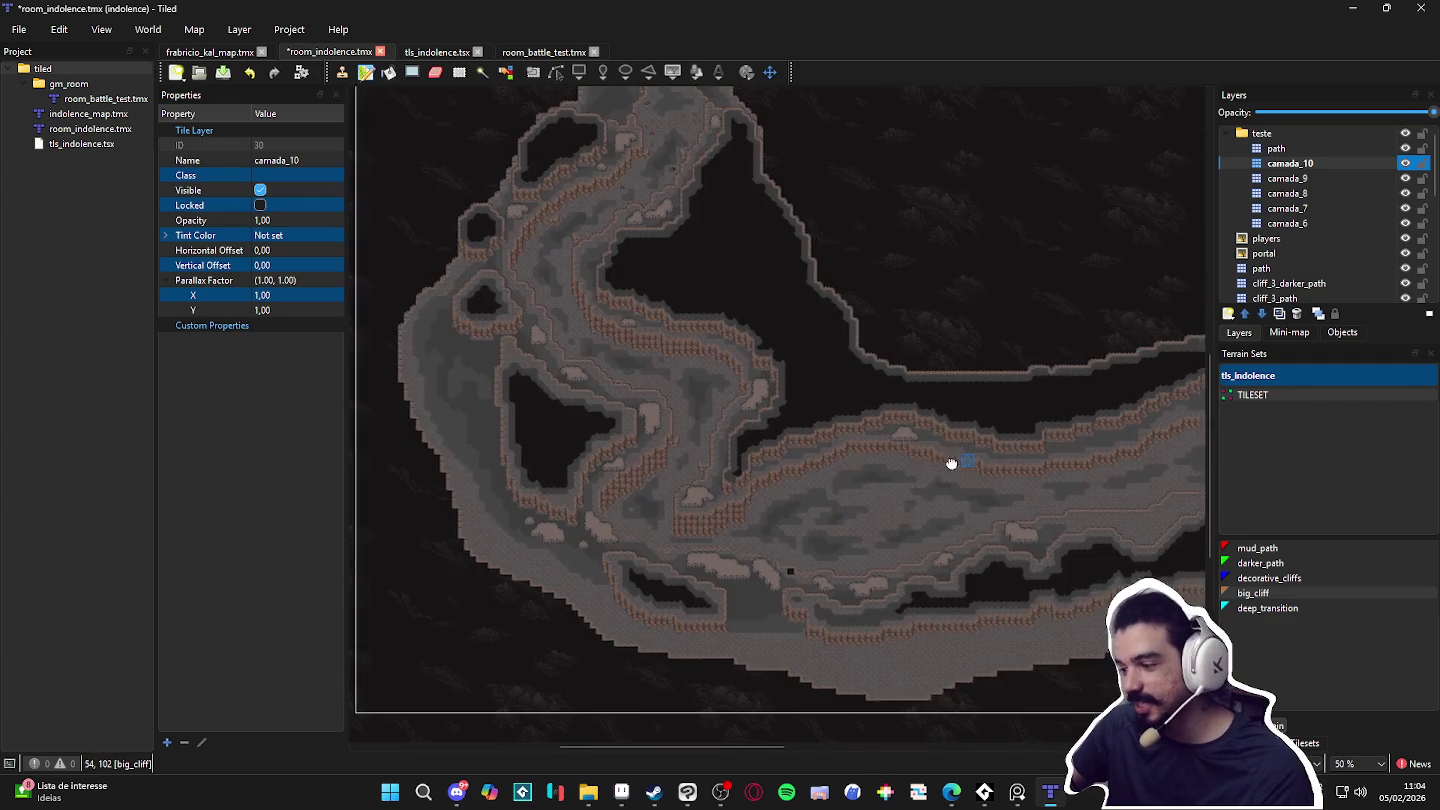
scroll(930, 465, "up", 1, "ctrl")
scroll(550, 365, "up", 4, "ctrl")
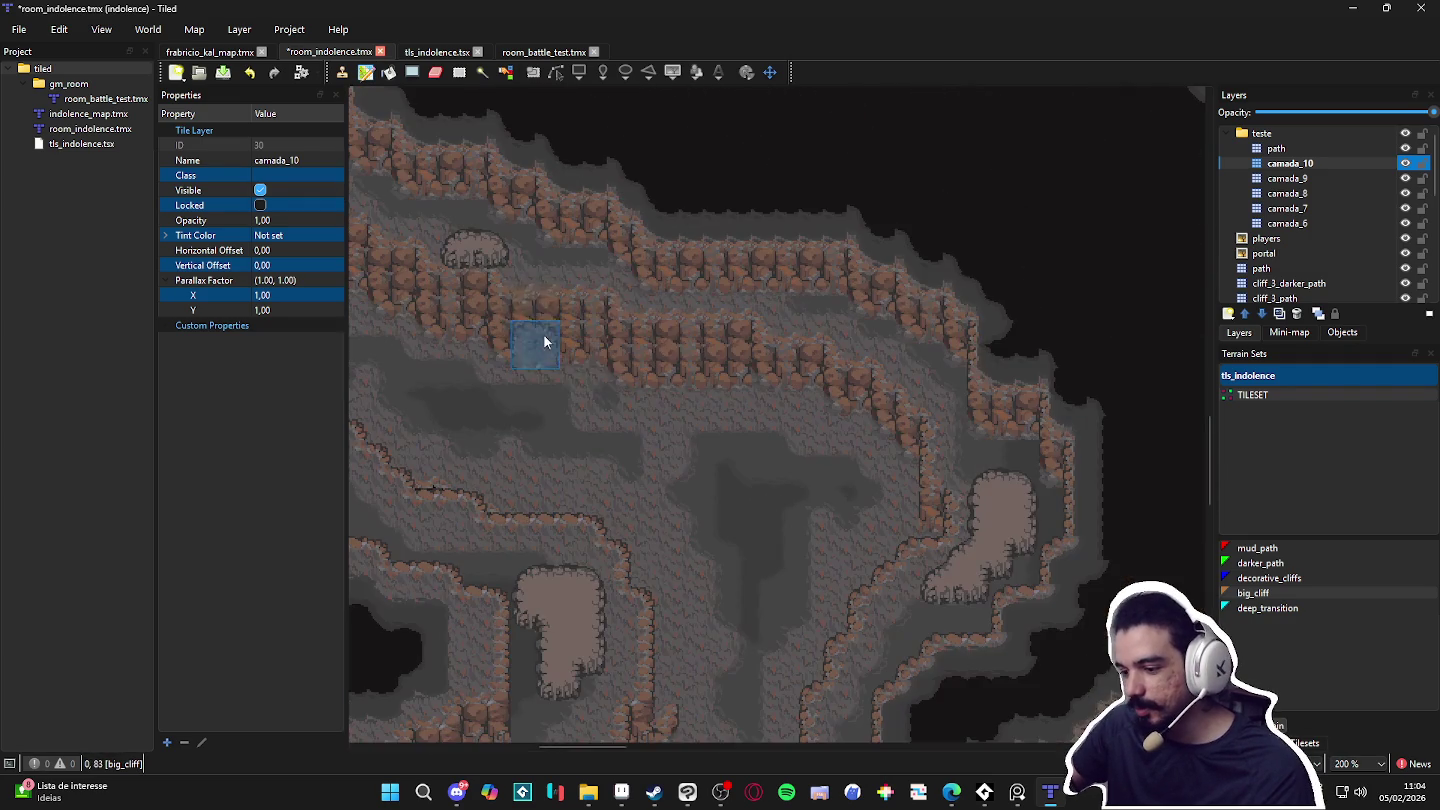
scroll(806, 427, "down", 3, "ctrl")
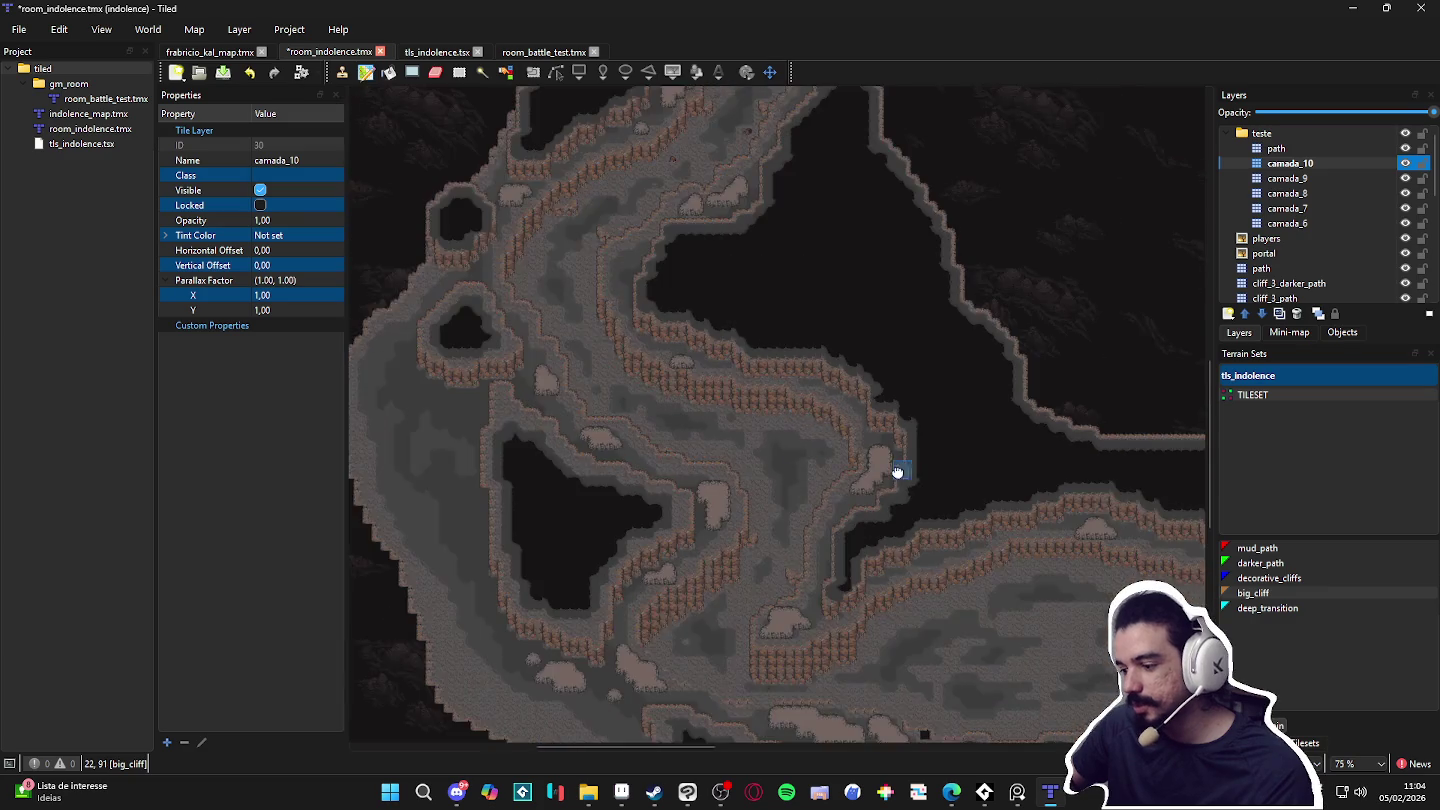
left_click_drag(720, 460, 800, 403)
scroll(648, 446, "up", 3, "ctrl")
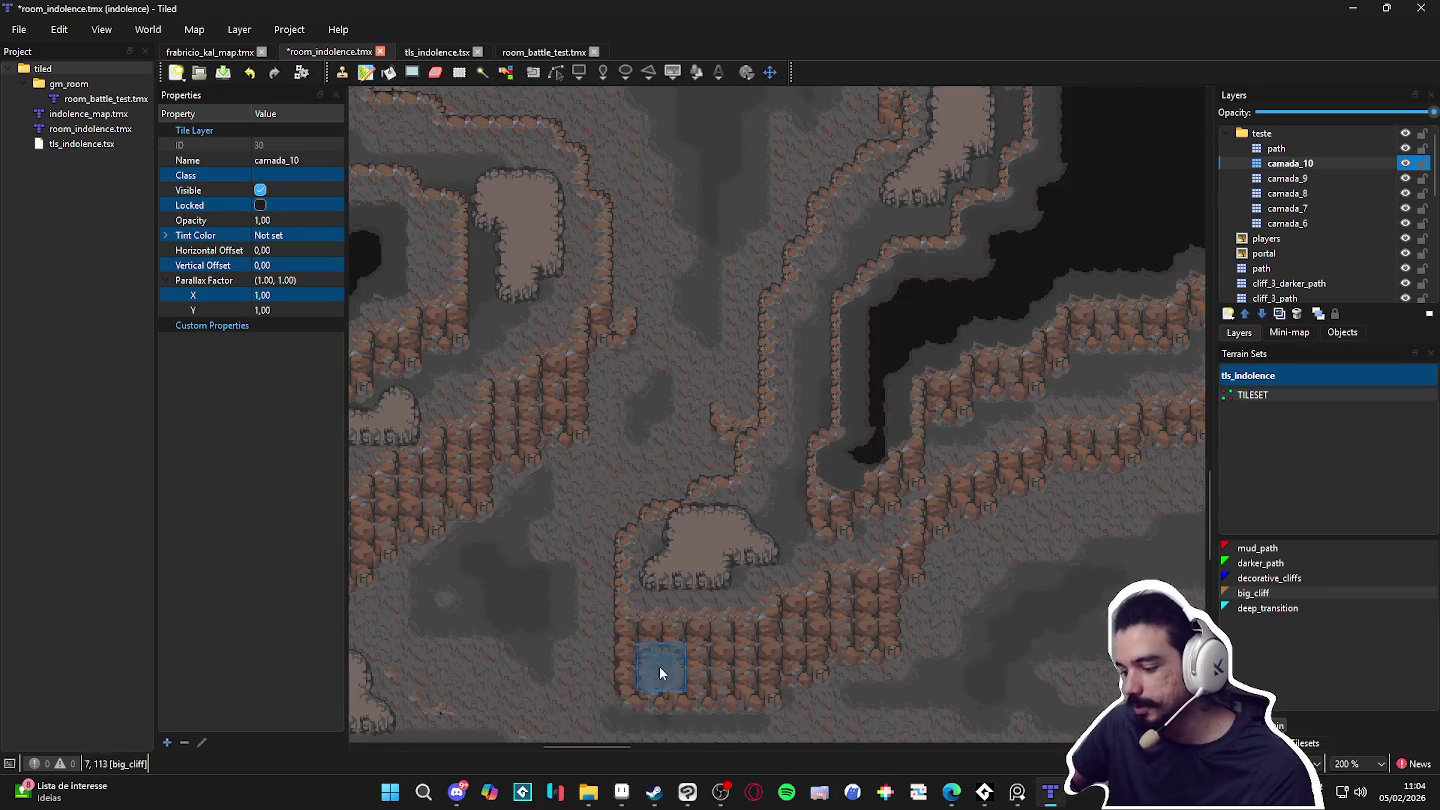
scroll(700, 520, "down", 2)
scroll(751, 505, "down", 2, "ctrl")
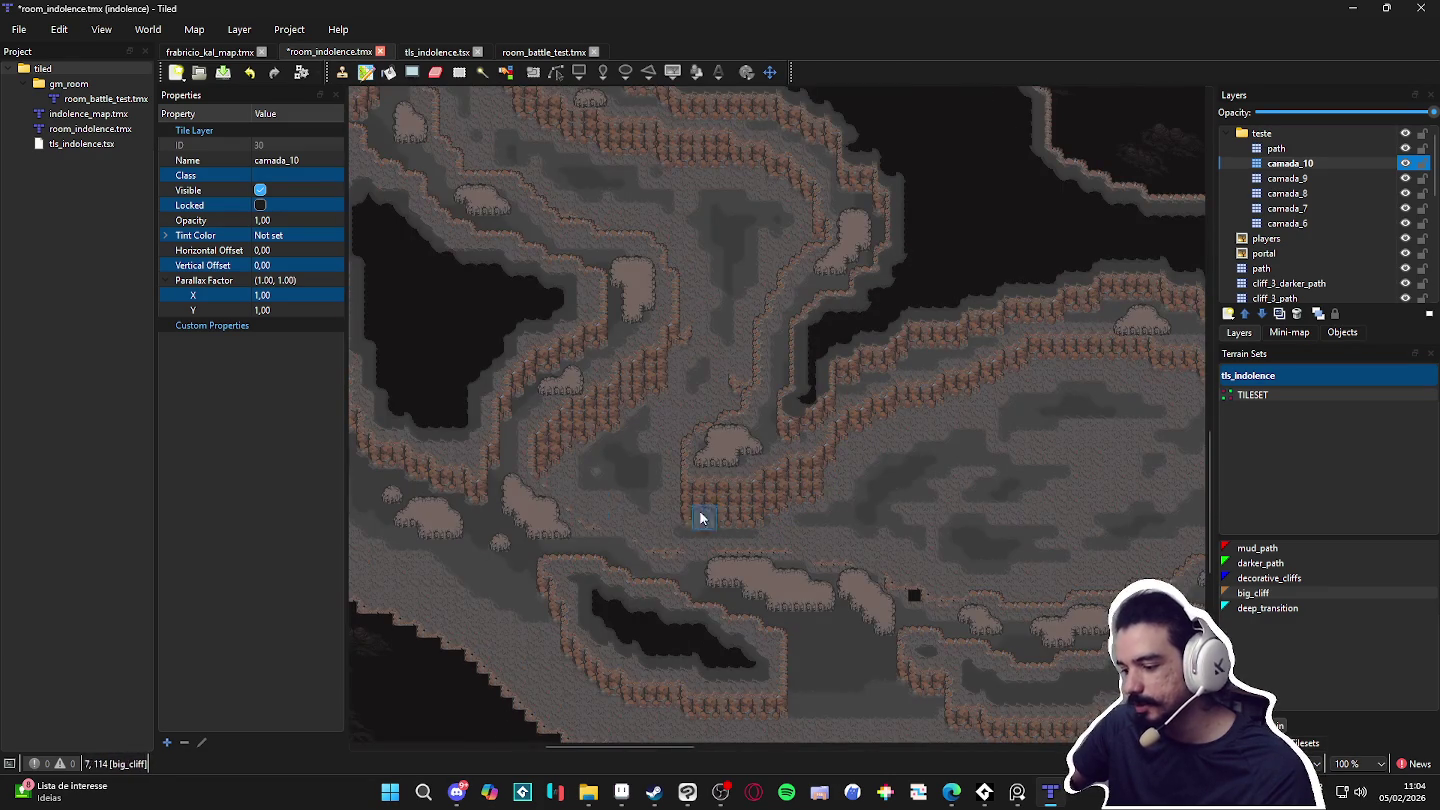
scroll(670, 509, "down", 4, "ctrl")
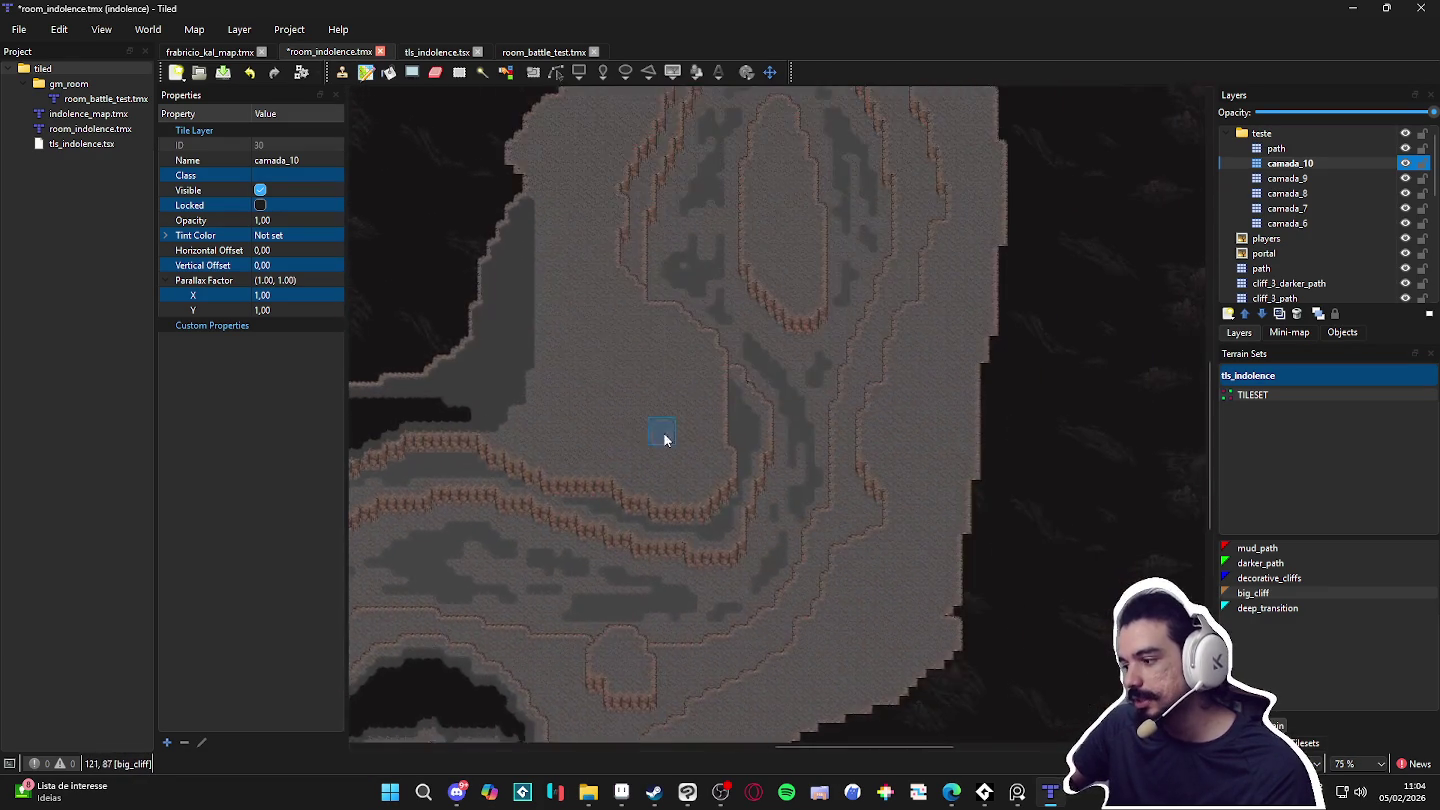
left_click_drag(665, 436, 891, 370)
scroll(761, 421, "up", 4, "ctrl")
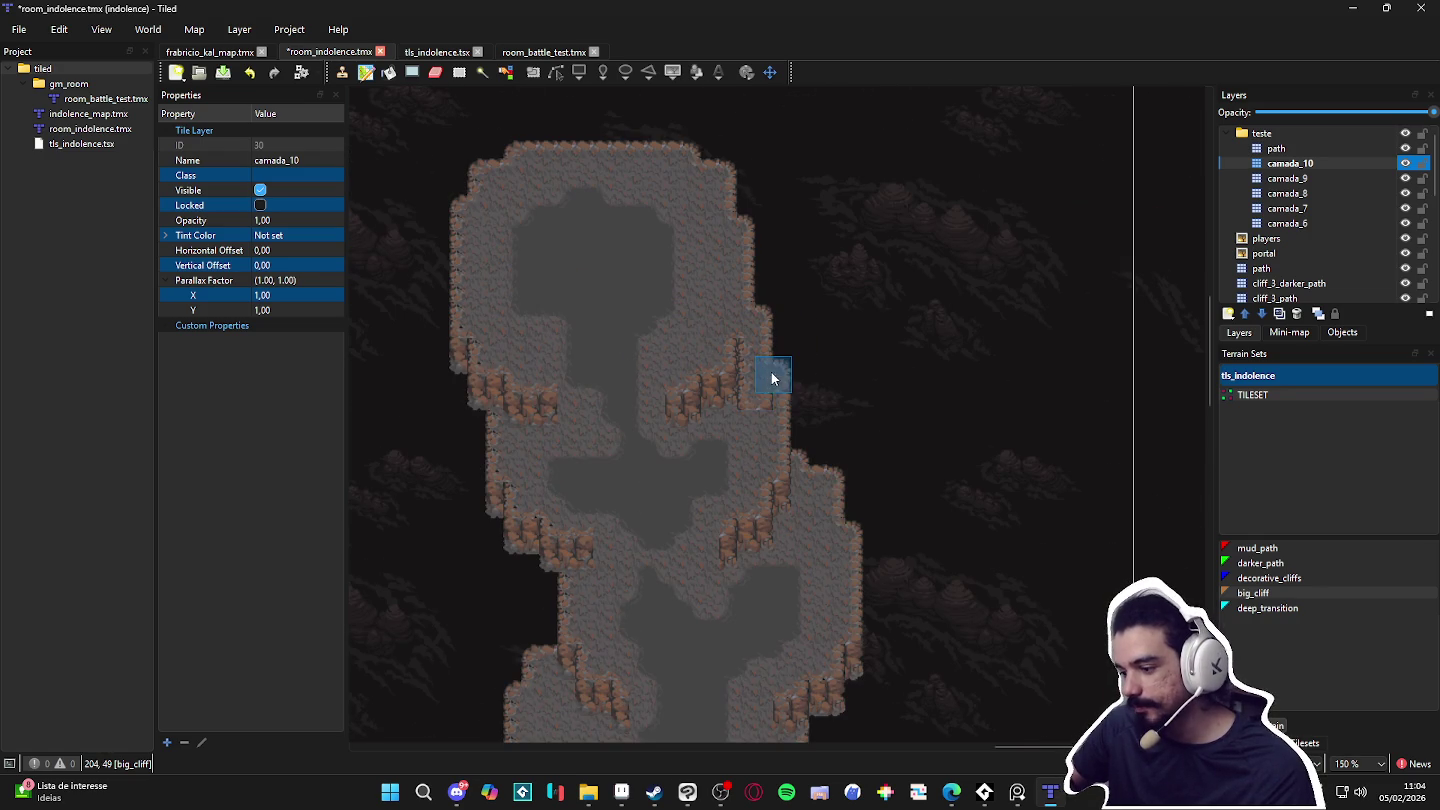
Step: Undo the last stroke and repaint big_cliff tiles along the right inner ledge on camada_10
key("ctrl+z")
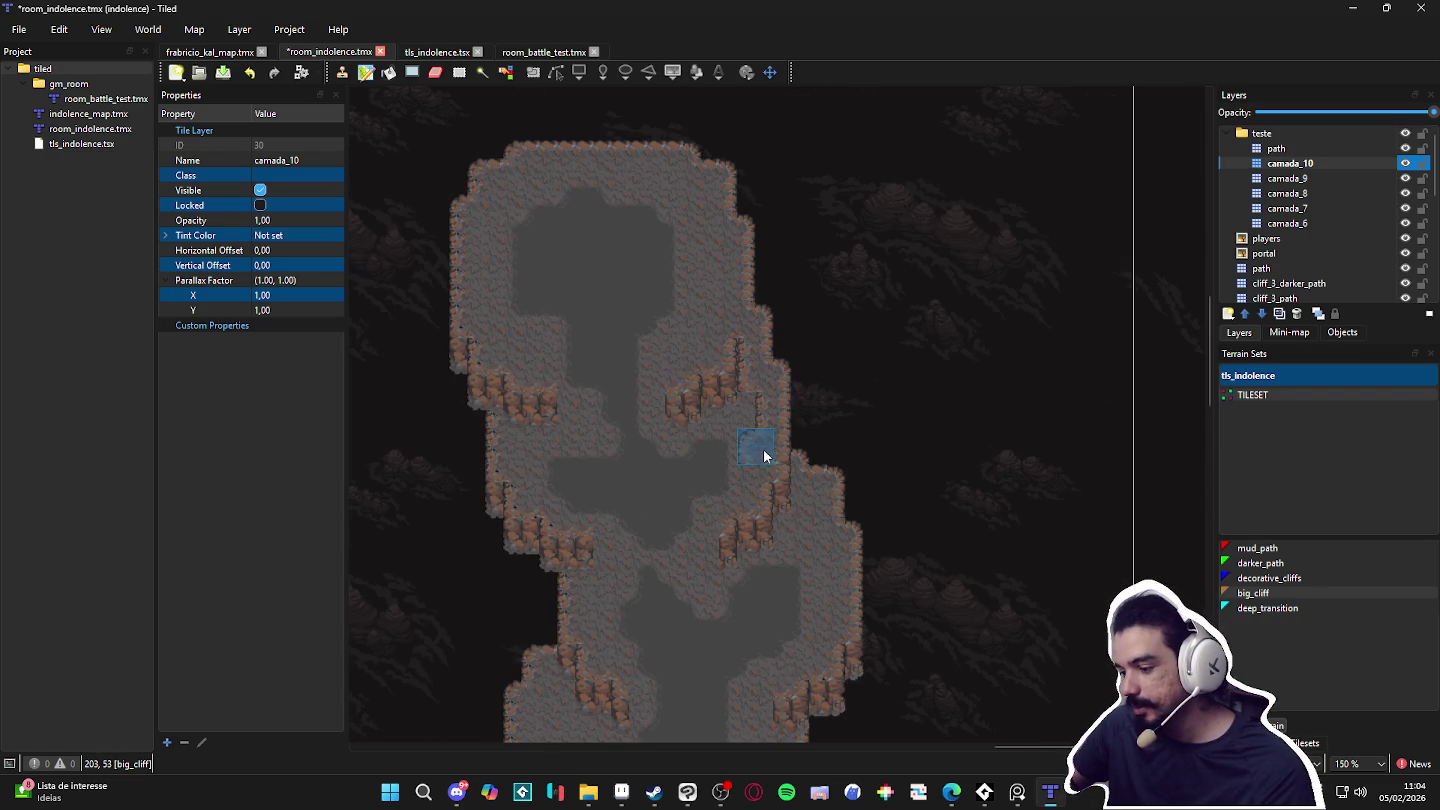
left_click(768, 379)
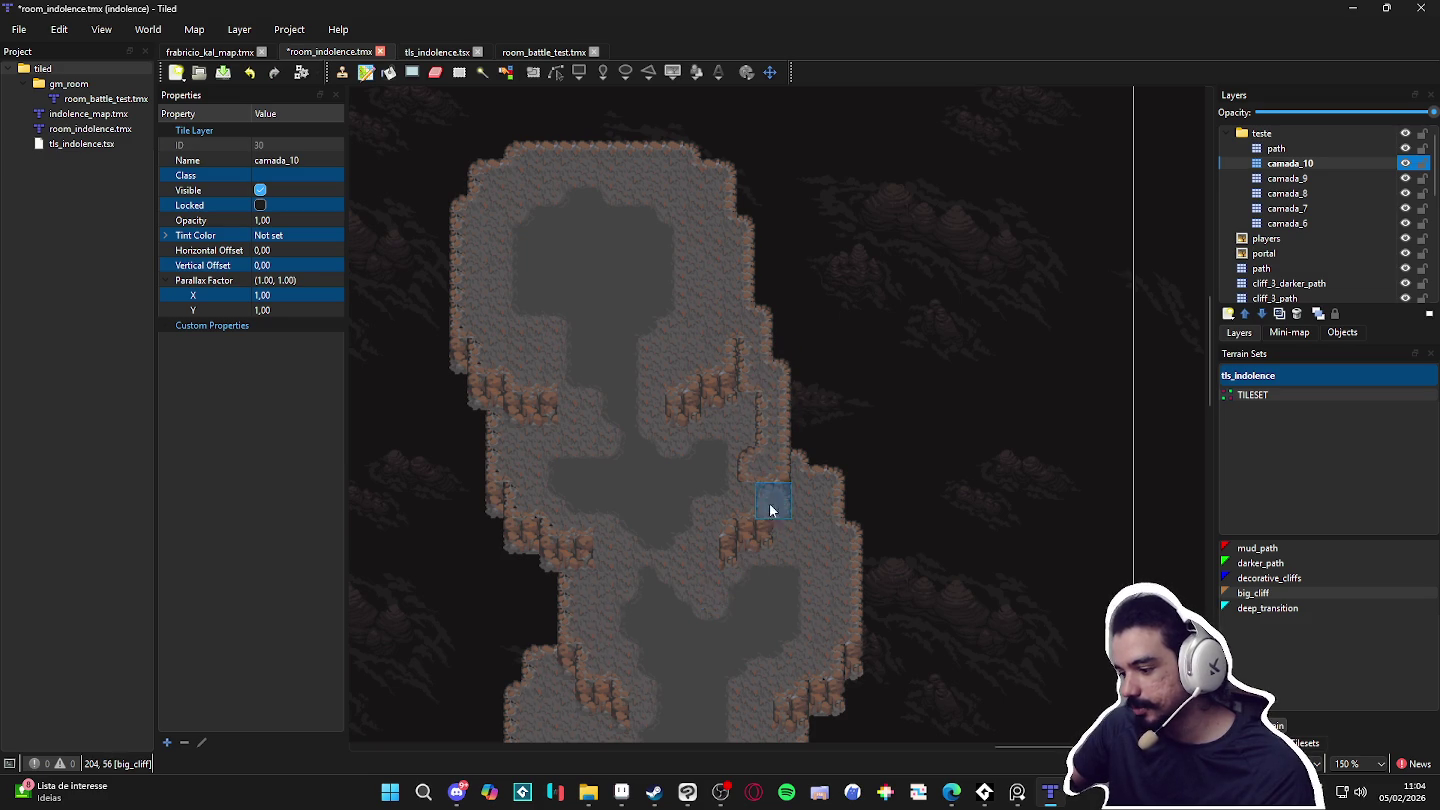
left_click(752, 499)
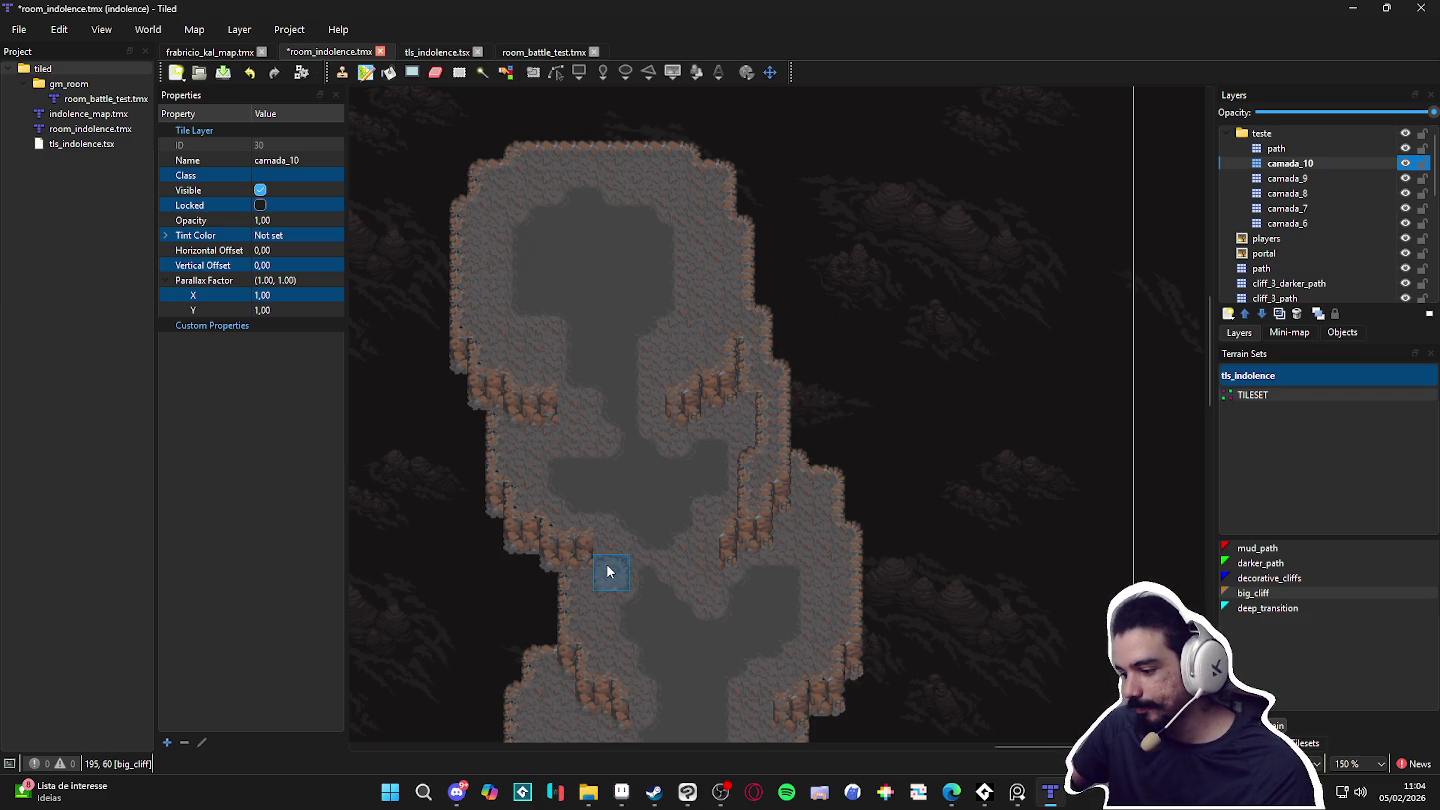
left_click(721, 505)
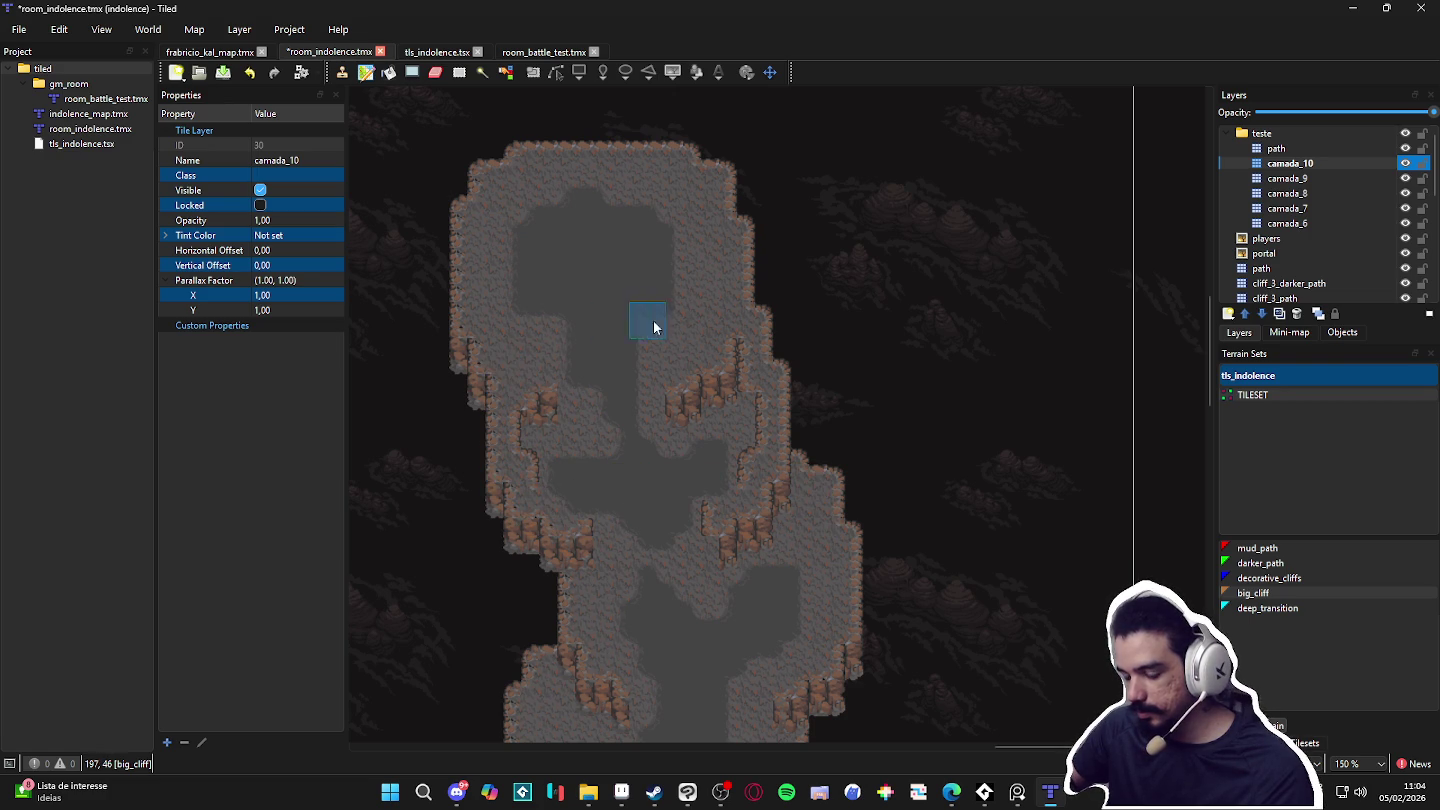
scroll(700, 360, "down", 3)
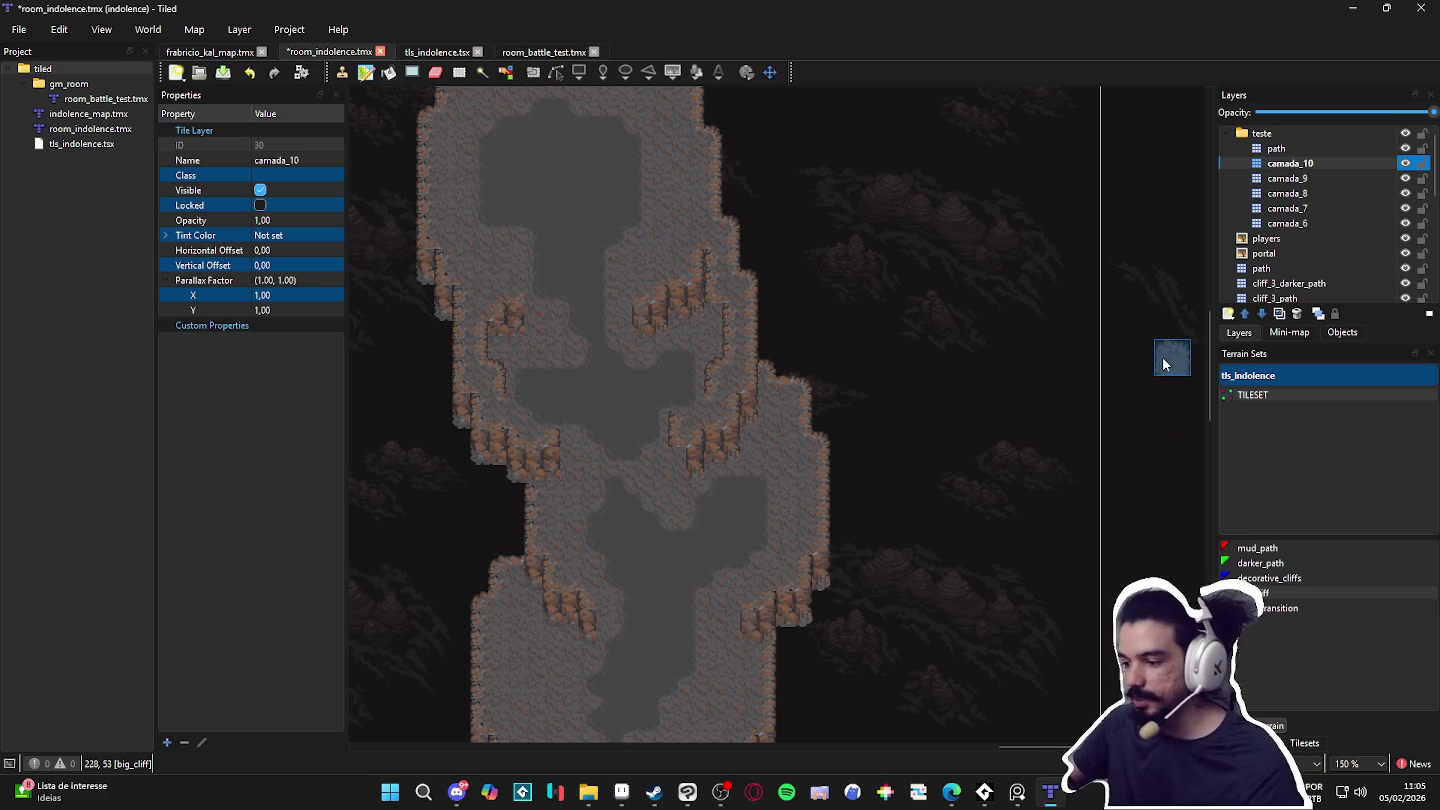
left_click(1327, 178)
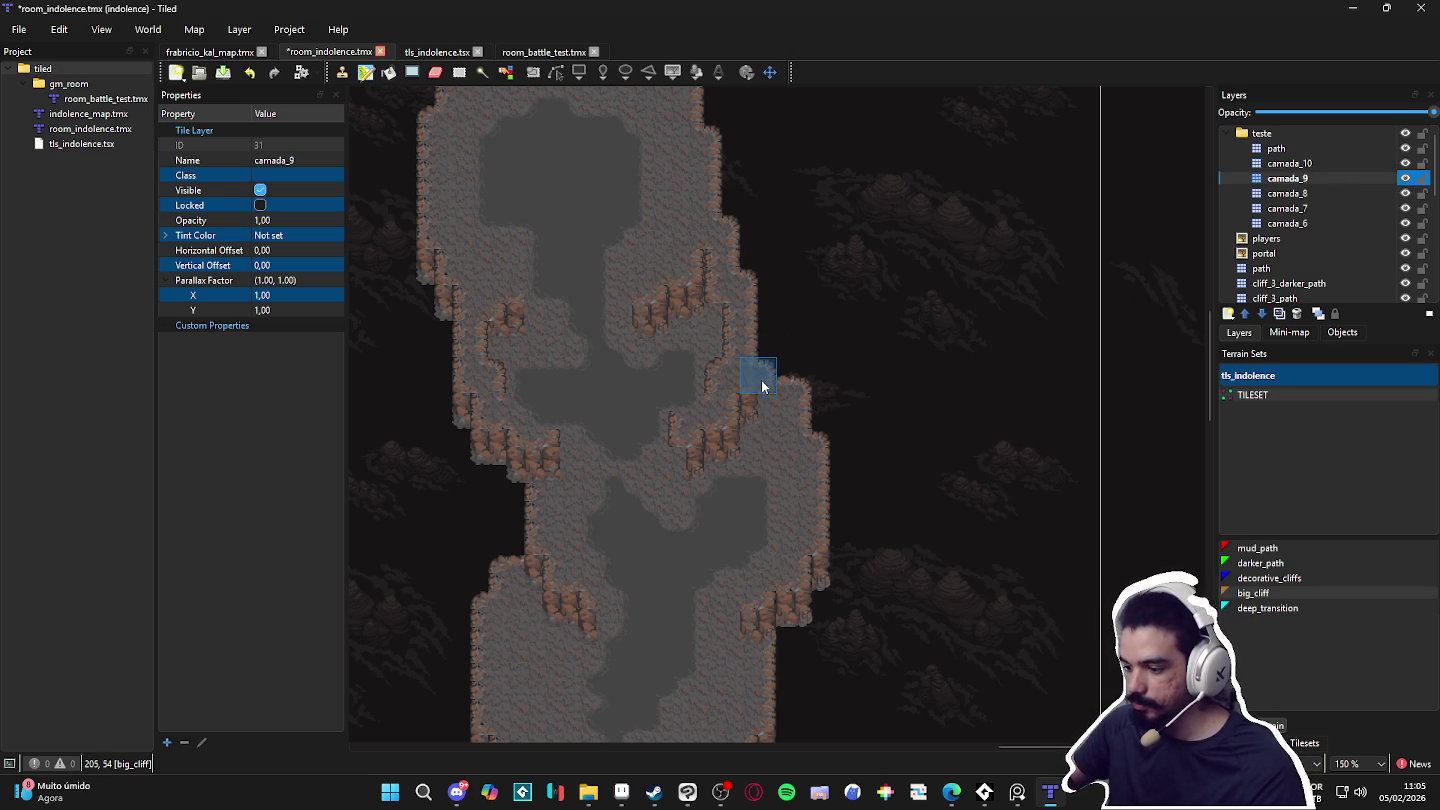
Step: Paint big_cliff down the right edge as a vertical wall and onto the lower-left ledge
left_click(779, 393)
left_click_drag(795, 401, 801, 525)
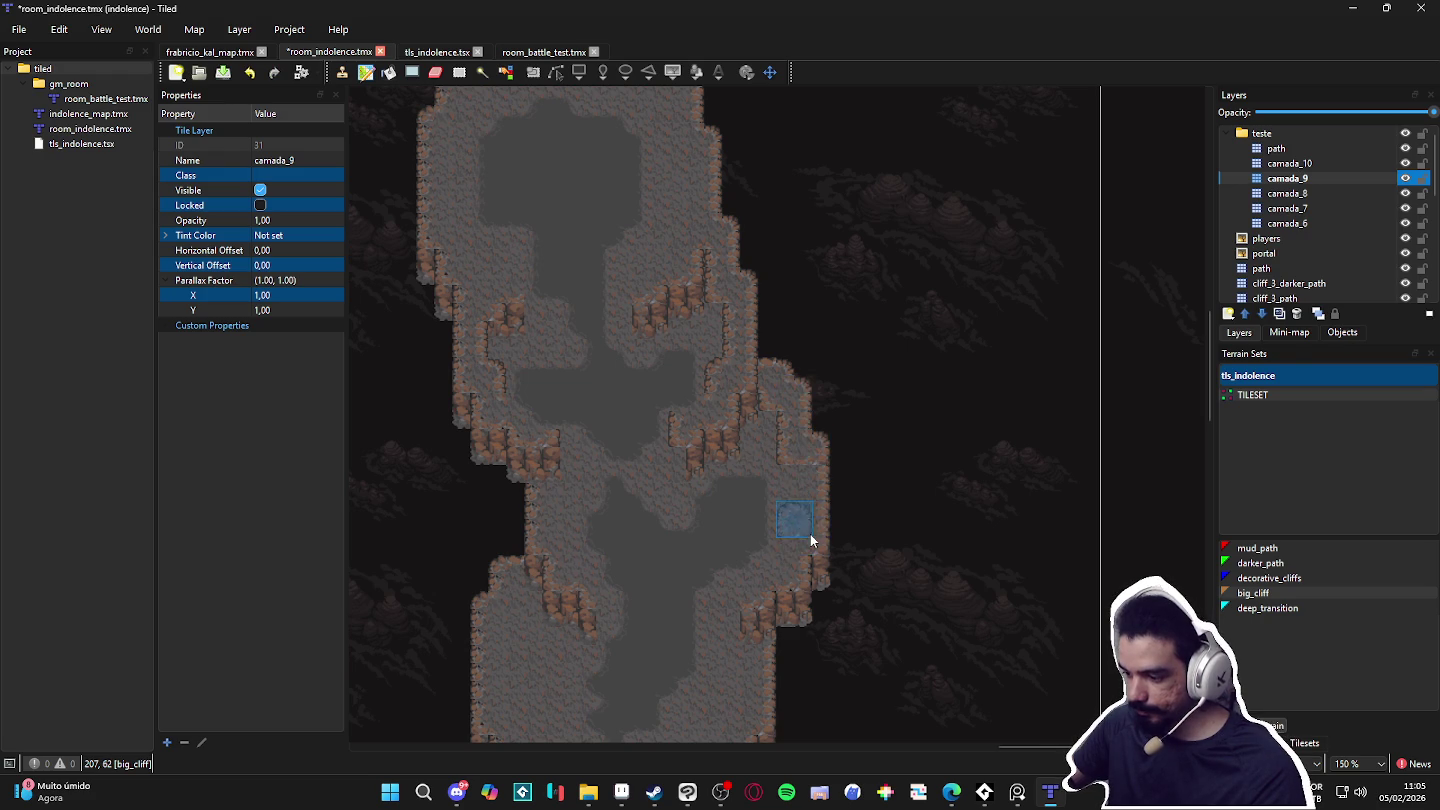
left_click_drag(815, 455, 809, 547)
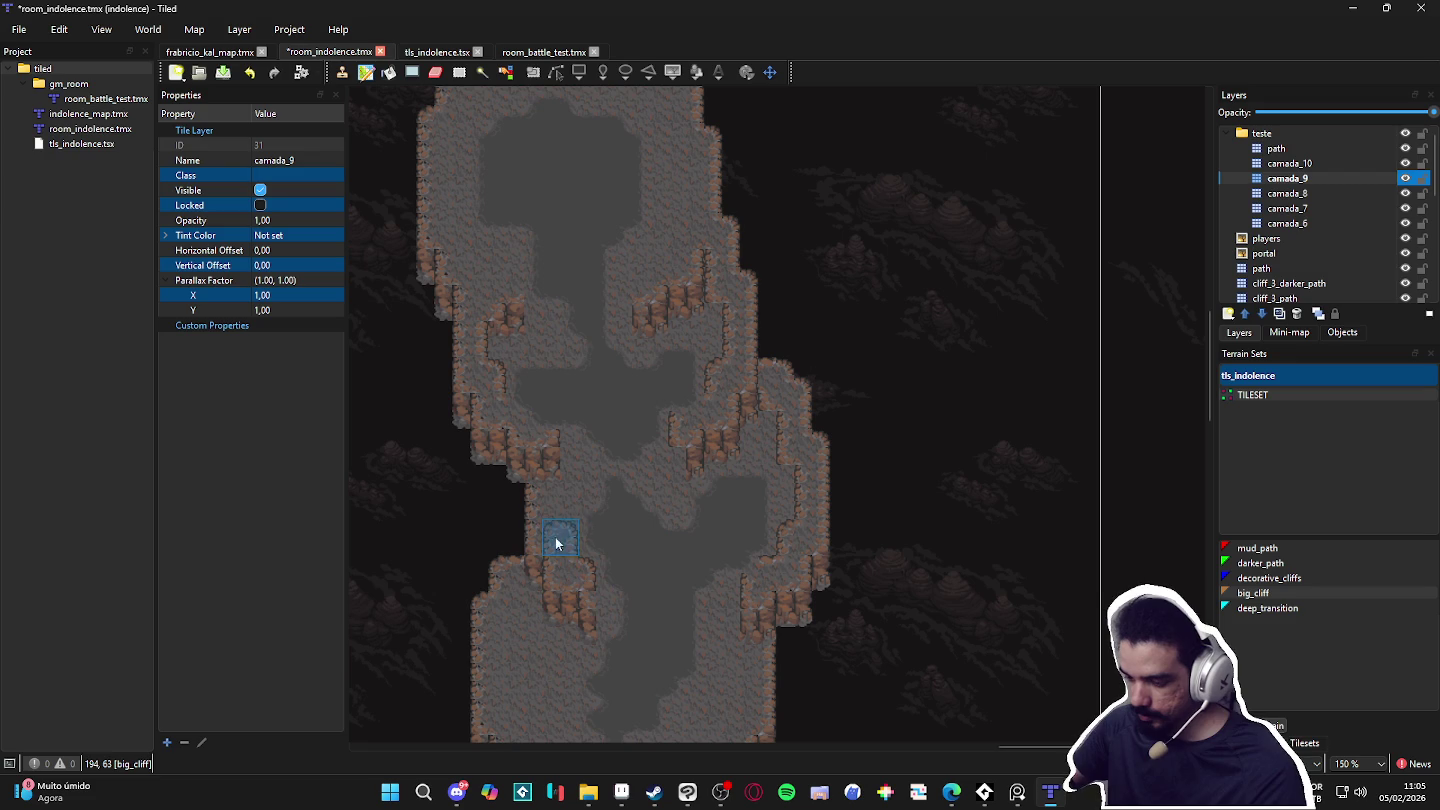
left_click_drag(544, 476, 544, 440)
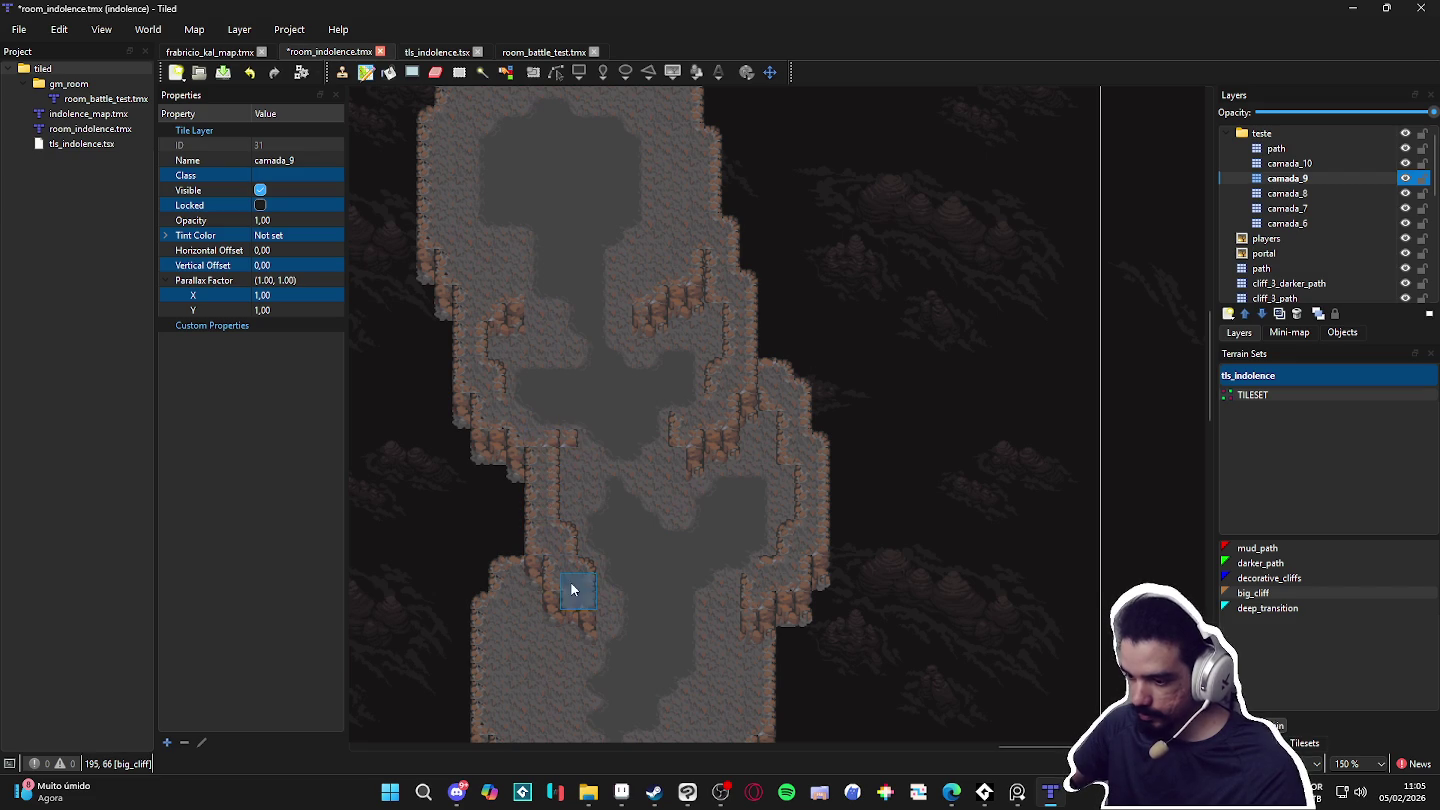
Step: Compare with camada_10 toggled, undo the last cliff patch, and bring the lower ledges into view
left_click(1406, 164)
left_click(1407, 164)
left_click(1406, 165)
left_click(1406, 165)
key("ctrl+z")
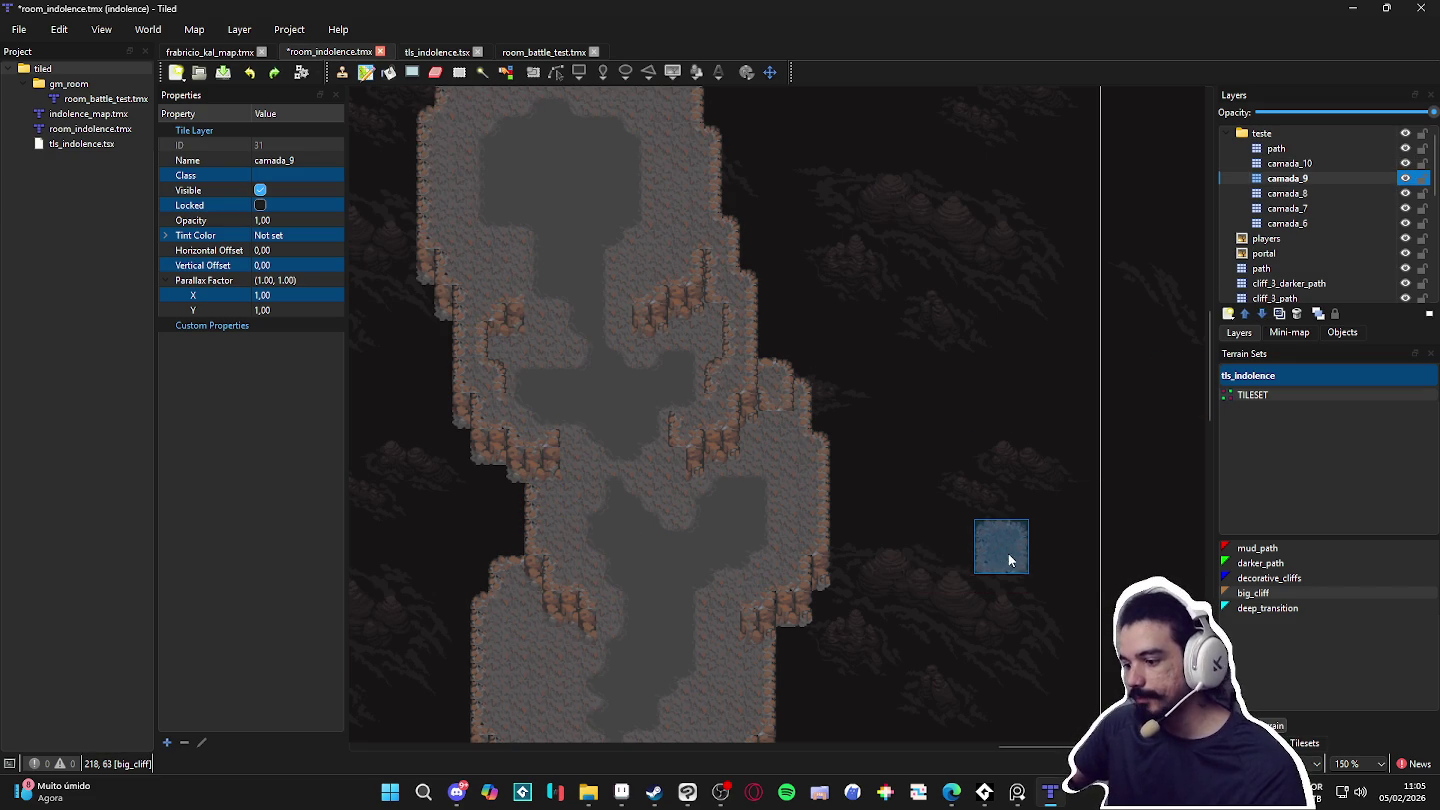
left_click(1370, 164)
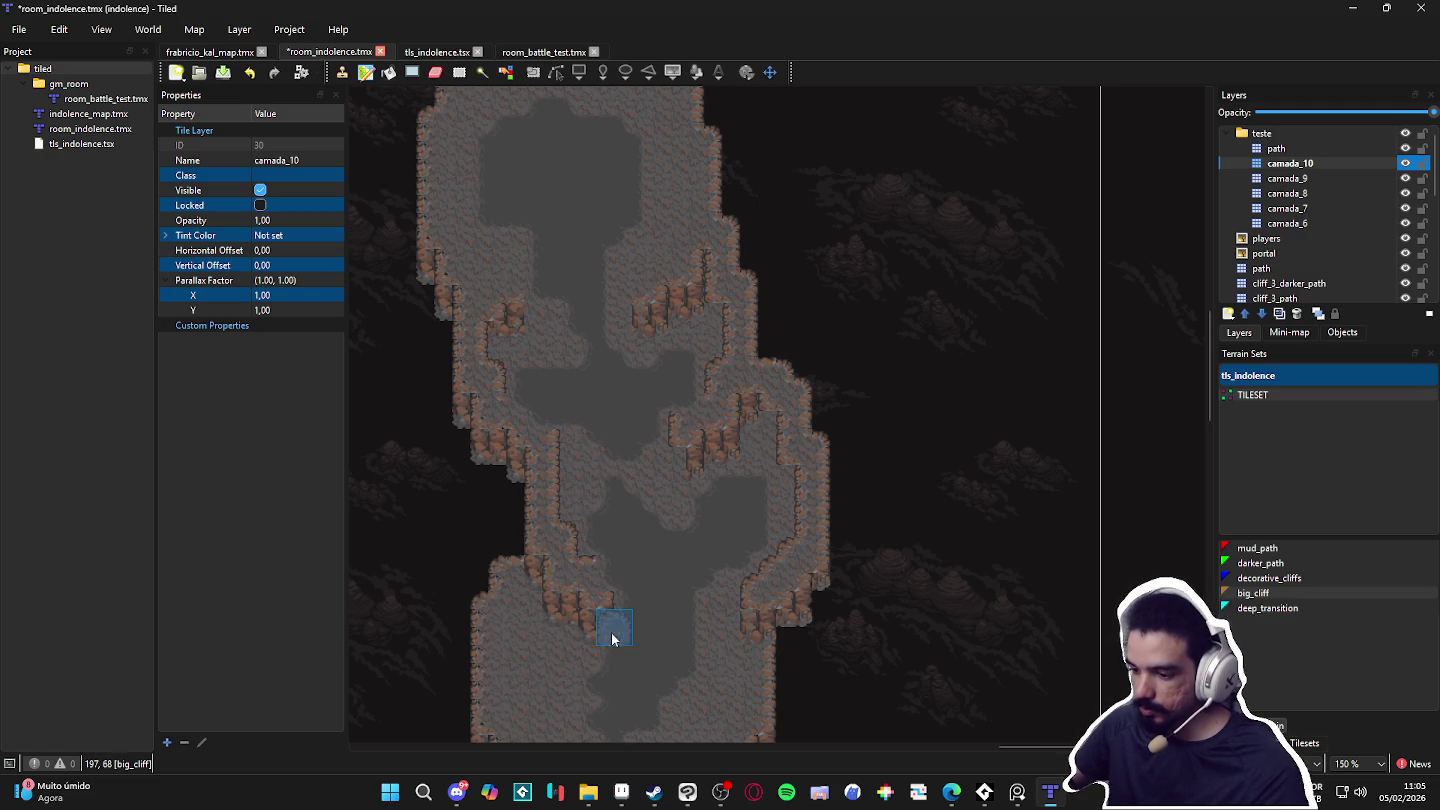
left_click_drag(611, 626, 601, 575)
scroll(601, 575, "down", 2)
scroll(632, 580, "up", 2)
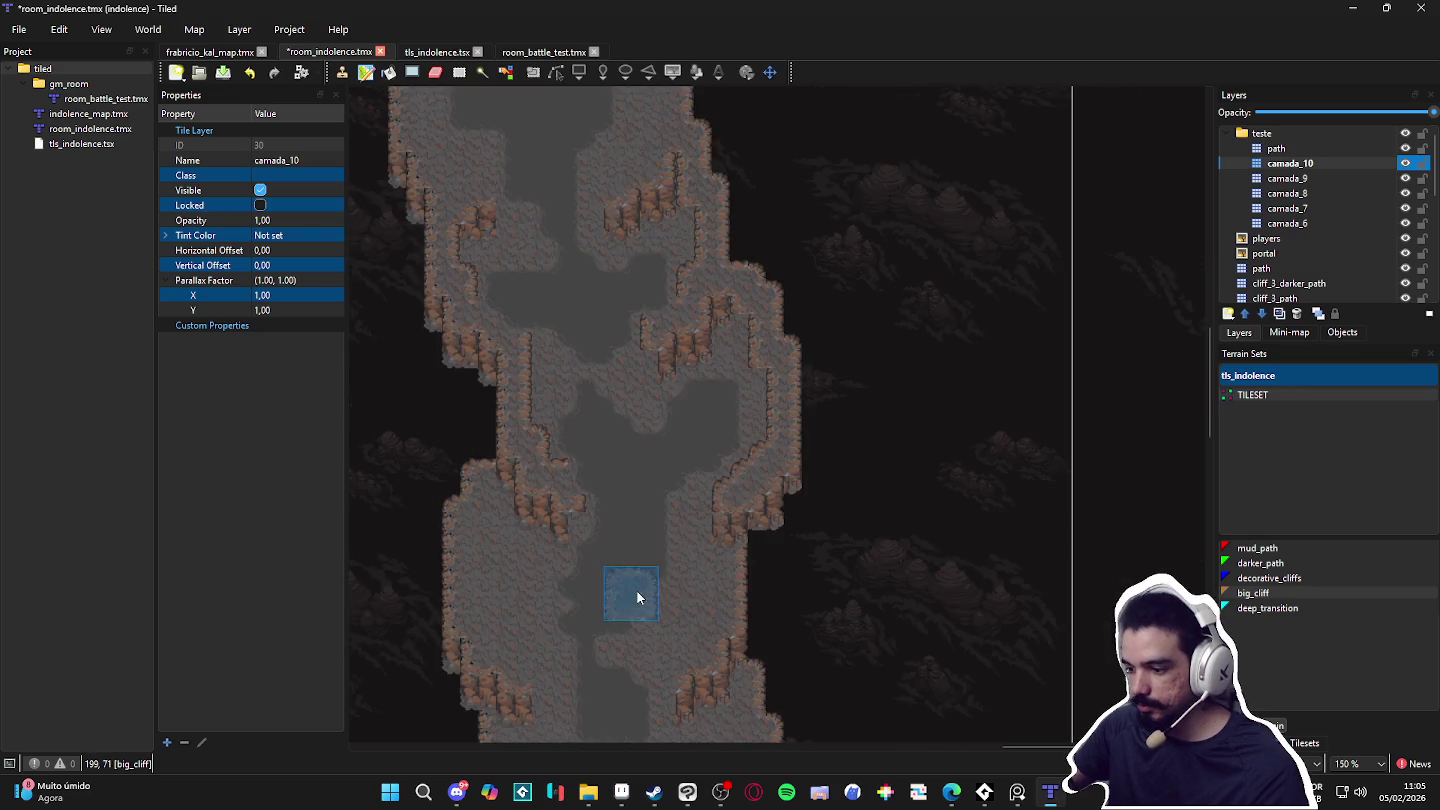
left_click(1341, 173)
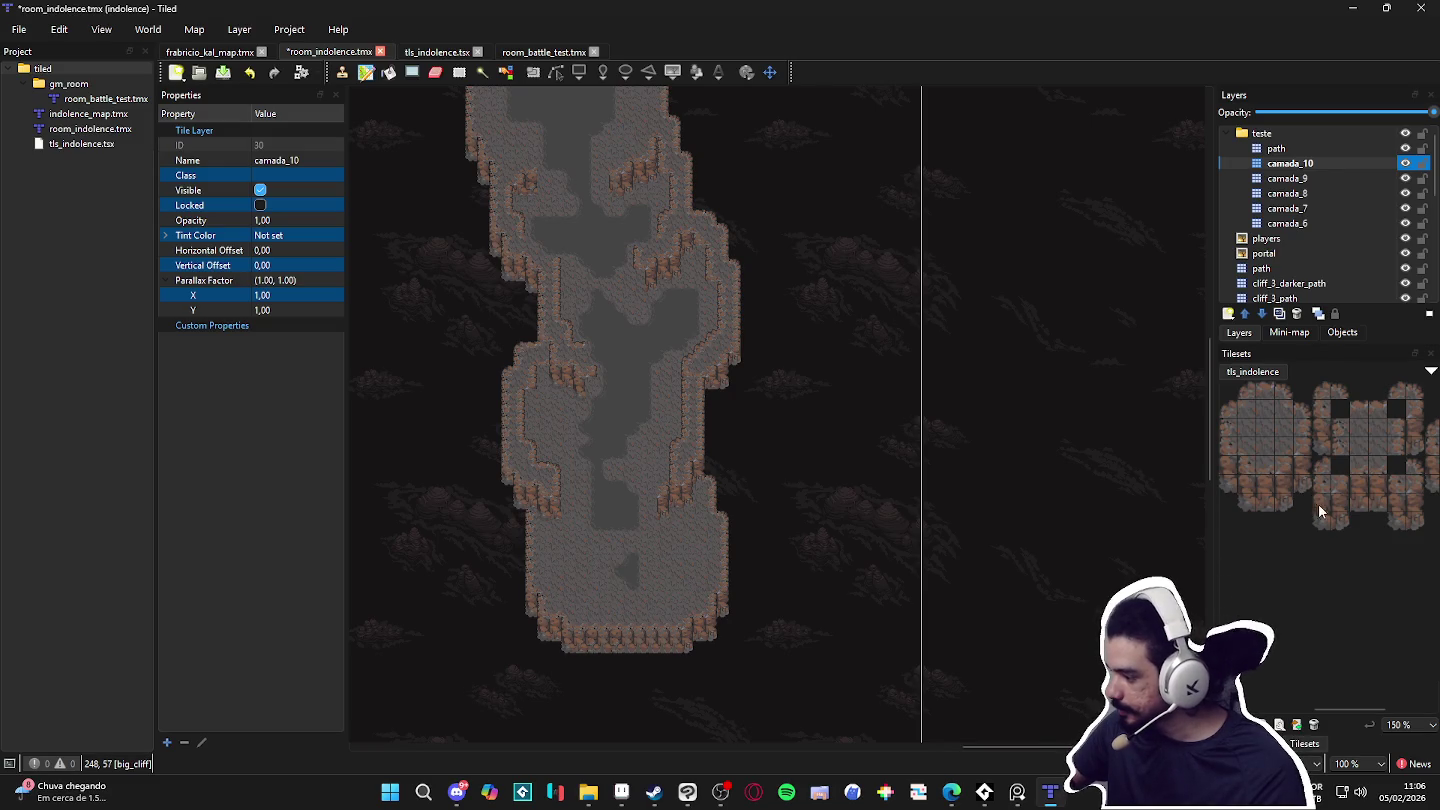
Step: Select a 1x3 column of cliff-face tiles from tls_indolence as the stamp
left_click_drag(1322, 518, 1342, 506)
scroll(749, 401, "up", 2)
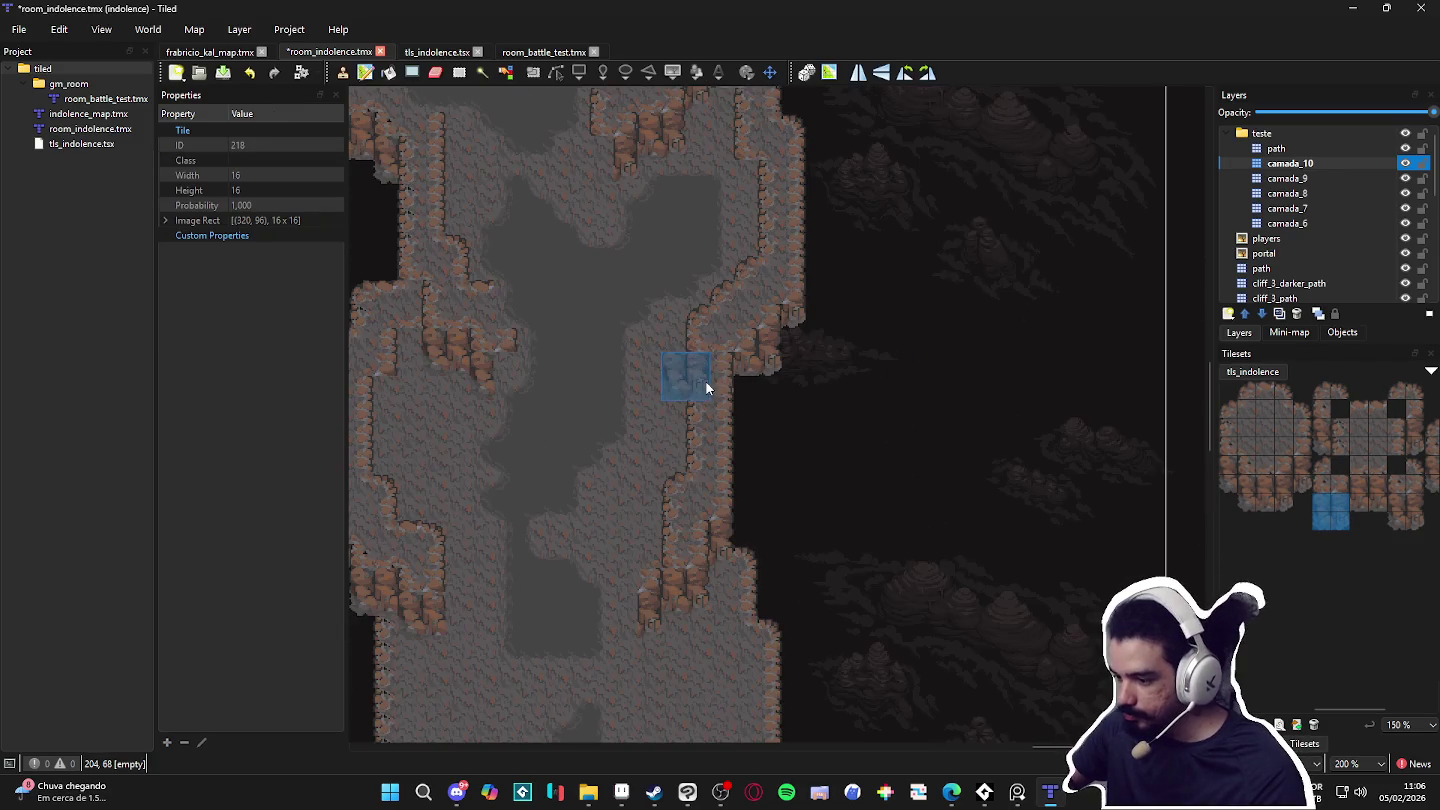
scroll(590, 498, "left", 3)
scroll(589, 498, "up", 1)
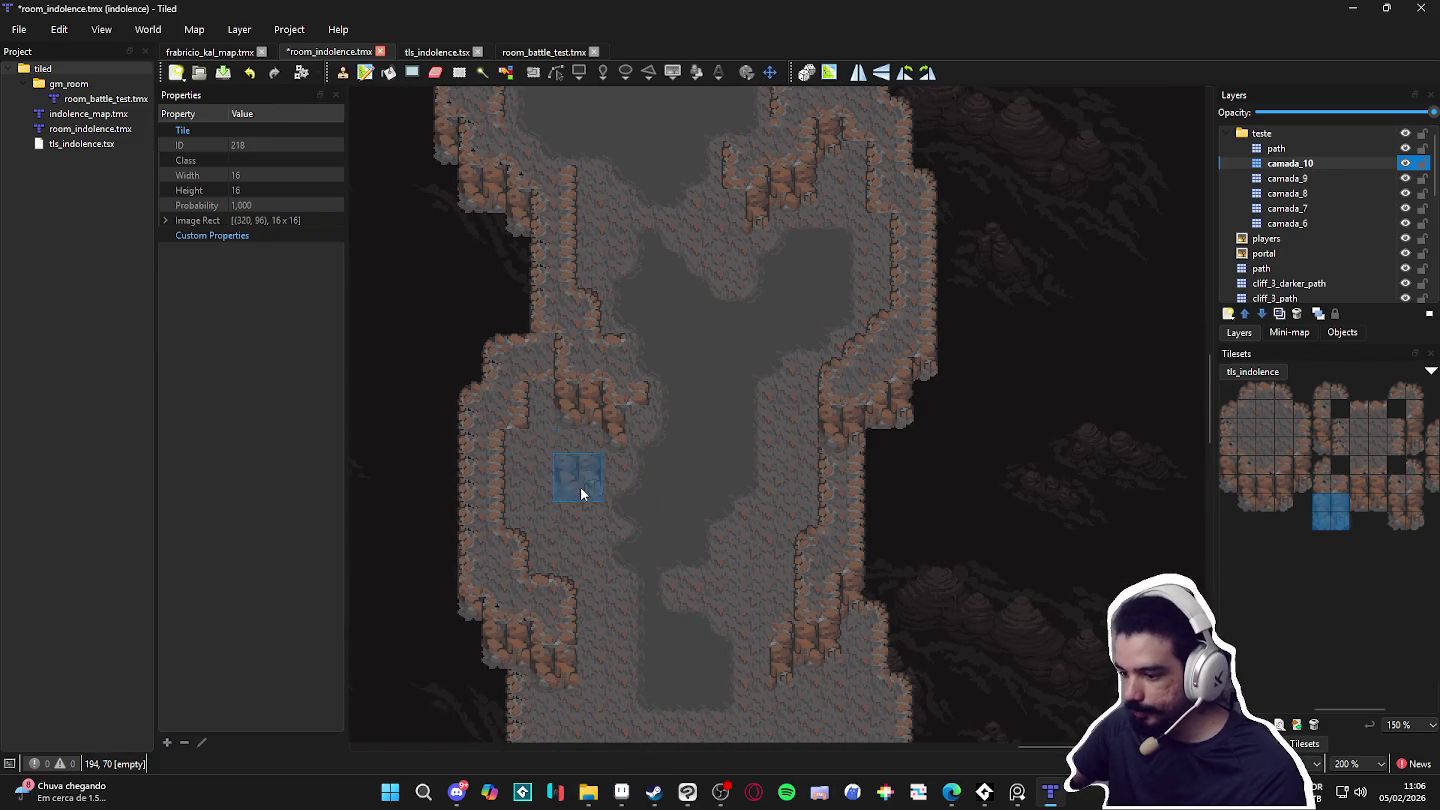
left_click_drag(1322, 503, 1322, 521)
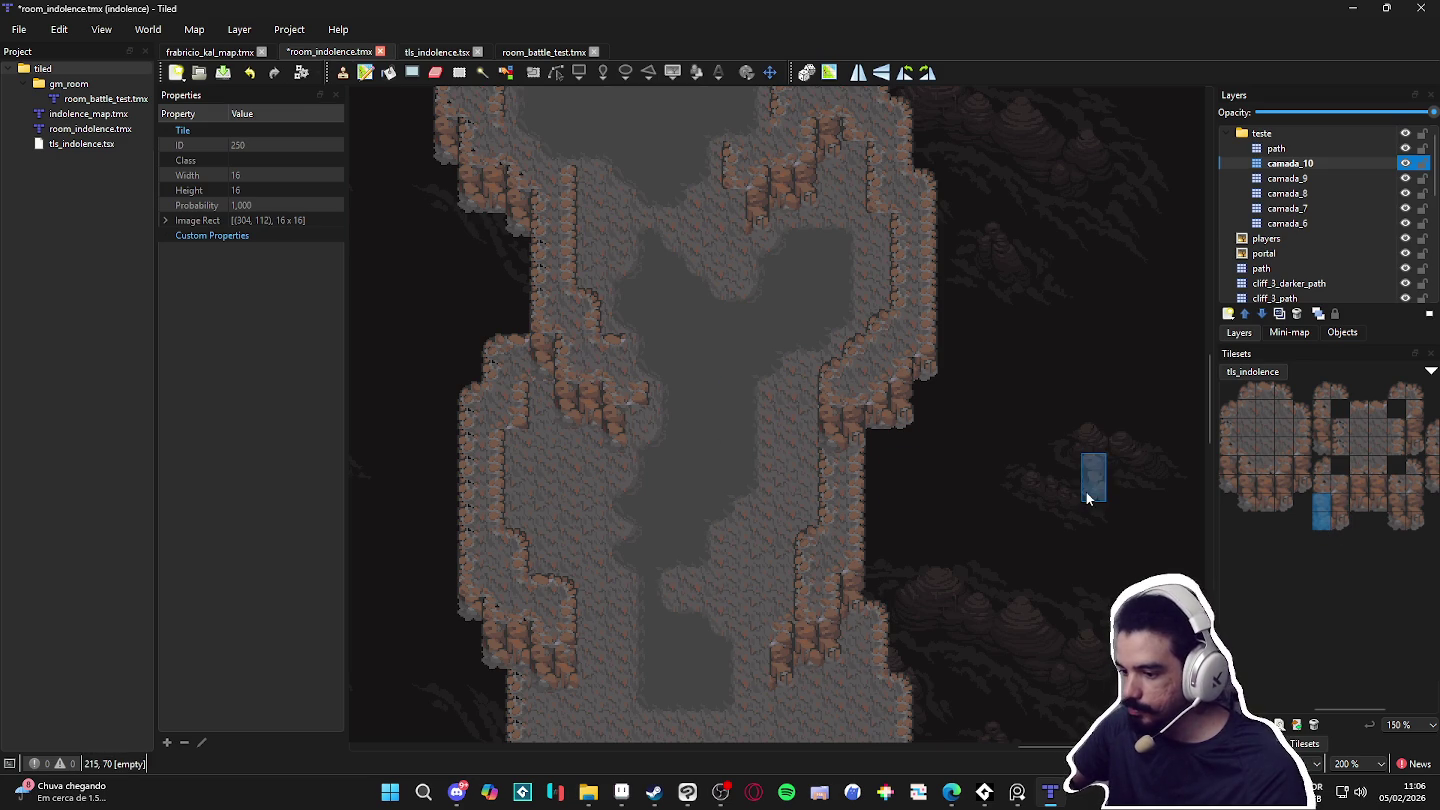
mouse_move(1301, 486)
left_mouse_down()
mouse_move(1301, 450)
mouse_move(1301, 481)
mouse_move(1302, 464)
left_mouse_up()
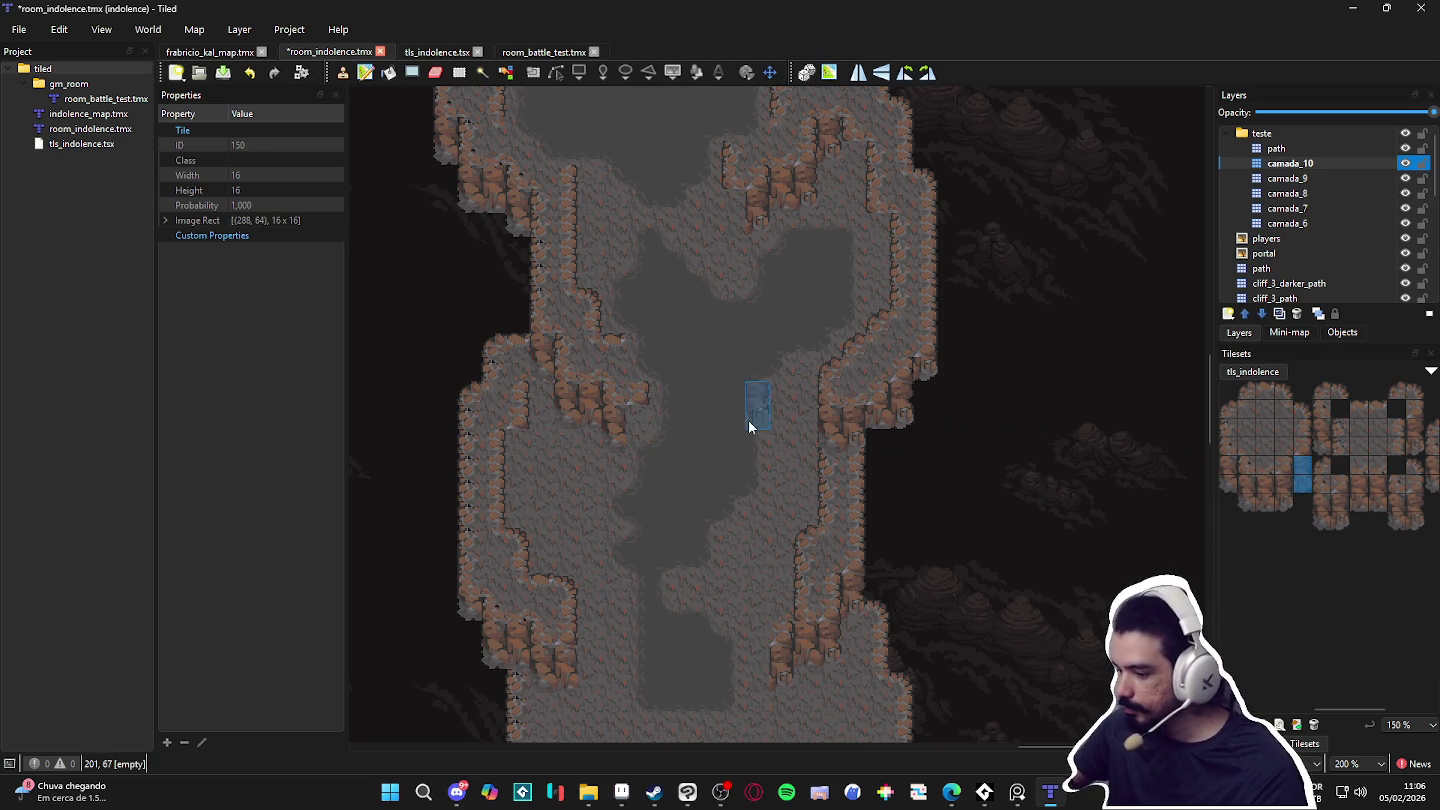
scroll(720, 530, "down", 1)
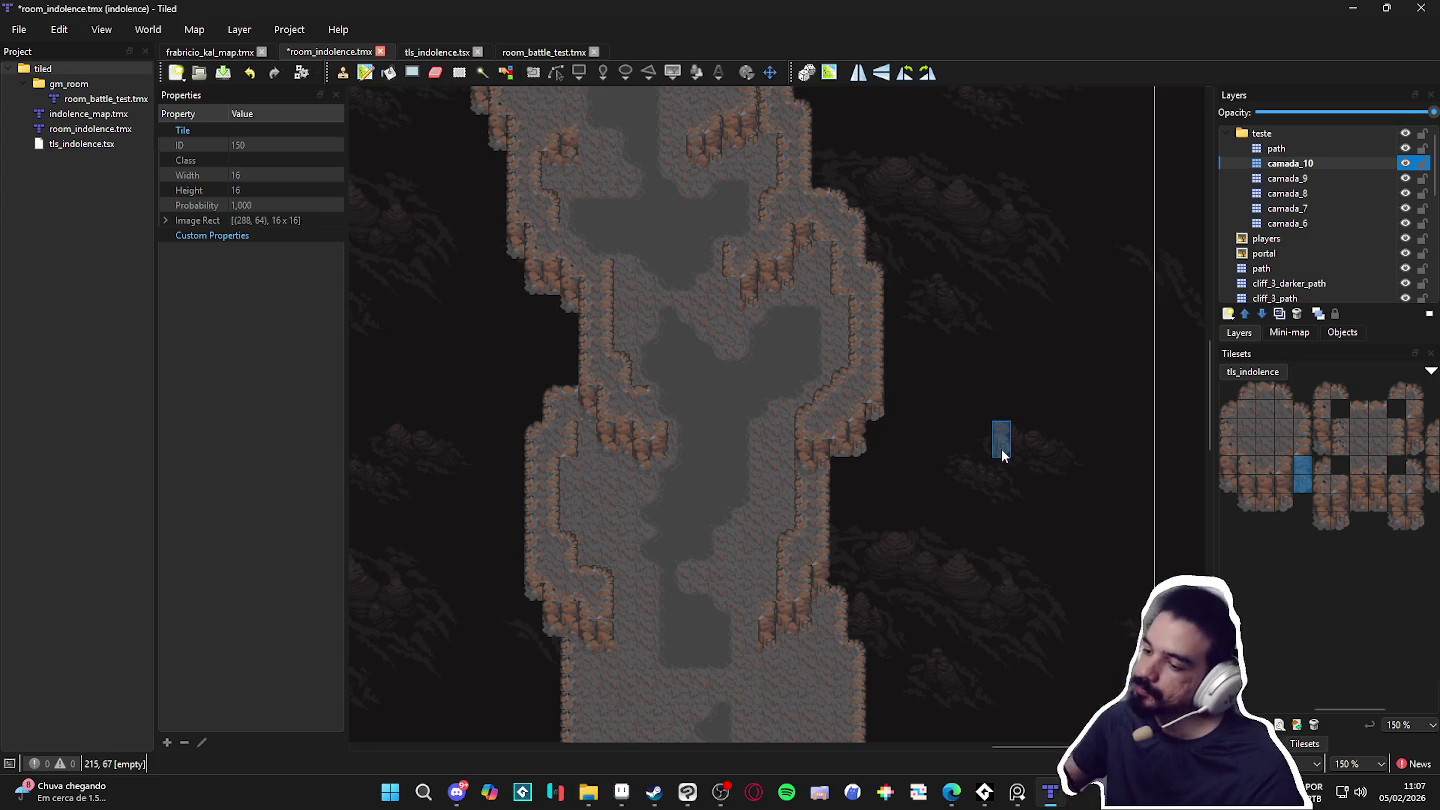
scroll(1001, 450, "down", 1)
scroll(845, 433, "down", 1)
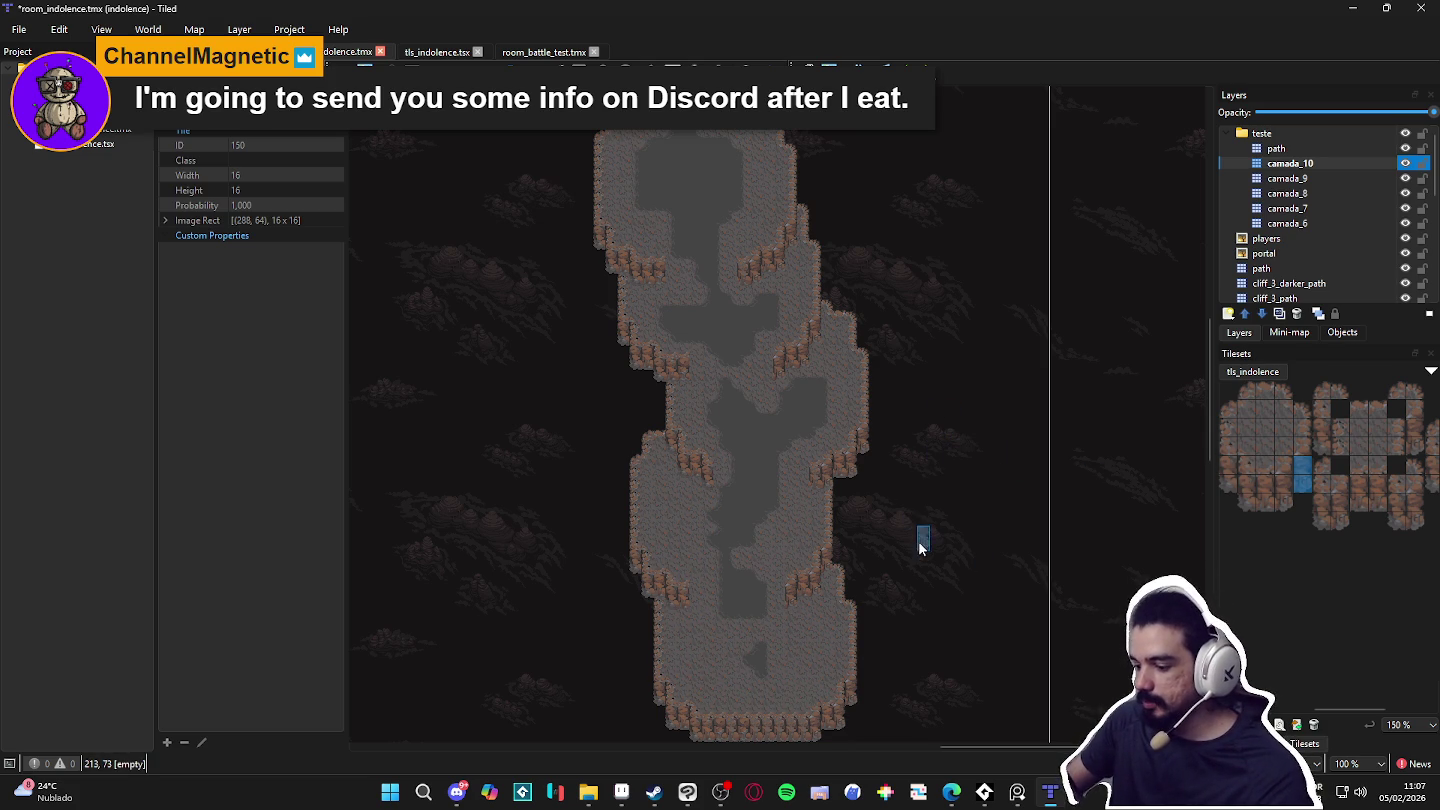
scroll(748, 617, "down", 2)
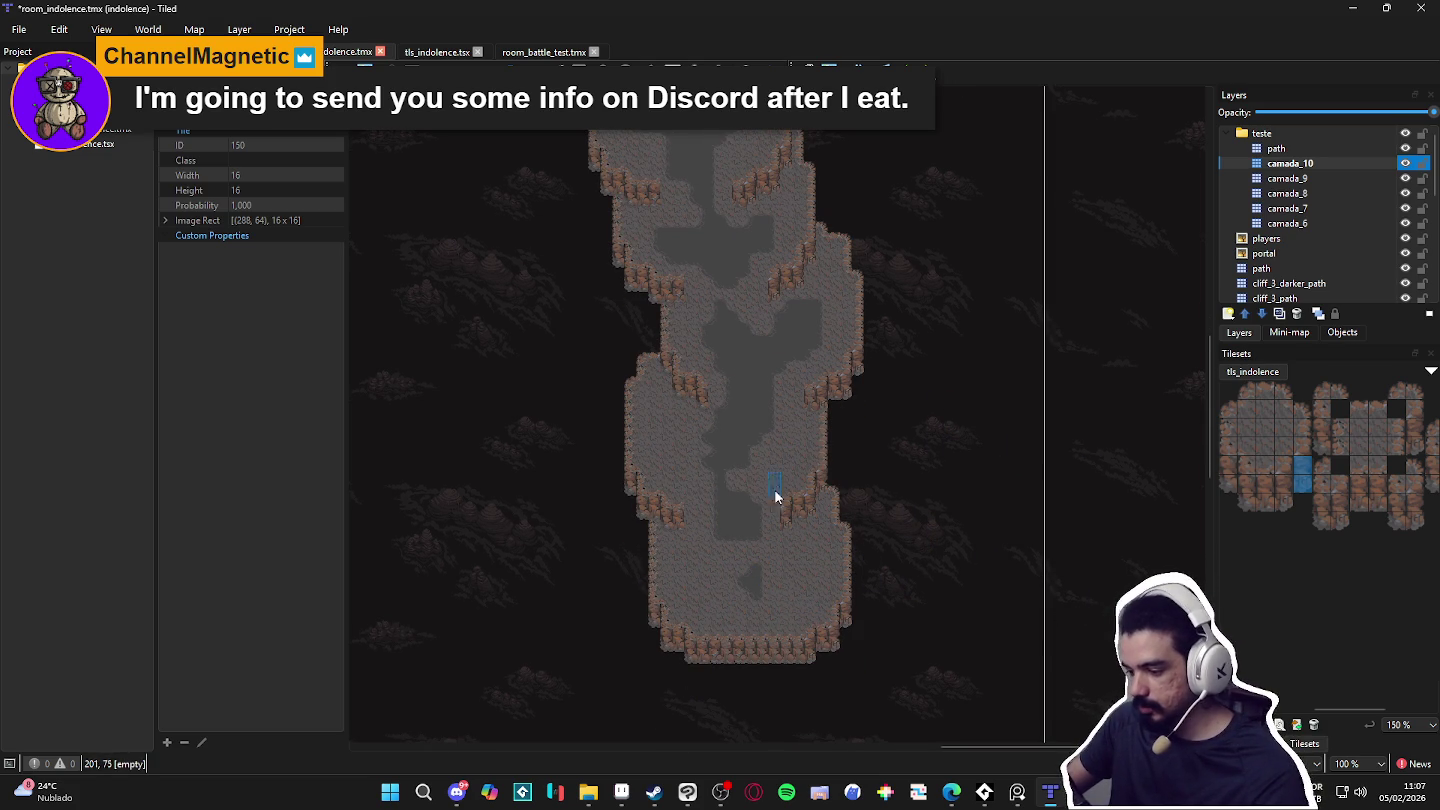
scroll(710, 480, "up", 2)
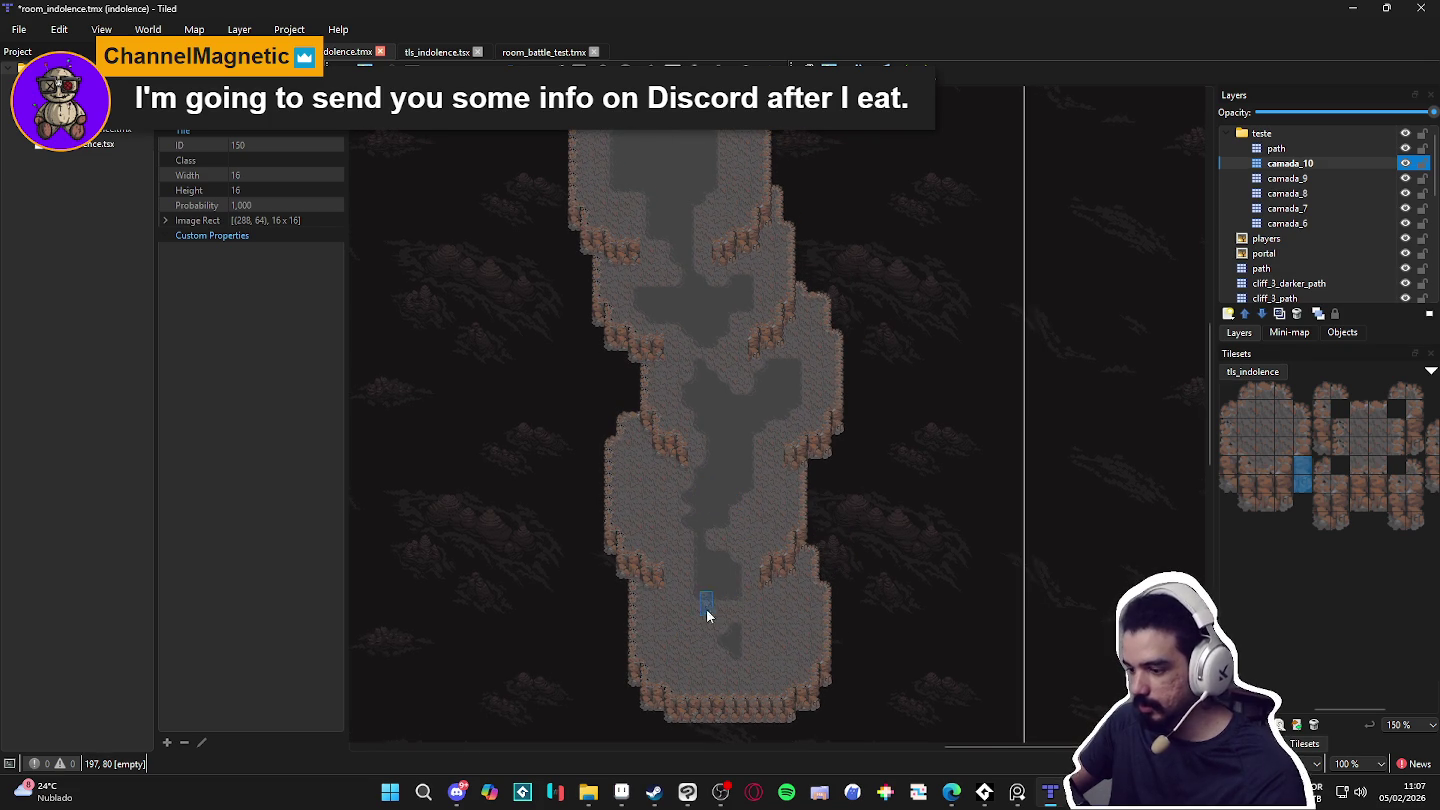
scroll(695, 598, "down", 1)
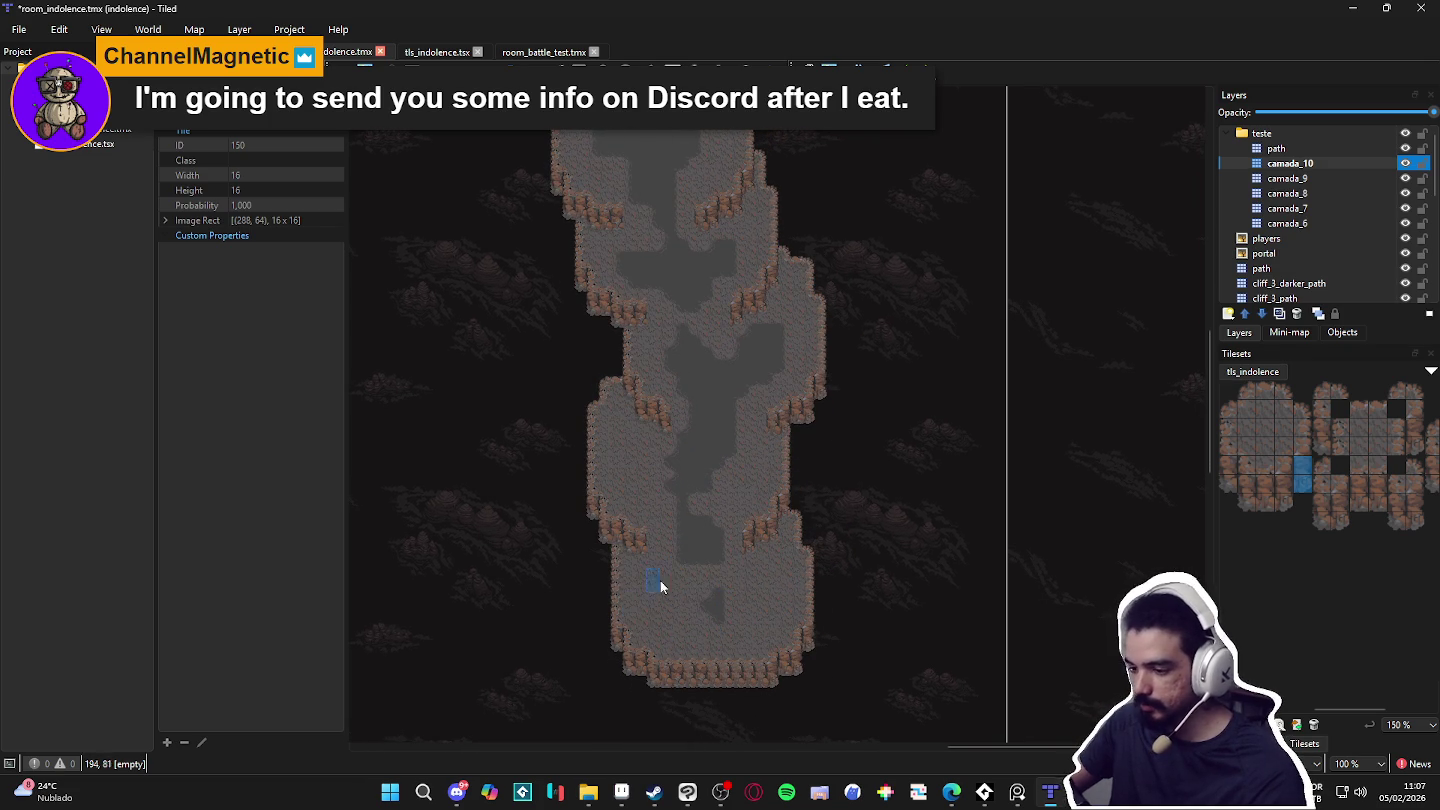
scroll(681, 489, "up", 2)
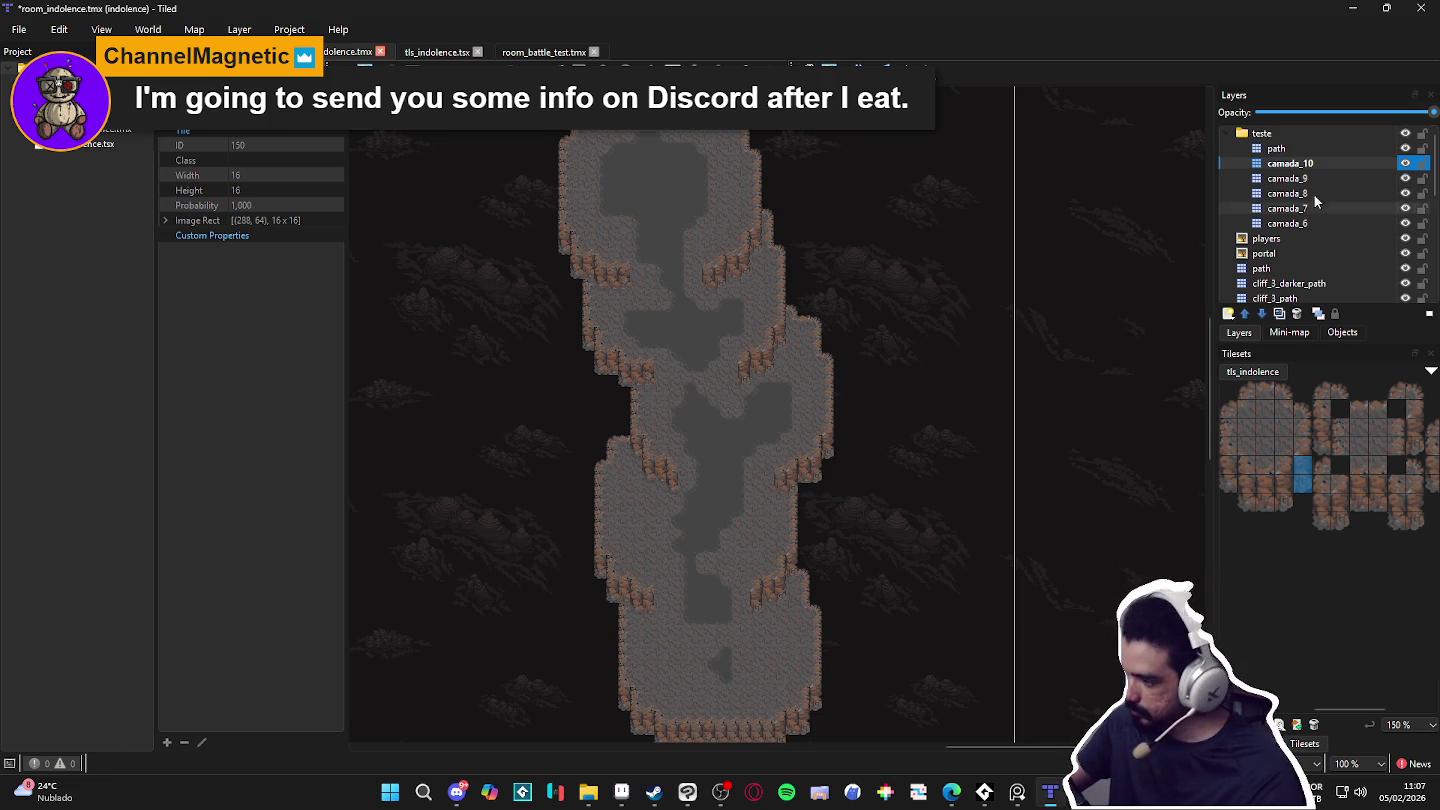
left_click(1313, 161)
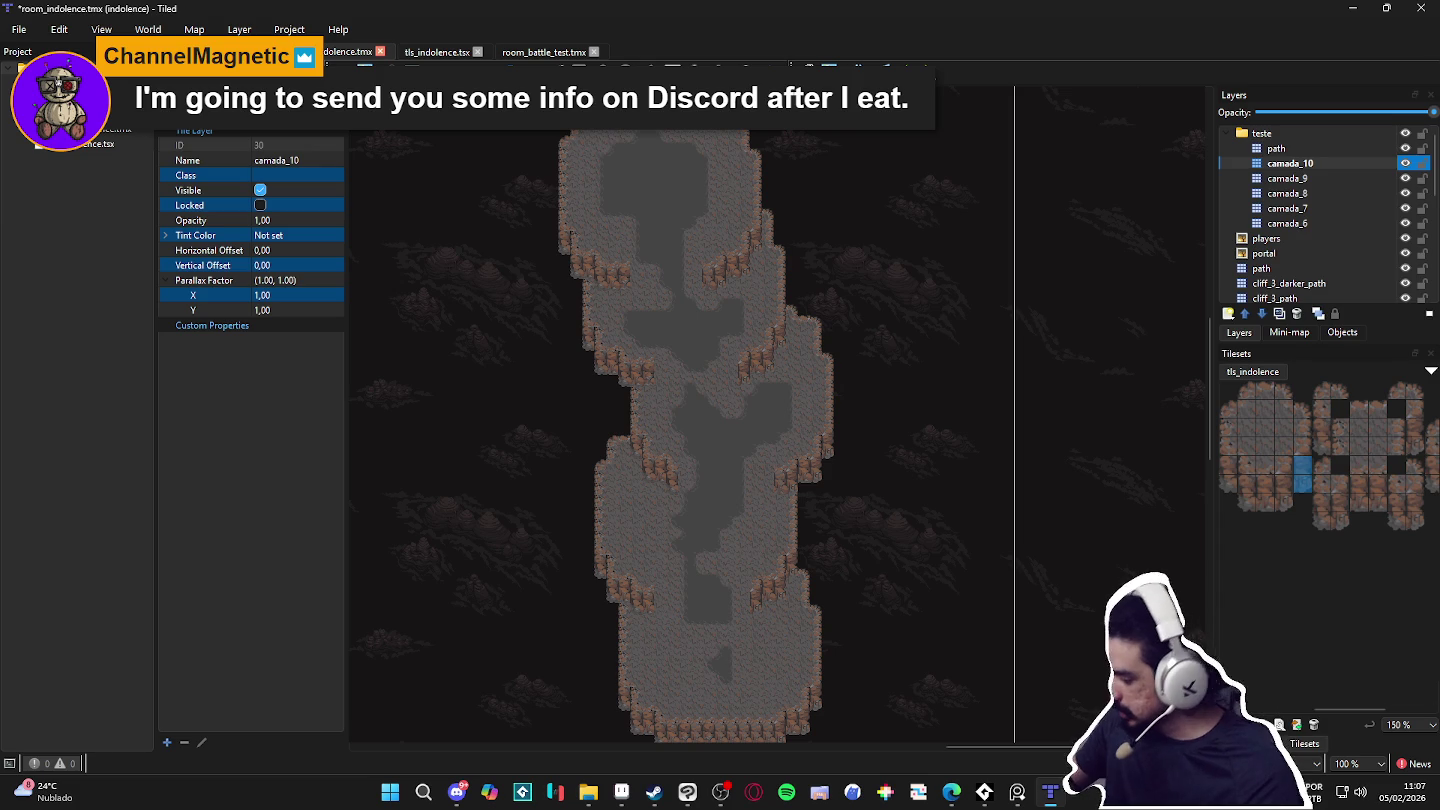
Step: Choose the big_cliff terrain and paint it across the dark path and upper-right ledge
left_click(1263, 742)
left_click(1253, 593)
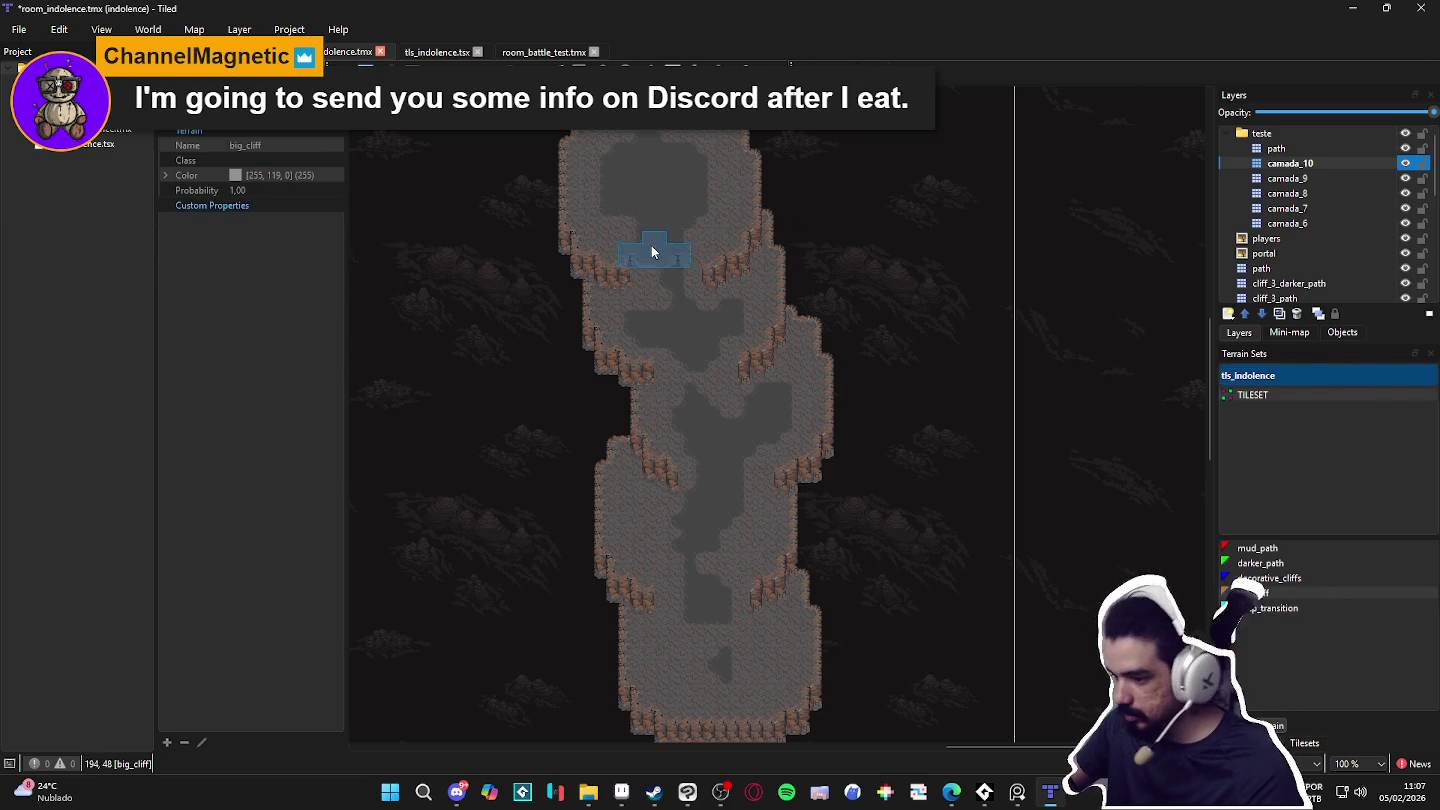
scroll(658, 248, "up", 1)
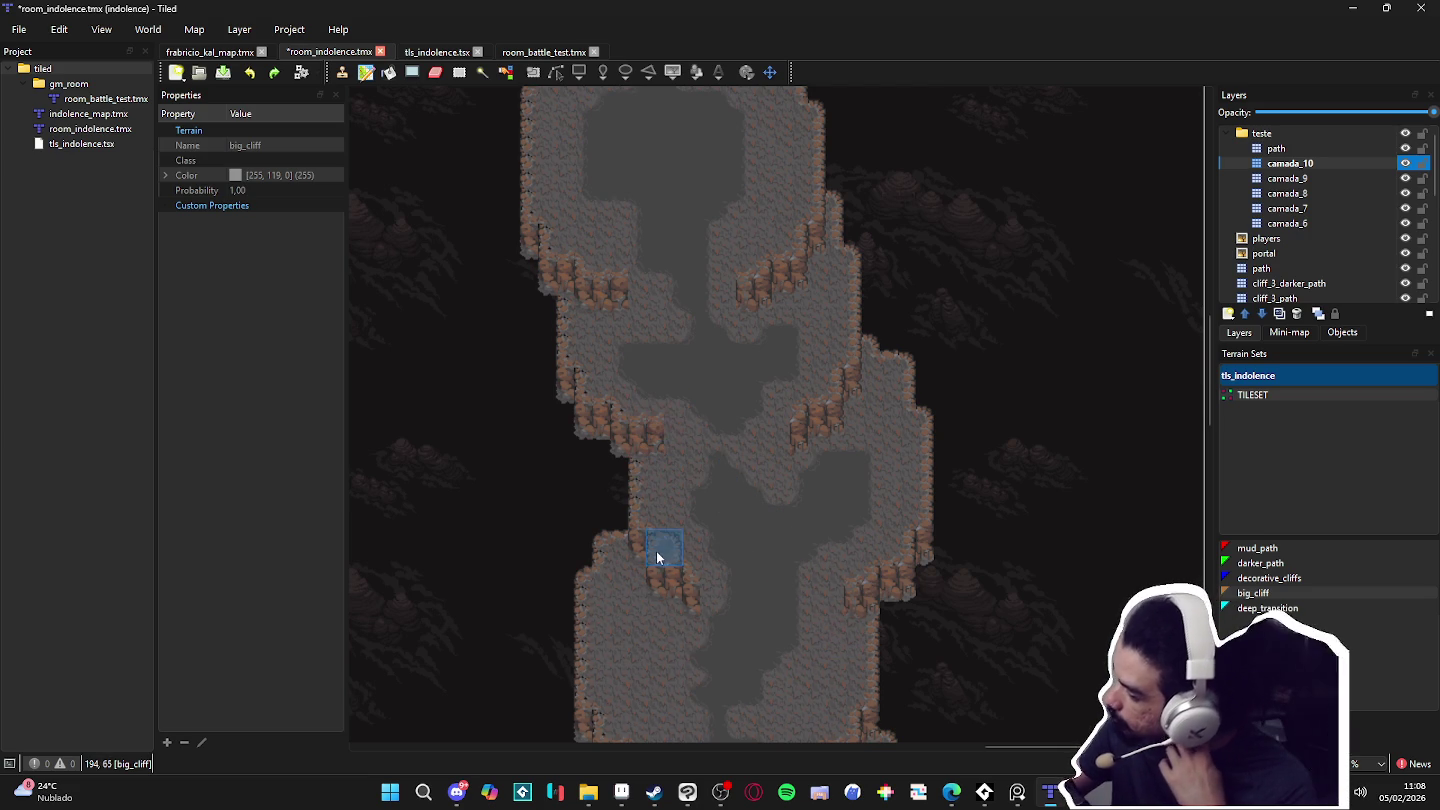
scroll(699, 620, "down", 4)
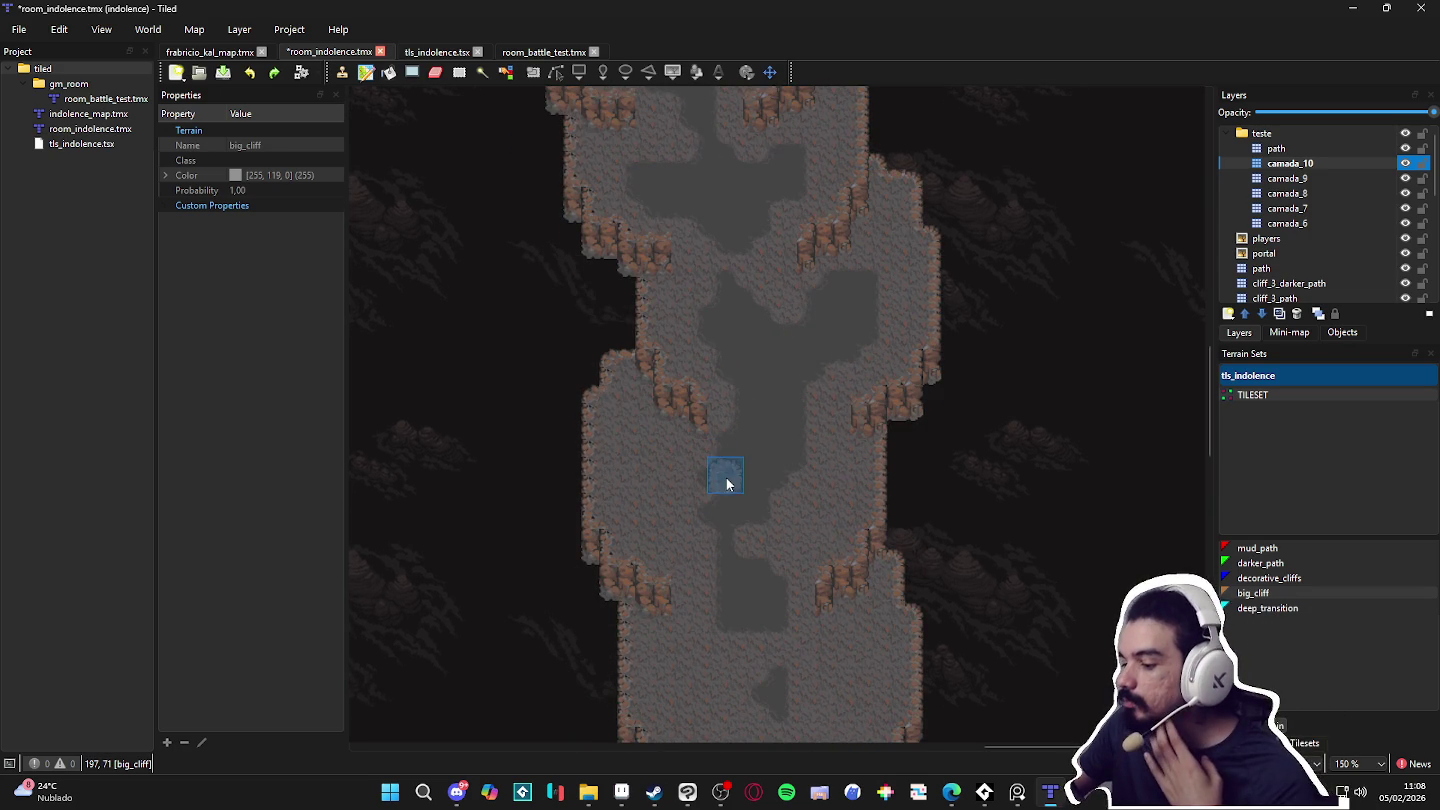
mouse_move(768, 562)
left_mouse_down()
mouse_move(803, 551)
mouse_move(739, 492)
mouse_move(699, 425)
left_mouse_up()
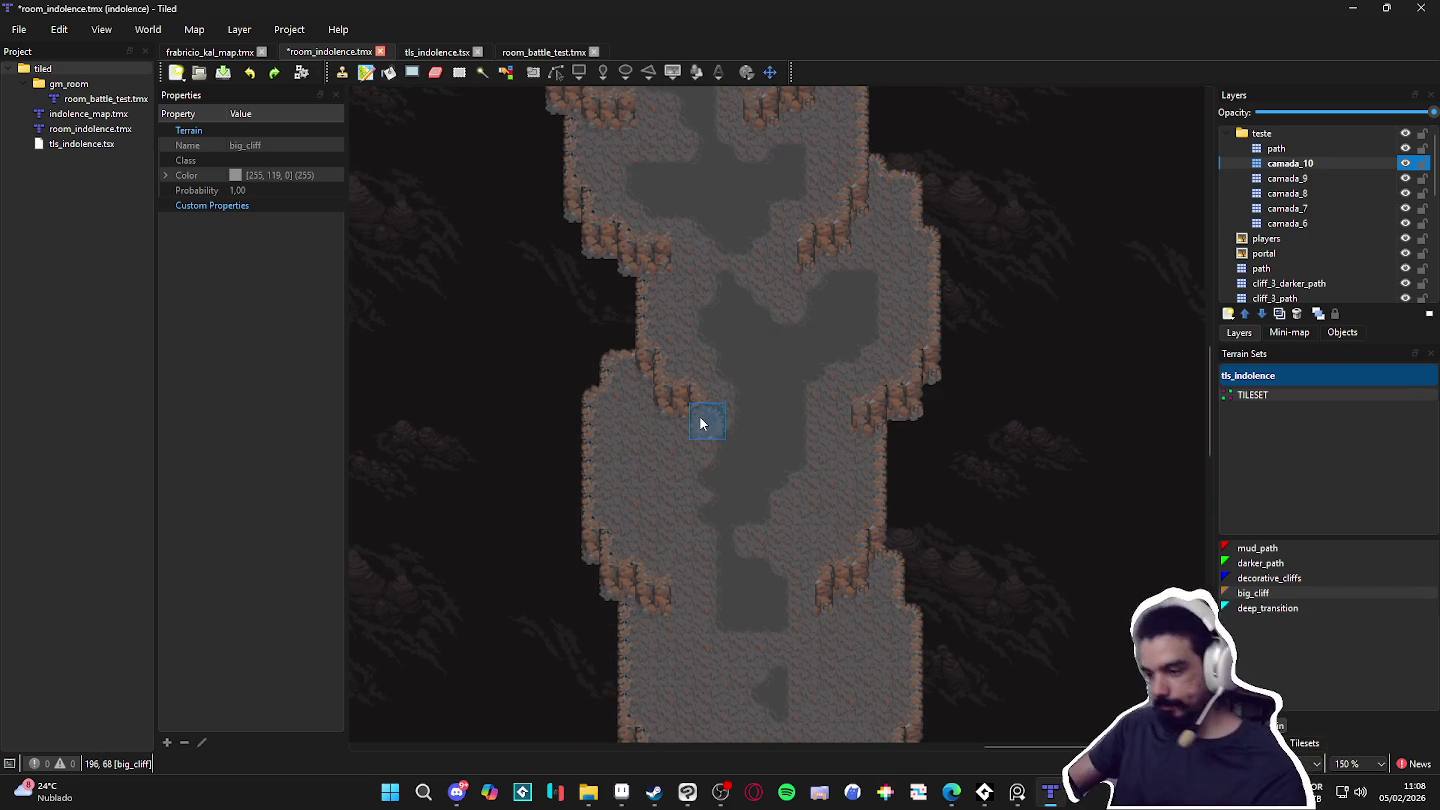
scroll(699, 423, "down", 1)
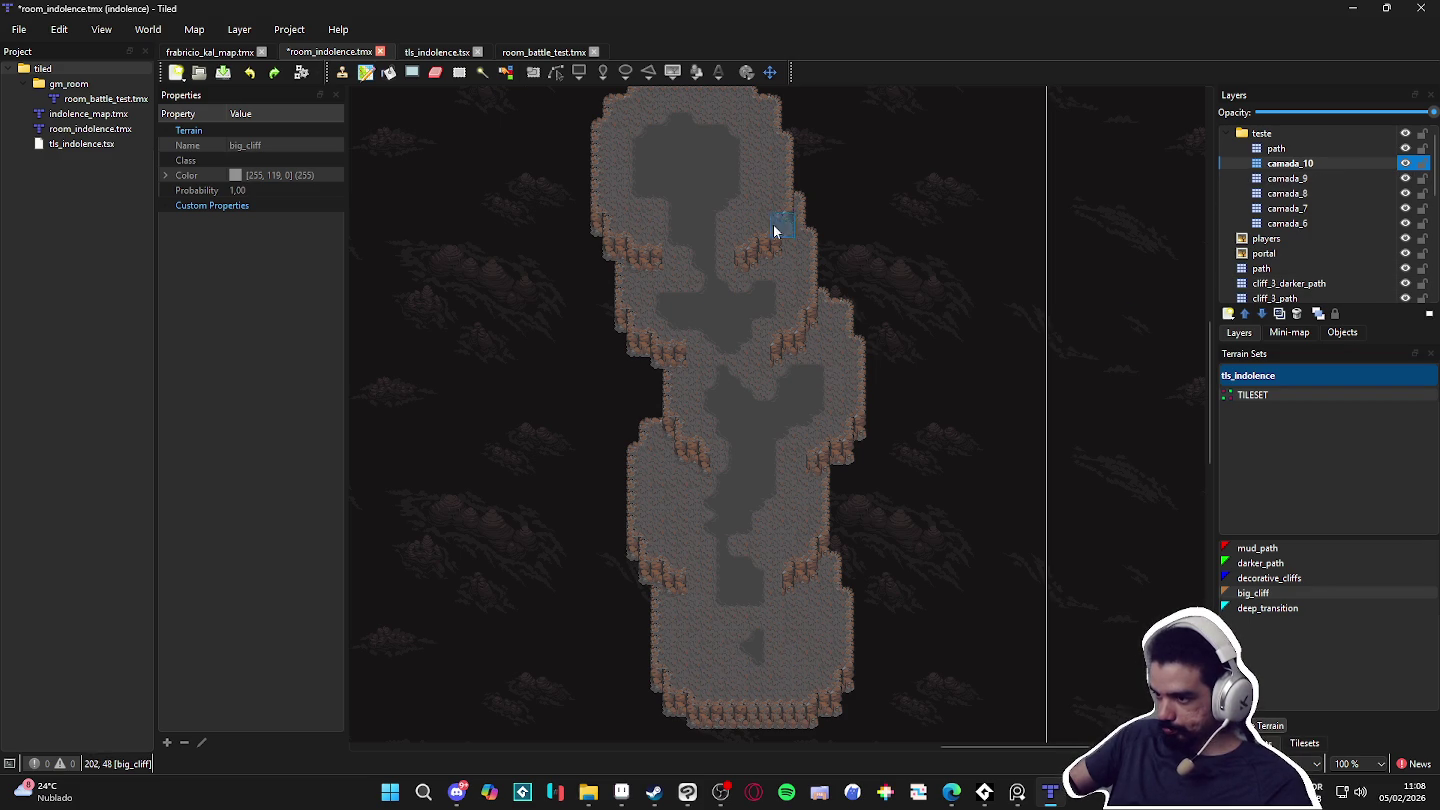
scroll(619, 240, "up", 1)
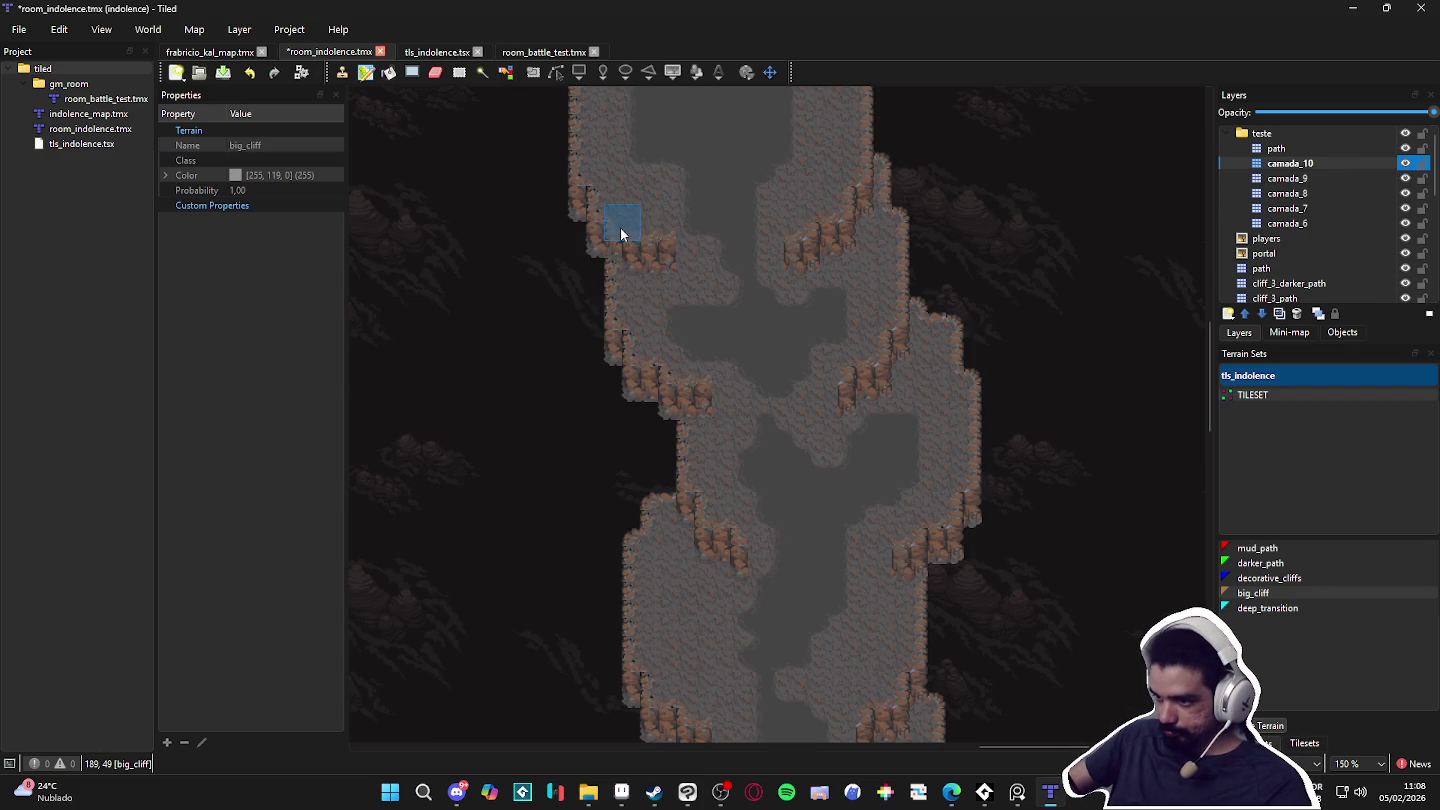
left_click_drag(623, 300, 644, 346)
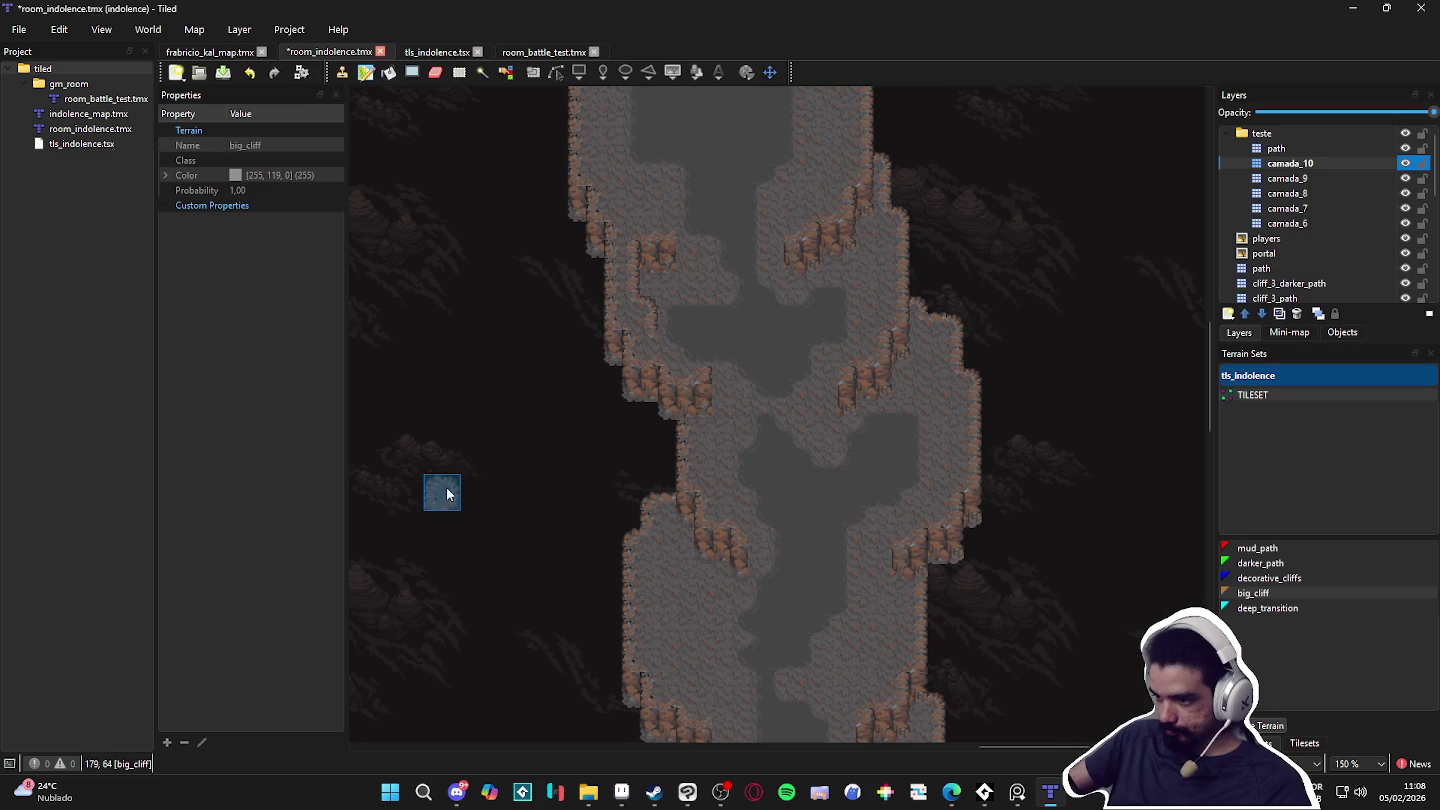
Step: Undo the last big_cliff terrain stroke
left_click_drag(455, 459, 441, 597)
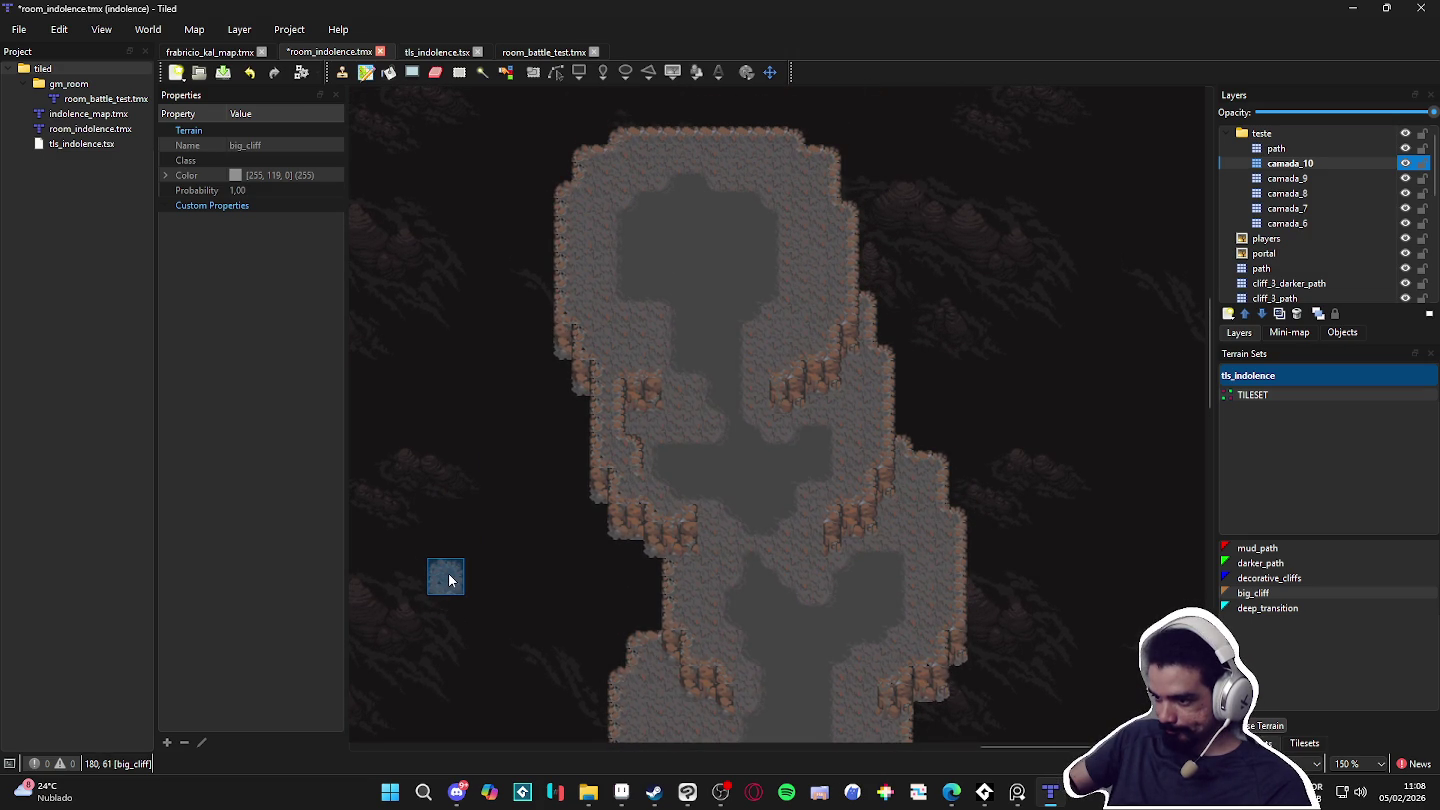
scroll(474, 575, "down", 2)
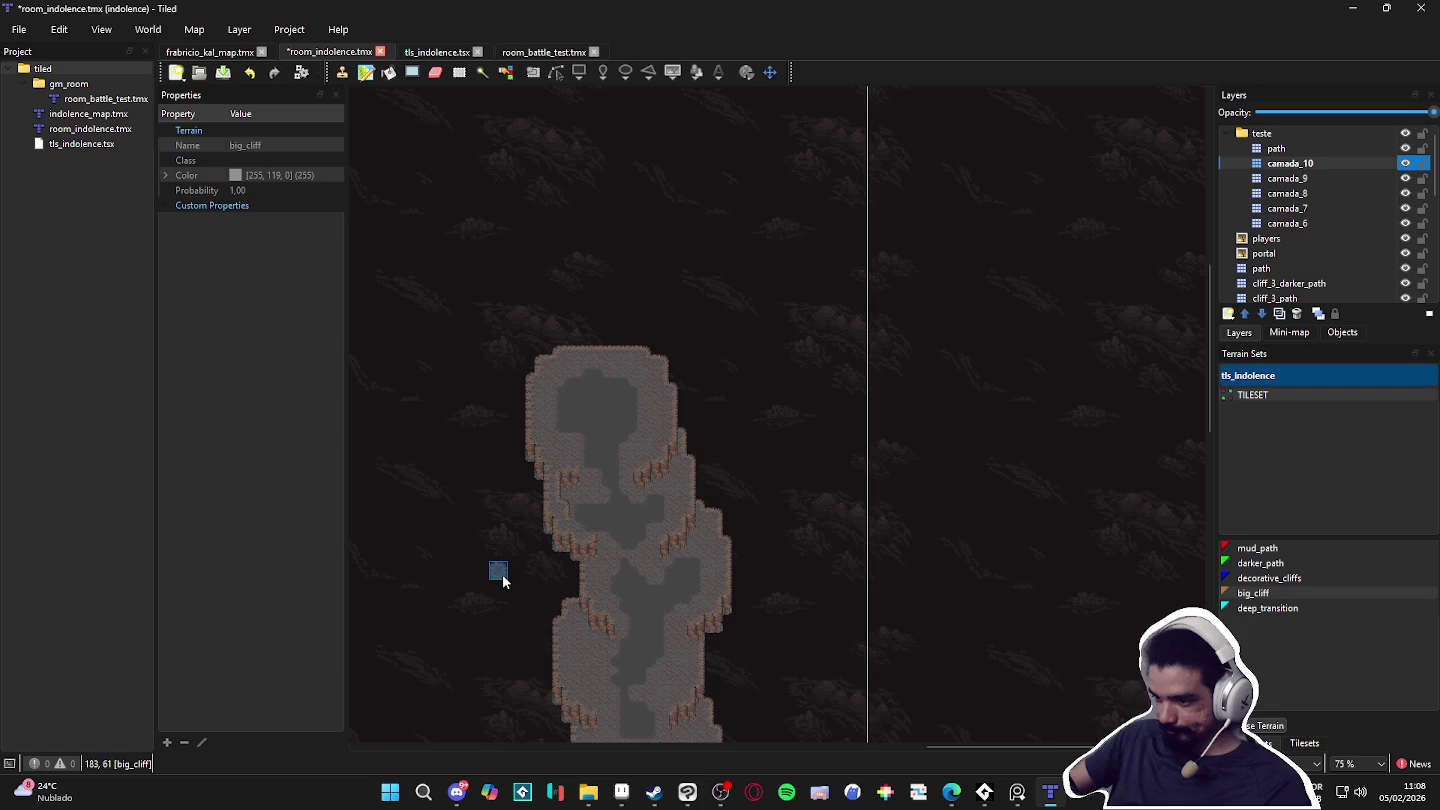
key("ctrl+z")
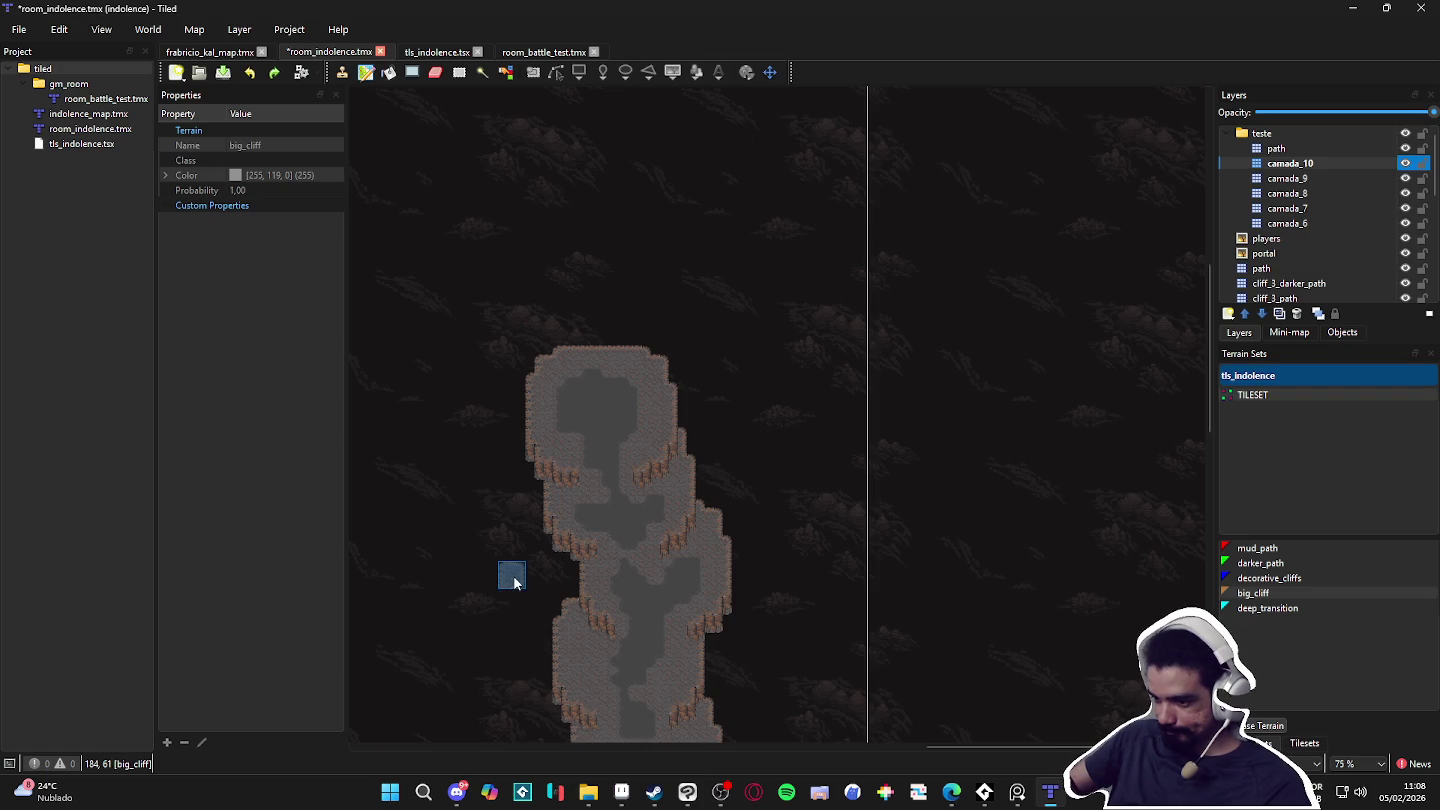
Step: Fill the dark gap tiles with big_cliff and widen the cave's lower-left edge
scroll(527, 499, "up", 1)
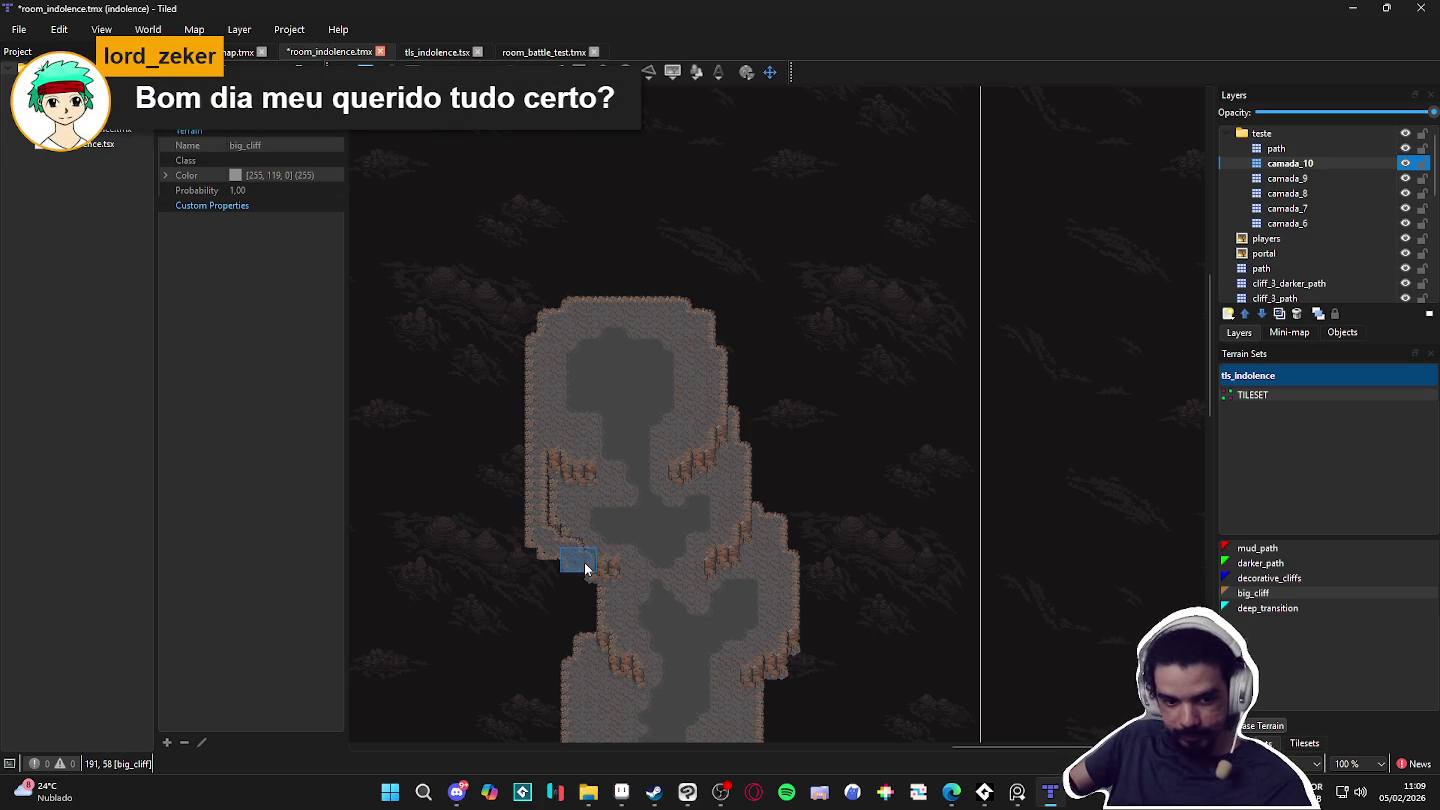
scroll(586, 565, "up", 2)
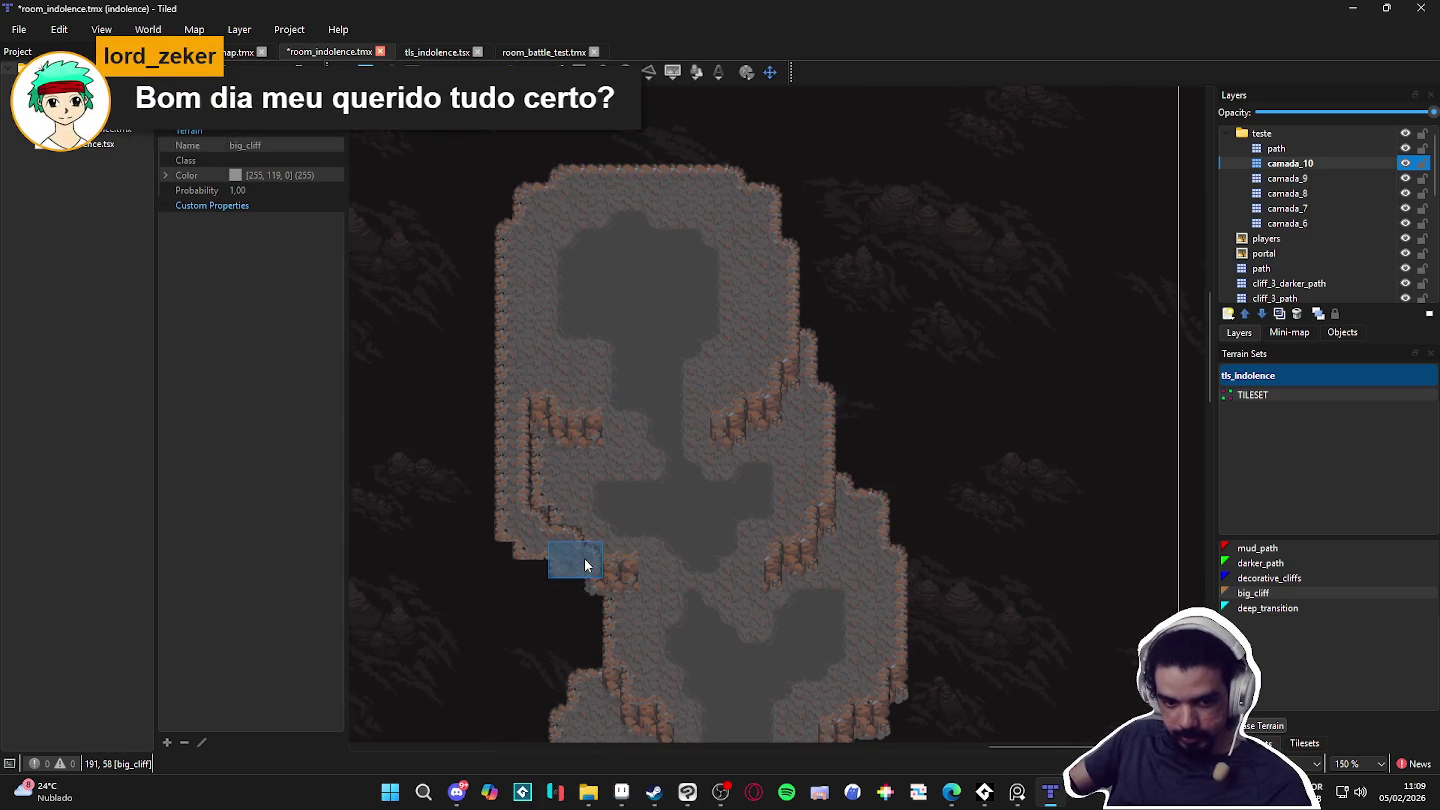
left_click(578, 503)
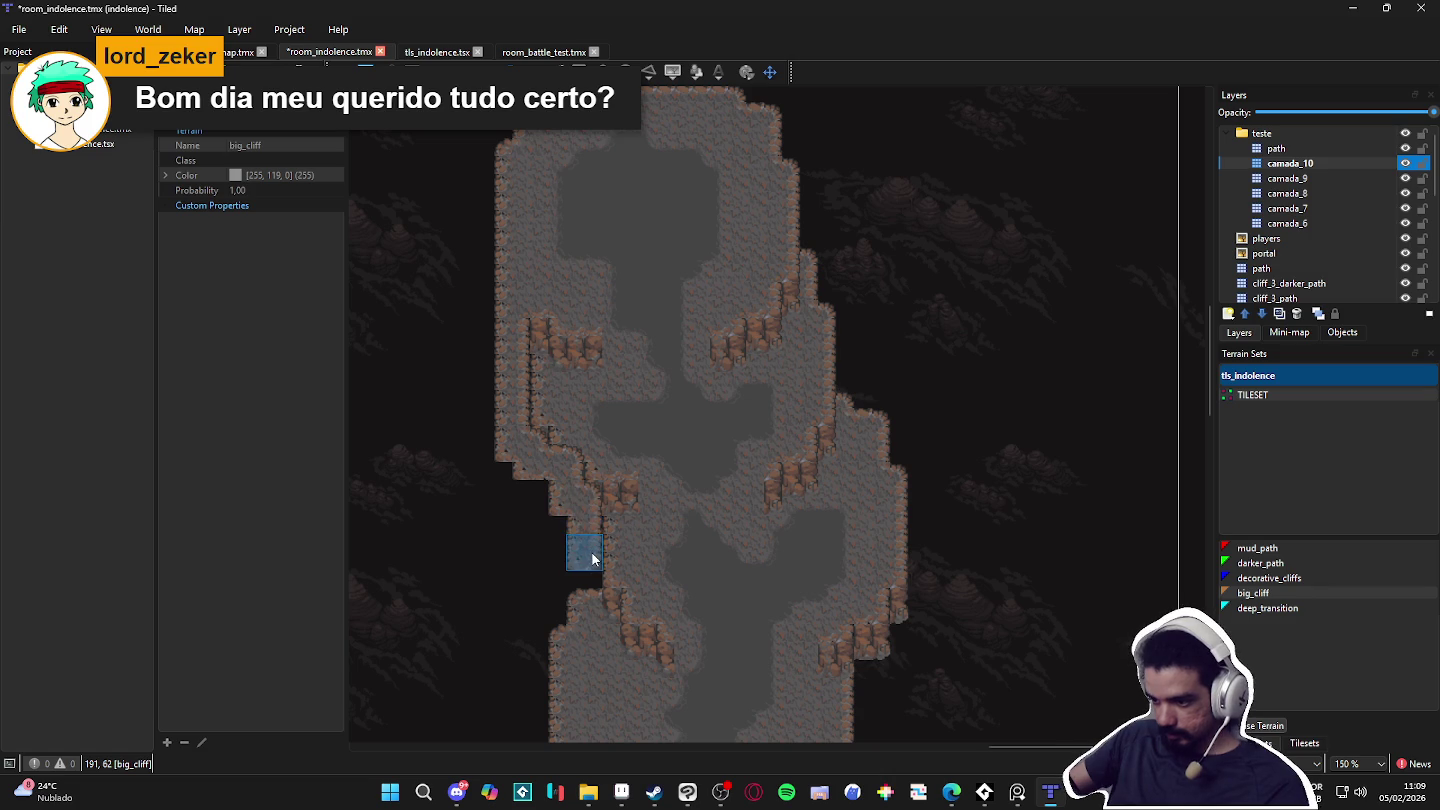
mouse_move(593, 533)
left_mouse_down()
mouse_move(585, 569)
mouse_move(577, 512)
left_mouse_up()
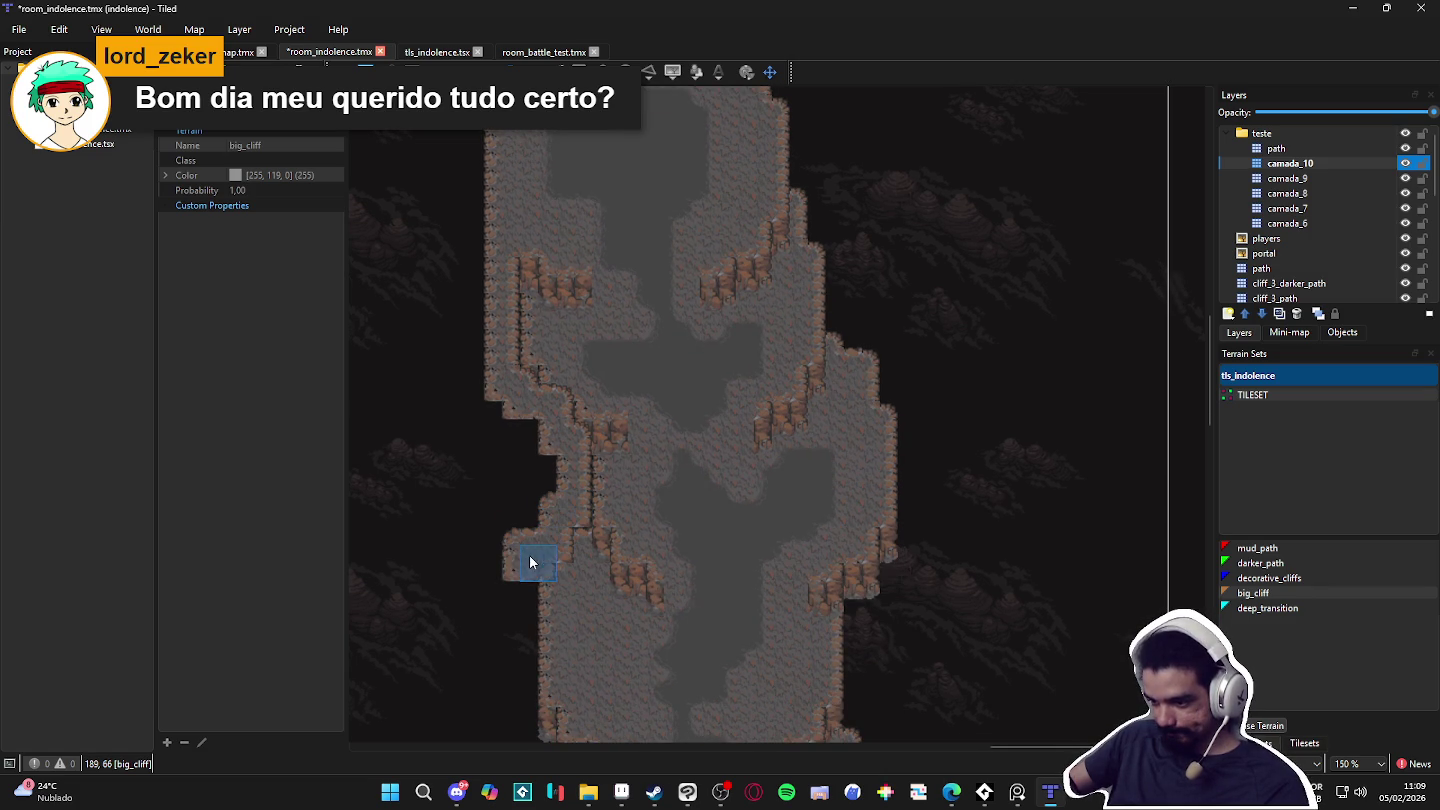
mouse_move(528, 572)
left_mouse_down()
mouse_move(499, 503)
mouse_move(517, 664)
left_mouse_up()
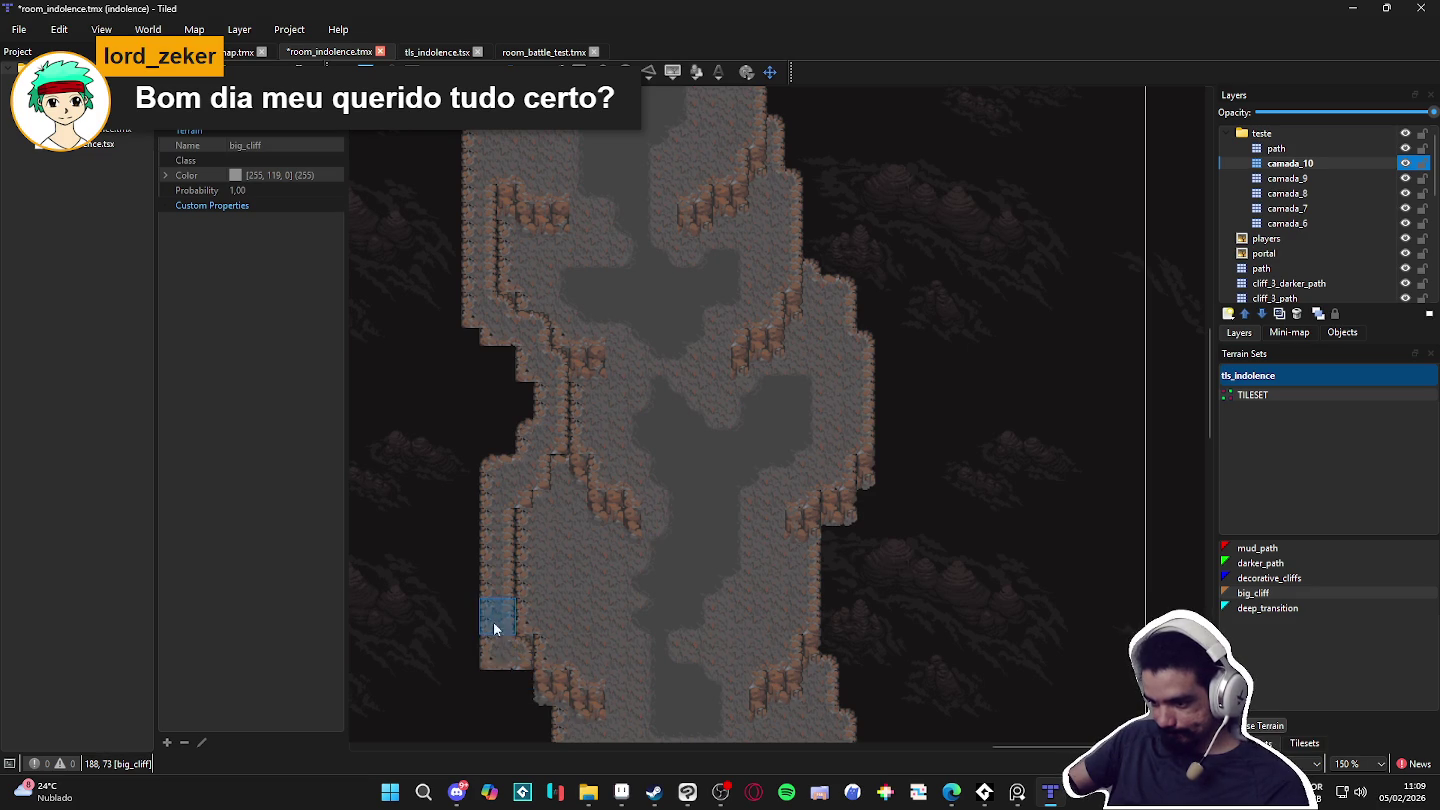
scroll(490, 589, "down", 2)
left_click_drag(492, 583, 528, 589)
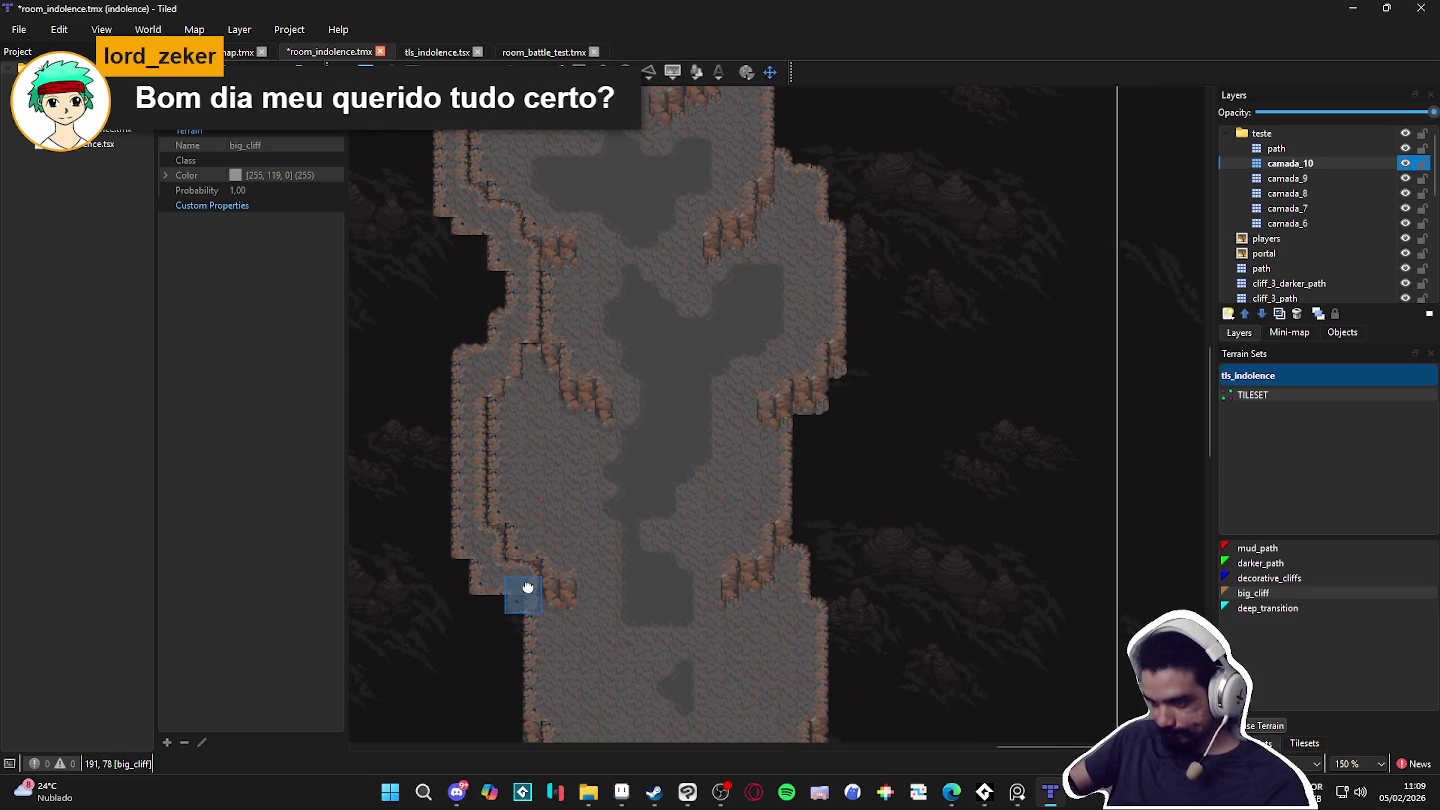
scroll(528, 588, "down", 2)
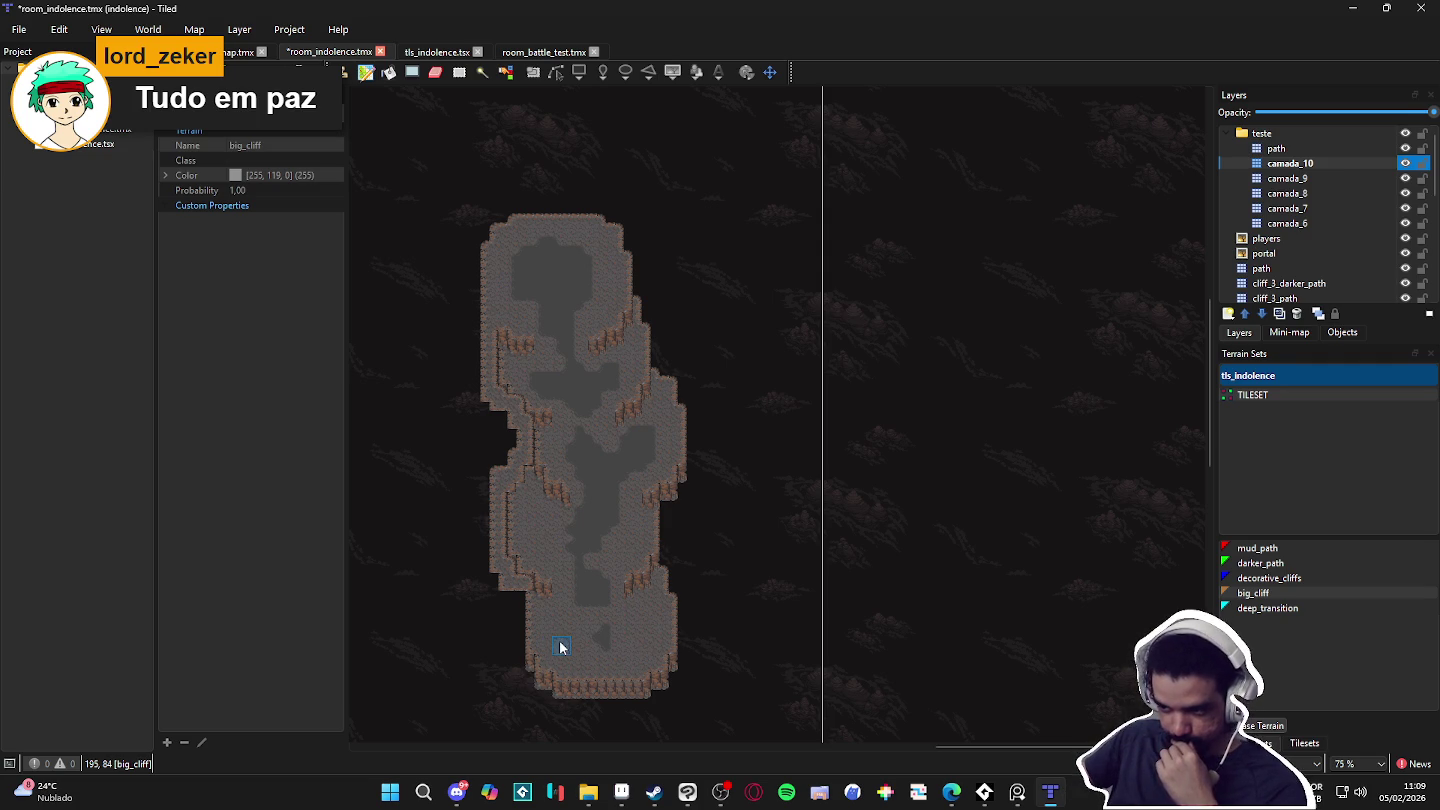
mouse_move(525, 582)
left_mouse_down()
mouse_move(525, 644)
mouse_move(543, 679)
mouse_move(654, 698)
left_mouse_up()
Step: Extend big_cliff up the cave's right edge, filling the void and pushing it outward
scroll(653, 697, "up", 1)
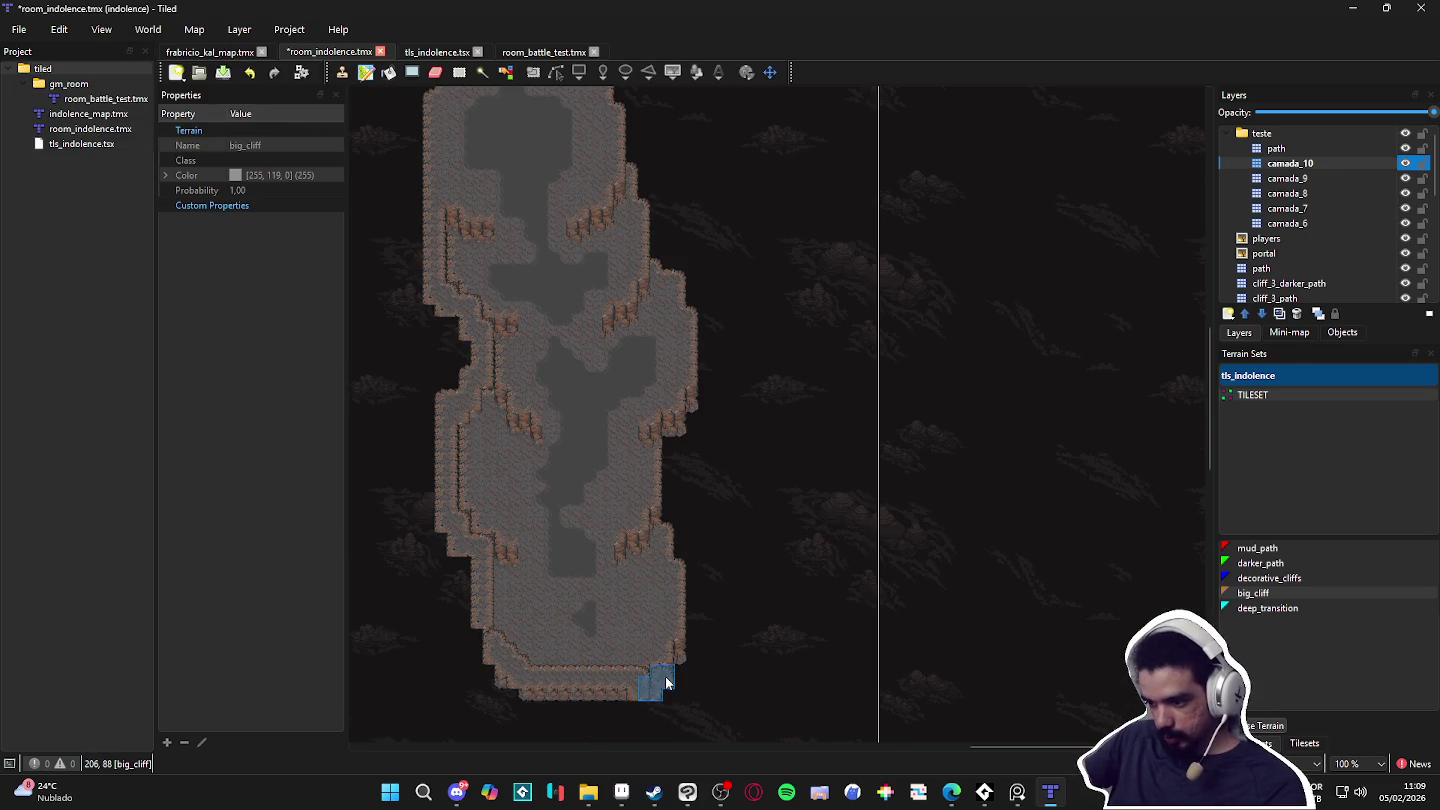
scroll(656, 686, "up", 1)
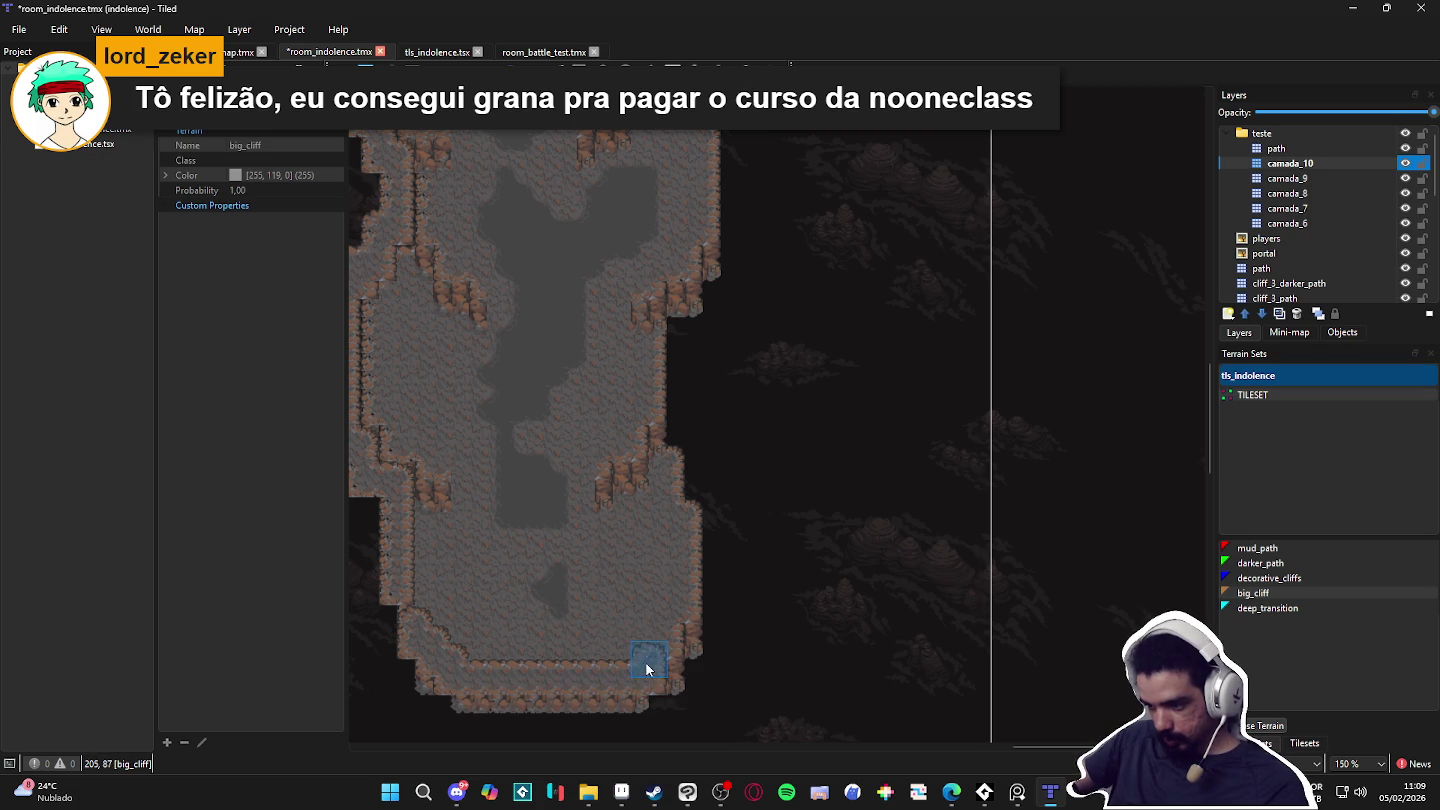
mouse_move(705, 627)
left_mouse_down()
mouse_move(704, 514)
mouse_move(700, 495)
mouse_move(686, 499)
mouse_move(700, 496)
mouse_move(689, 532)
mouse_move(723, 584)
left_mouse_up()
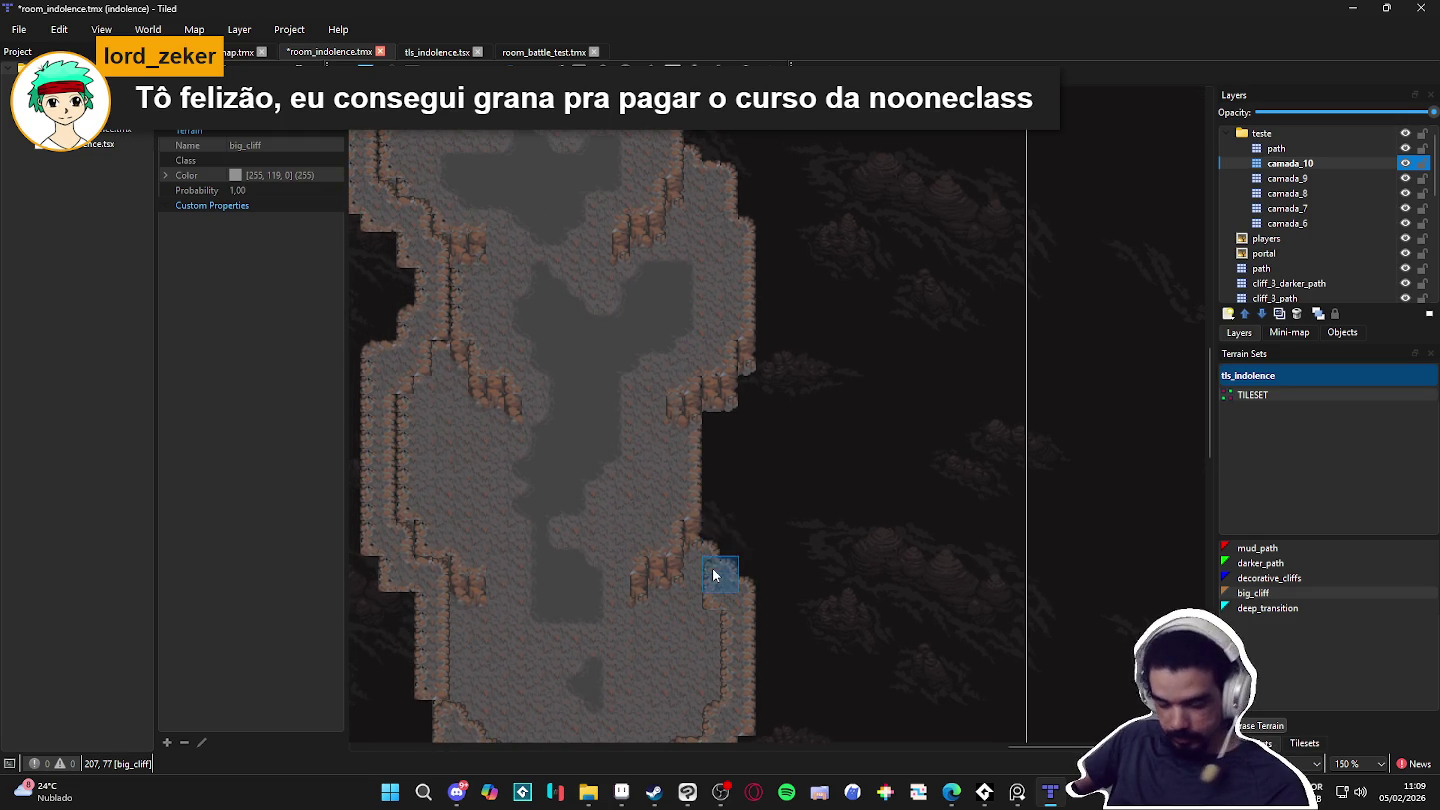
left_click_drag(704, 537, 700, 428)
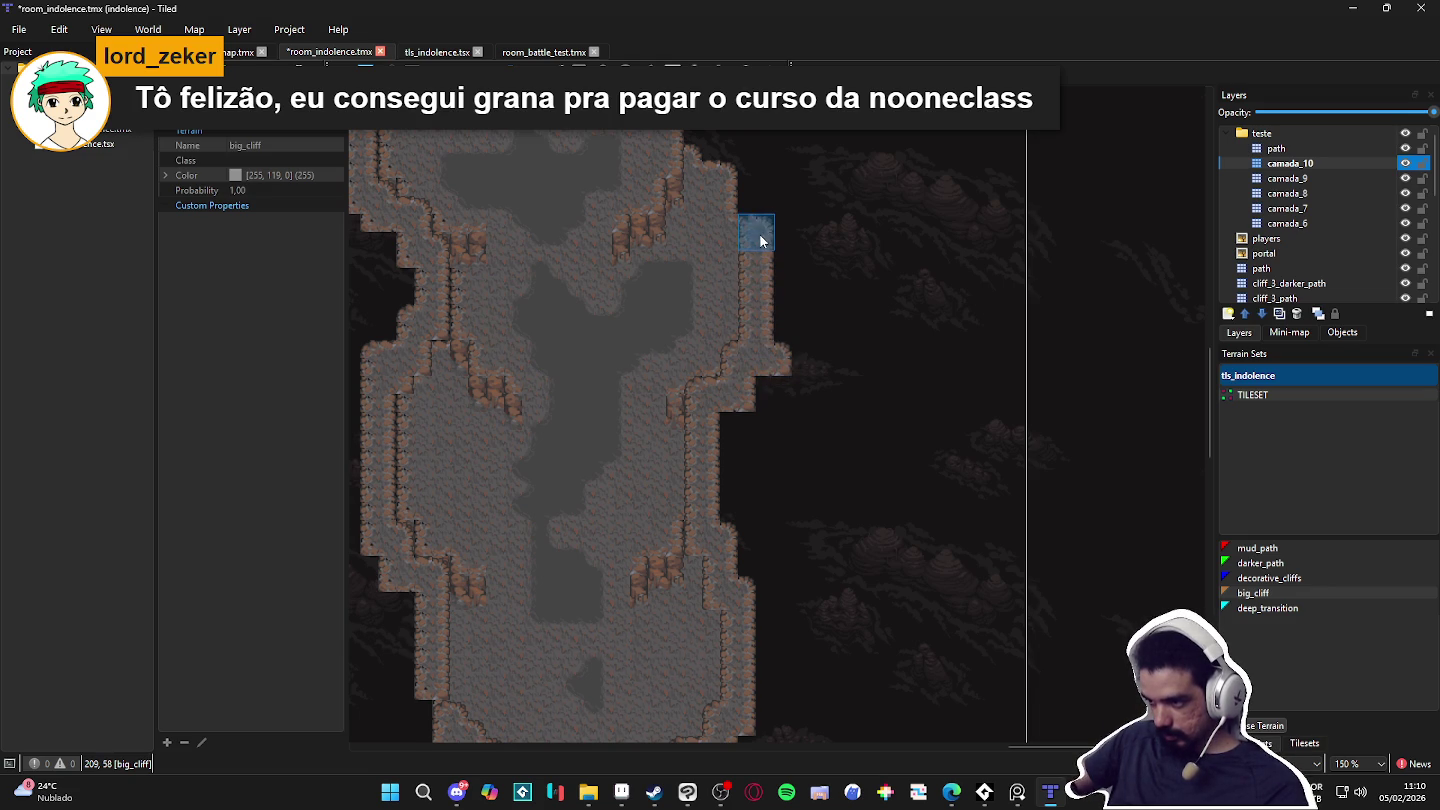
mouse_move(750, 363)
left_mouse_down()
mouse_move(755, 273)
mouse_move(740, 161)
mouse_move(726, 159)
mouse_move(689, 544)
mouse_move(664, 391)
left_mouse_up()
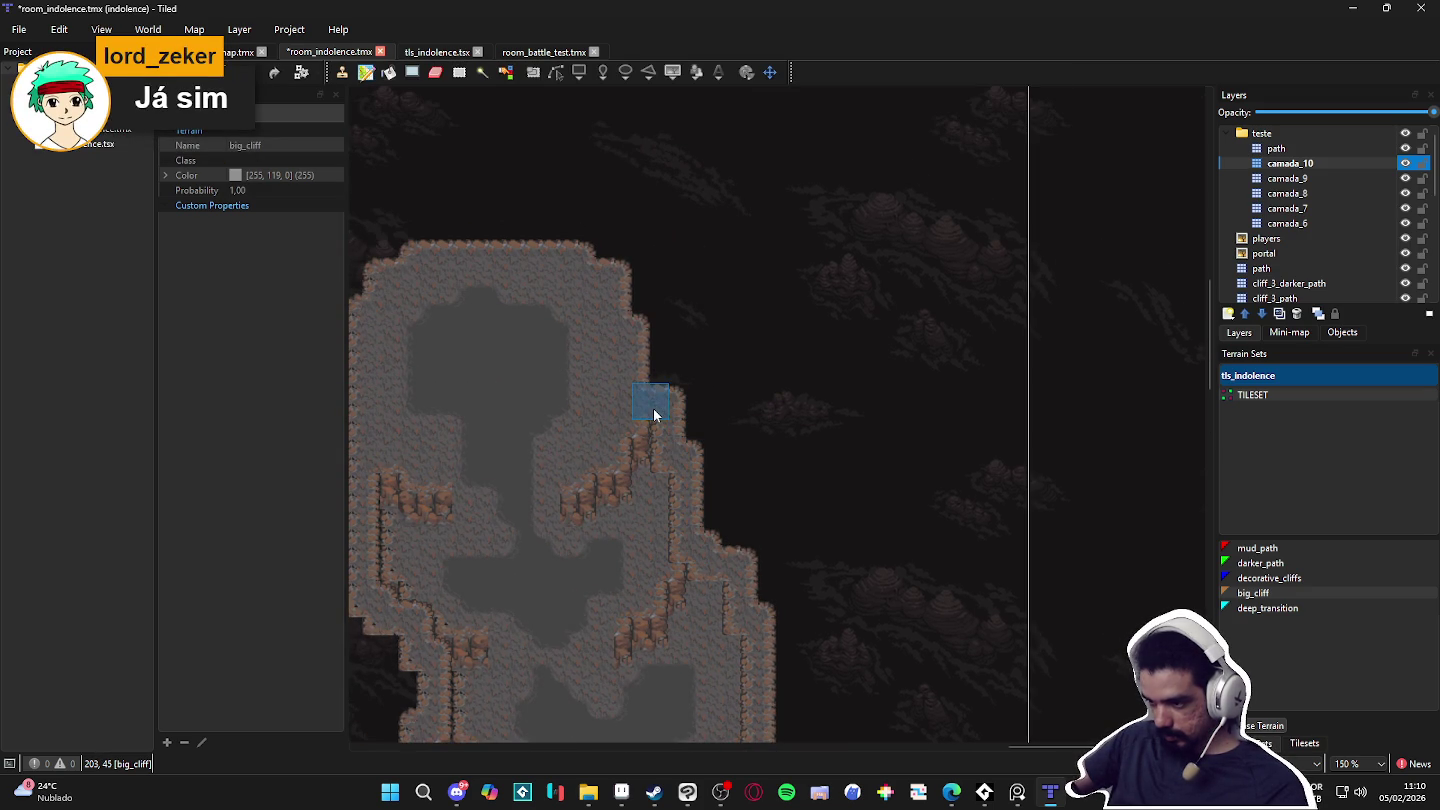
scroll(659, 418, "down", 1)
scroll(738, 501, "up", 3)
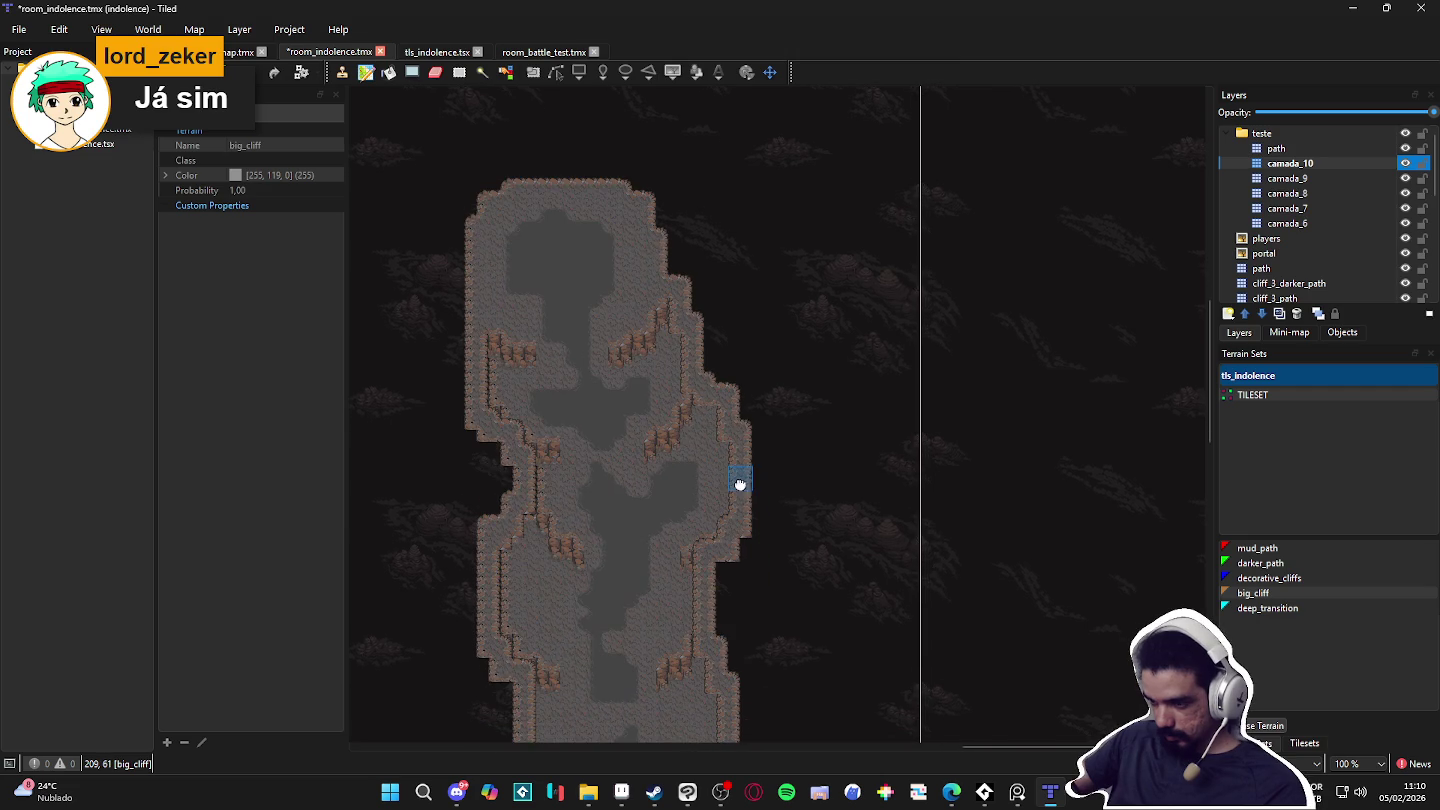
mouse_move(705, 360)
left_mouse_down()
mouse_move(768, 455)
mouse_move(743, 419)
mouse_move(763, 500)
mouse_move(742, 572)
left_mouse_up()
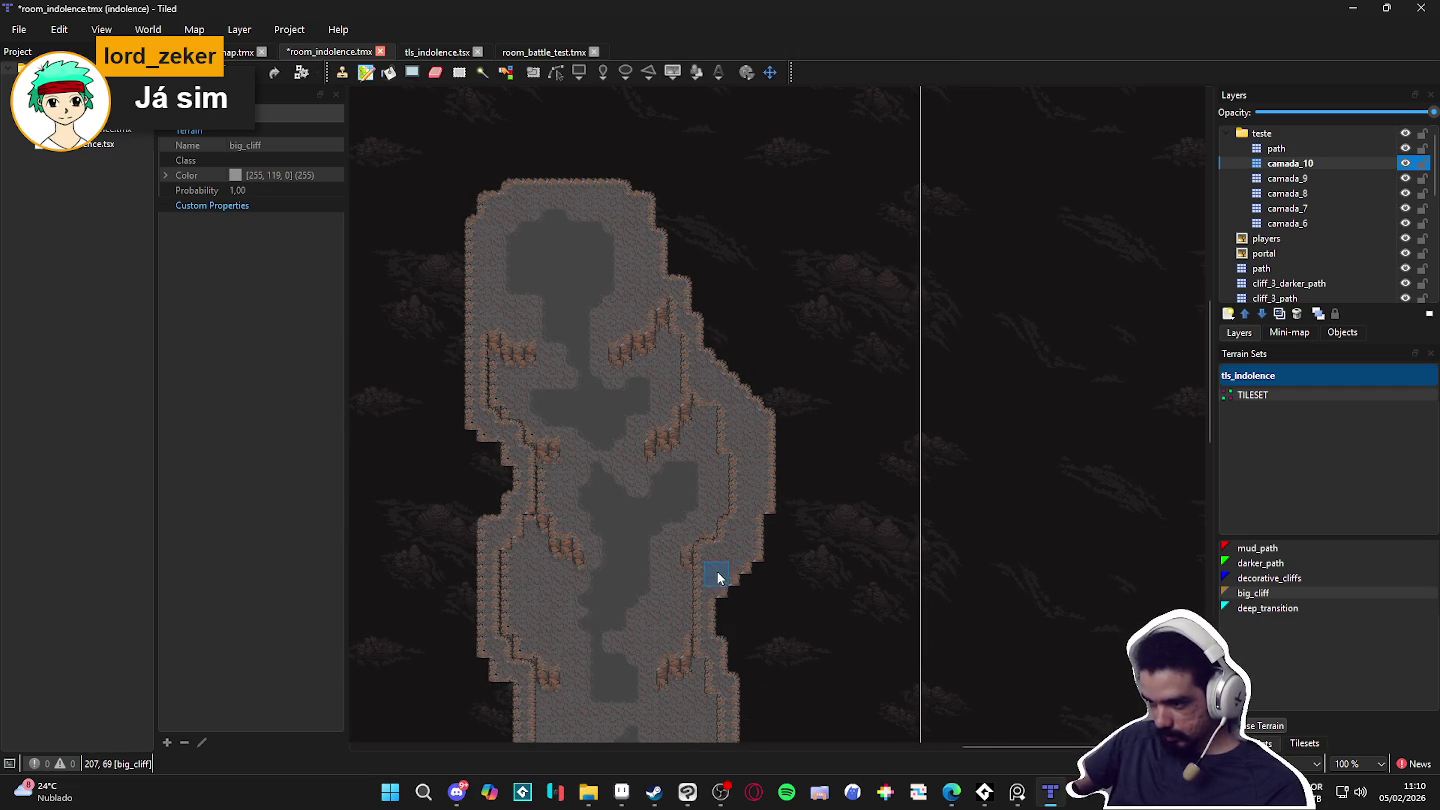
scroll(731, 561, "down", 3)
mouse_move(739, 499)
left_mouse_down()
mouse_move(723, 540)
mouse_move(740, 601)
left_mouse_up()
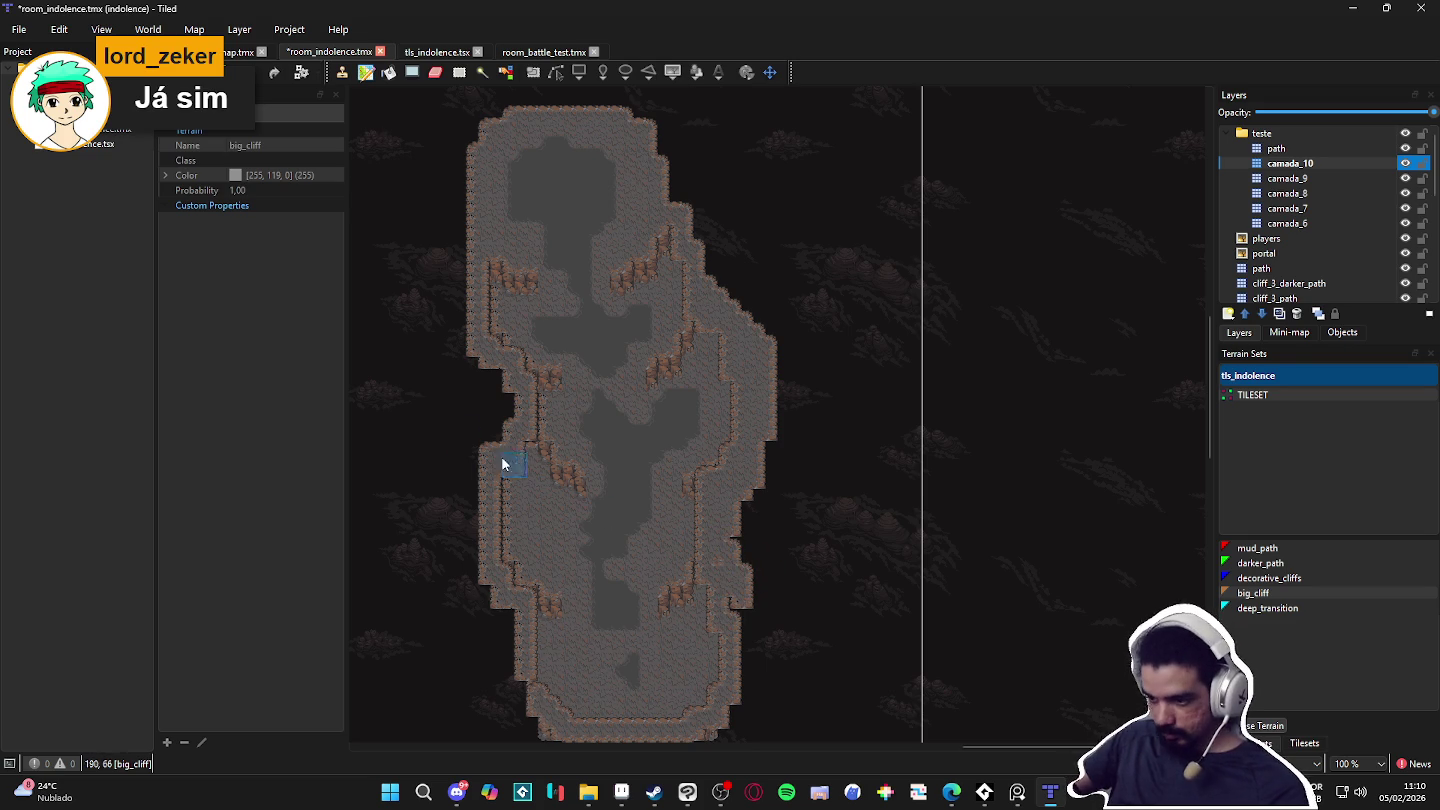
Step: Widen the cave's left and upper-left edges outward with big_cliff tiles
left_click(477, 400)
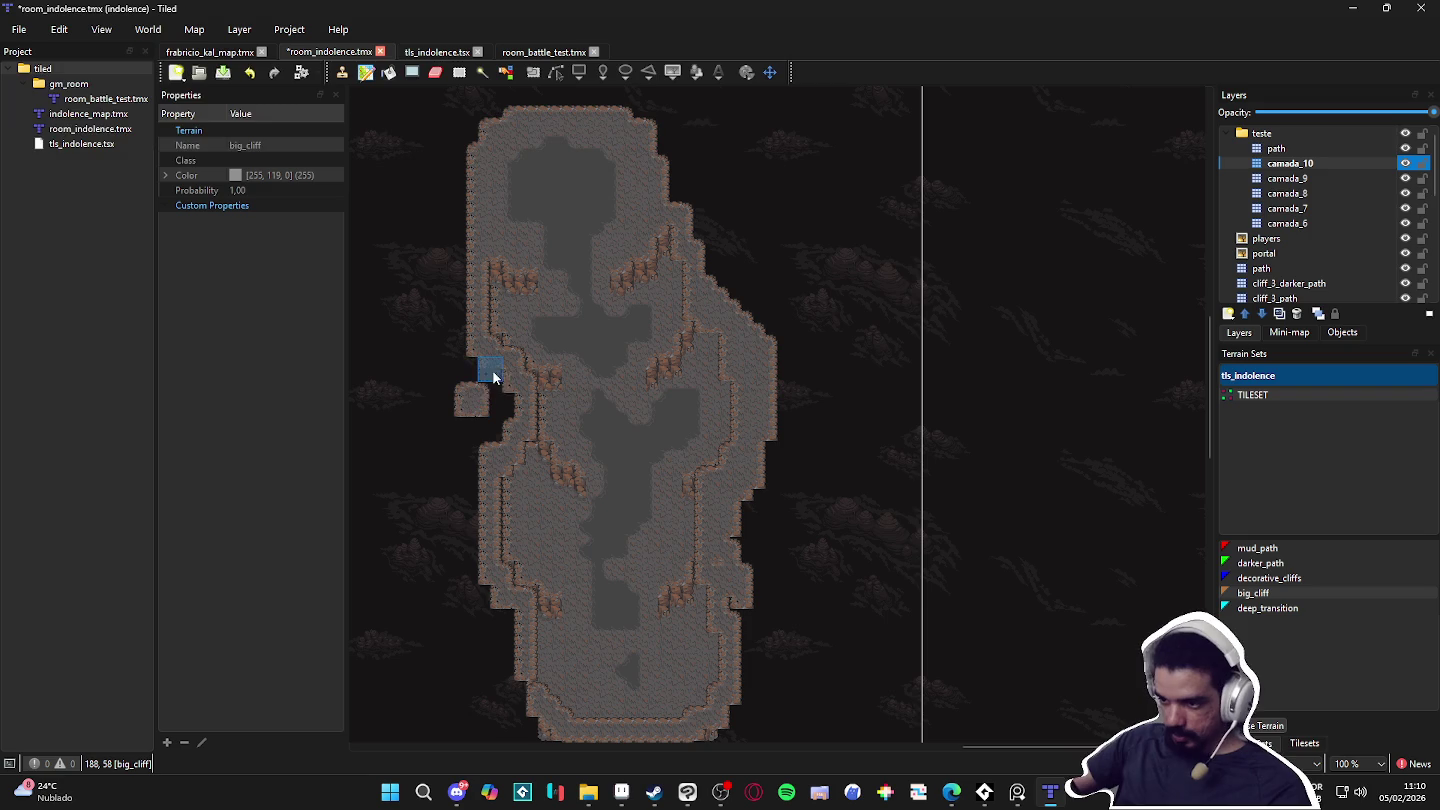
left_click_drag(508, 398, 531, 420)
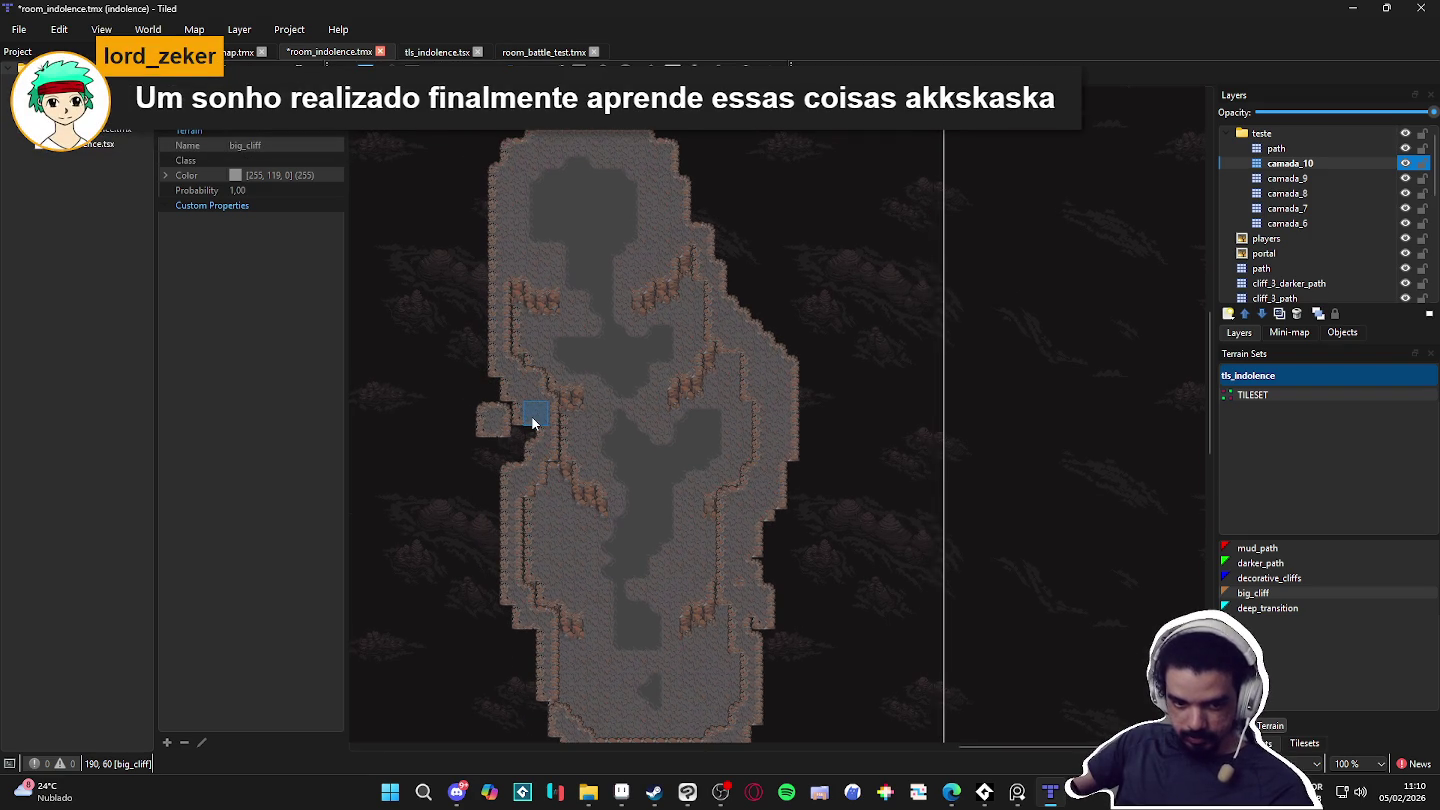
mouse_move(513, 473)
left_mouse_down()
mouse_move(485, 331)
mouse_move(471, 397)
mouse_move(481, 256)
mouse_move(469, 325)
mouse_move(489, 285)
mouse_move(477, 268)
left_mouse_up()
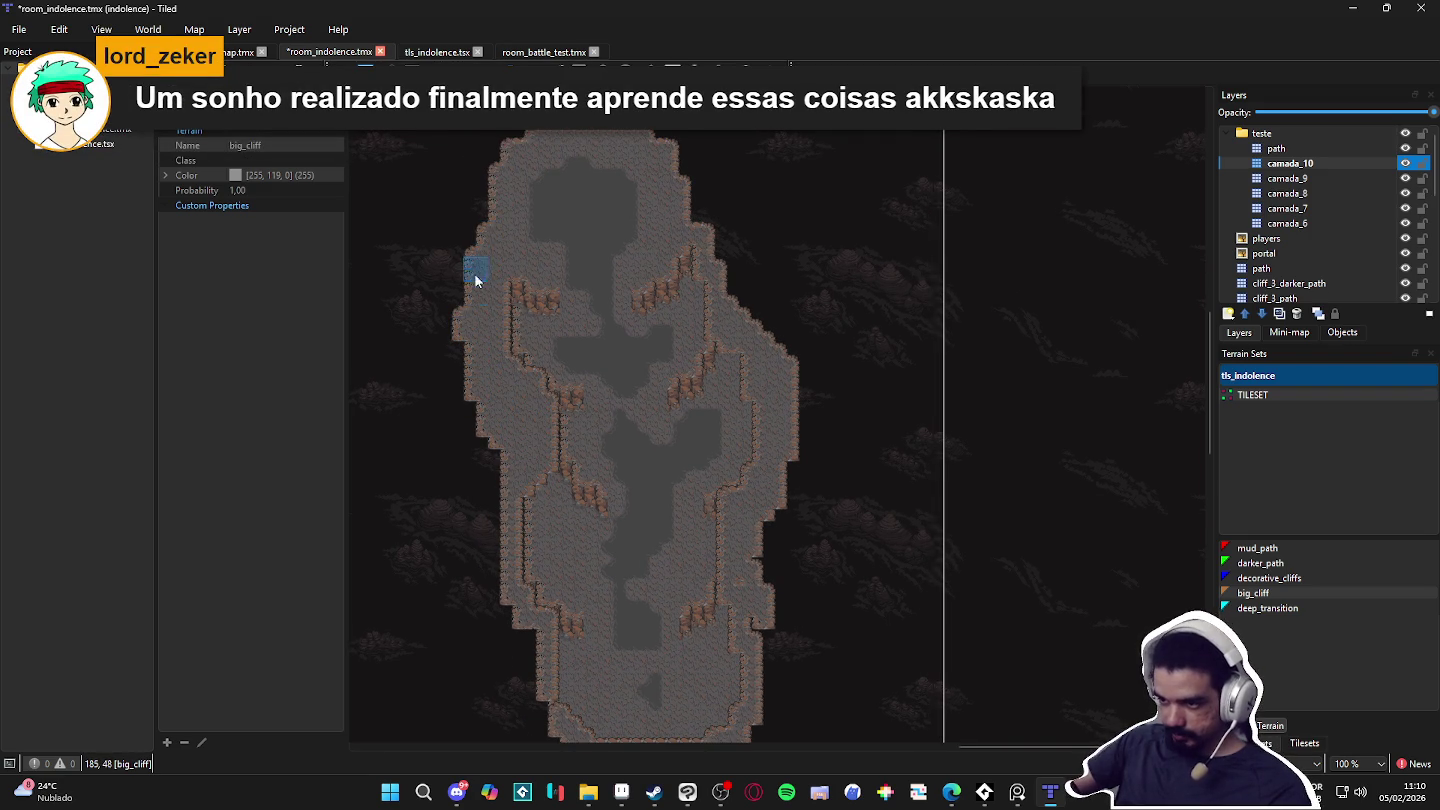
mouse_move(489, 219)
left_mouse_down()
mouse_move(463, 371)
mouse_move(466, 402)
mouse_move(490, 421)
mouse_move(450, 405)
mouse_move(480, 428)
mouse_move(473, 473)
mouse_move(460, 399)
mouse_move(481, 479)
mouse_move(440, 383)
mouse_move(499, 534)
mouse_move(495, 505)
mouse_move(480, 505)
mouse_move(499, 602)
mouse_move(534, 640)
mouse_move(511, 604)
mouse_move(519, 465)
left_mouse_up()
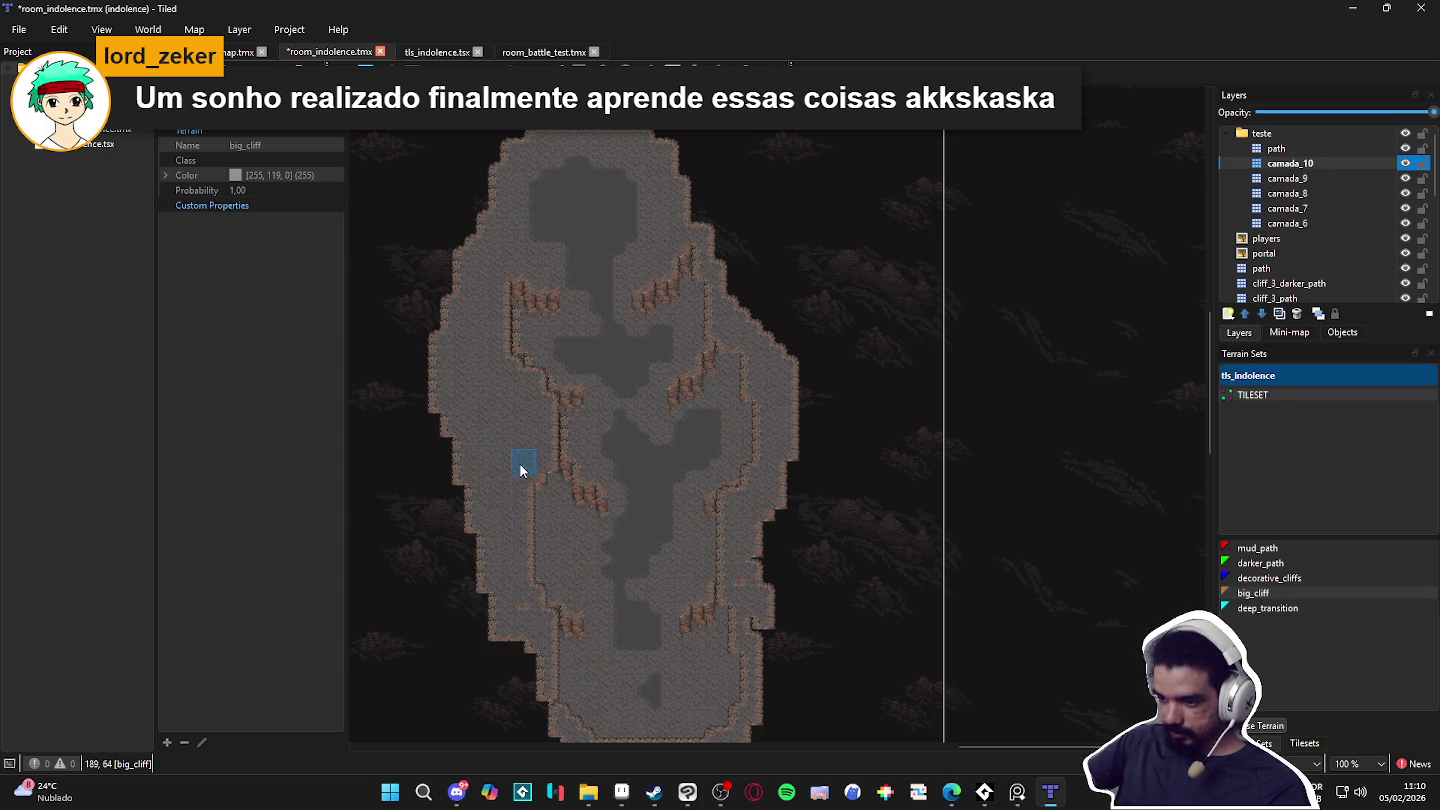
Step: Widen the lower-left edge and repaint the inner ledges as big_cliff edges
scroll(522, 463, "down", 2)
mouse_move(524, 579)
left_mouse_down()
mouse_move(525, 643)
mouse_move(514, 589)
mouse_move(472, 572)
mouse_move(517, 664)
left_mouse_up()
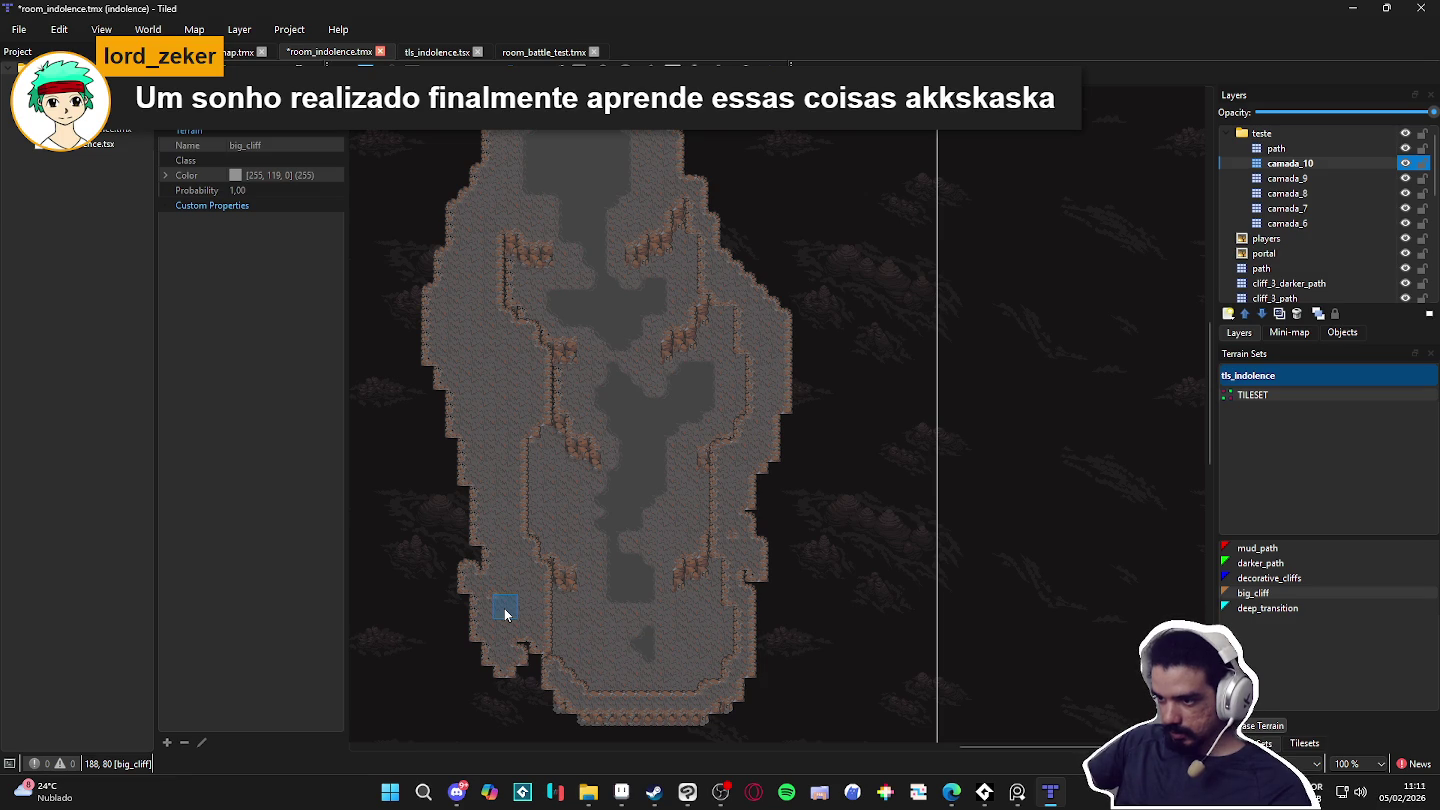
mouse_move(491, 270)
left_mouse_down()
mouse_move(504, 234)
mouse_move(508, 302)
left_mouse_up()
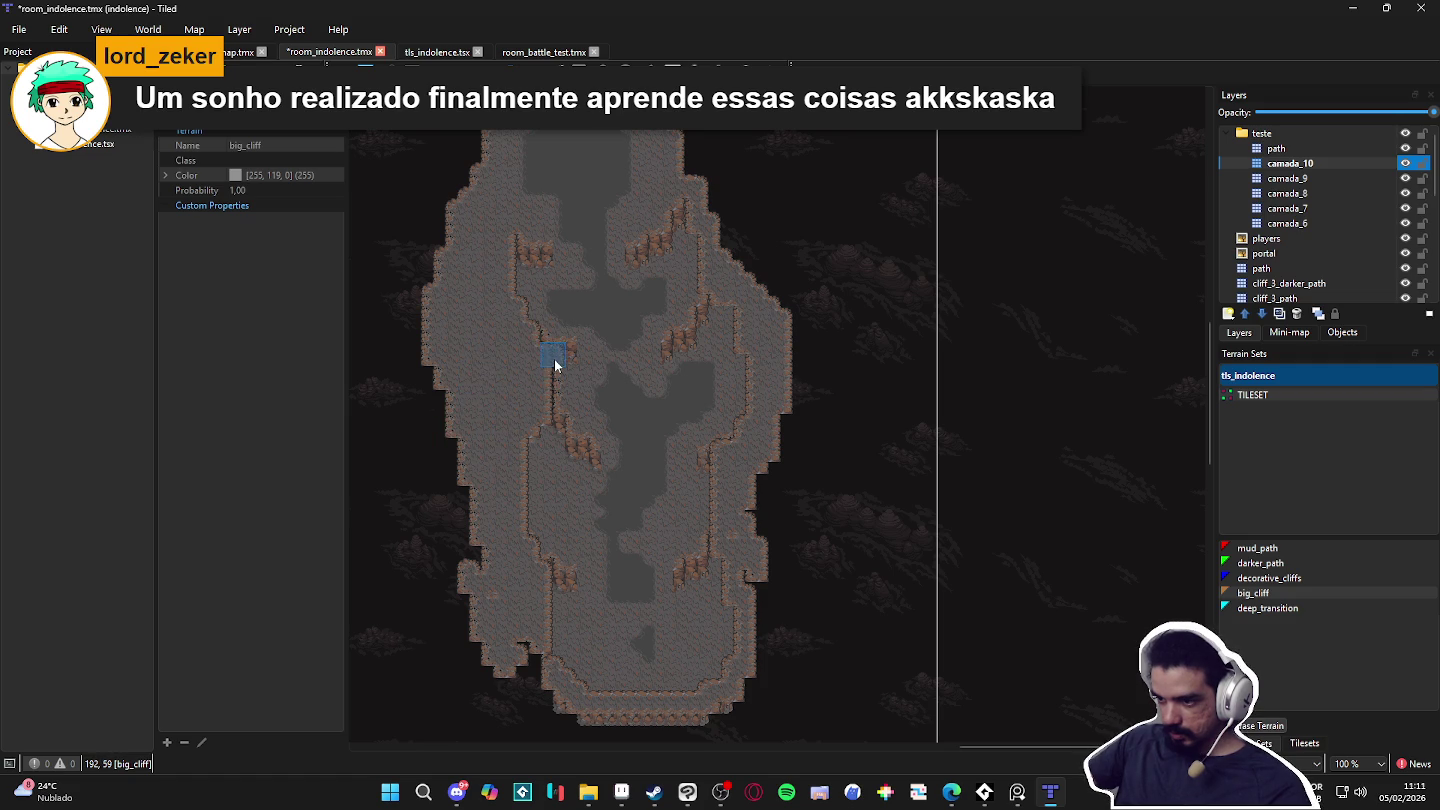
left_click_drag(556, 408, 518, 478)
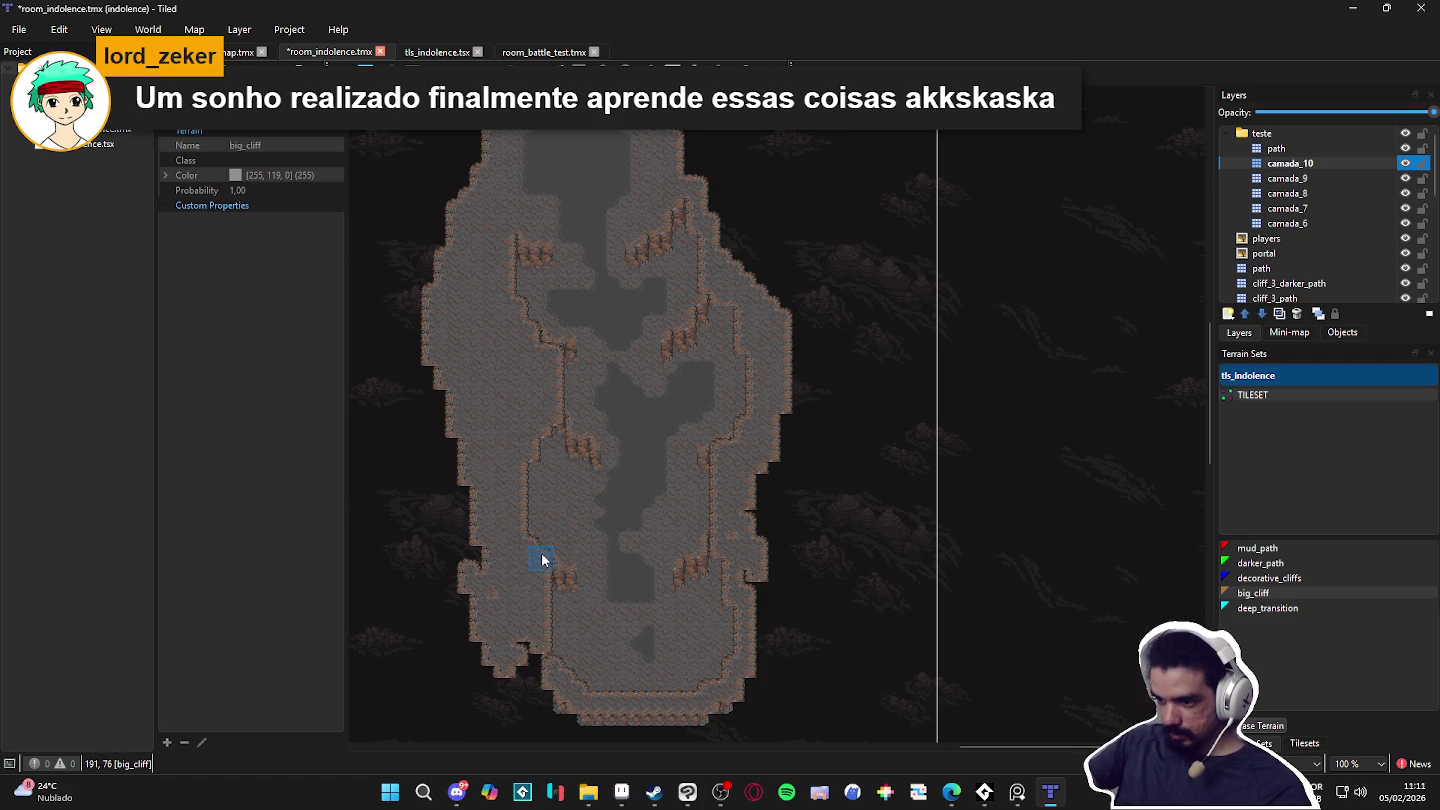
mouse_move(554, 563)
left_mouse_down()
mouse_move(553, 659)
mouse_move(588, 700)
mouse_move(720, 678)
mouse_move(768, 598)
mouse_move(762, 490)
mouse_move(735, 445)
left_mouse_up()
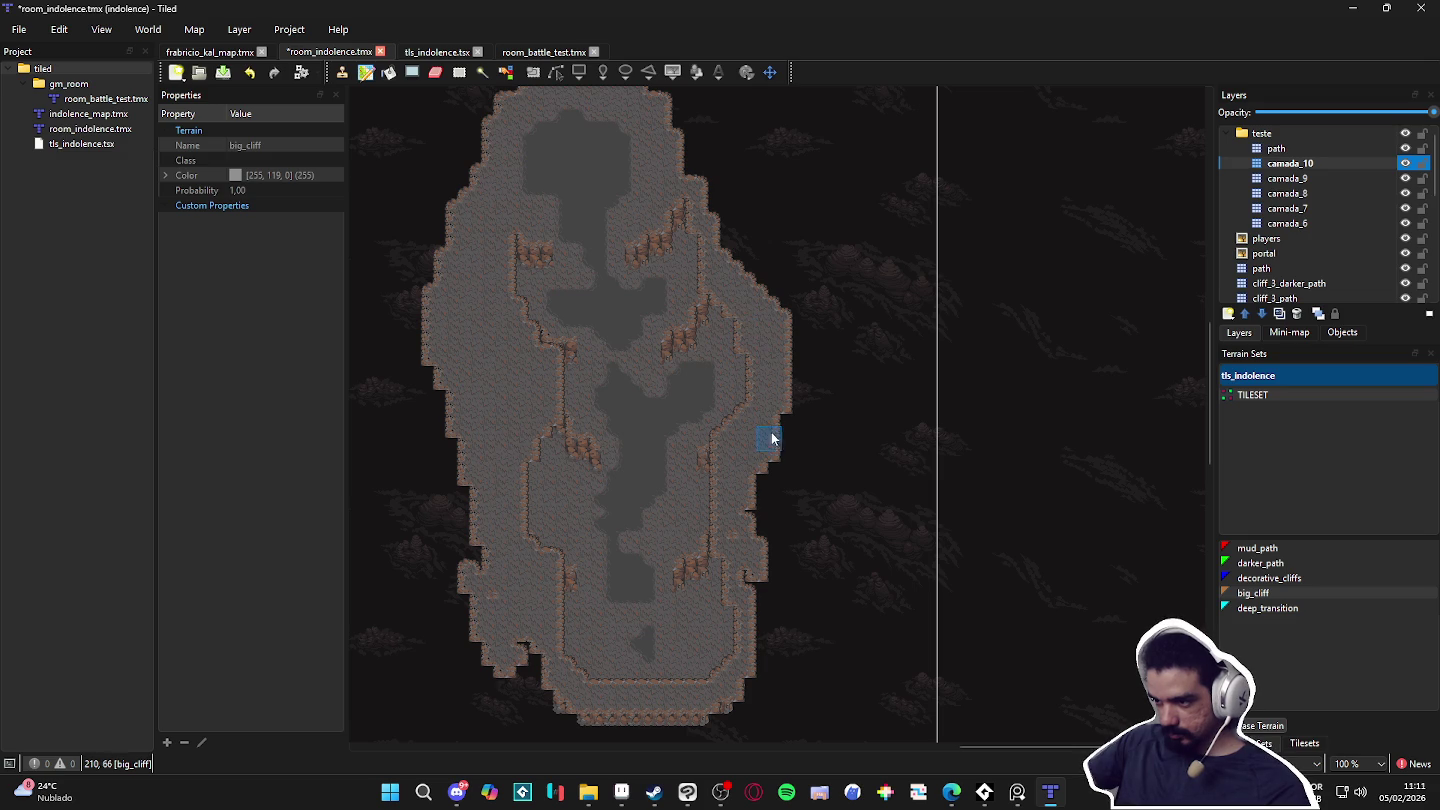
Step: Straighten and extend the right cliff edge, then show the tls_indolence tiles
mouse_move(757, 453)
left_mouse_down()
mouse_move(765, 634)
mouse_move(775, 465)
left_mouse_up()
mouse_move(776, 520)
left_mouse_down()
mouse_move(796, 491)
mouse_move(781, 411)
mouse_move(814, 500)
mouse_move(791, 382)
mouse_move(808, 567)
mouse_move(810, 428)
mouse_move(800, 587)
mouse_move(818, 586)
left_mouse_up()
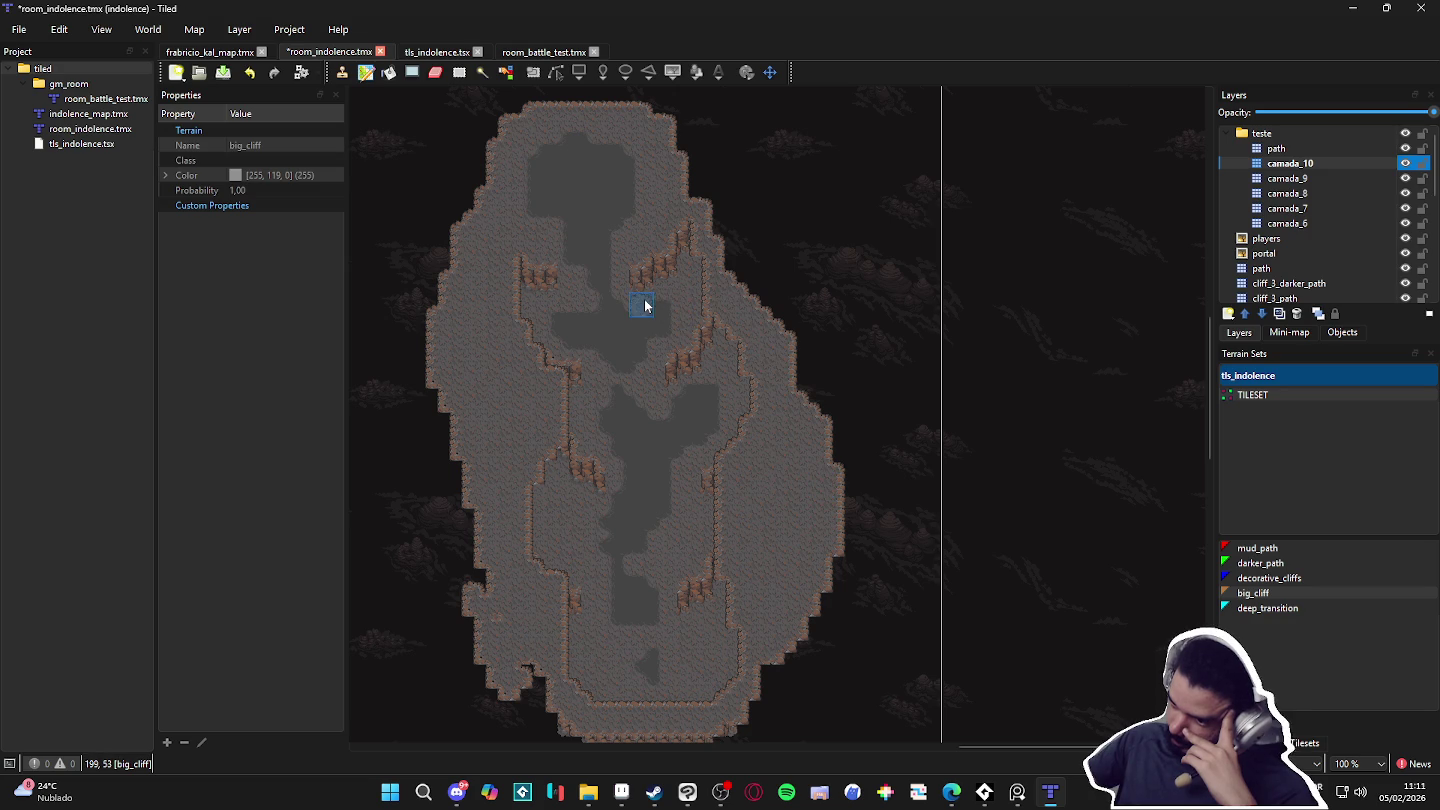
left_click(1405, 150)
left_click(1405, 149)
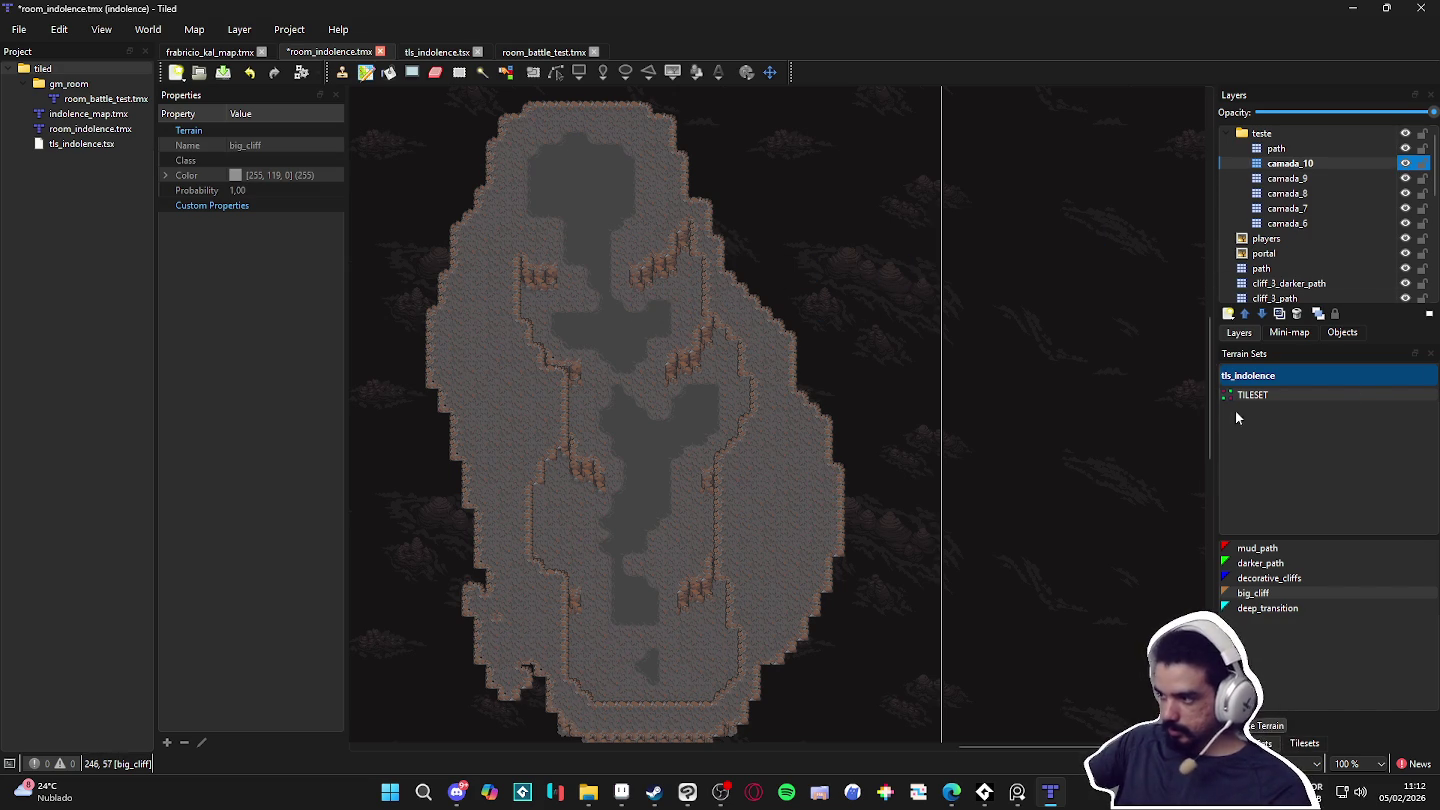
left_click(1304, 742)
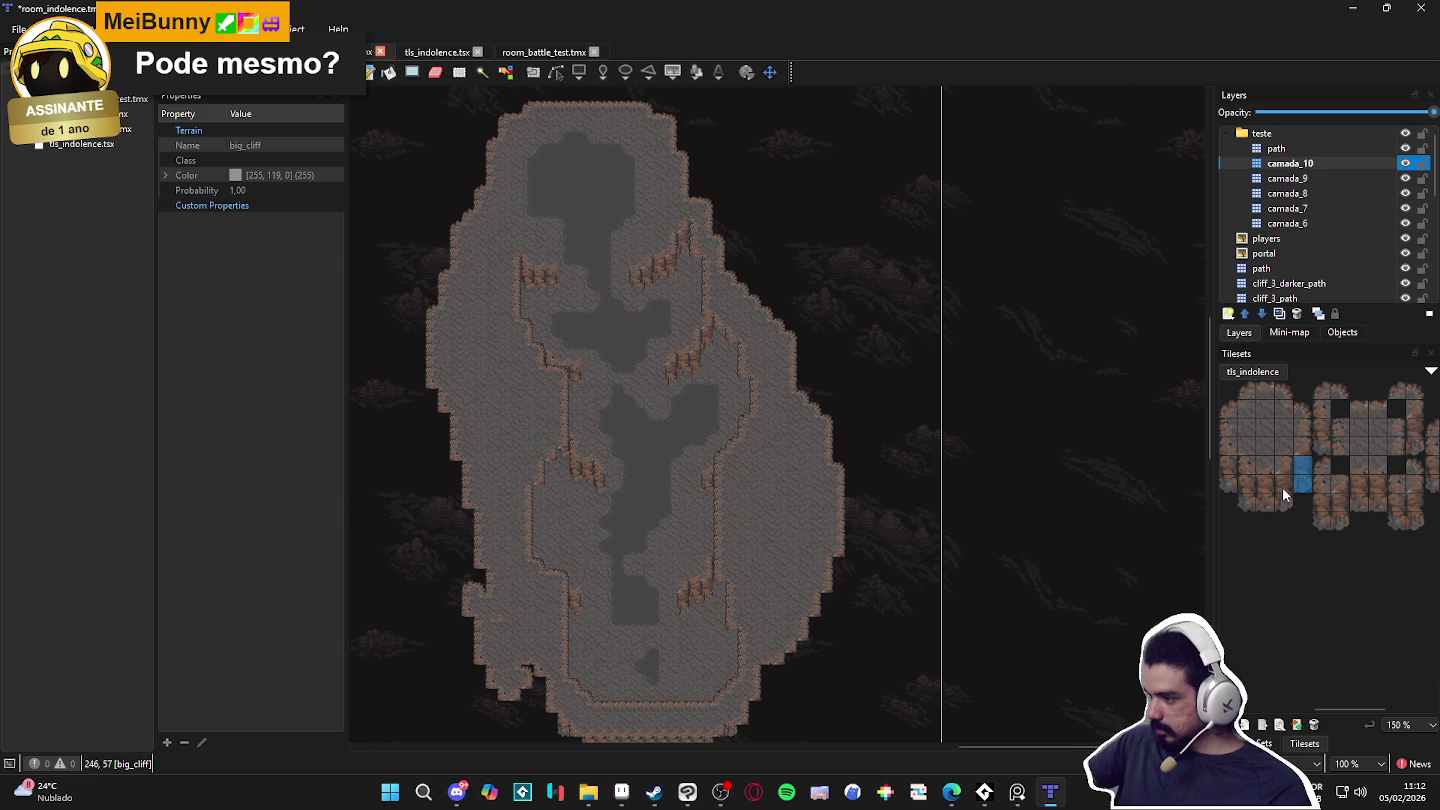
Step: After trying multi-tile cliff strips, pick a single tls_indolence cliff-face tile as the brush
left_click_drag(1283, 487, 1289, 514)
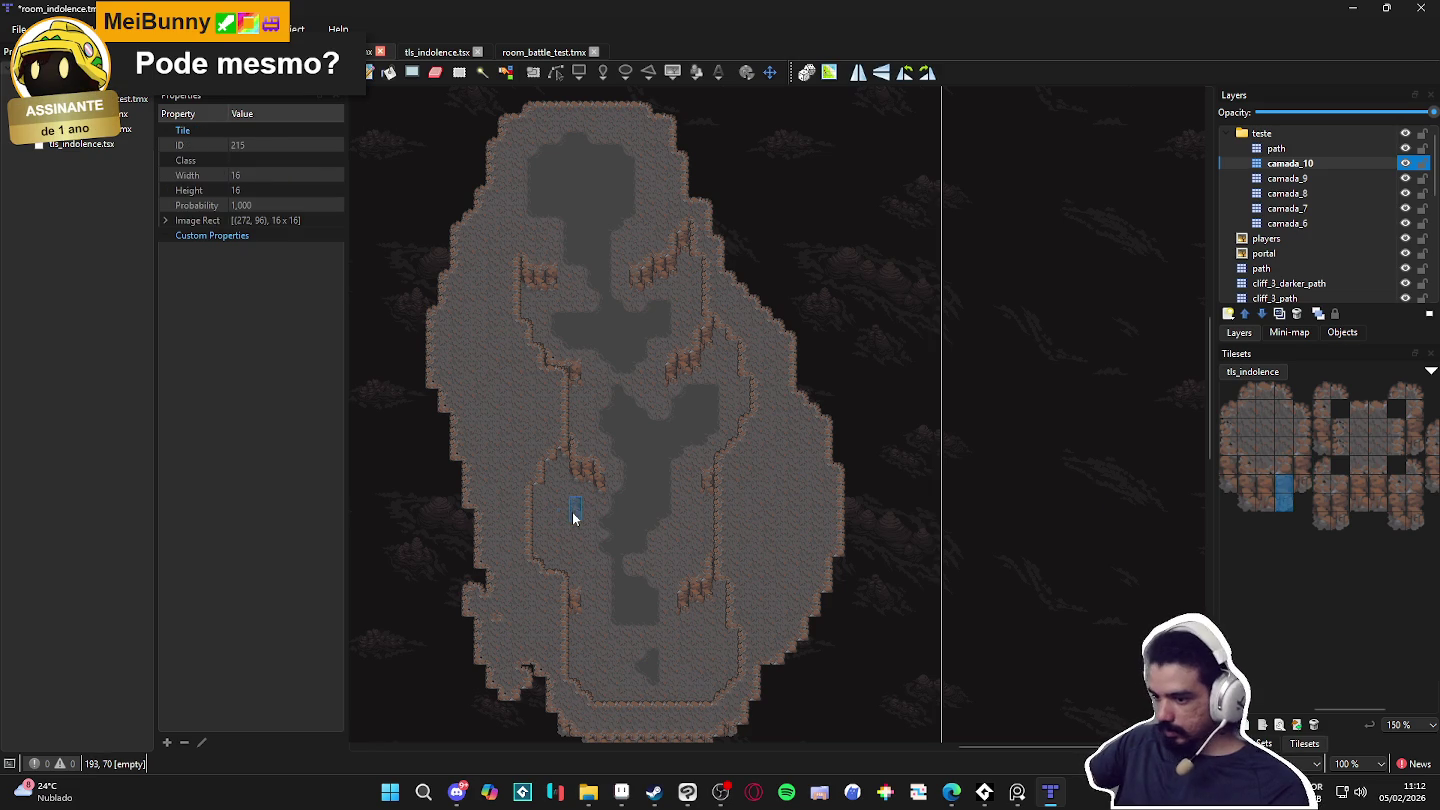
scroll(557, 489, "up", 1)
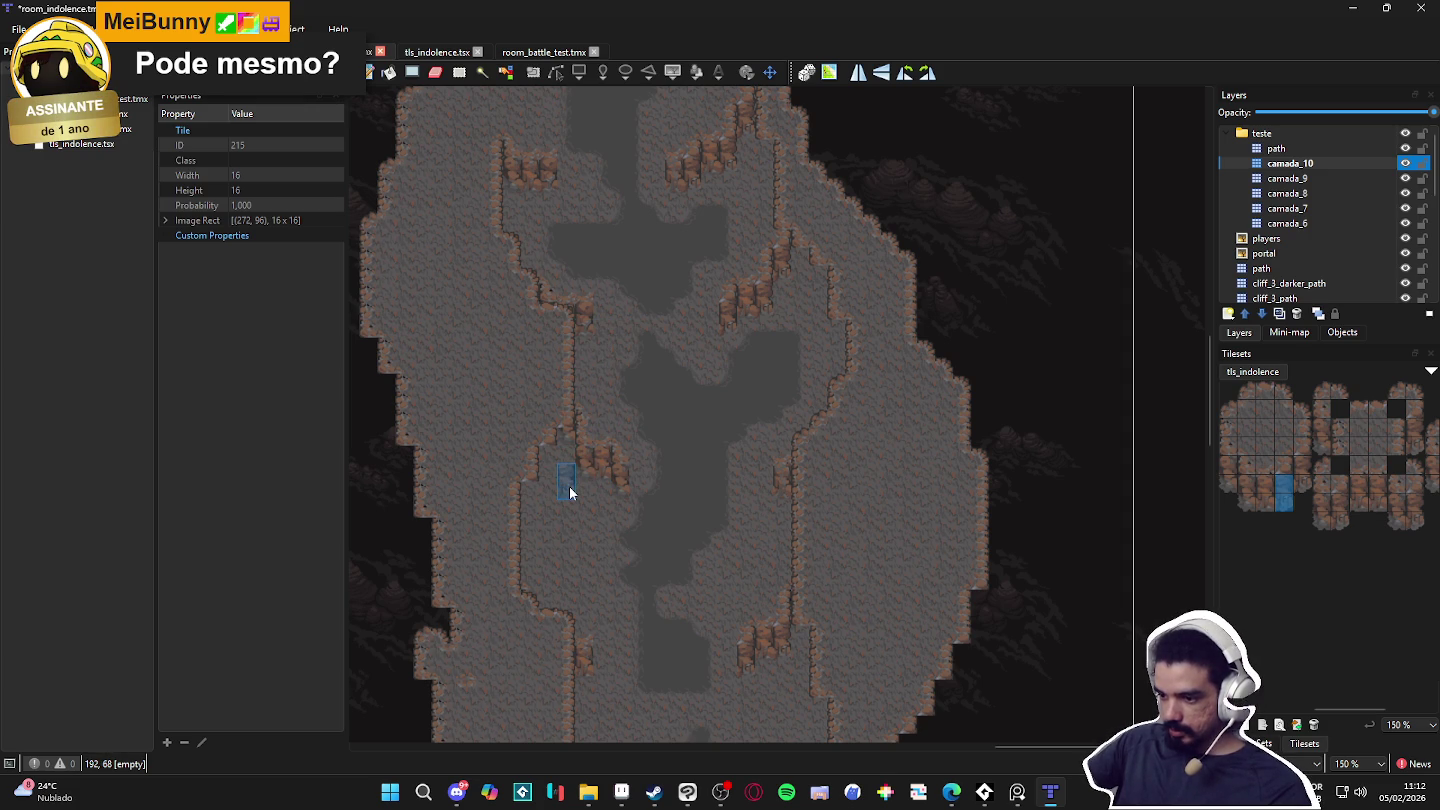
key("r")
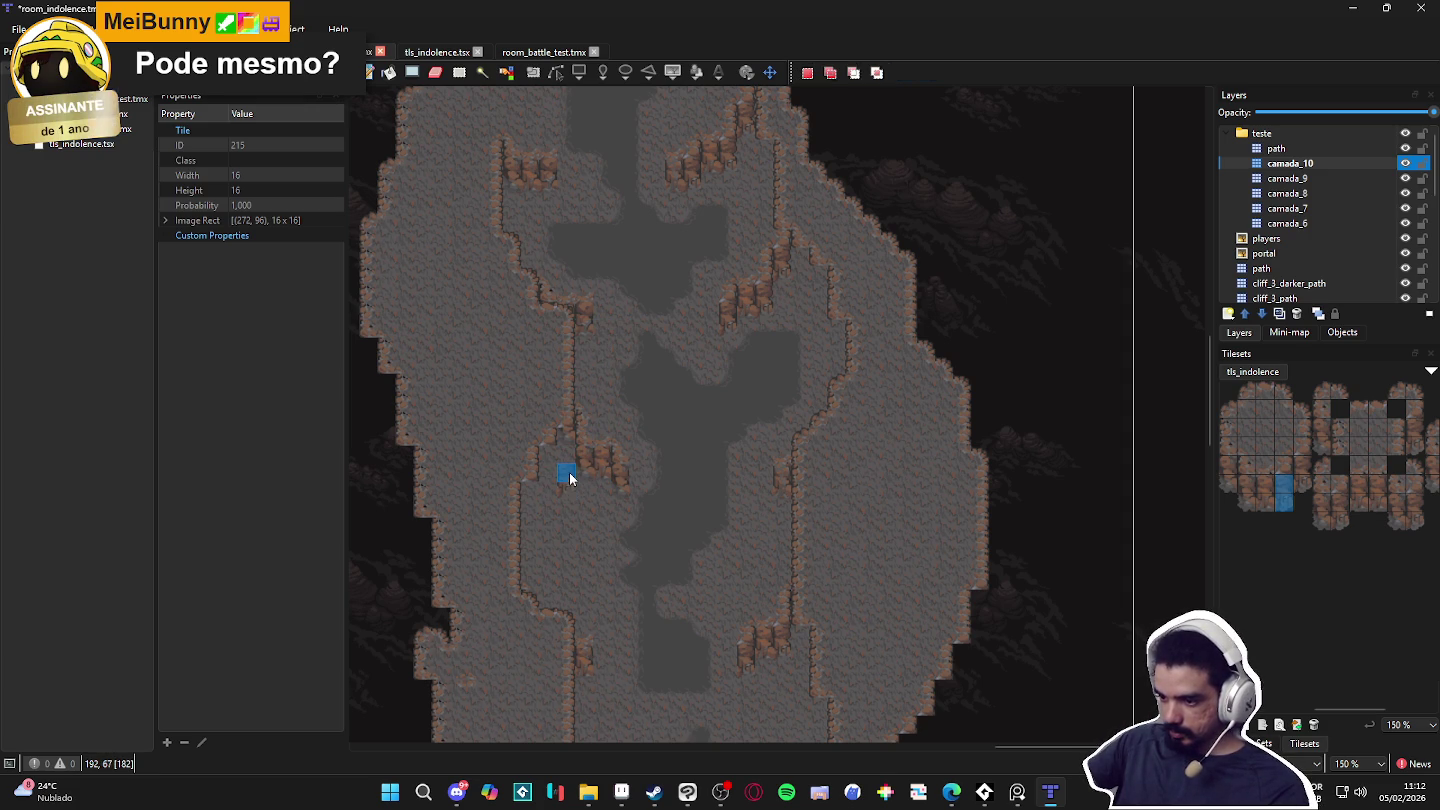
left_click_drag(1254, 485, 1278, 483)
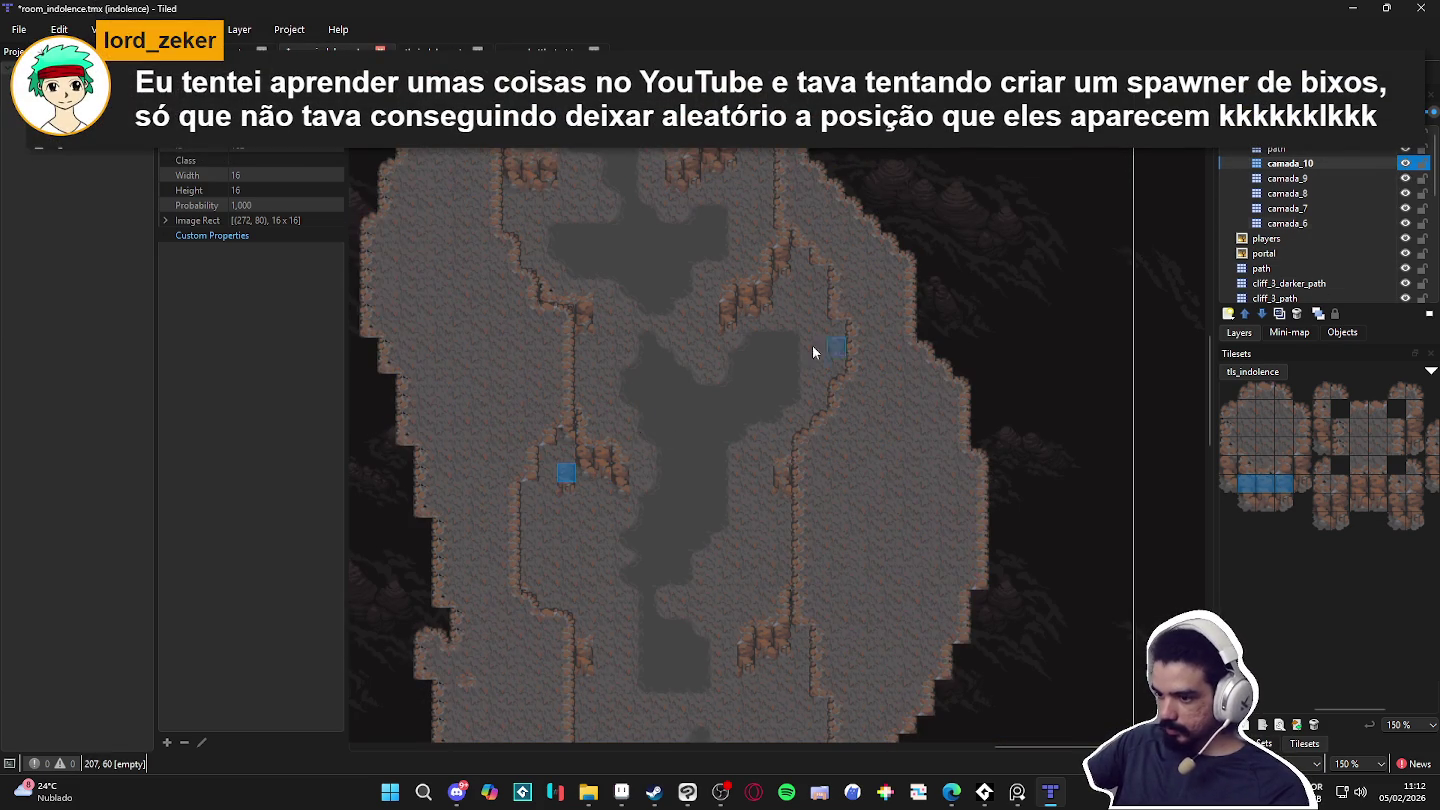
right_click(566, 481)
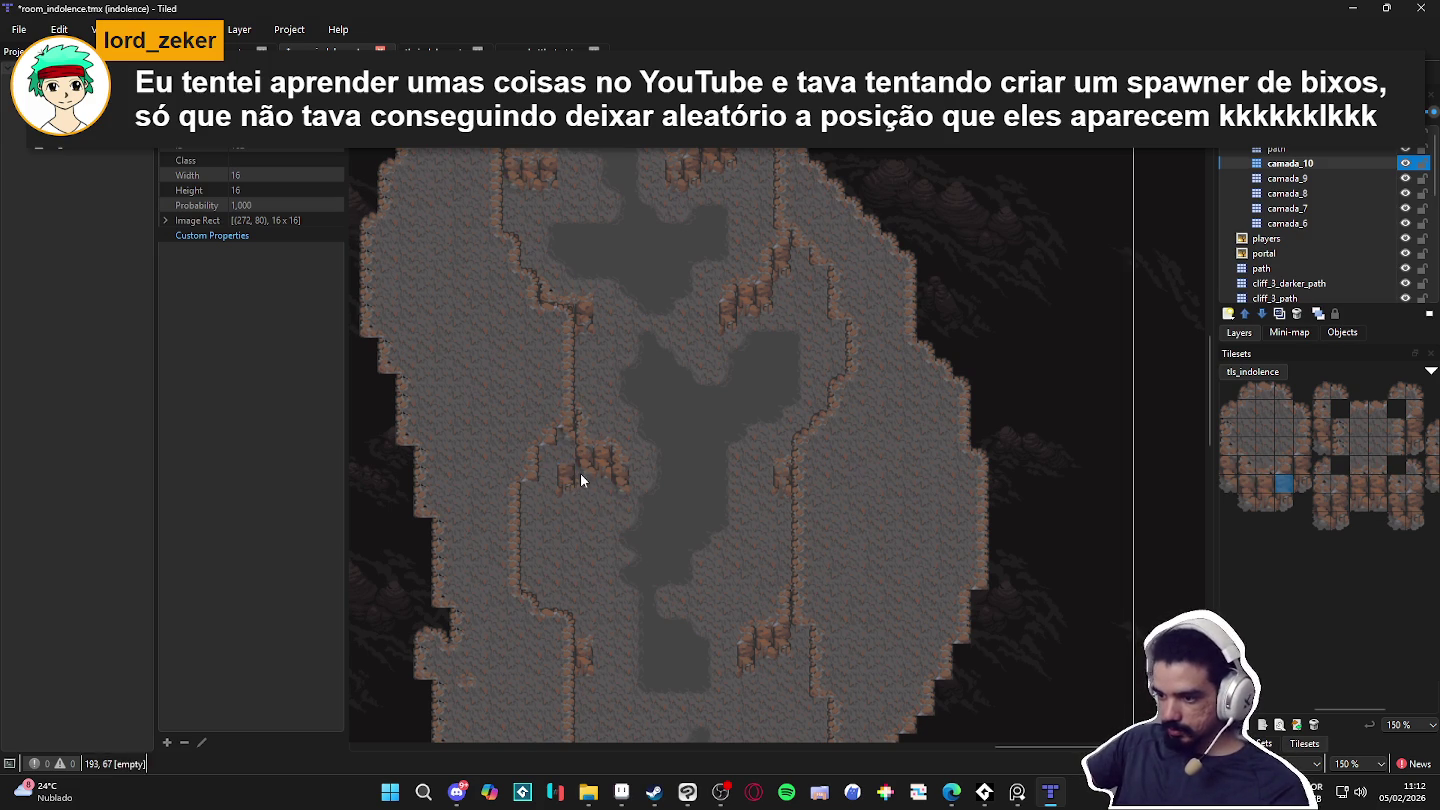
left_click_drag(1282, 484, 1250, 484)
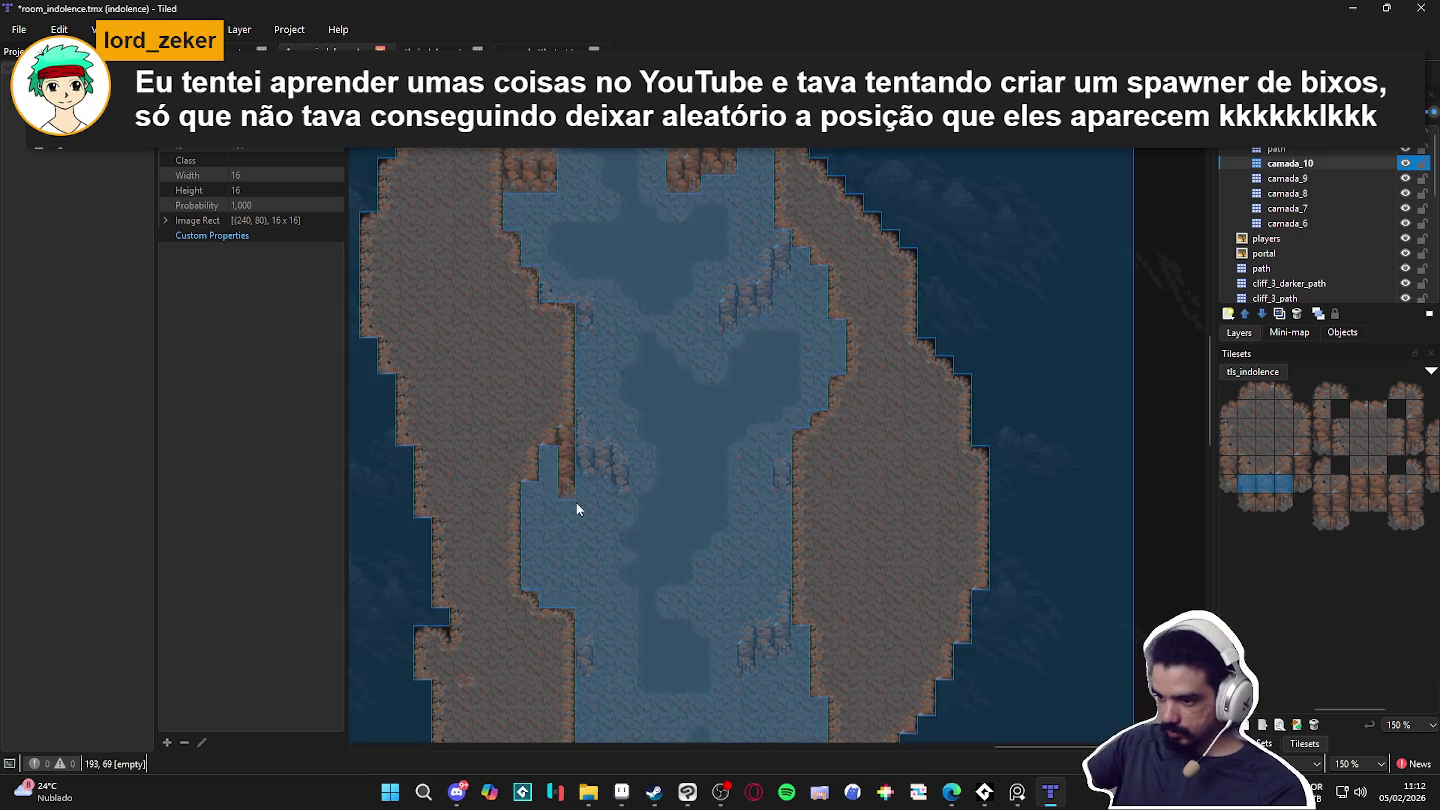
scroll(576, 509, "up", 3)
left_click(1283, 500)
left_click(1283, 484)
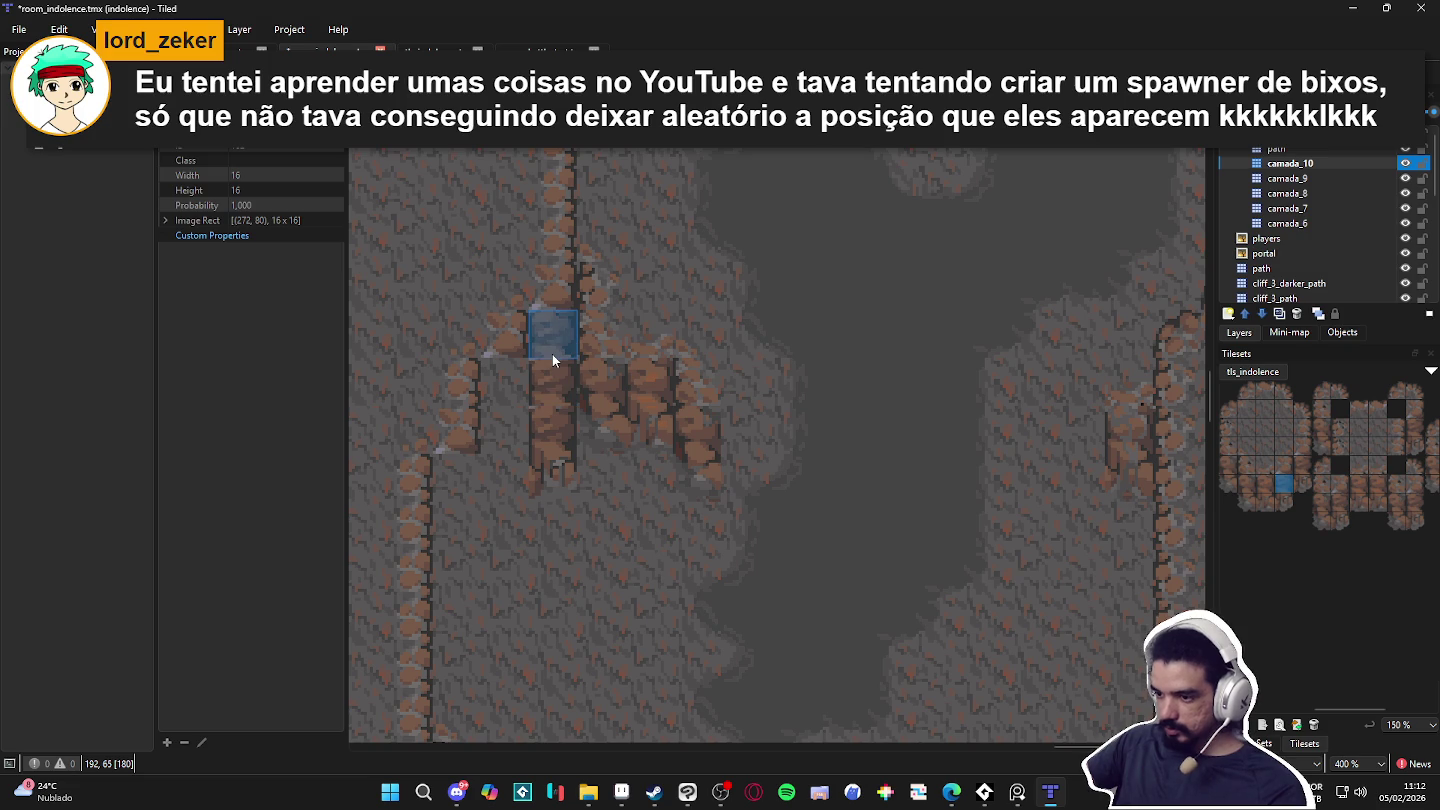
Step: Stamp a captured four-tile cliff column on the right inner wall, with single cliff tiles below
scroll(552, 354, "down", 1)
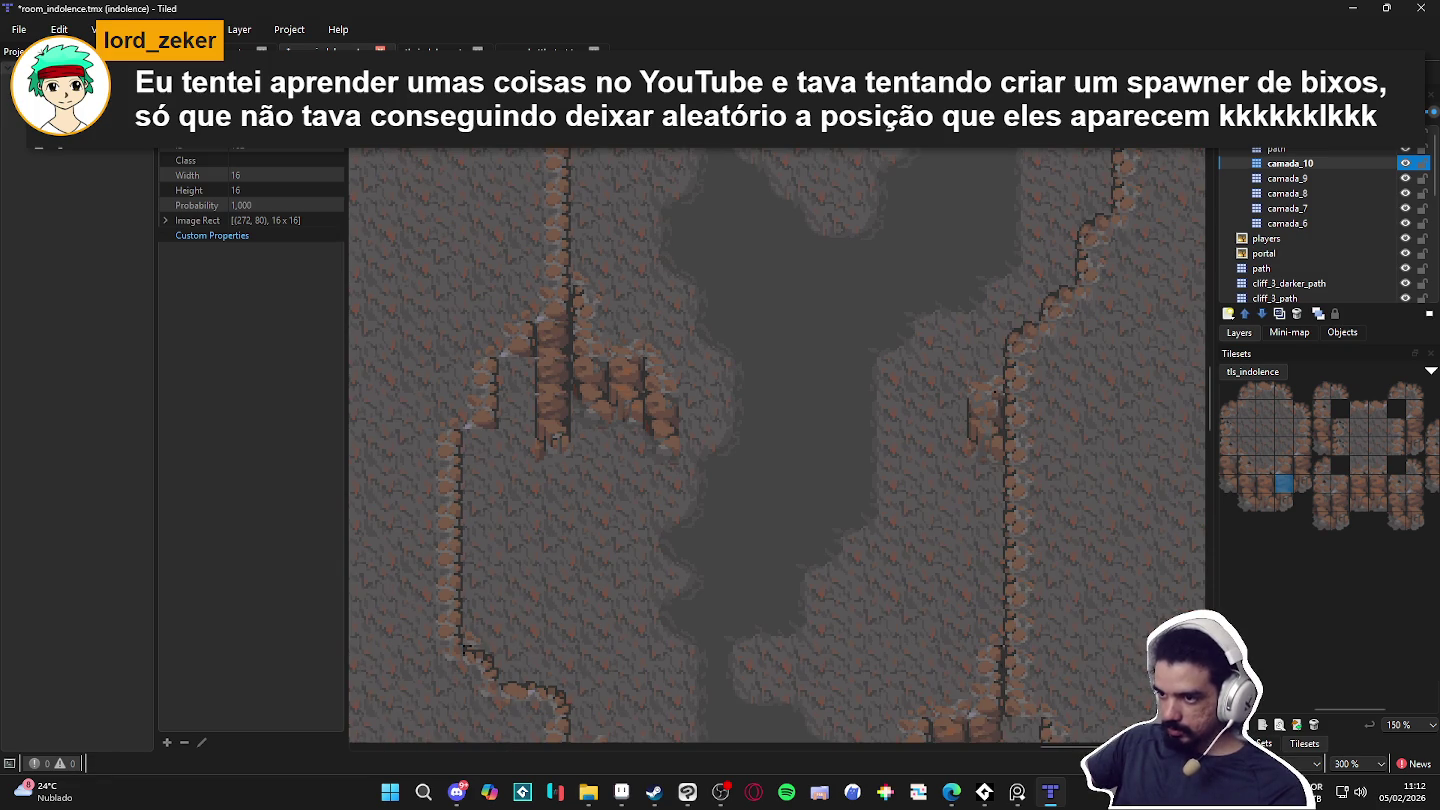
left_click_drag(552, 322, 554, 443)
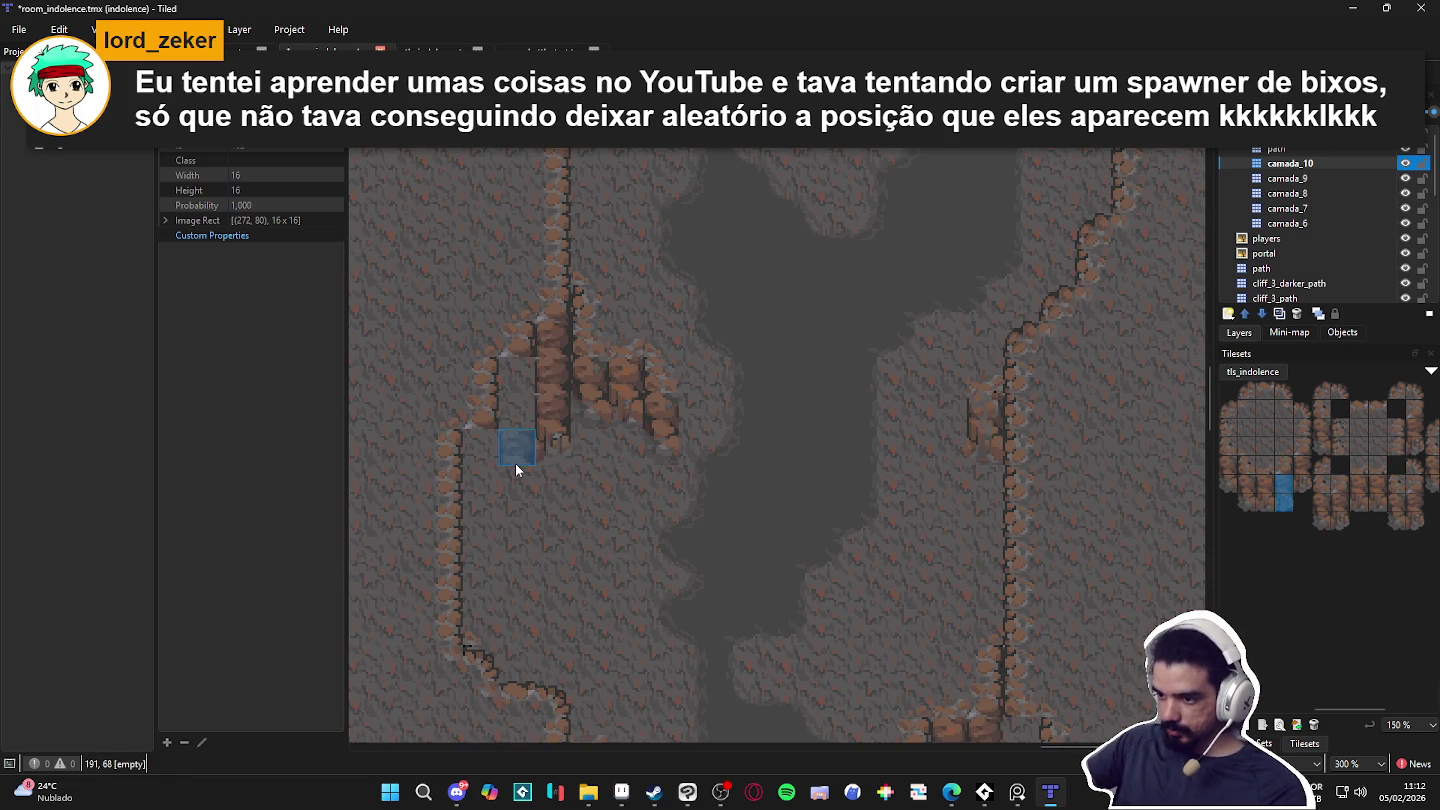
left_click_drag(517, 365, 517, 463)
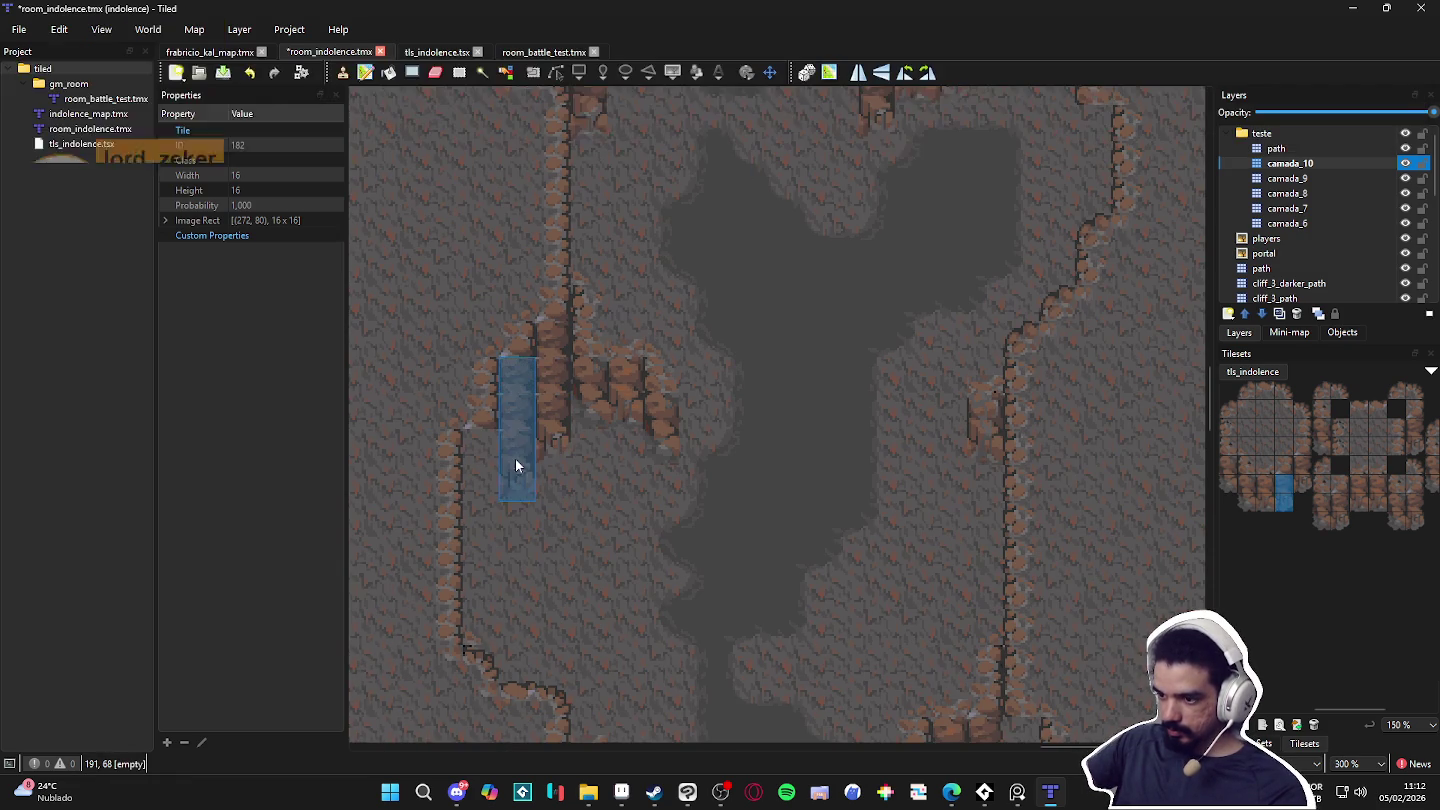
scroll(607, 565, "down", 2)
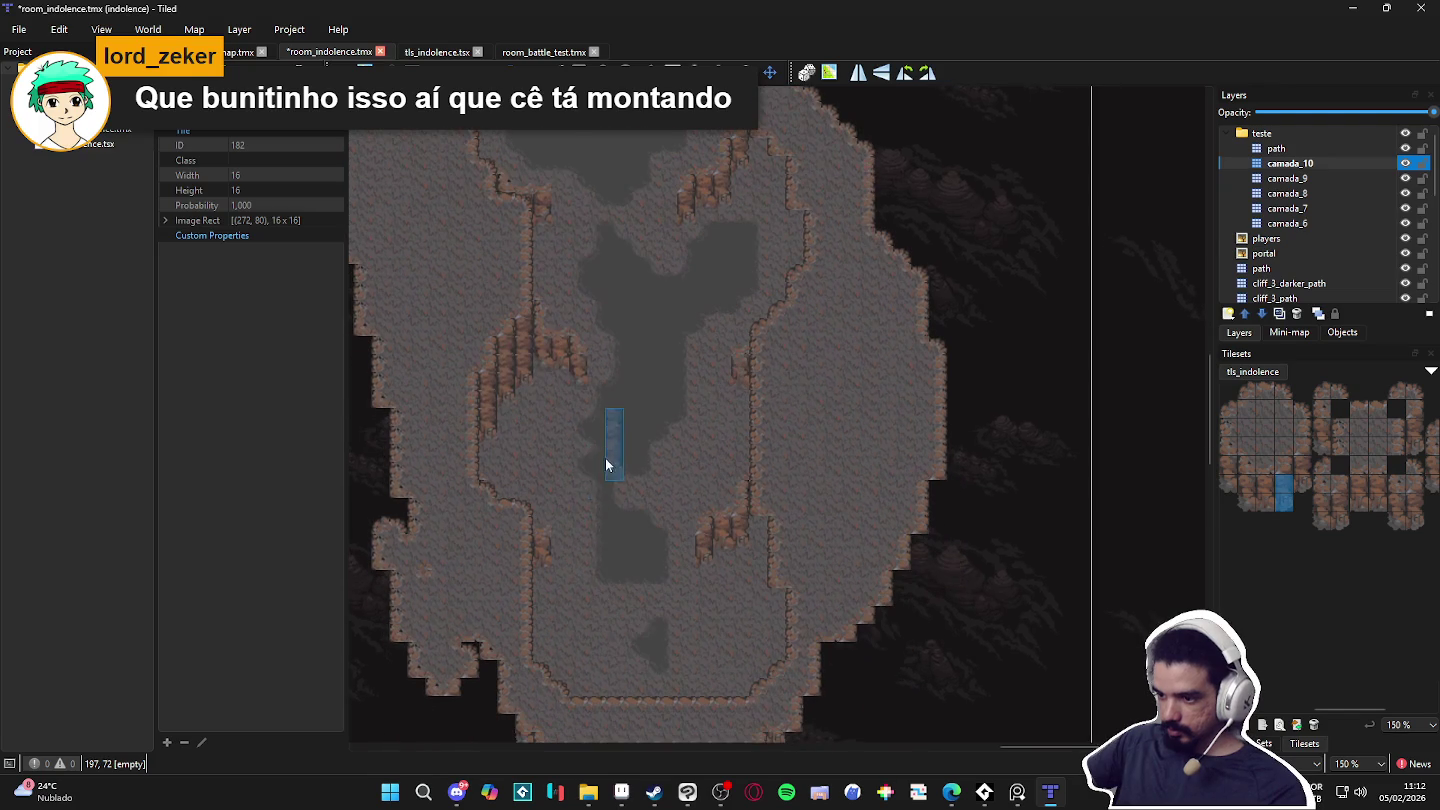
scroll(605, 556, "up", 4)
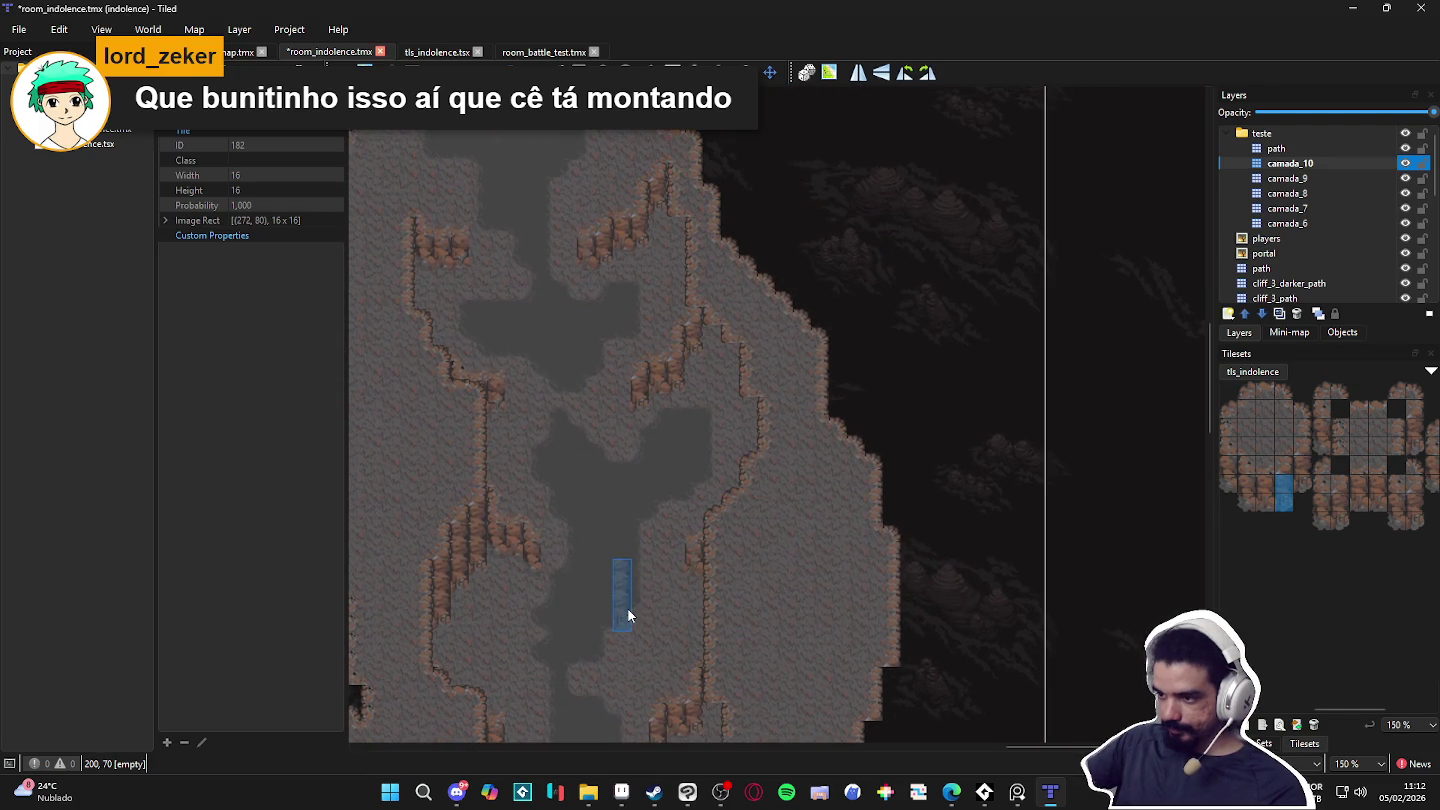
left_click(726, 382)
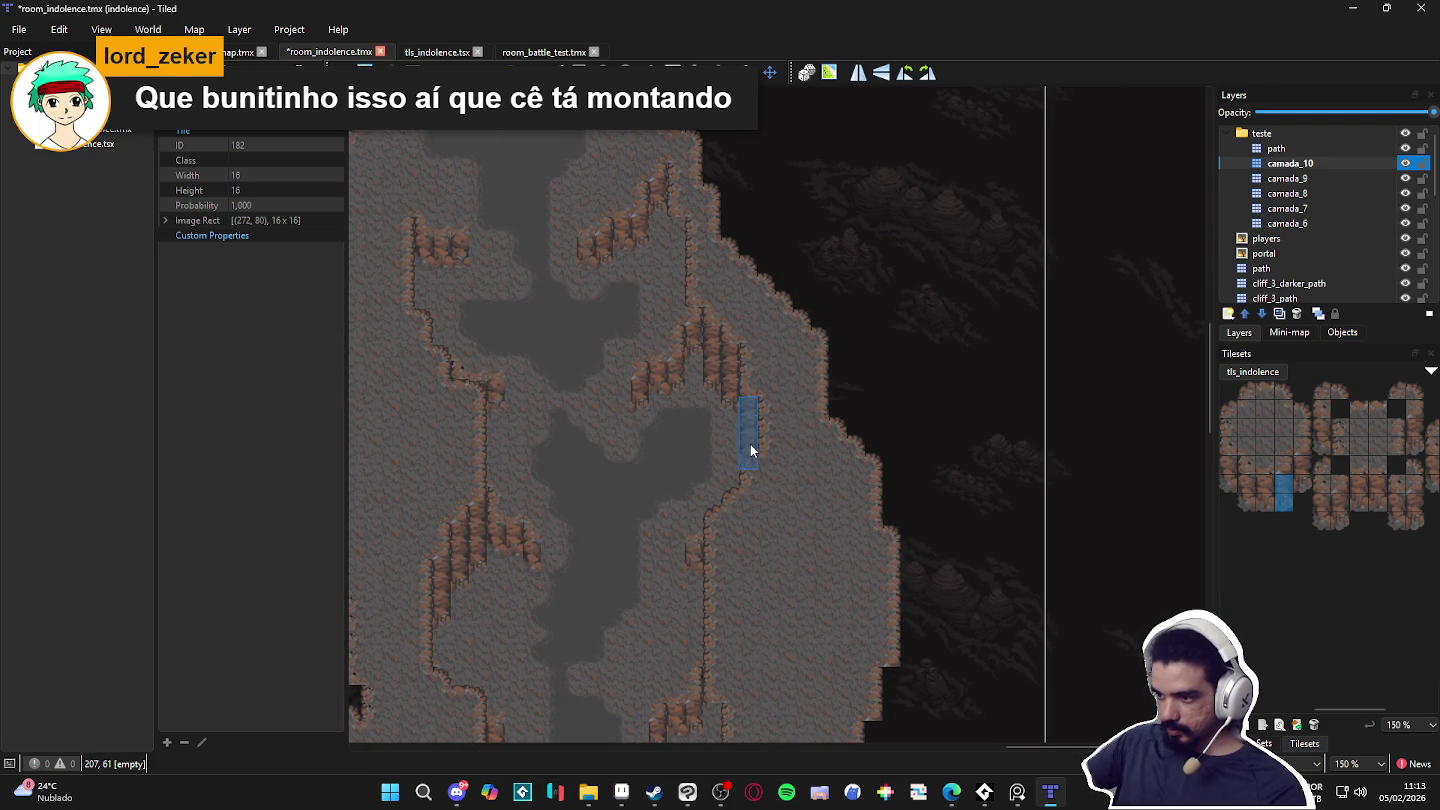
left_click(1248, 483)
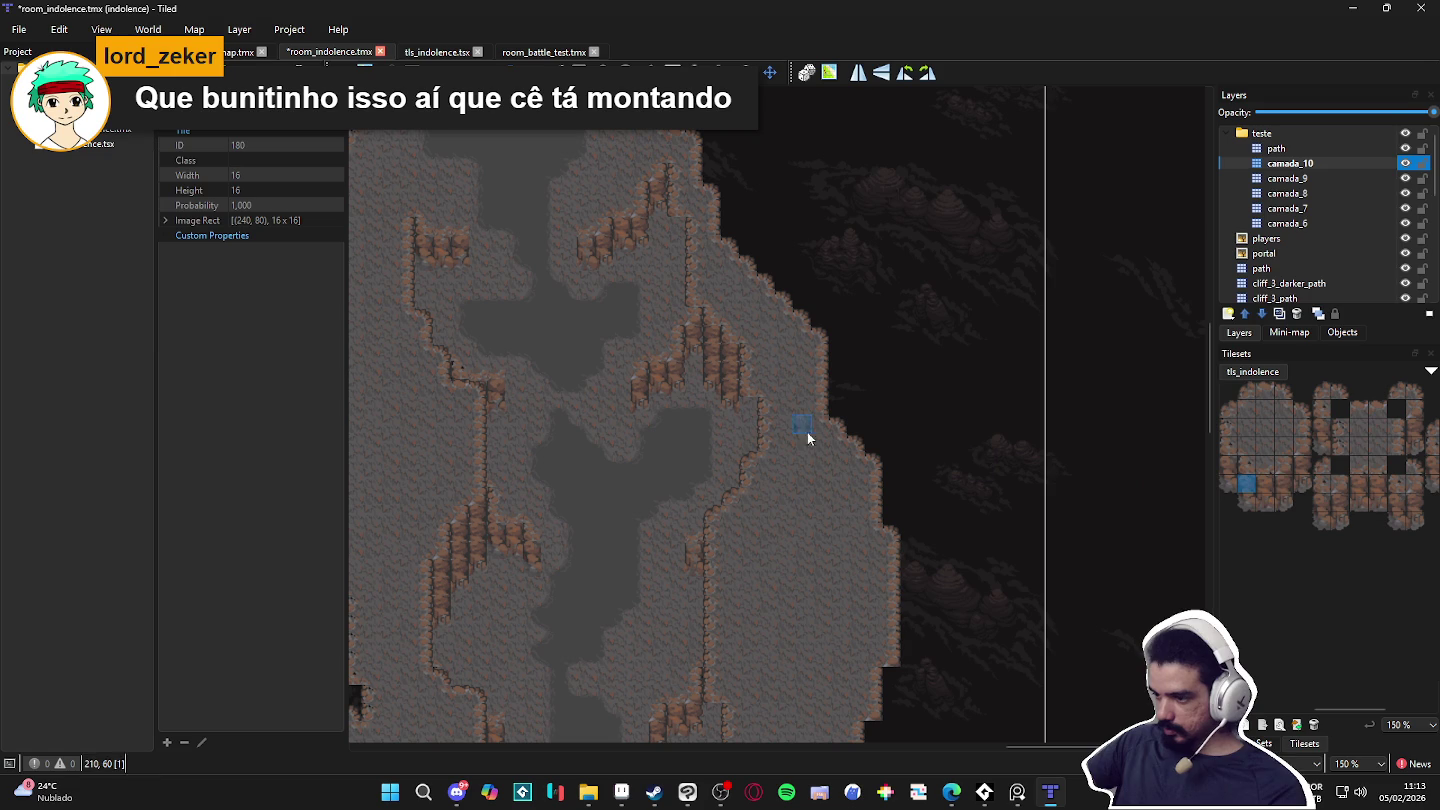
left_click(748, 425)
left_click(751, 445)
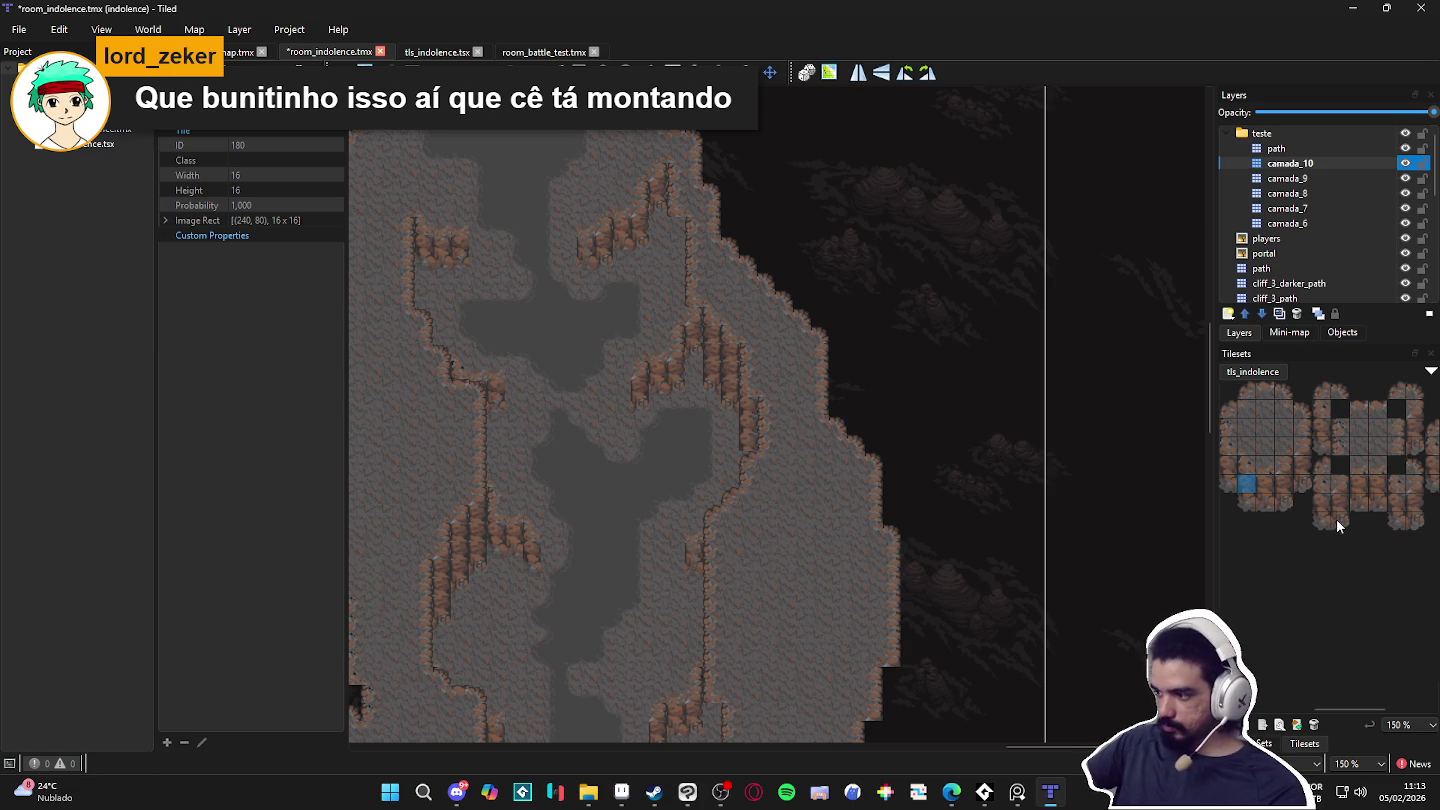
left_click(1240, 501)
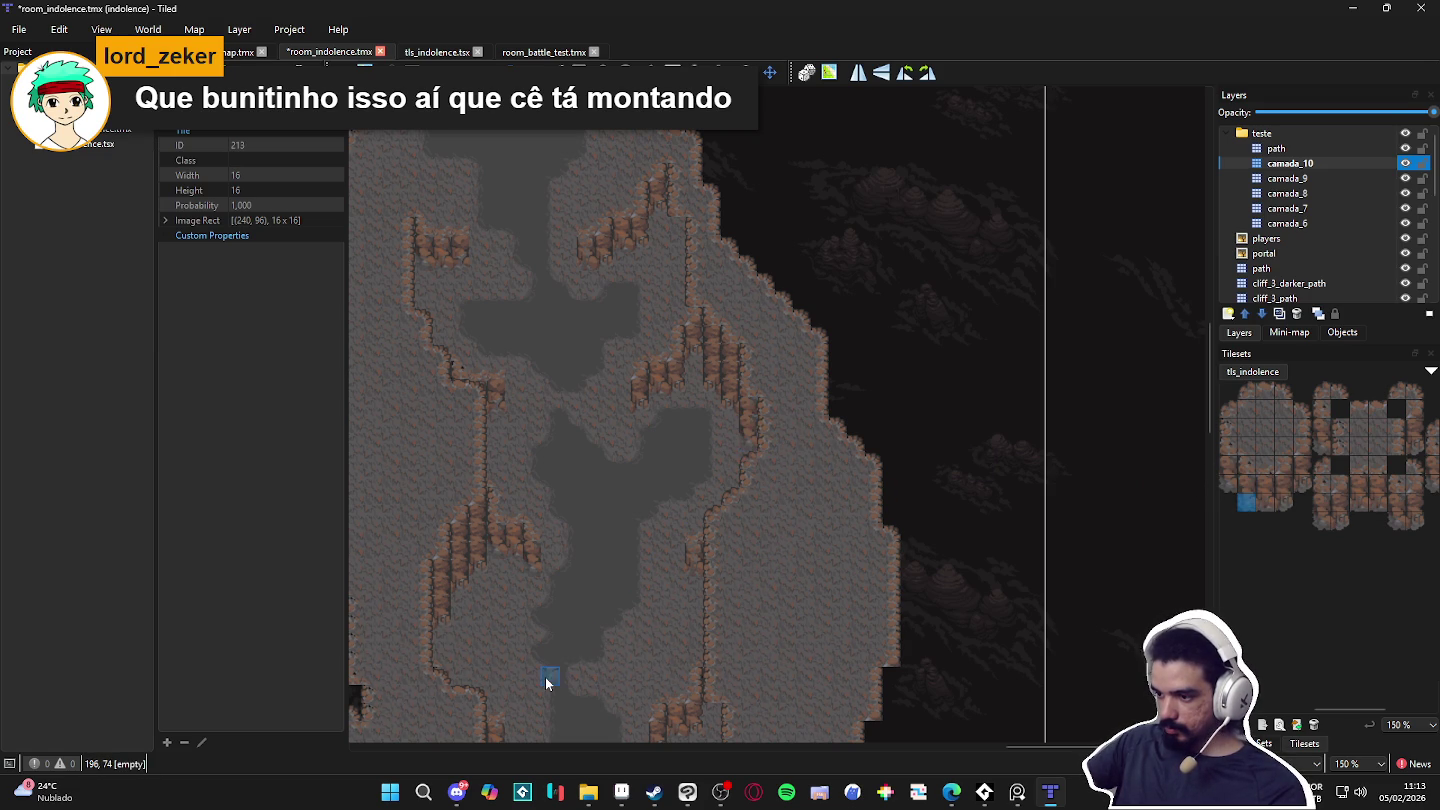
Step: Select a one-tile-wide wall column on the left ledge and copy it as a stamp
left_click_drag(566, 665, 578, 614)
scroll(578, 613, "down", 3)
scroll(582, 608, "up", 3)
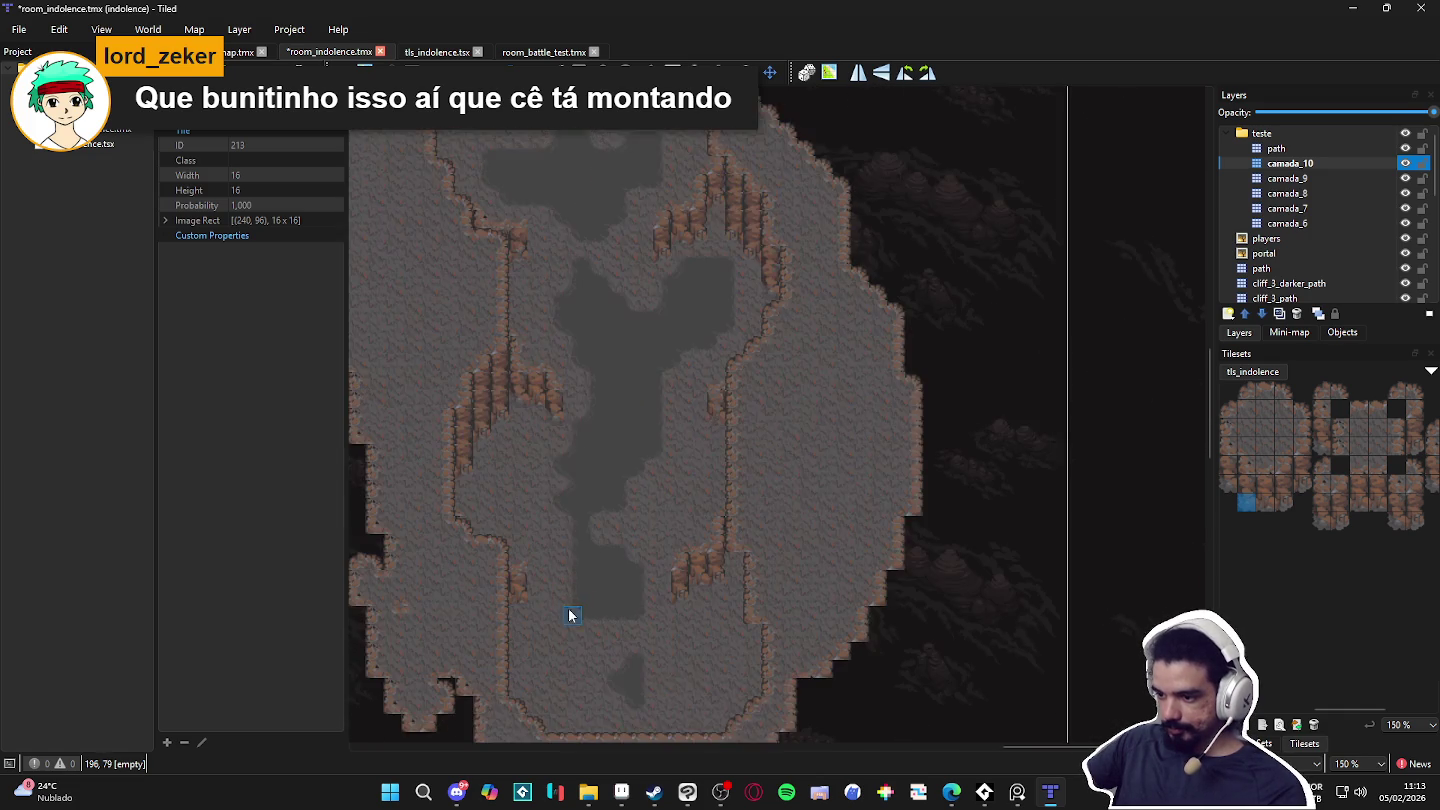
key("s")
left_click(495, 340)
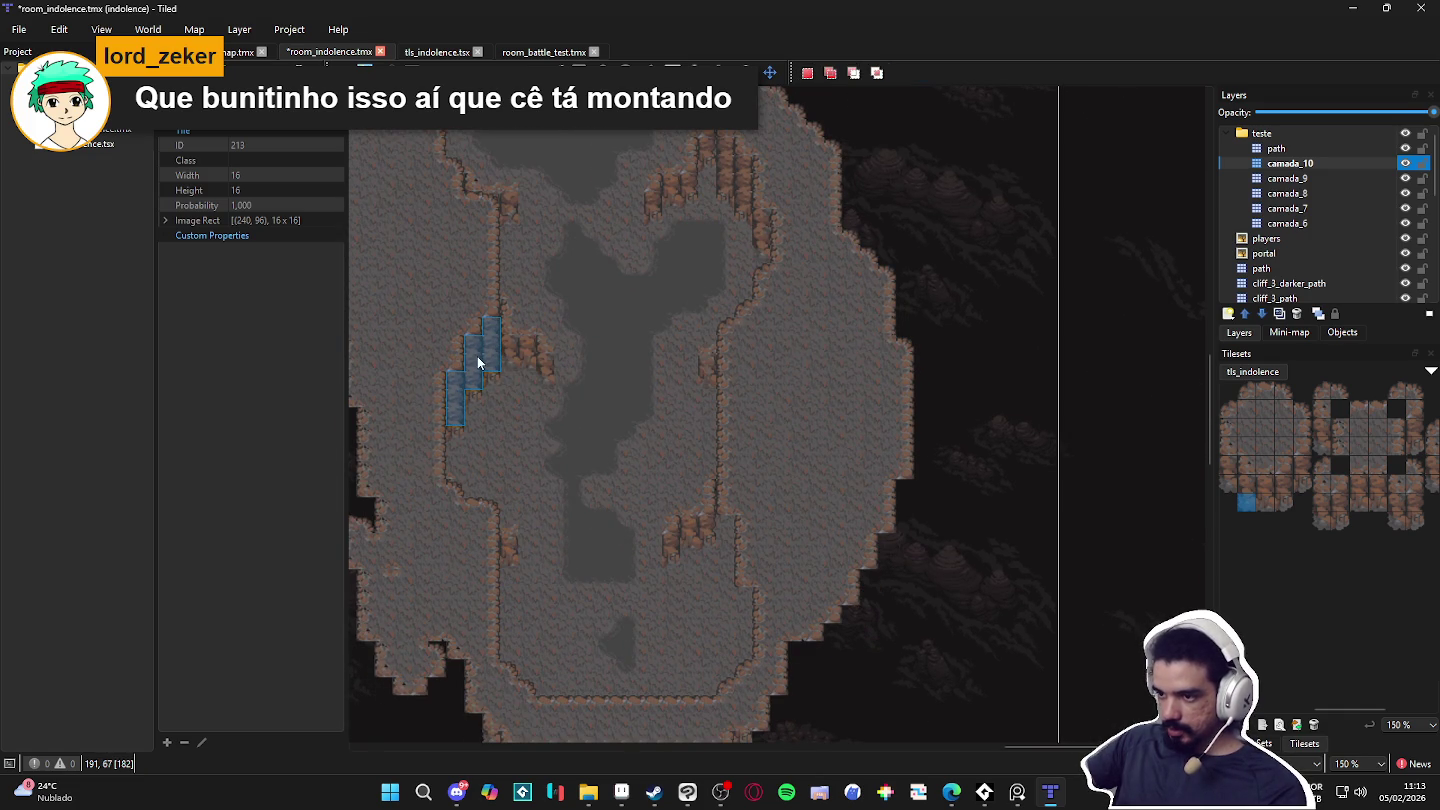
key("Escape")
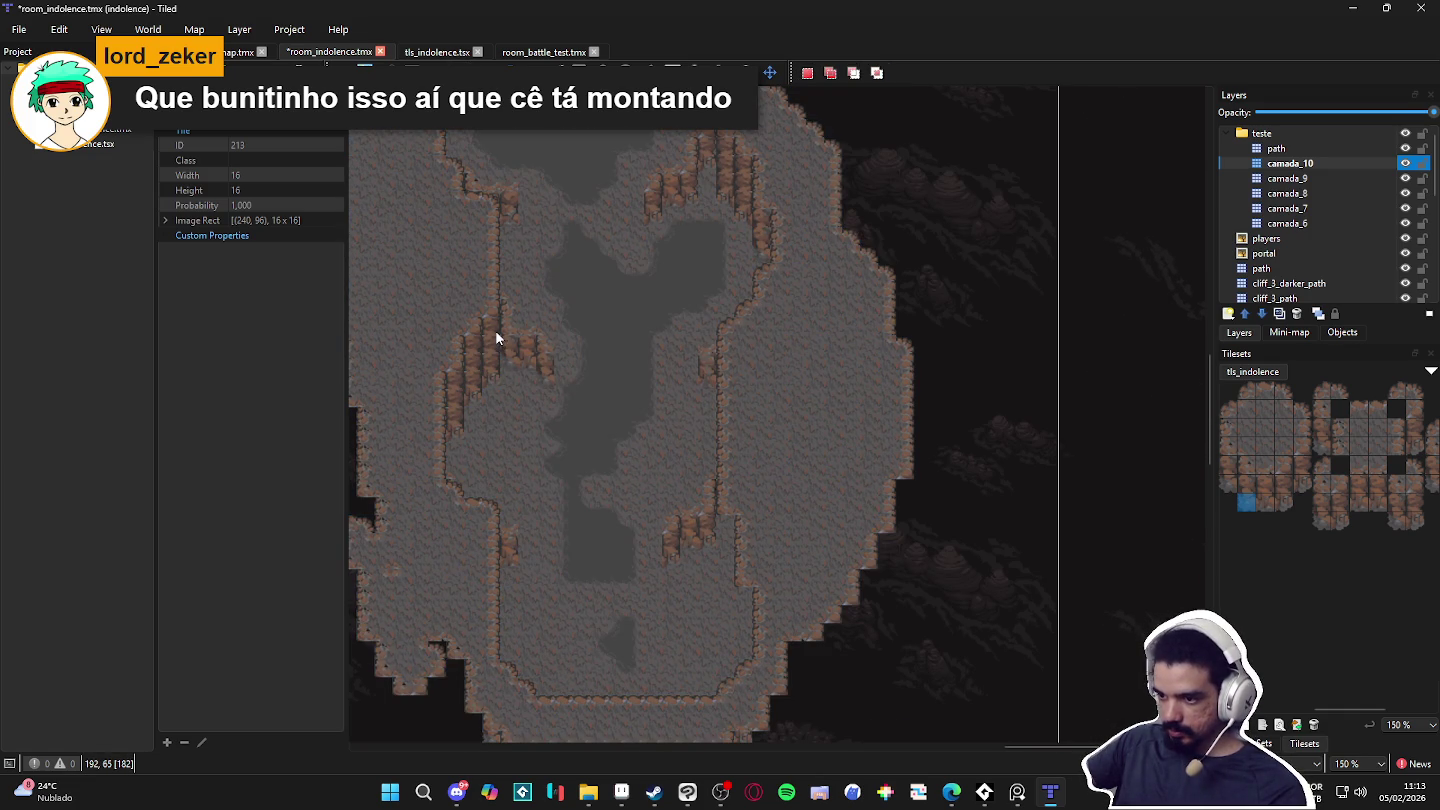
left_click_drag(495, 329, 491, 364)
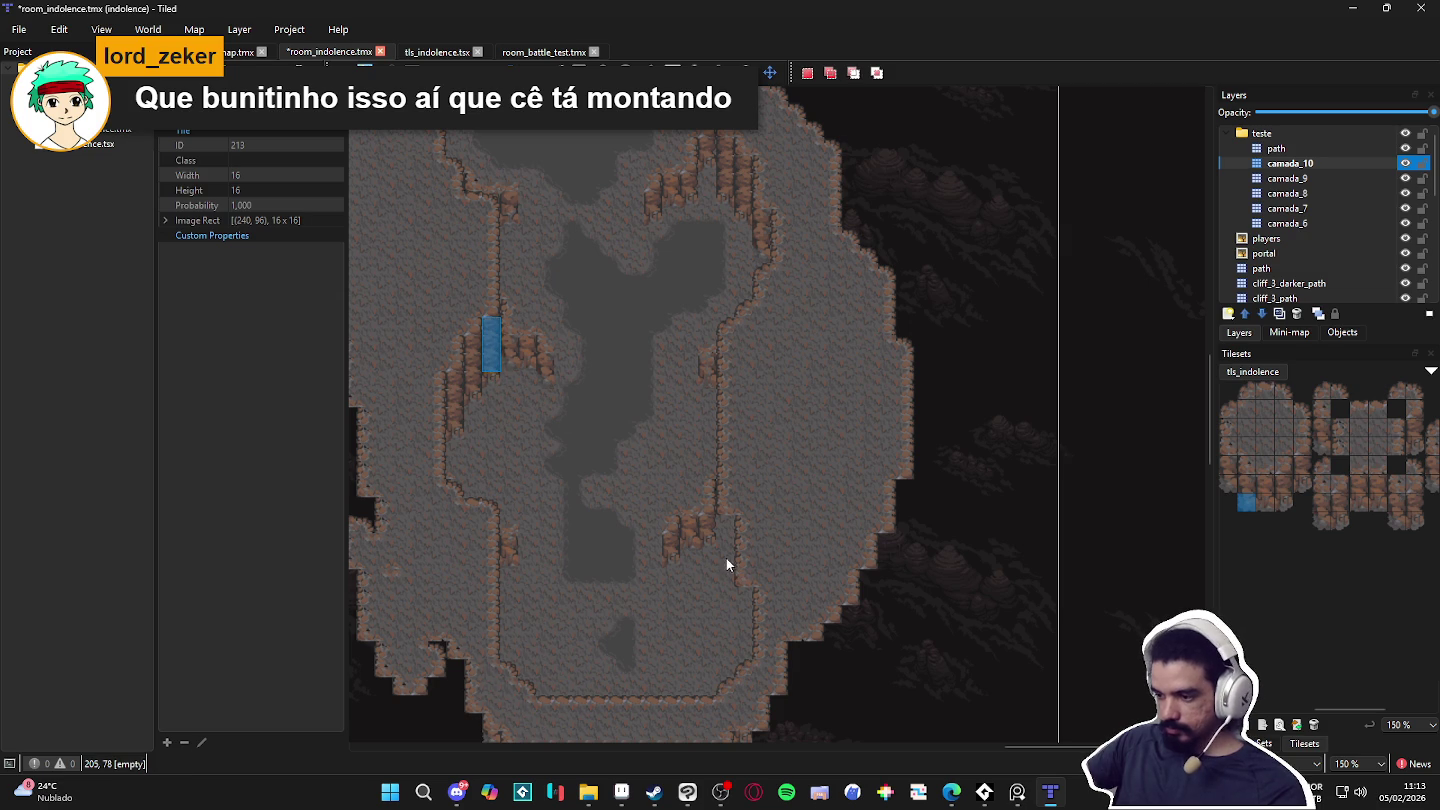
key("ctrl+c")
key("ctrl+v")
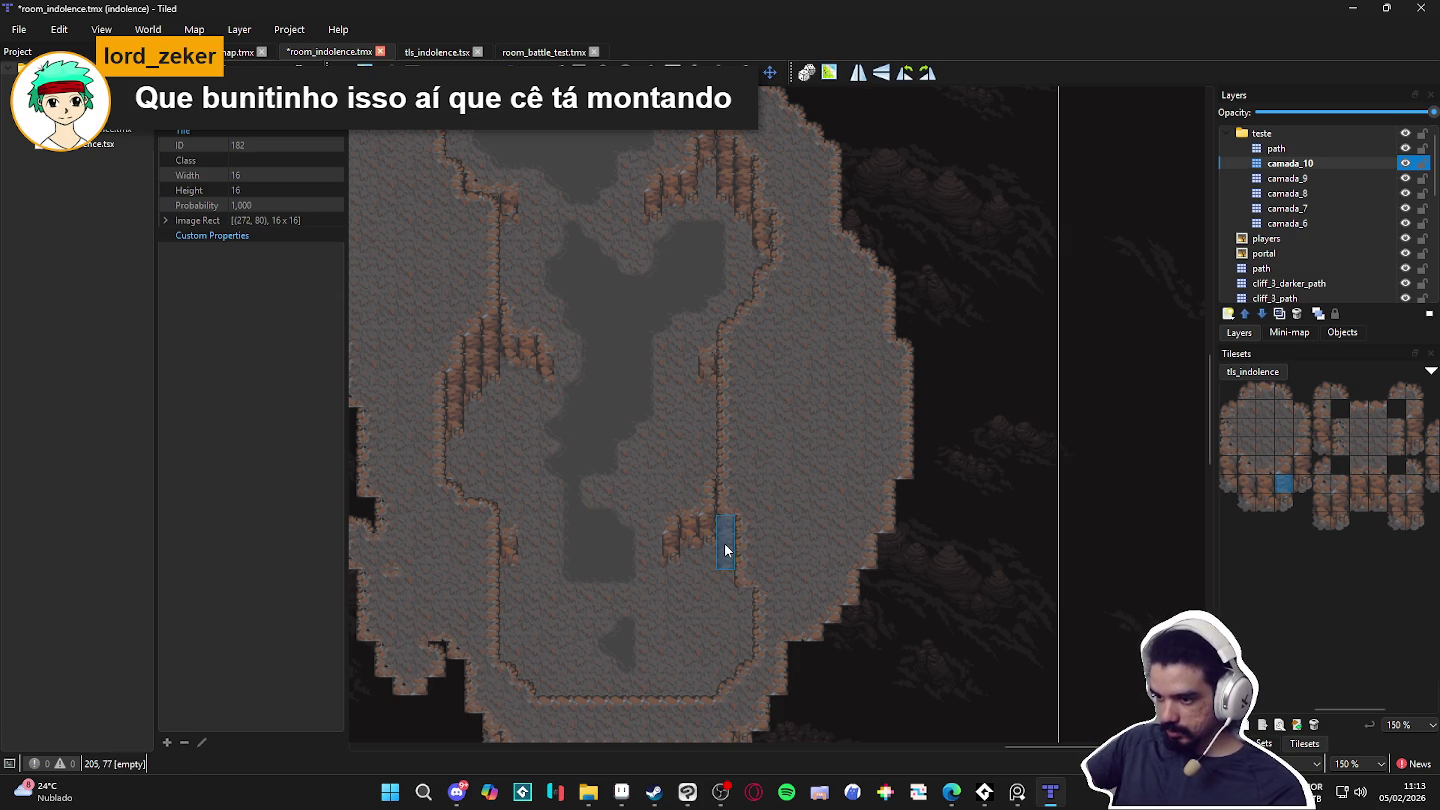
Step: Stamp the wall column onto the right inner ledge and right cliff wall
left_click(724, 544)
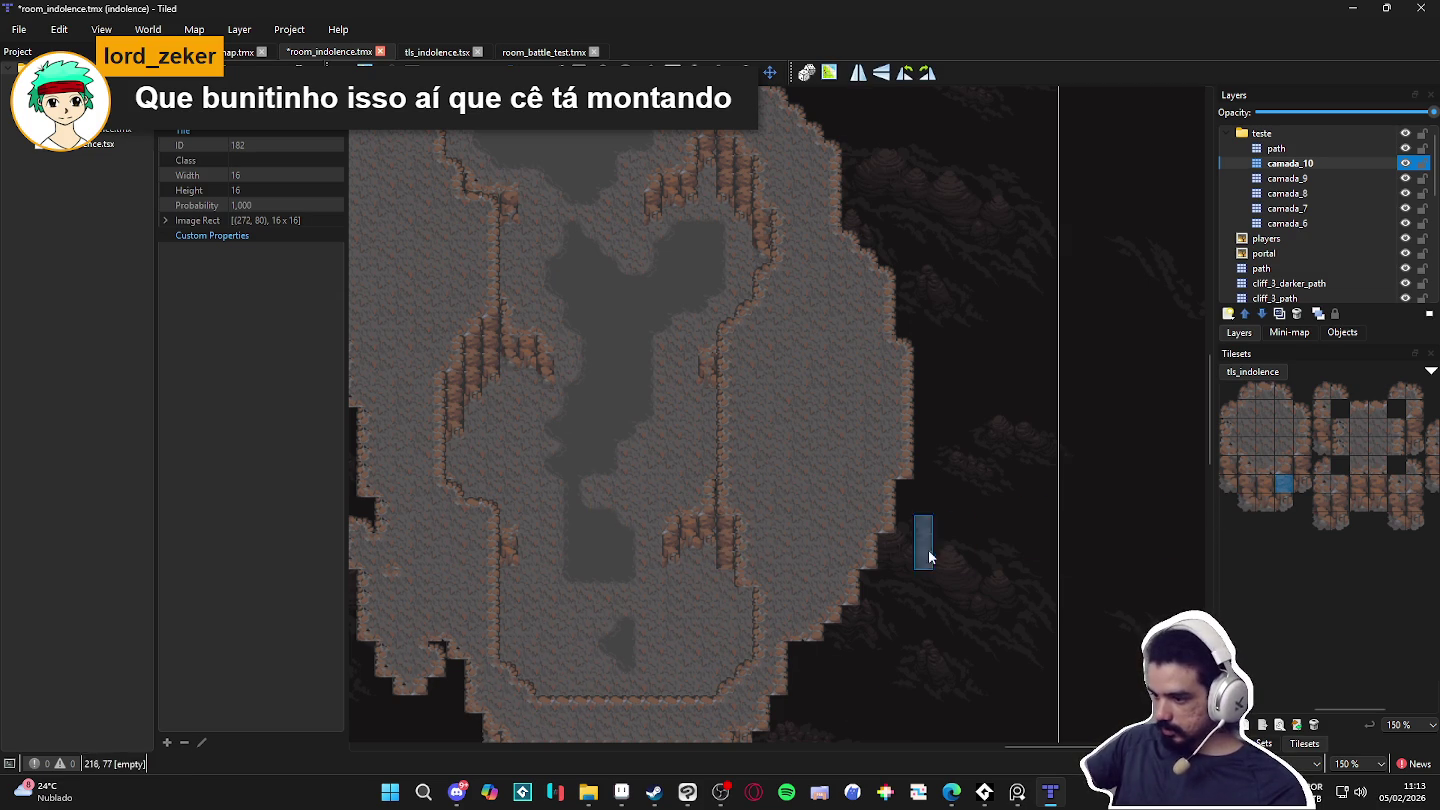
left_click(742, 616)
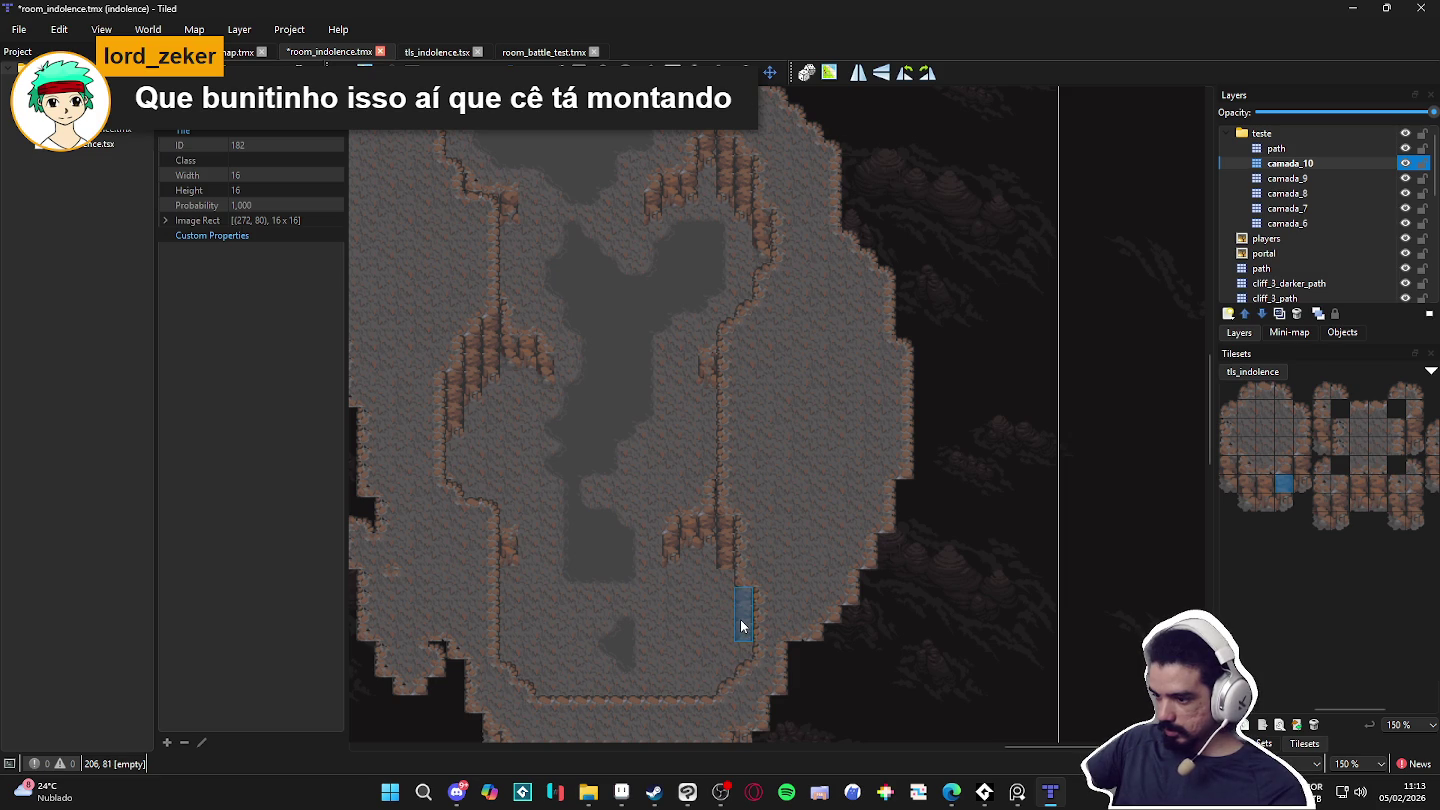
left_click(1246, 503)
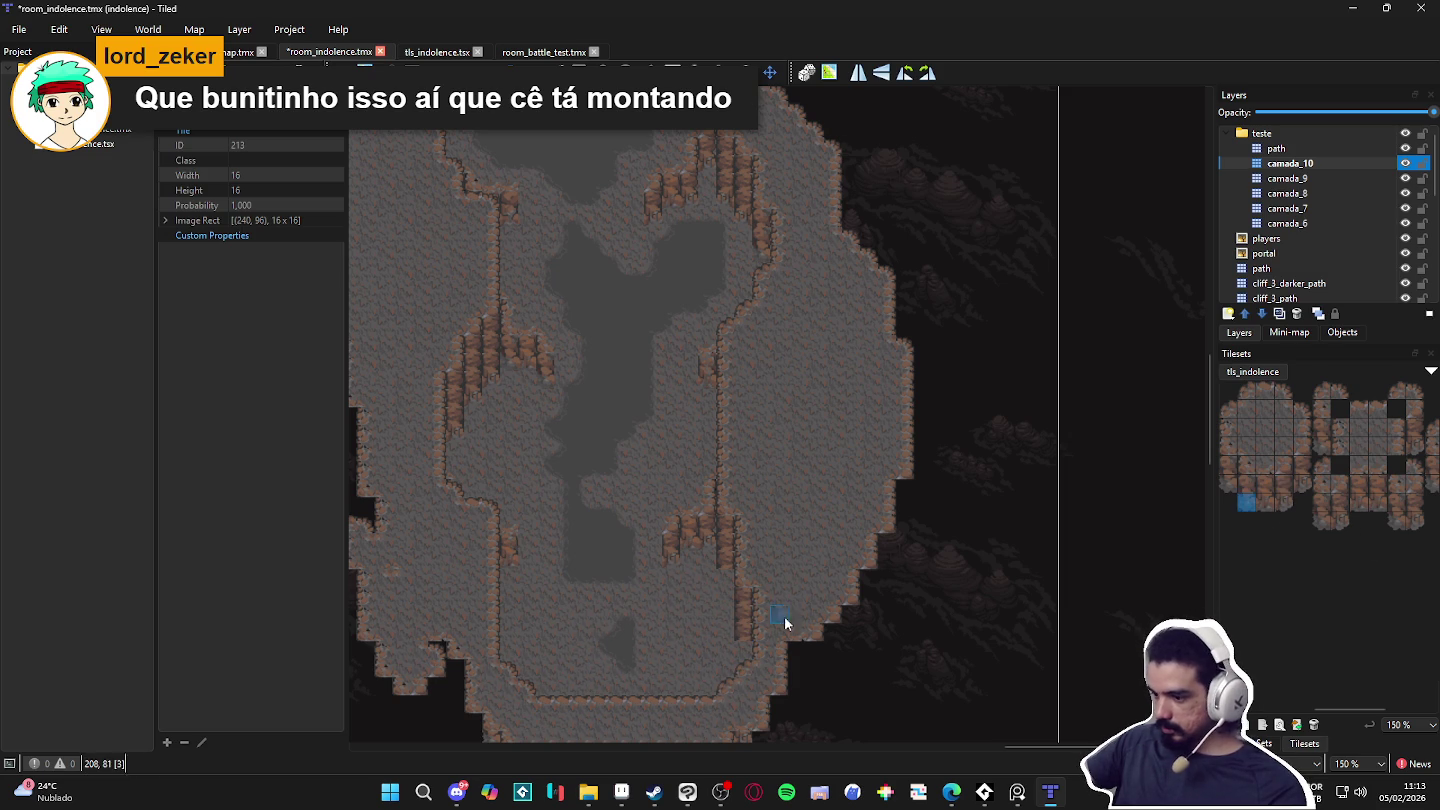
left_click(1246, 484)
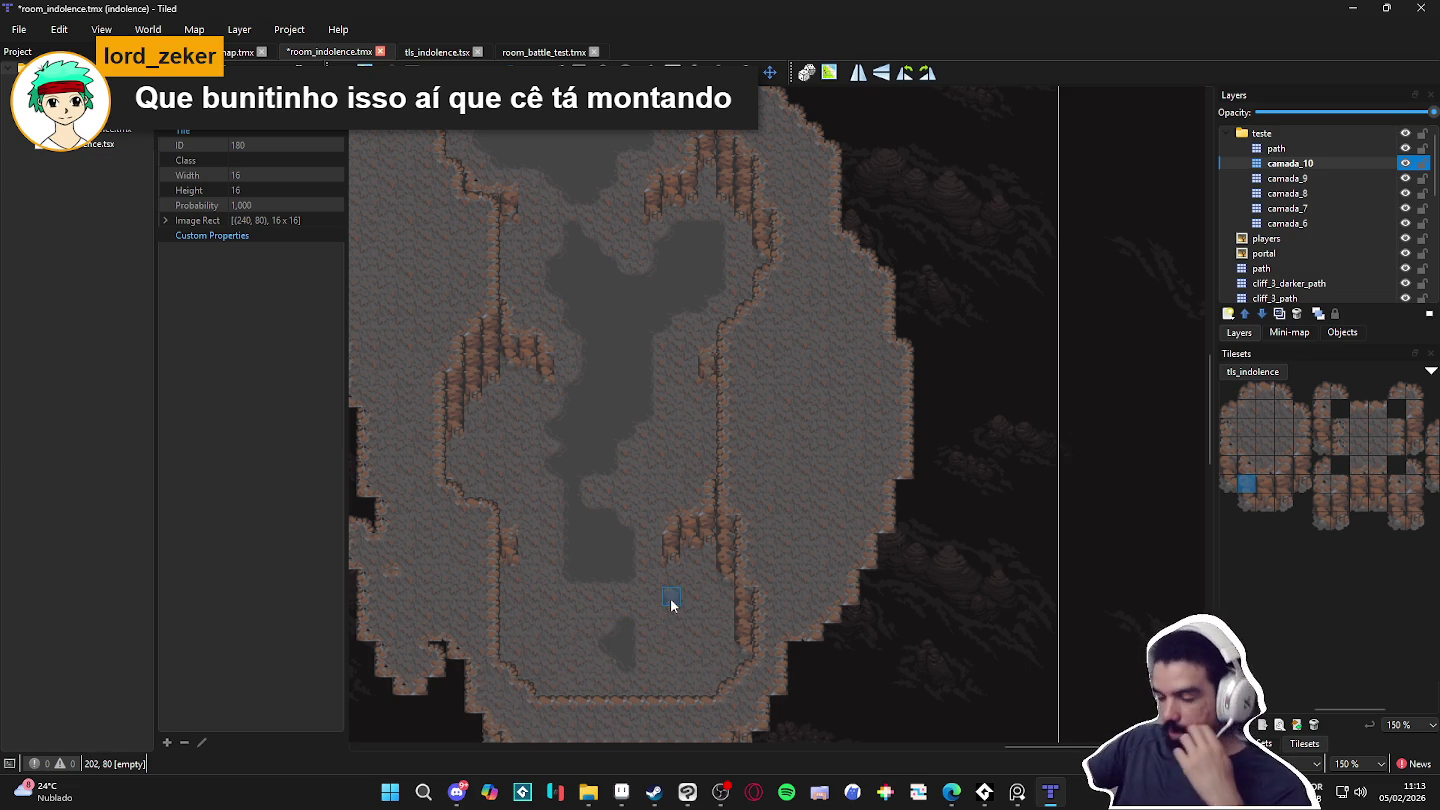
scroll(688, 565, "down", 1)
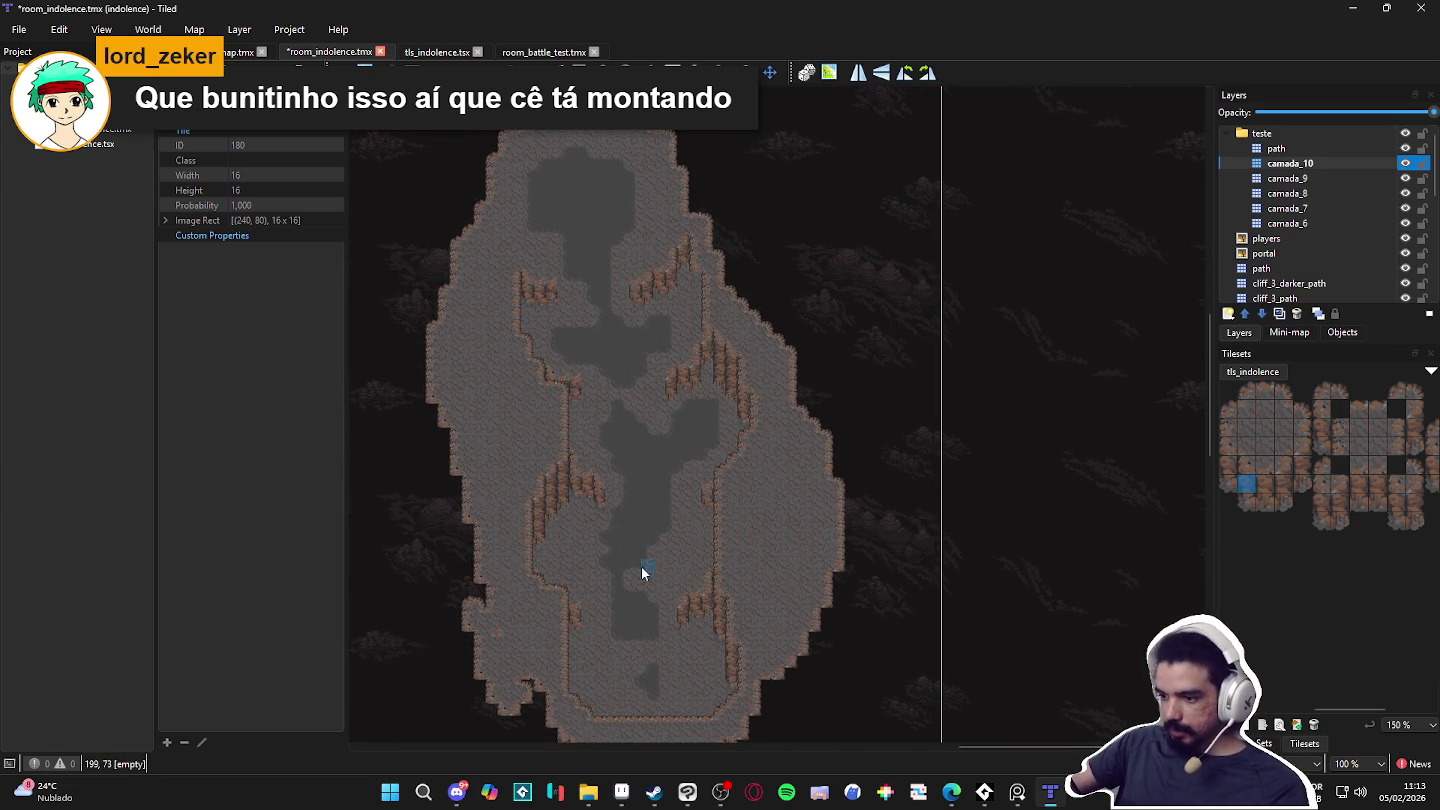
scroll(592, 521, "up", 1)
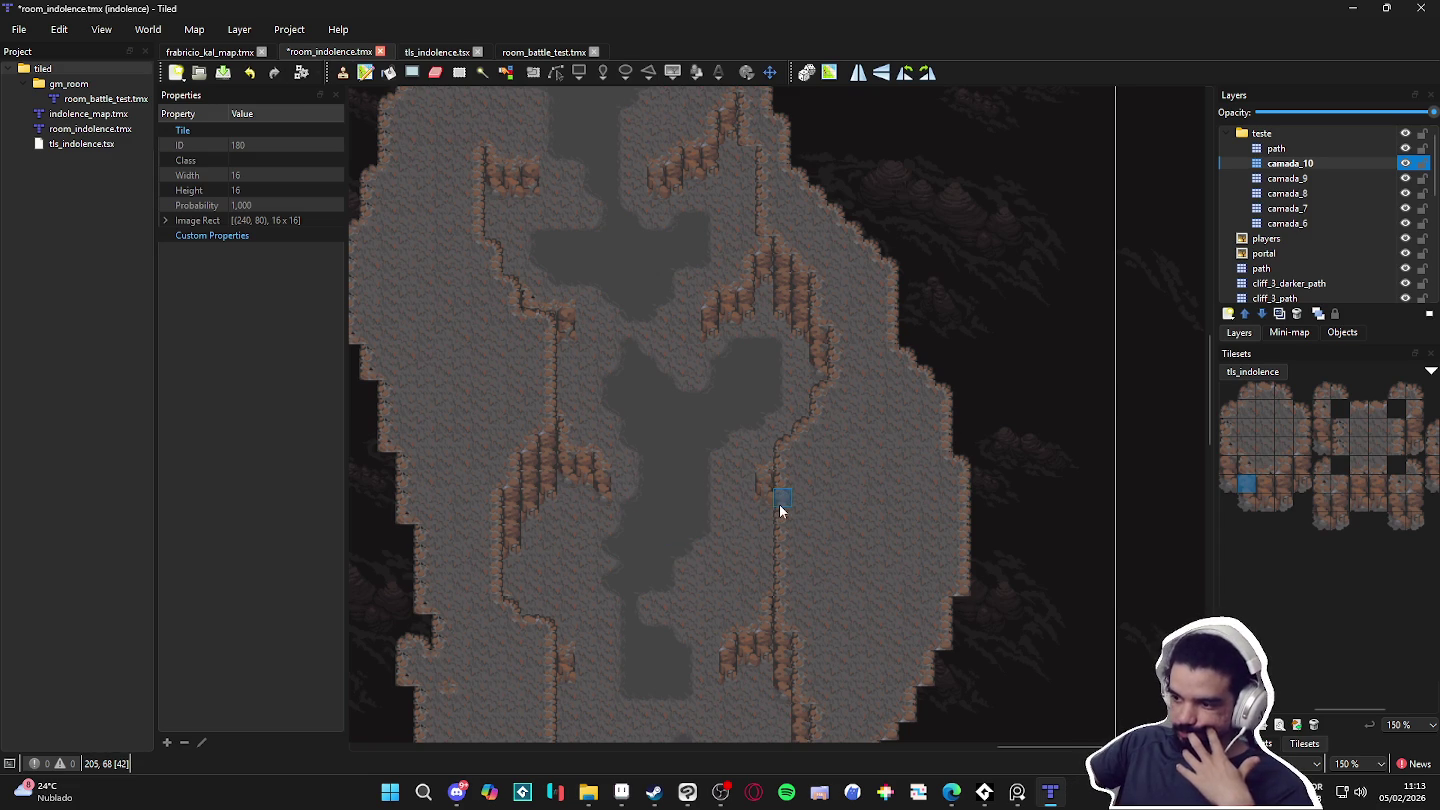
scroll(791, 463, "down", 1, "ctrl")
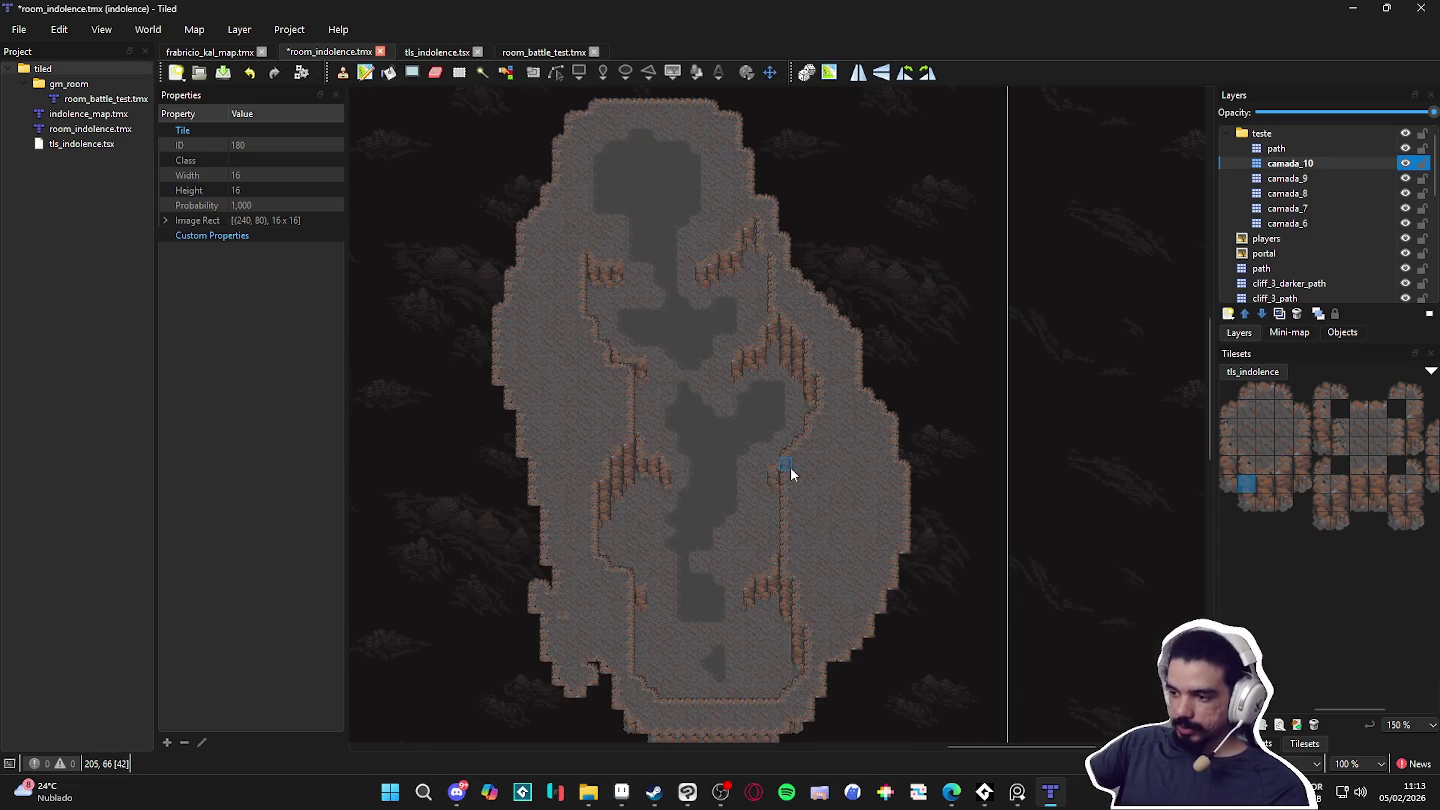
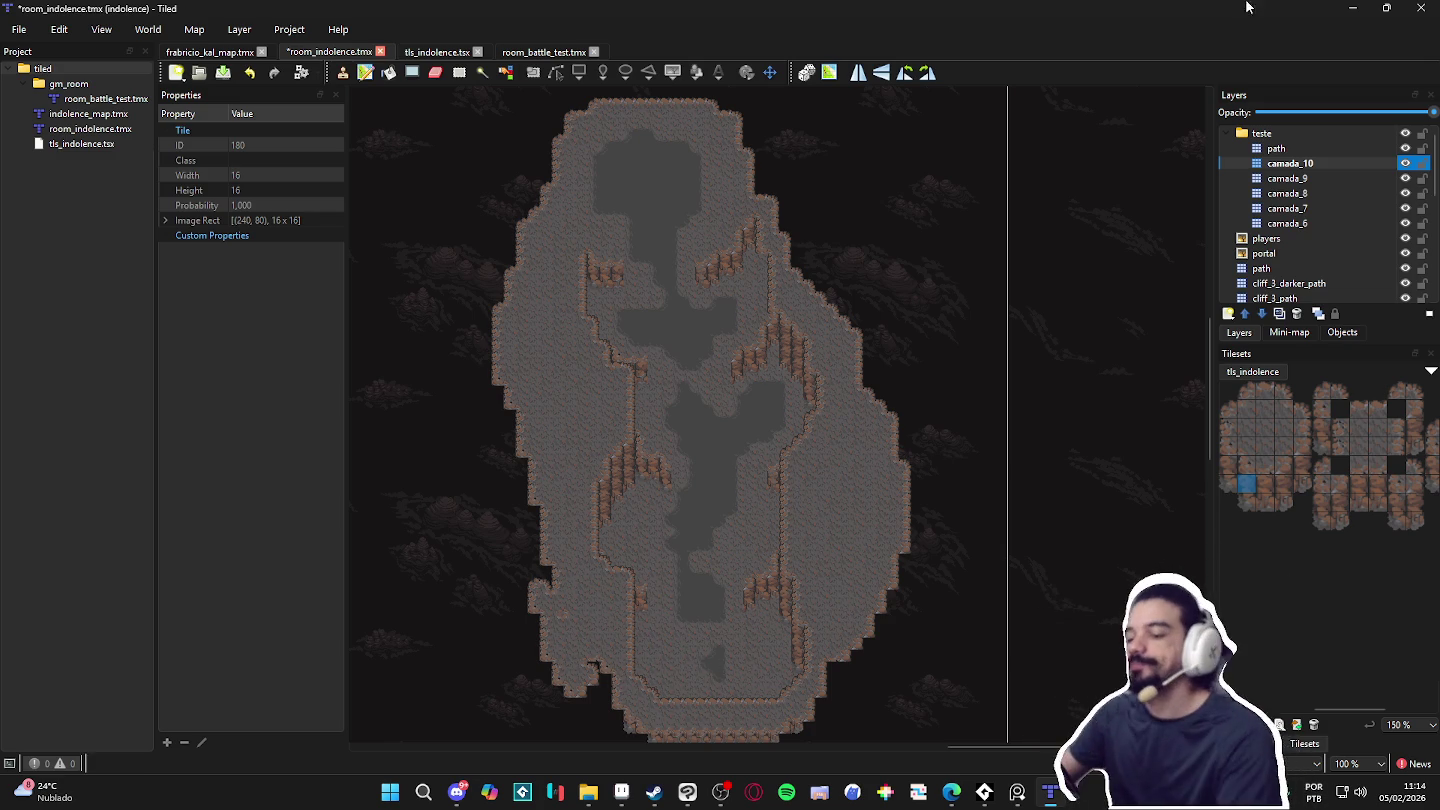
Step: On the camada_10 layer, rectangle-select the whole cave island area
scroll(615, 380, "down", 4)
scroll(700, 440, "up", 7)
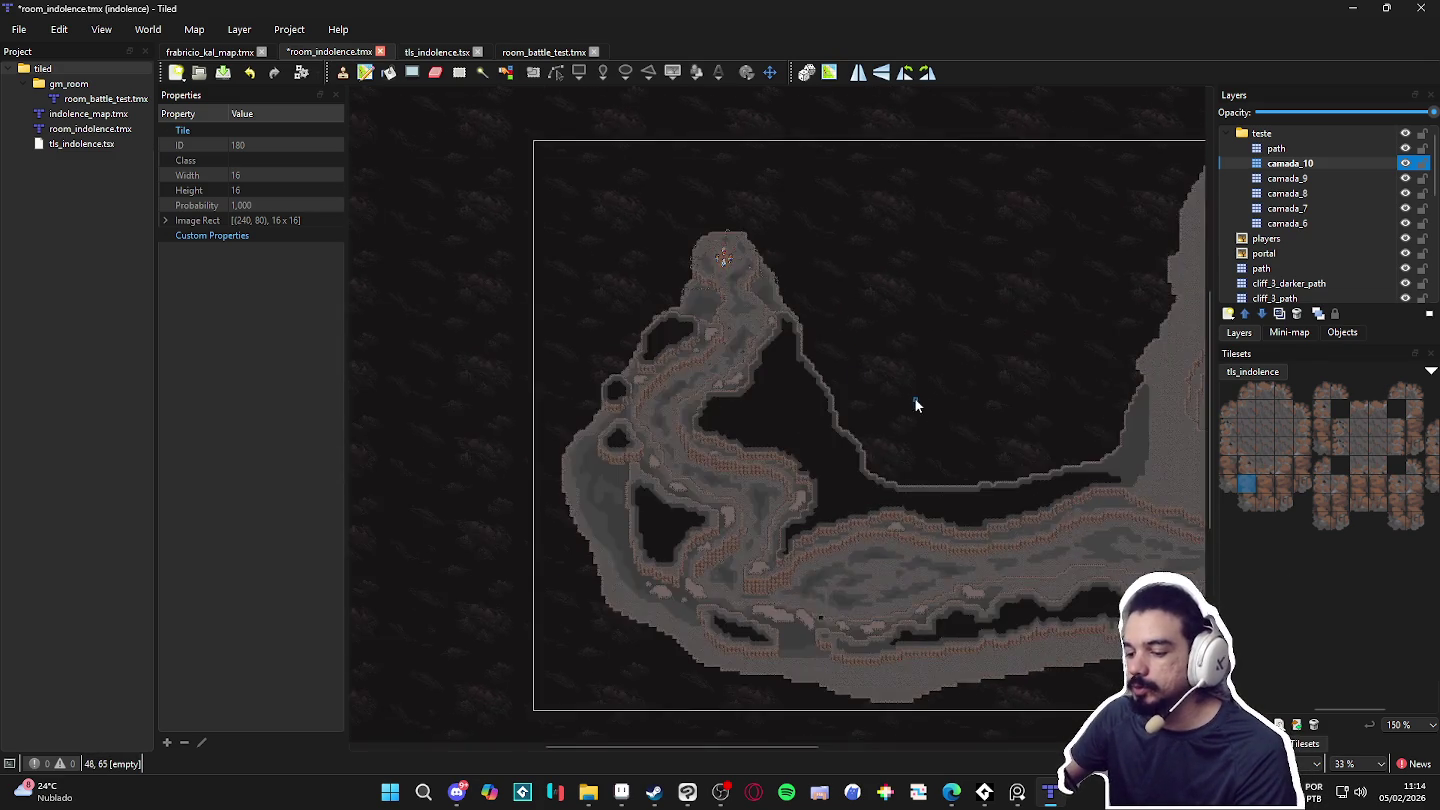
scroll(775, 331, "down", 3)
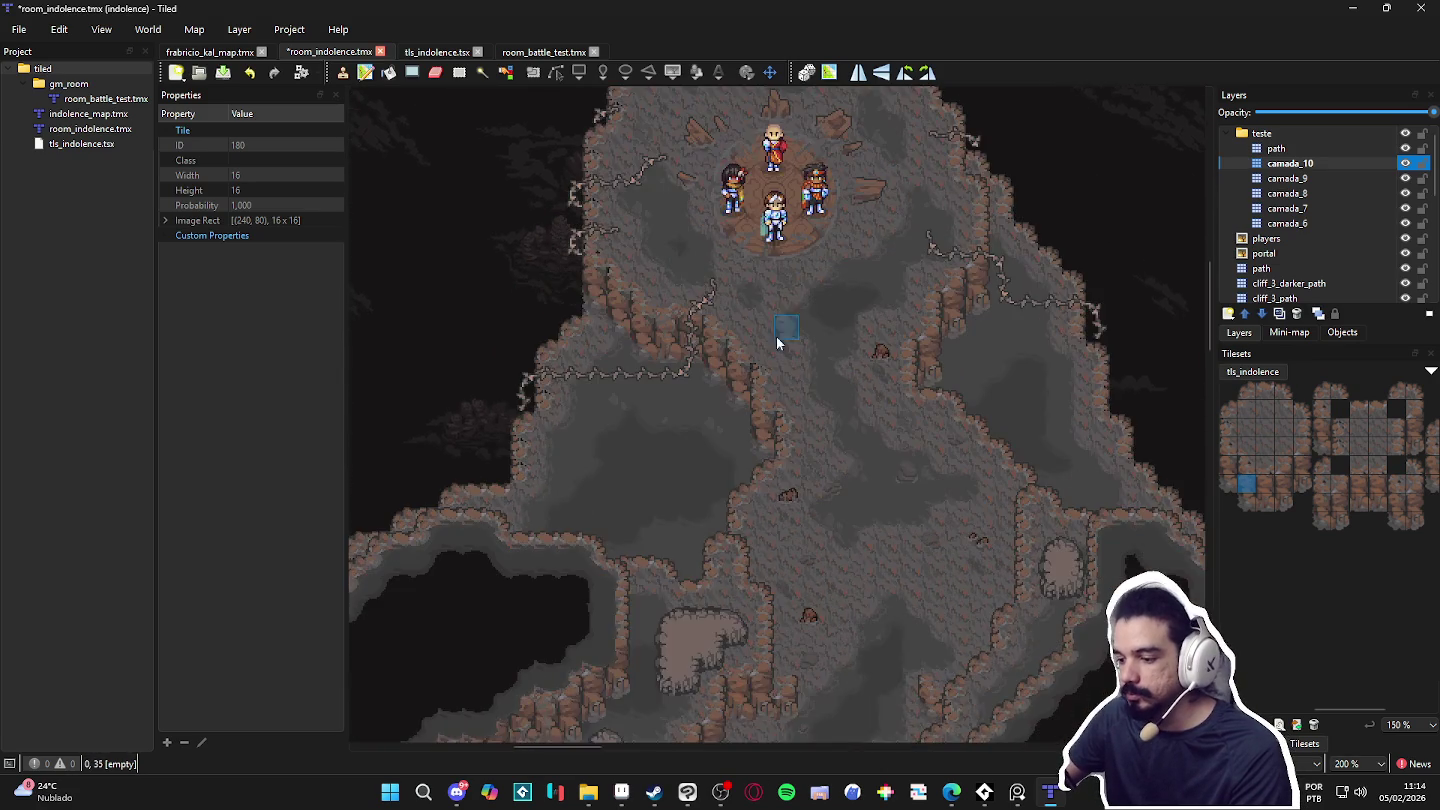
scroll(765, 499, "up", 2)
scroll(765, 525, "down", 2)
scroll(773, 527, "down", 4)
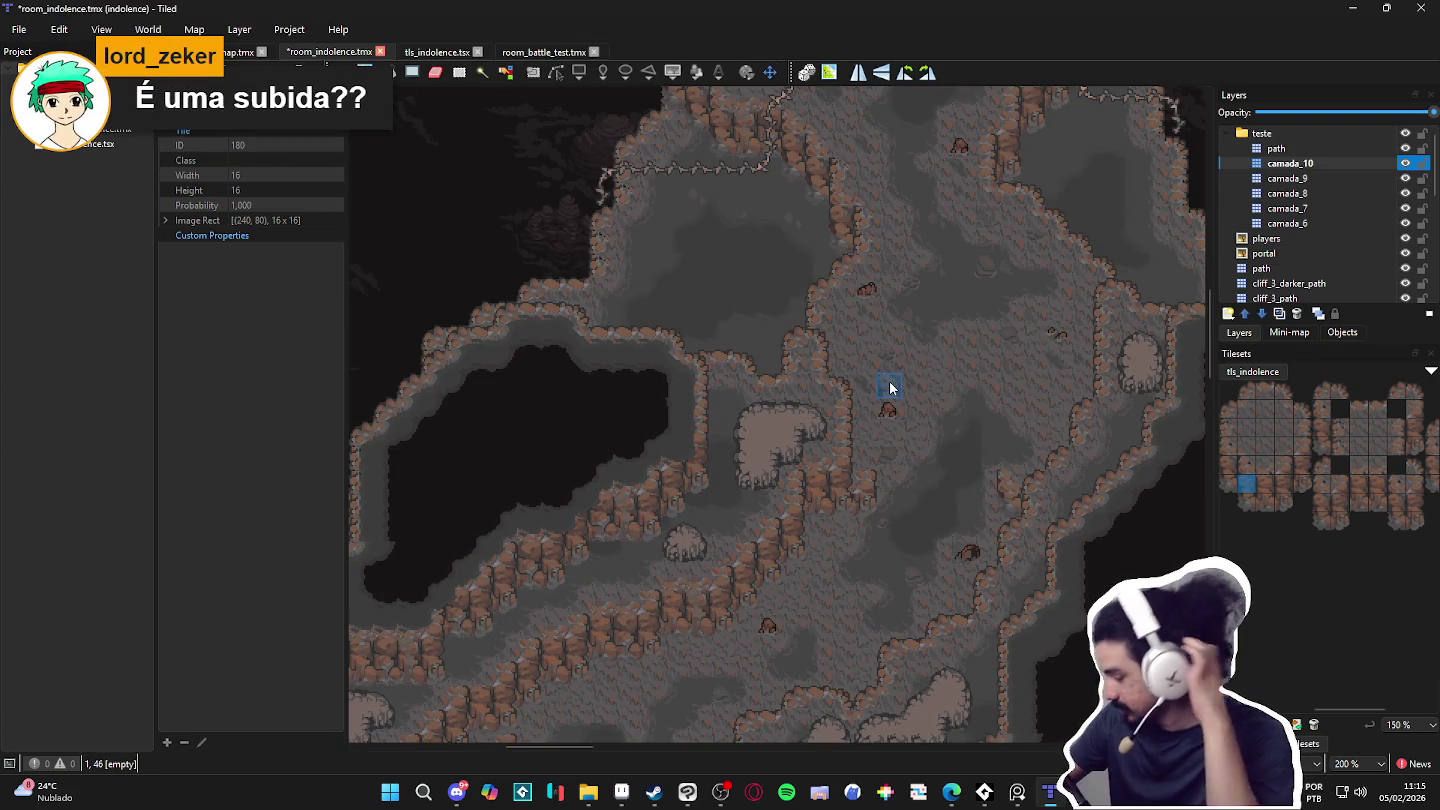
scroll(890, 388, "down", 3)
scroll(818, 391, "down", 1)
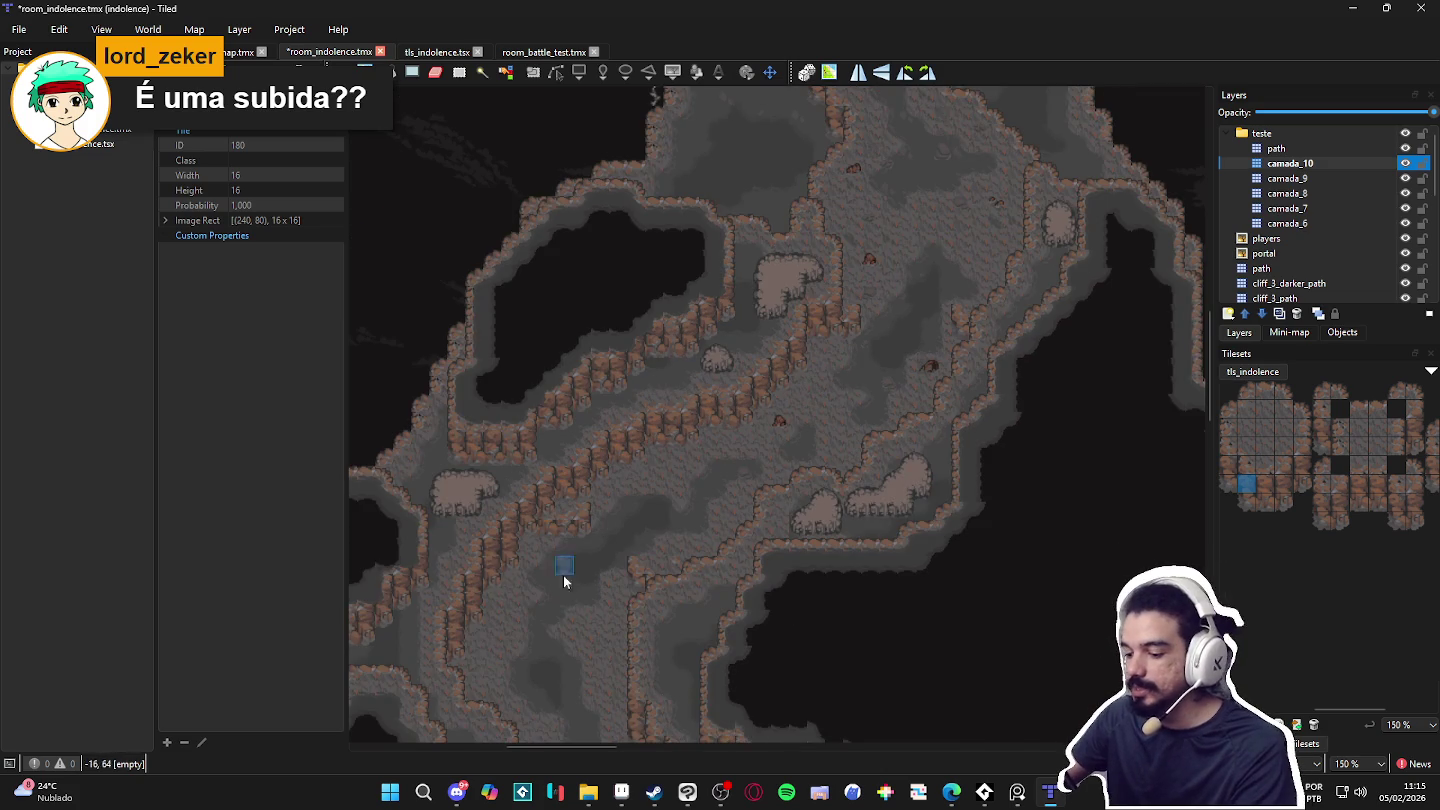
scroll(585, 545, "down", 5)
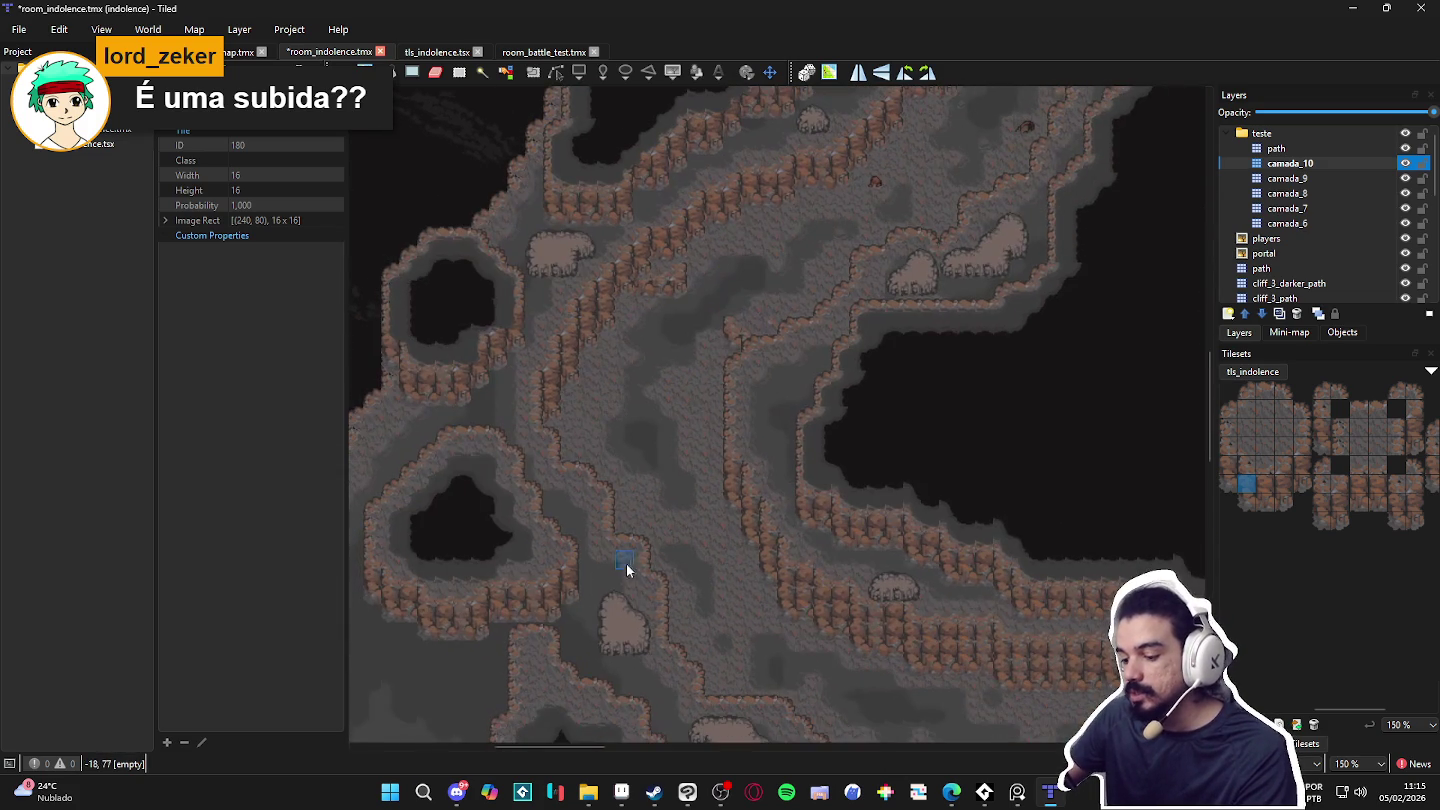
scroll(788, 570, "down", 2)
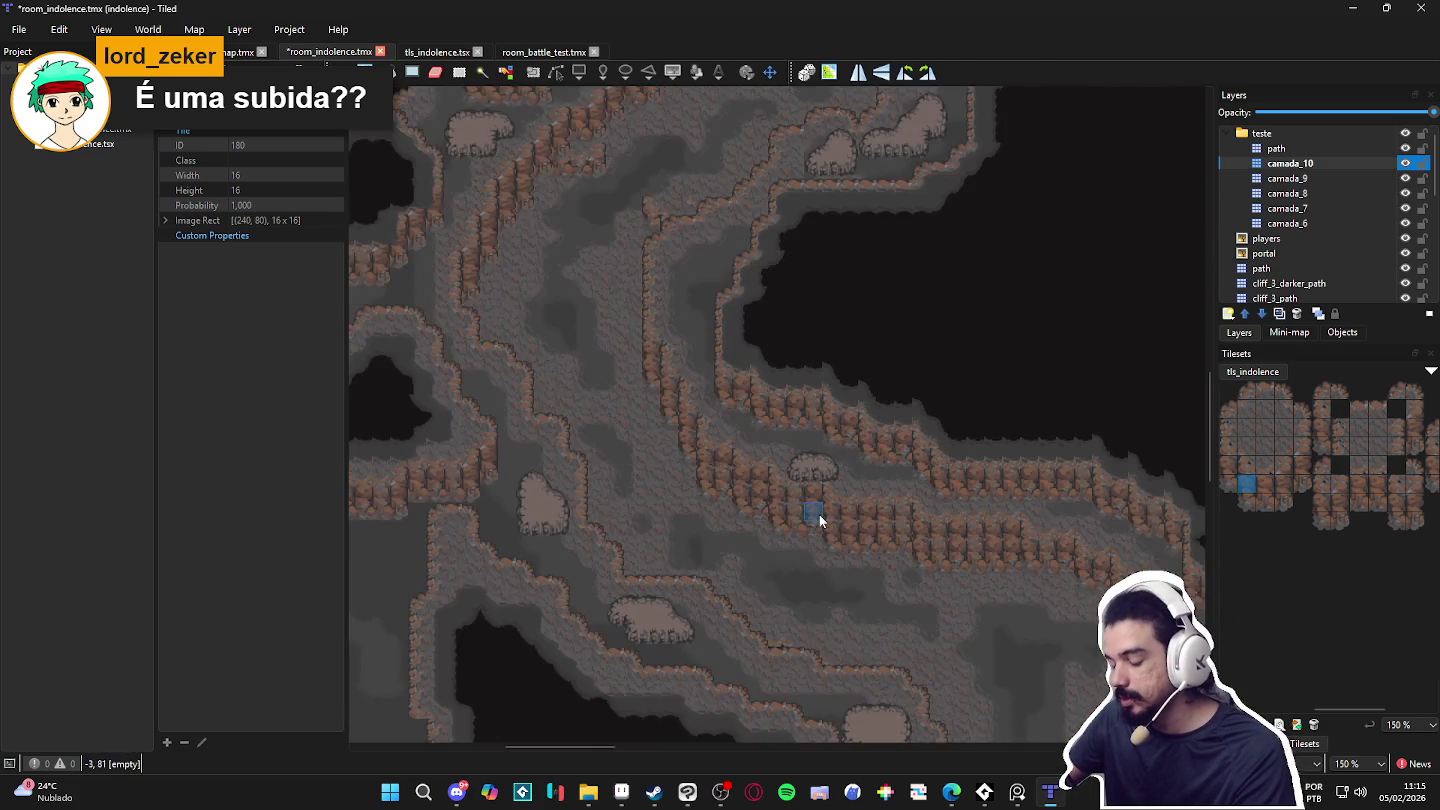
scroll(829, 518, "down", 1)
scroll(765, 489, "up", 5)
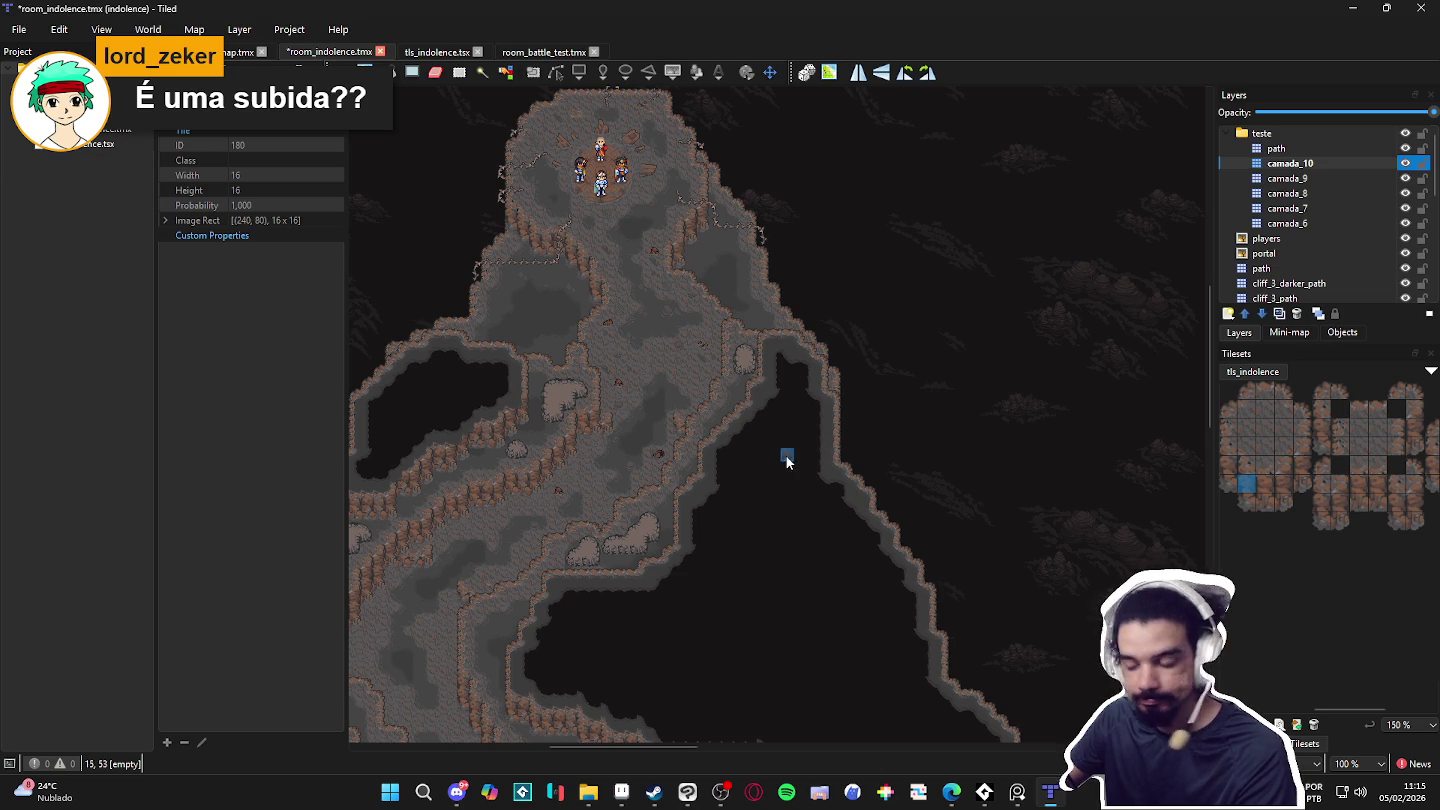
scroll(639, 455, "down", 1)
scroll(650, 310, "up", 1)
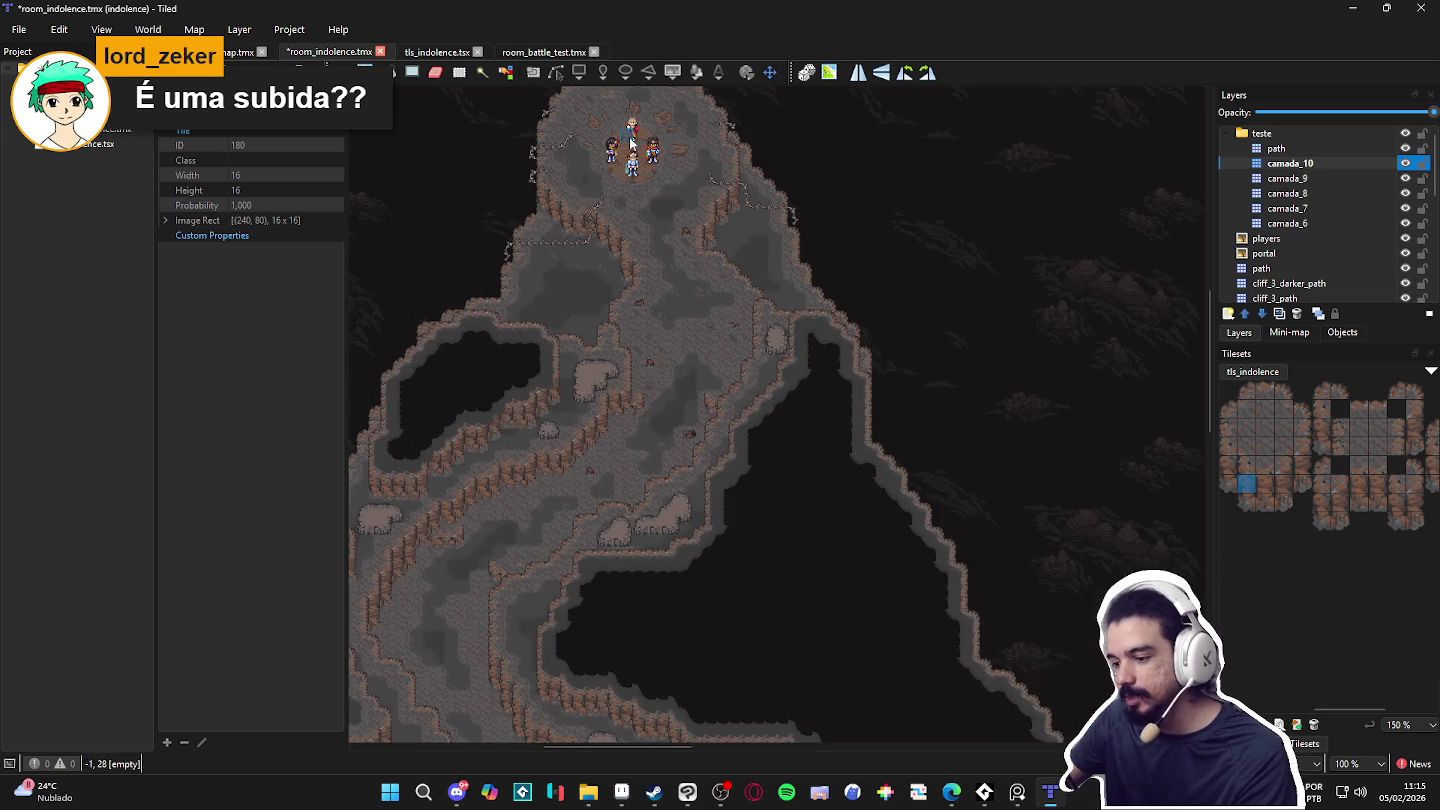
scroll(510, 581, "down", 3)
scroll(650, 460, "up", 1)
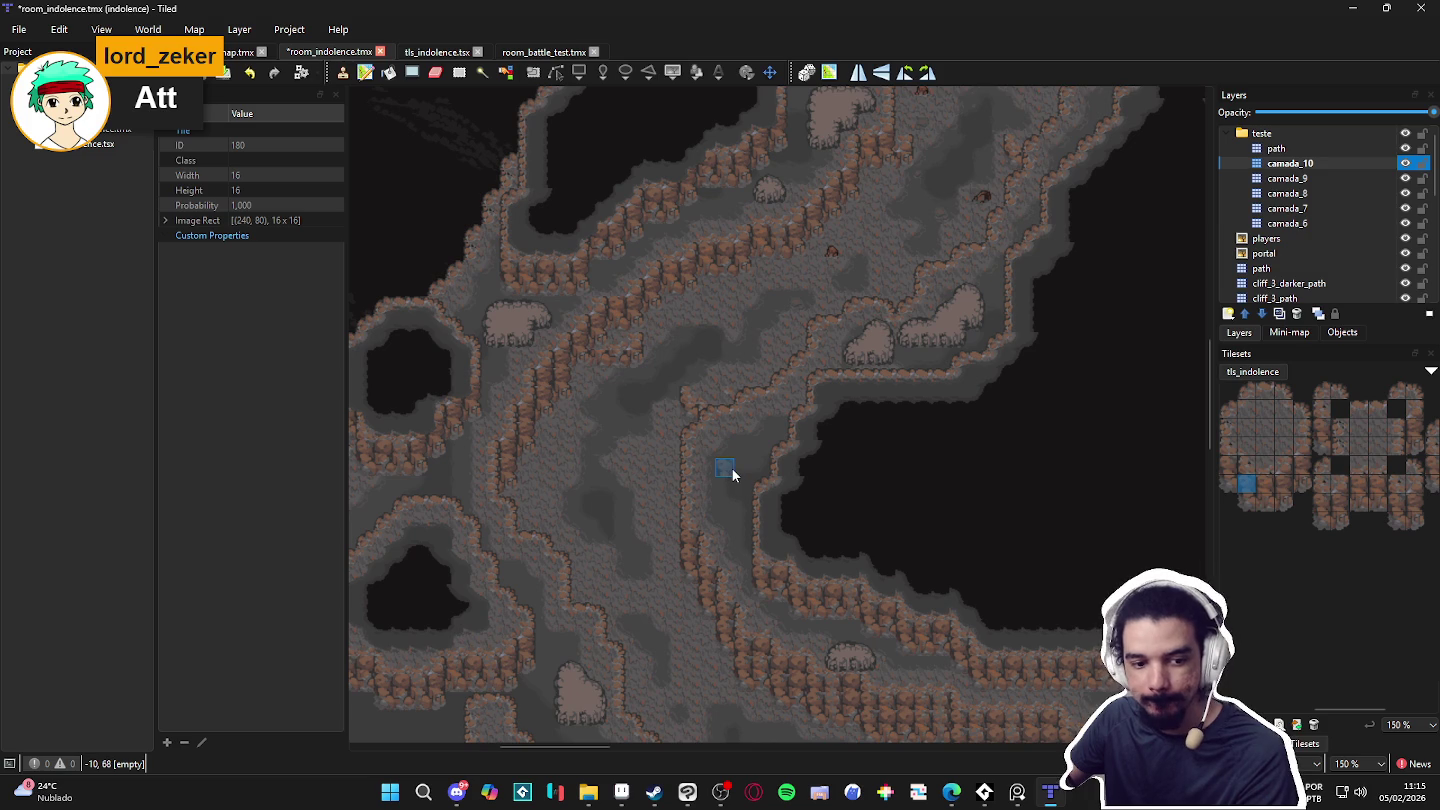
scroll(732, 474, "down", 1)
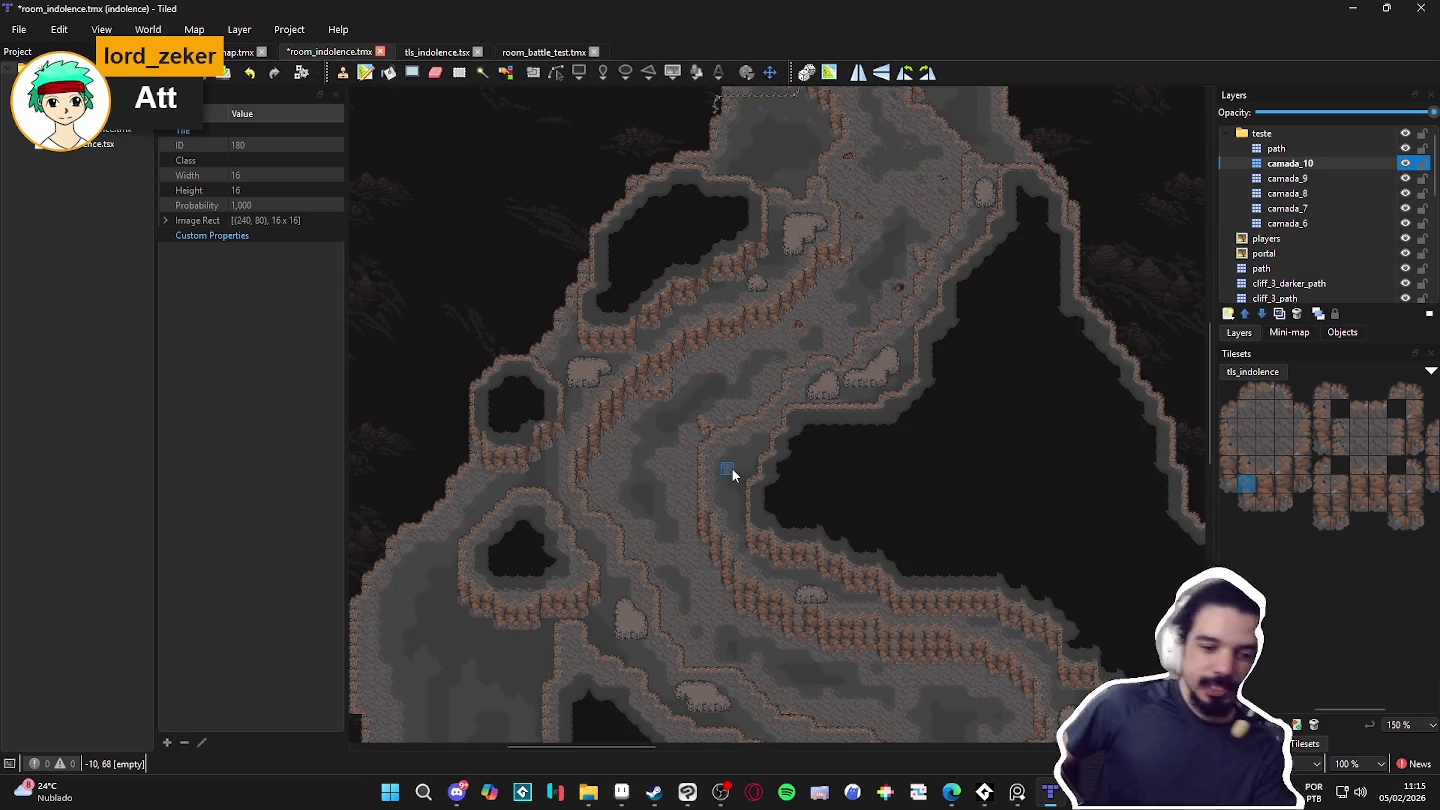
scroll(779, 370, "down", 2)
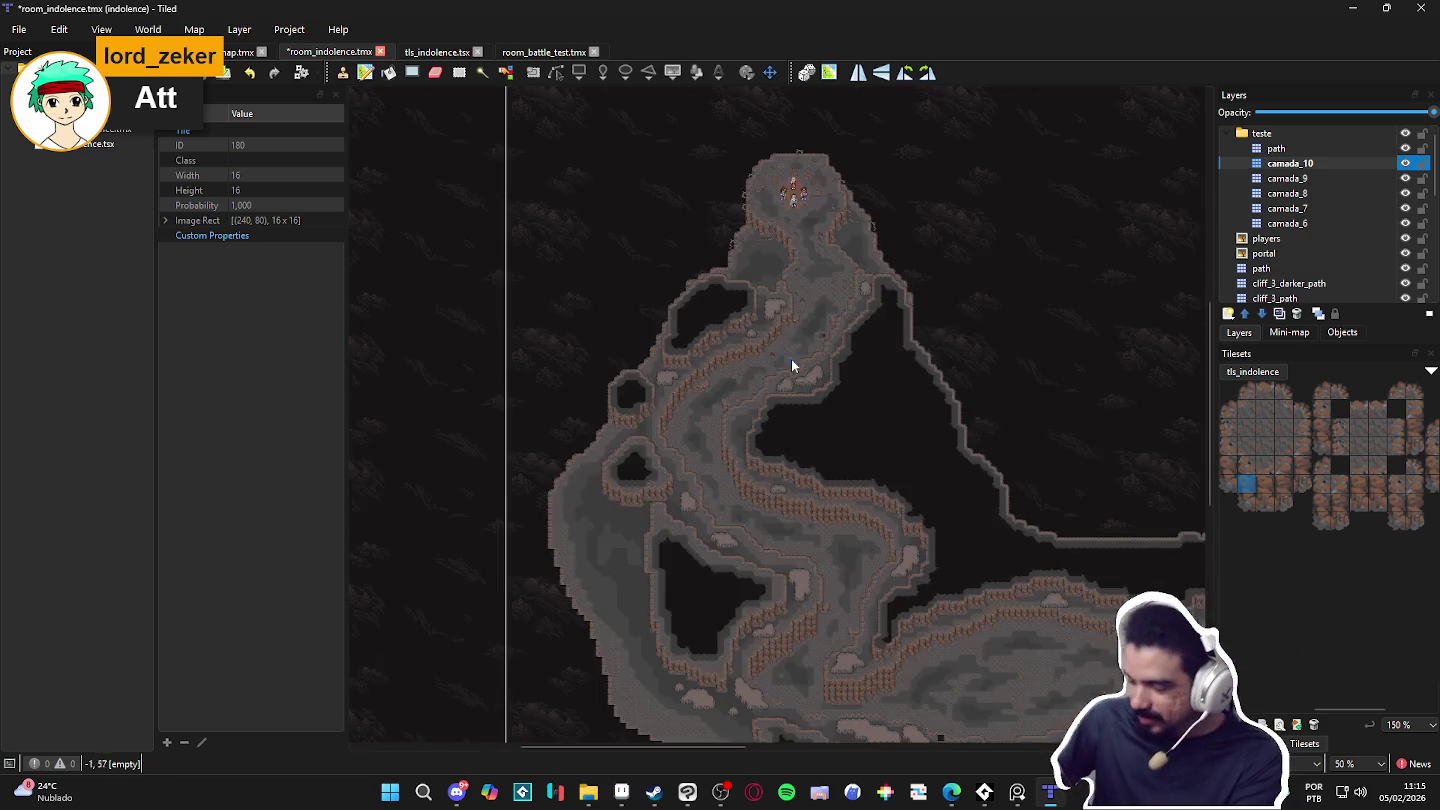
scroll(675, 305, "up", 5)
scroll(600, 430, "up", 2)
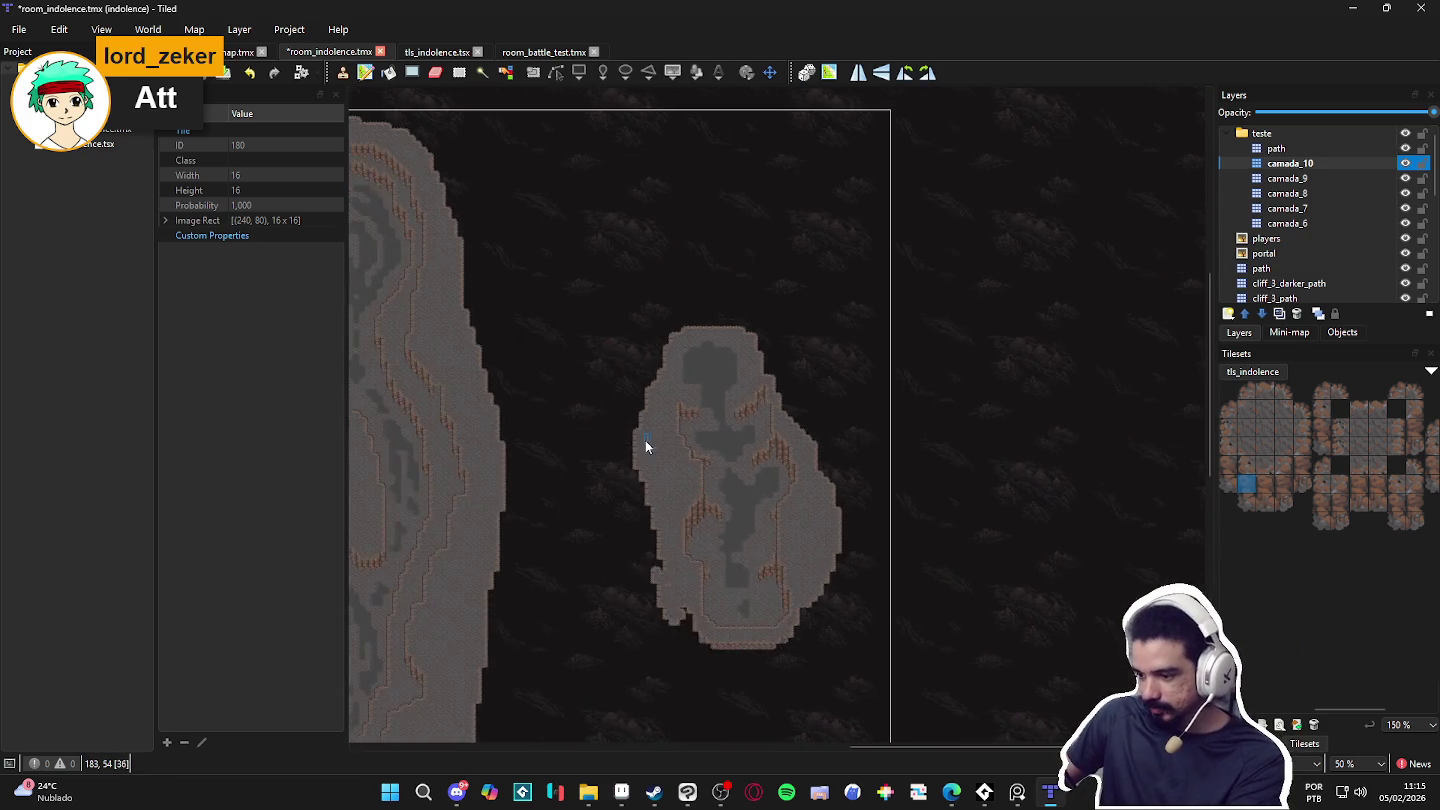
scroll(772, 319, "down", 1)
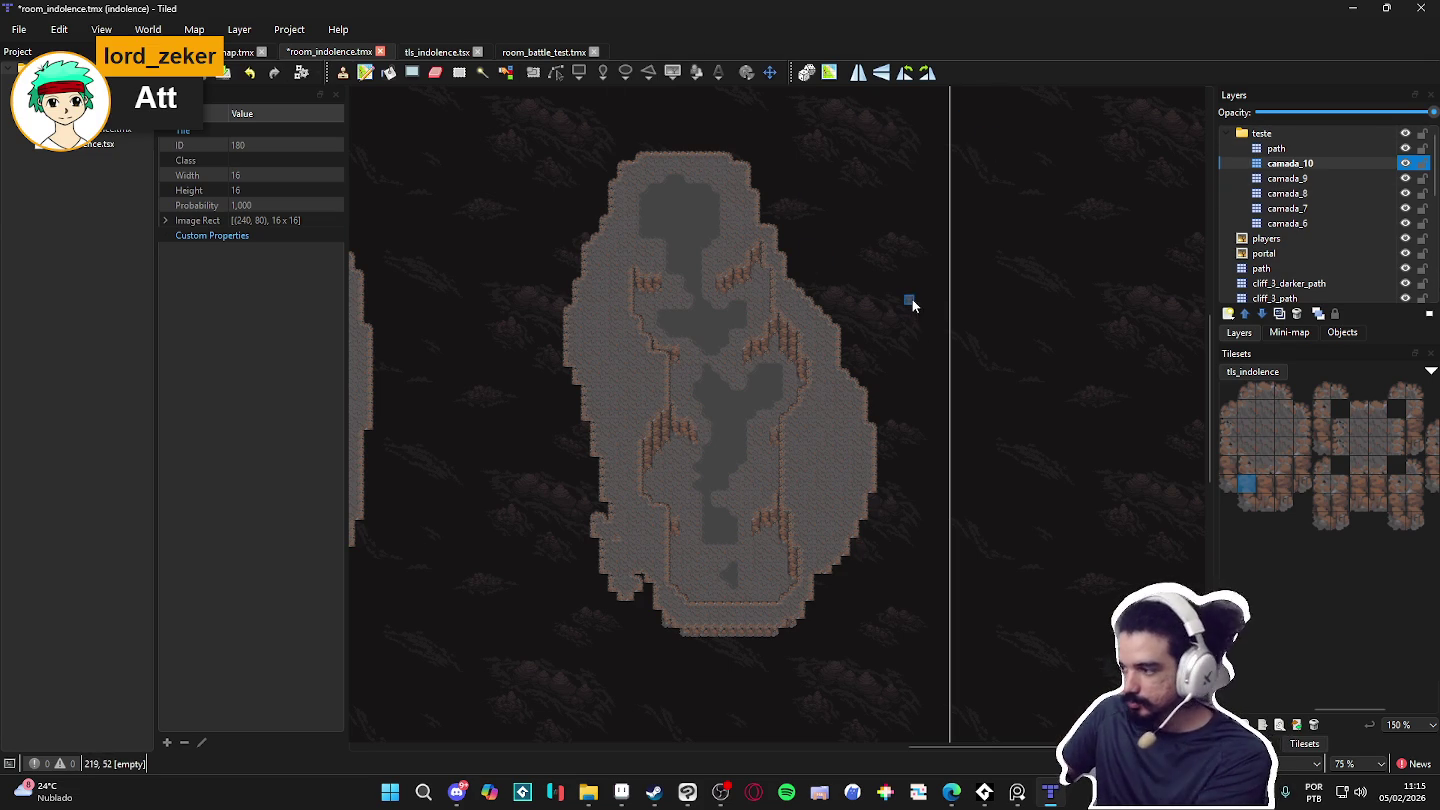
left_click(1284, 149)
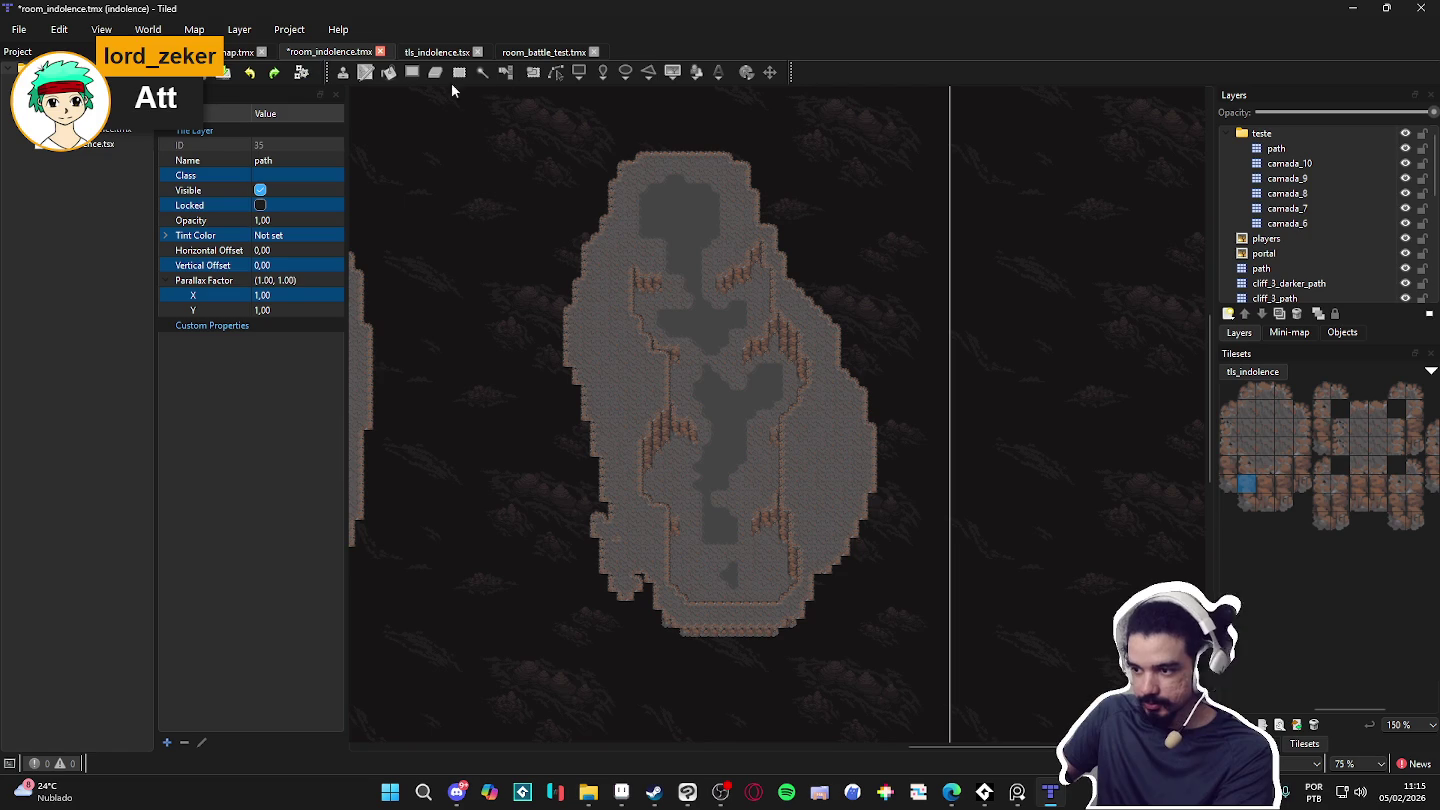
left_click(1287, 178)
left_click(1291, 163)
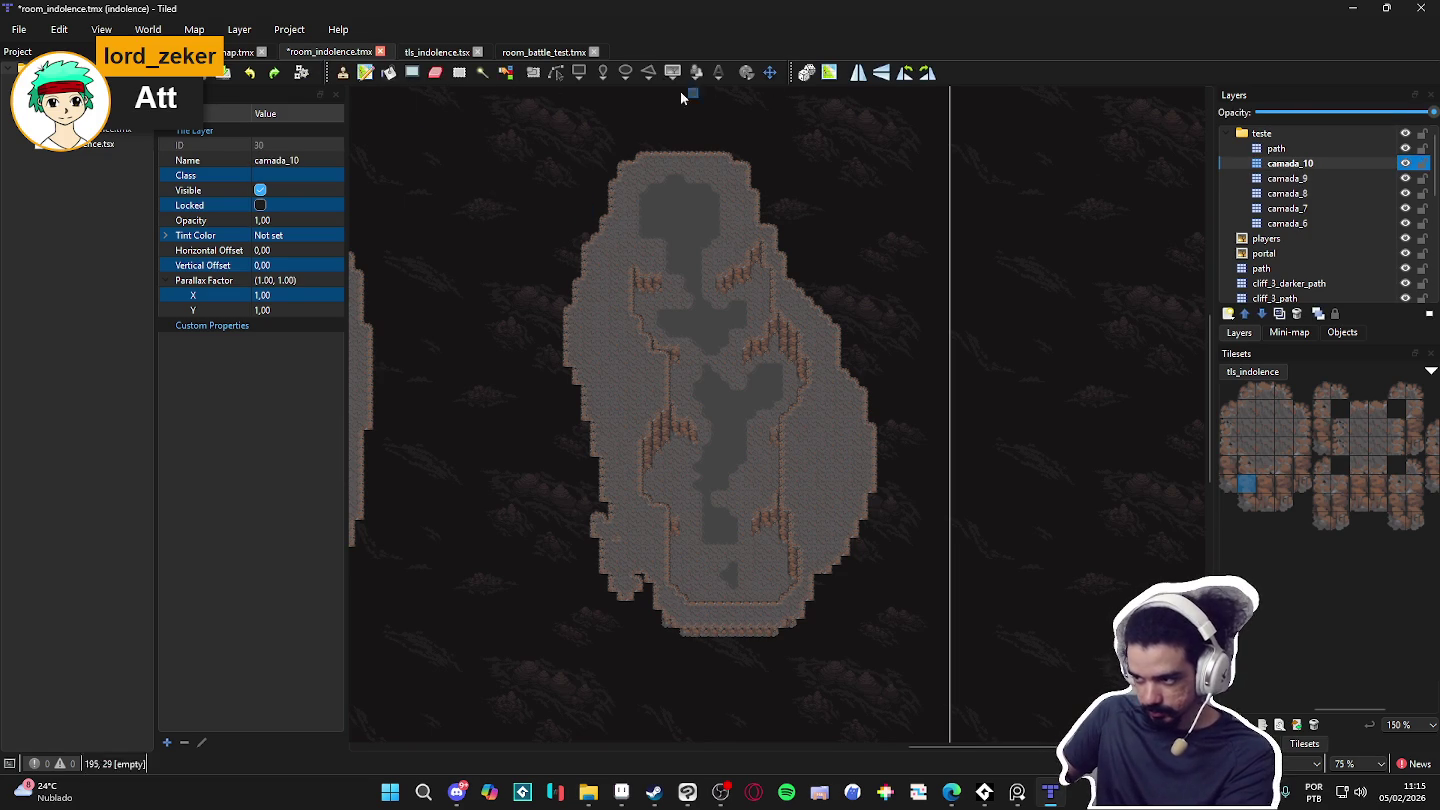
left_click(459, 72)
mouse_move(520, 150)
left_mouse_down()
mouse_move(805, 575)
mouse_move(905, 663)
left_mouse_up()
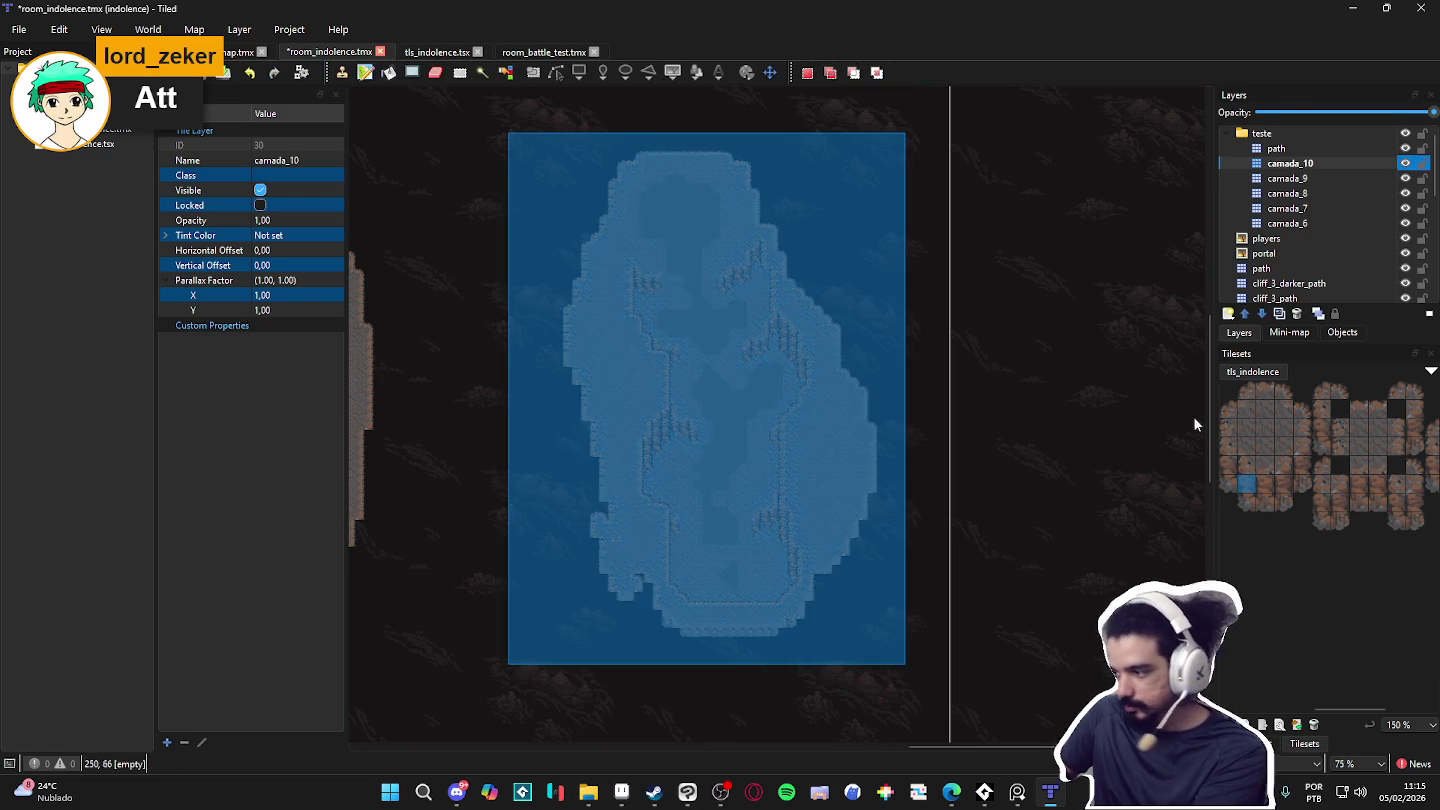
Step: Erase the selected island tiles from camada_9, camada_8, camada_7 and camada_6
left_click(1285, 180)
key("ctrl+z")
key("ctrl+z")
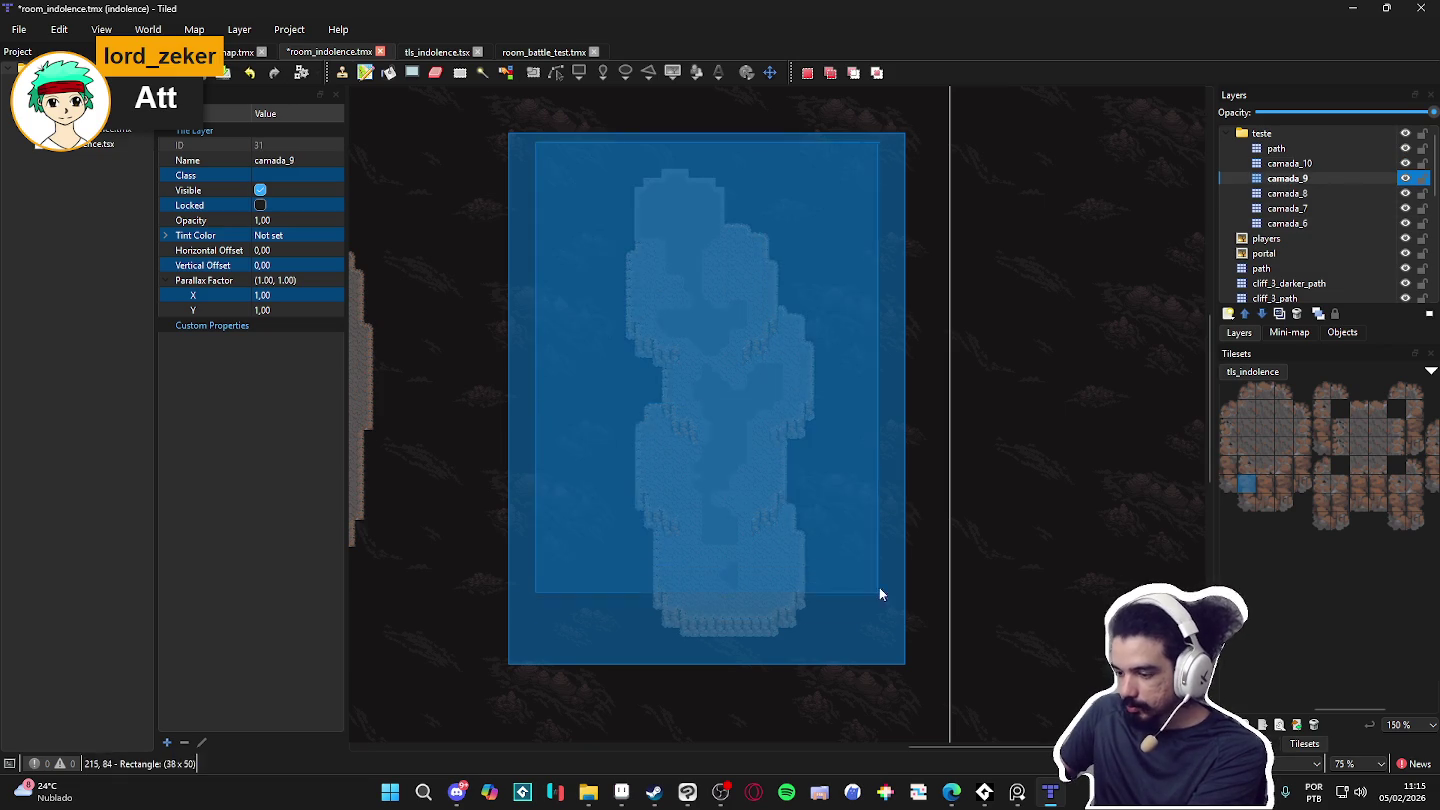
left_click(1320, 194)
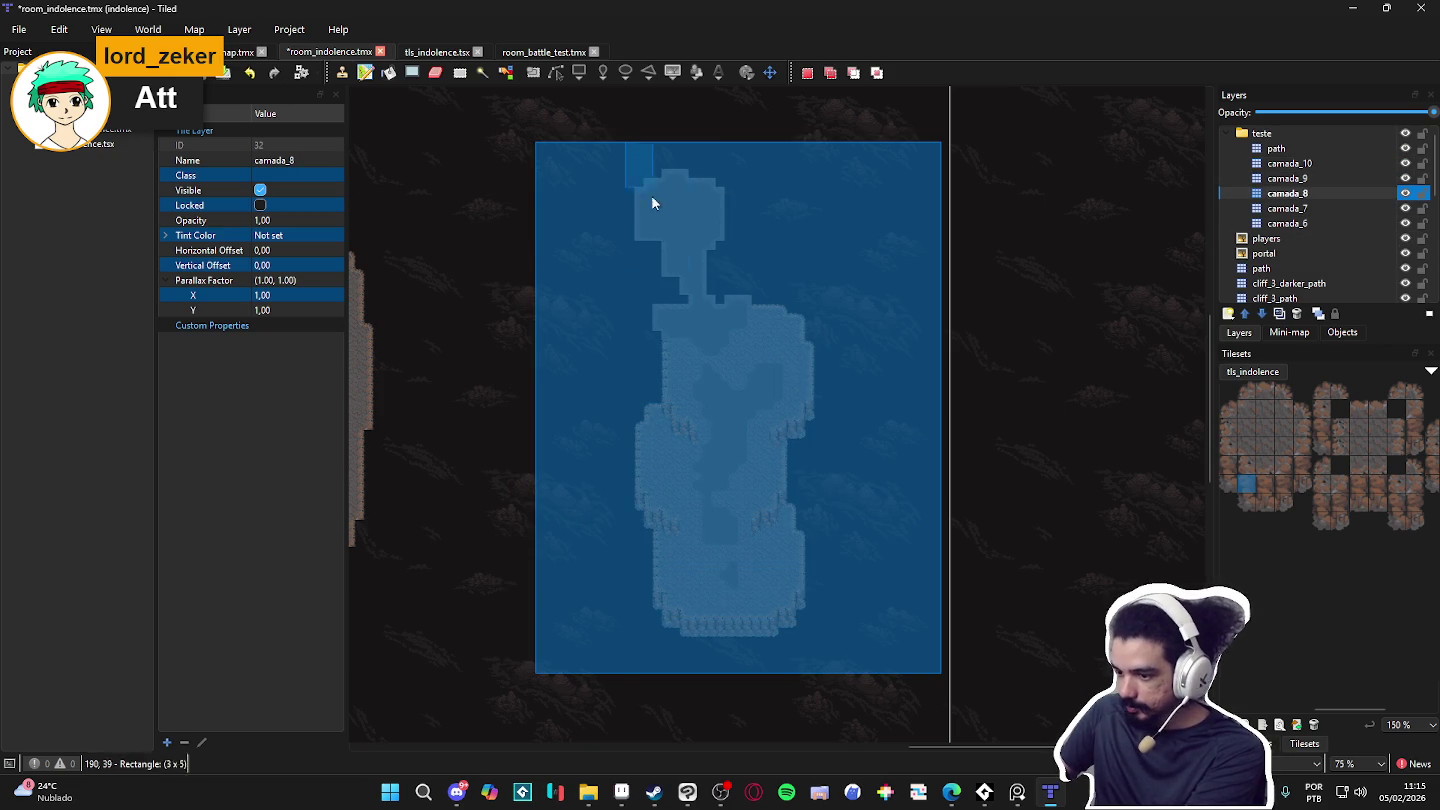
key("ctrl+z")
key("ctrl+z")
left_click(1319, 209)
key("ctrl+z")
key("ctrl+z")
left_click(1289, 224)
key("ctrl+z")
key("ctrl+z")
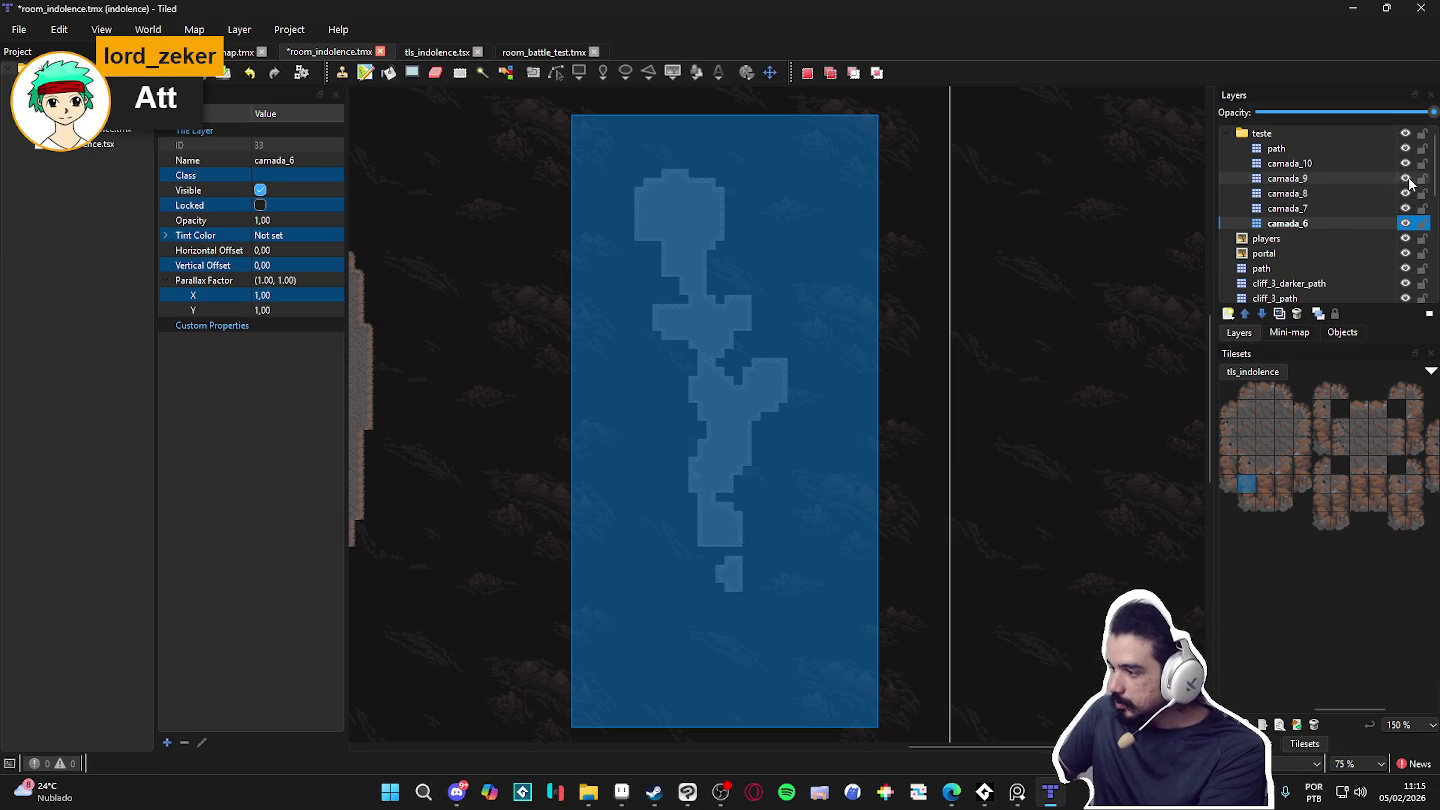
Step: Erase the island tiles from the path layer, then reselect camada_10 and camada_6
left_click(1406, 148)
left_click(1407, 149)
left_click(1407, 148)
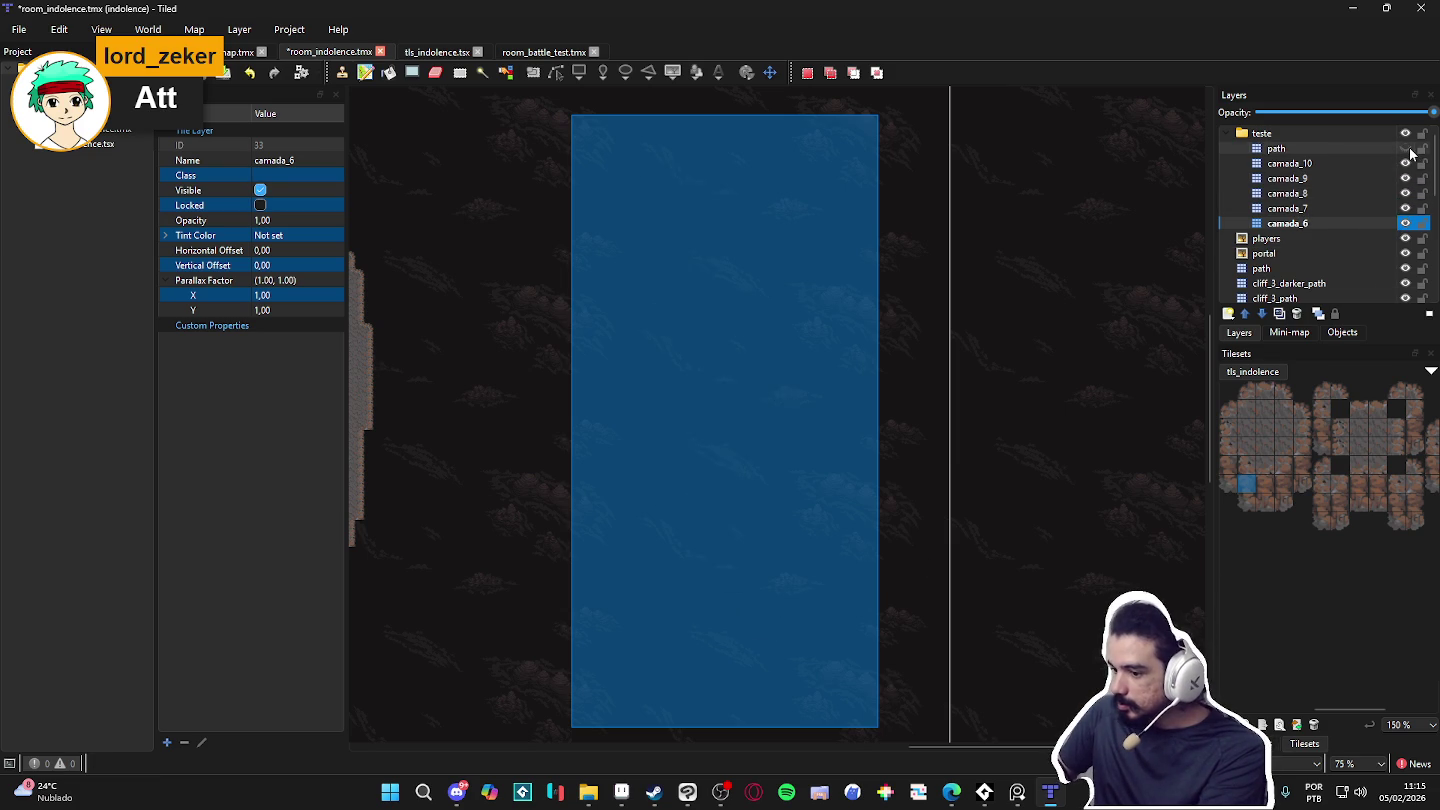
left_click(1406, 148)
left_click(1380, 149)
key("ctrl+z")
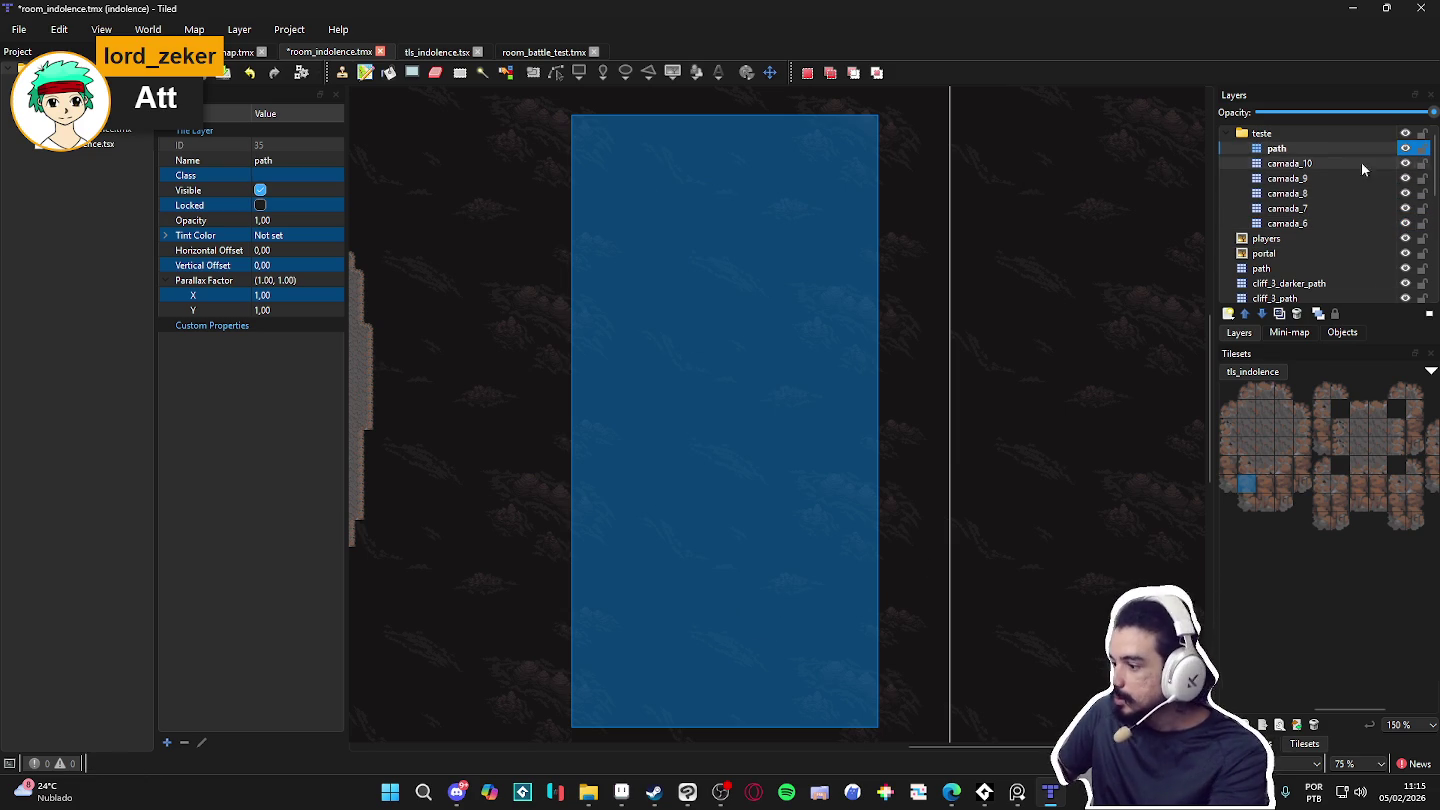
left_click(1384, 162)
left_click(889, 409)
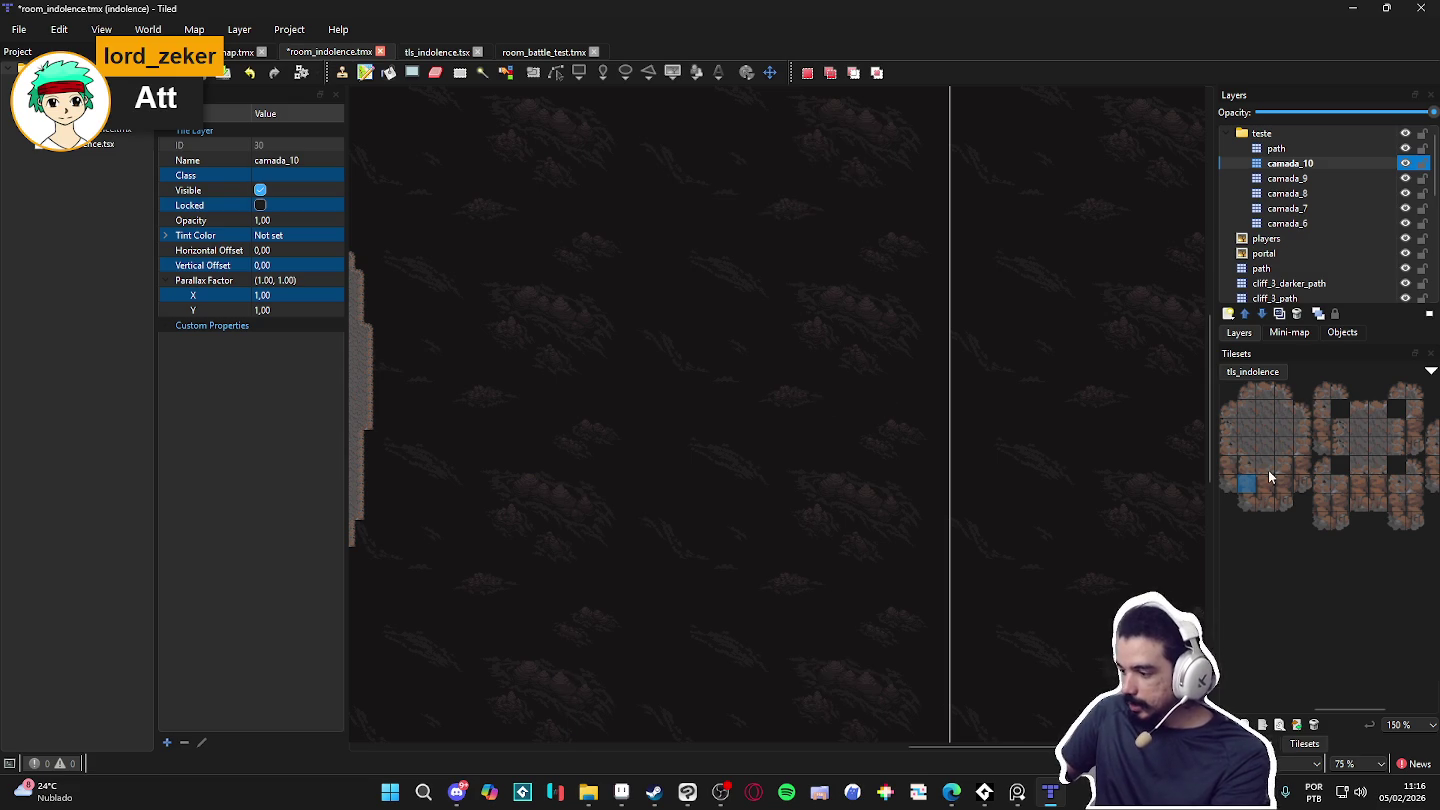
left_click(1310, 223)
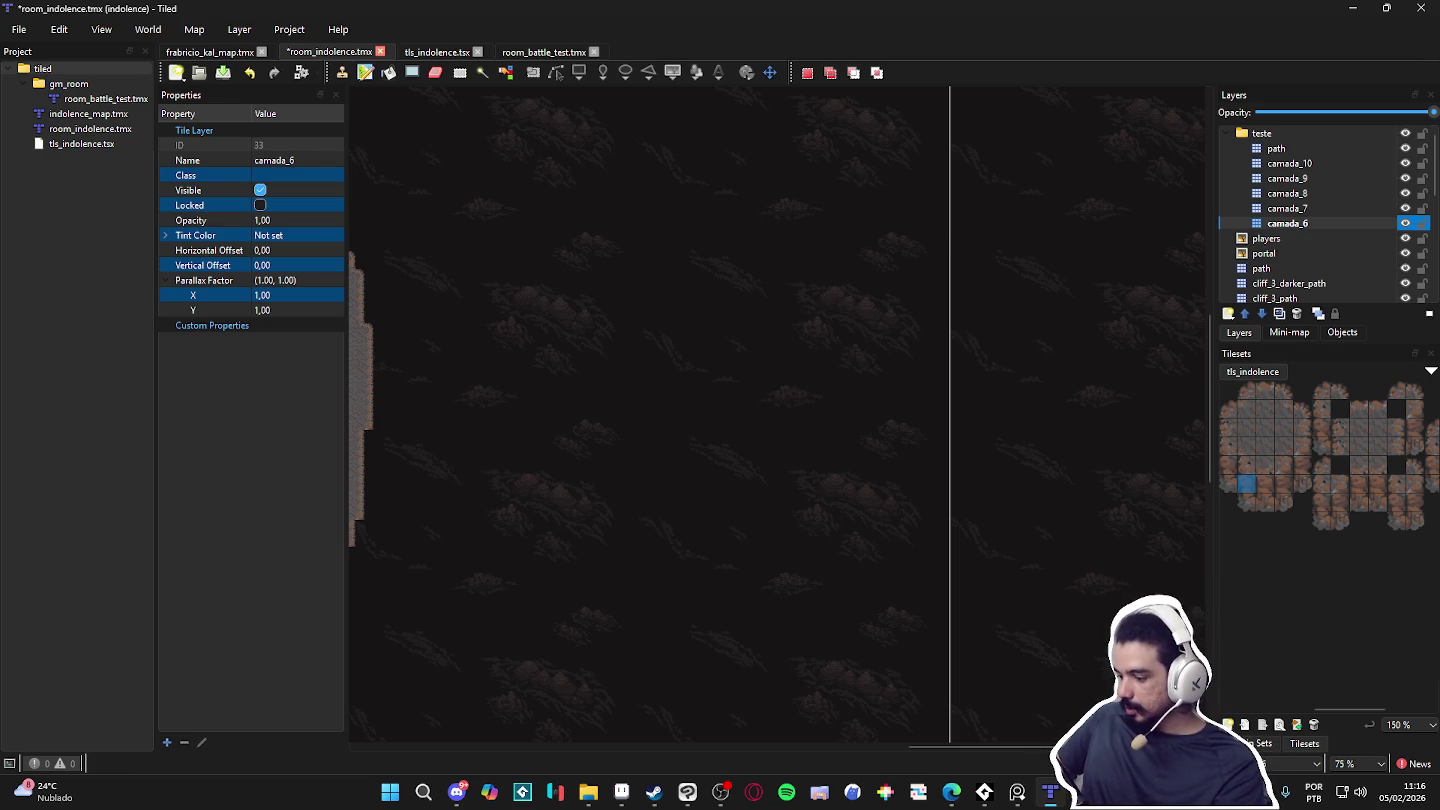
Step: Paint a solid rectangular plateau with the big_cliff terrain
left_click(1258, 743)
left_click(1262, 596)
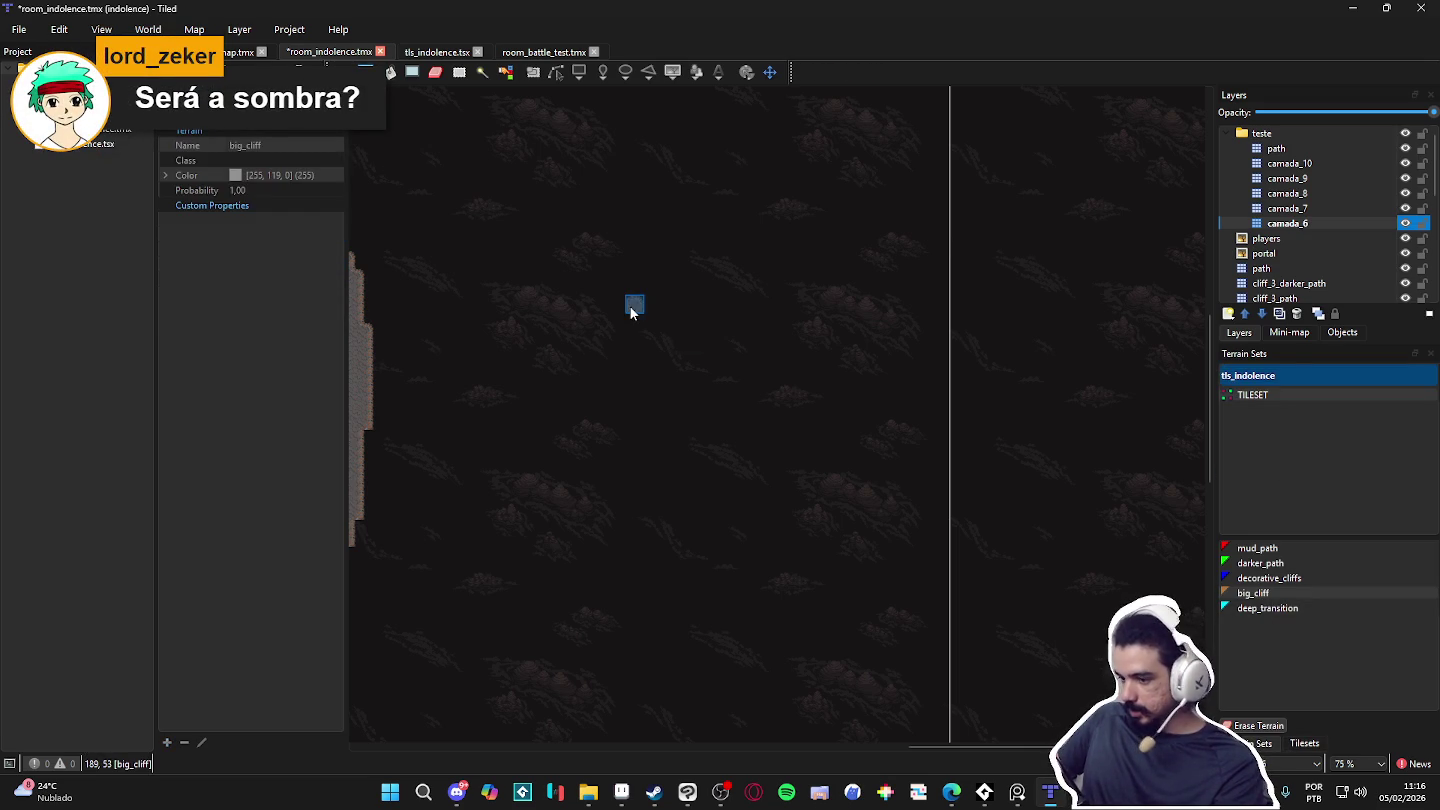
scroll(639, 301, "up", 2)
left_click_drag(706, 293, 816, 305)
mouse_move(734, 346)
left_mouse_down()
mouse_move(747, 331)
mouse_move(717, 340)
mouse_move(731, 370)
mouse_move(830, 374)
left_mouse_up()
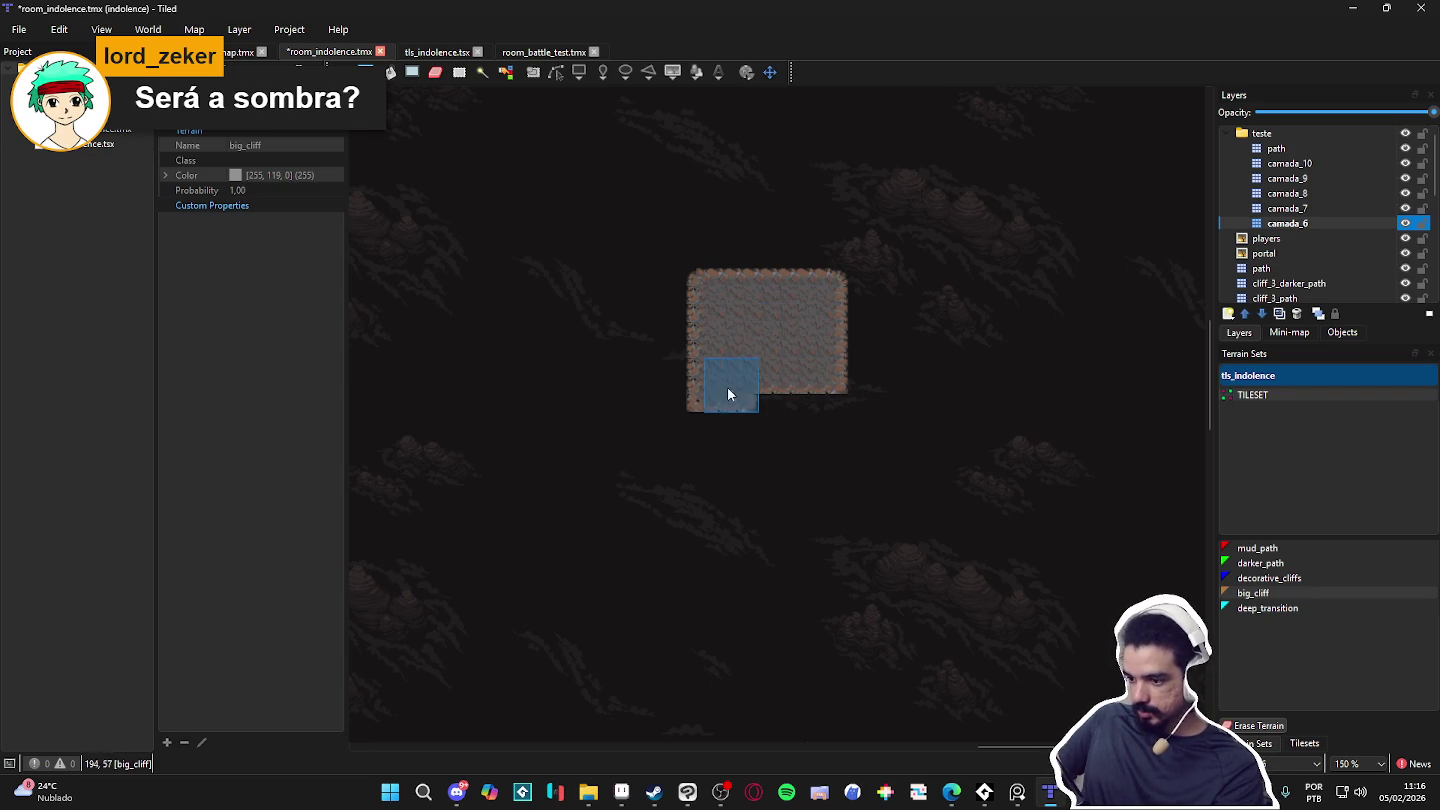
Step: Stamp cliff-face tiles along the plateau's bottom edge
left_click(1304, 743)
left_click_drag(1246, 485, 1249, 503)
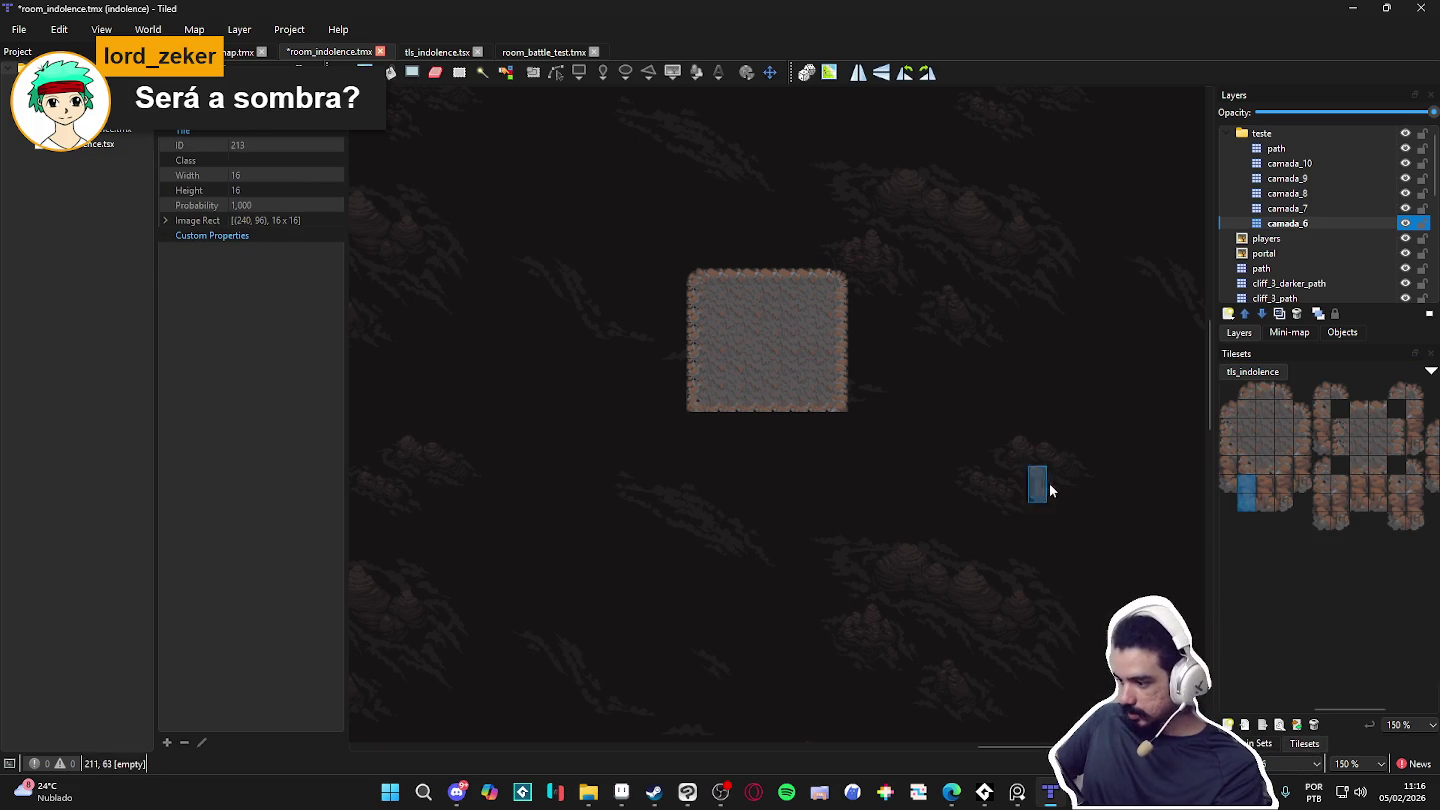
scroll(1262, 497, "left", 3)
left_click(697, 438)
left_click_drag(1409, 484, 1409, 503)
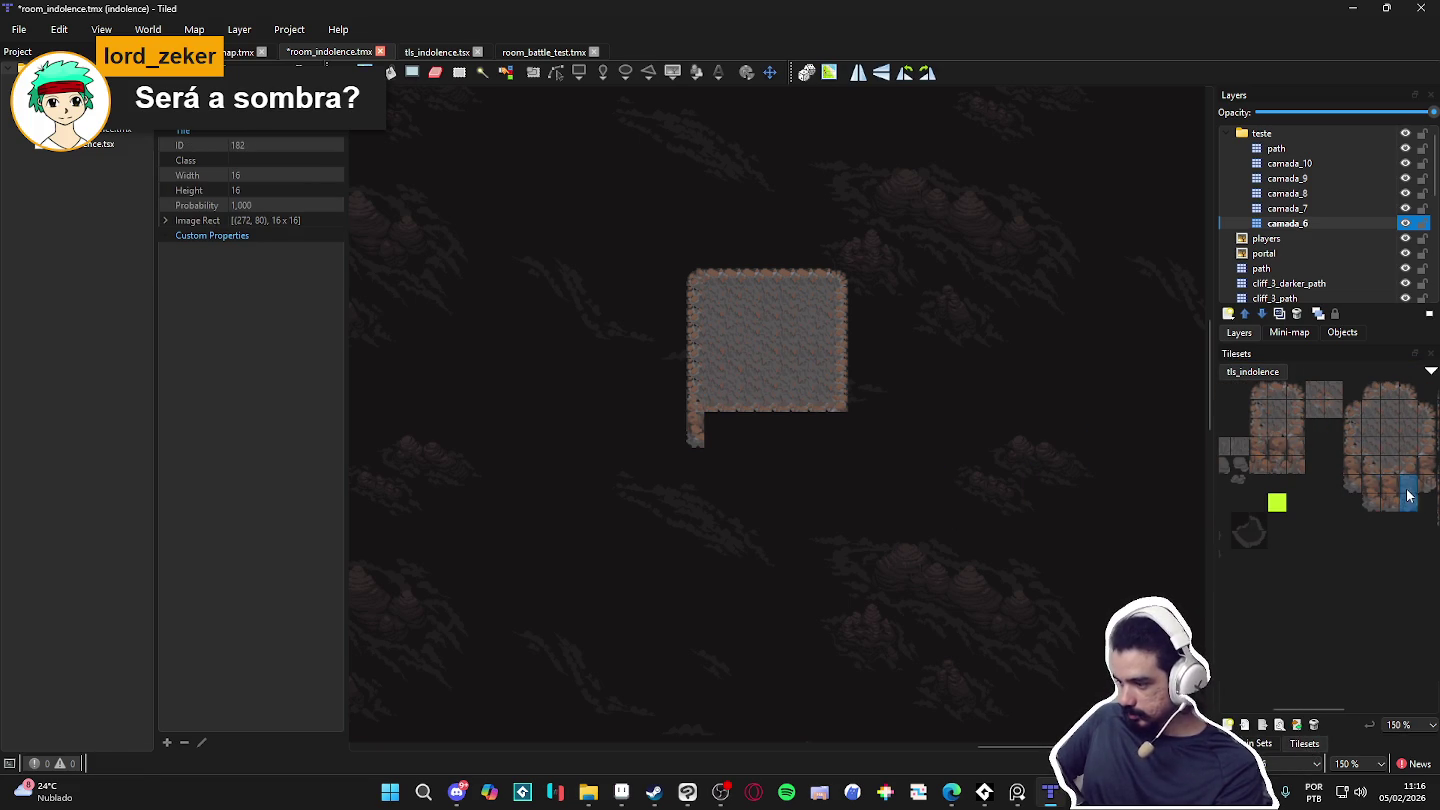
scroll(805, 289, "up", 1)
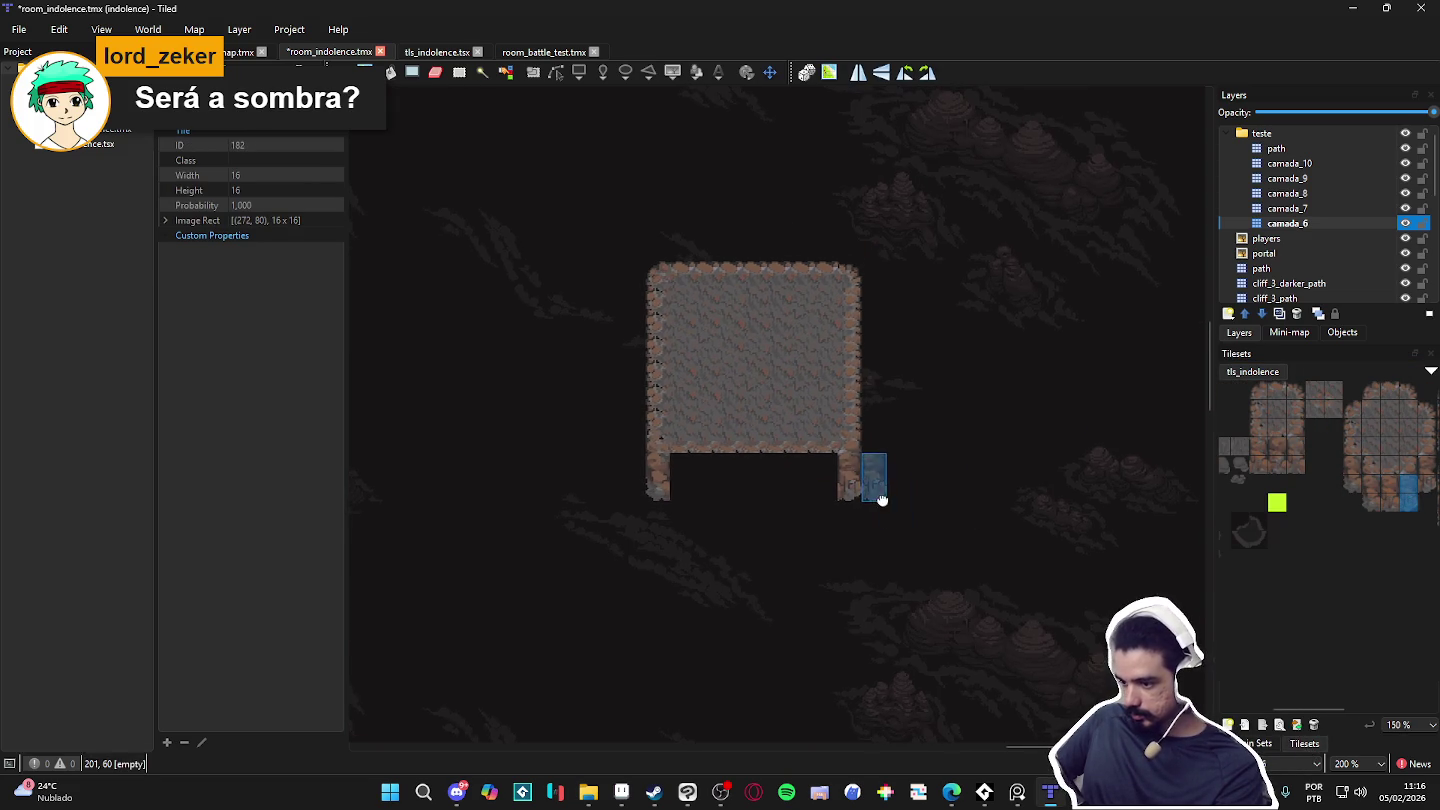
left_click_drag(1303, 468, 1255, 443)
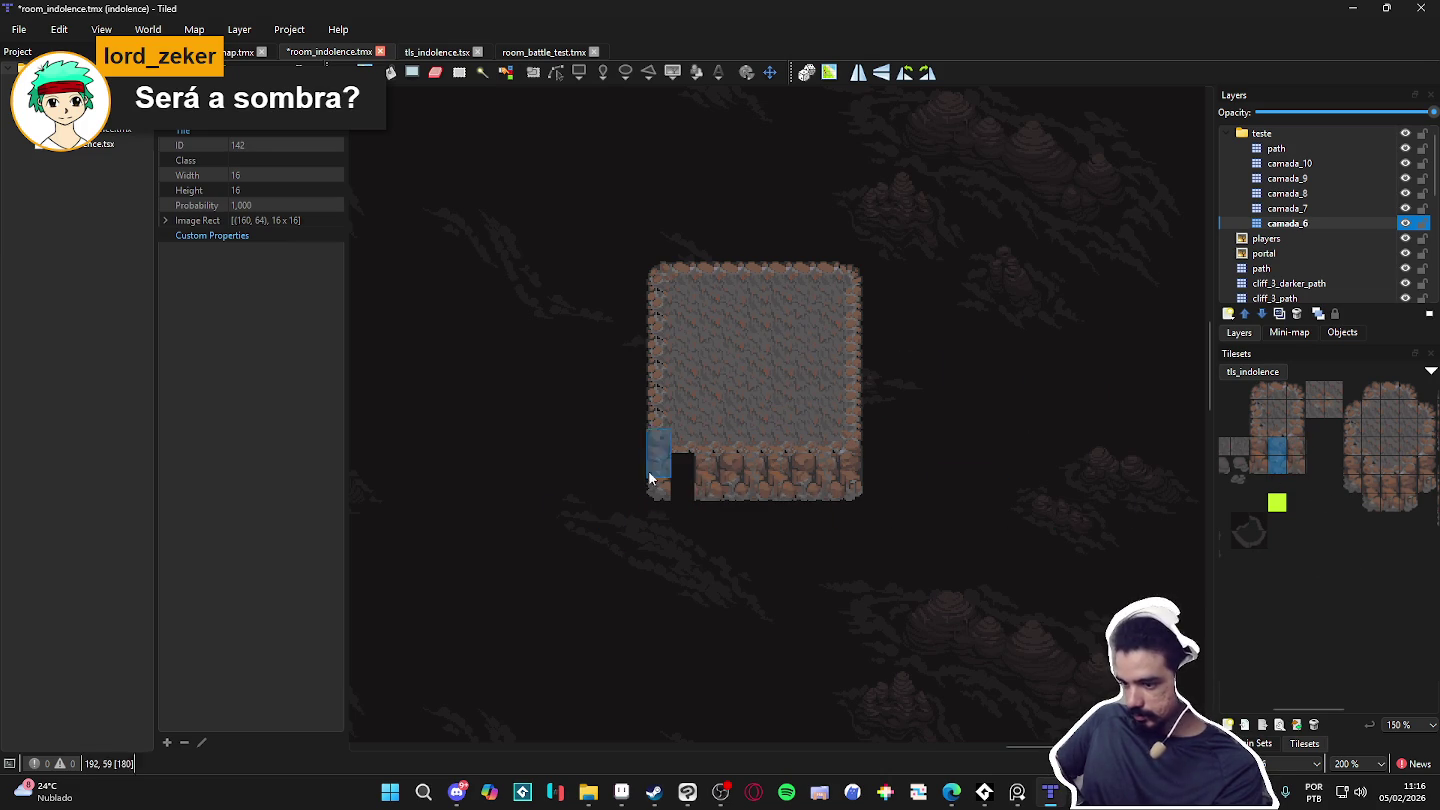
Step: Select the finished plateau, copy it and paste it as a stamp
key("w")
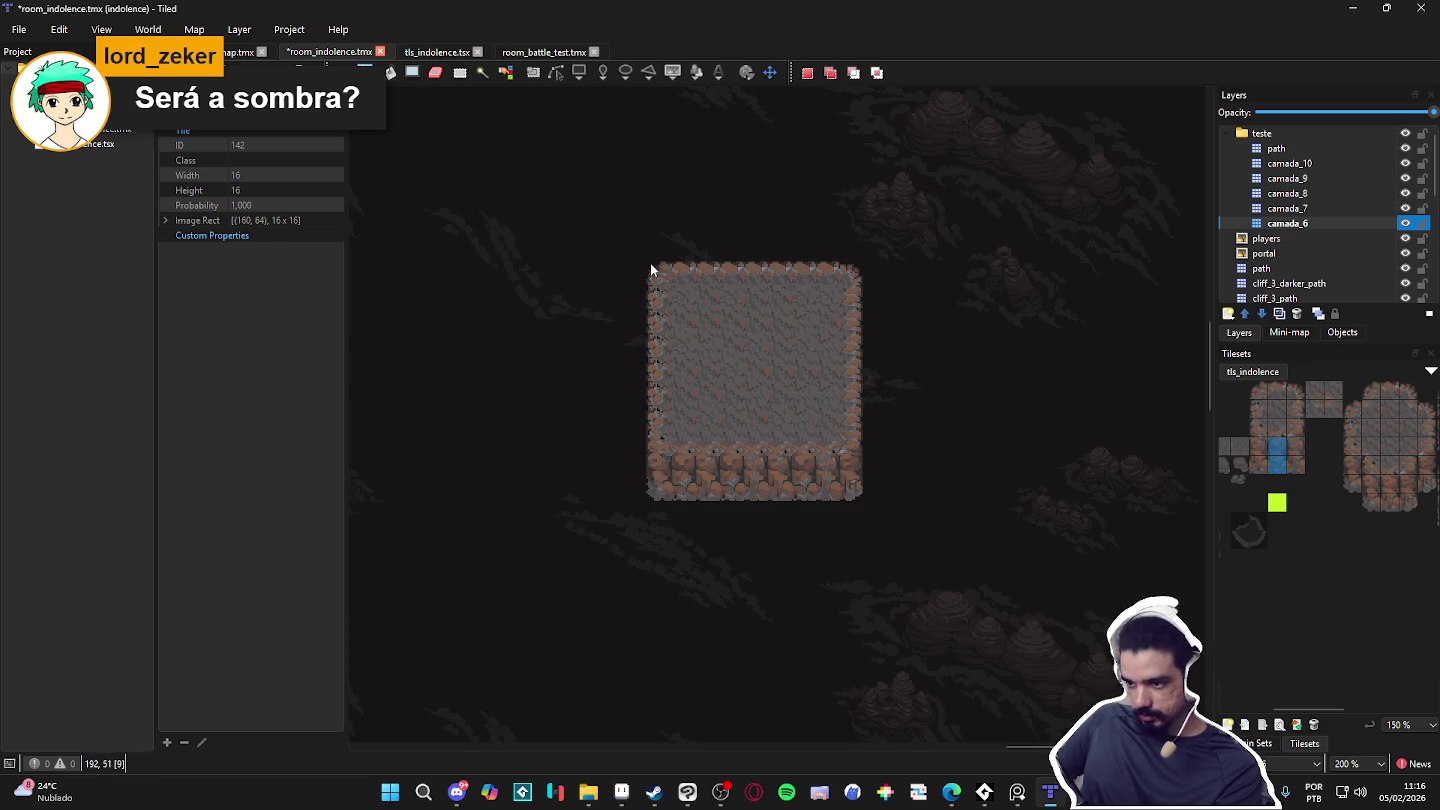
mouse_move(659, 283)
left_mouse_down()
mouse_move(849, 507)
mouse_move(859, 499)
left_mouse_up()
key("ctrl+c")
key("ctrl+v")
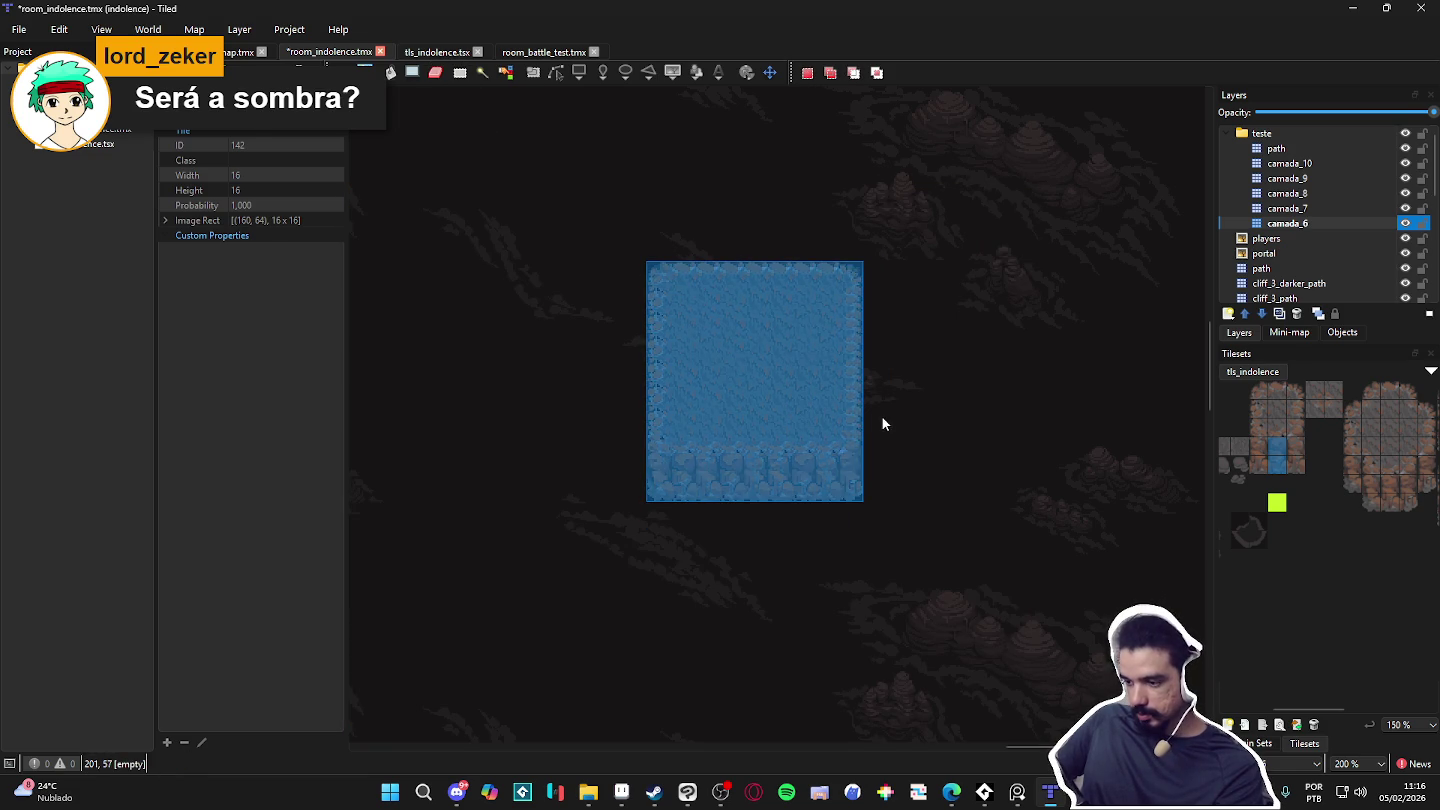
Step: Reset to a one-tile stamp and rectangle-select the area around the plateau block
left_click(1317, 163)
left_click(1404, 165)
double_click(1336, 223)
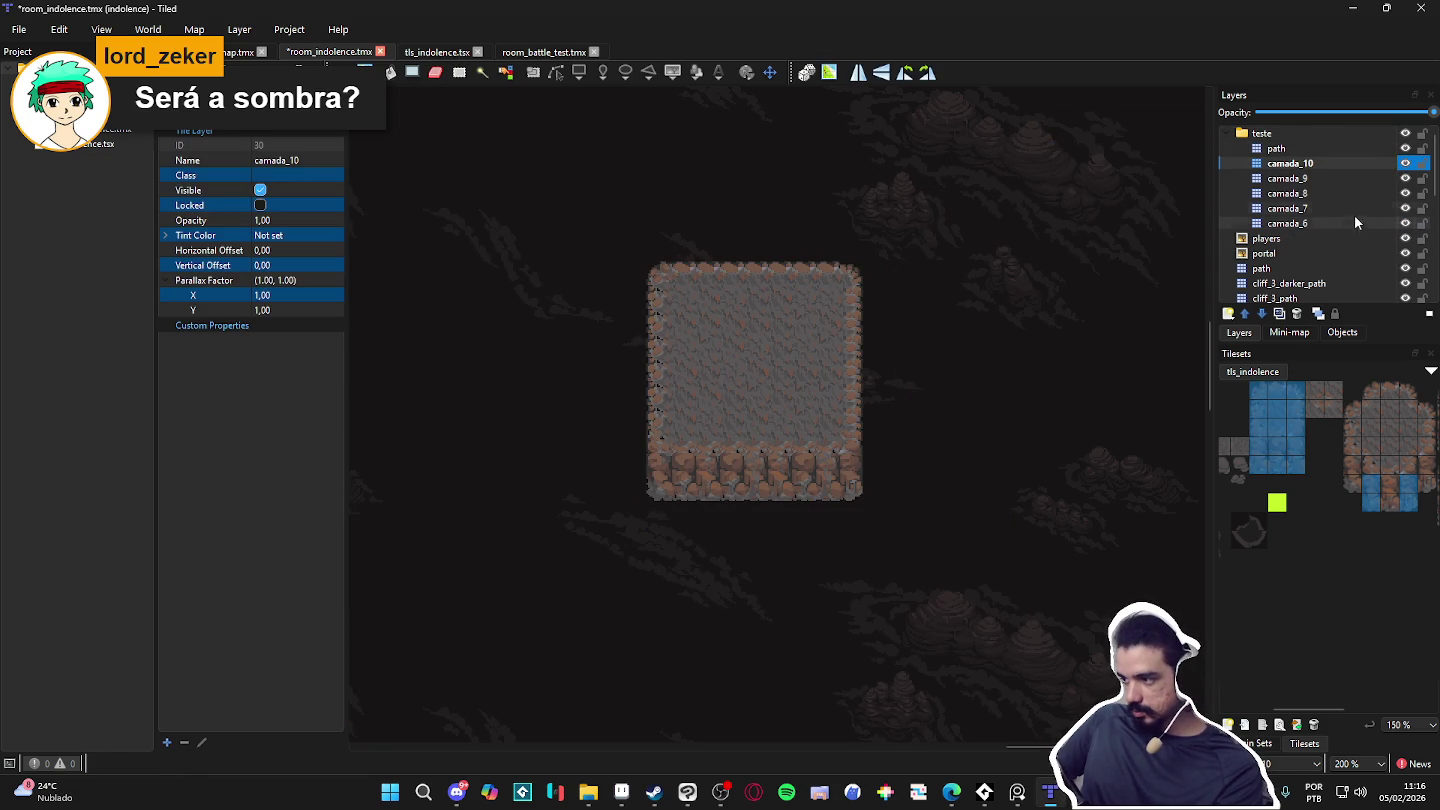
left_click(1406, 223)
left_click(1406, 223)
left_click(1319, 163)
left_click(1339, 222)
key("e")
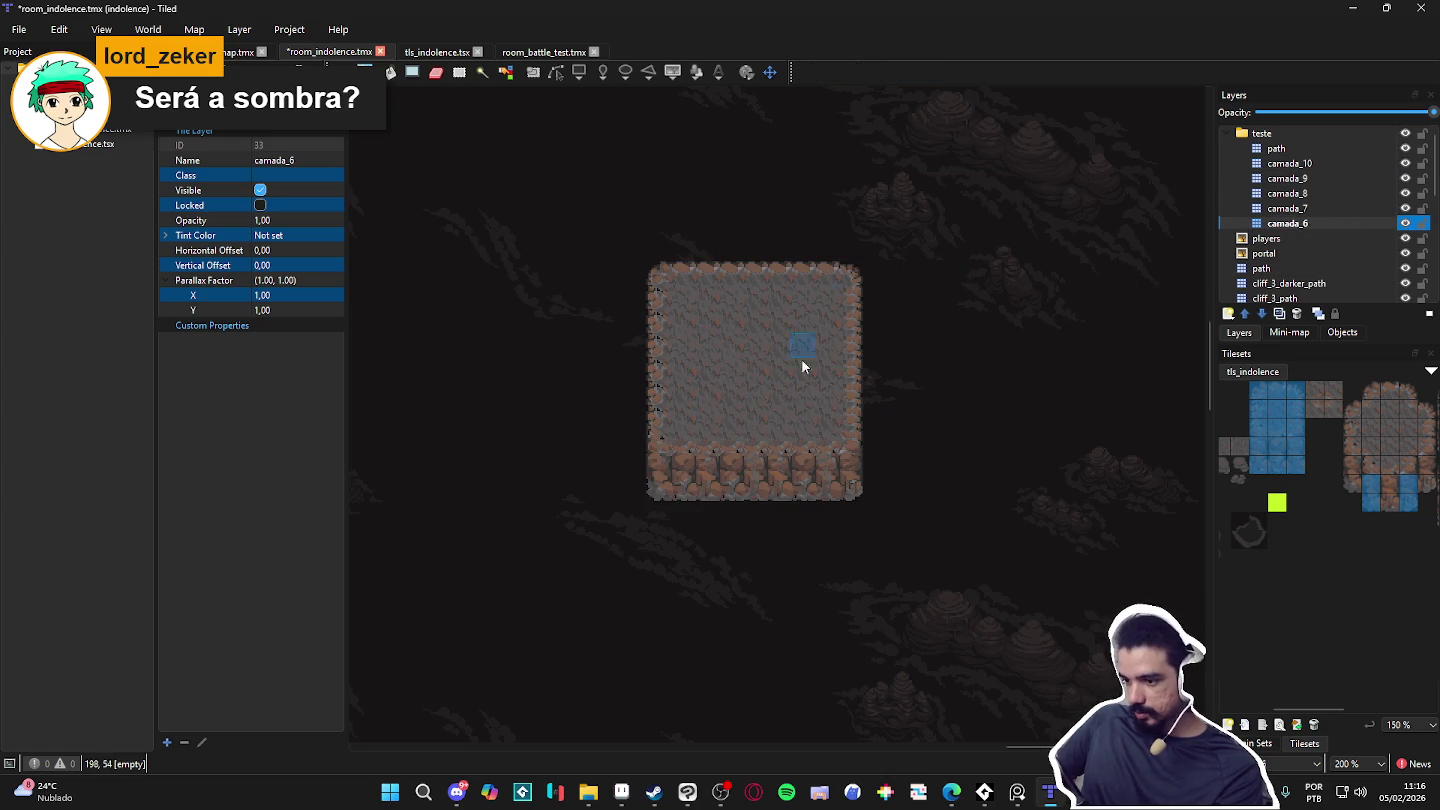
left_click(459, 72)
left_click_drag(598, 212, 1031, 645)
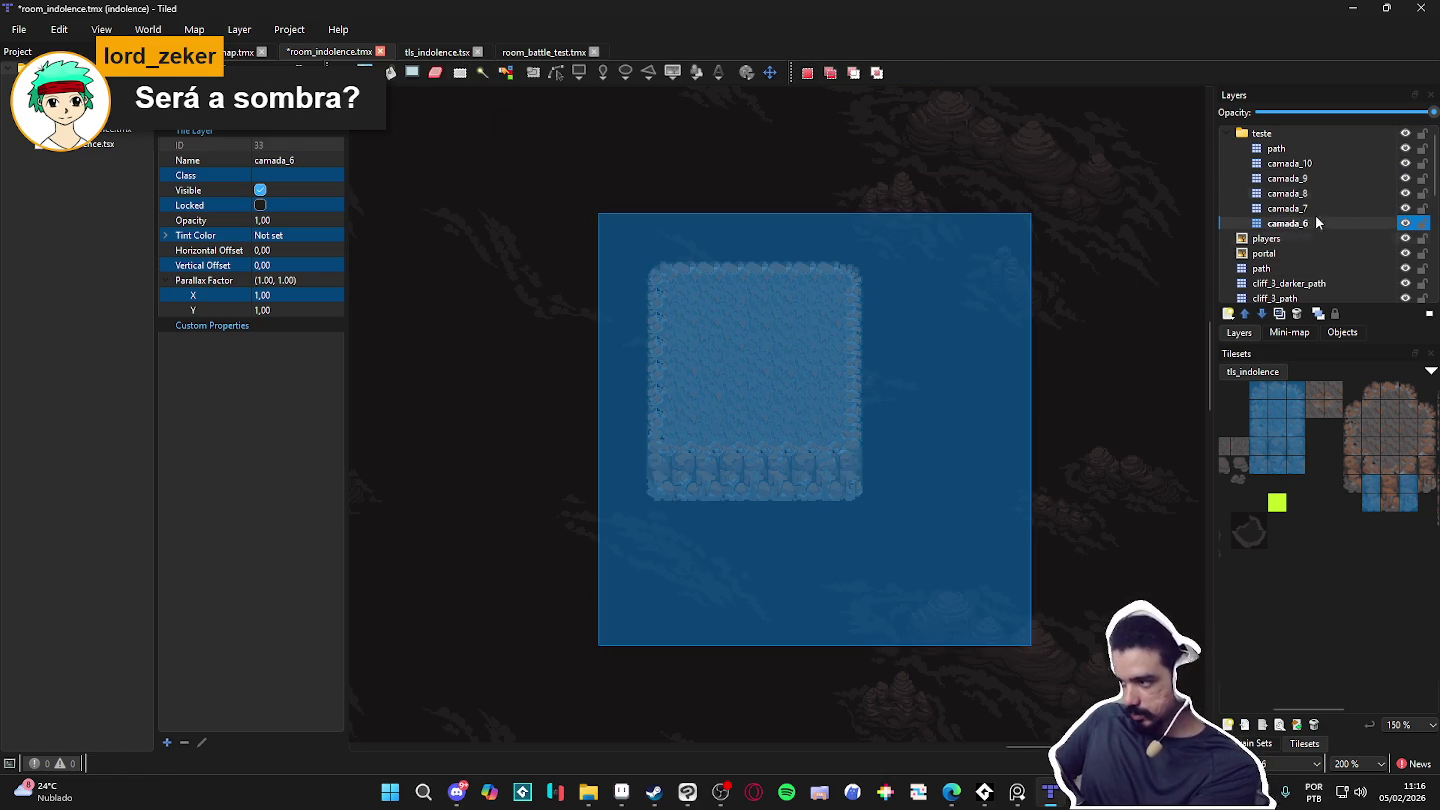
Step: Cut the plateau block from camada_10 and paste it as a stamp, undoing trial placements
left_click(1326, 179)
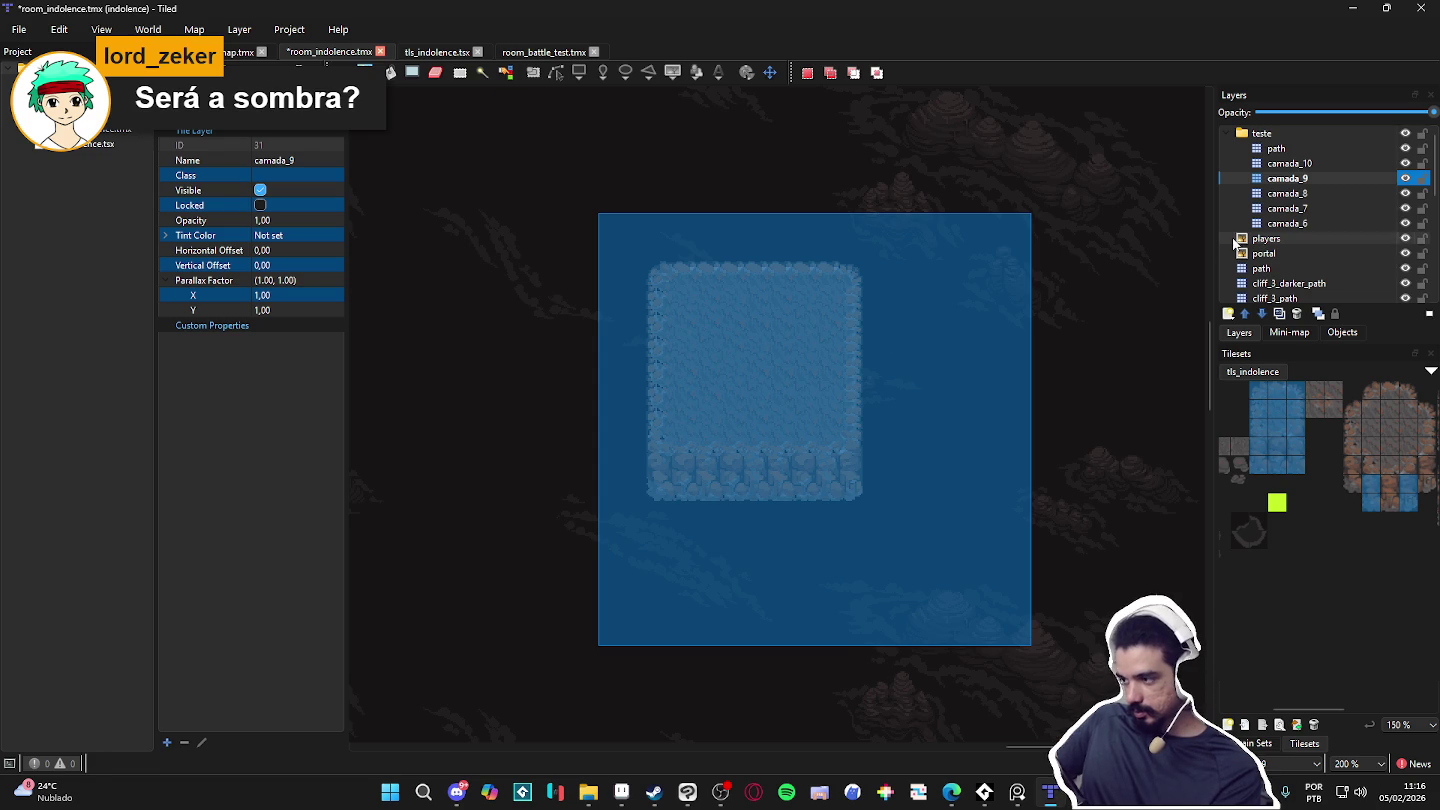
left_click(1320, 223)
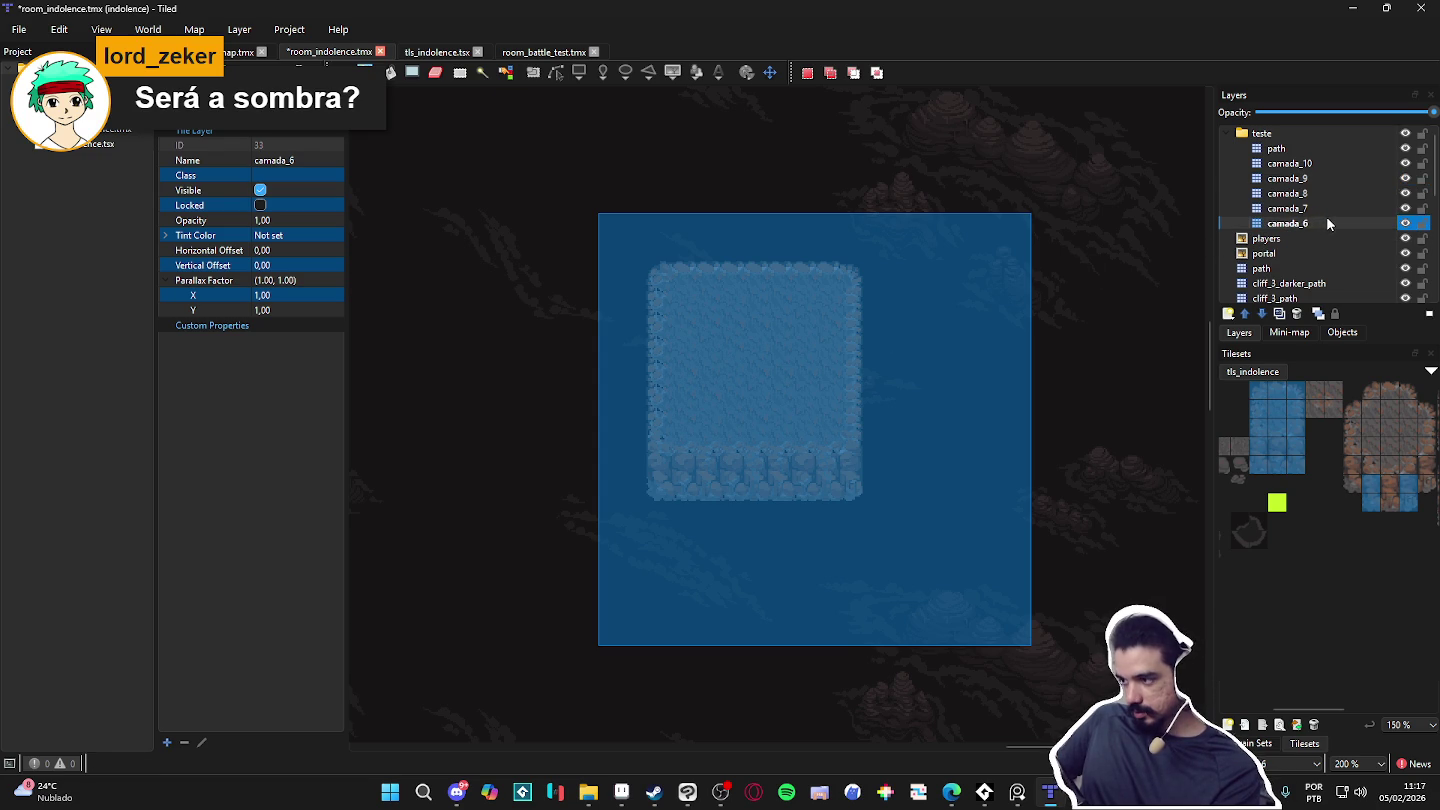
left_click(1301, 166)
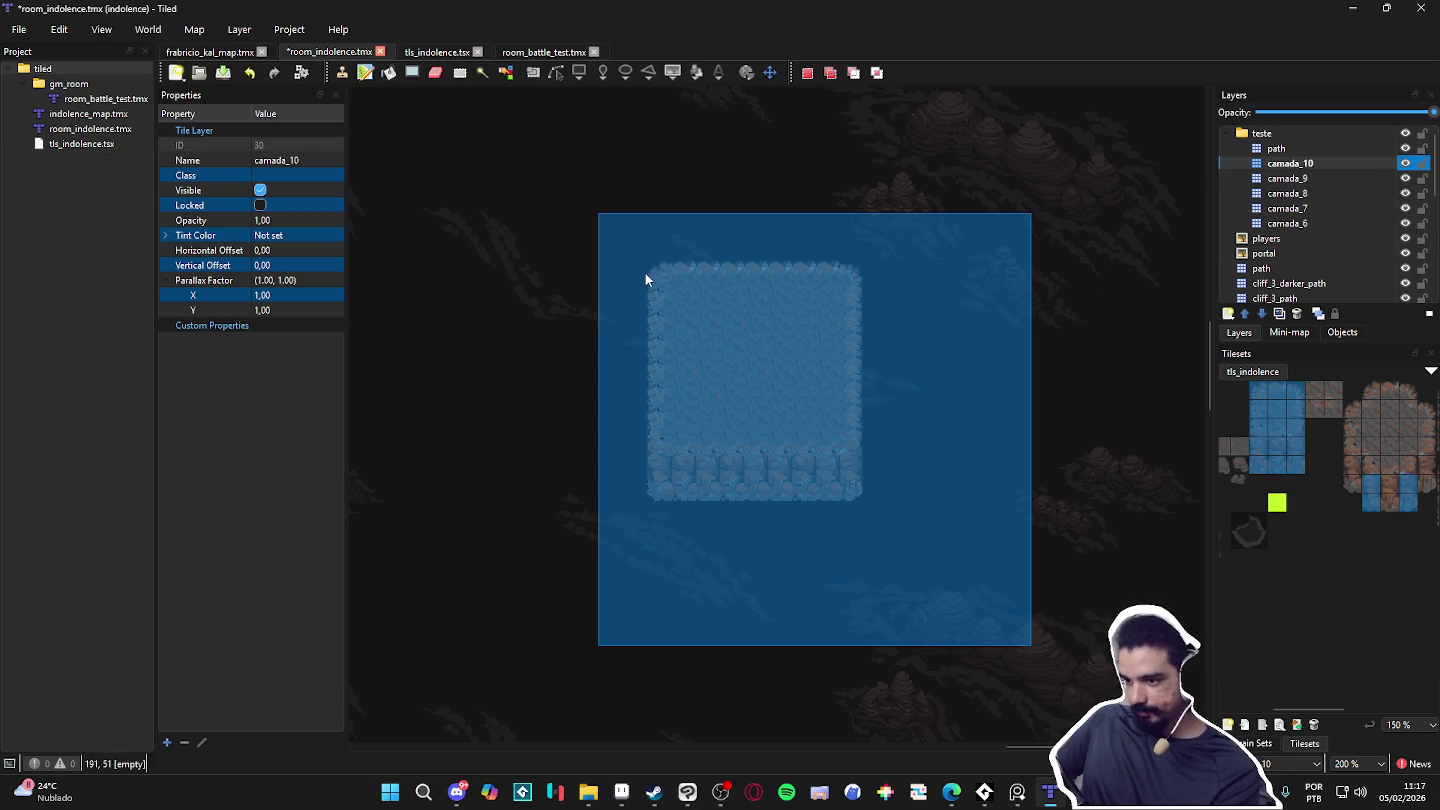
key("ctrl+x")
left_click(1319, 222)
key("ctrl+v")
scroll(792, 451, "down", 1)
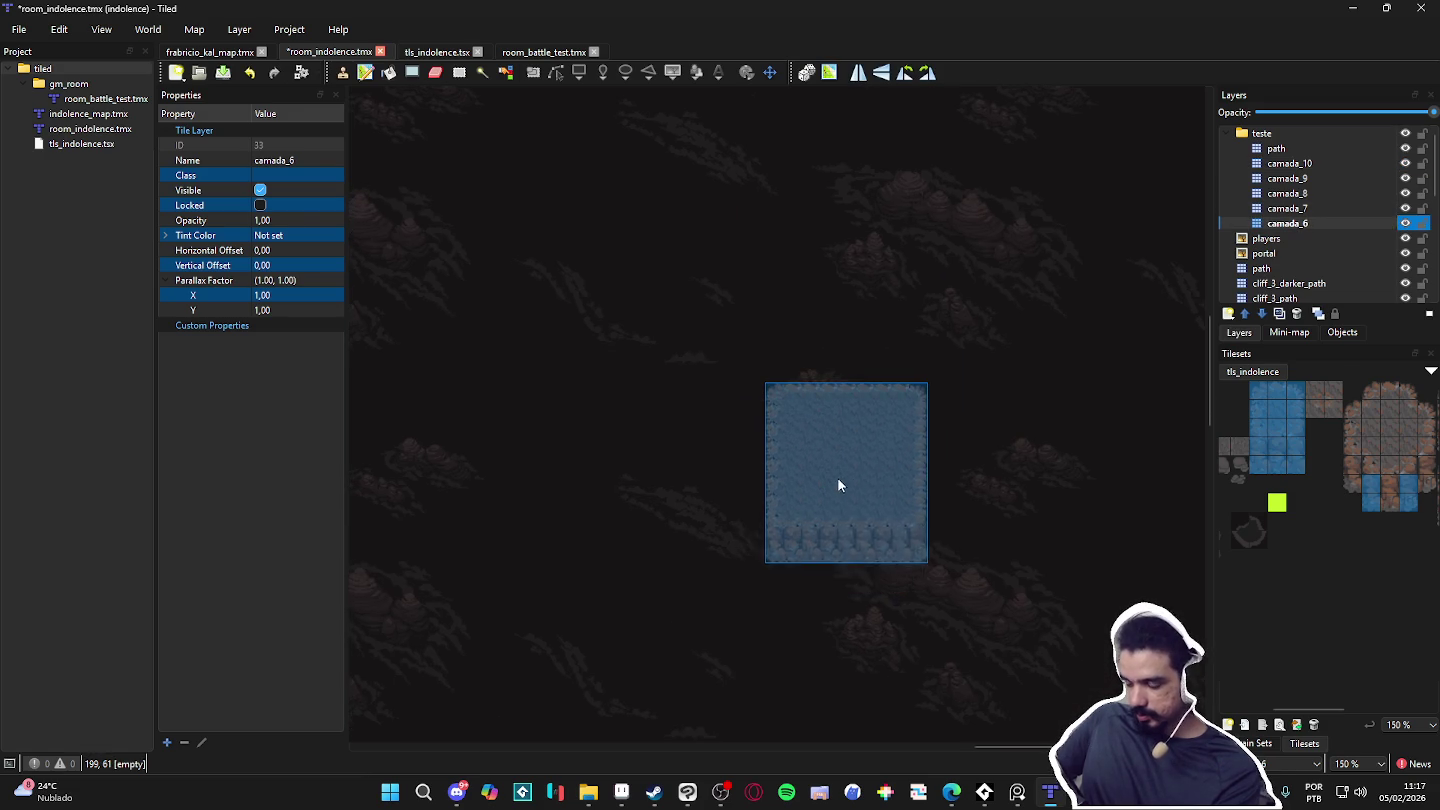
left_click(796, 517)
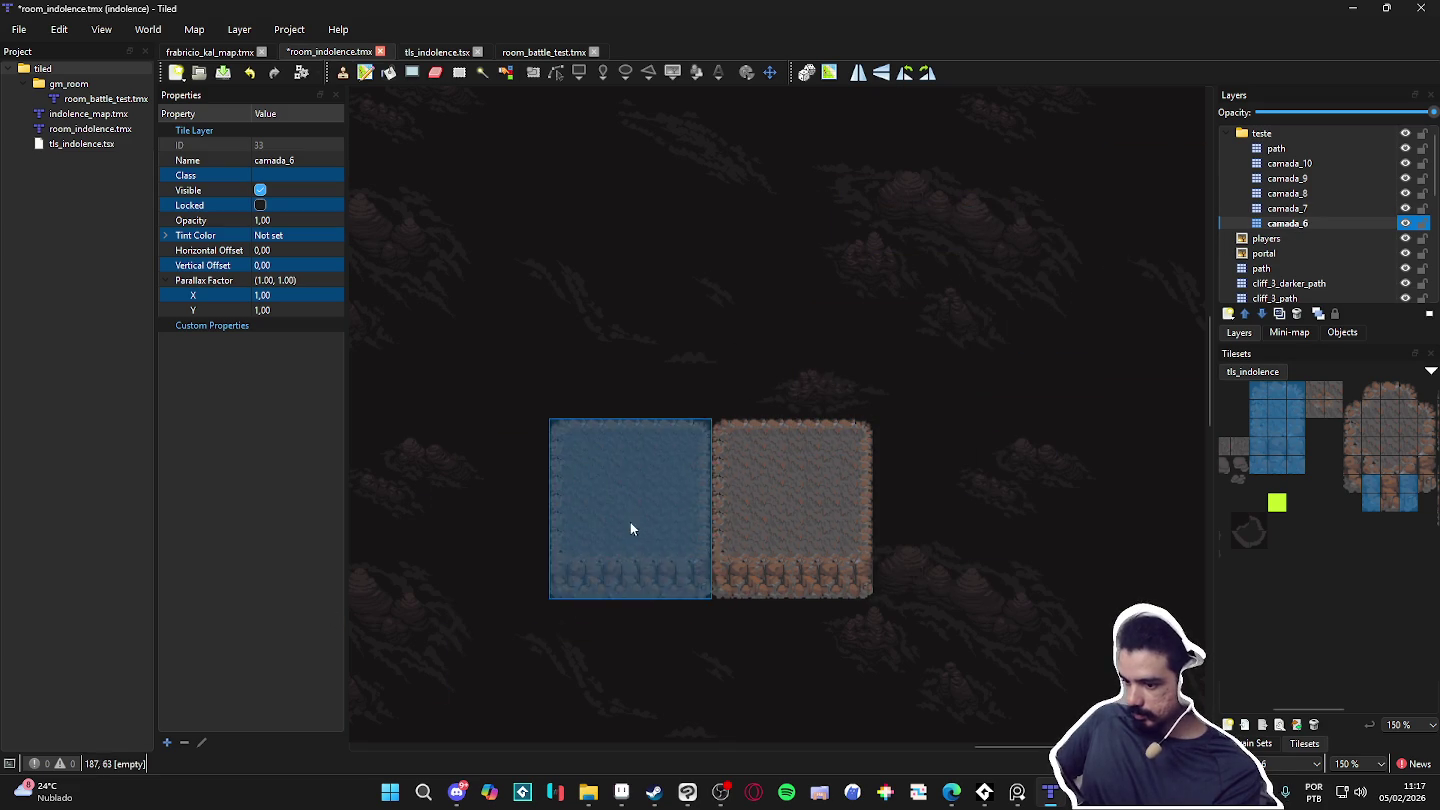
left_click(634, 520)
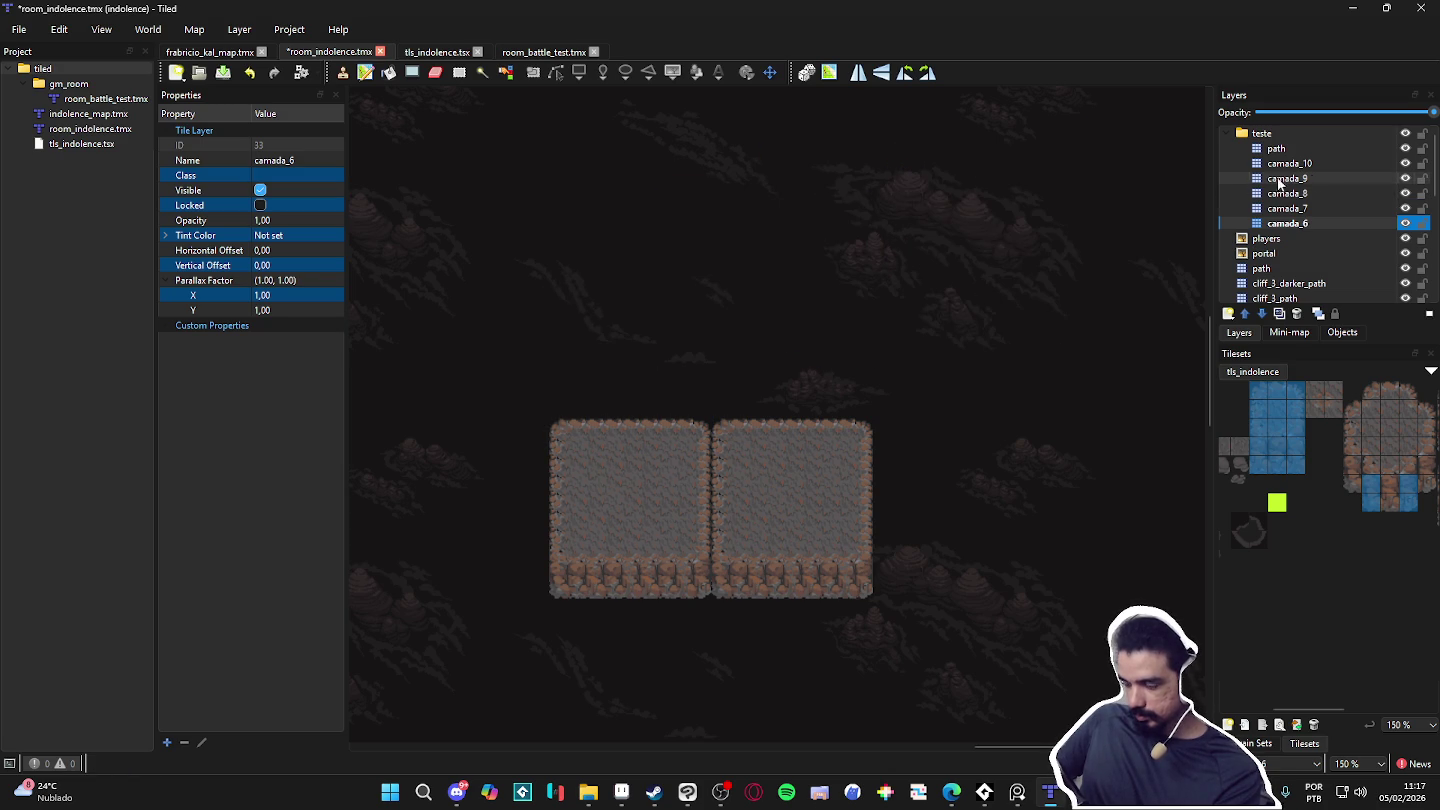
key("ctrl+z")
key("ctrl+z")
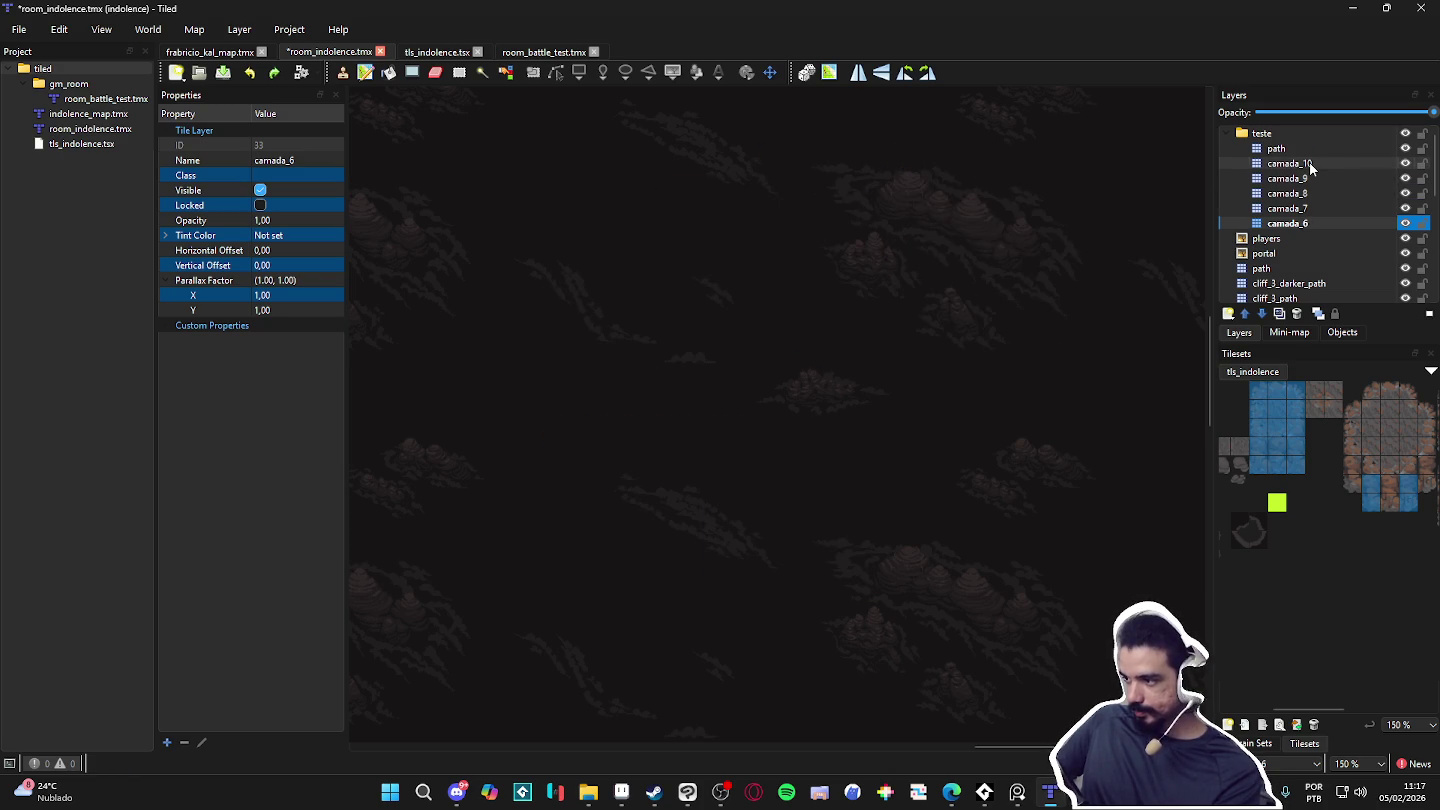
Step: Try stacking plateau copies on camada_10, camada_9 and camada_8, undoing misaligned ones
left_click(1301, 165)
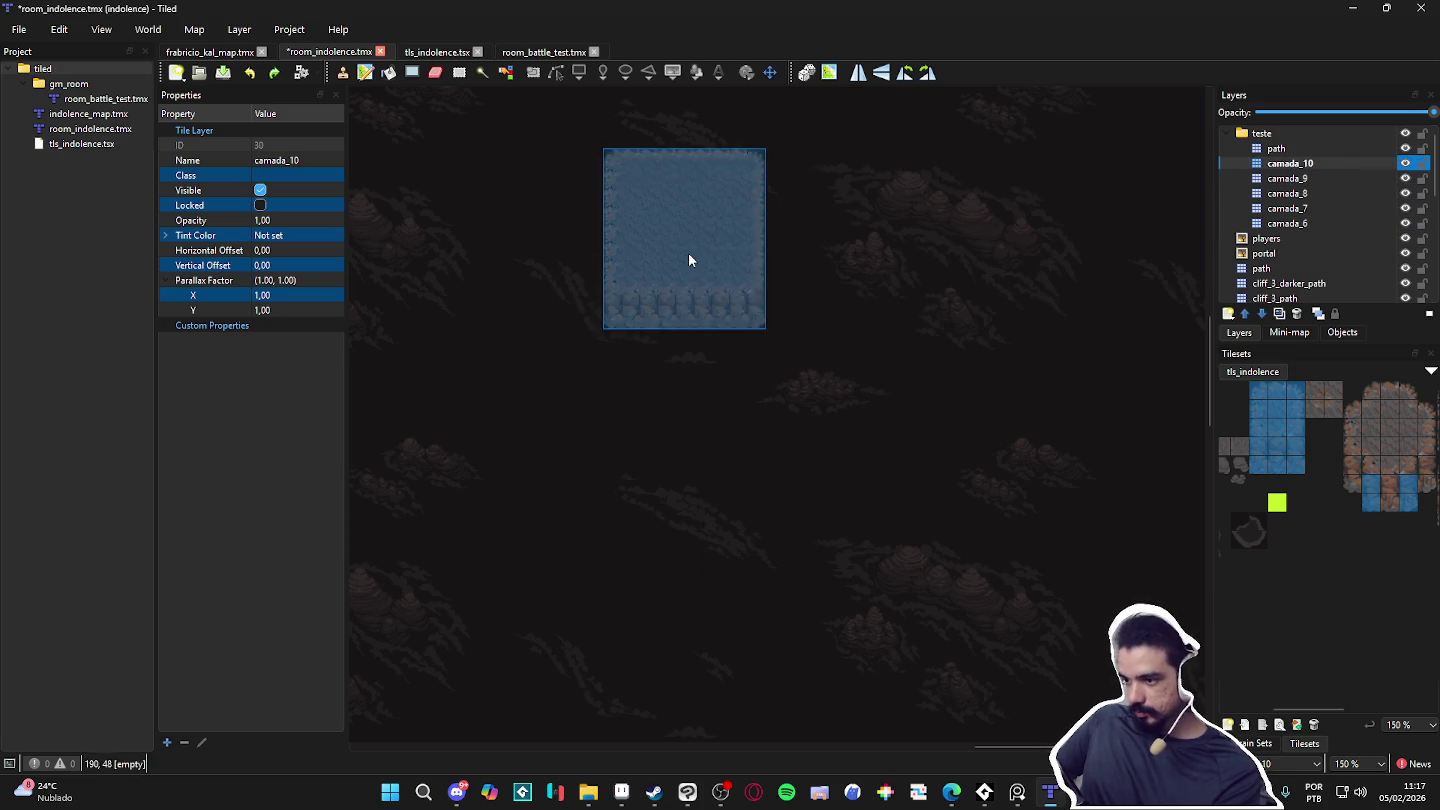
left_click(665, 281)
left_click(823, 289)
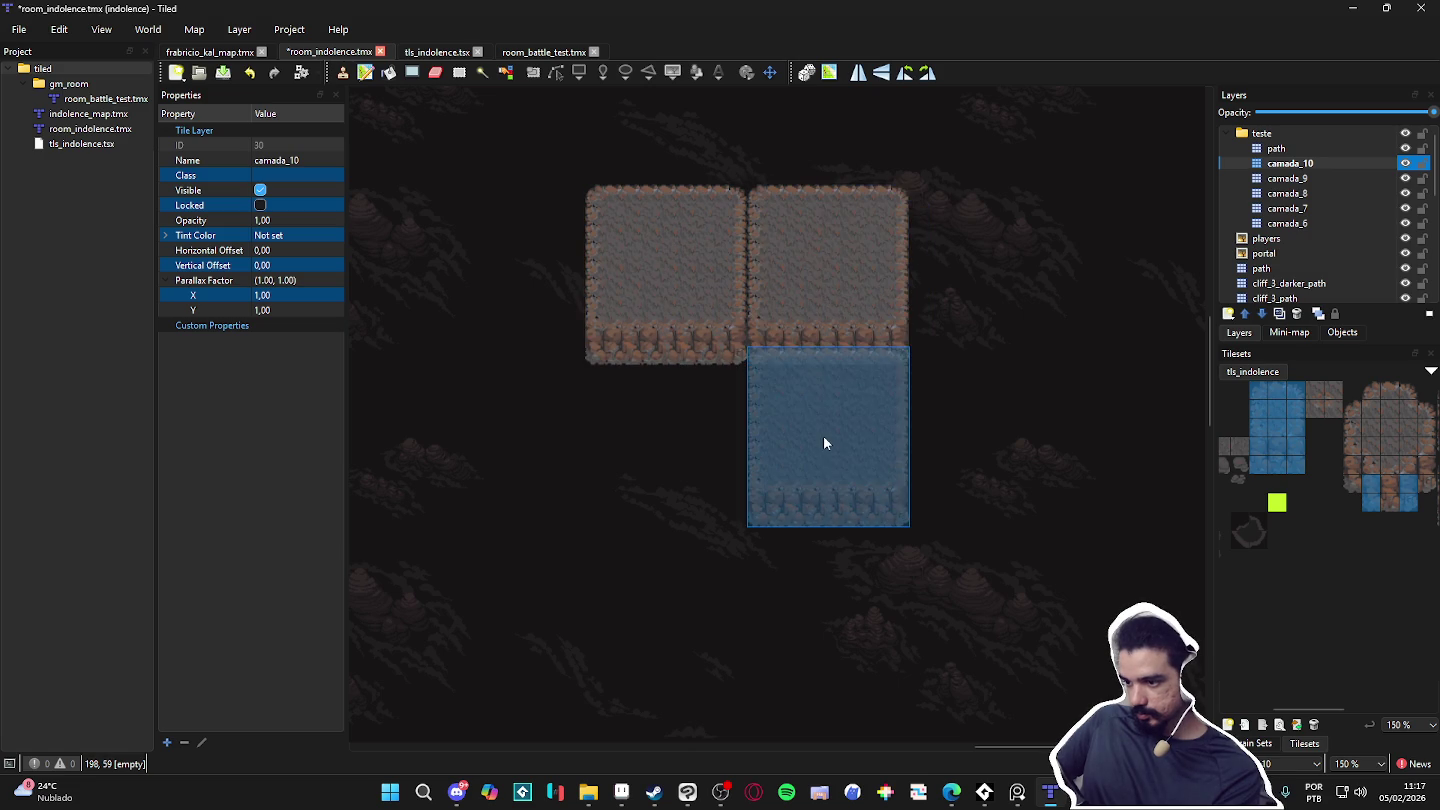
key("ctrl+z")
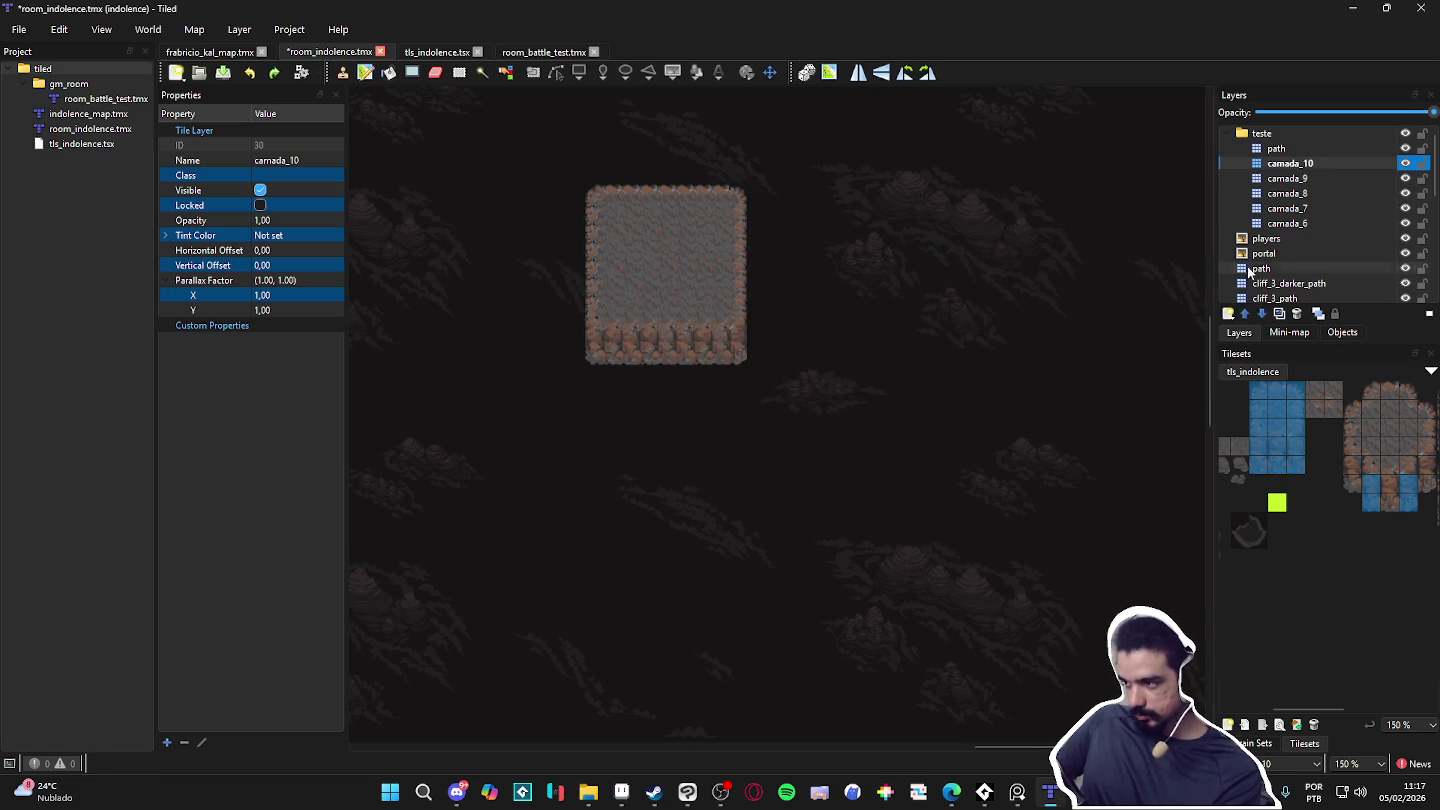
left_click(1321, 178)
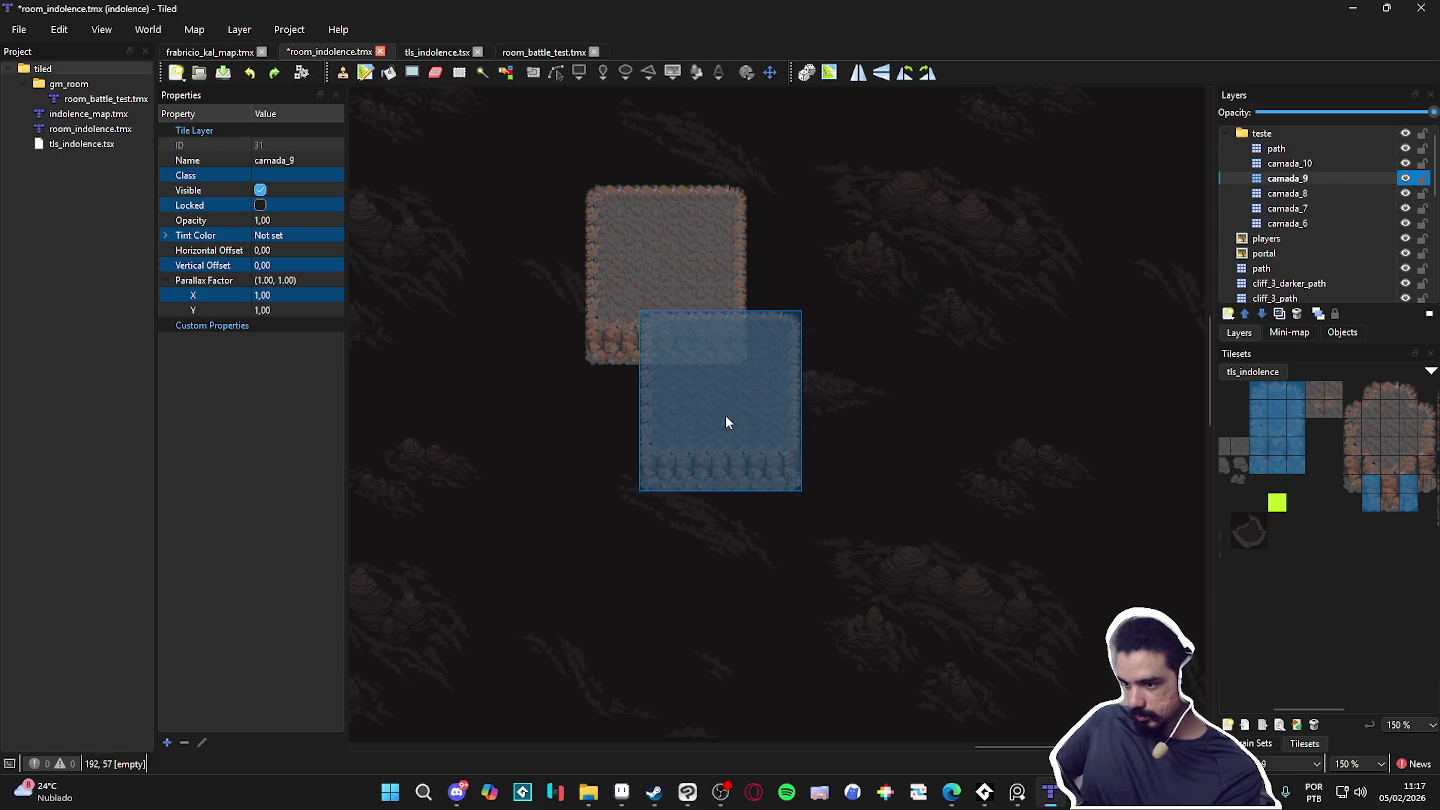
left_click(689, 381)
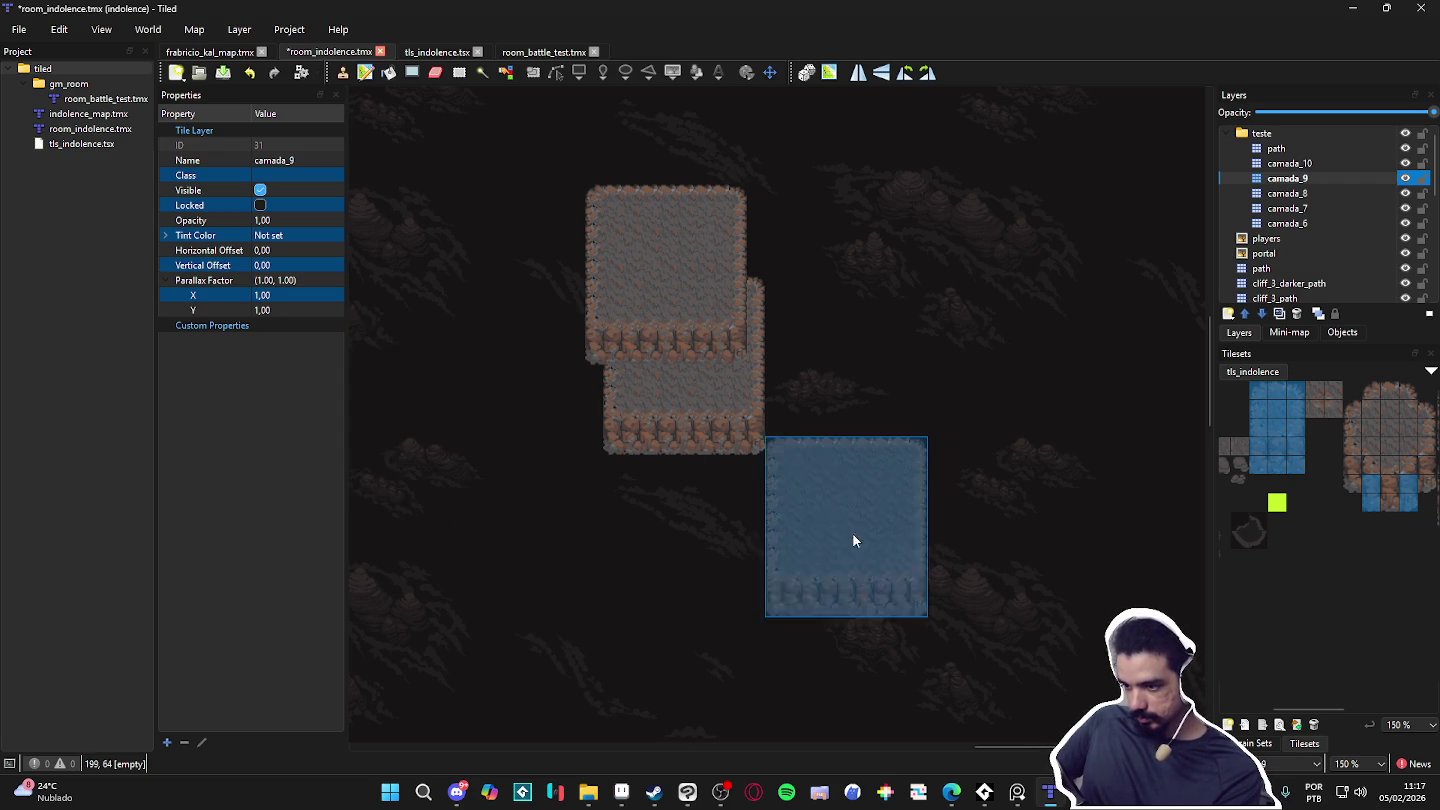
key("ctrl+z")
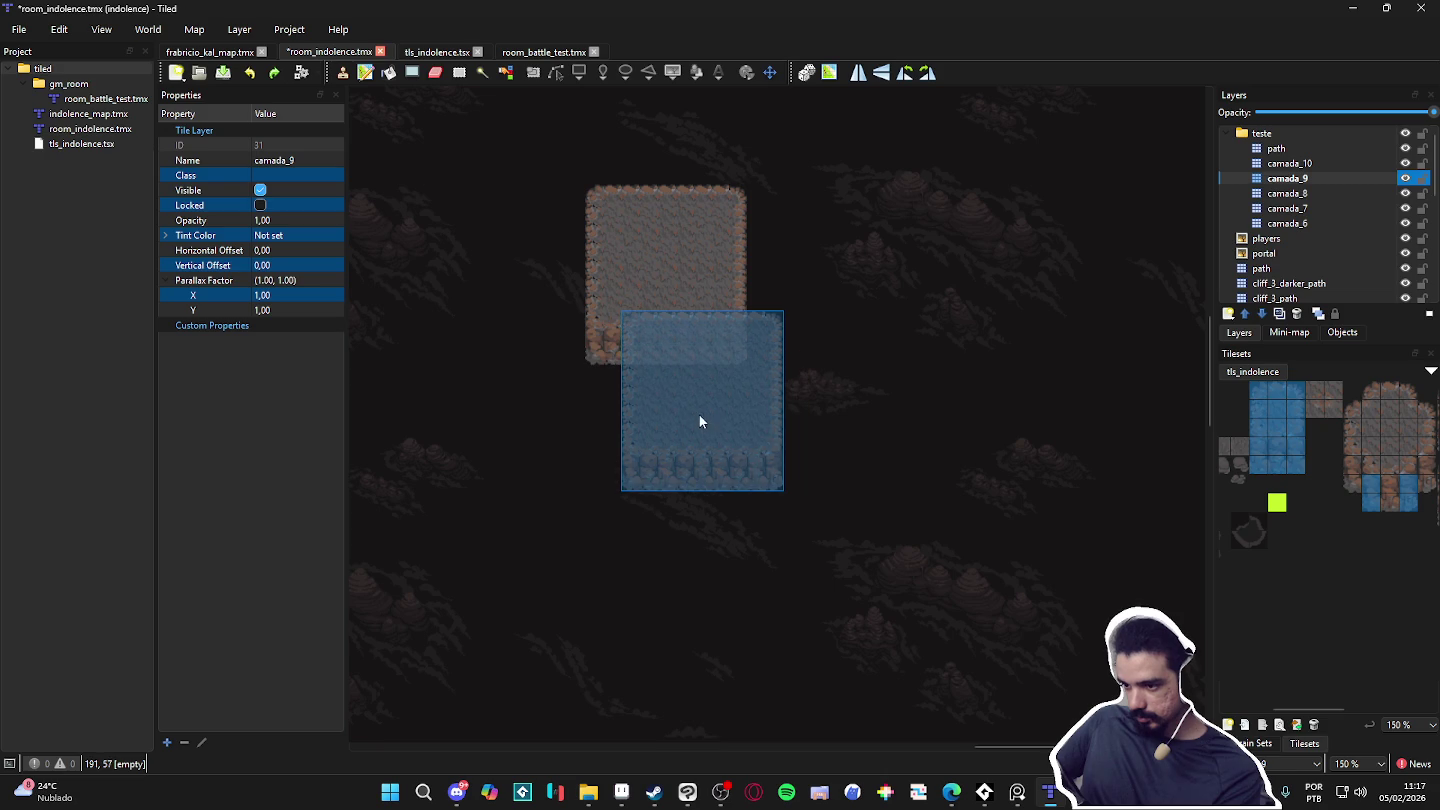
left_click(698, 397)
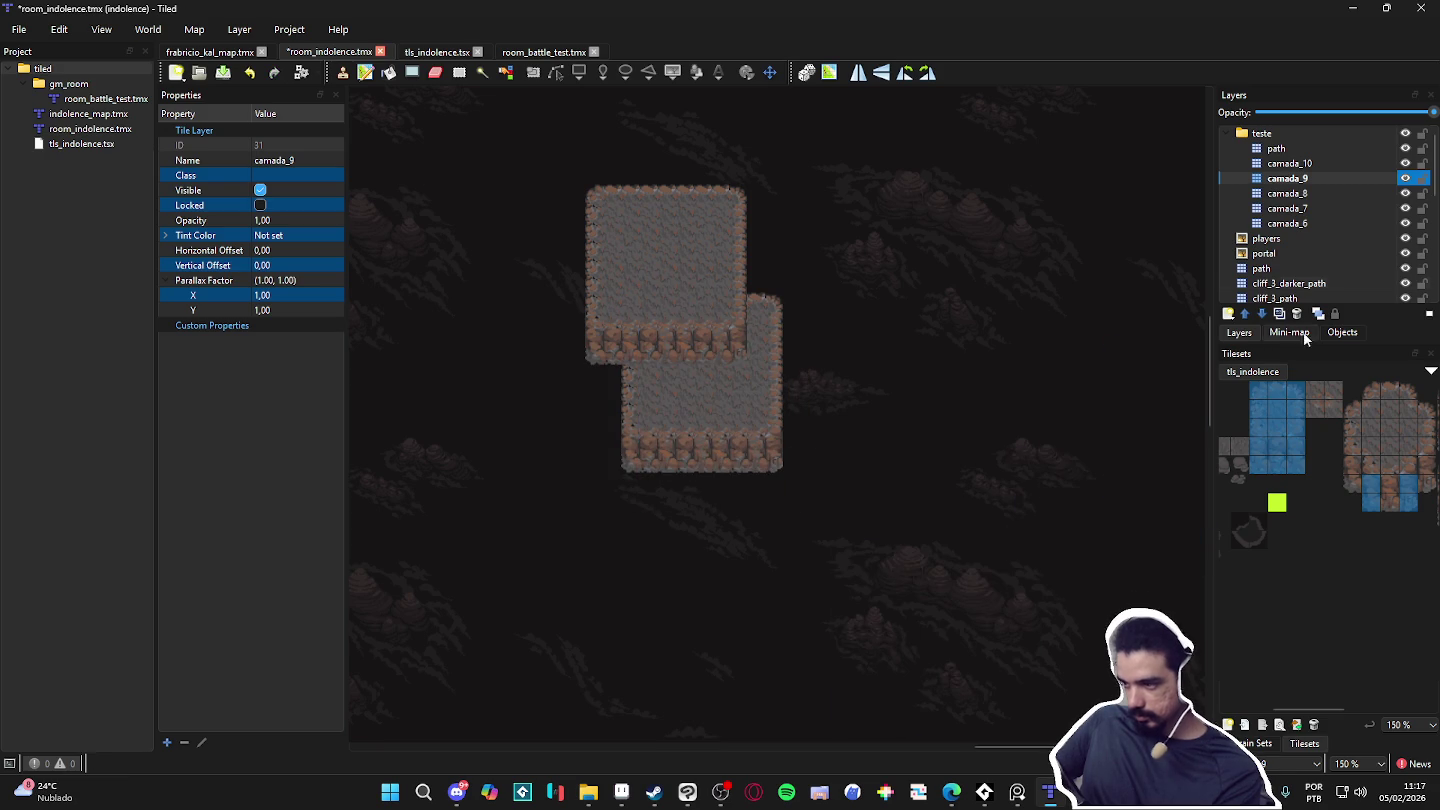
left_click(1326, 196)
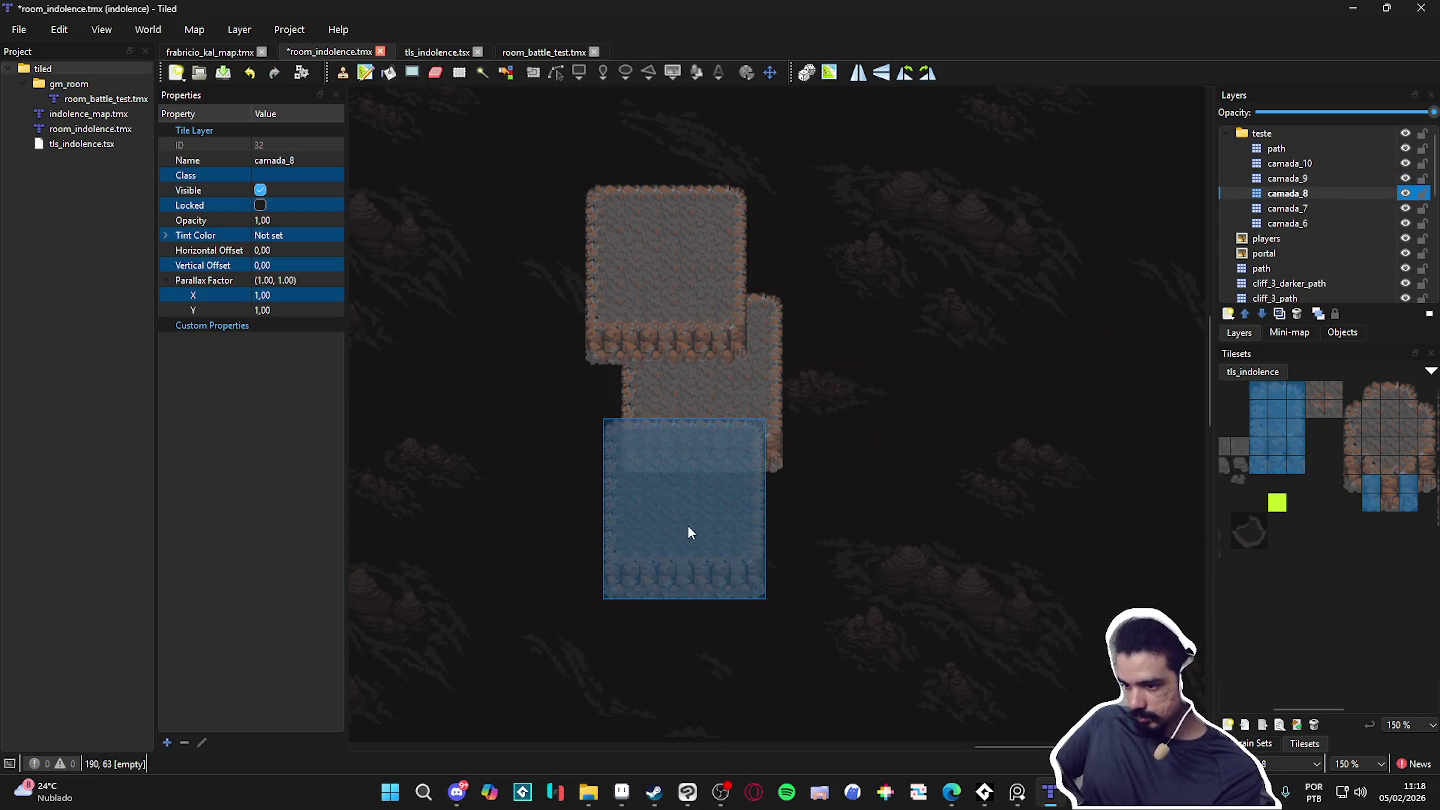
left_click(704, 527)
scroll(797, 649, "down", 2)
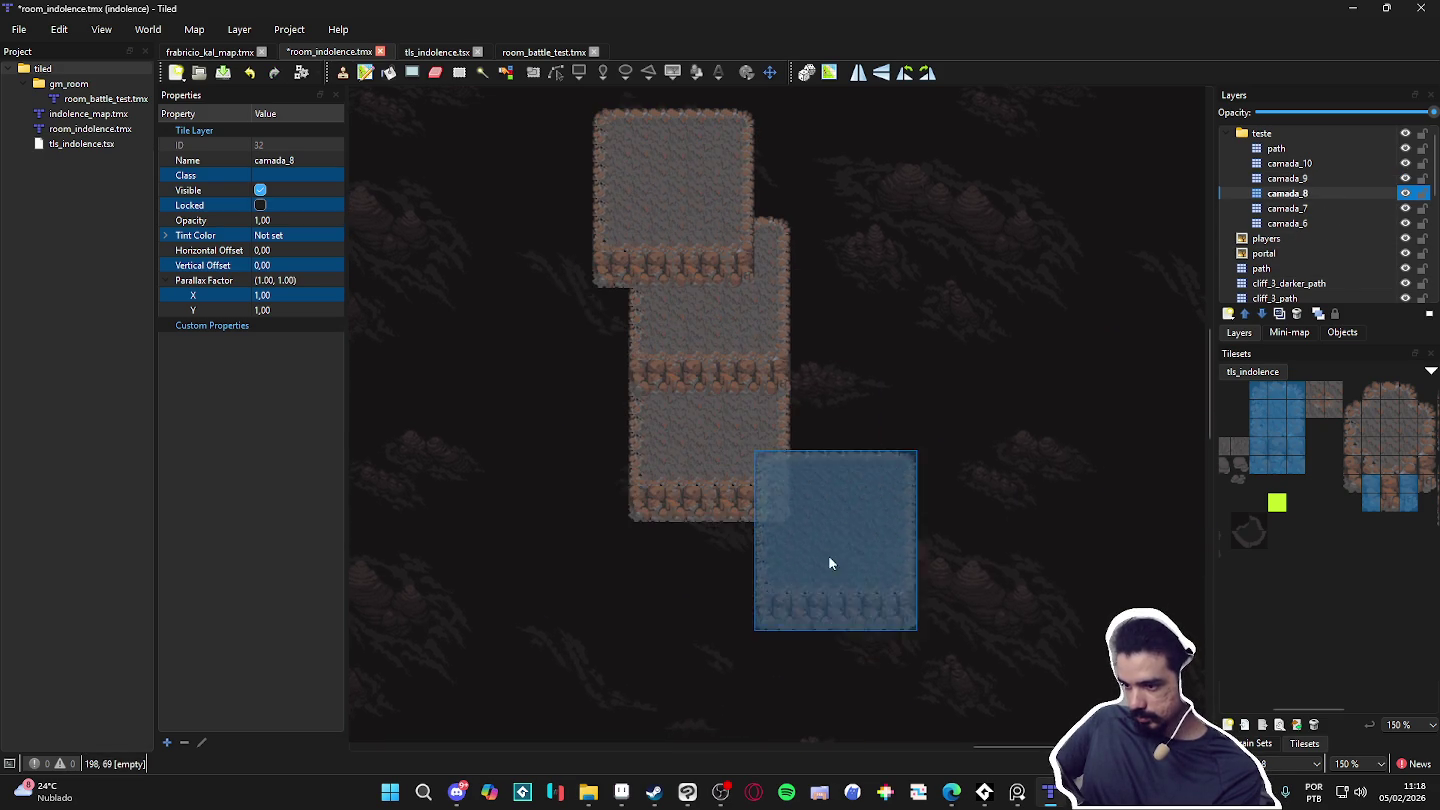
scroll(876, 494, "up", 2)
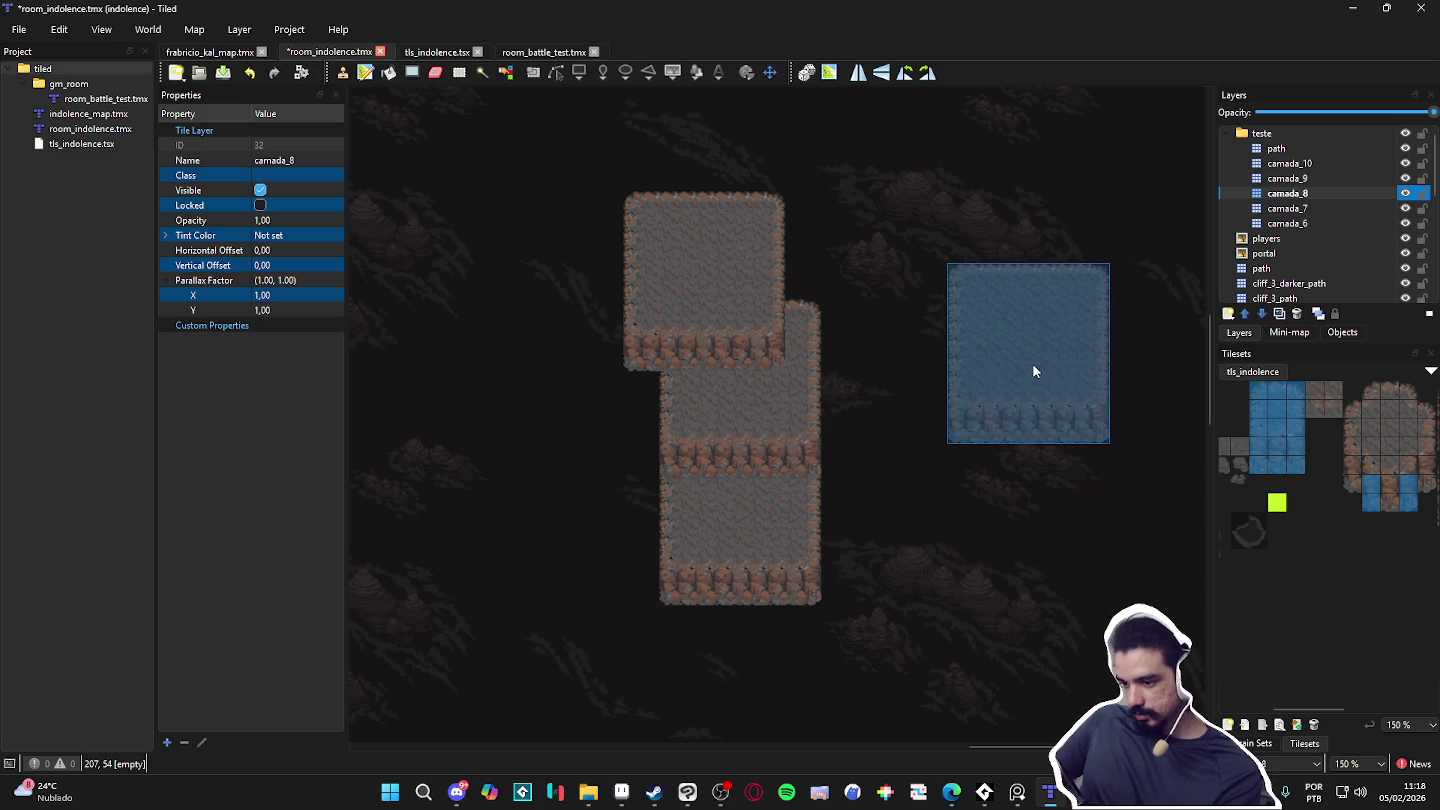
key("ctrl+z")
key("ctrl+z")
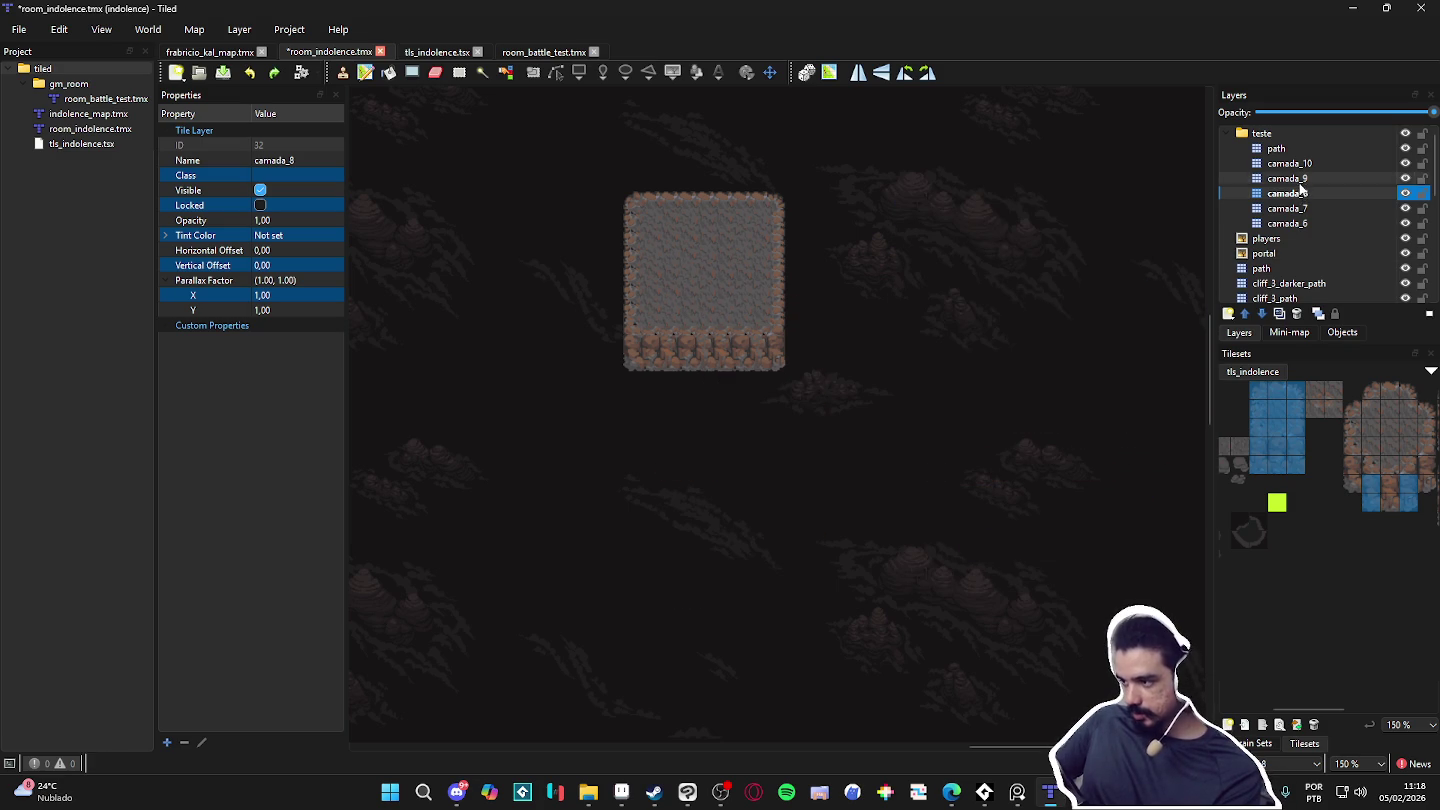
Step: Stamp aligned plateau copies down the column on camada_9, camada_8, camada_7 and camada_6
left_click(1287, 178)
left_click(708, 426)
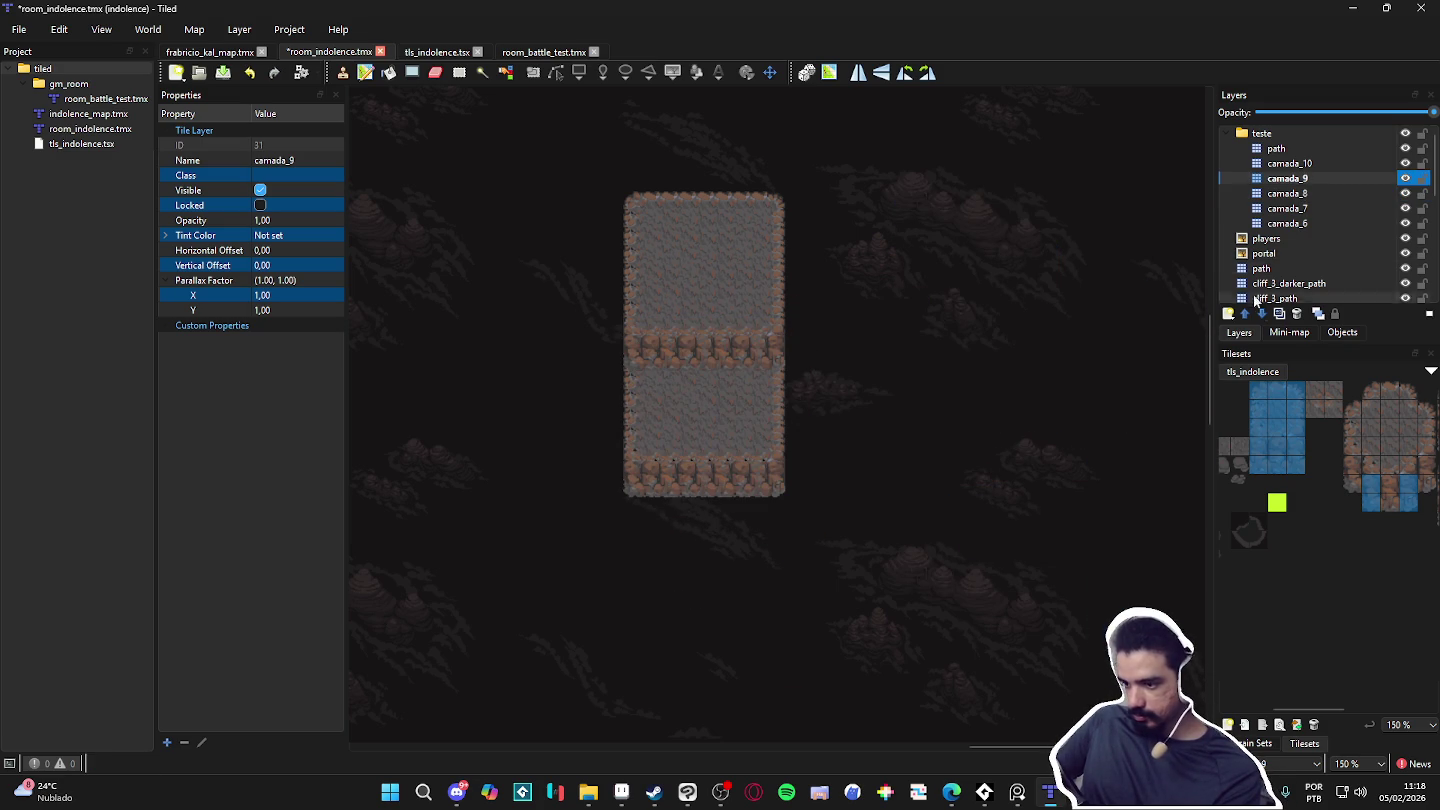
left_click(1287, 193)
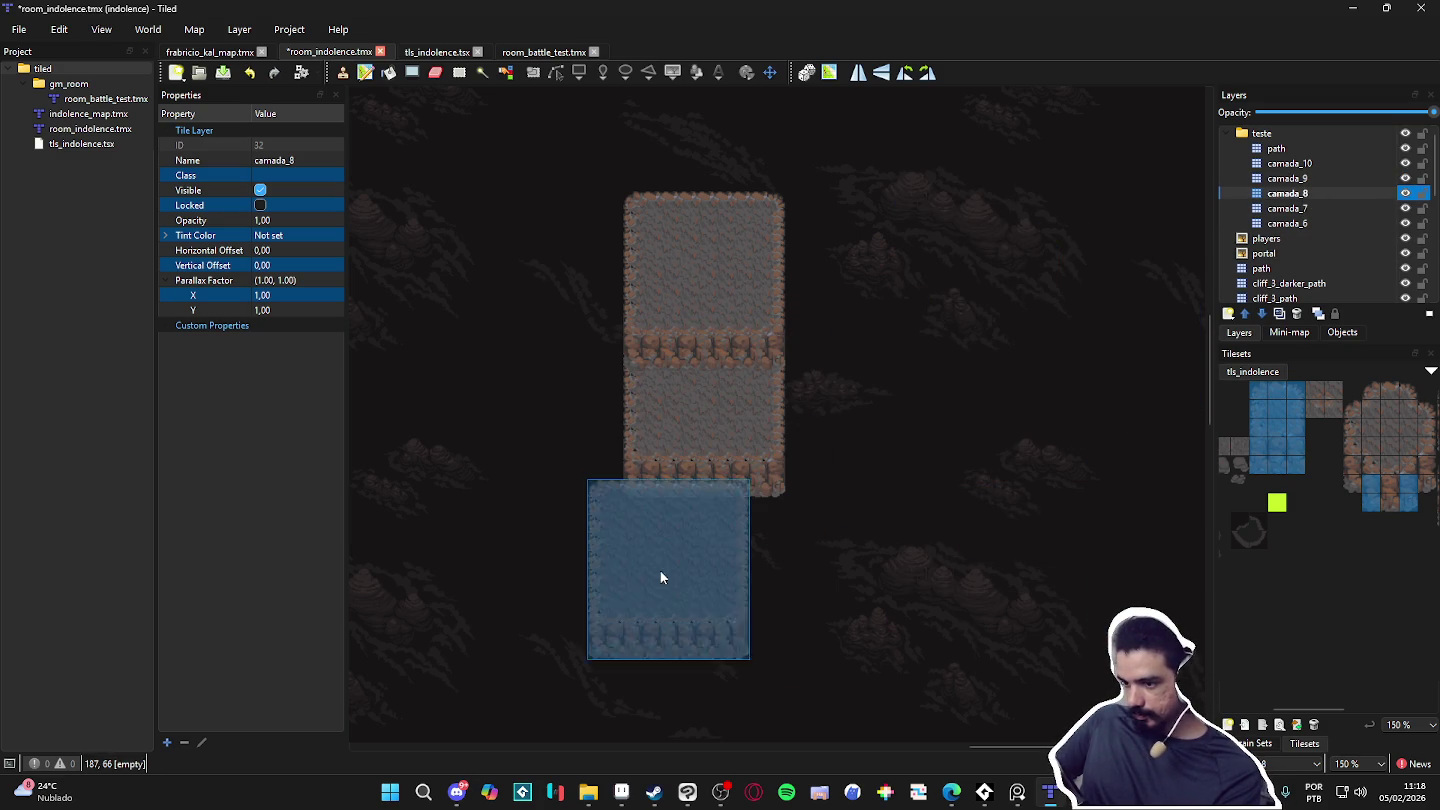
left_click(711, 566)
left_click(1287, 209)
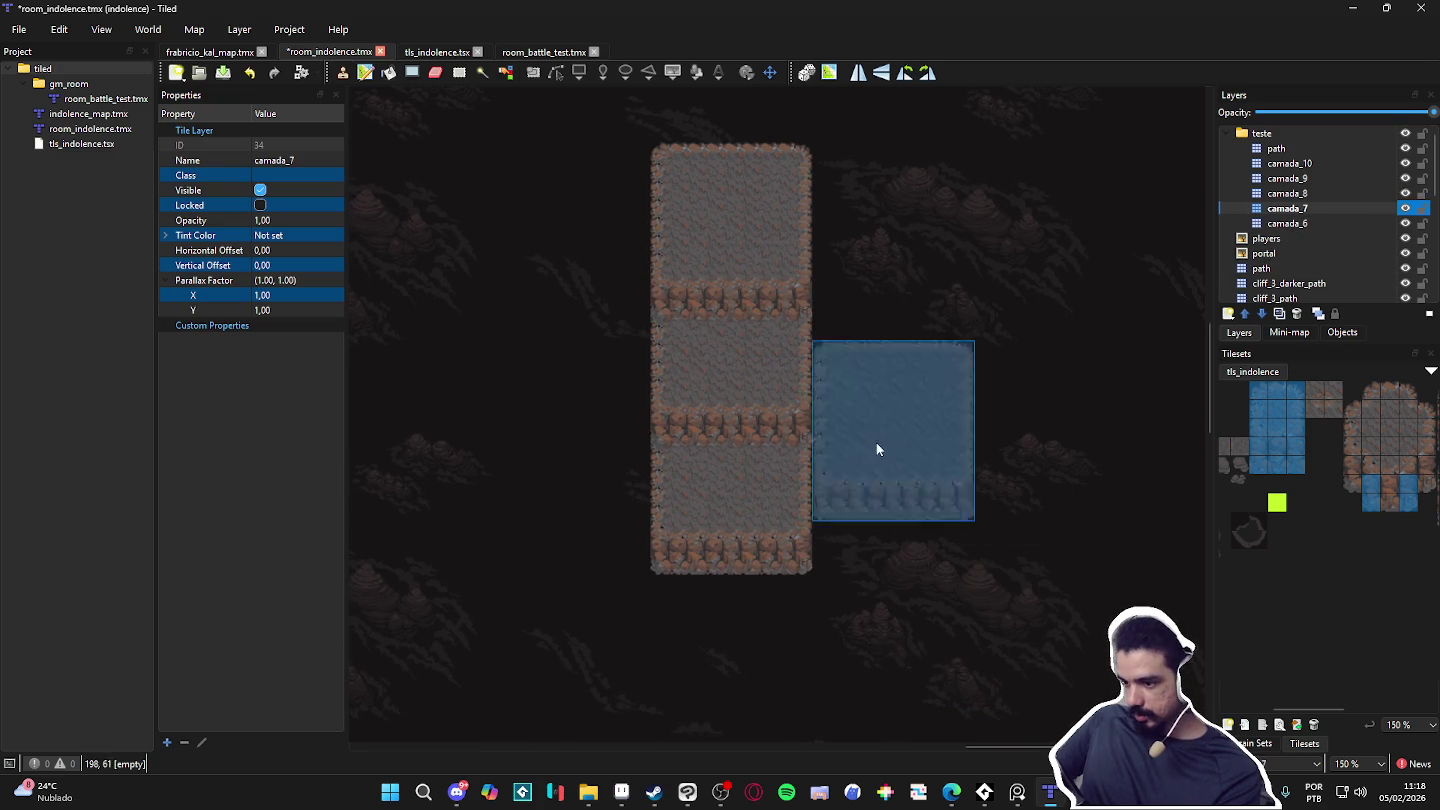
left_click(789, 659)
left_click(1288, 223)
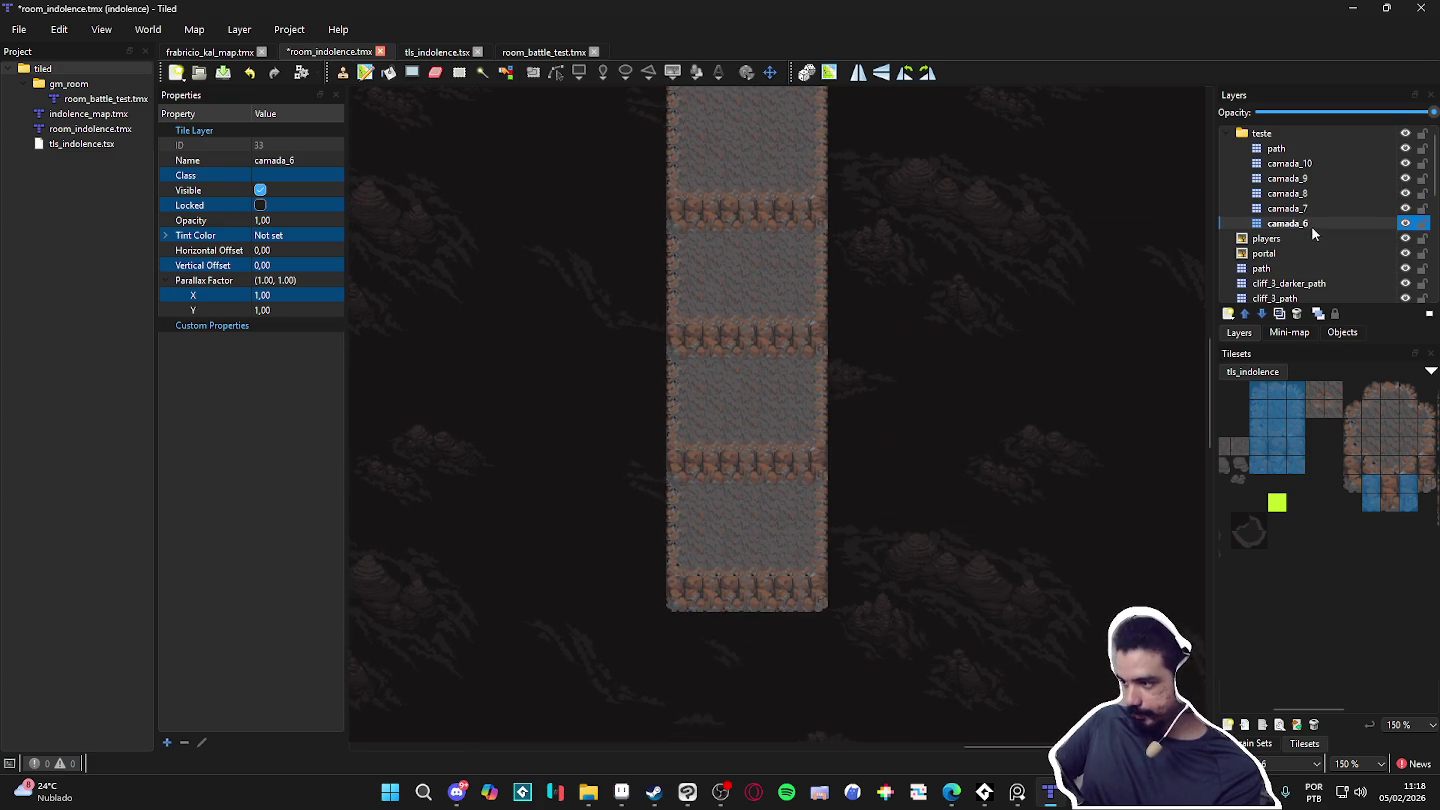
left_click(747, 644)
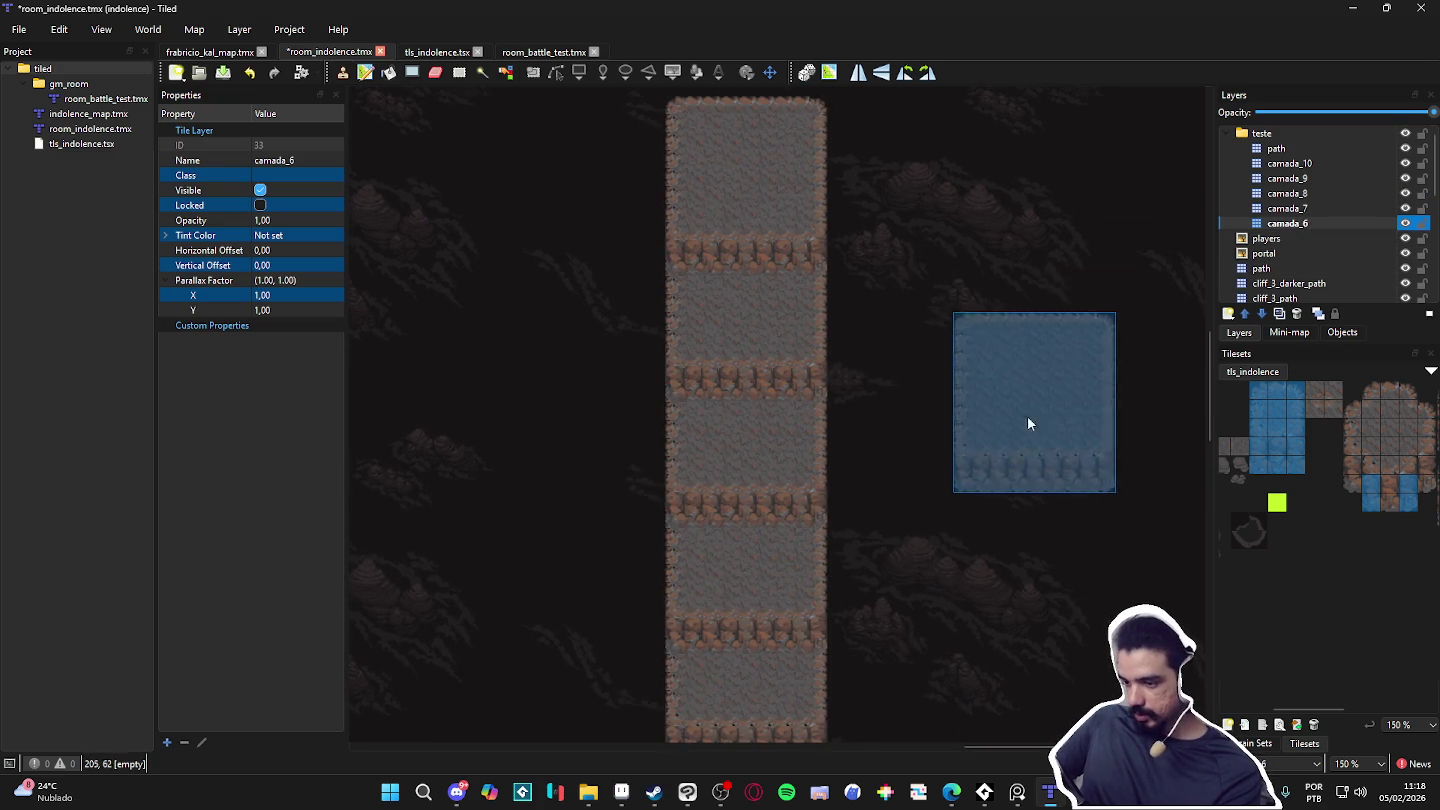
scroll(891, 329, "up", 1)
left_click(1301, 163)
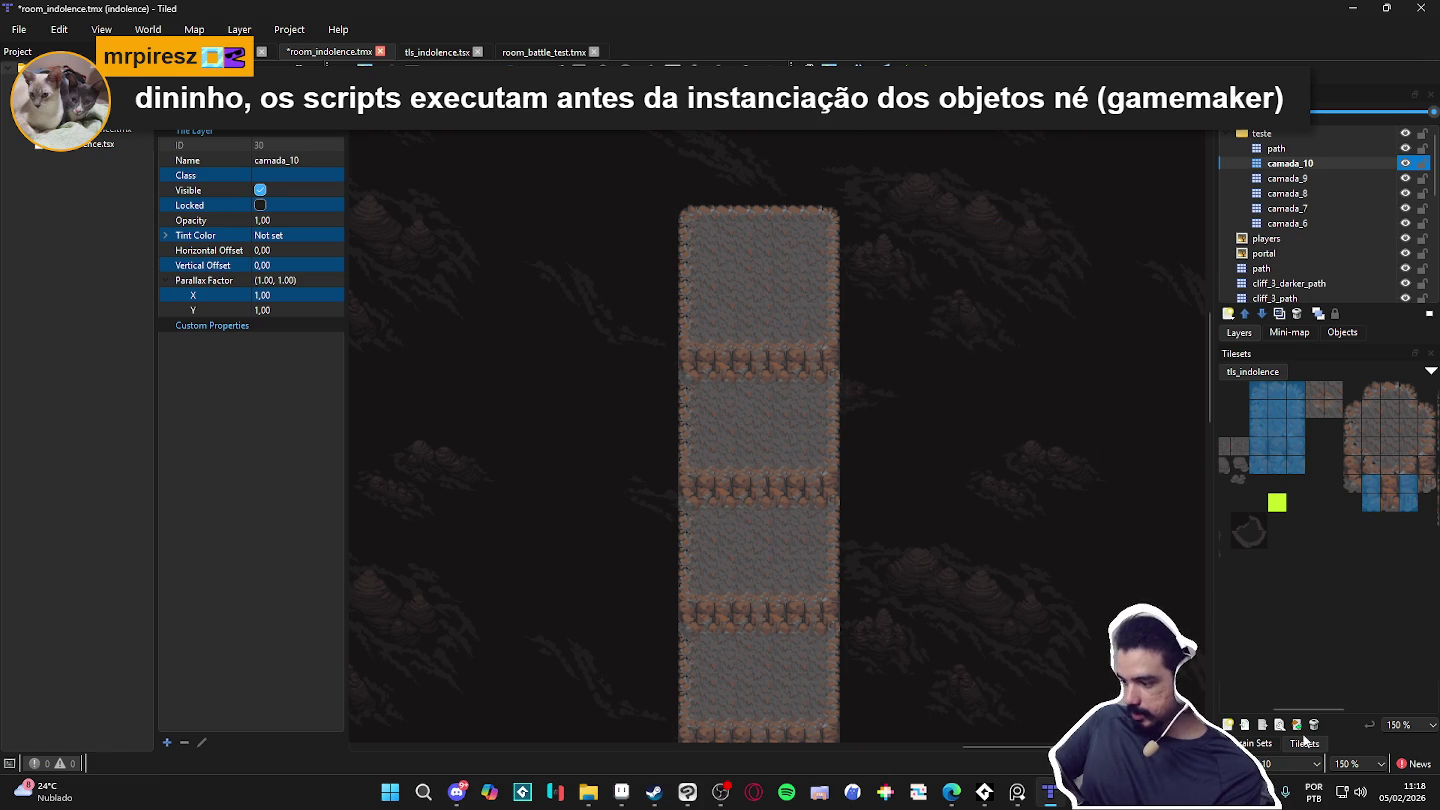
left_click(1258, 745)
Step: Patch both ends of the first two seams with big_cliff terrain on camada_10 and camada_9
left_click(1262, 595)
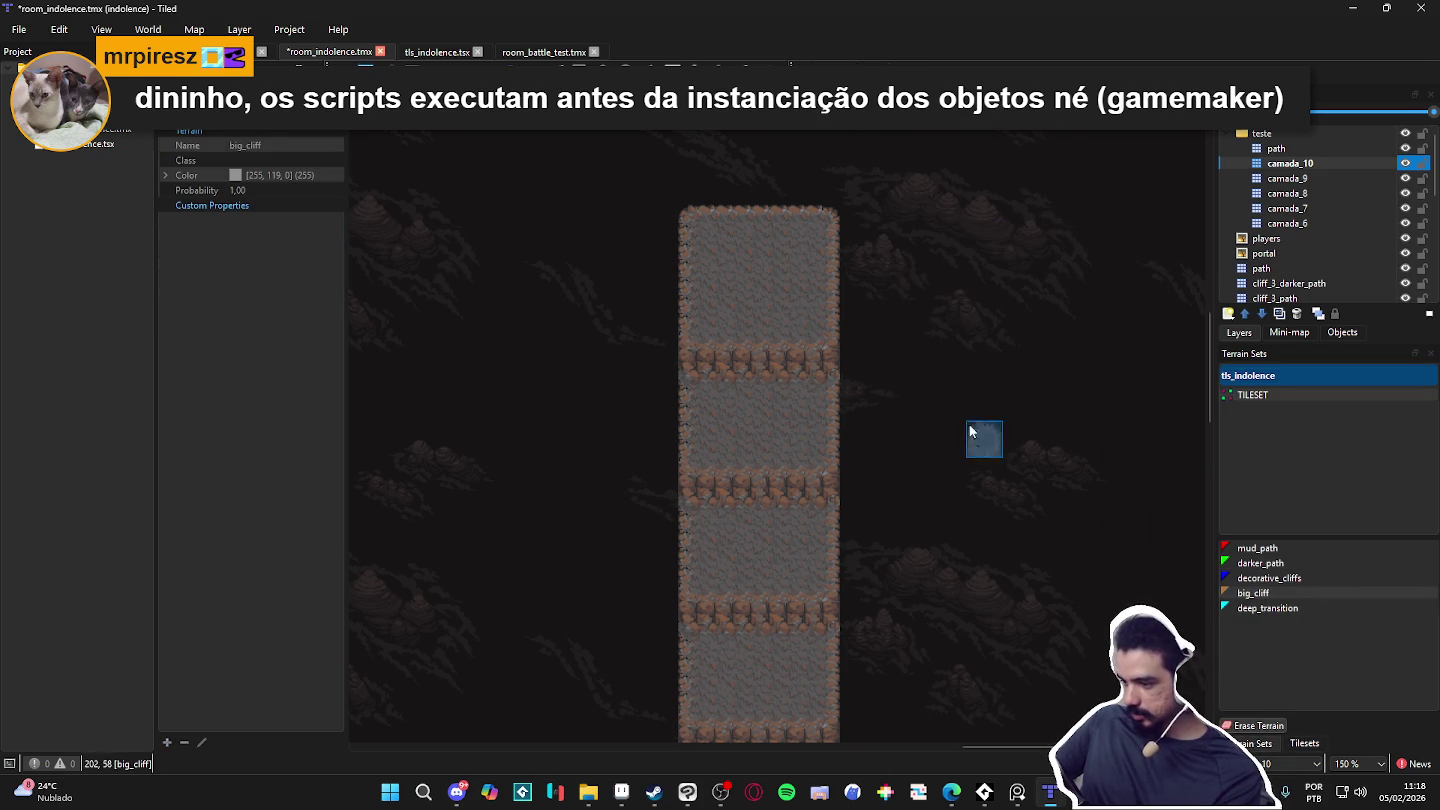
left_click_drag(824, 341, 828, 404)
left_click_drag(697, 344, 697, 426)
scroll(779, 559, "down", 2)
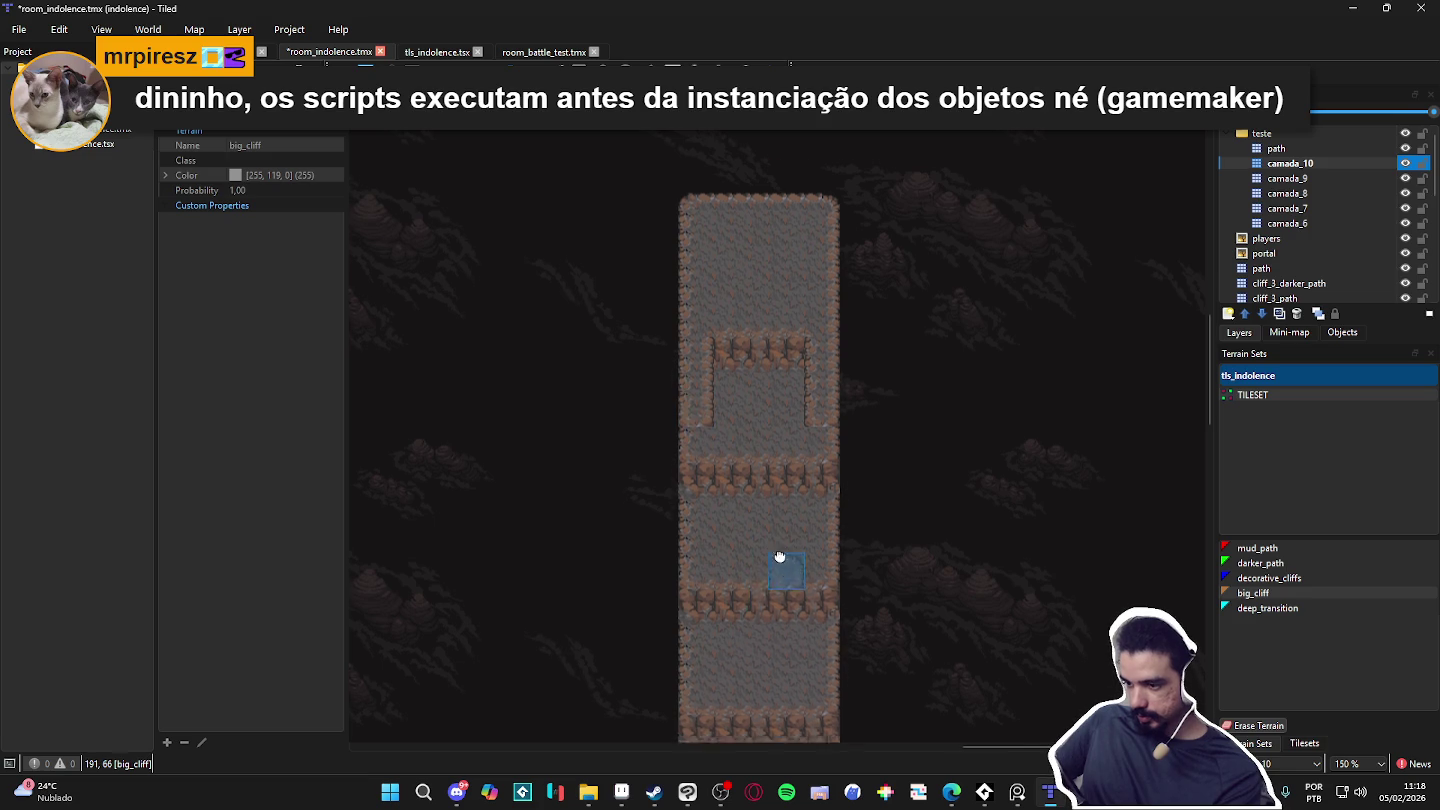
left_click(1287, 177)
left_click_drag(819, 416, 819, 488)
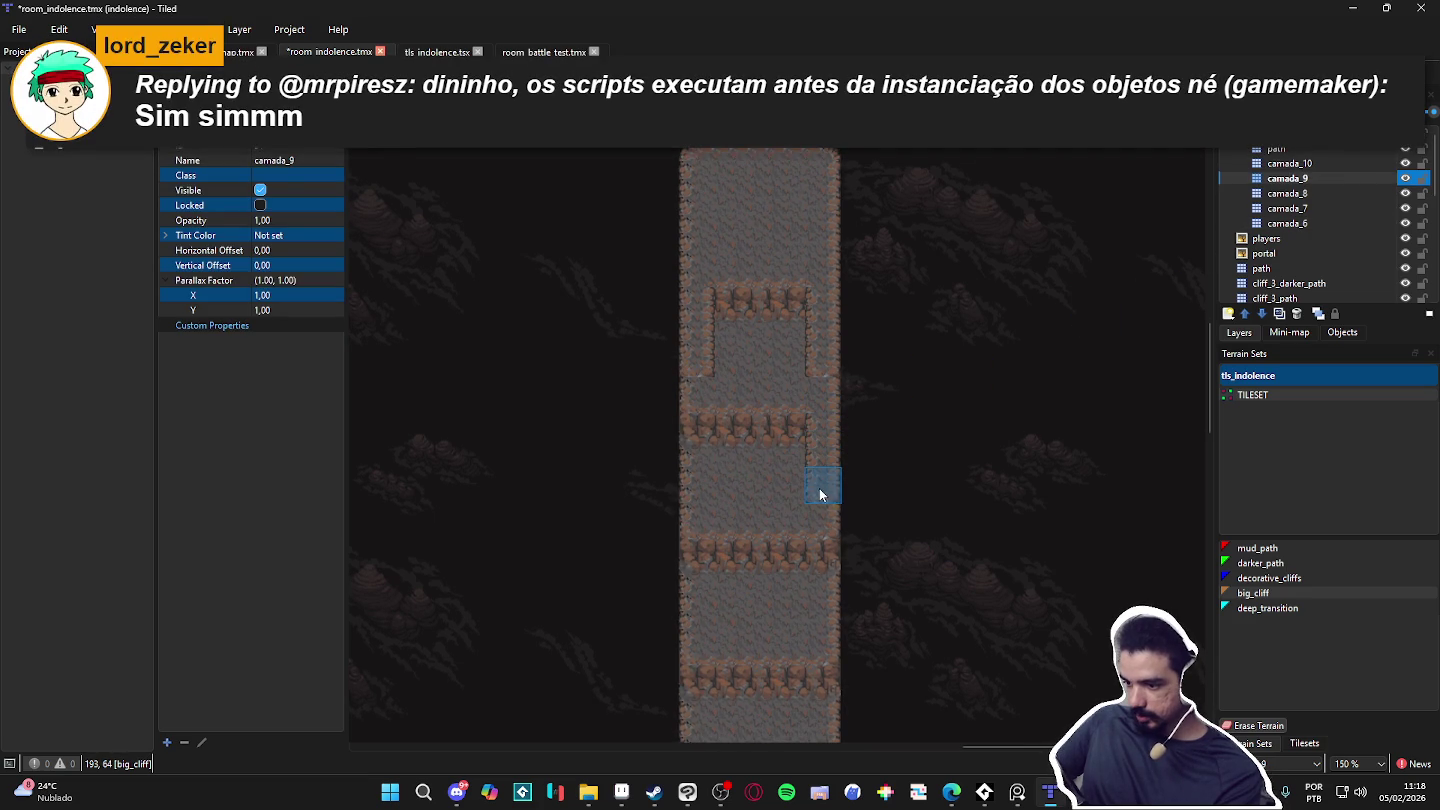
left_click_drag(699, 419, 690, 478)
Step: Paint big_cliff wall edges at the third and fourth row ends on camada_8 and camada_7
scroll(815, 533, "down", 1)
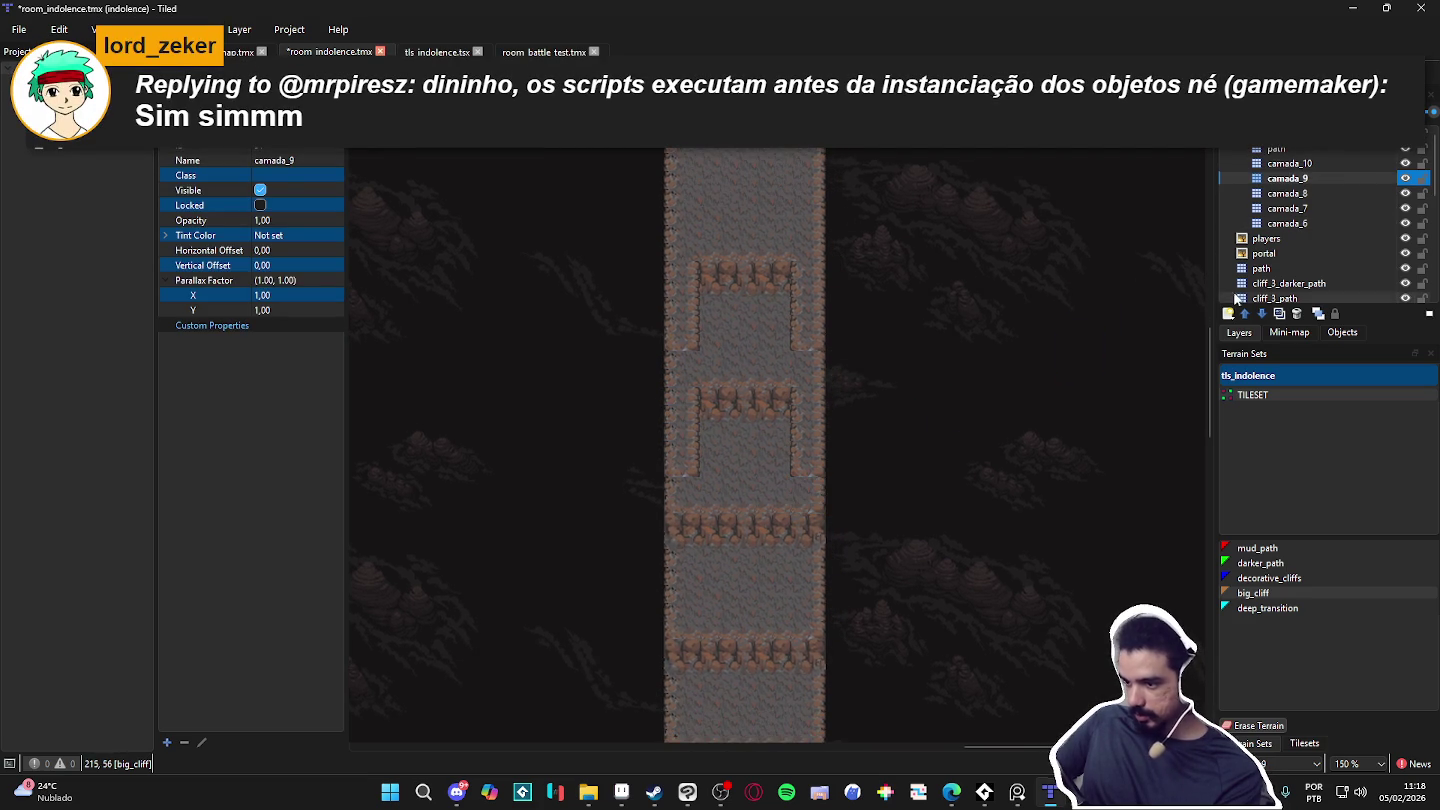
left_click(1287, 193)
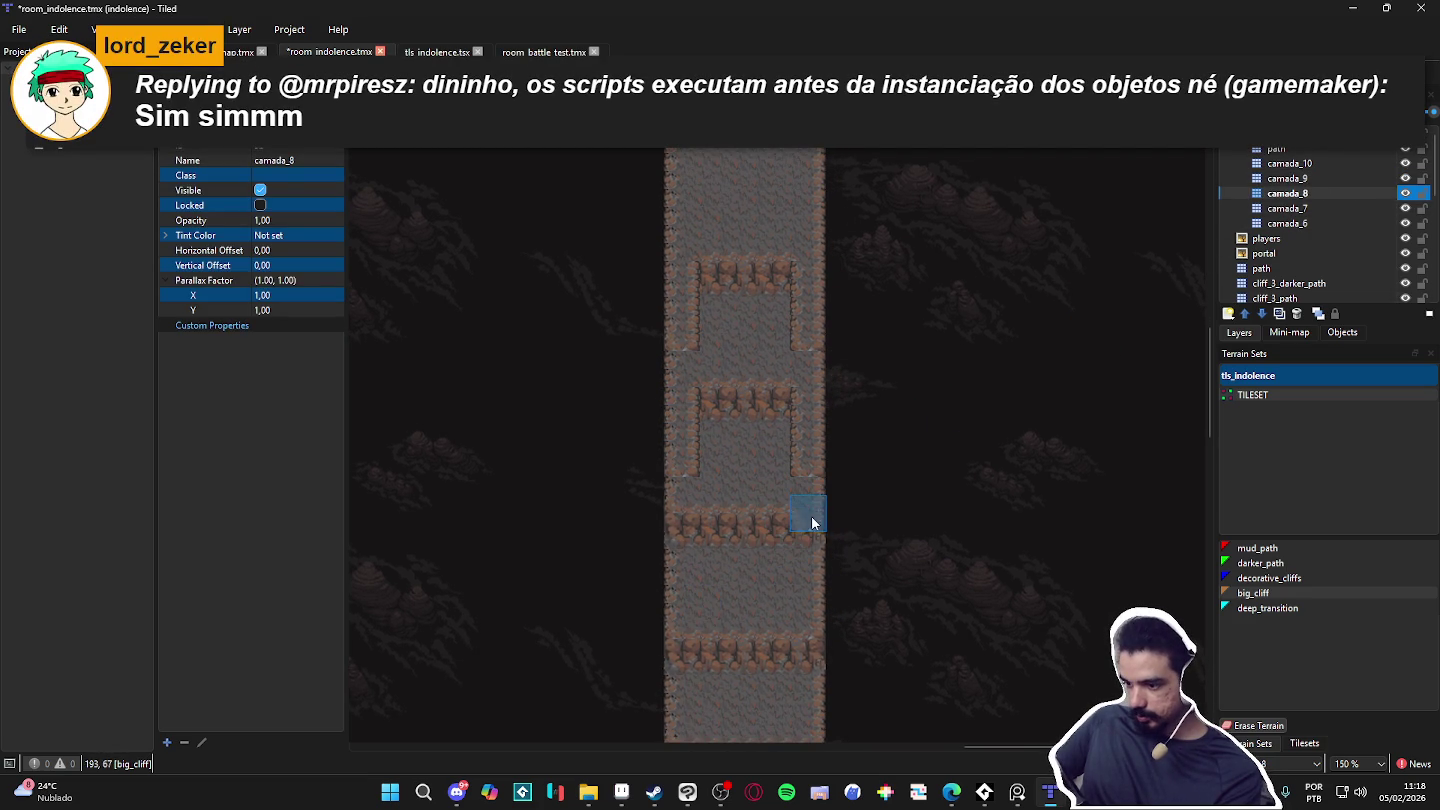
left_click(682, 528)
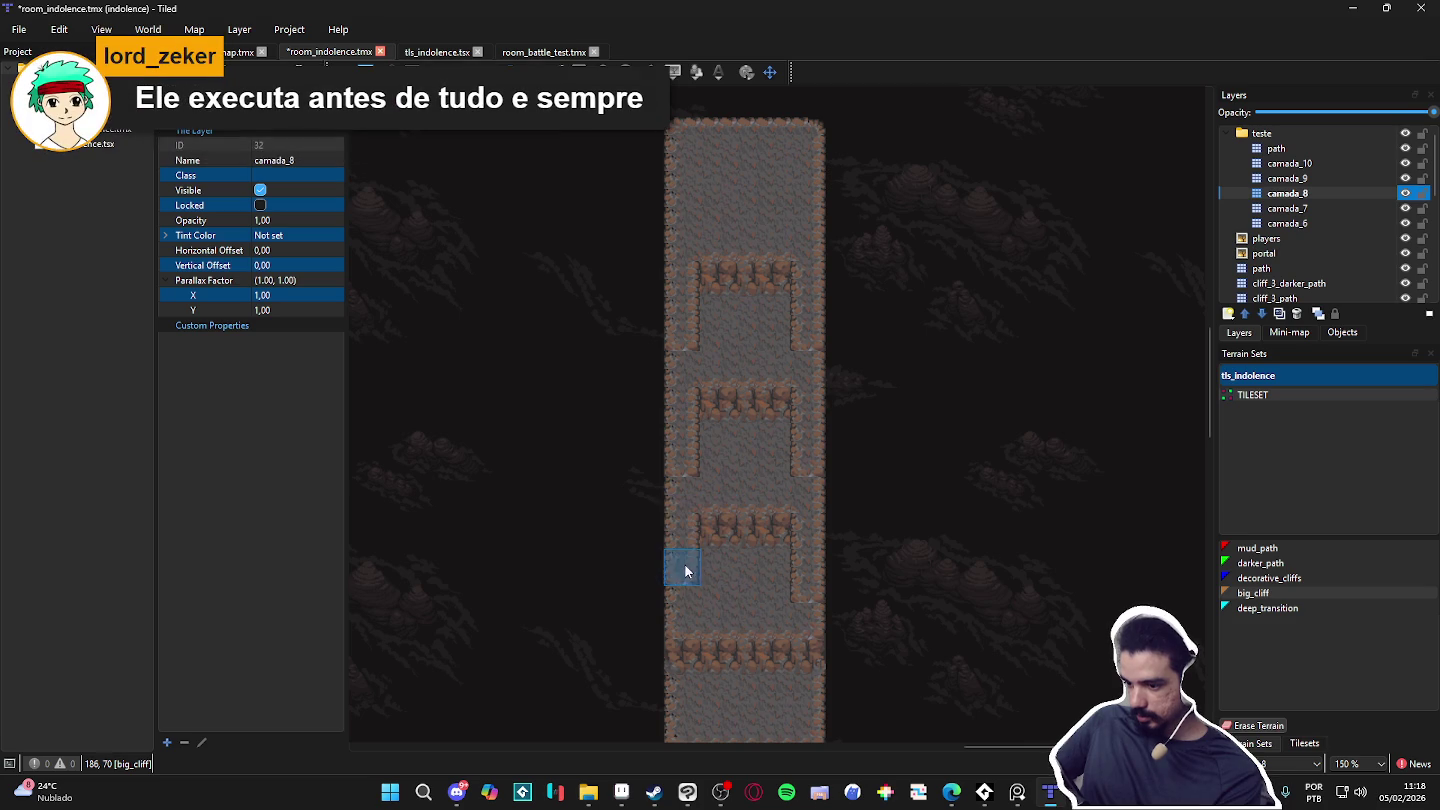
left_click(1309, 208)
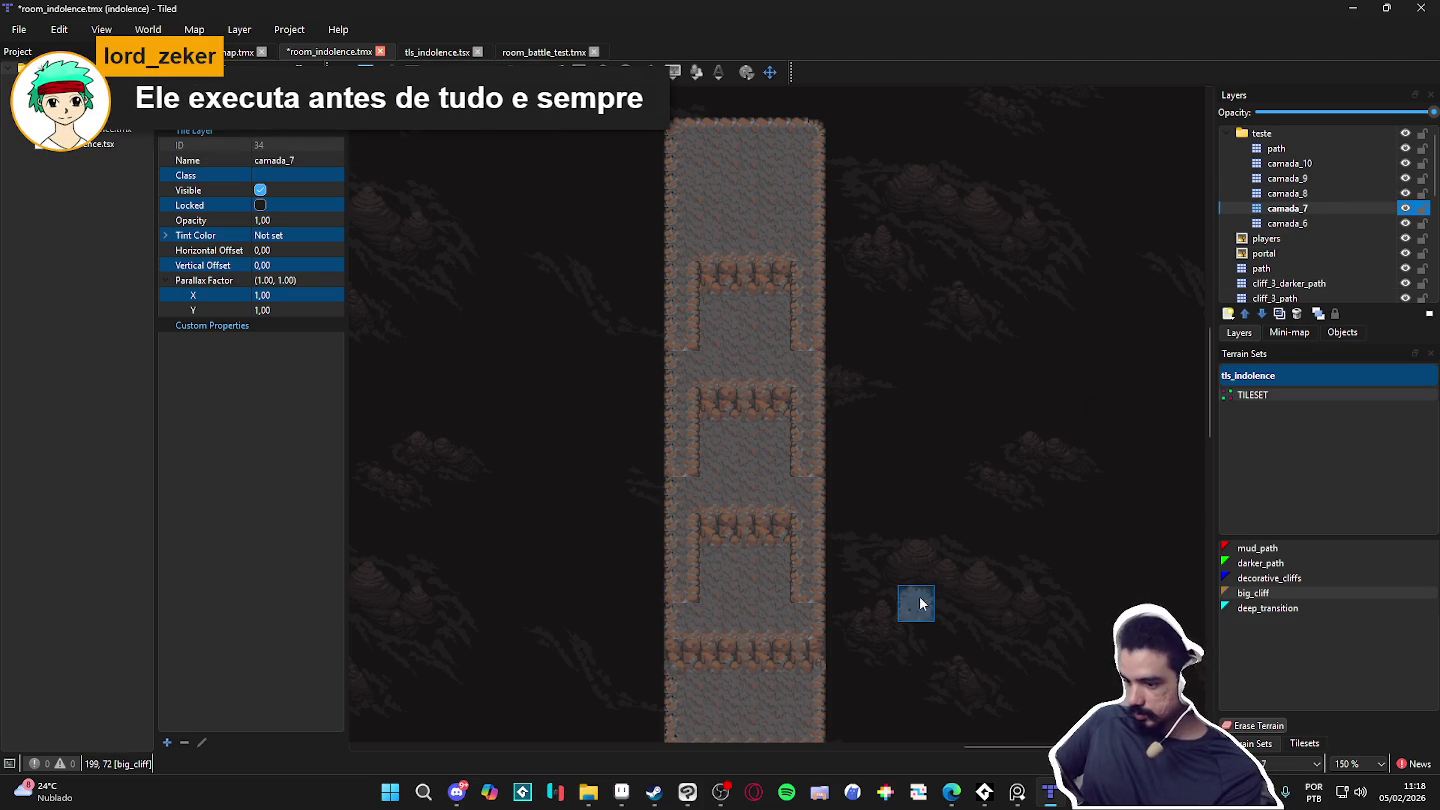
scroll(922, 544, "down", 2)
left_click(831, 630)
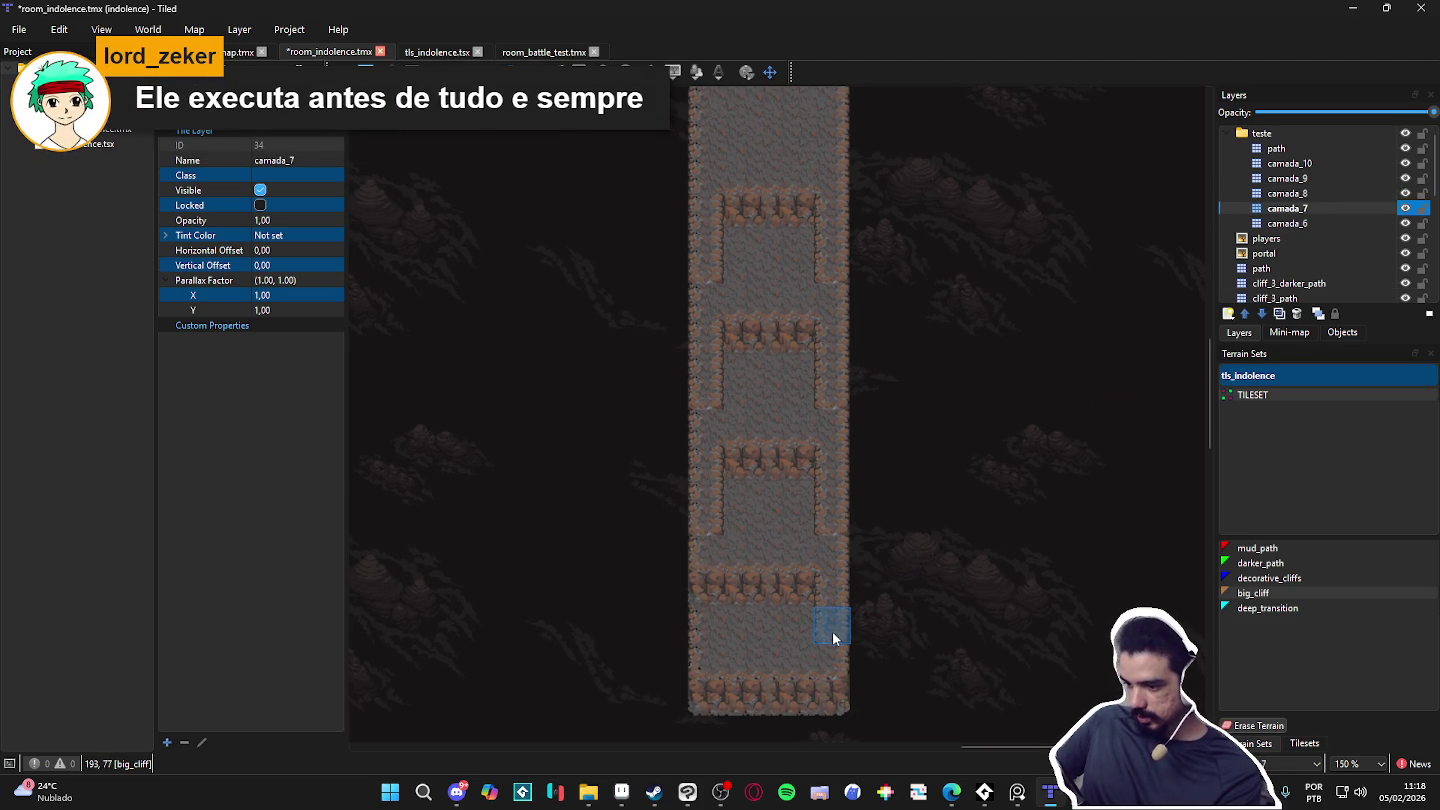
left_click(697, 623)
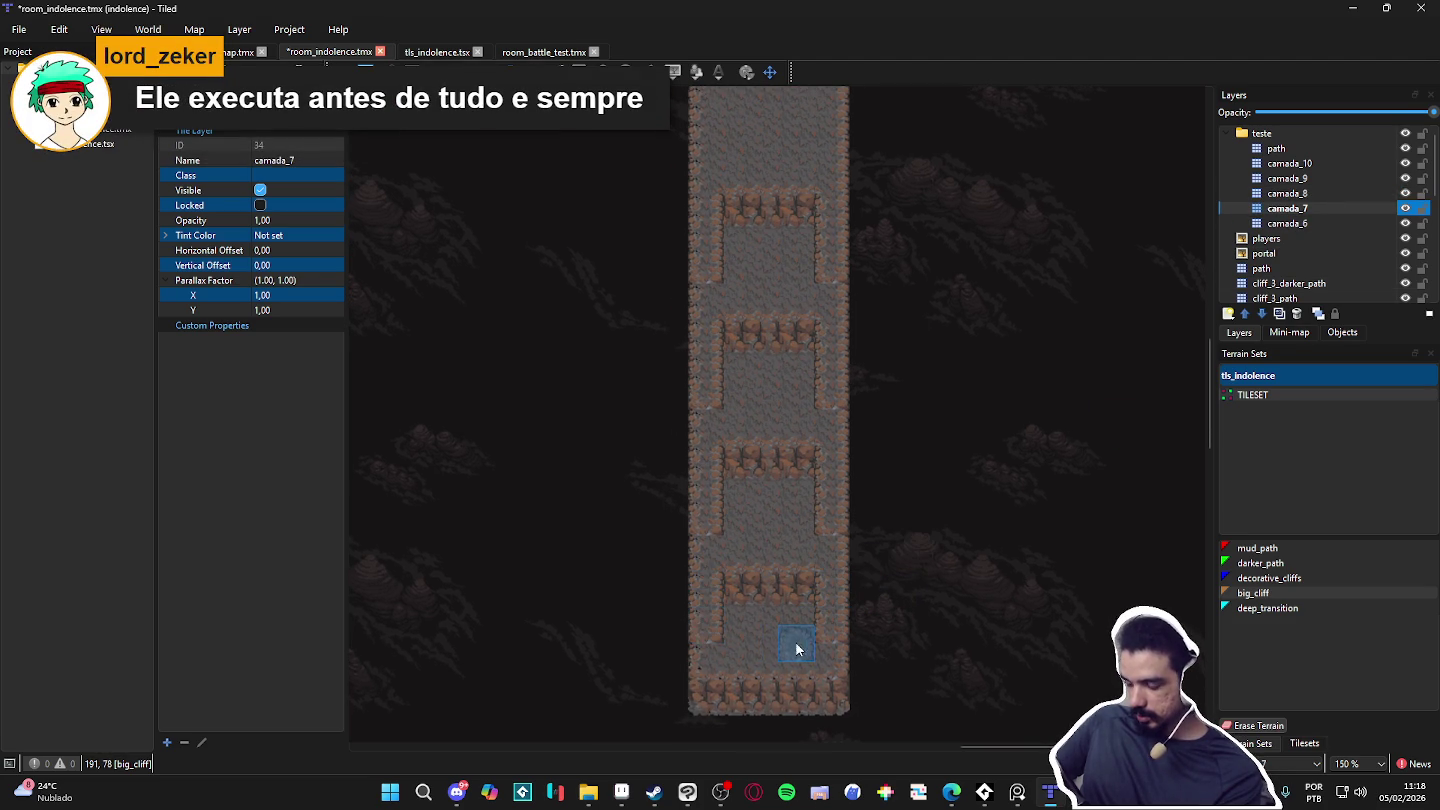
scroll(859, 495, "down", 2)
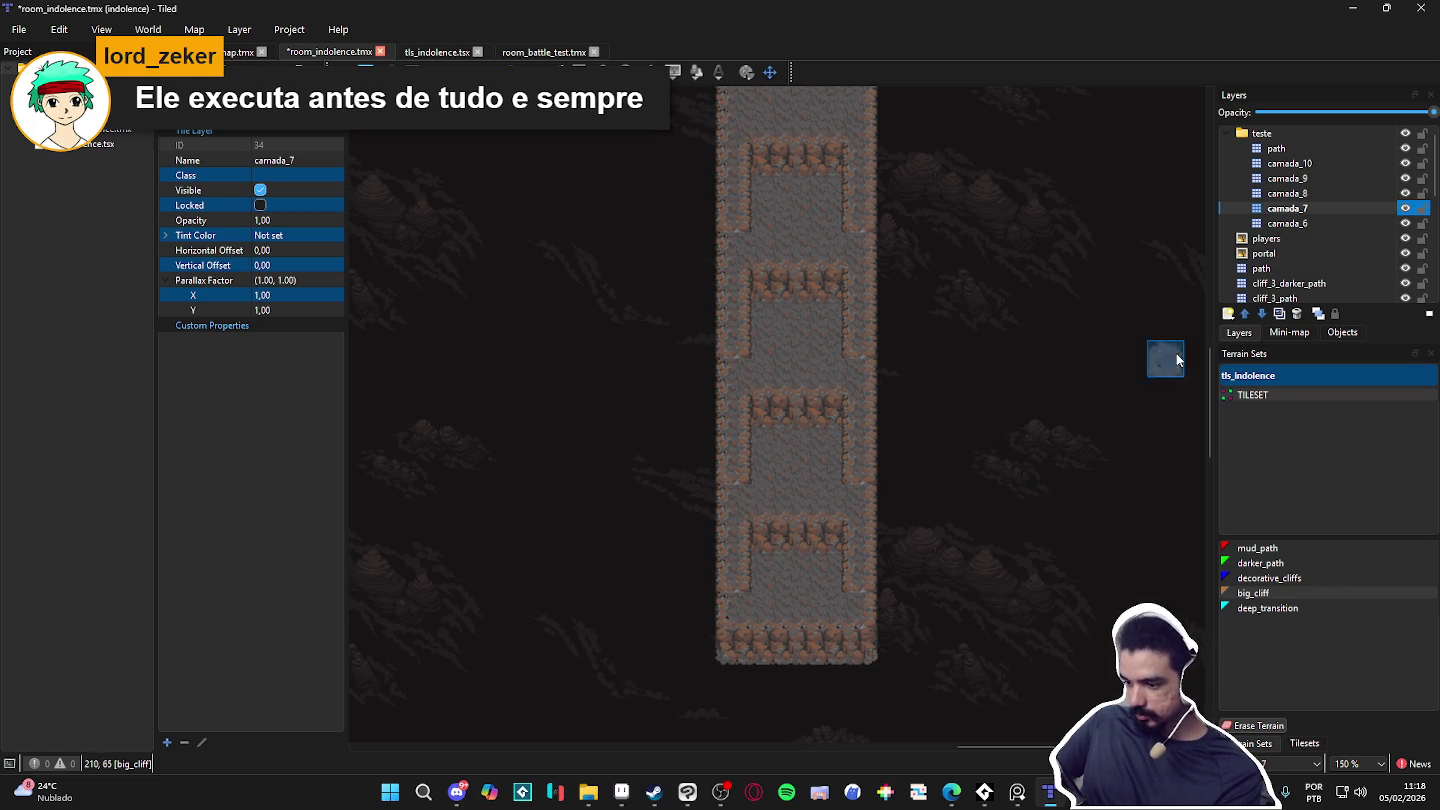
left_click(1304, 742)
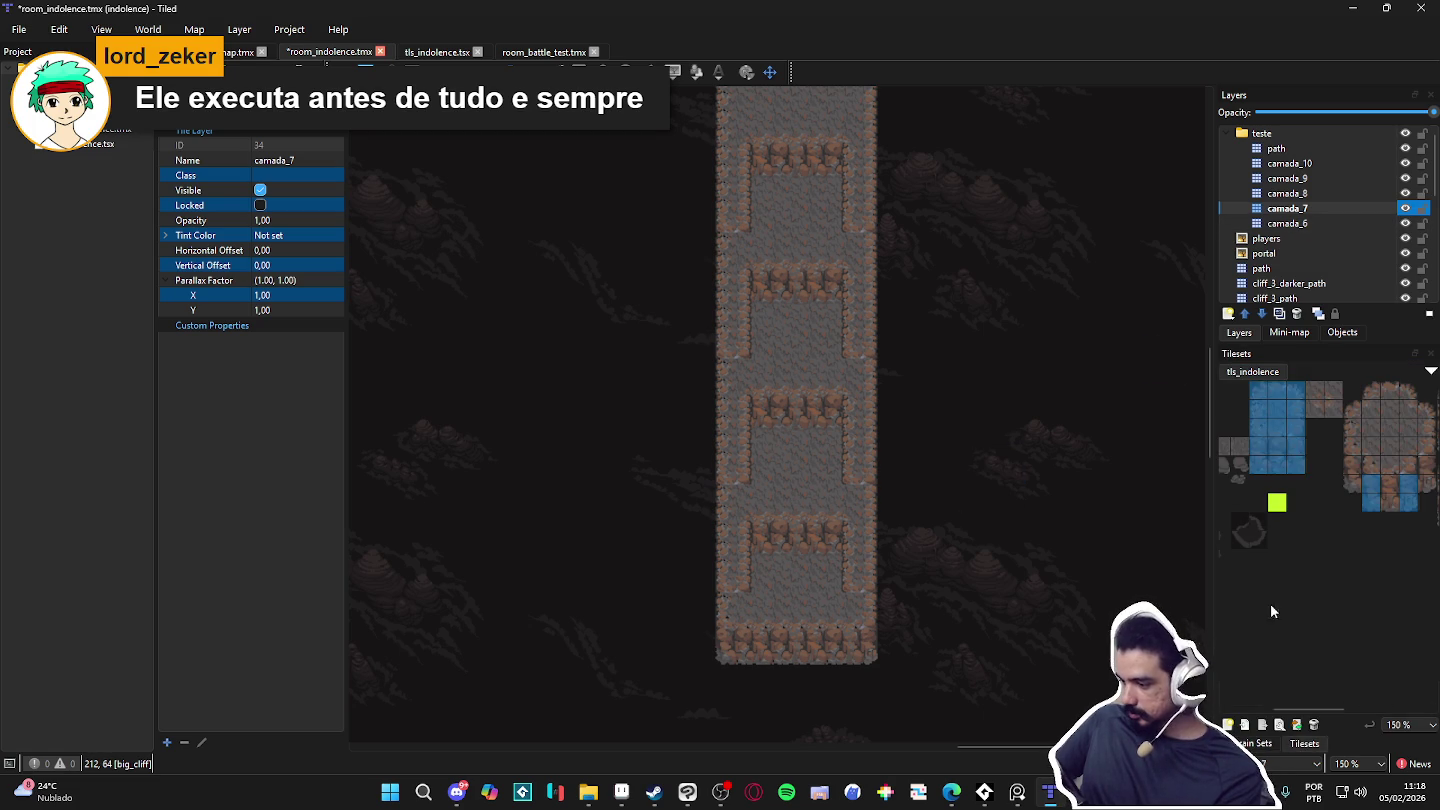
Step: Pick cliff wall tiles from the tls_indolence tileset
left_click(1370, 489)
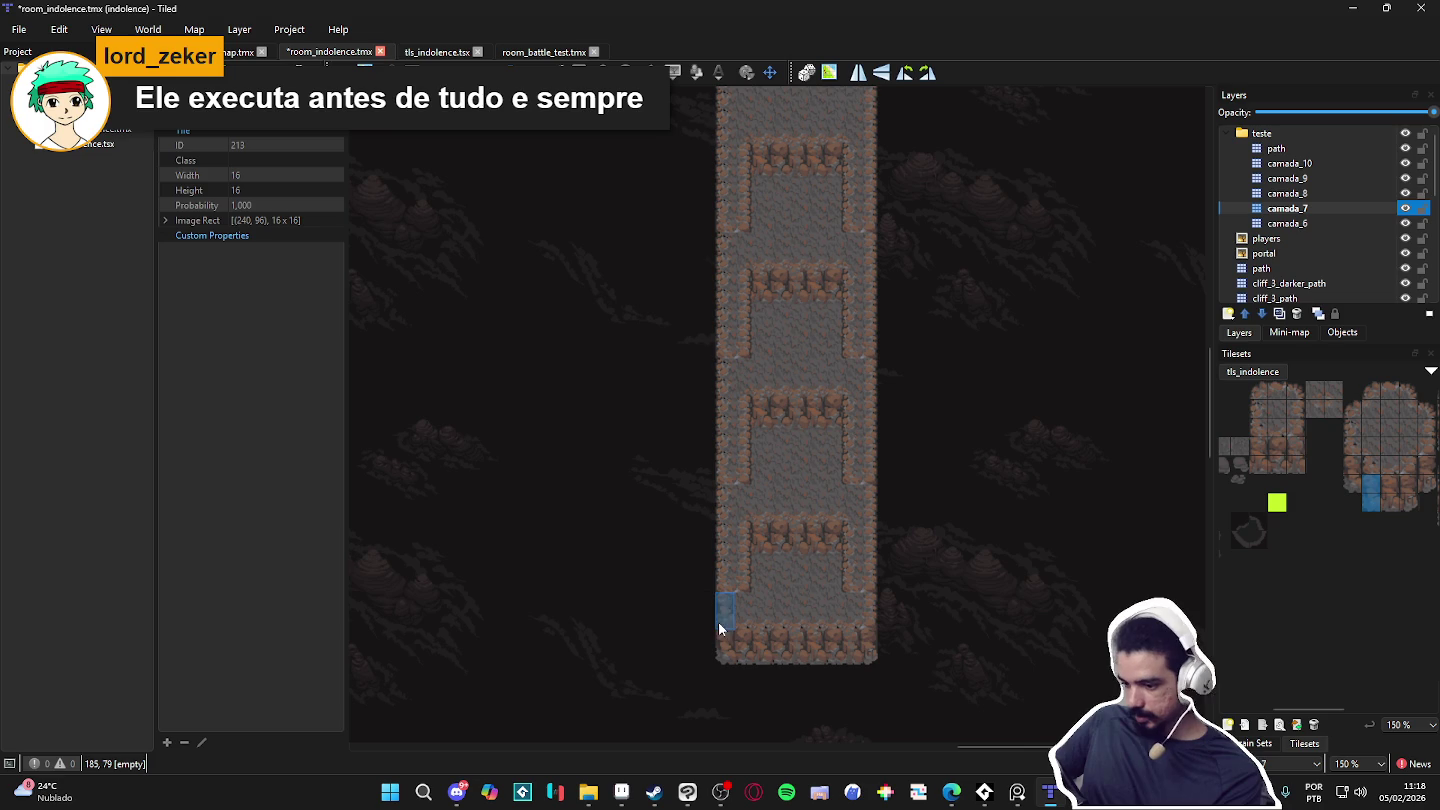
left_click(1409, 491)
scroll(1290, 532, "left", 3)
scroll(1370, 491, "right", 5)
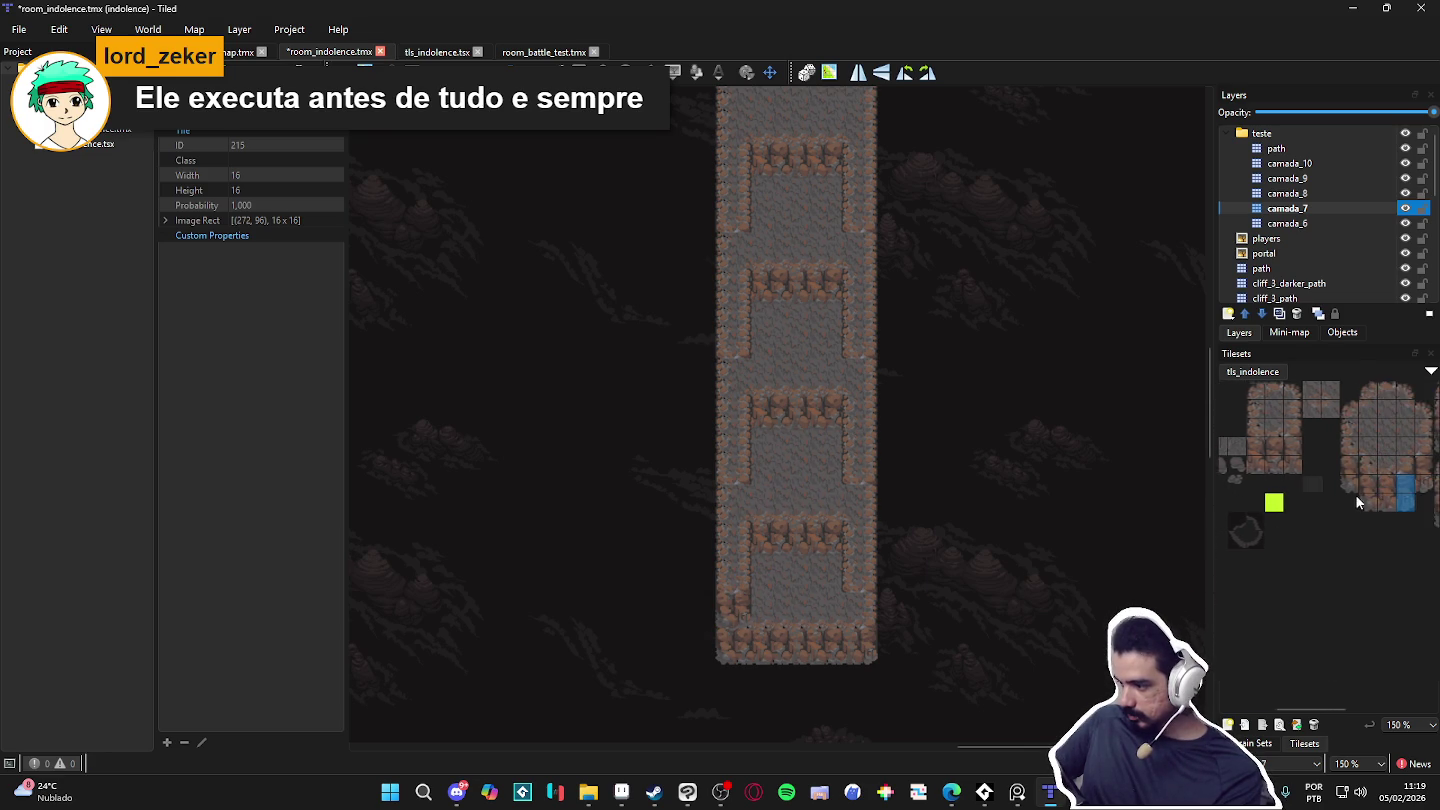
scroll(1293, 499, "right", 1)
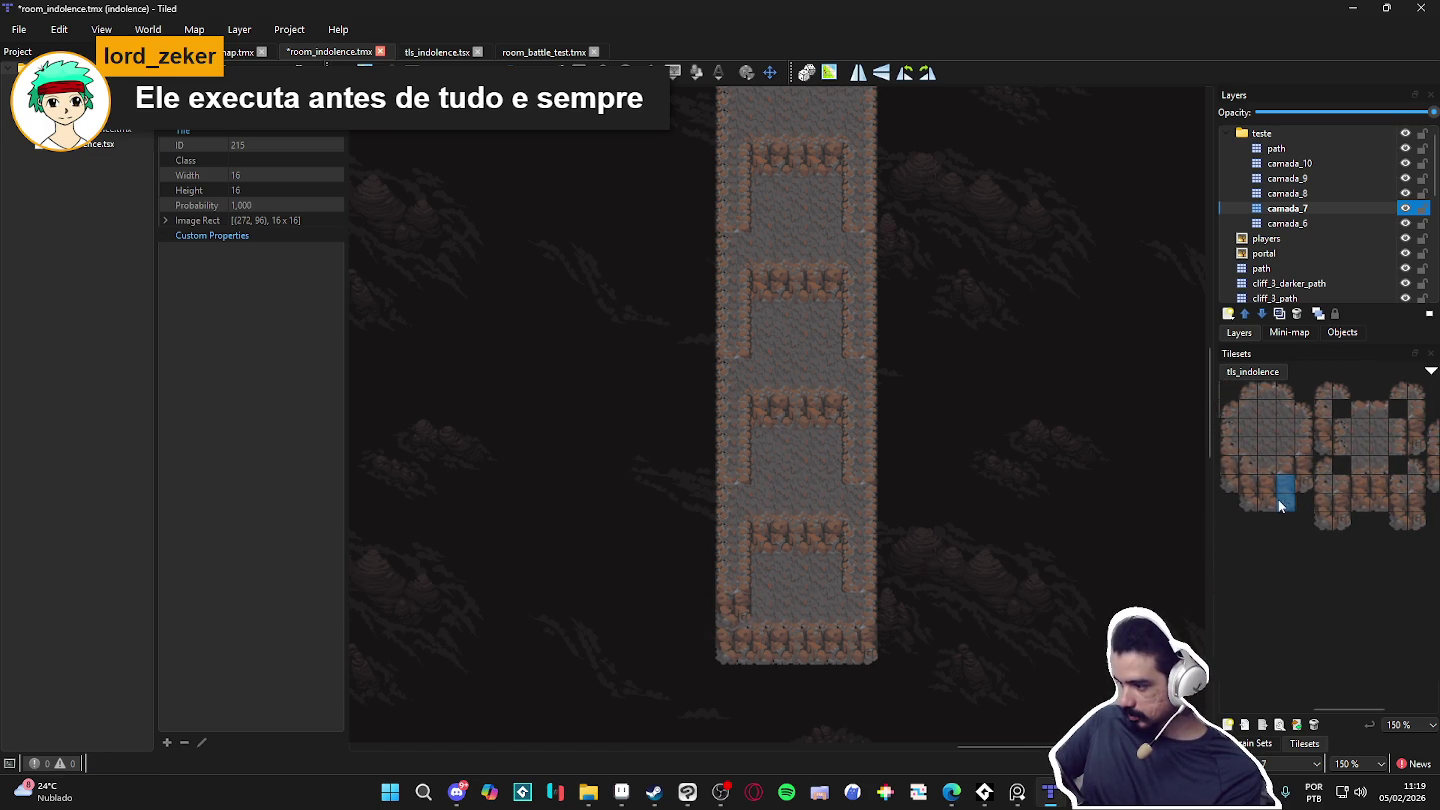
scroll(1300, 492, "left", 3)
left_click(1292, 478)
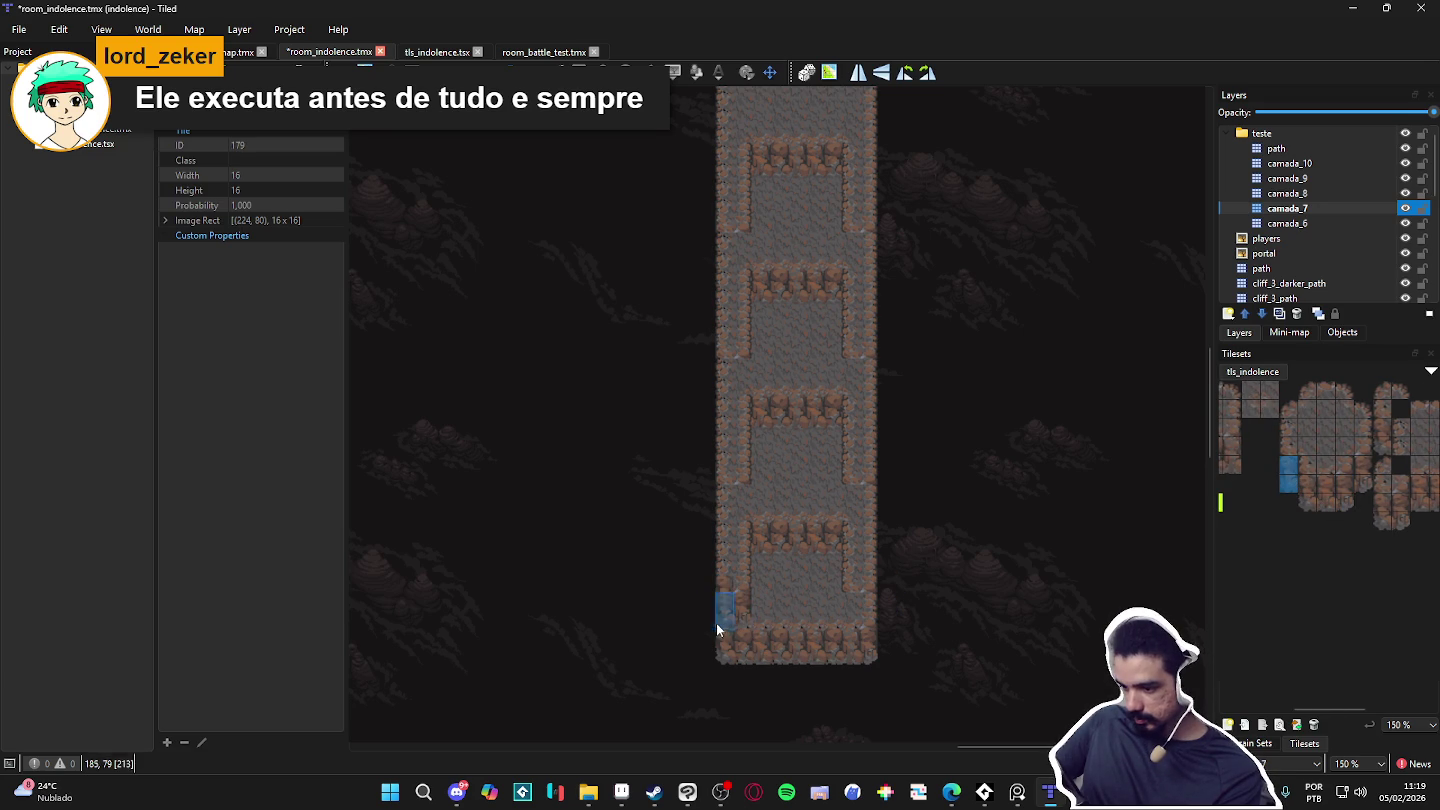
left_click(1364, 472)
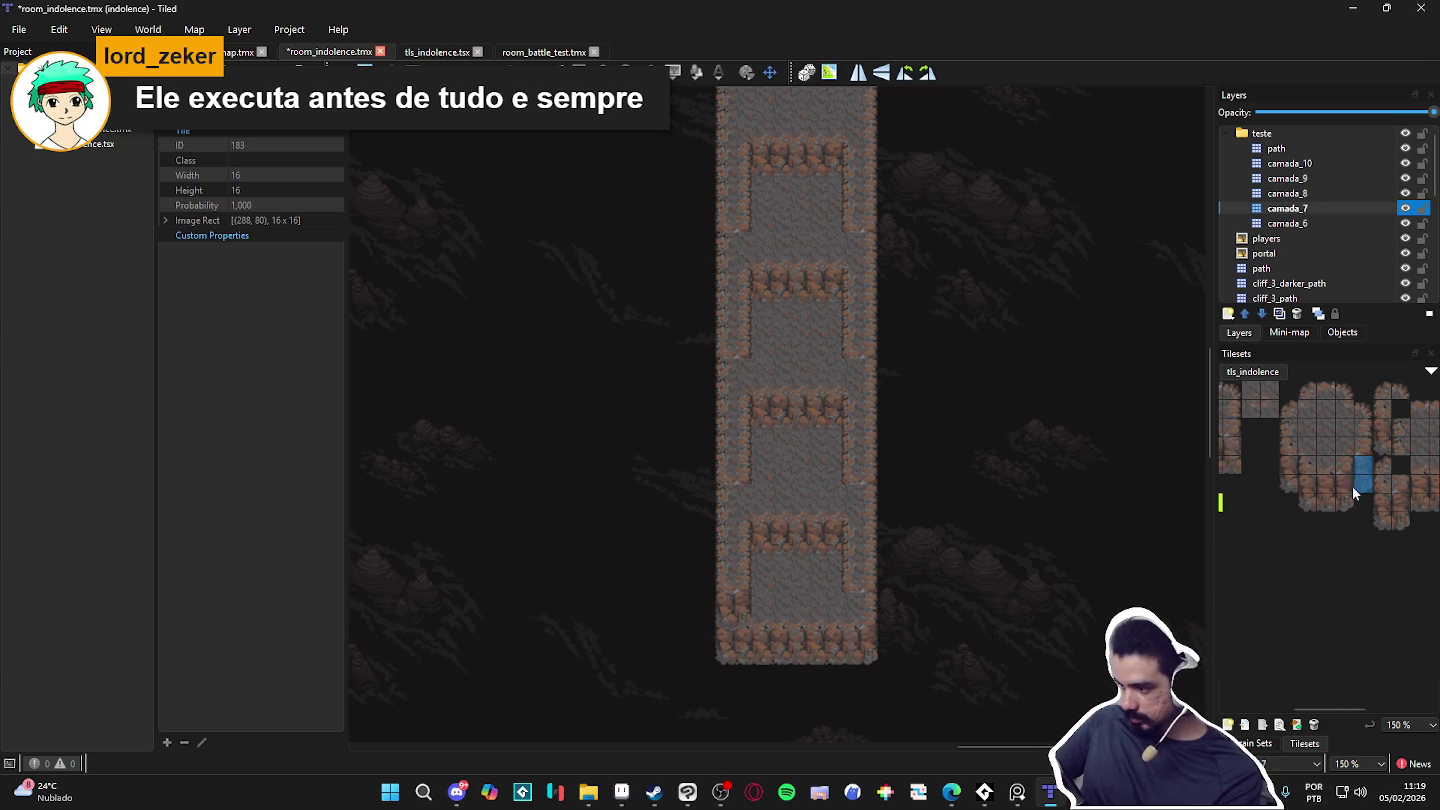
Step: Copy the corner wall tiles from the map and stamp them onto the right corridor wall on camada_8
key("r")
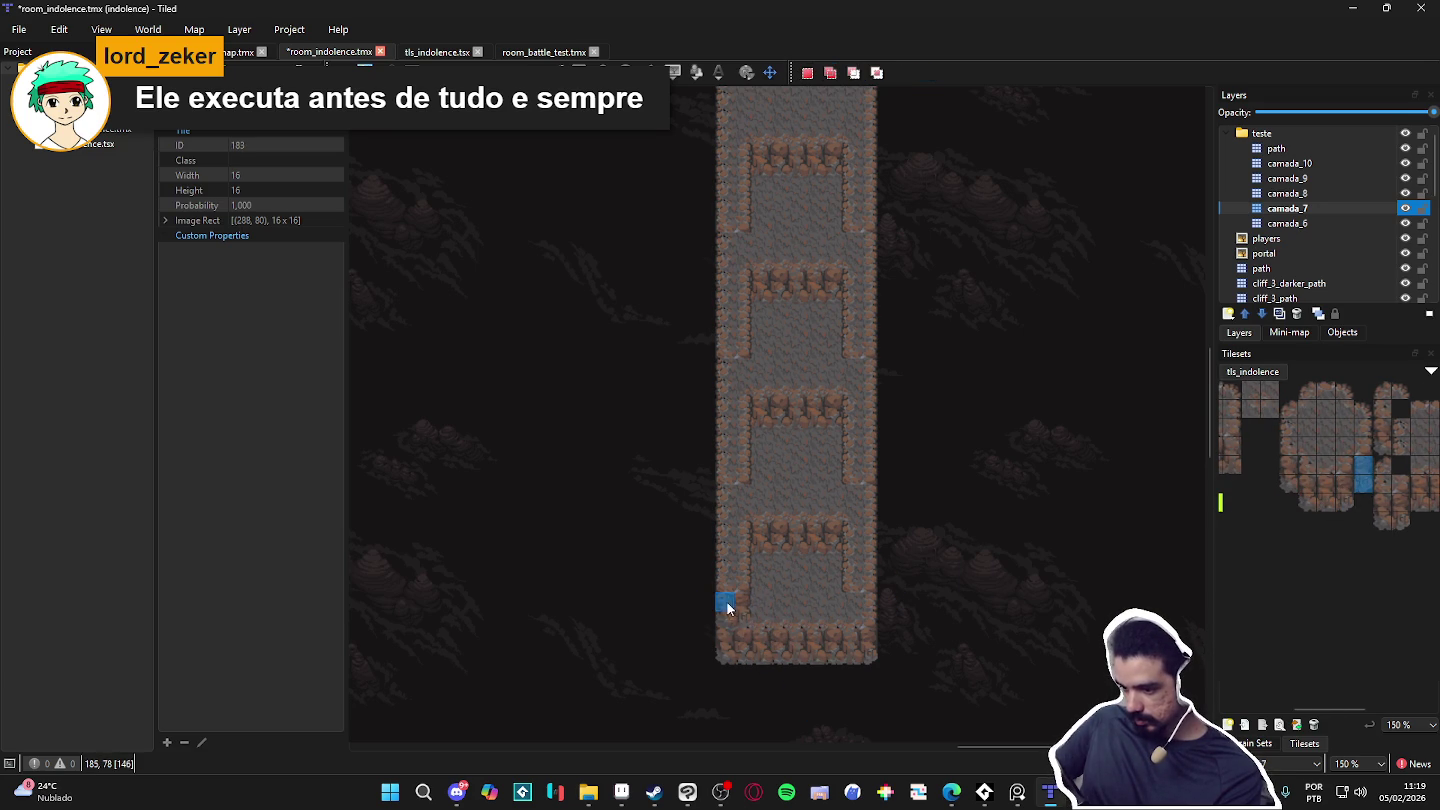
left_click(745, 622)
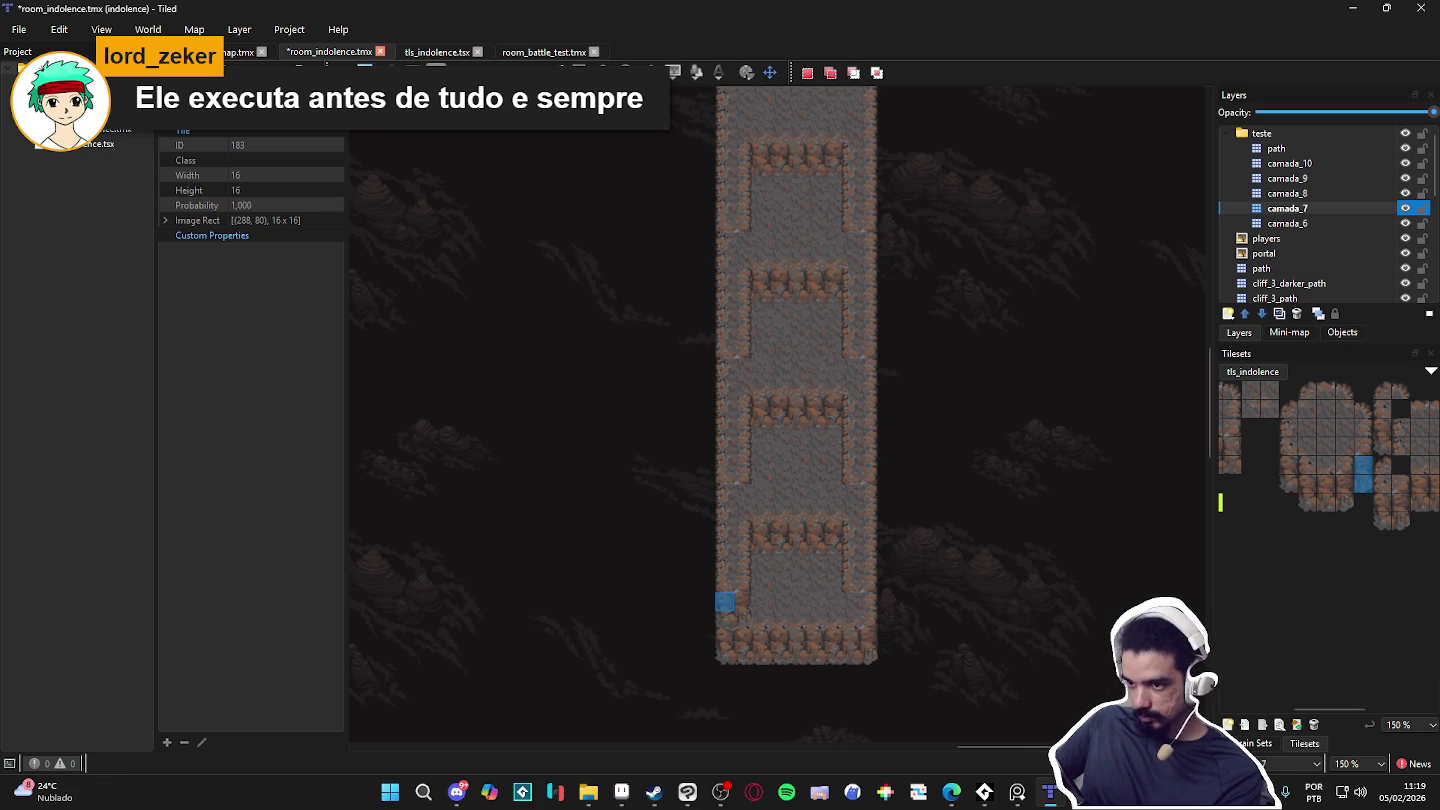
left_click(733, 605)
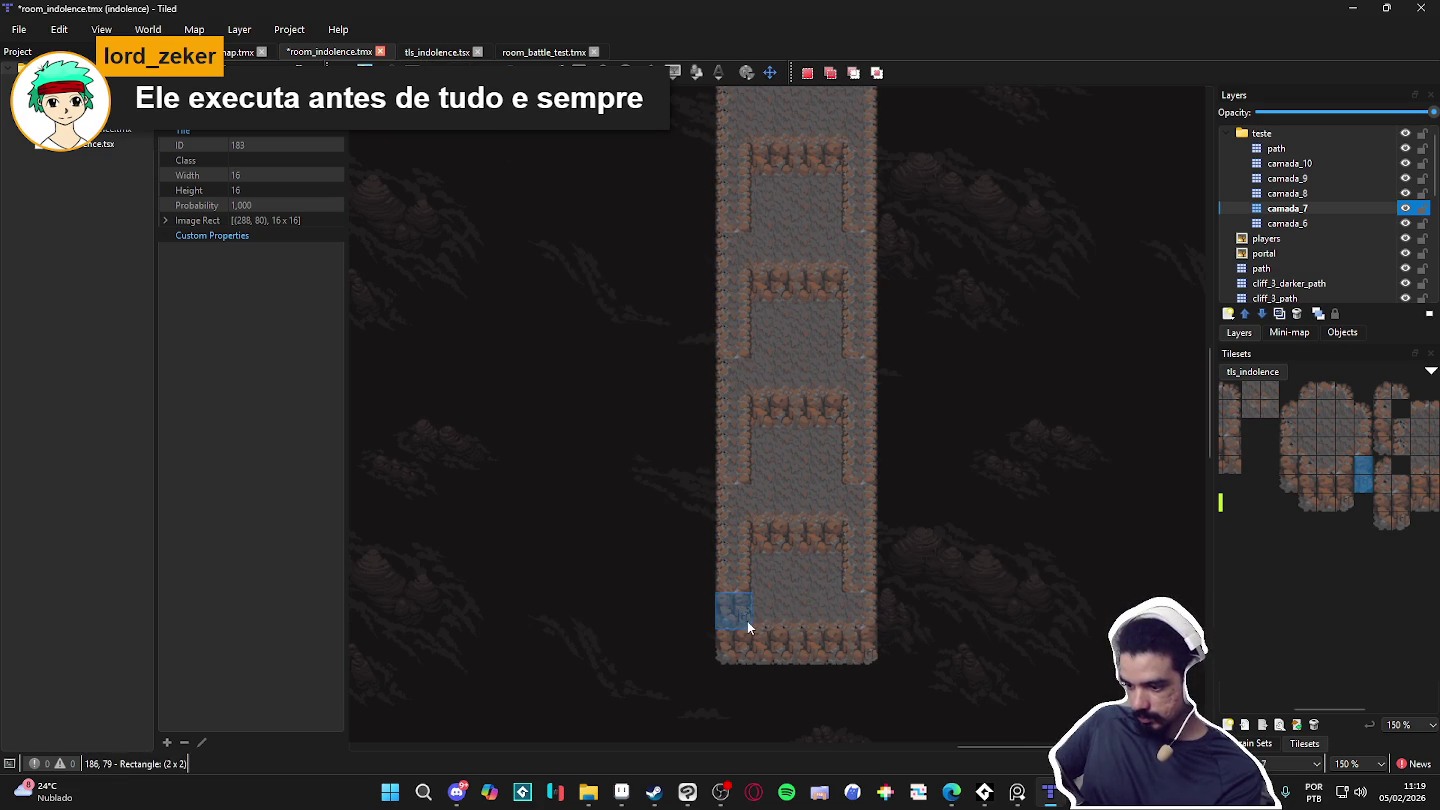
key("ctrl+c")
key("ctrl+v")
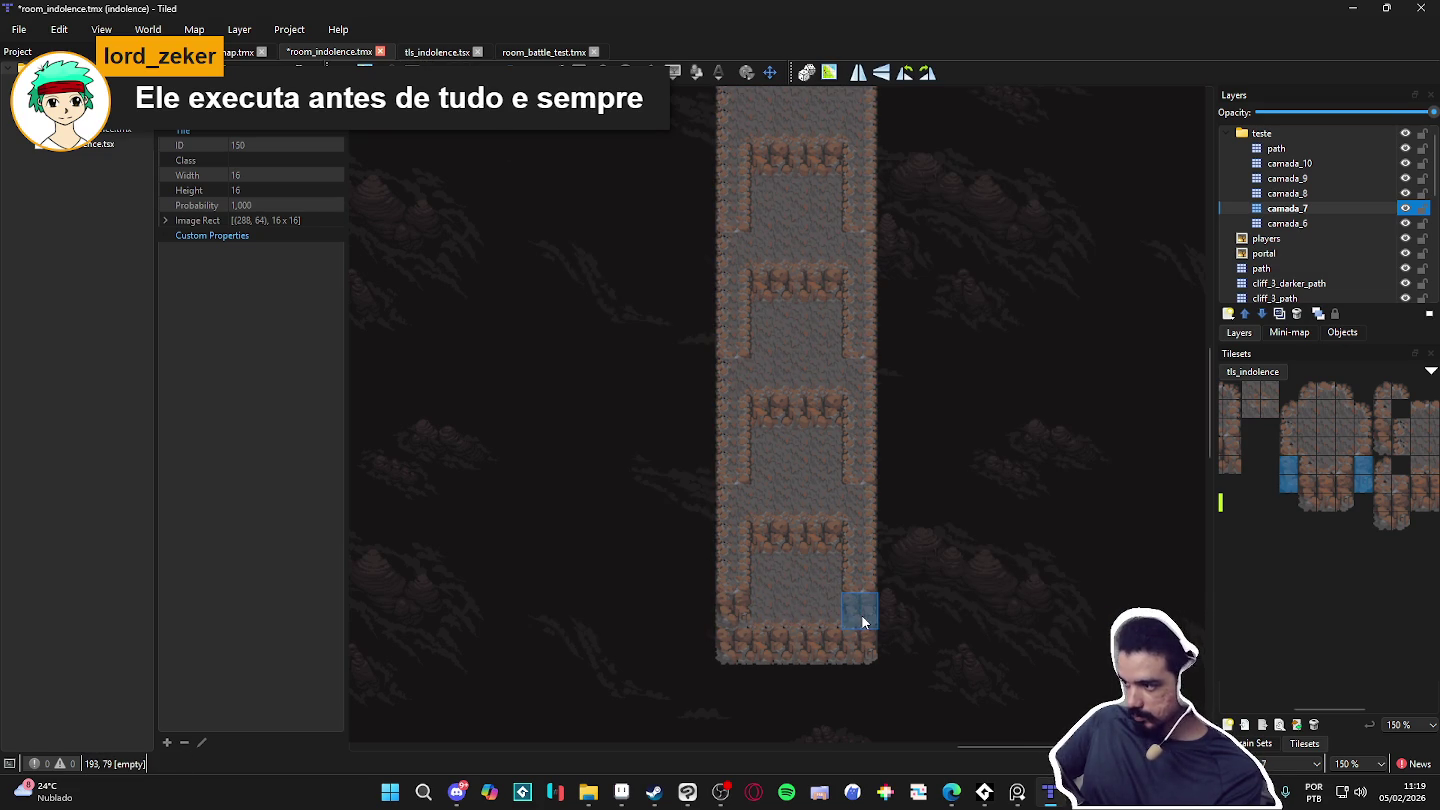
double_click(1401, 209)
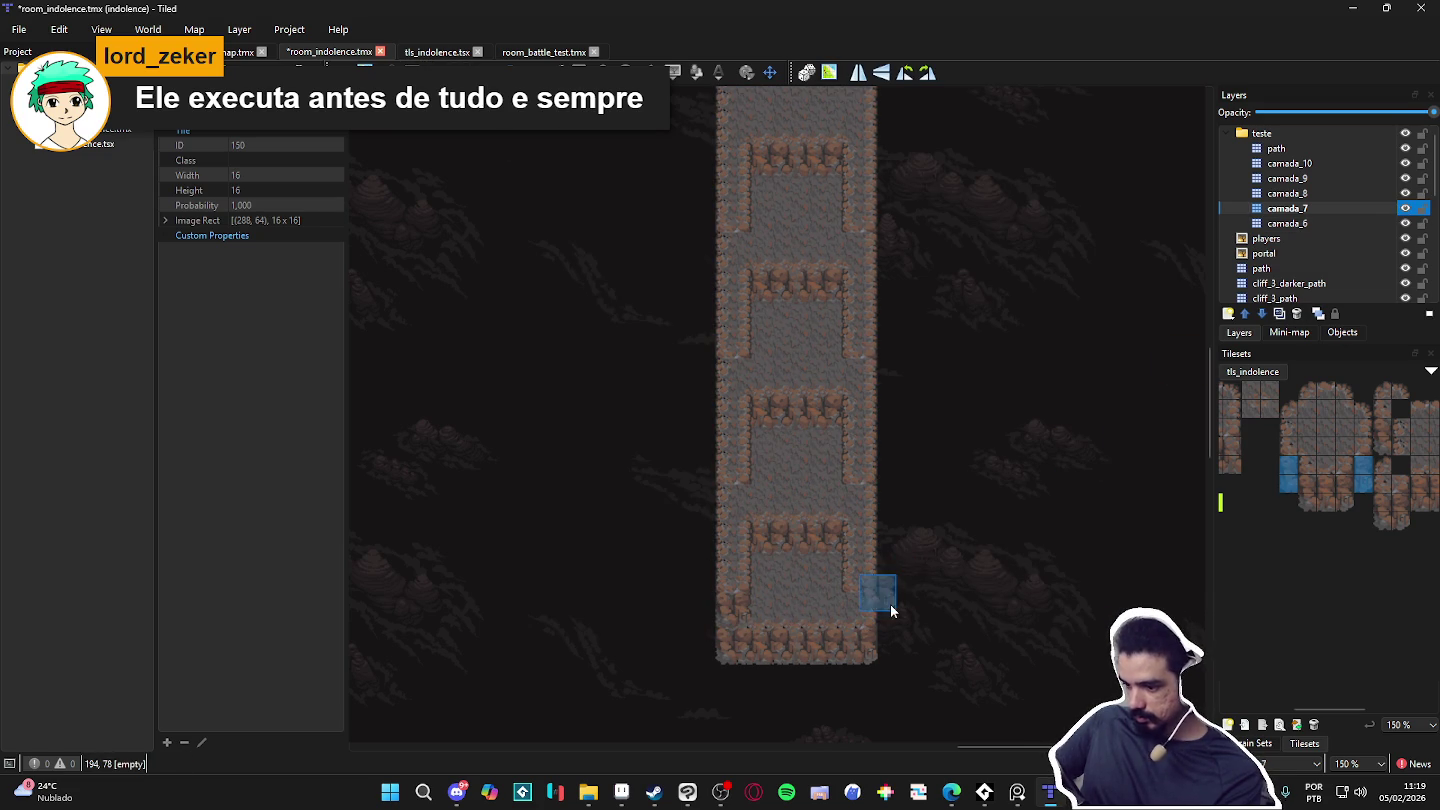
left_click(1287, 194)
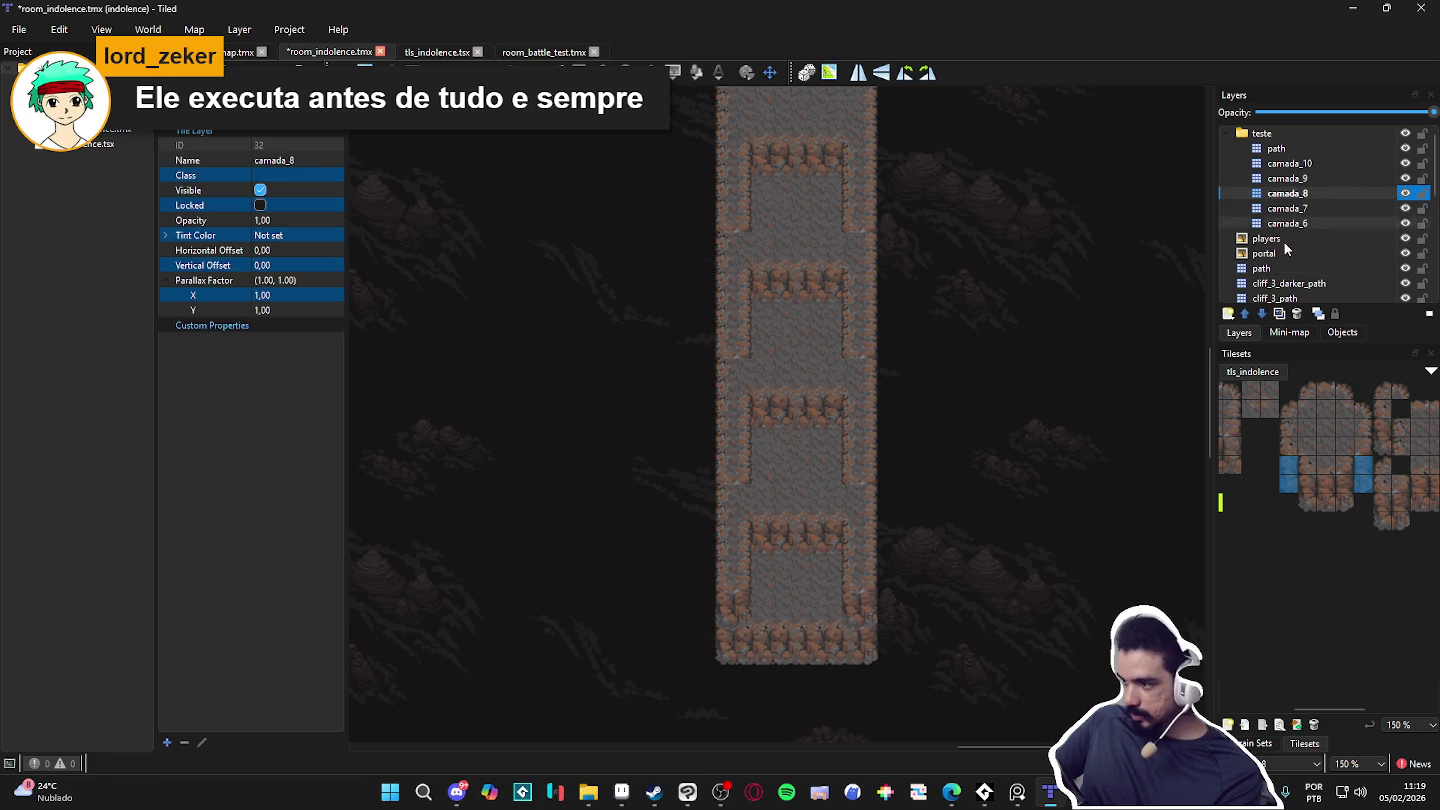
left_click(869, 506)
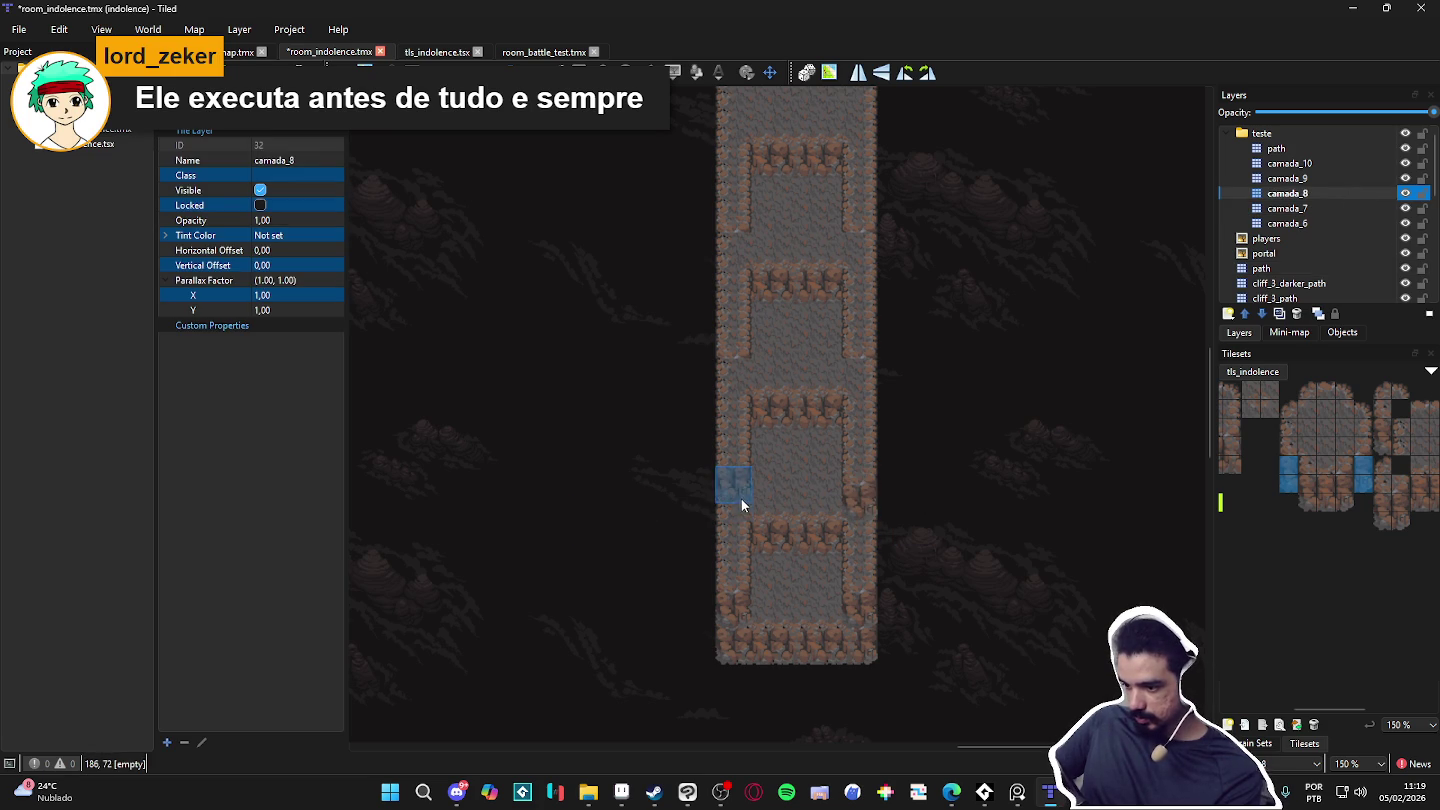
Step: Inspect layers camada_10 through camada_7, toggling camada_8's visibility, and select camada_6
left_click(1380, 176)
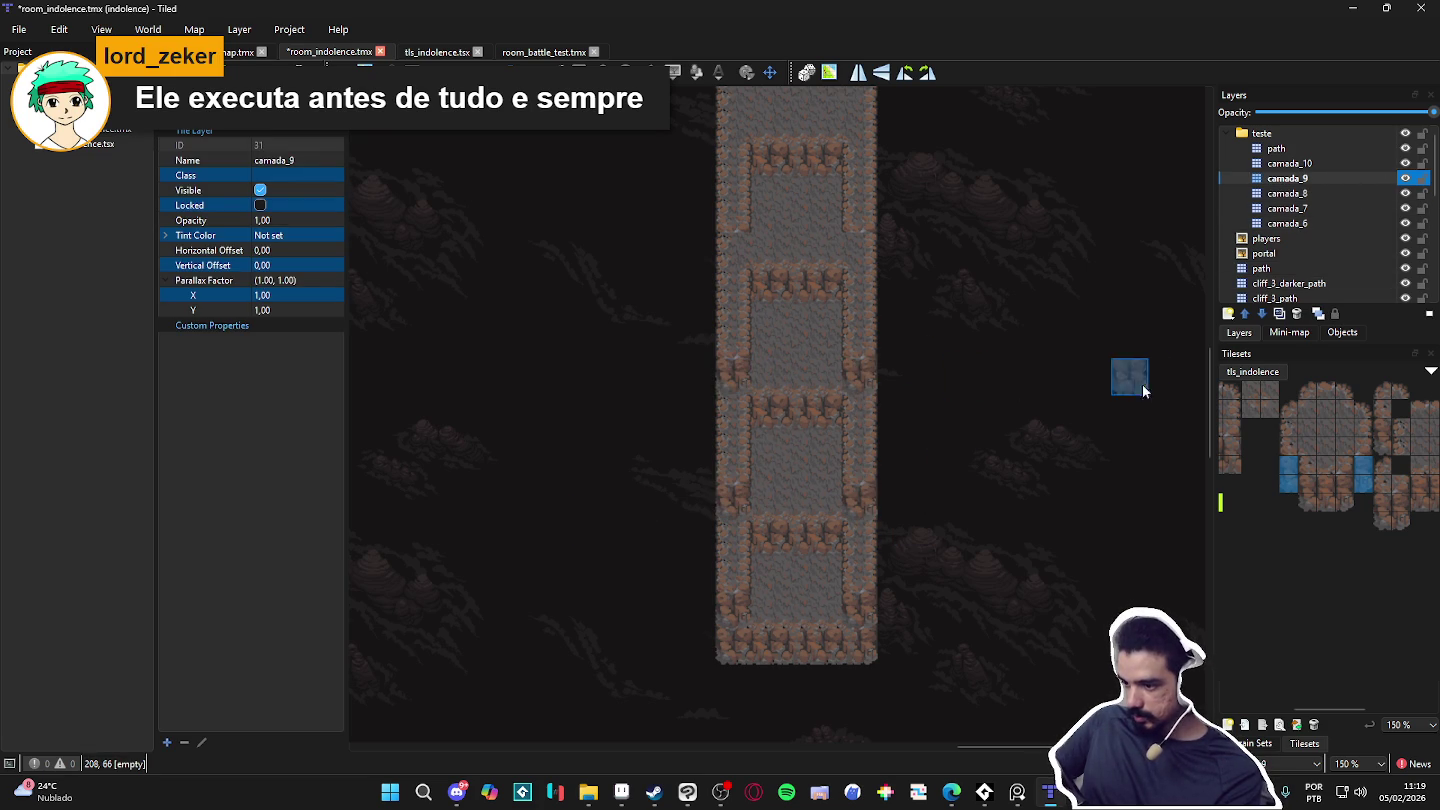
left_click(1345, 164)
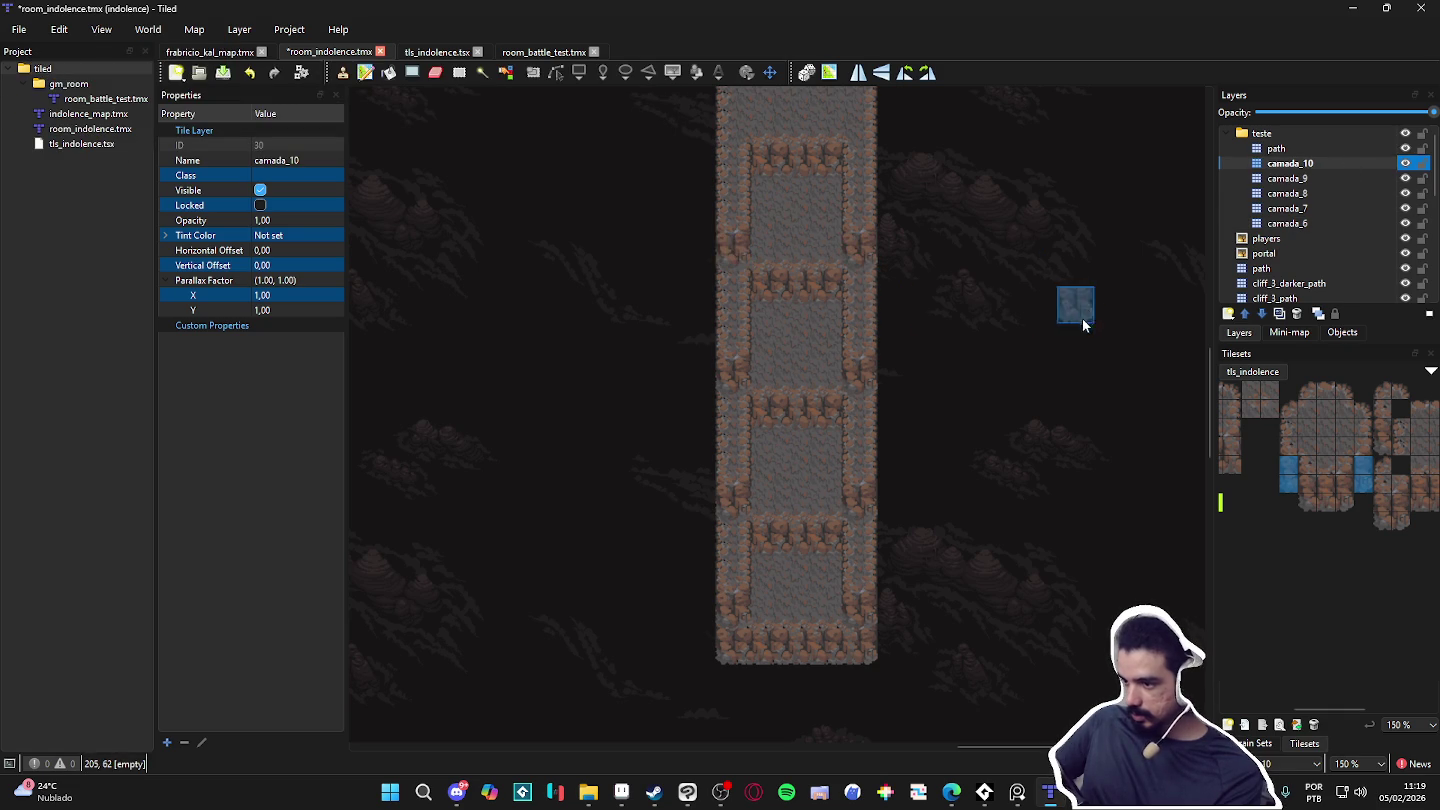
scroll(1040, 274, "up", 1)
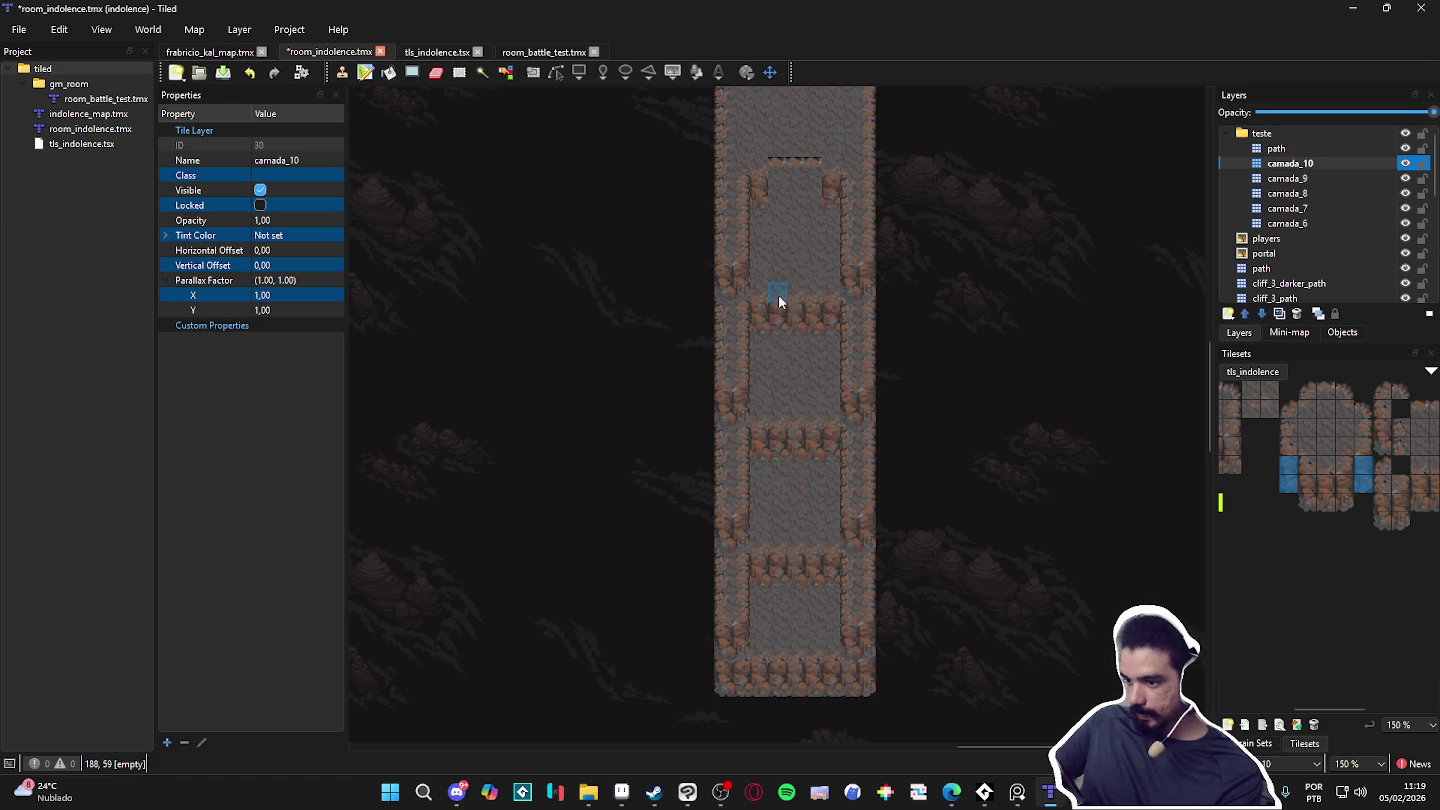
left_click(1300, 179)
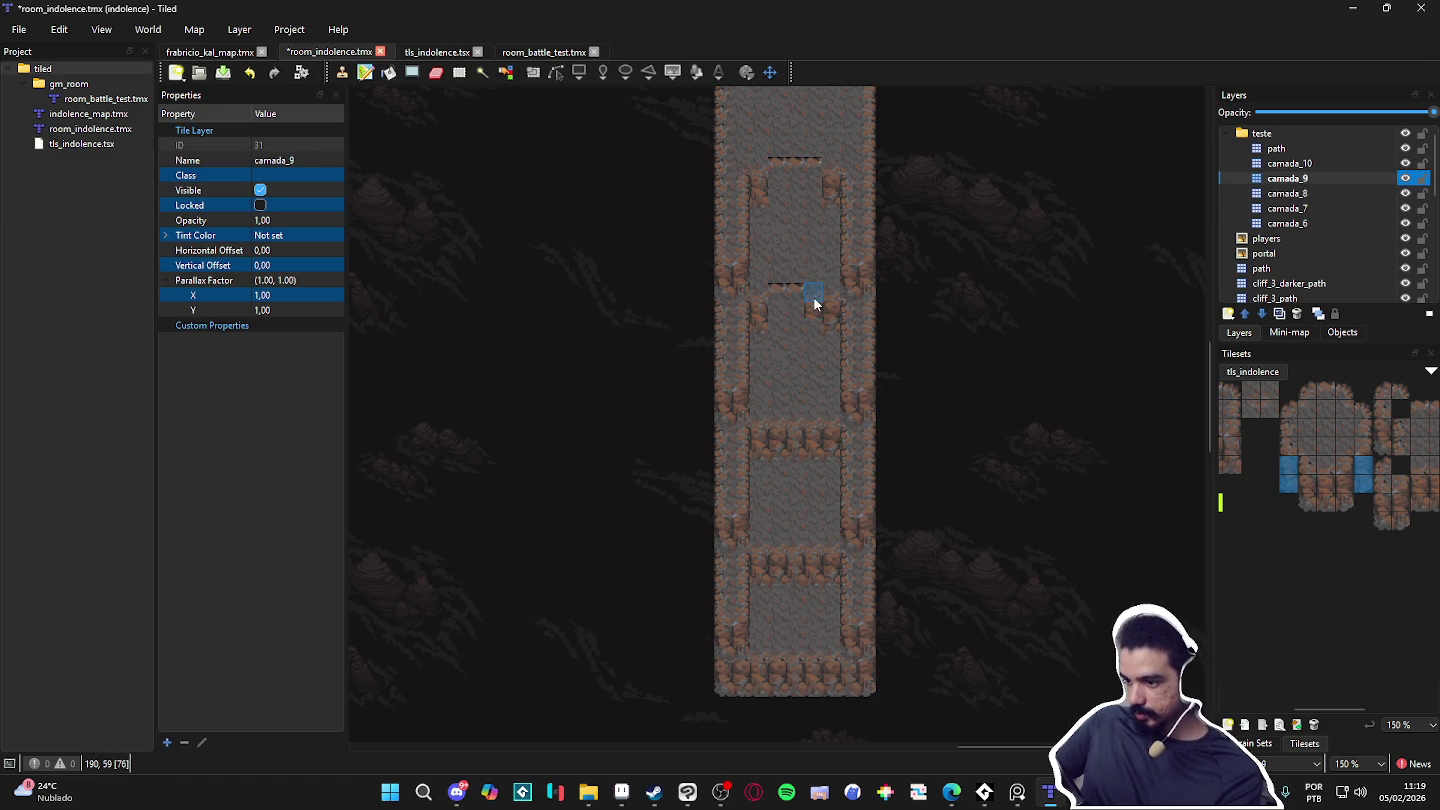
left_click(1301, 193)
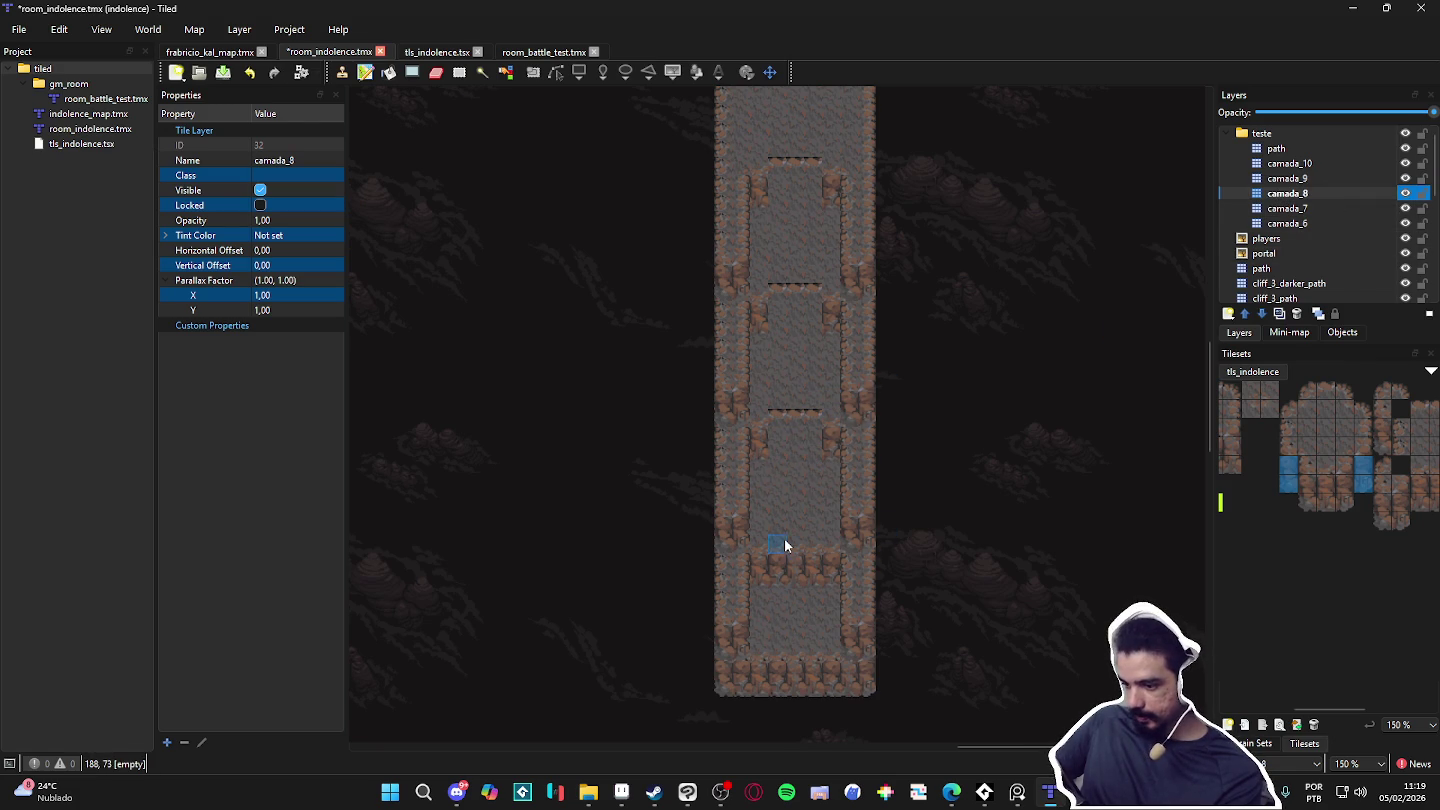
left_click(1405, 194)
left_click(1405, 193)
left_click(1405, 194)
left_click(1405, 194)
left_click(1406, 208)
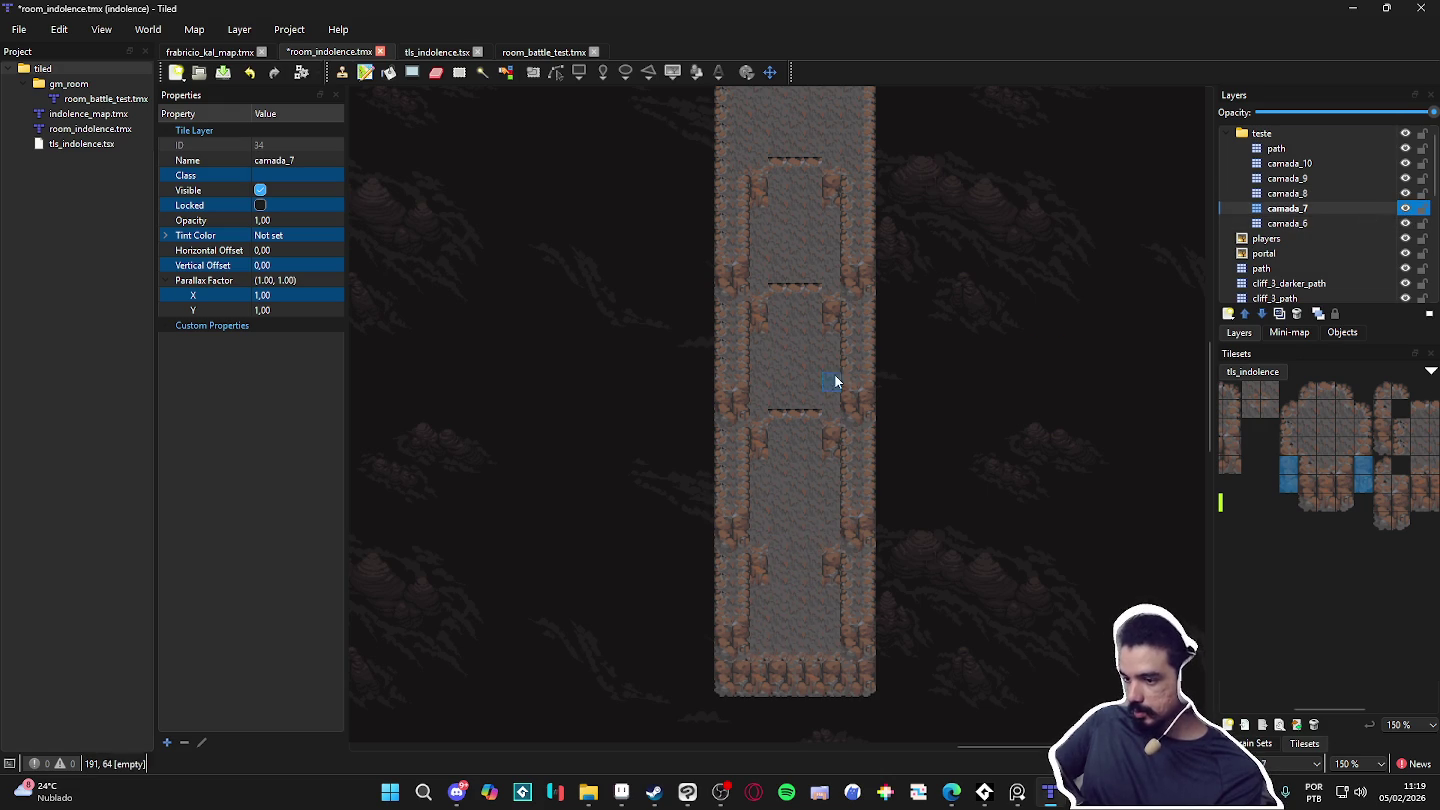
left_click(1362, 220)
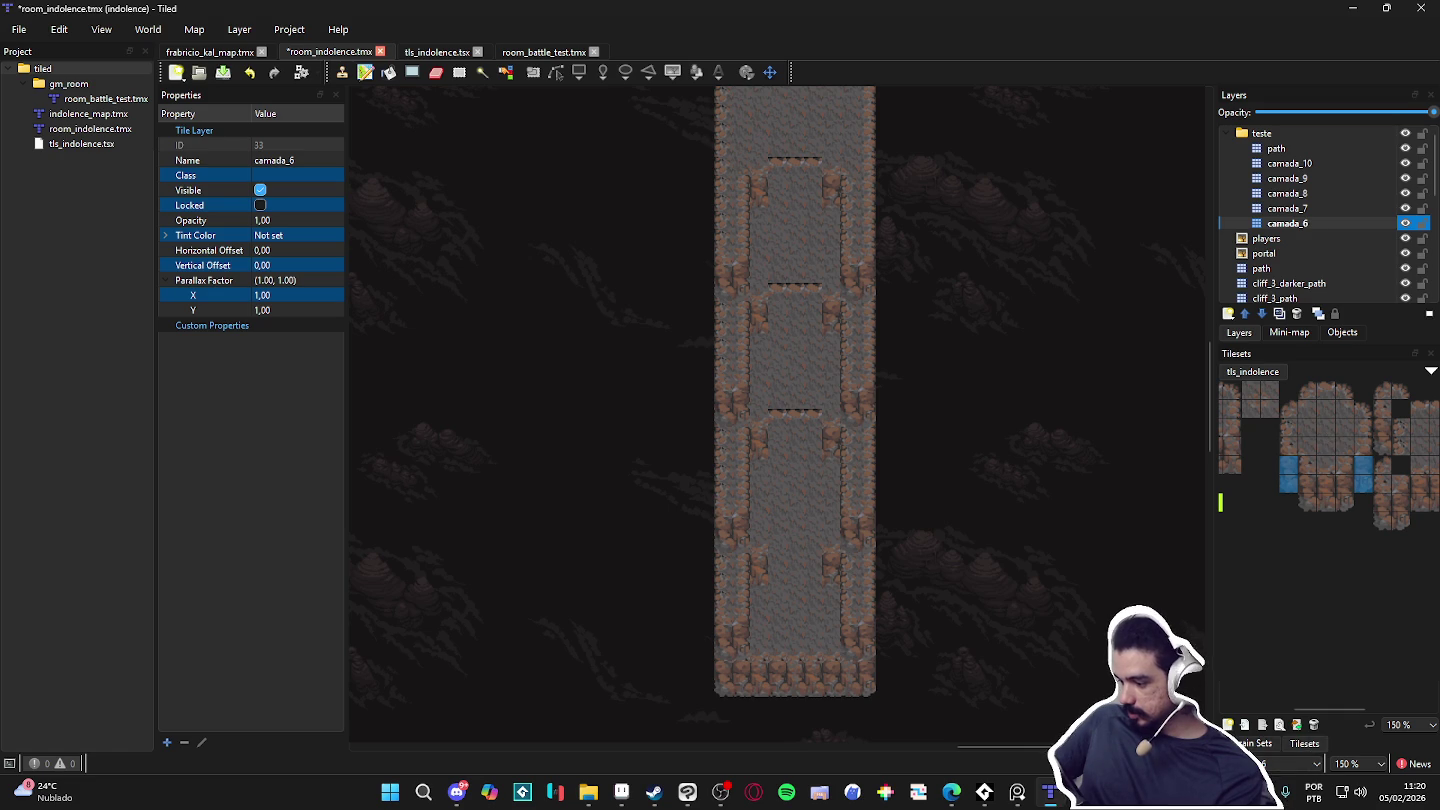
Step: Fill the corridor's dark gap lines with three top-row floor tiles using rectangle fill
left_click(1262, 743)
left_click(1301, 746)
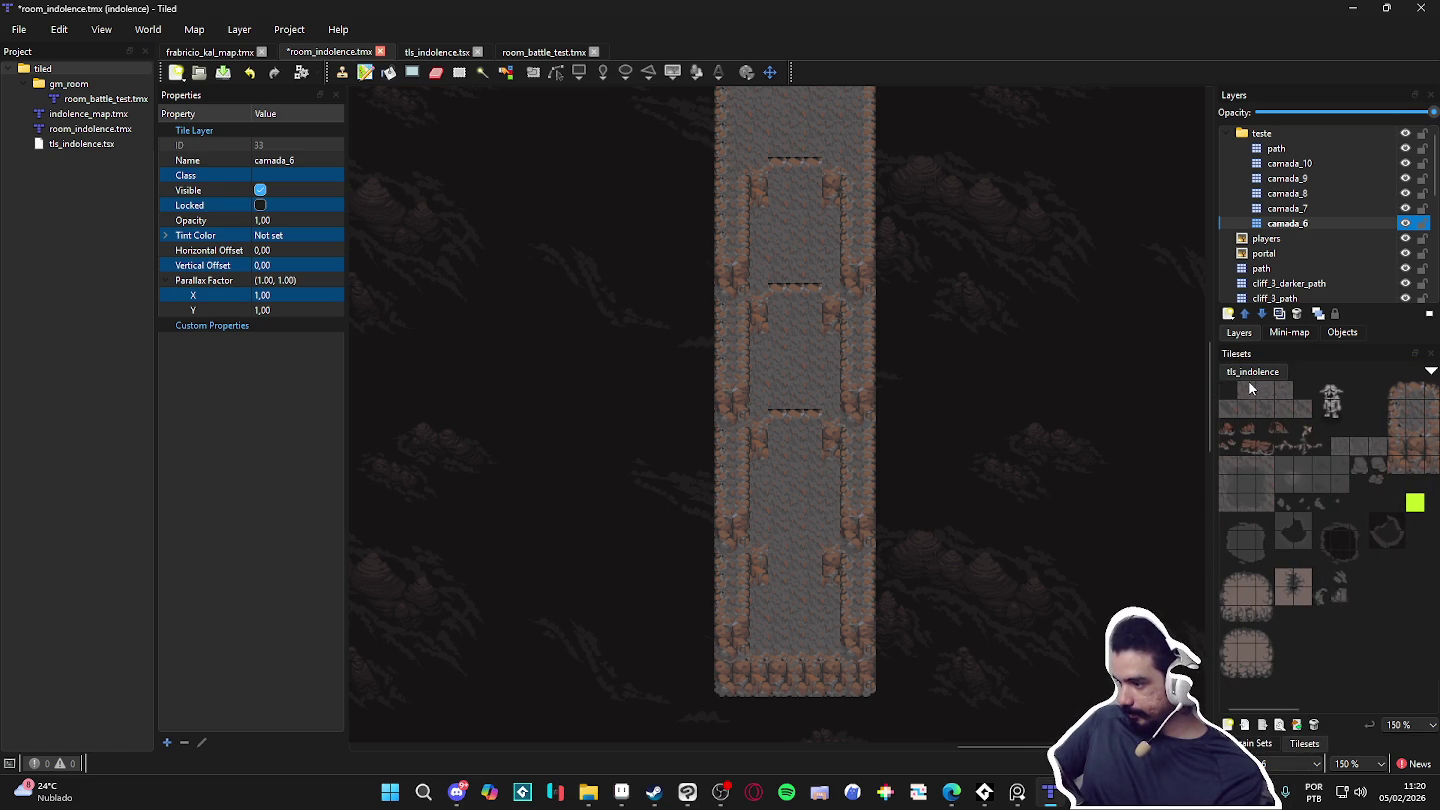
left_click_drag(1247, 386, 1282, 391)
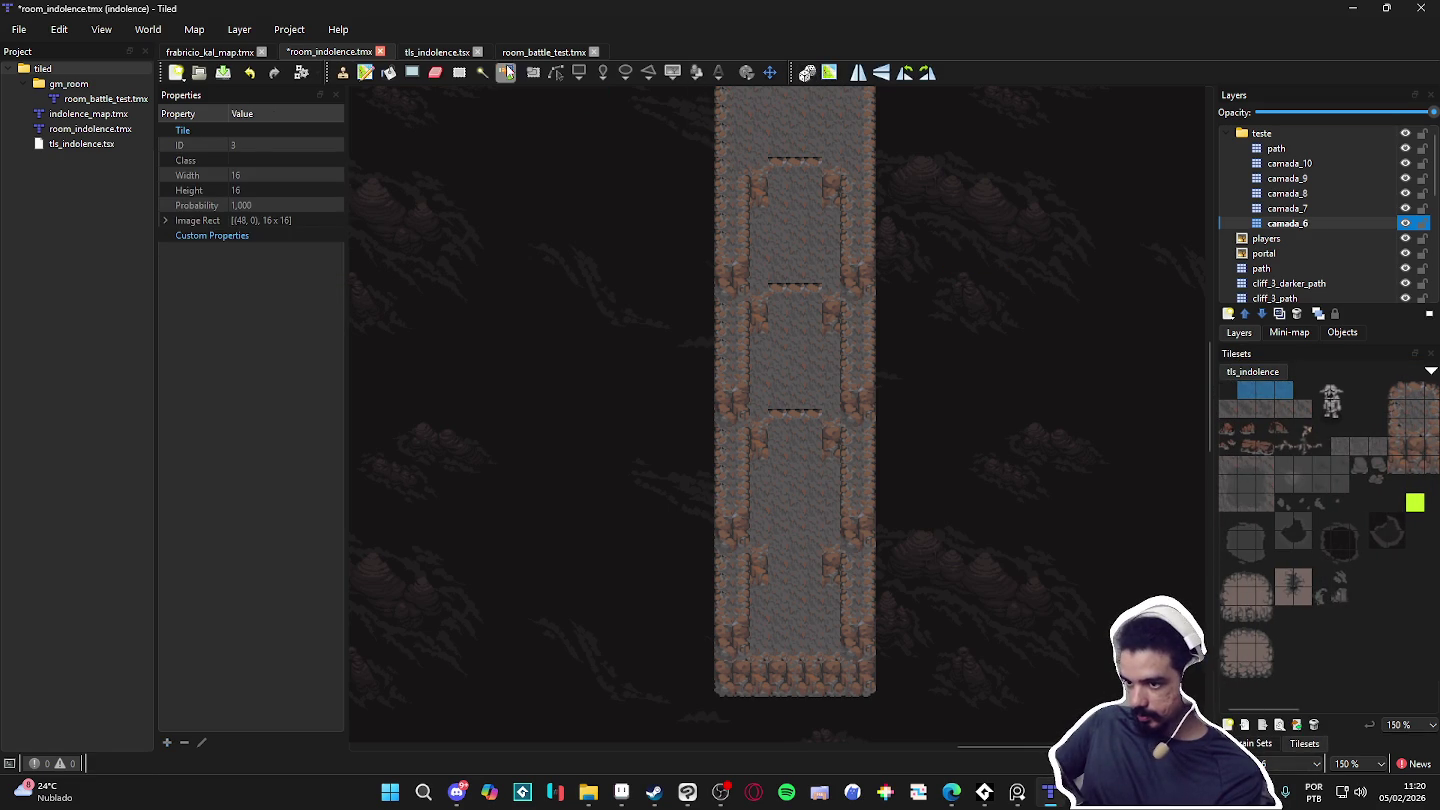
left_click(412, 72)
left_click_drag(738, 126, 846, 624)
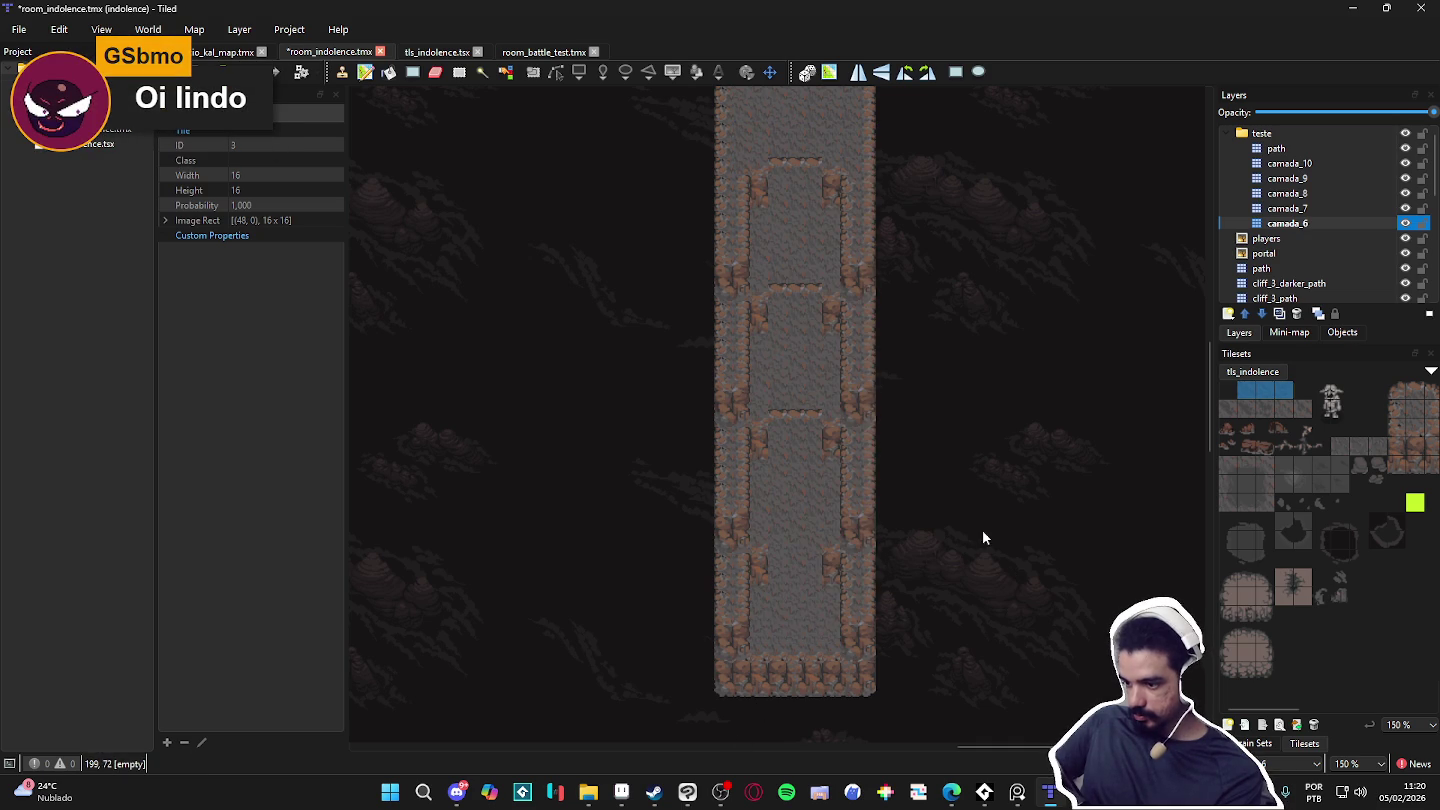
Step: Step up through layers camada_7 to camada_9 and select the path layer
left_click(1357, 222)
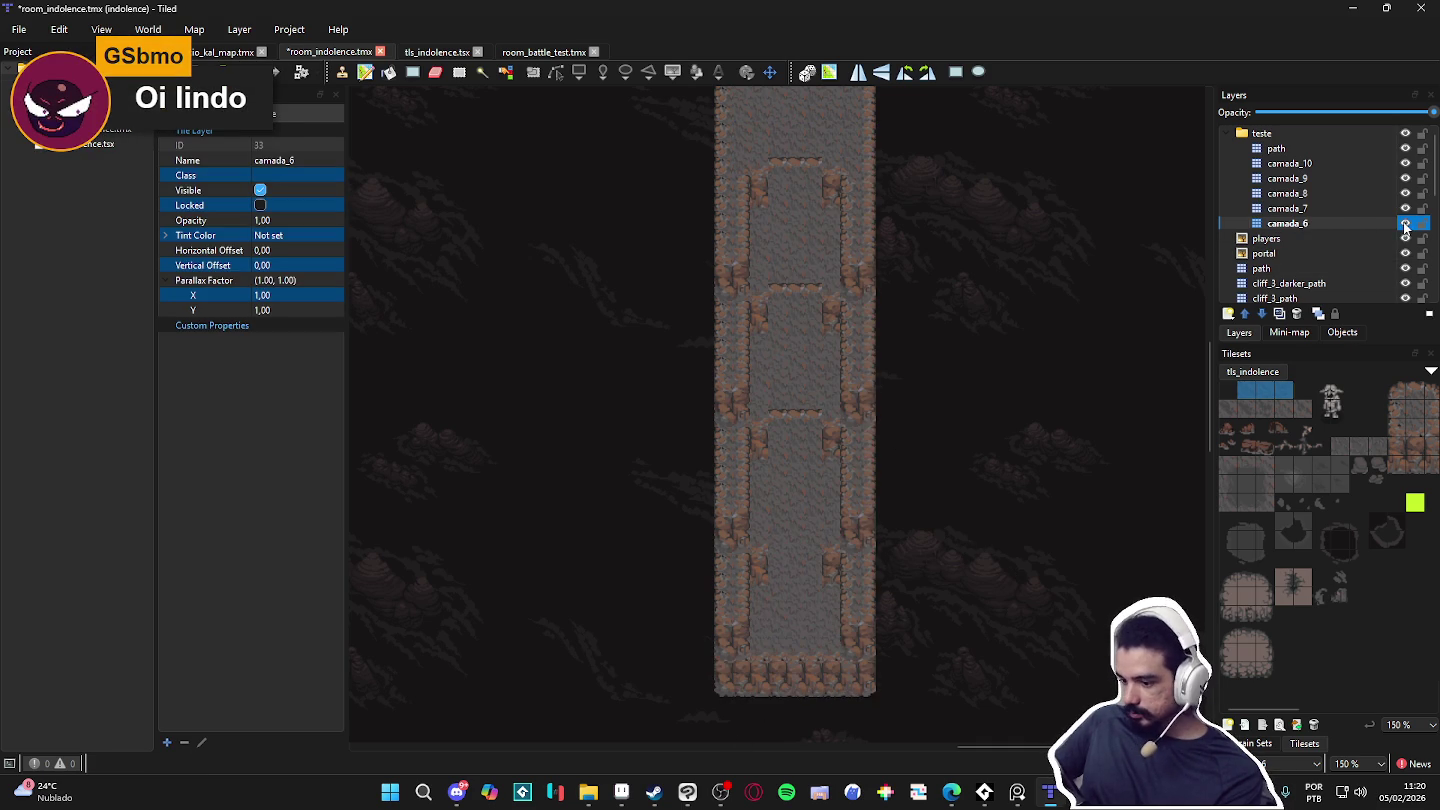
left_click(1405, 212)
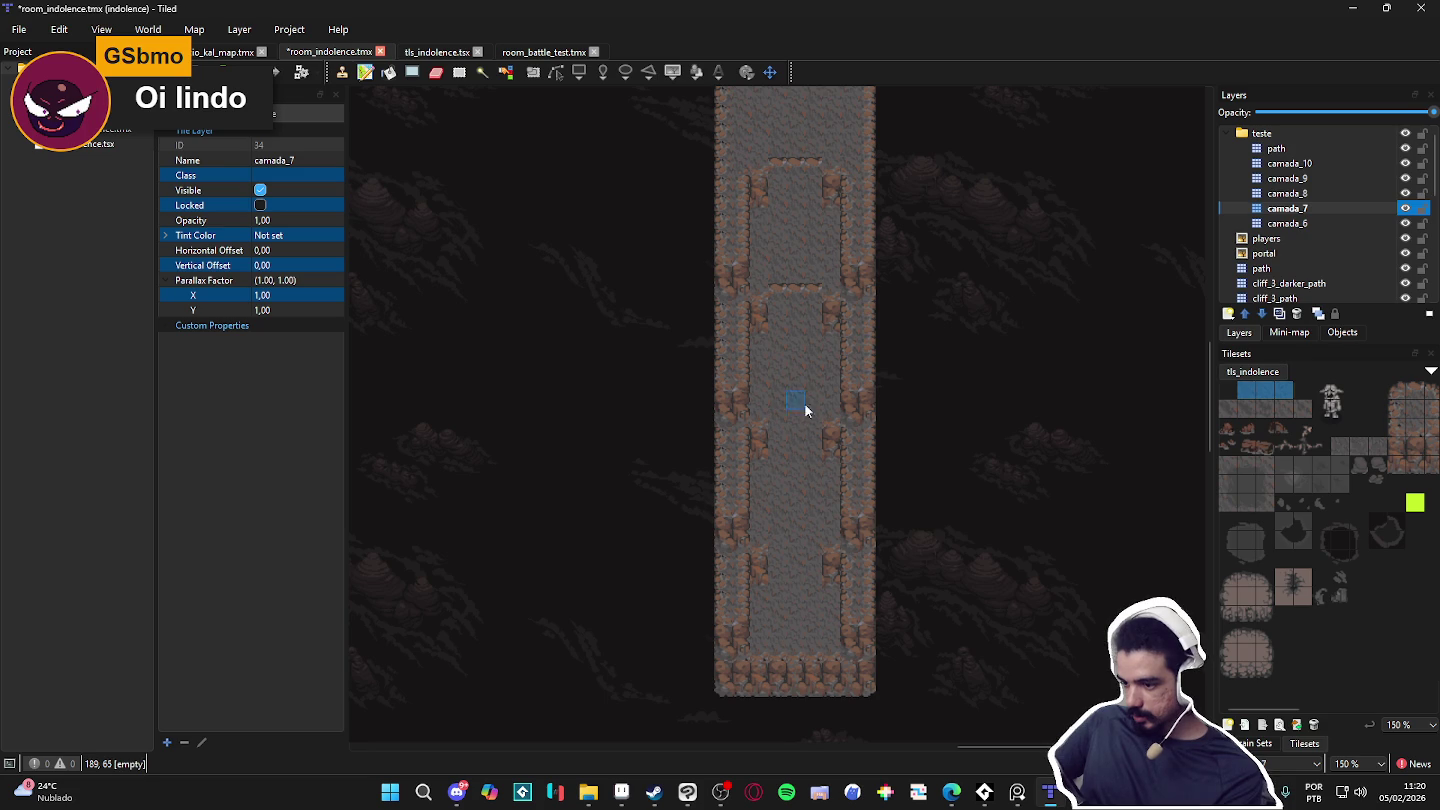
left_click(1330, 194)
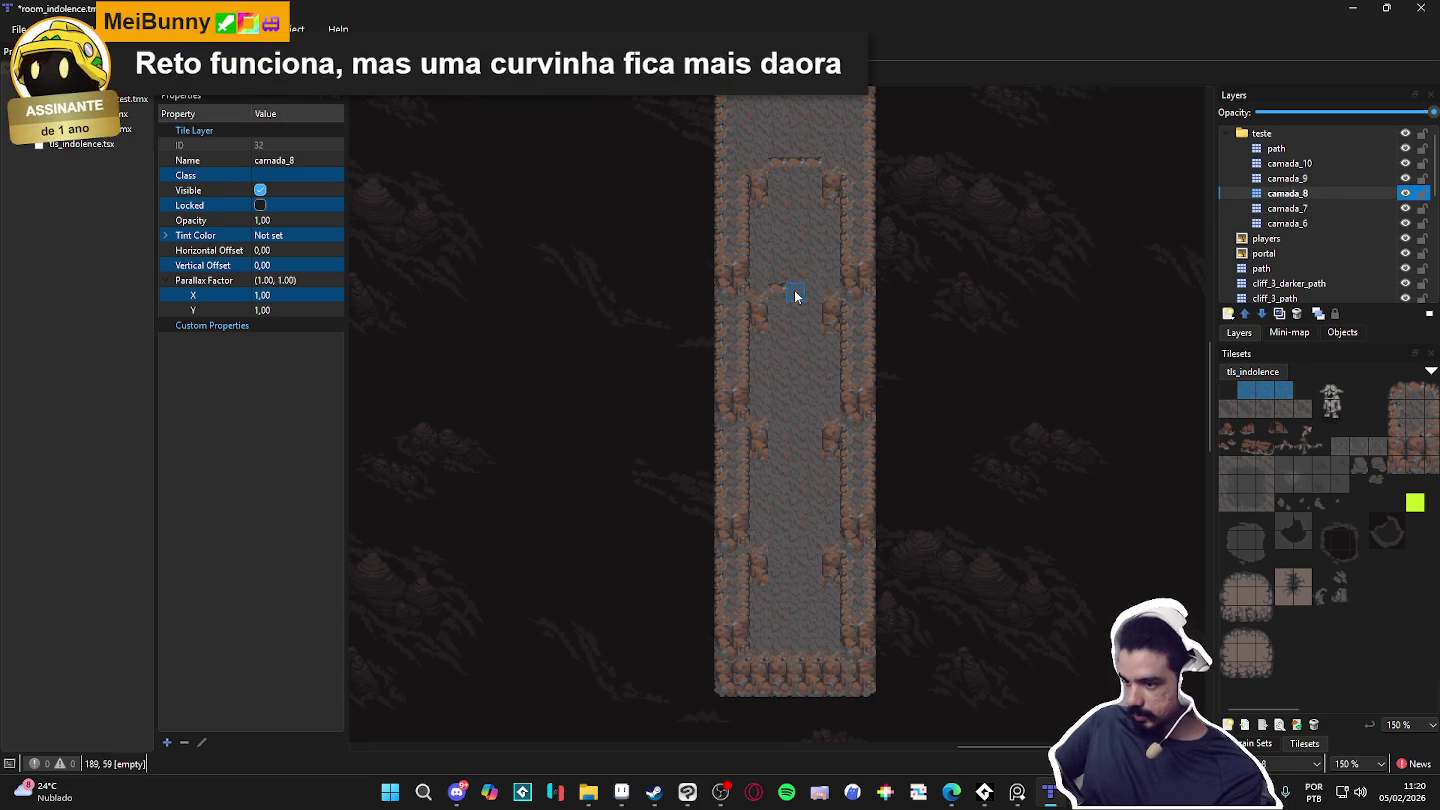
left_click(1309, 178)
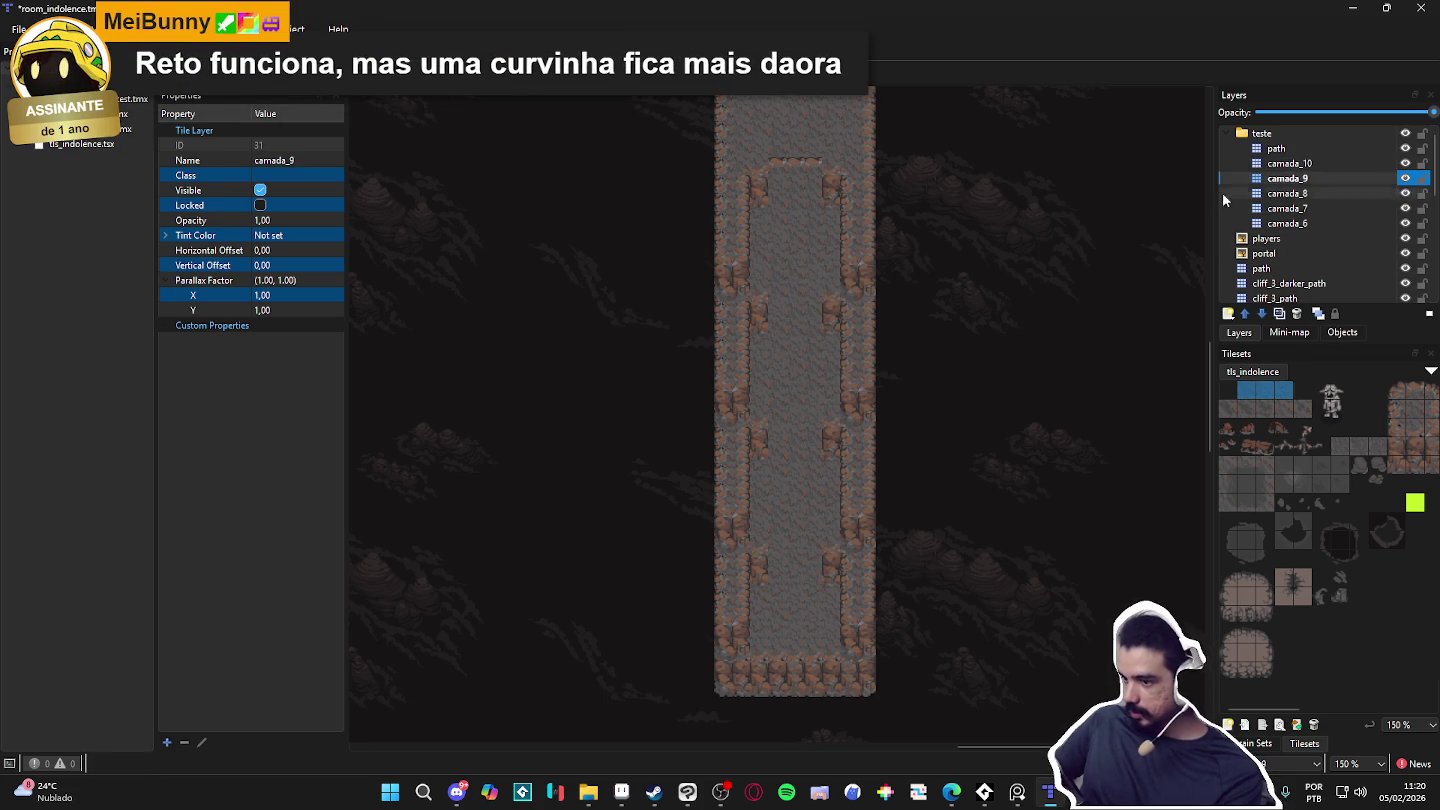
scroll(779, 159, "up", 1)
scroll(840, 249, "left", 1)
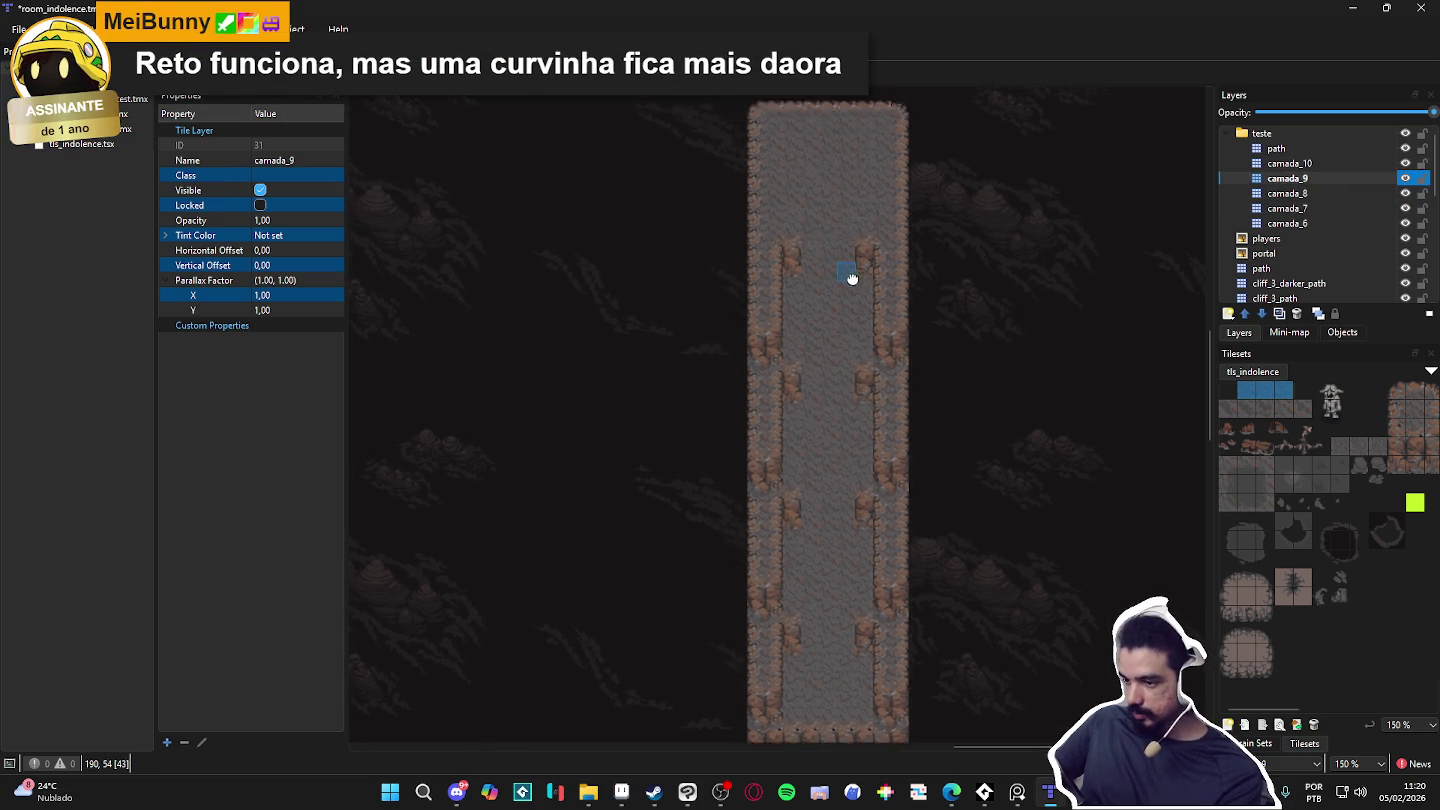
left_click(1339, 151)
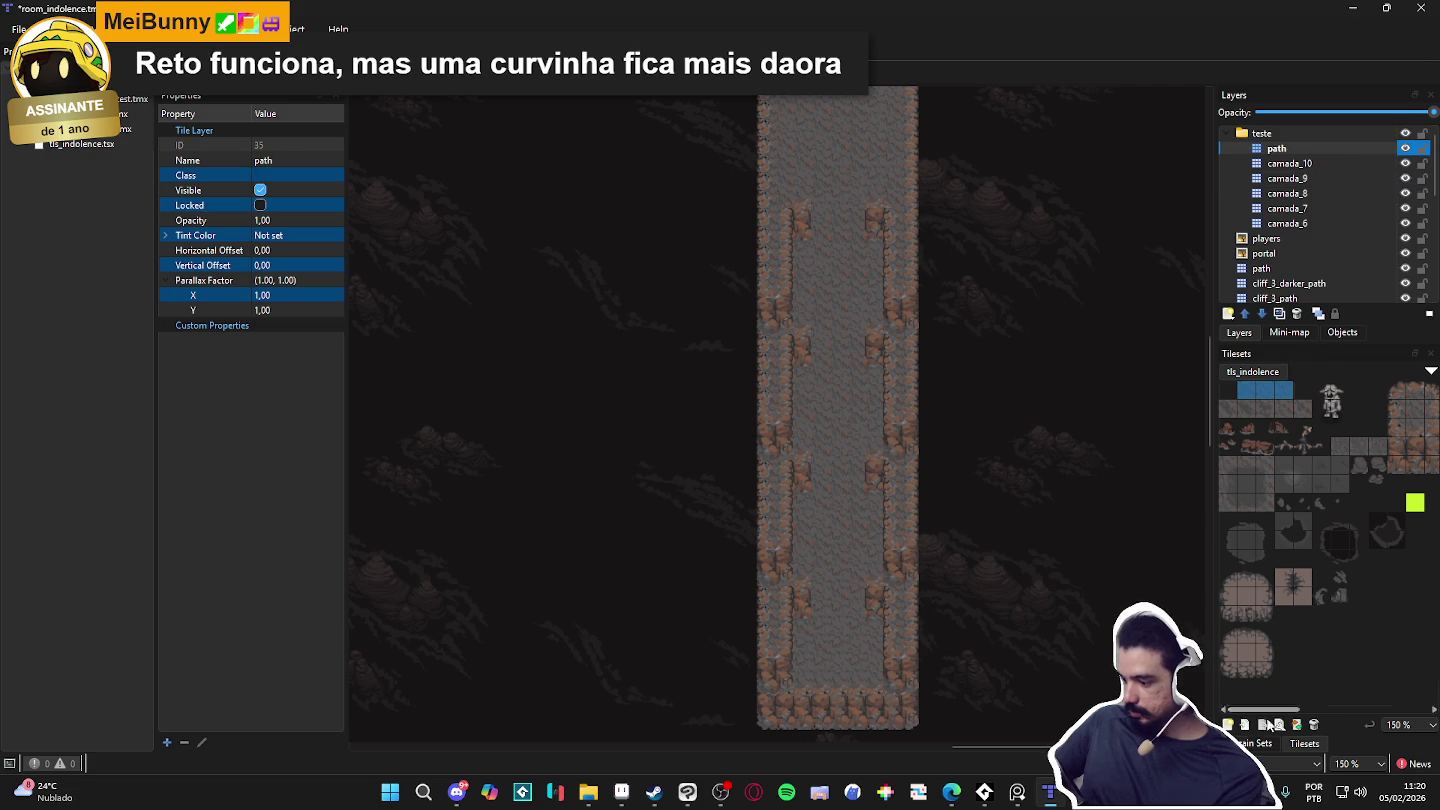
Step: Select the mud_path terrain and paint six dark patches along the path's centre, top to bottom
left_click(1257, 744)
left_click(1258, 547)
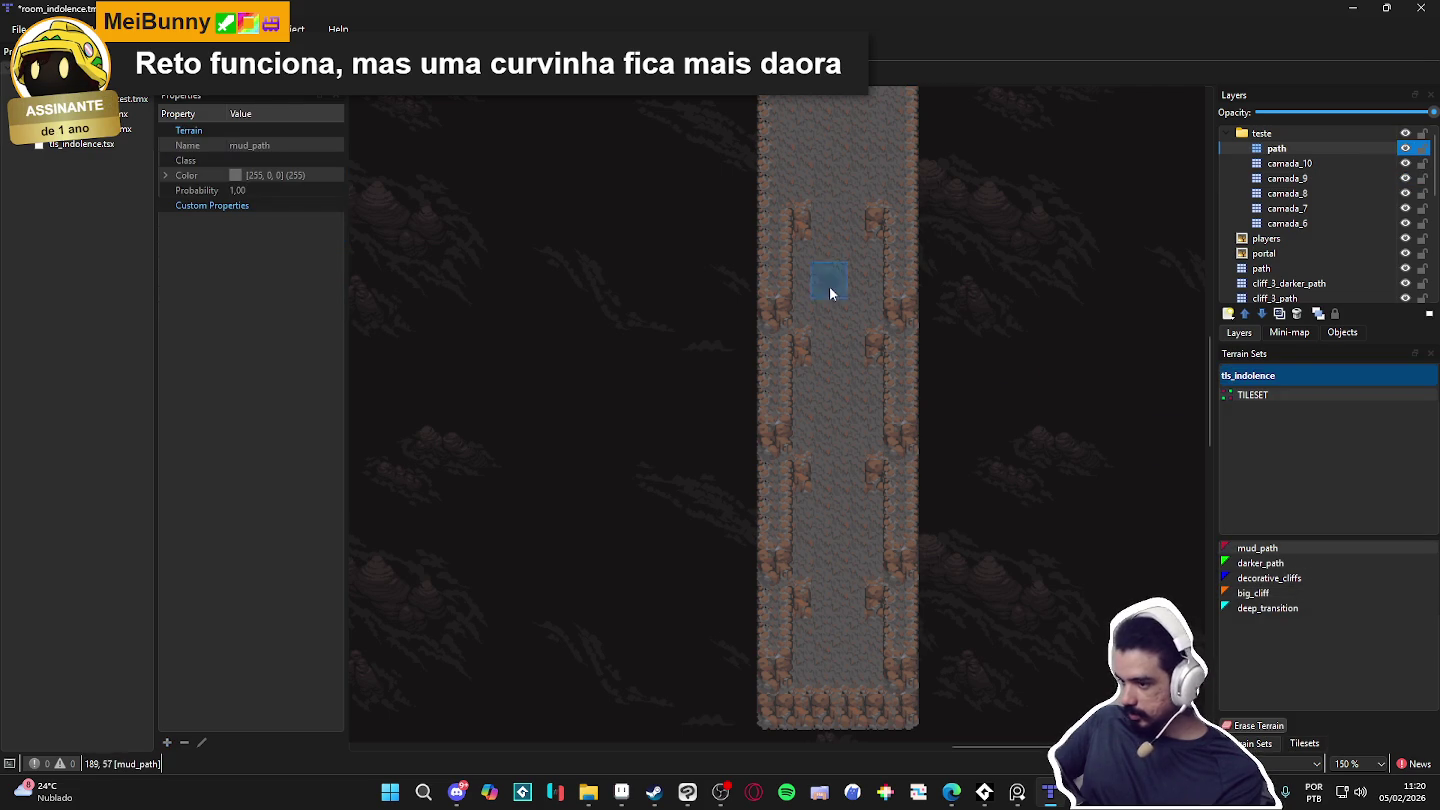
left_click(828, 176)
left_click(842, 259)
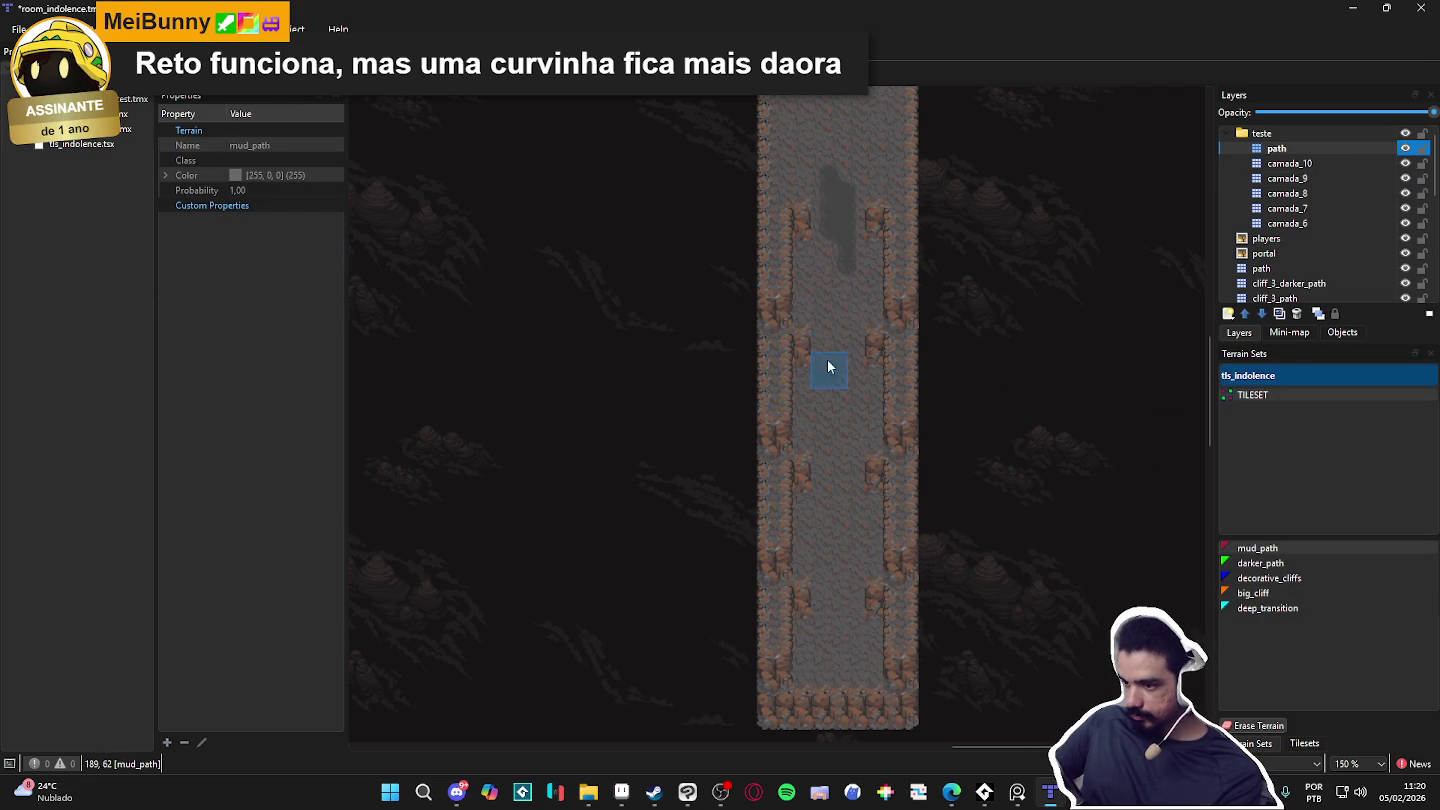
left_click(842, 339)
left_click(847, 494)
left_click(845, 585)
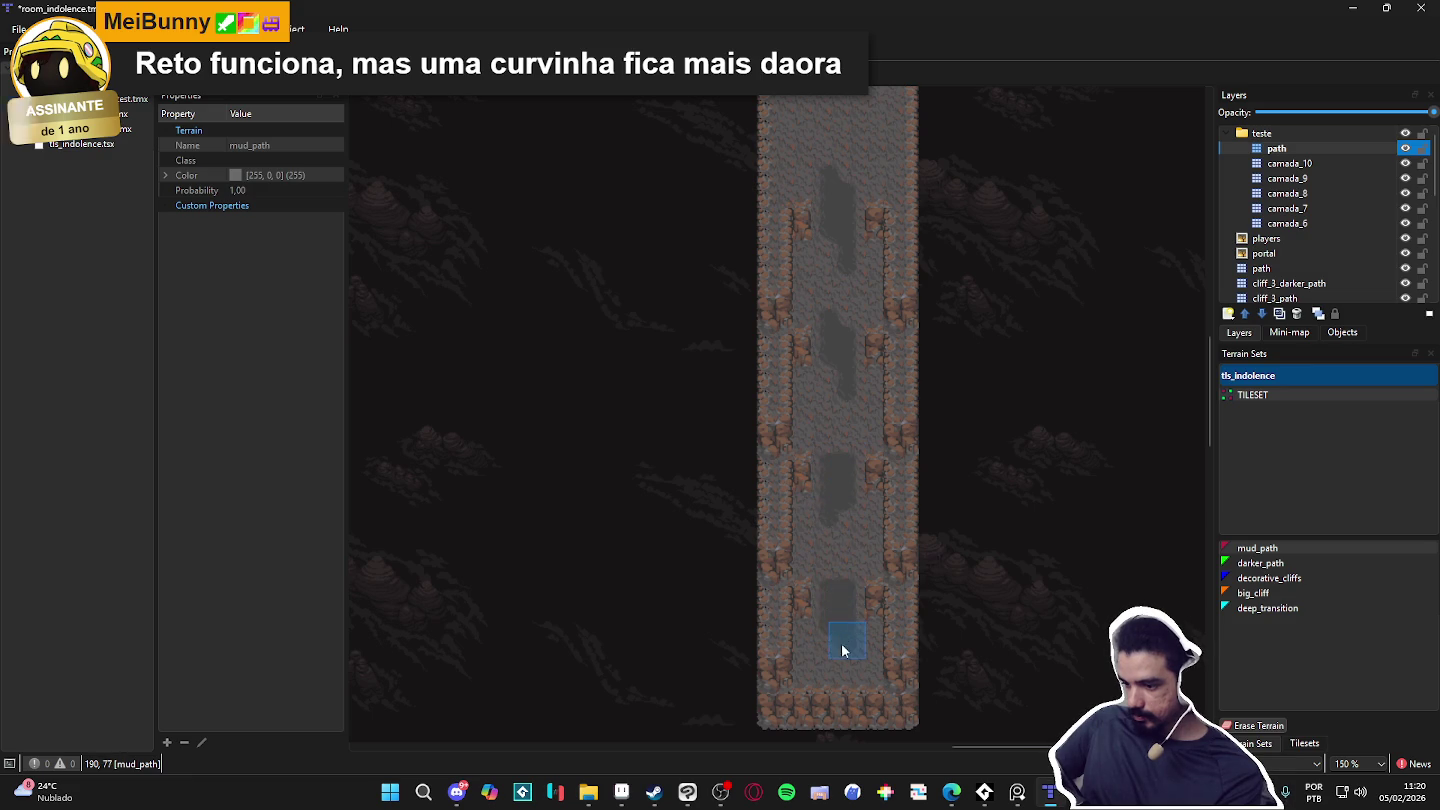
scroll(833, 580, "up", 3)
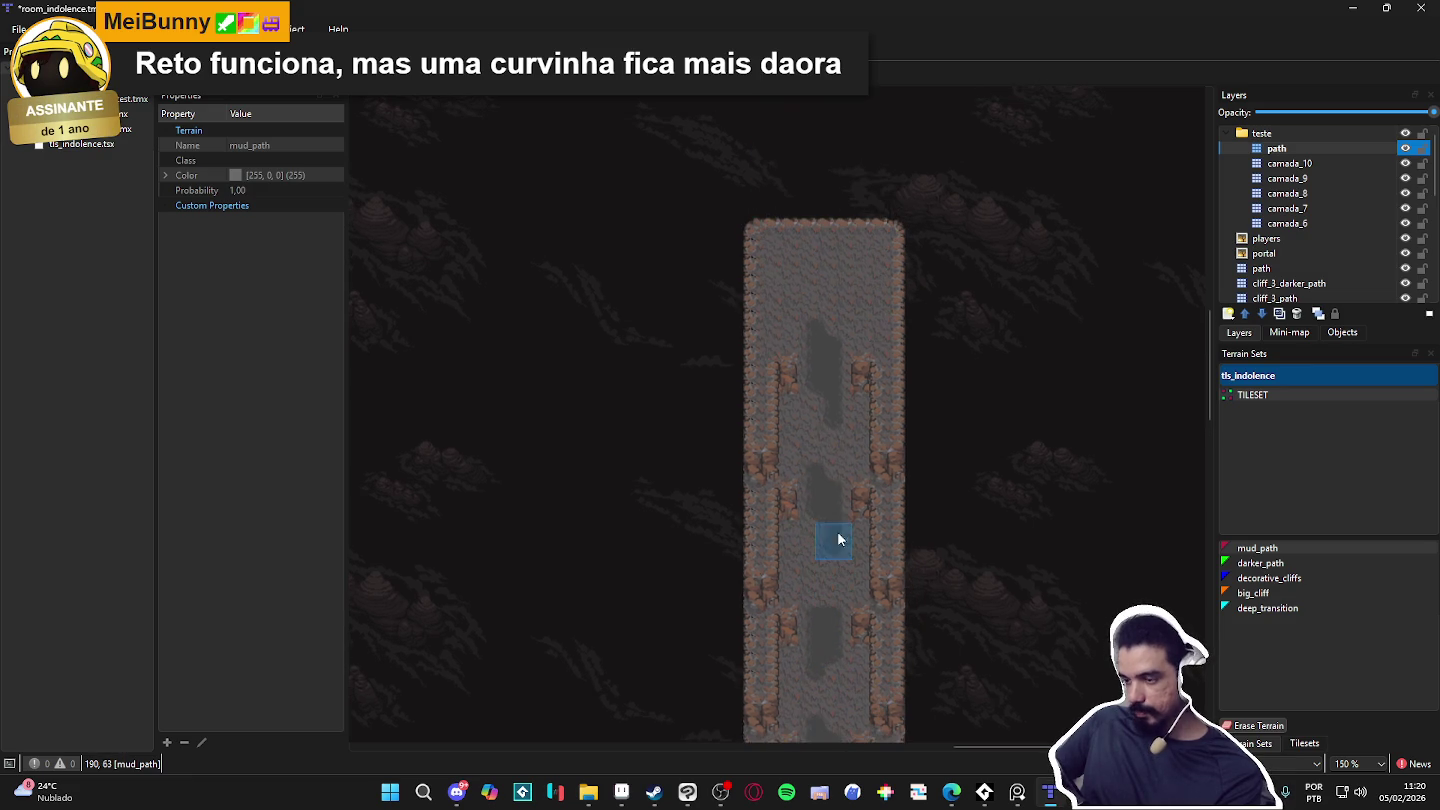
left_click(820, 303)
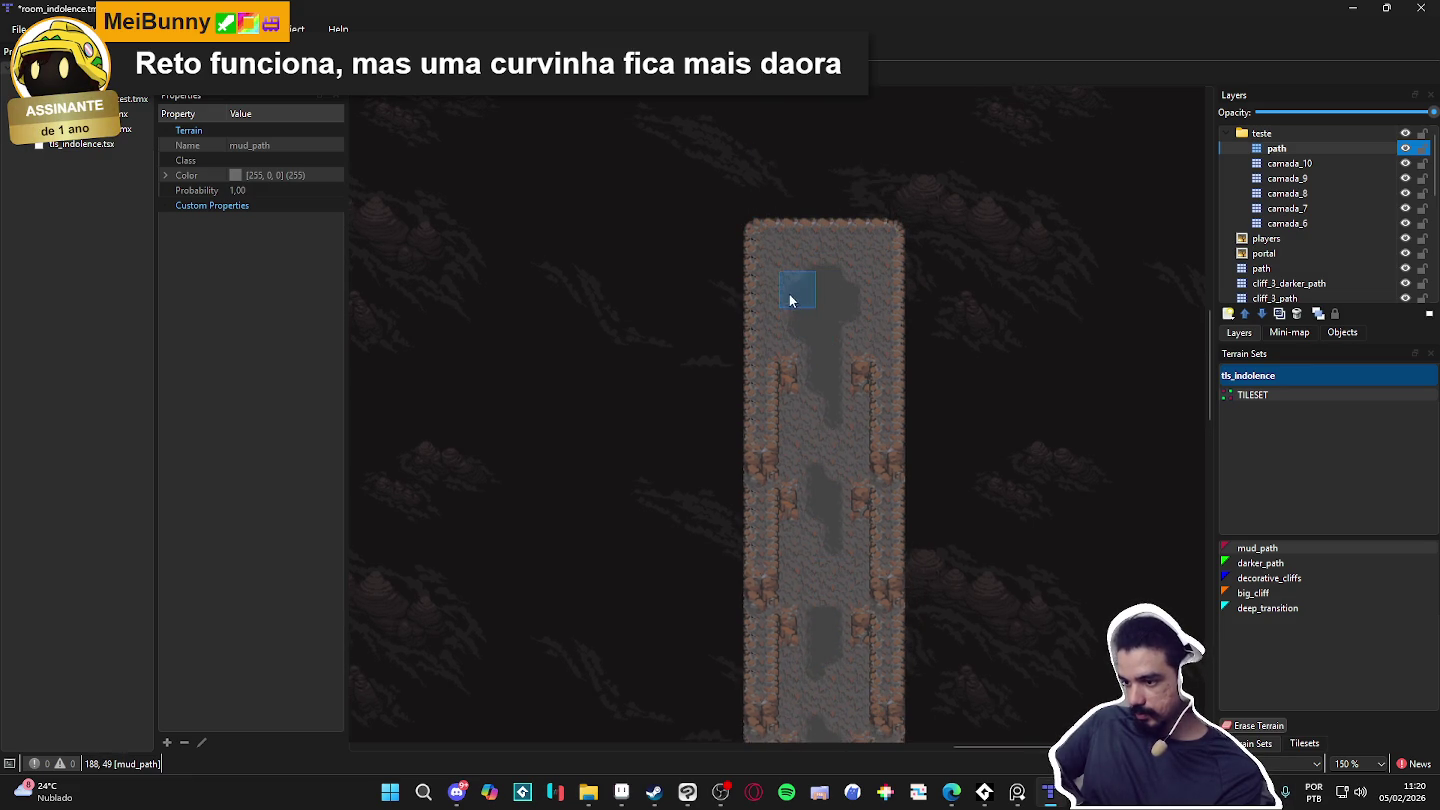
scroll(842, 352, "down", 1, "ctrl")
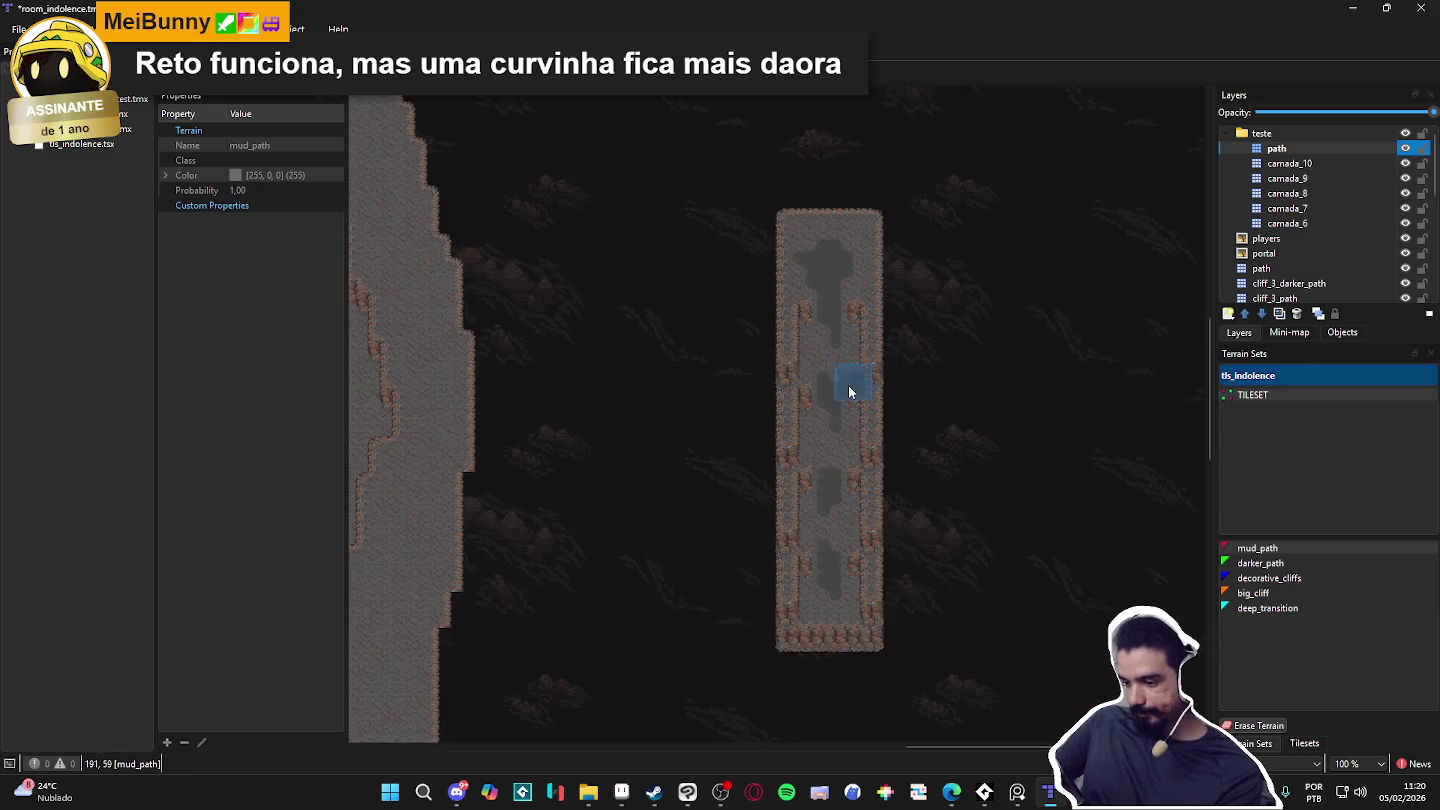
scroll(831, 400, "down", 2)
scroll(822, 428, "up", 1, "ctrl")
scroll(912, 450, "up", 2)
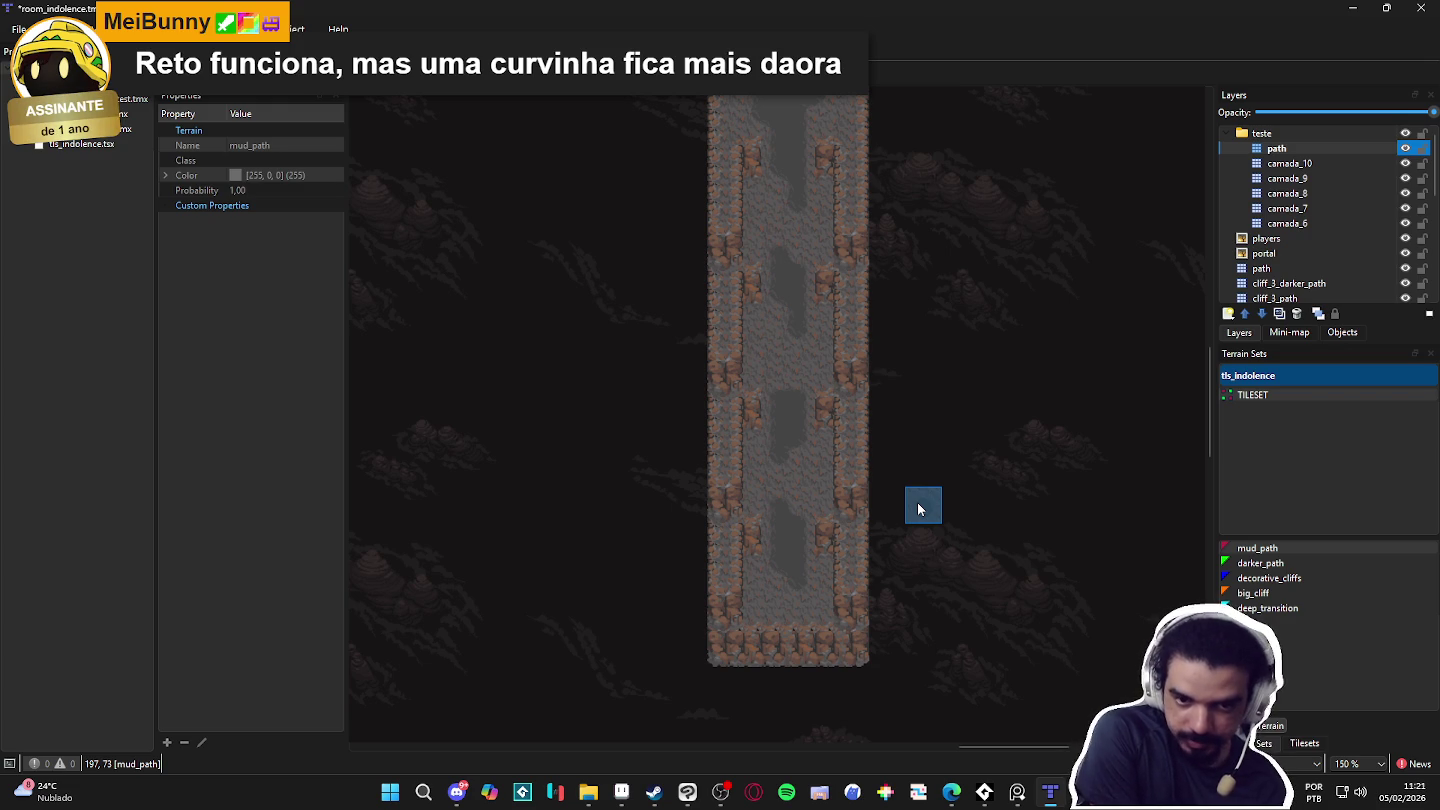
scroll(923, 509, "down", 3)
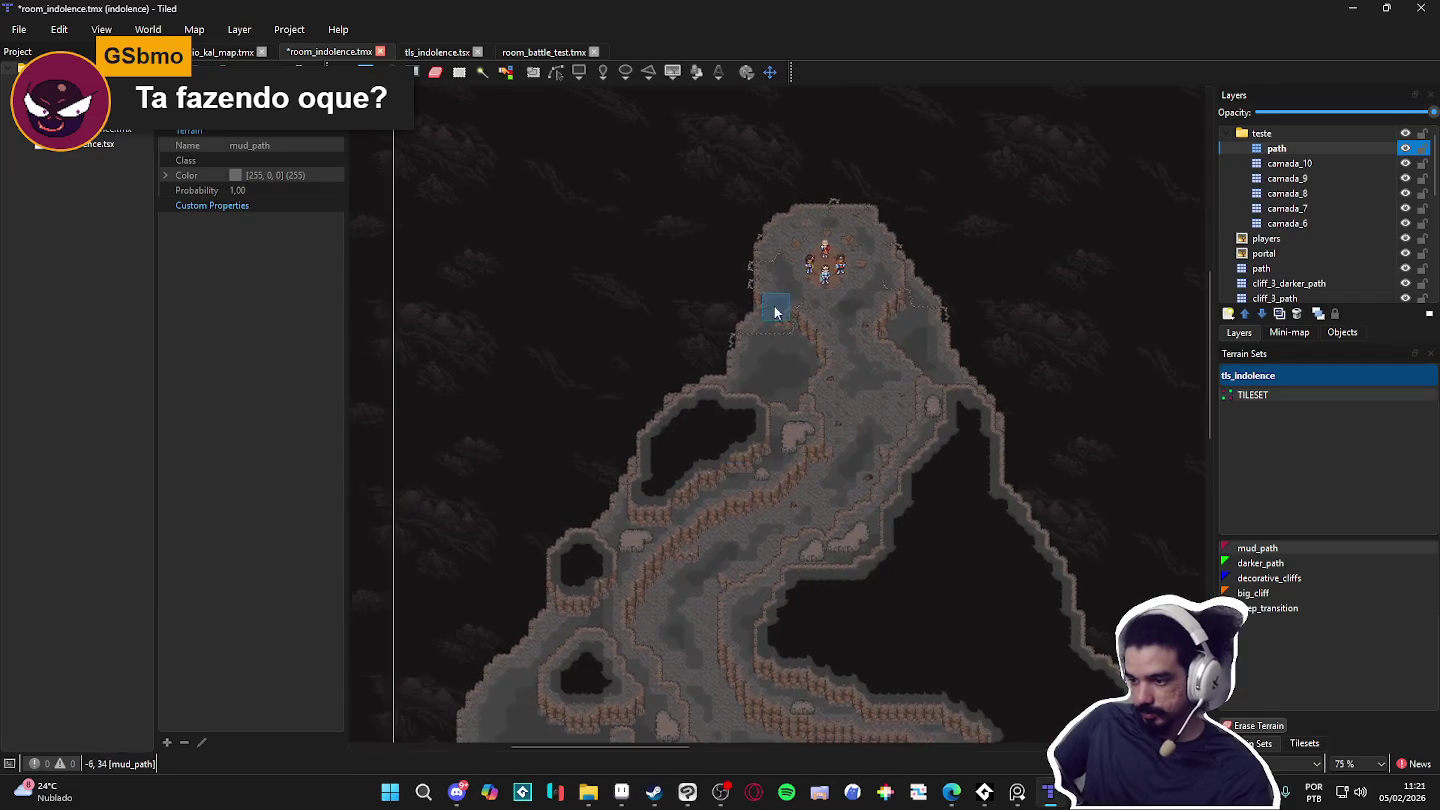
scroll(869, 347, "up", 5)
scroll(930, 336, "down", 4)
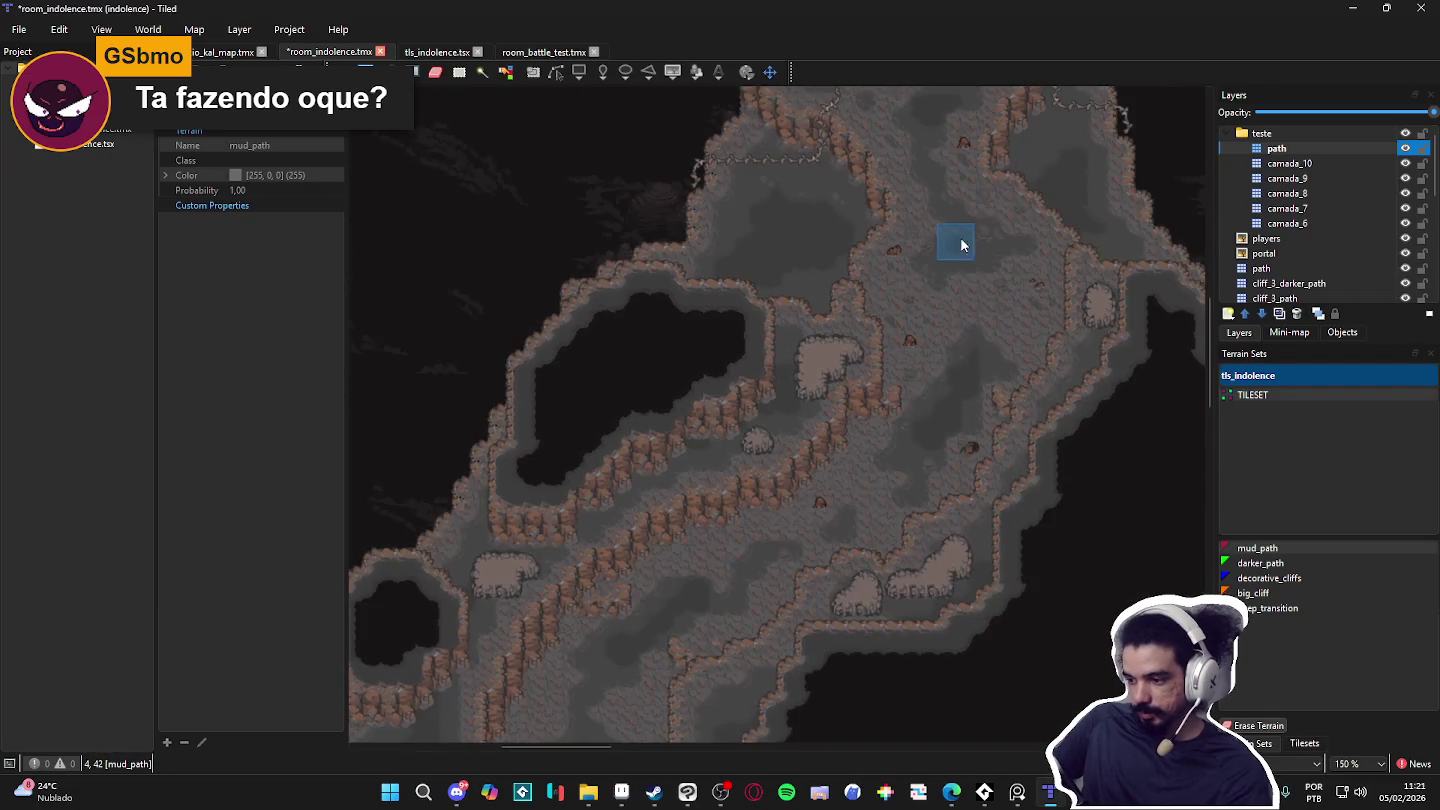
scroll(822, 446, "up", 3)
scroll(824, 435, "down", 2)
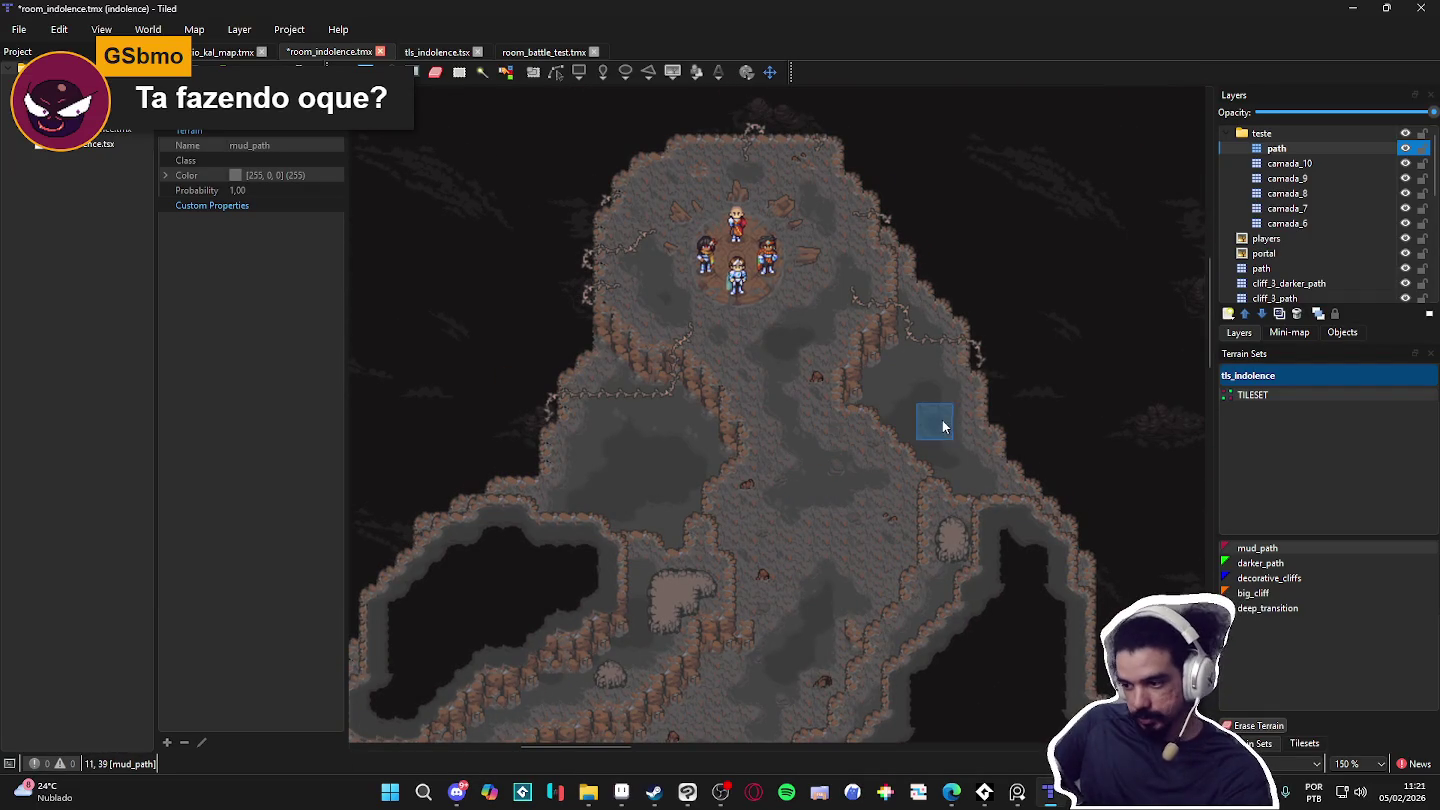
left_click_drag(860, 404, 881, 421)
scroll(881, 421, "right", 15)
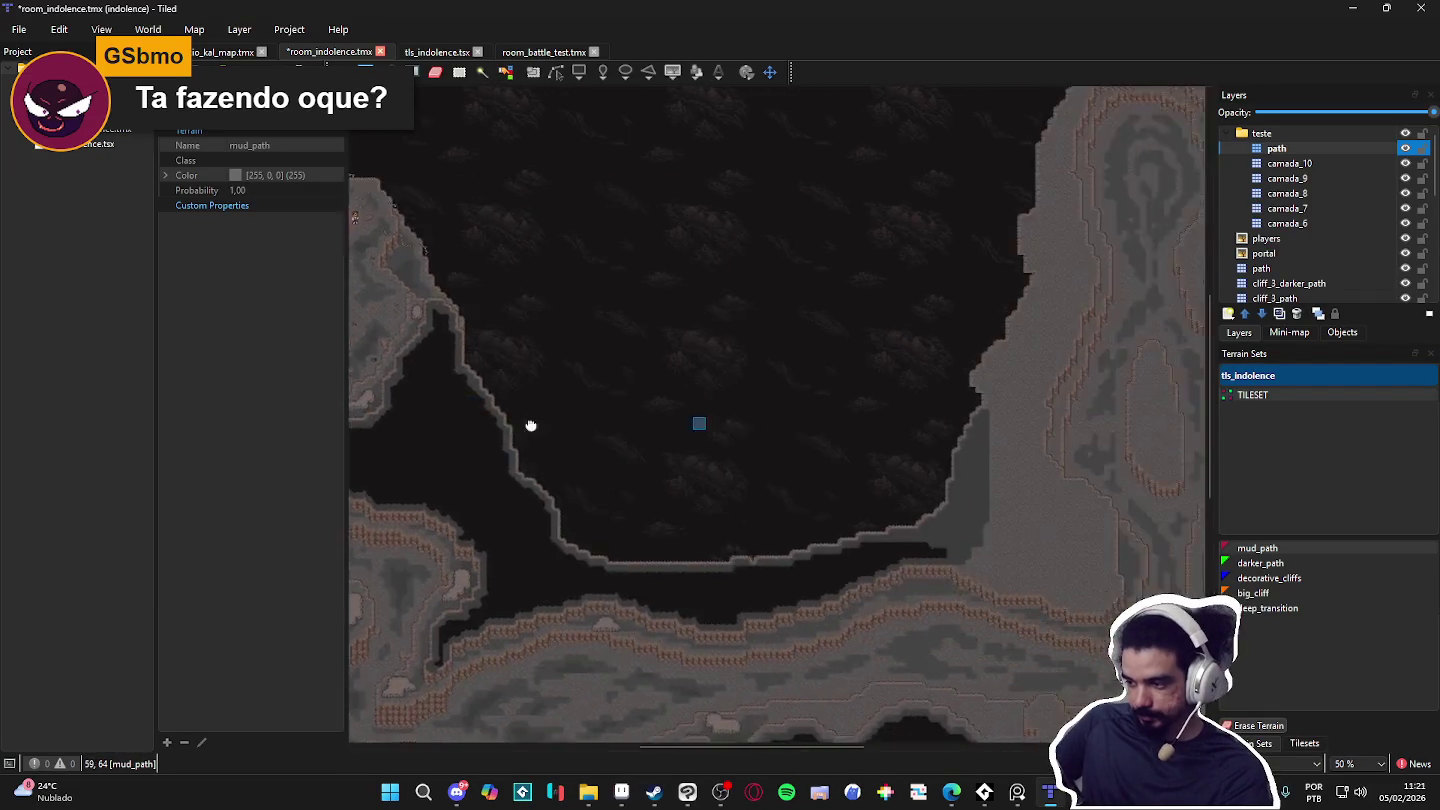
scroll(769, 473, "up", 1)
scroll(779, 485, "down", 1)
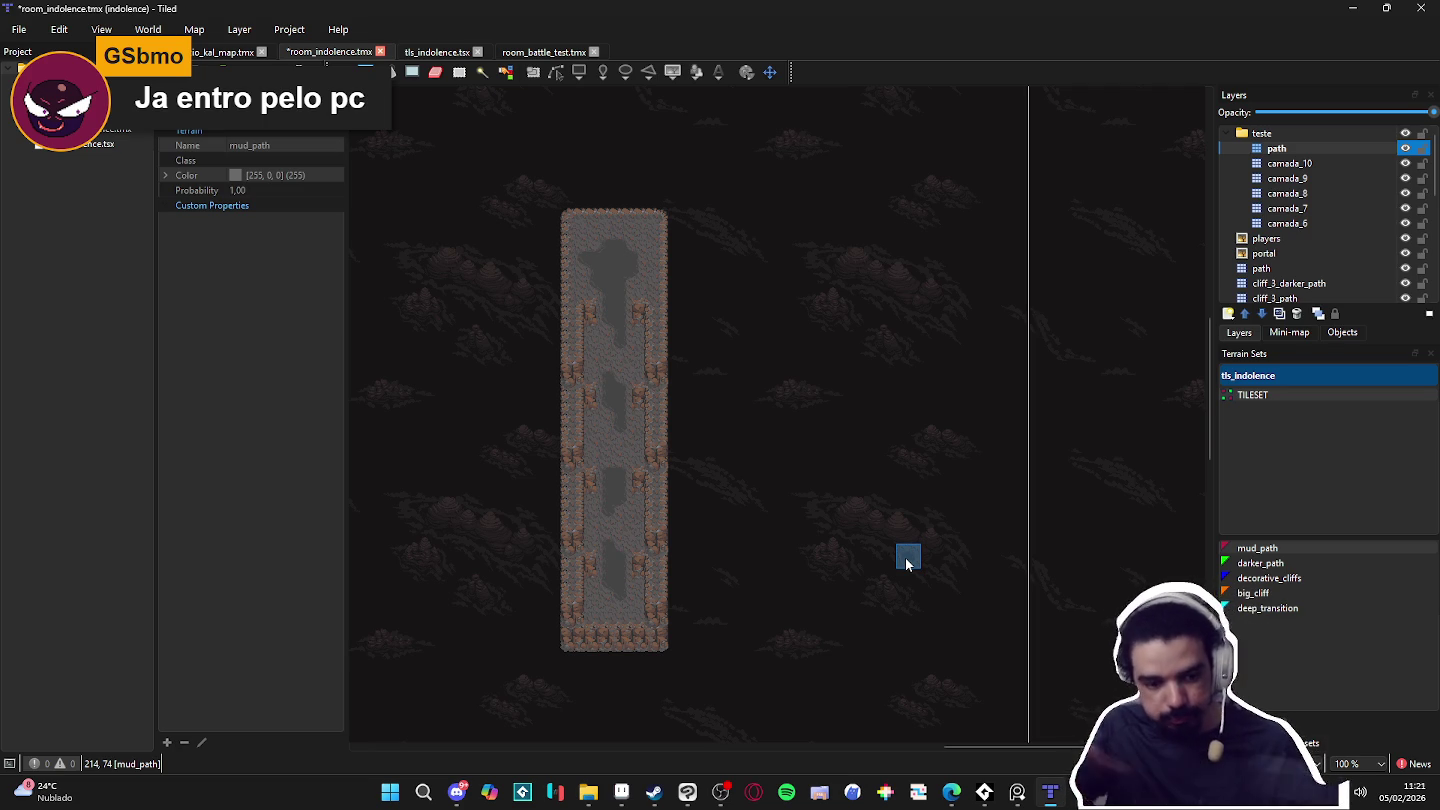
key("alt+Tab")
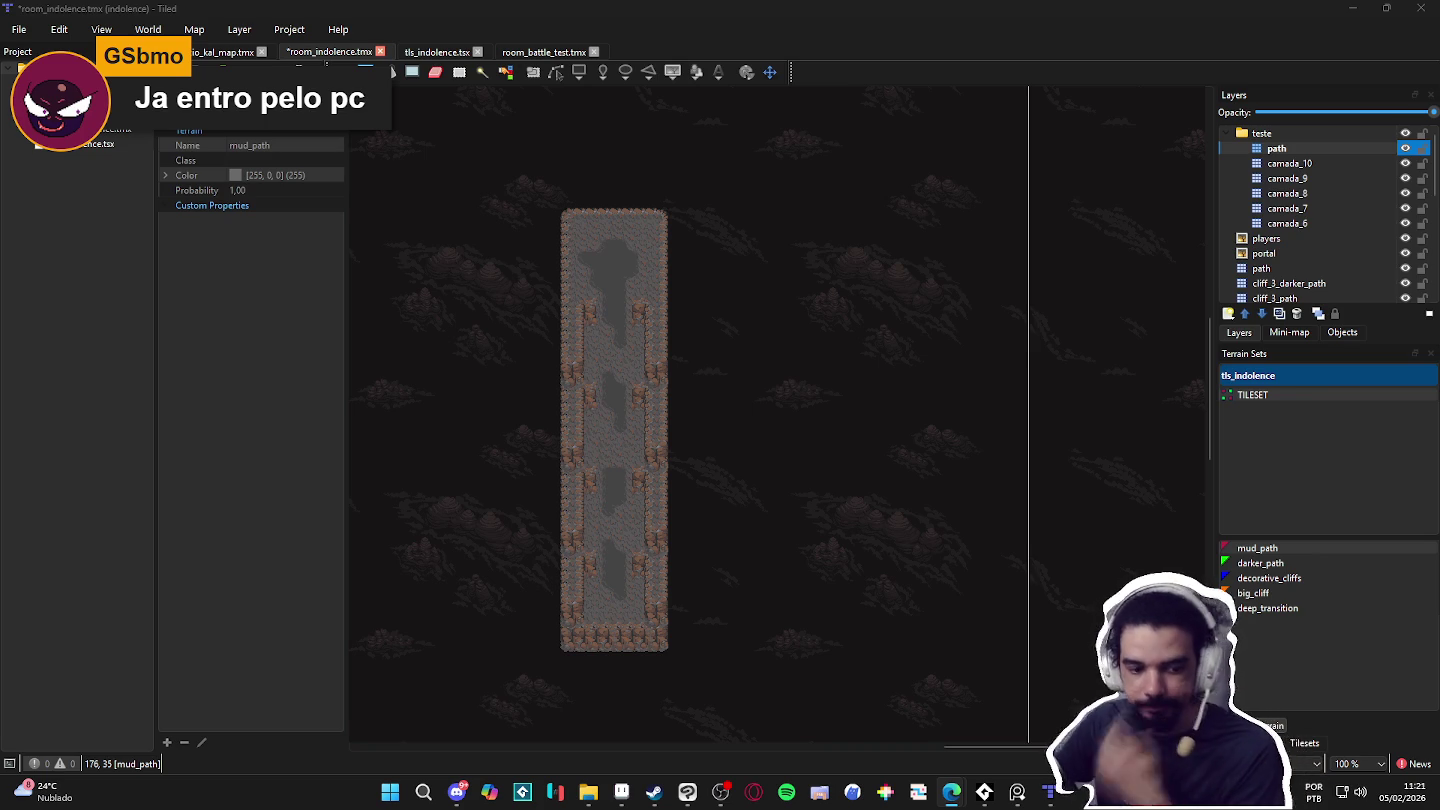
scroll(653, 370, "right", 2)
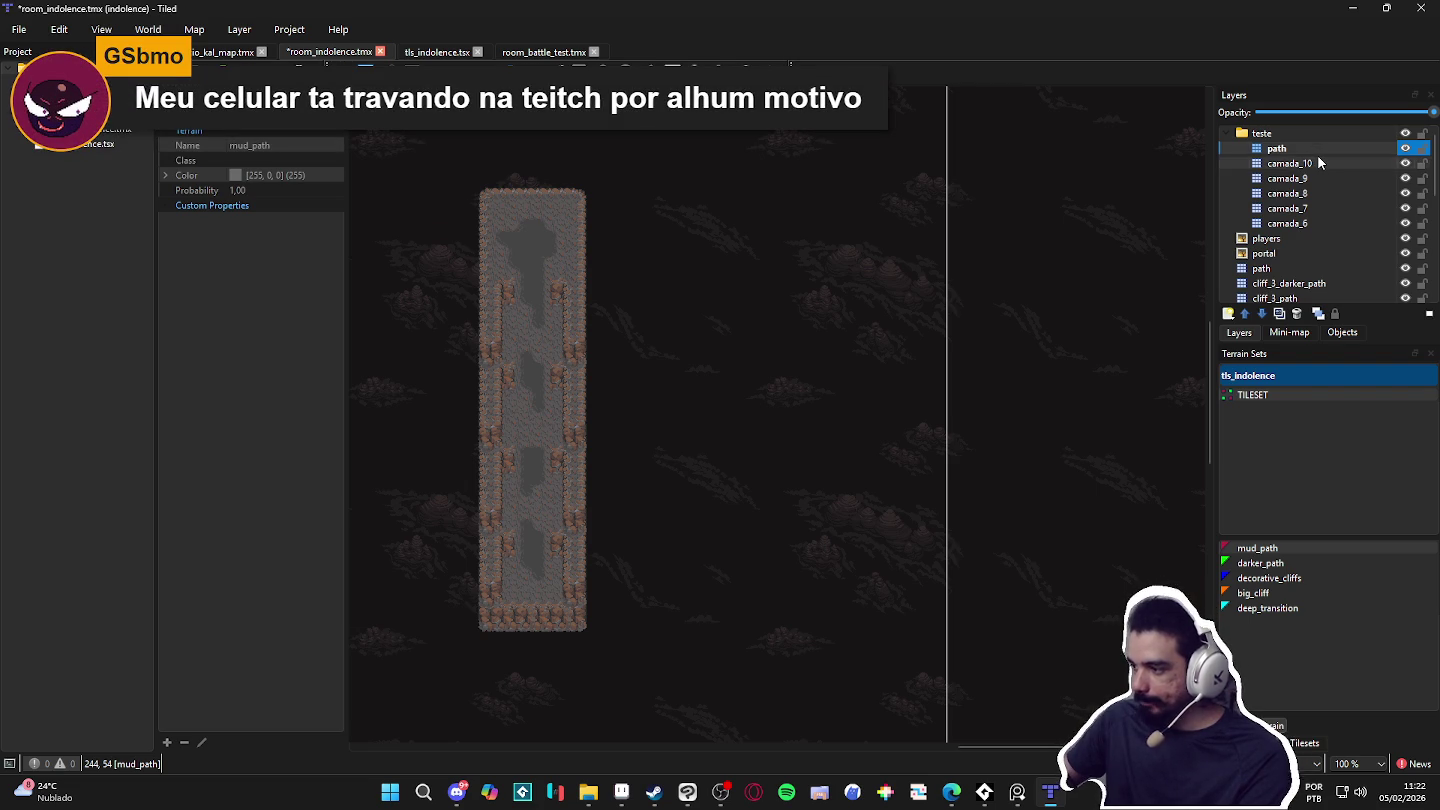
left_click(1317, 157)
scroll(793, 328, "down", 1)
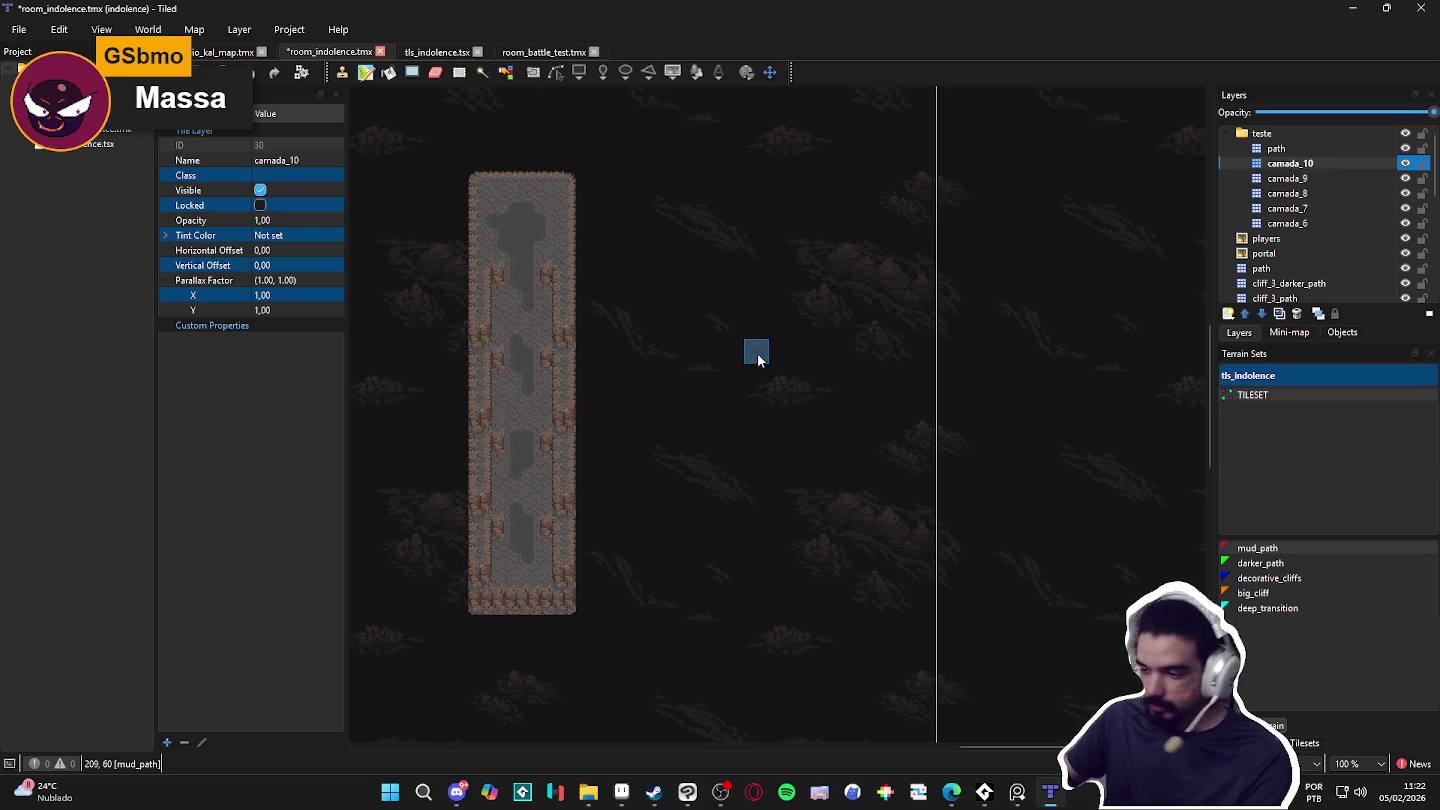
Step: Choose the big_cliff terrain and paint the first rounded plateau near the top on camada_10
left_click(1305, 744)
left_click(1272, 726)
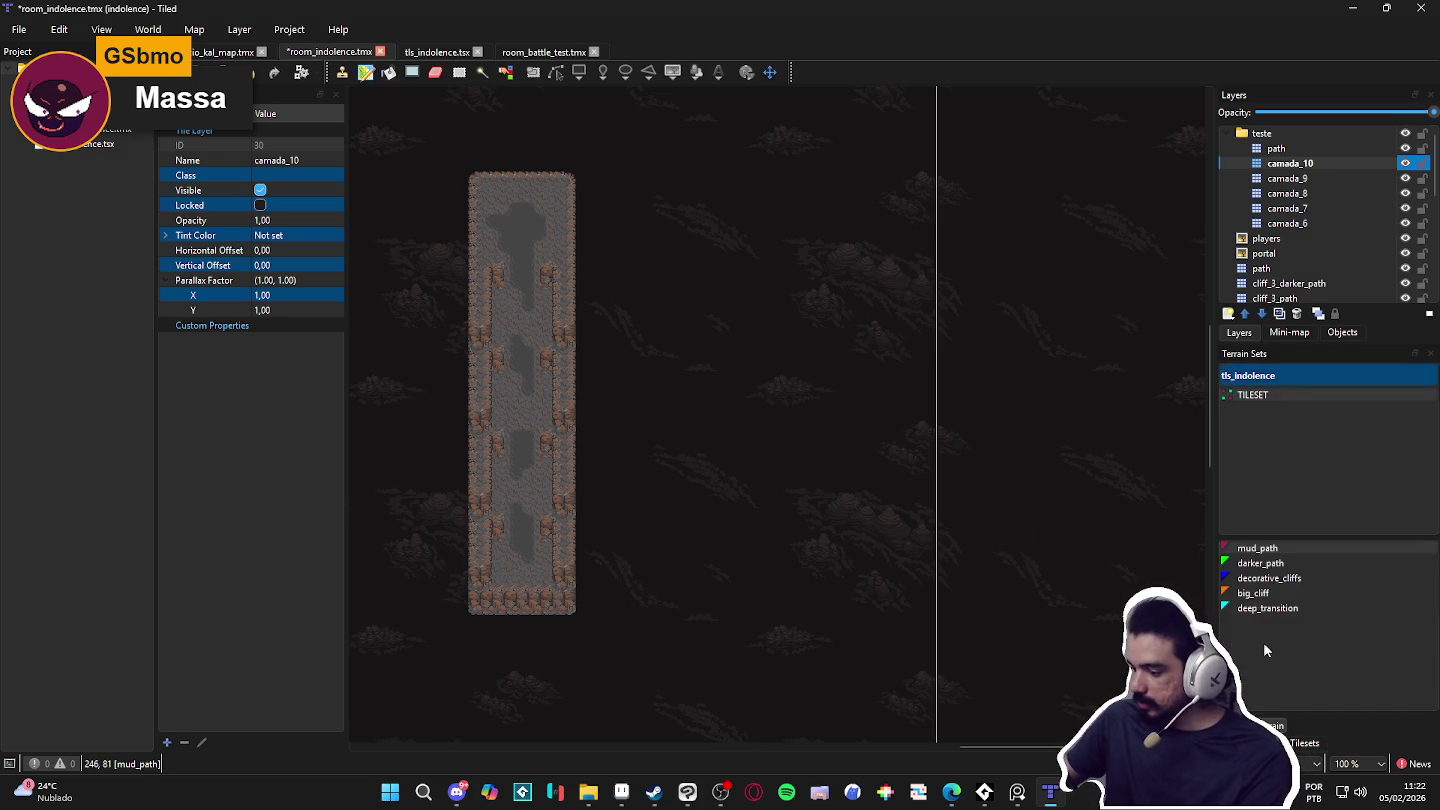
left_click(1270, 565)
left_click(1254, 593)
scroll(872, 470, "up", 1)
scroll(845, 381, "left", 3)
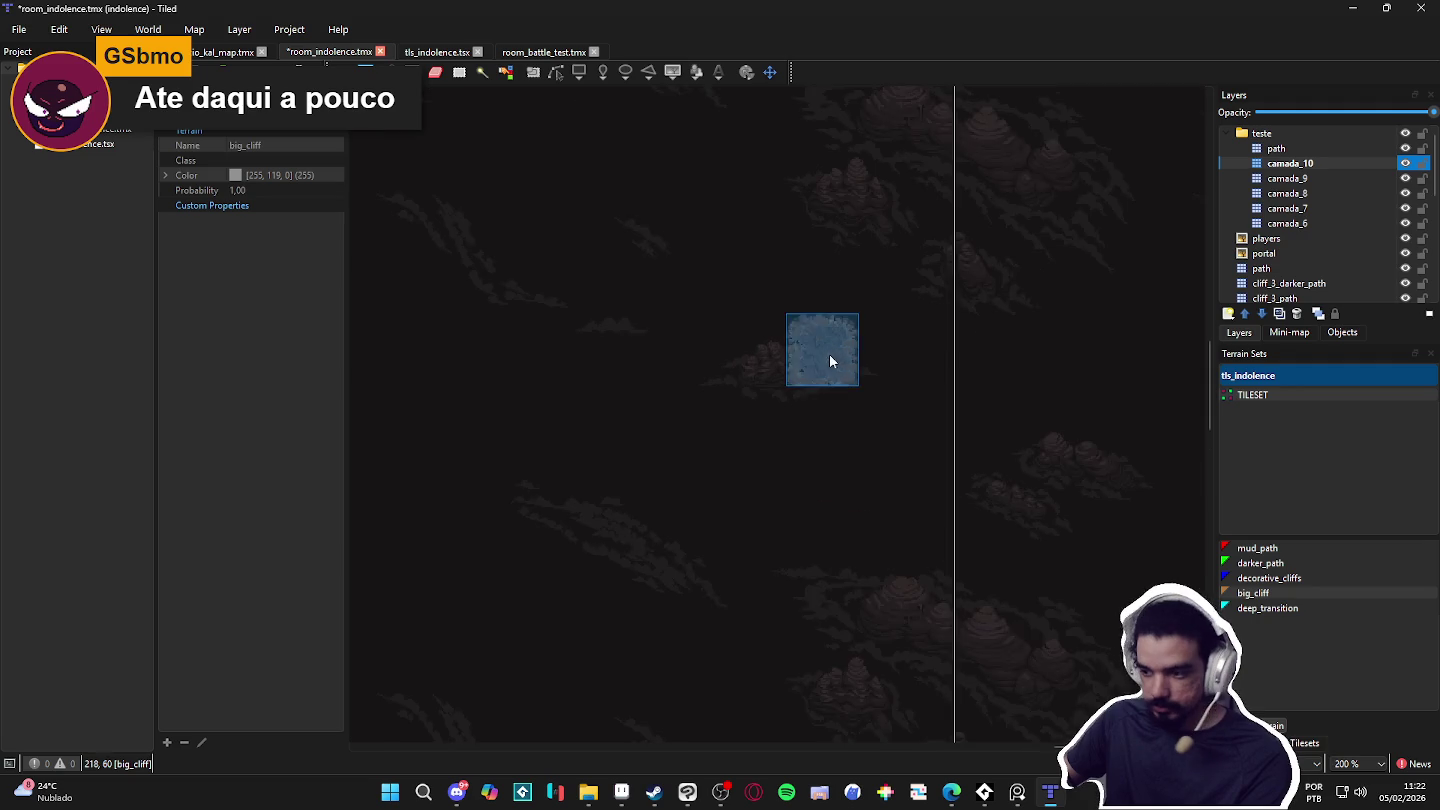
scroll(915, 495, "up", 3)
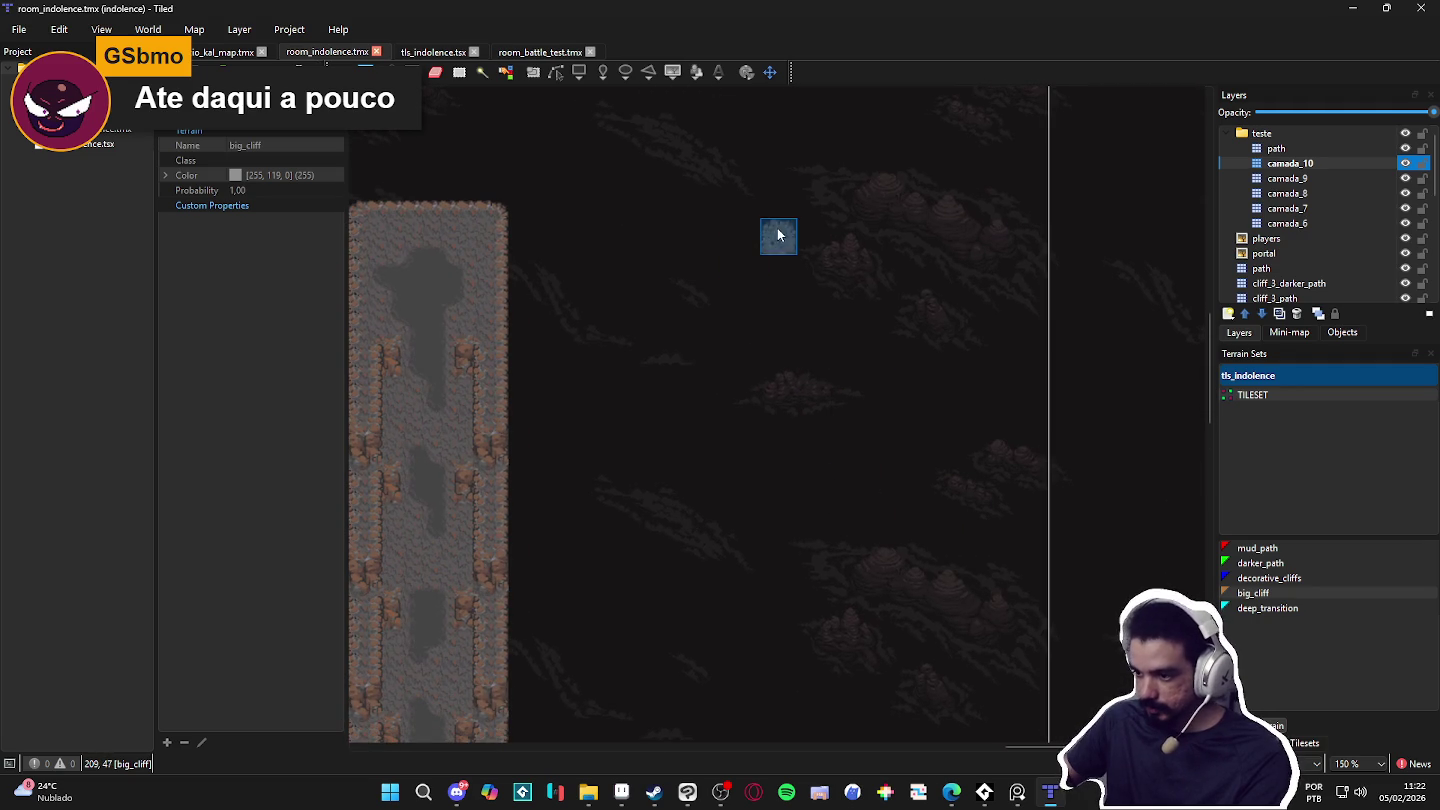
mouse_move(785, 228)
left_mouse_down()
mouse_move(865, 300)
mouse_move(782, 236)
mouse_move(833, 346)
mouse_move(785, 305)
mouse_move(923, 318)
mouse_move(874, 284)
mouse_move(904, 295)
mouse_move(891, 402)
mouse_move(798, 316)
left_mouse_up()
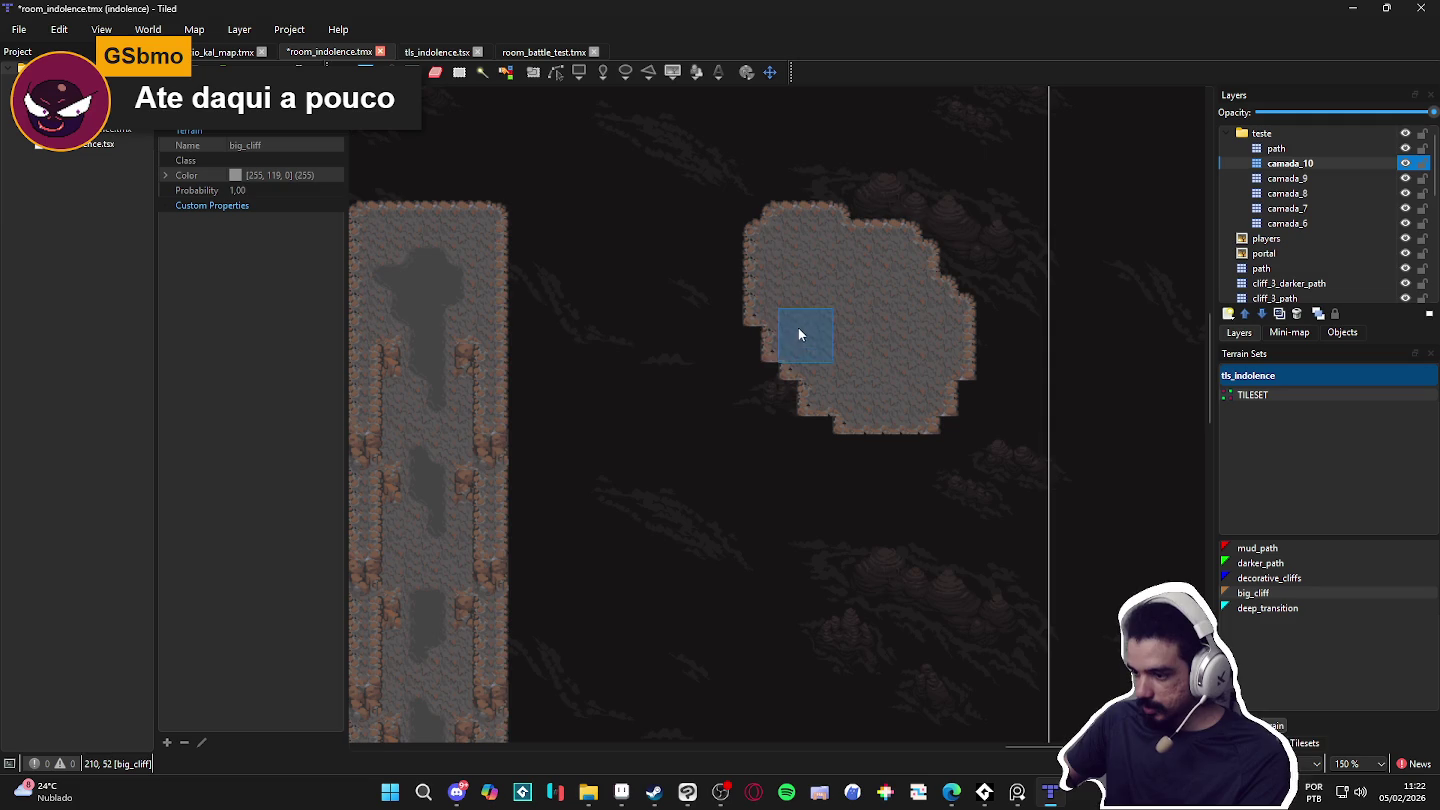
Step: Paint an overlapping second plateau on camada_9 and a third, extending down-right, on camada_8
scroll(796, 331, "down", 2)
left_click(1349, 178)
mouse_move(932, 352)
left_mouse_down()
mouse_move(947, 397)
mouse_move(940, 352)
mouse_move(863, 410)
mouse_move(823, 343)
mouse_move(731, 430)
mouse_move(729, 400)
mouse_move(824, 463)
mouse_move(870, 439)
left_mouse_up()
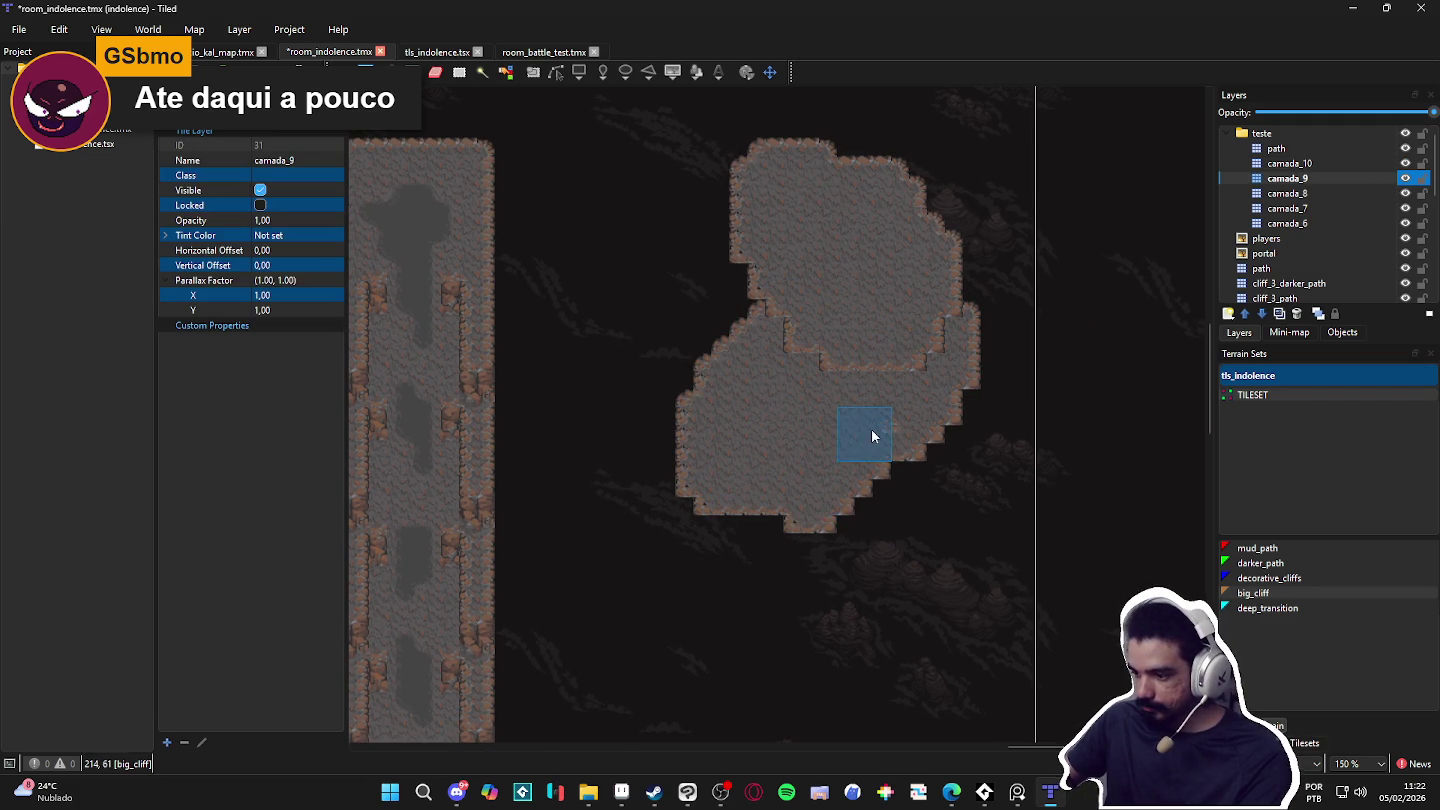
scroll(830, 481, "down", 2)
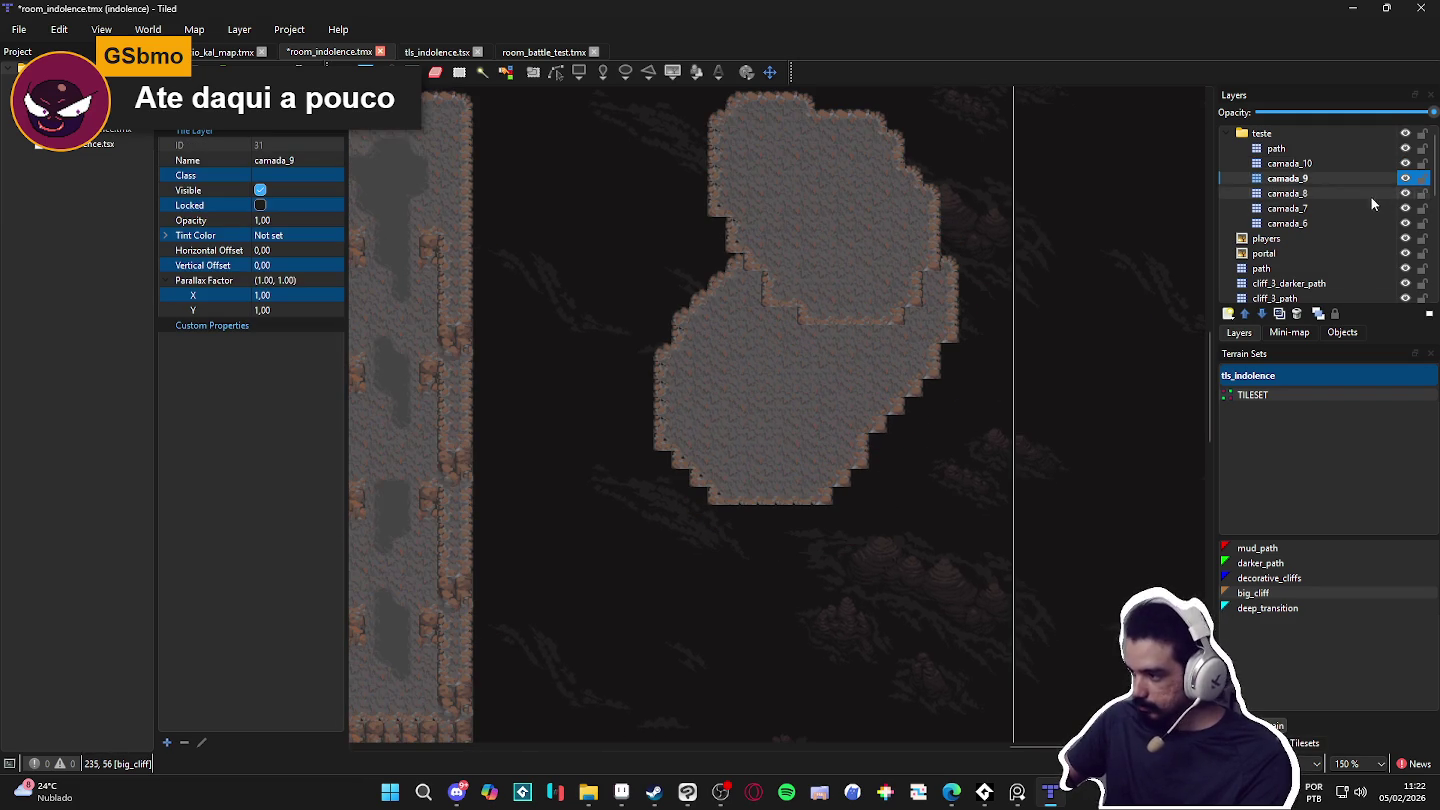
left_click(1287, 194)
mouse_move(820, 540)
left_mouse_down()
mouse_move(887, 585)
mouse_move(863, 604)
mouse_move(807, 600)
mouse_move(726, 570)
mouse_move(739, 594)
mouse_move(905, 562)
left_mouse_up()
left_click_drag(877, 464, 858, 655)
Step: Paint a broad fourth plateau on camada_7, widening its bottom and lower right edge
scroll(831, 620, "down", 1)
scroll(830, 620, "right", 1)
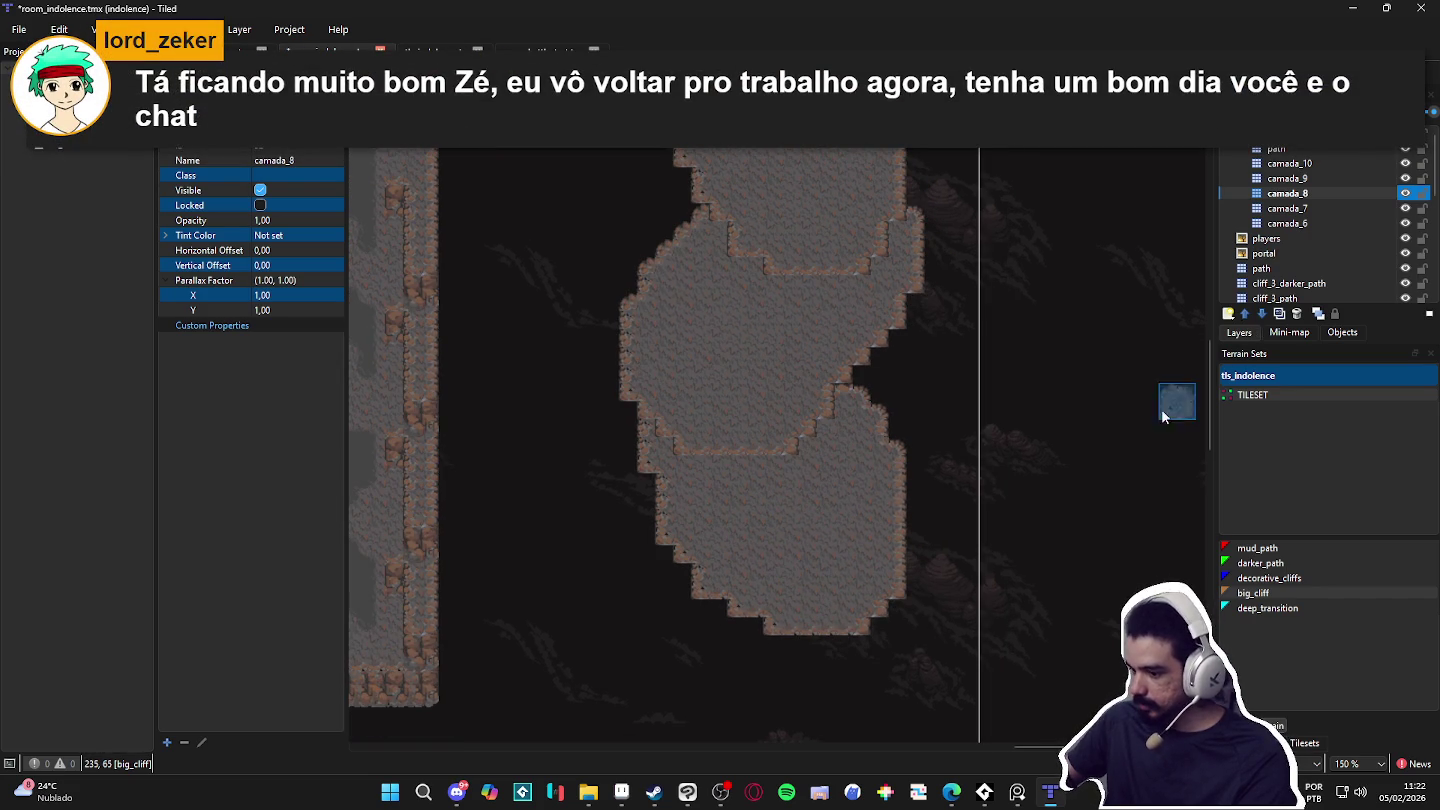
left_click(1344, 211)
scroll(724, 474, "down", 2)
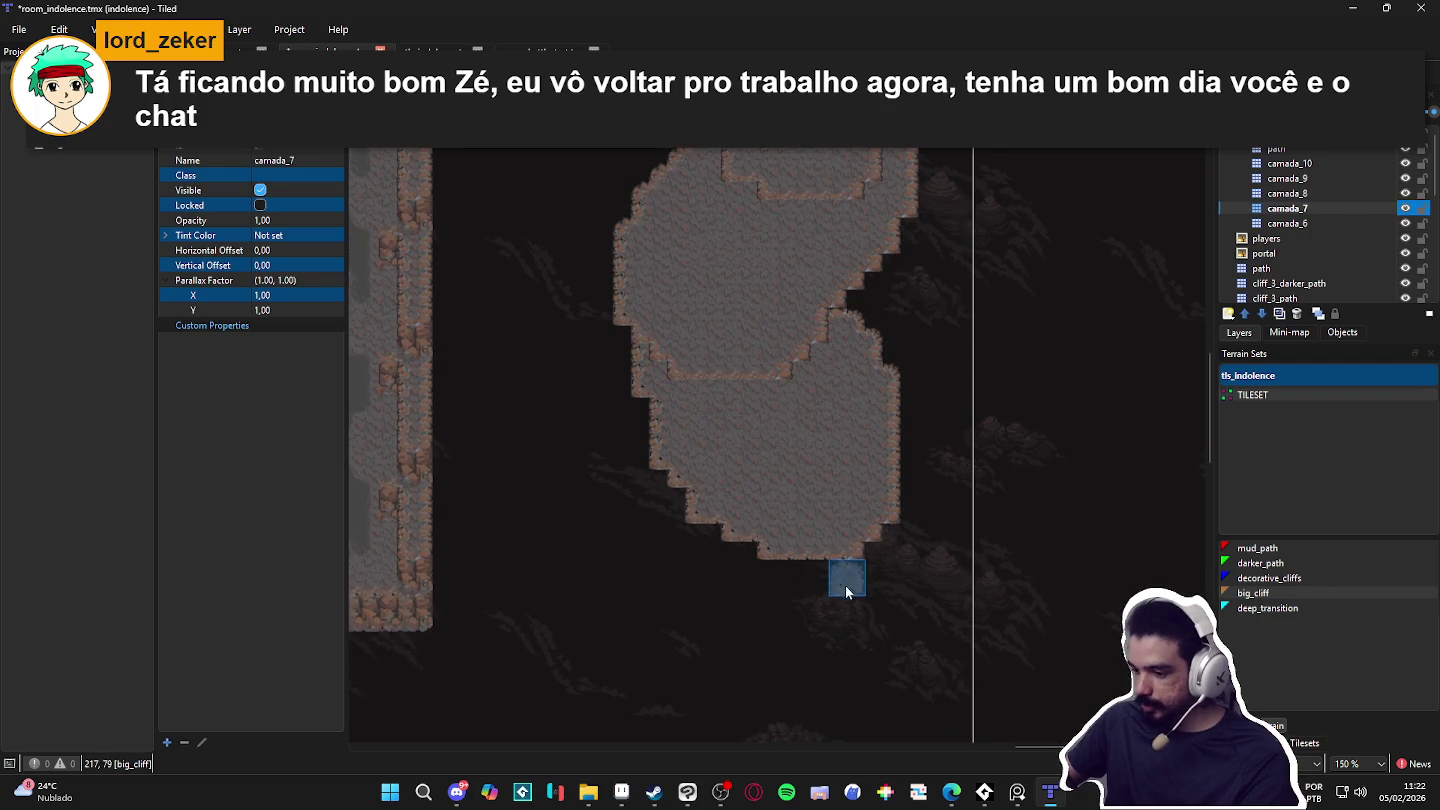
scroll(847, 592, "down", 1)
scroll(848, 593, "right", 1)
mouse_move(861, 465)
left_mouse_down()
mouse_move(795, 578)
mouse_move(823, 538)
mouse_move(733, 515)
mouse_move(765, 585)
mouse_move(964, 498)
mouse_move(923, 500)
mouse_move(856, 592)
left_mouse_up()
mouse_move(815, 644)
left_mouse_down()
mouse_move(1022, 642)
mouse_move(994, 644)
left_mouse_up()
left_click_drag(976, 707, 999, 526)
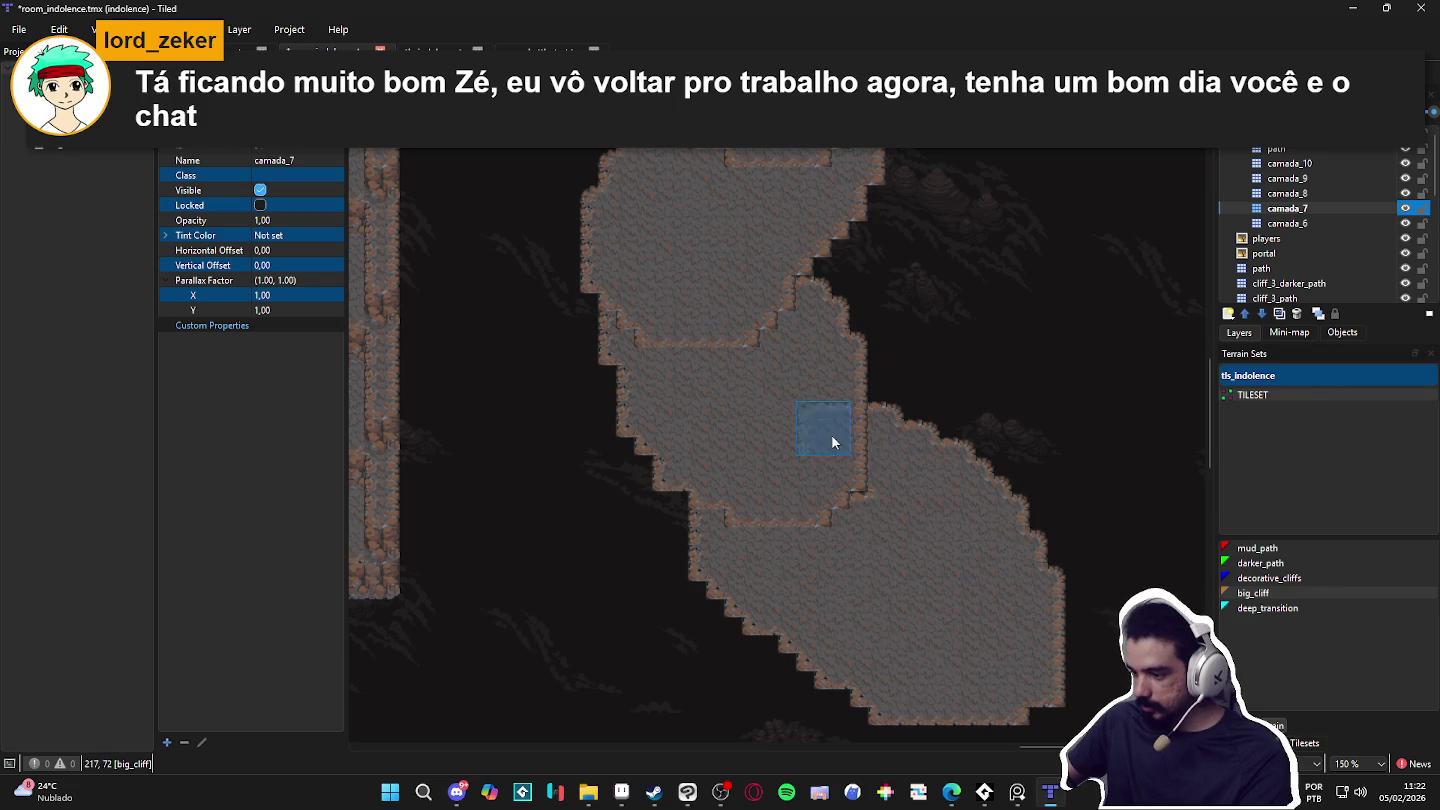
Step: Paint a fifth big_cliff plateau at the lower right on camada_6
scroll(826, 519, "down", 1)
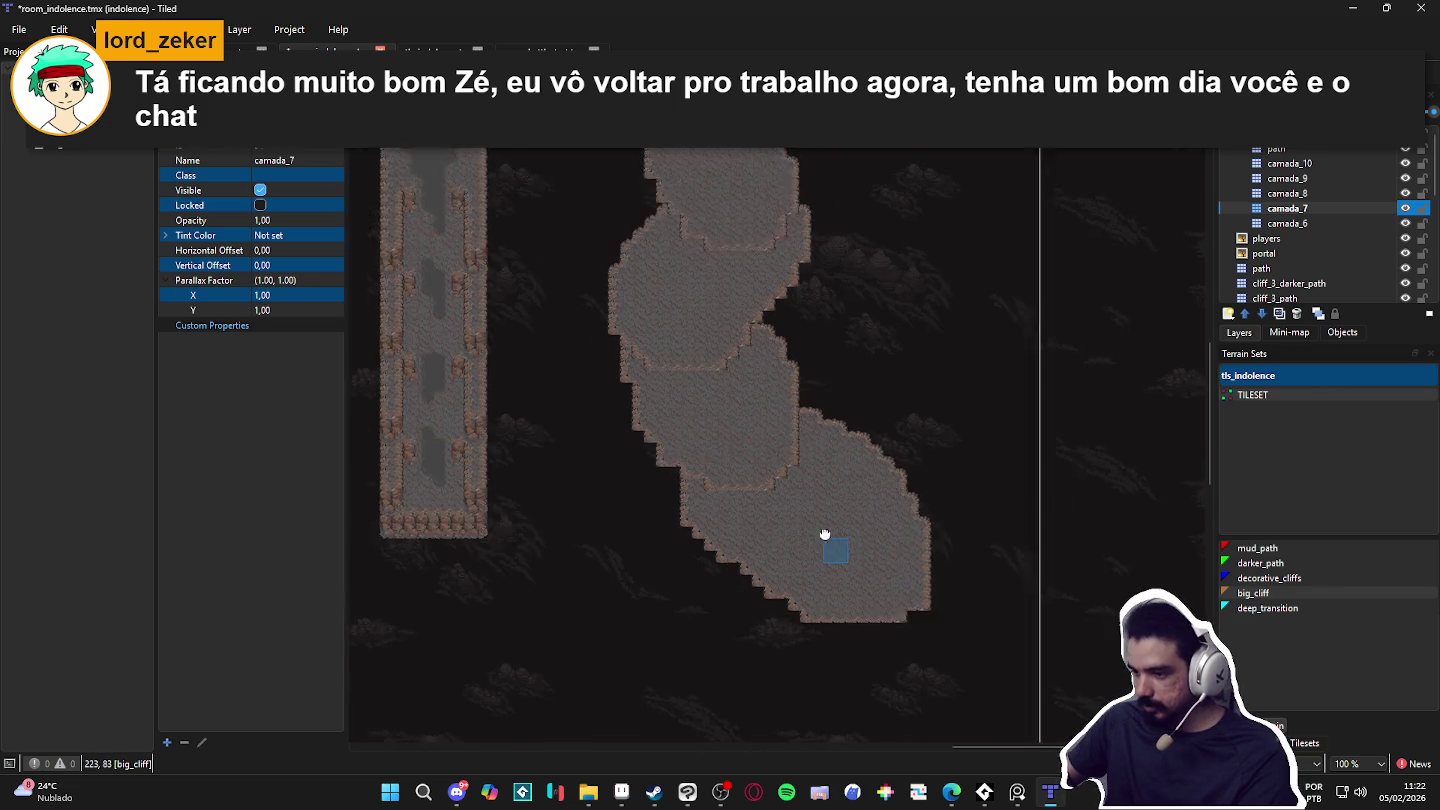
left_click(1341, 218)
mouse_move(950, 520)
left_mouse_down()
mouse_move(967, 583)
mouse_move(817, 598)
mouse_move(739, 556)
mouse_move(930, 617)
mouse_move(916, 526)
mouse_move(932, 491)
mouse_move(996, 498)
mouse_move(879, 581)
left_mouse_up()
scroll(866, 564, "up", 3)
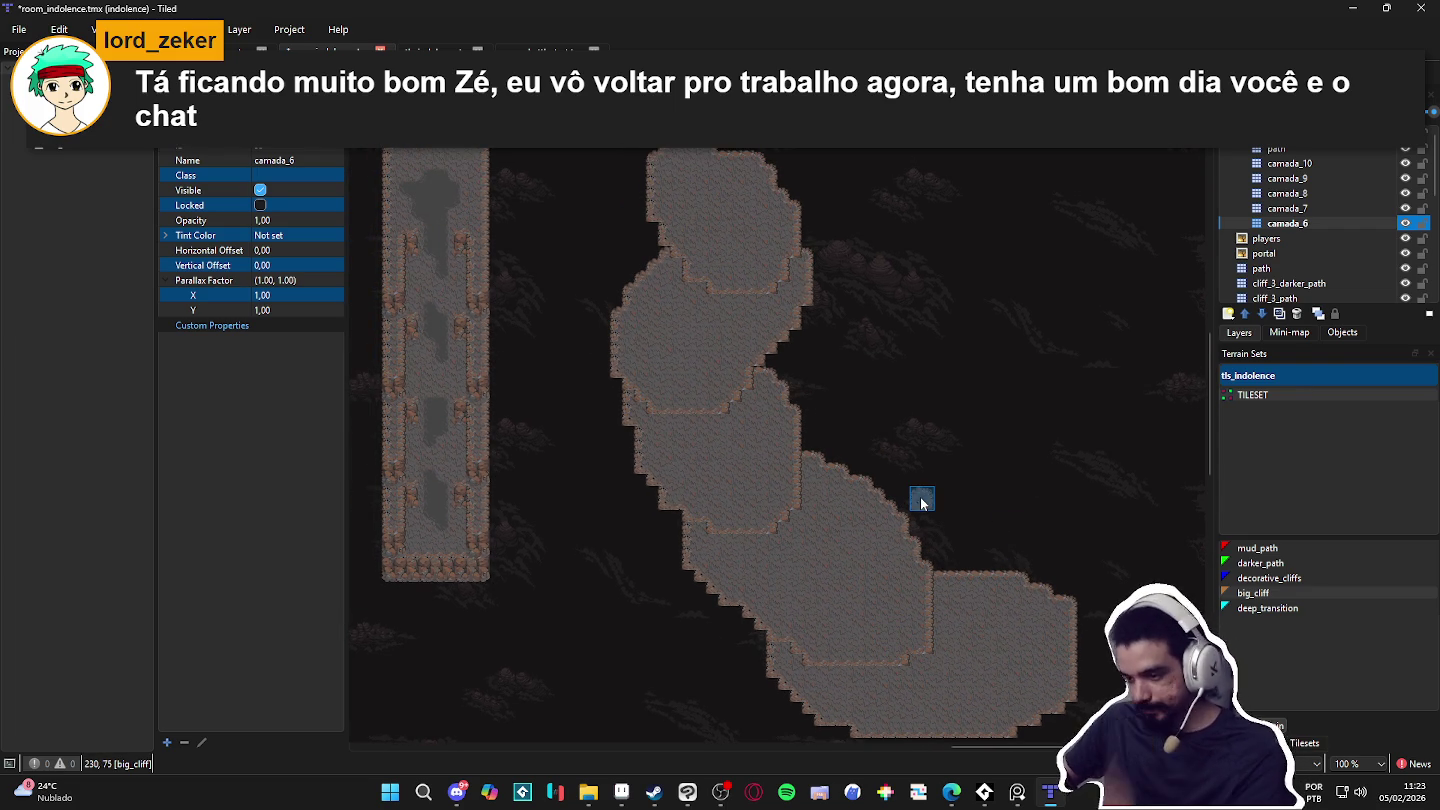
left_click(1320, 743)
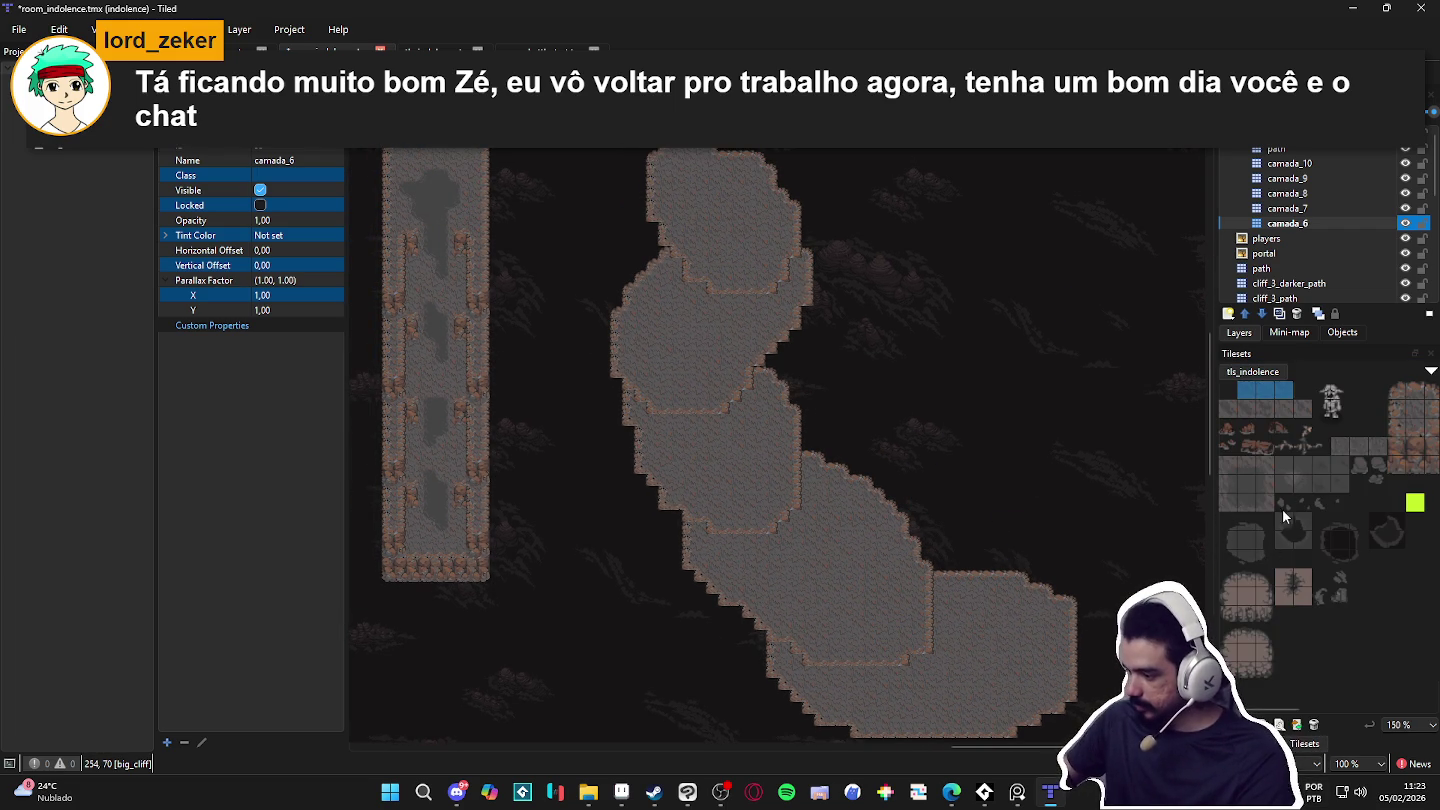
Step: Pick a two-tile cliff edge piece and stamp it over two plateau seams
left_click_drag(1362, 501, 1215, 502)
left_click_drag(1345, 466, 1349, 487)
scroll(704, 270, "up", 2)
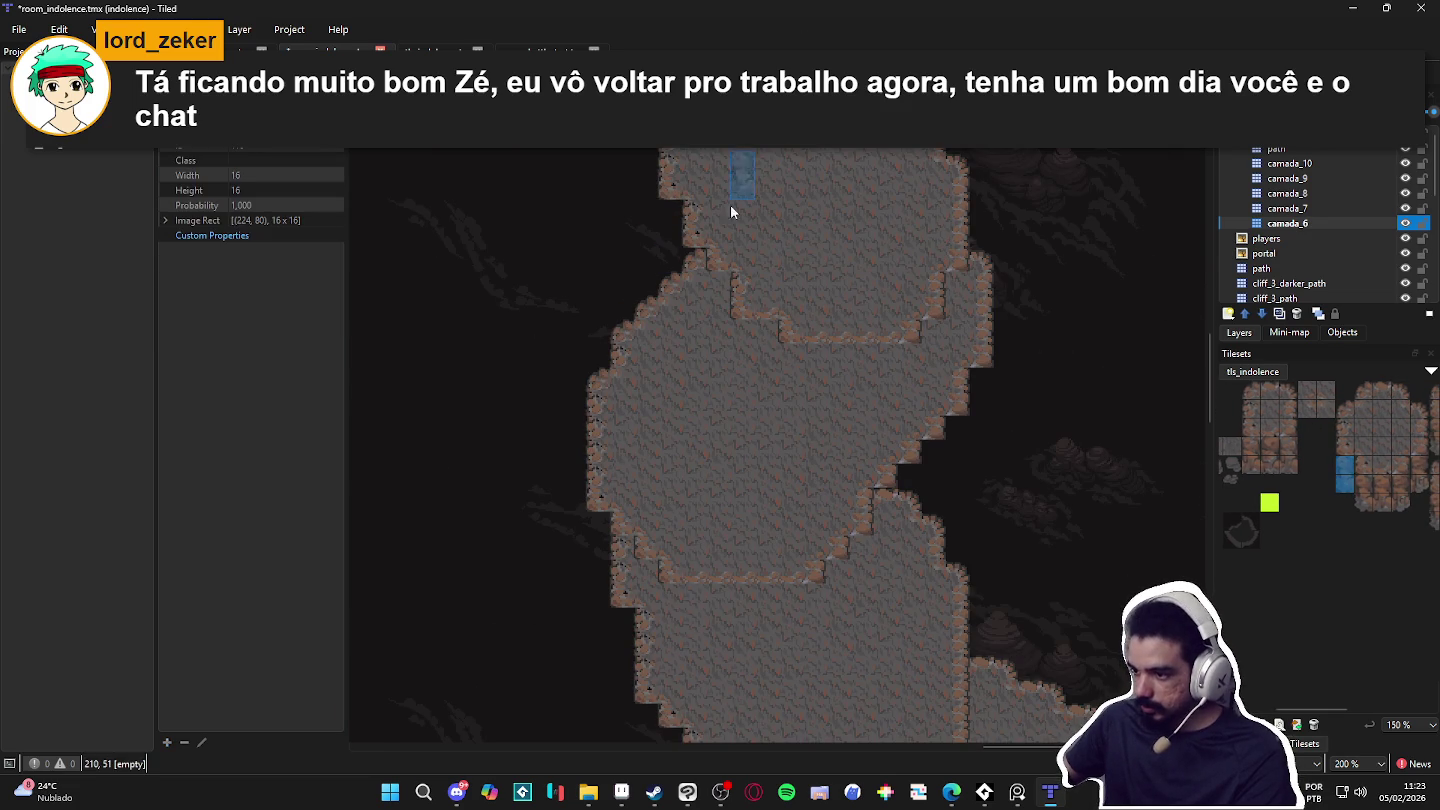
left_click(675, 239)
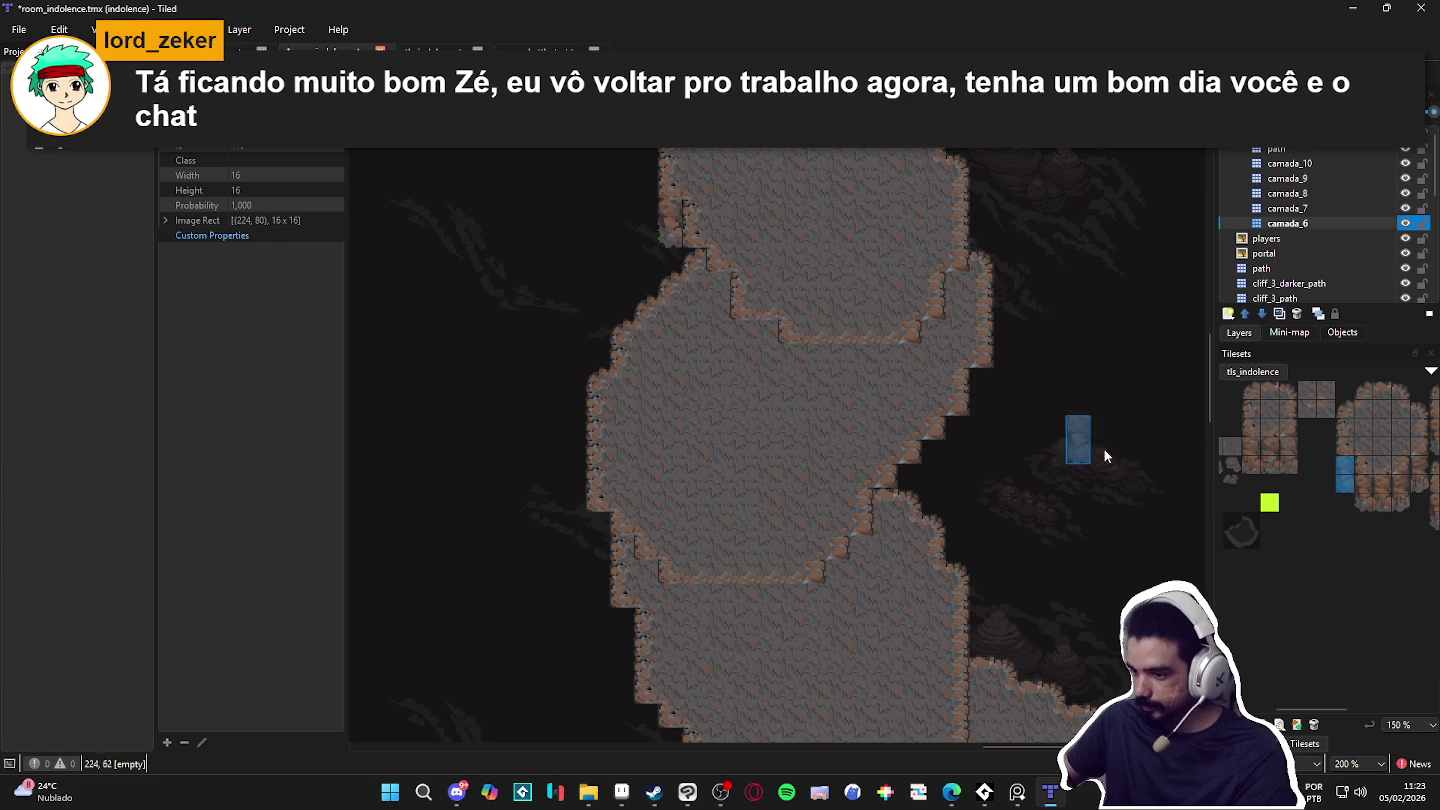
left_click(716, 303)
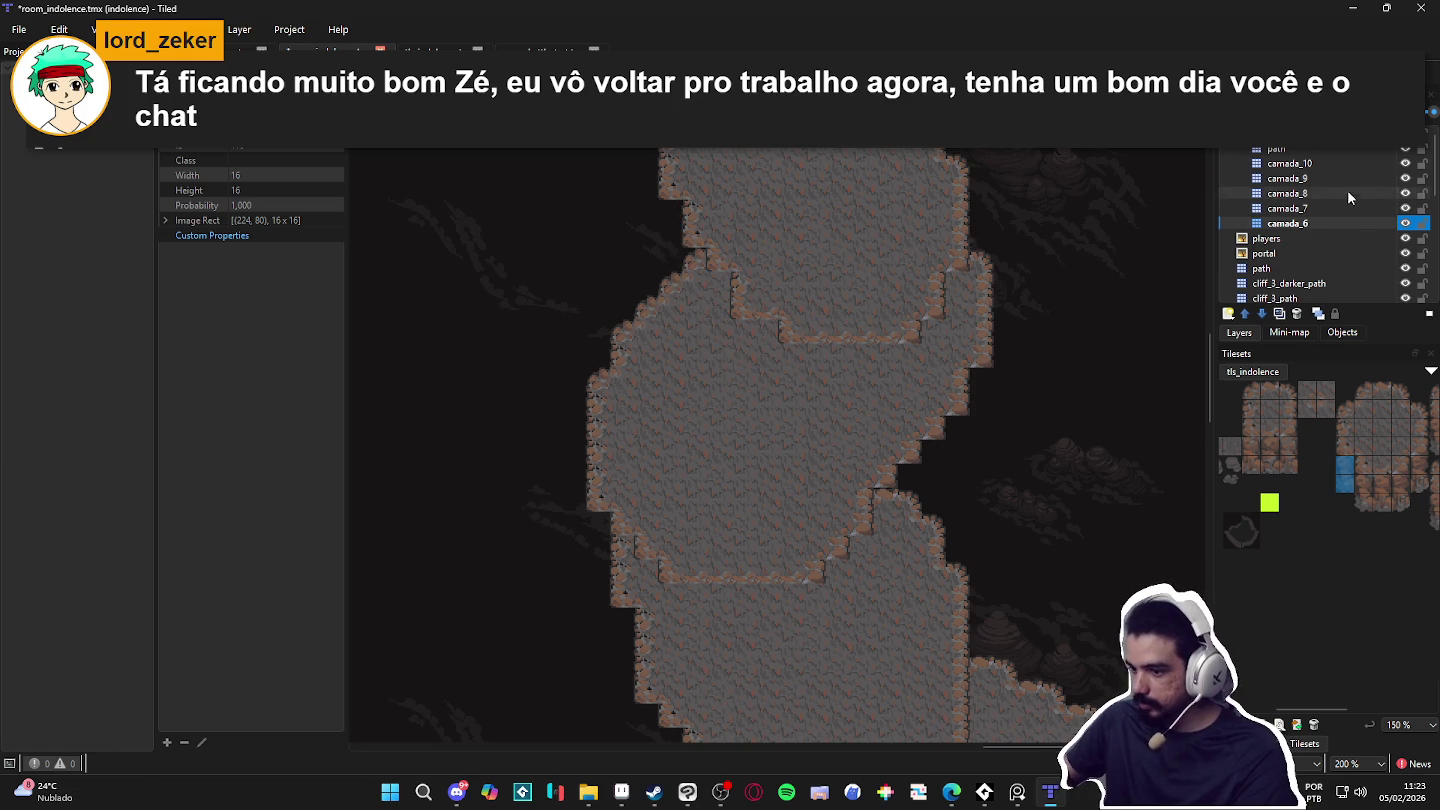
Step: Stamp more cliff tiles on the seam in camada_10, pick a 3x2 block, then undo two stamps
left_click(1297, 163)
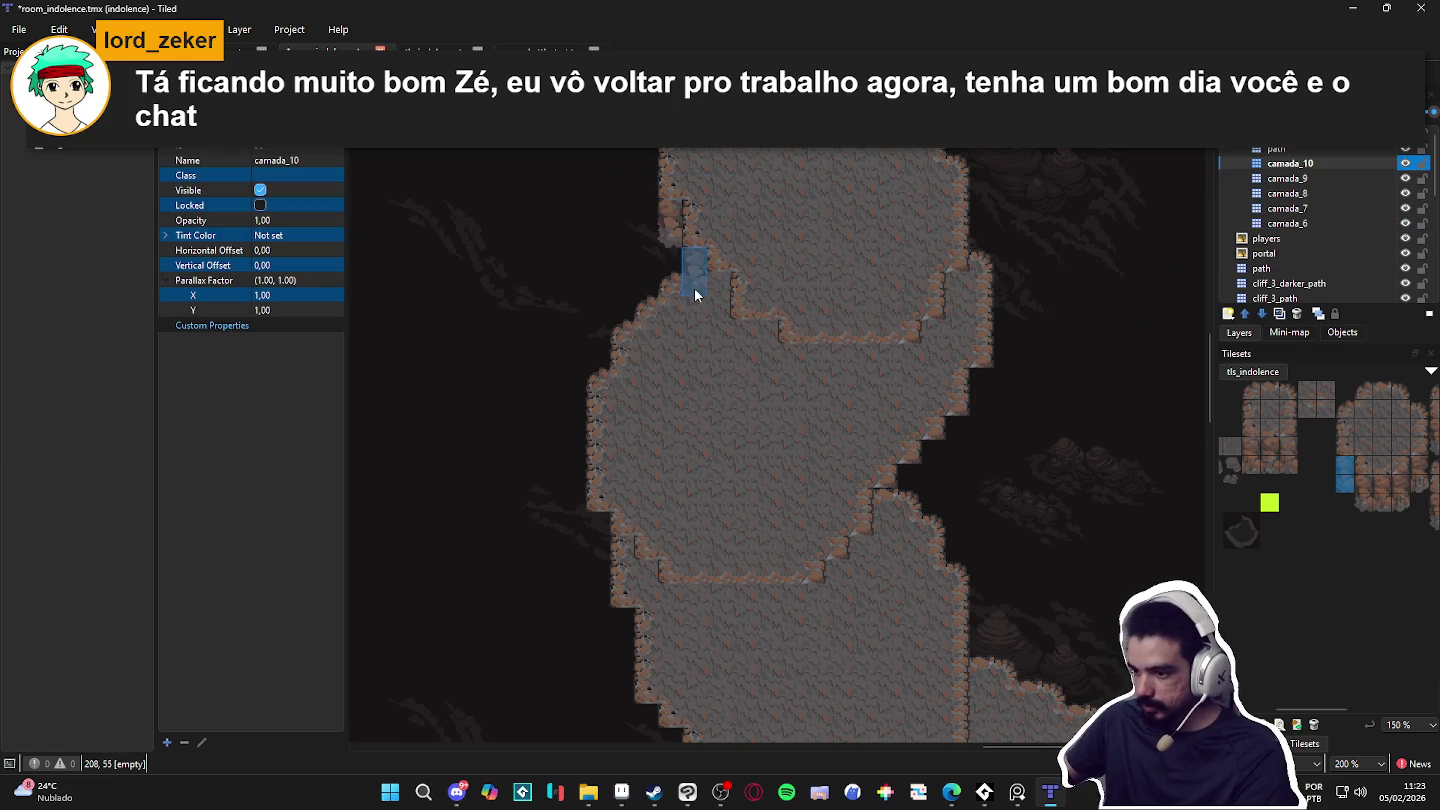
left_click(785, 387)
left_click(1422, 486)
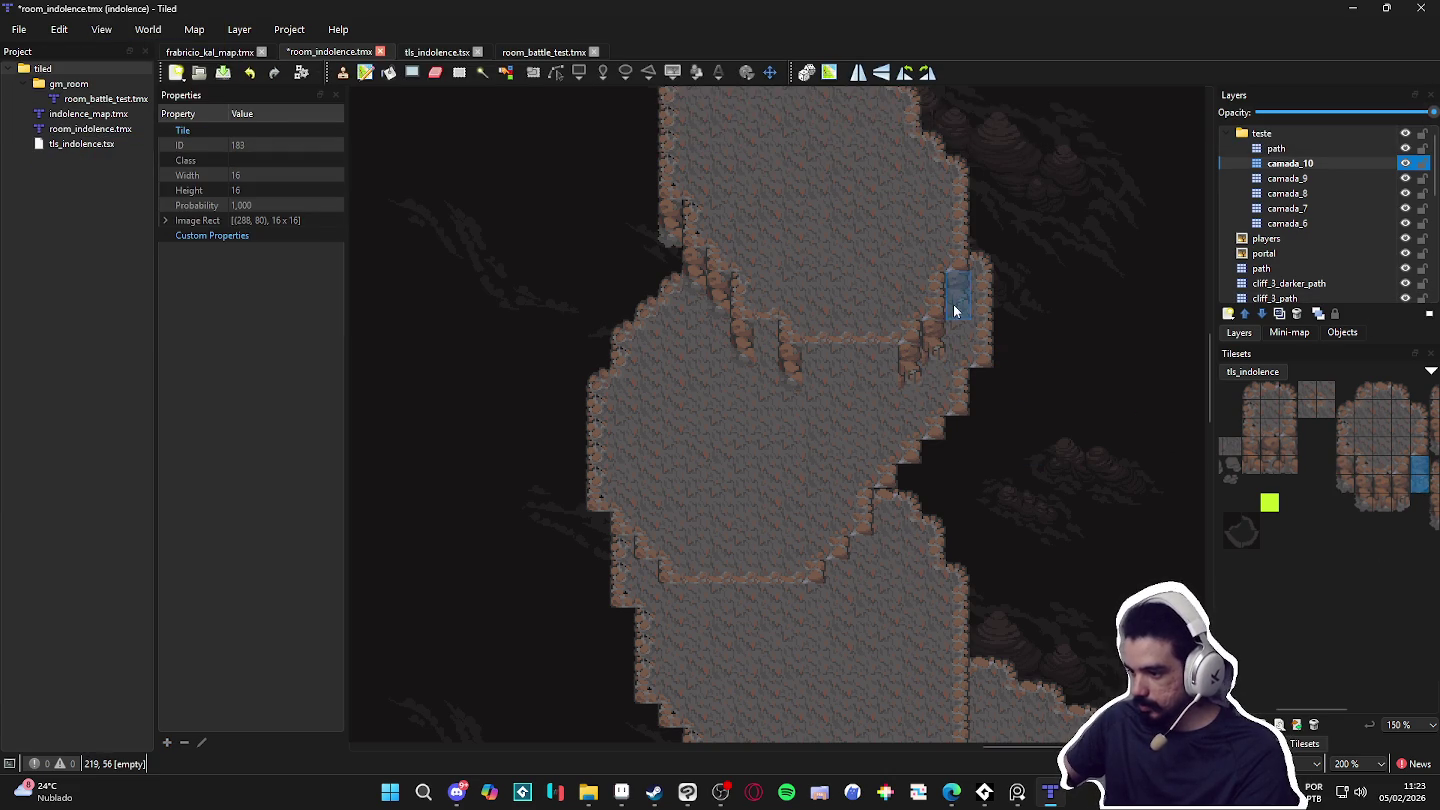
left_click_drag(1246, 444, 1289, 466)
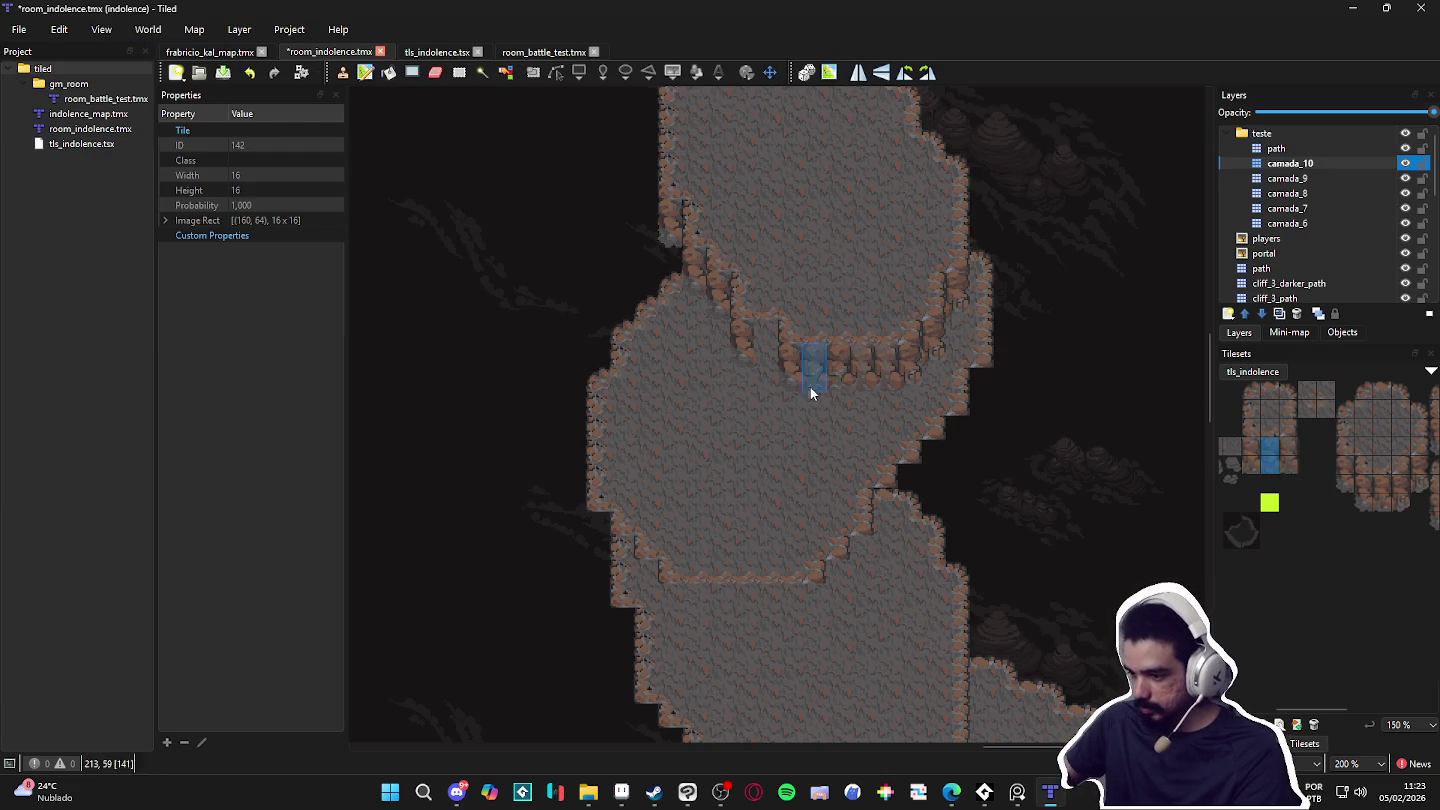
scroll(950, 419, "up", 4)
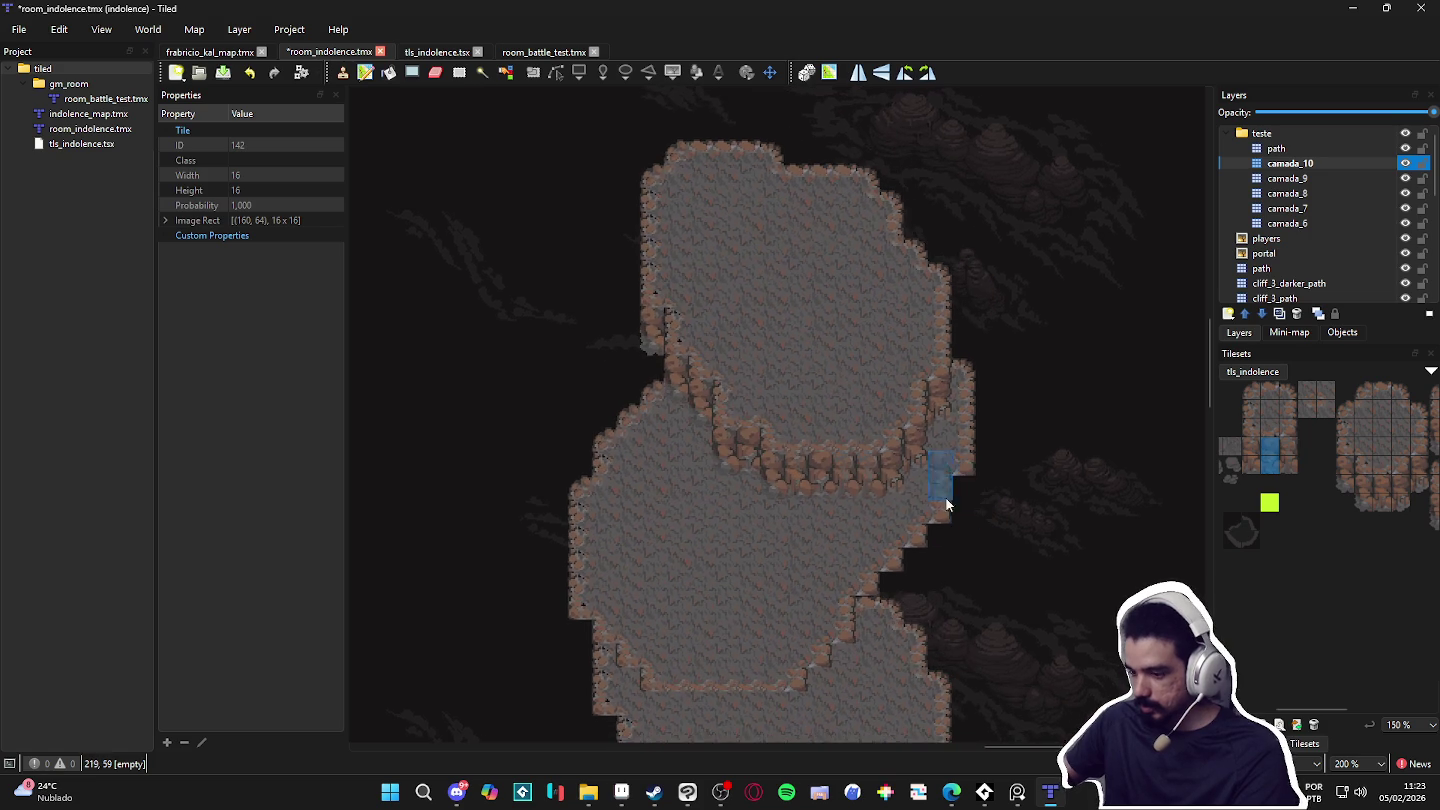
key("ctrl+z")
key("ctrl+z")
key("ctrl+z")
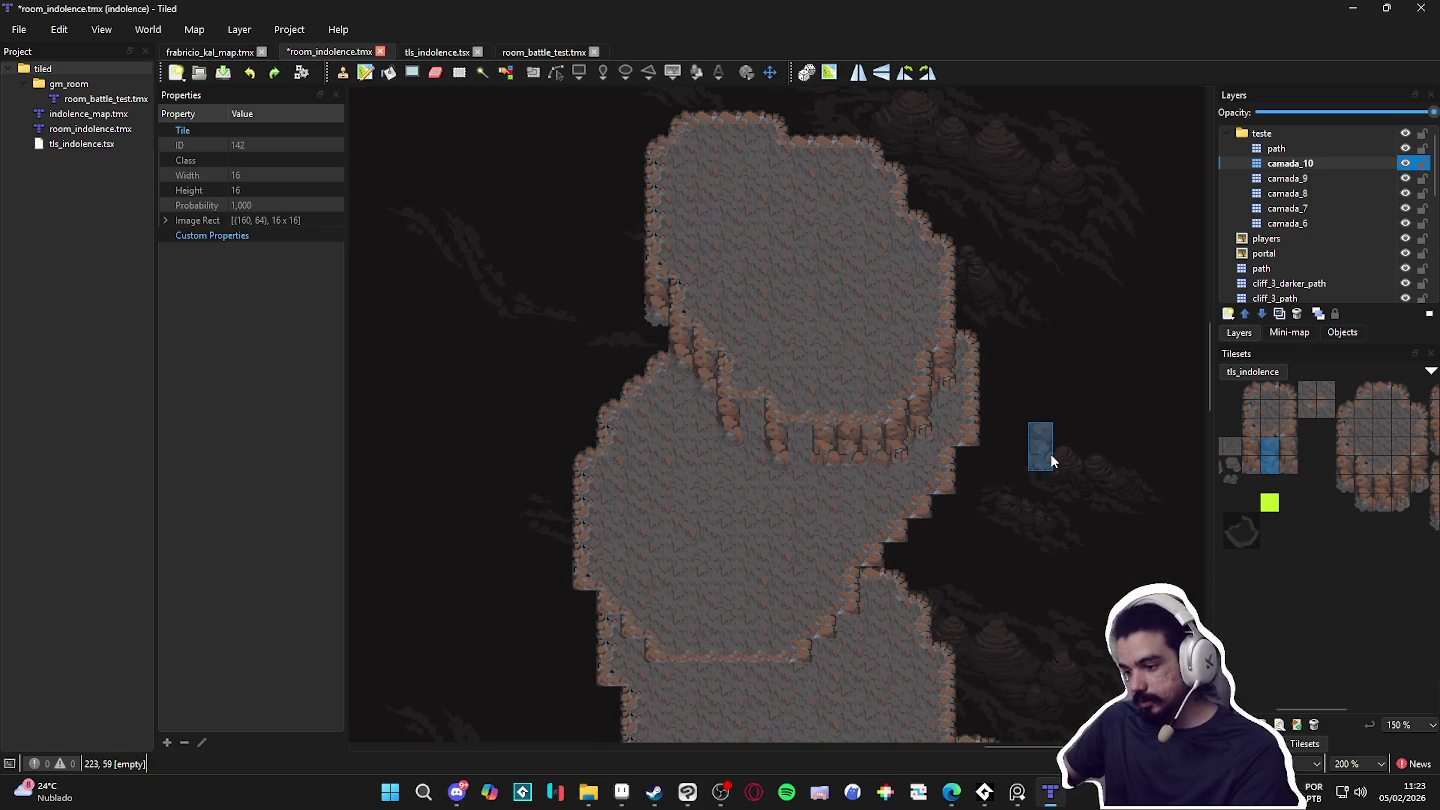
key("ctrl+z")
key("ctrl+z")
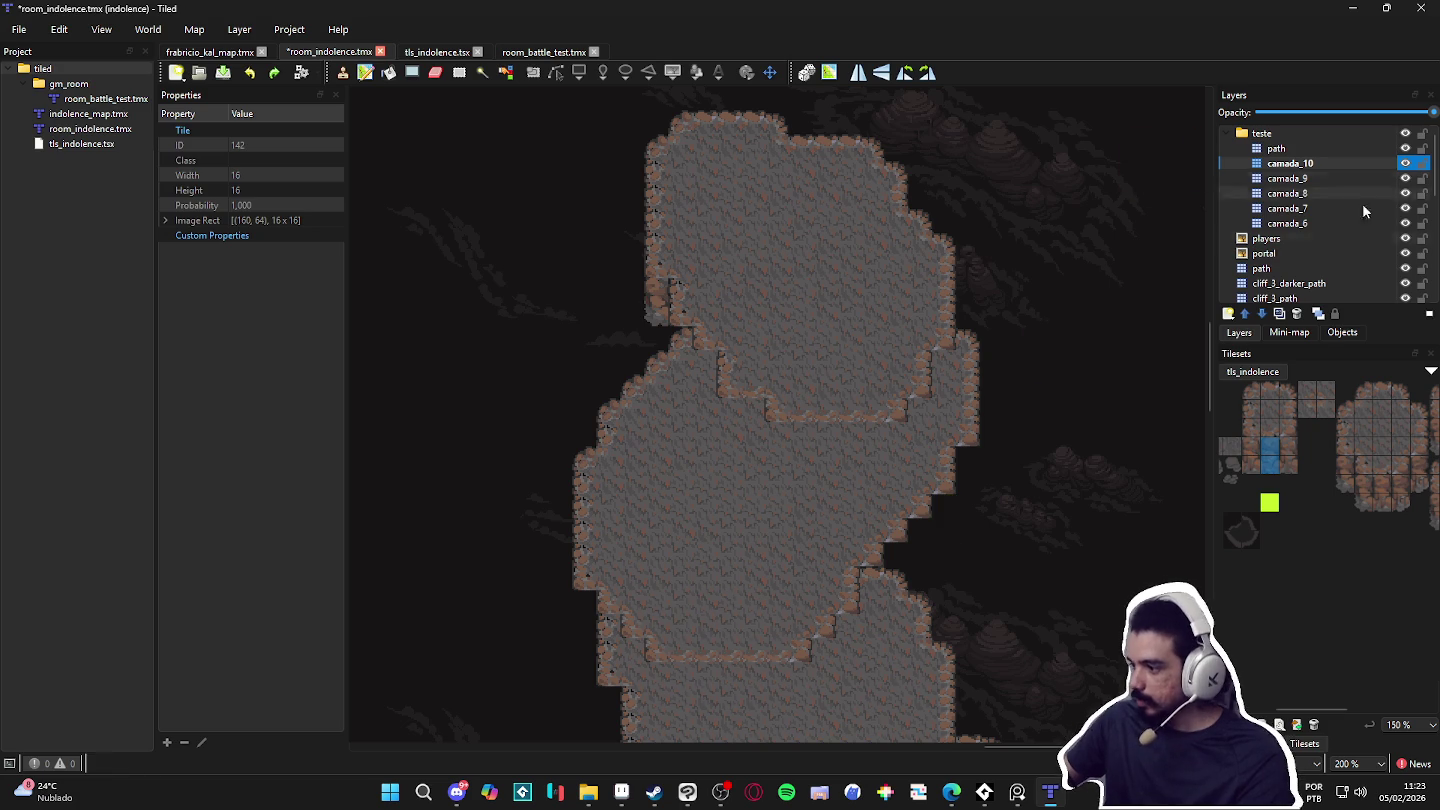
left_click(1257, 742)
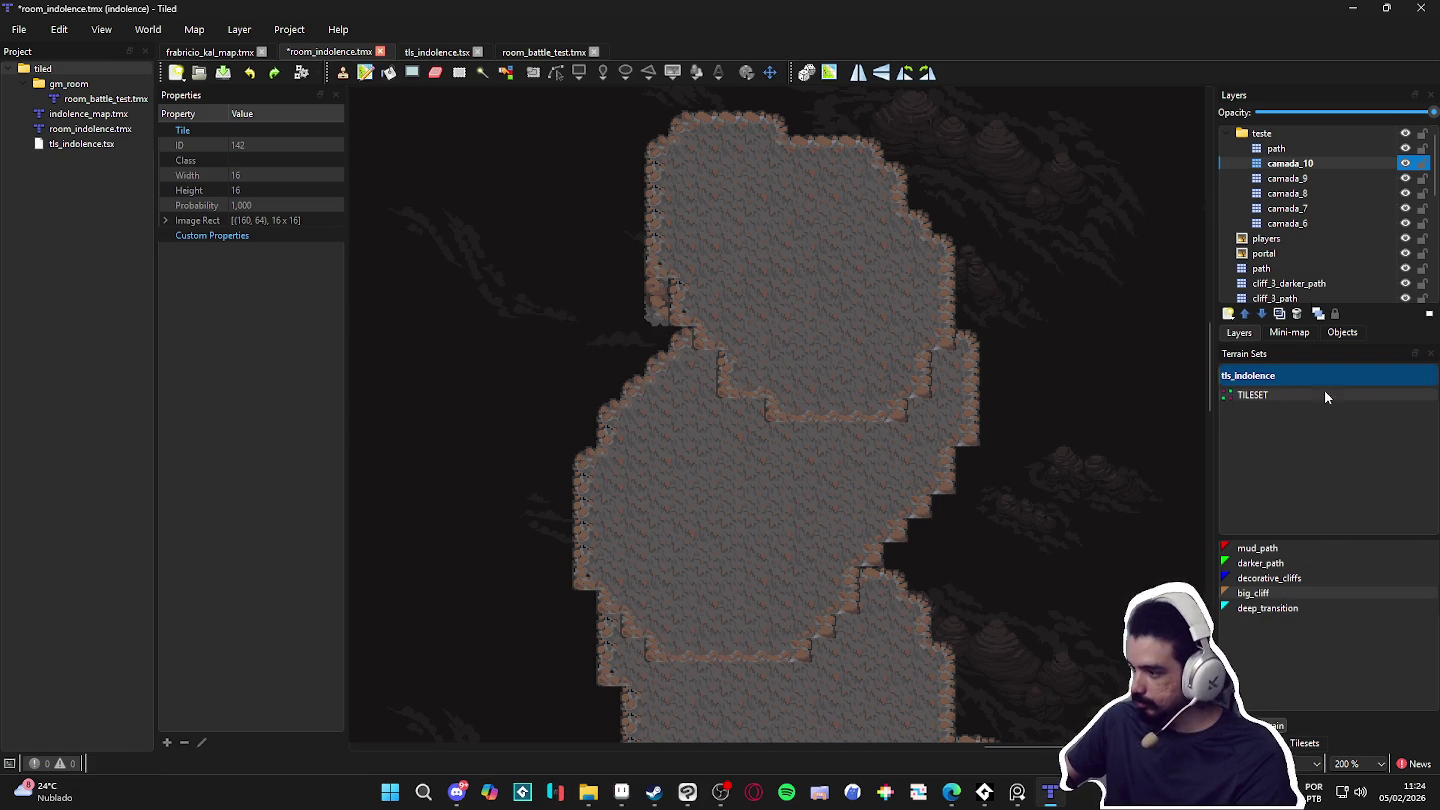
Step: Paint big_cliff edges down the seam, the left side and the lower diagonal on camada_10
left_click(1322, 593)
mouse_move(670, 283)
left_mouse_down()
mouse_move(644, 419)
mouse_move(589, 507)
mouse_move(598, 545)
left_mouse_up()
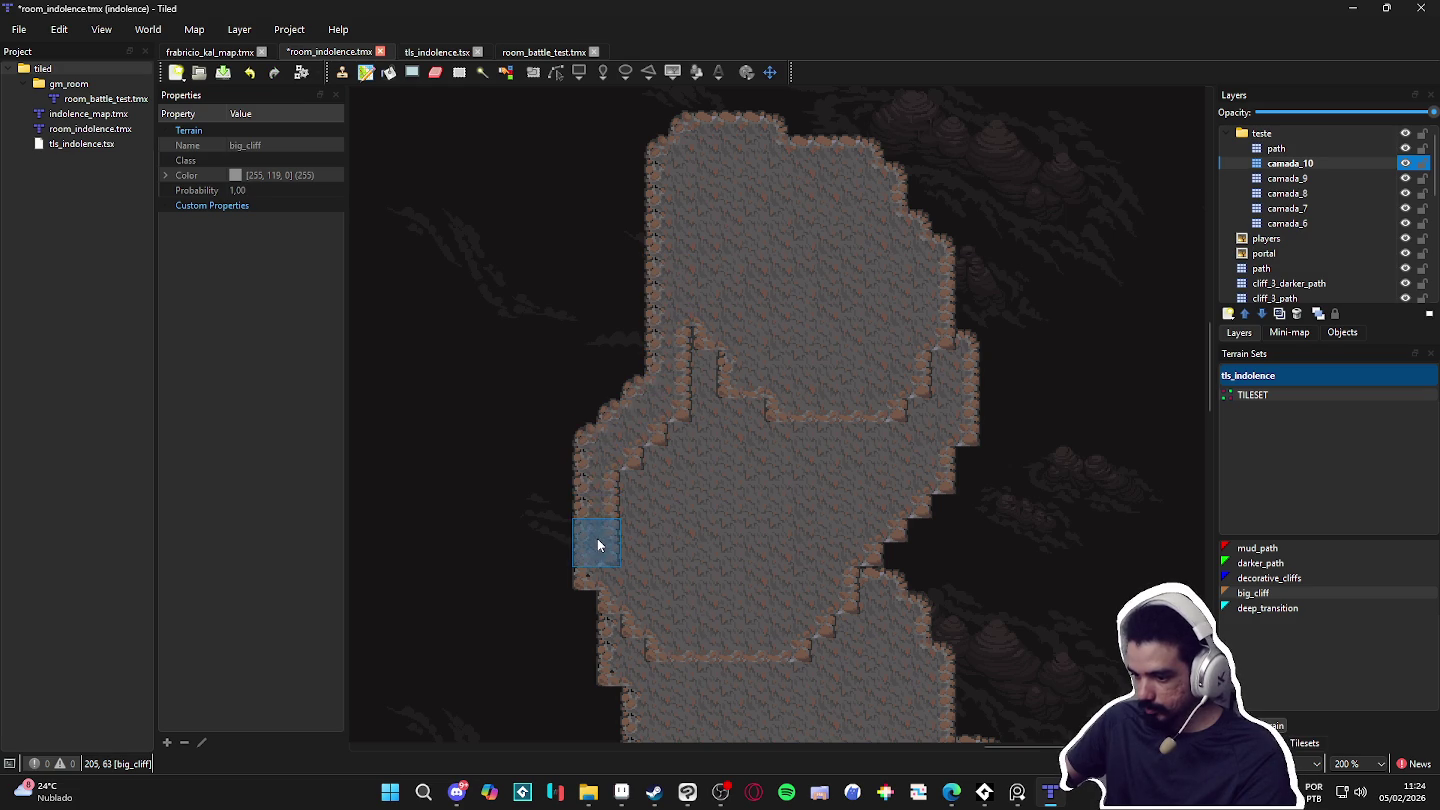
left_click_drag(607, 455, 675, 330)
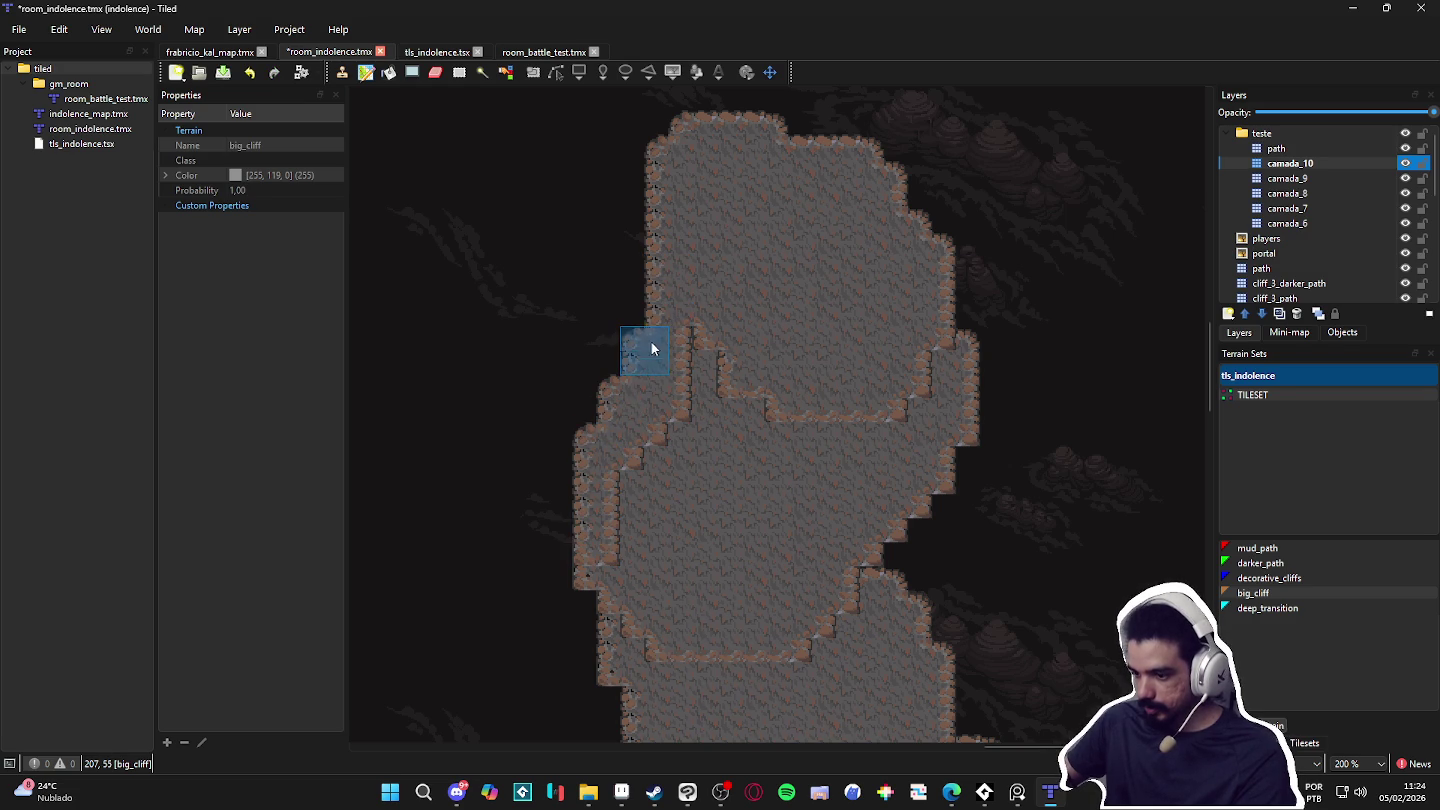
mouse_move(949, 329)
left_mouse_down()
mouse_move(931, 475)
mouse_move(827, 590)
left_mouse_up()
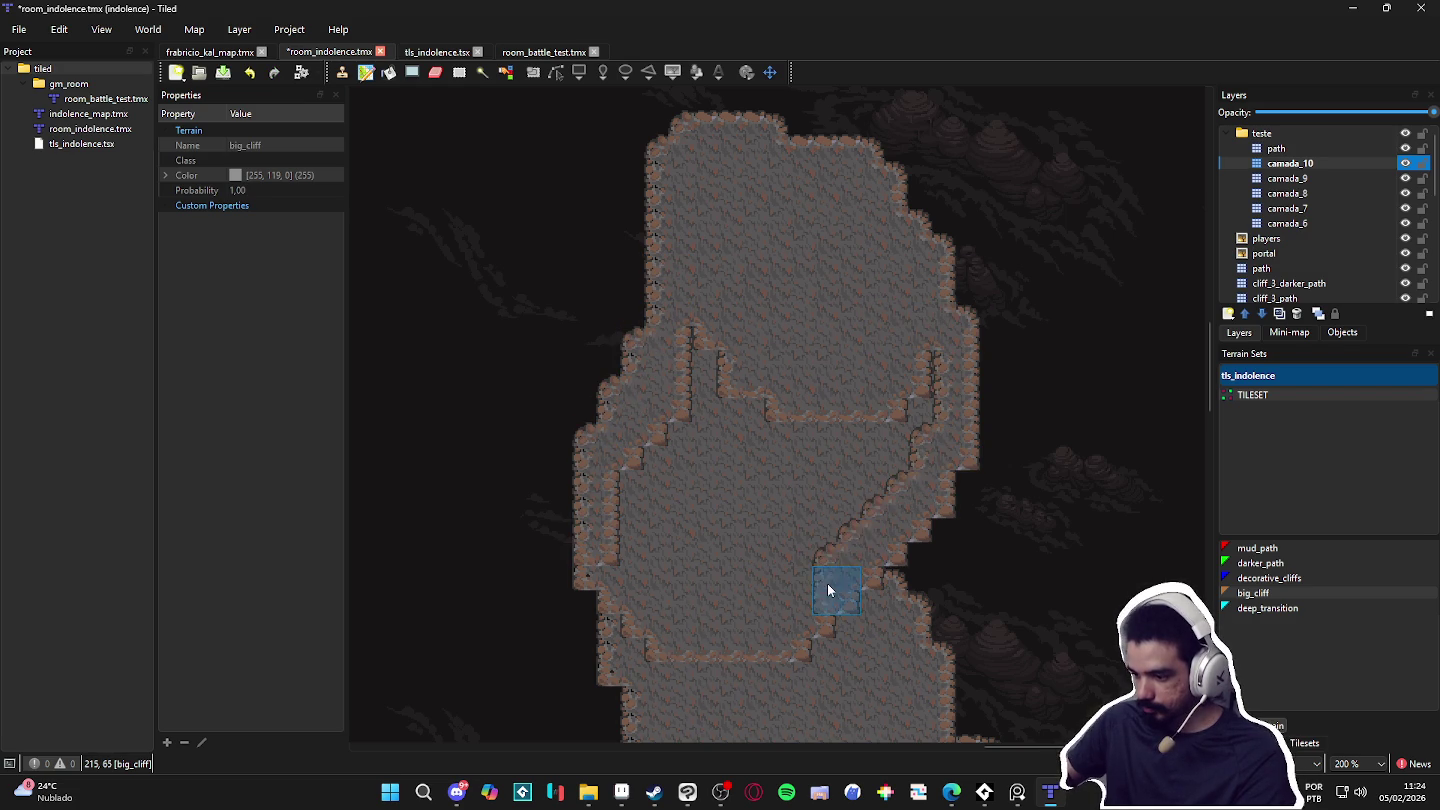
Step: On camada_9, paint big_cliff edges where the plateaus meet and down the left side
scroll(940, 368, "down", 4)
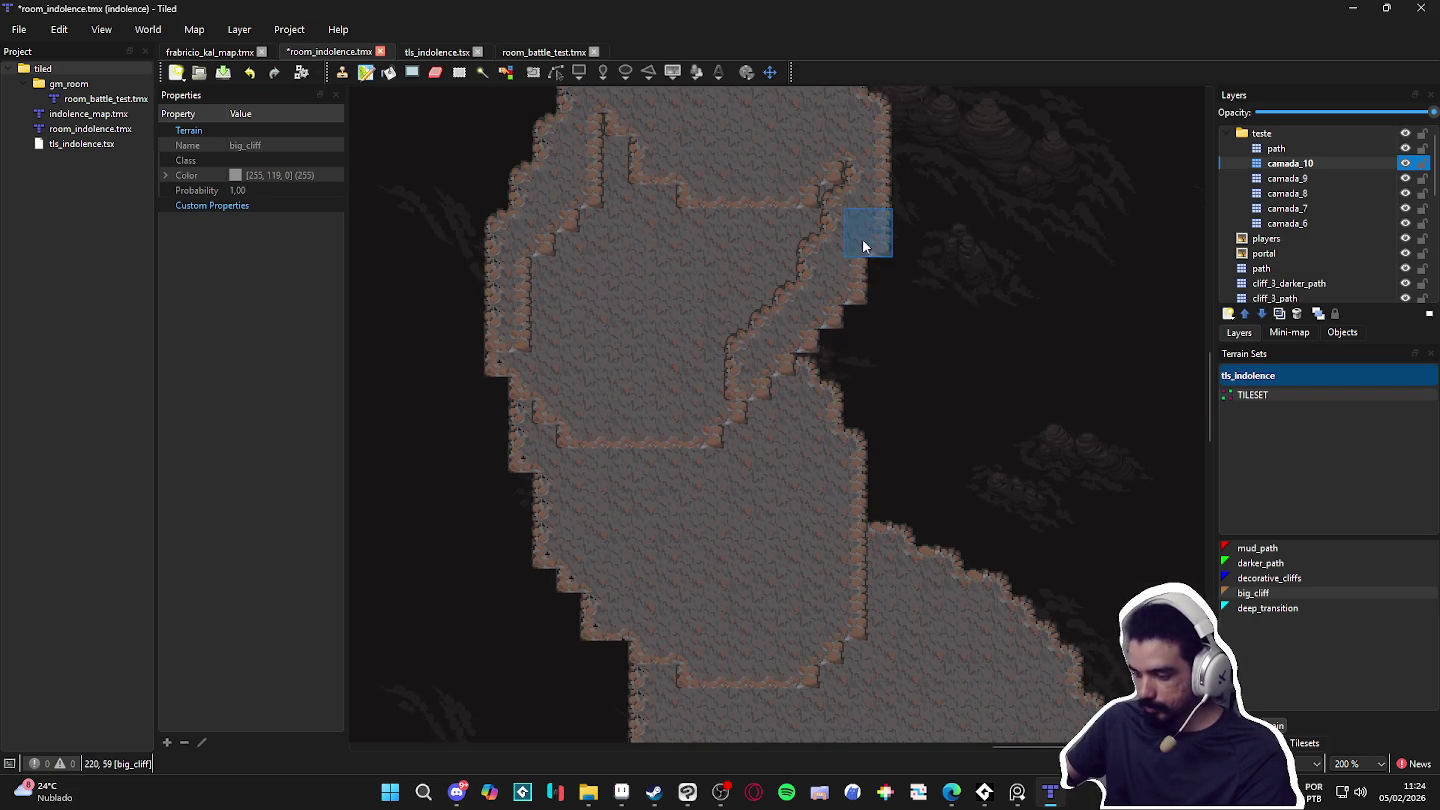
left_click(1288, 178)
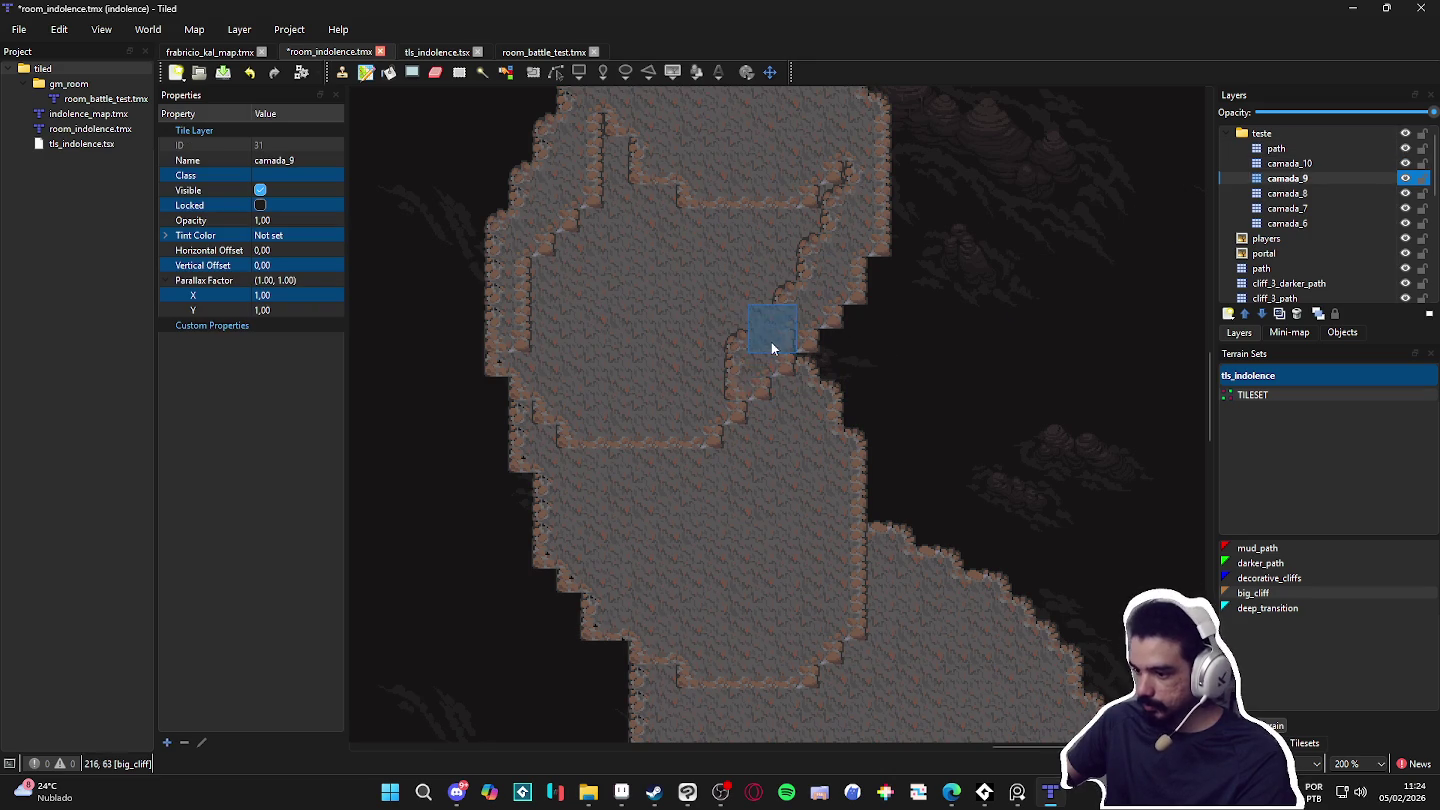
left_click_drag(775, 365, 839, 447)
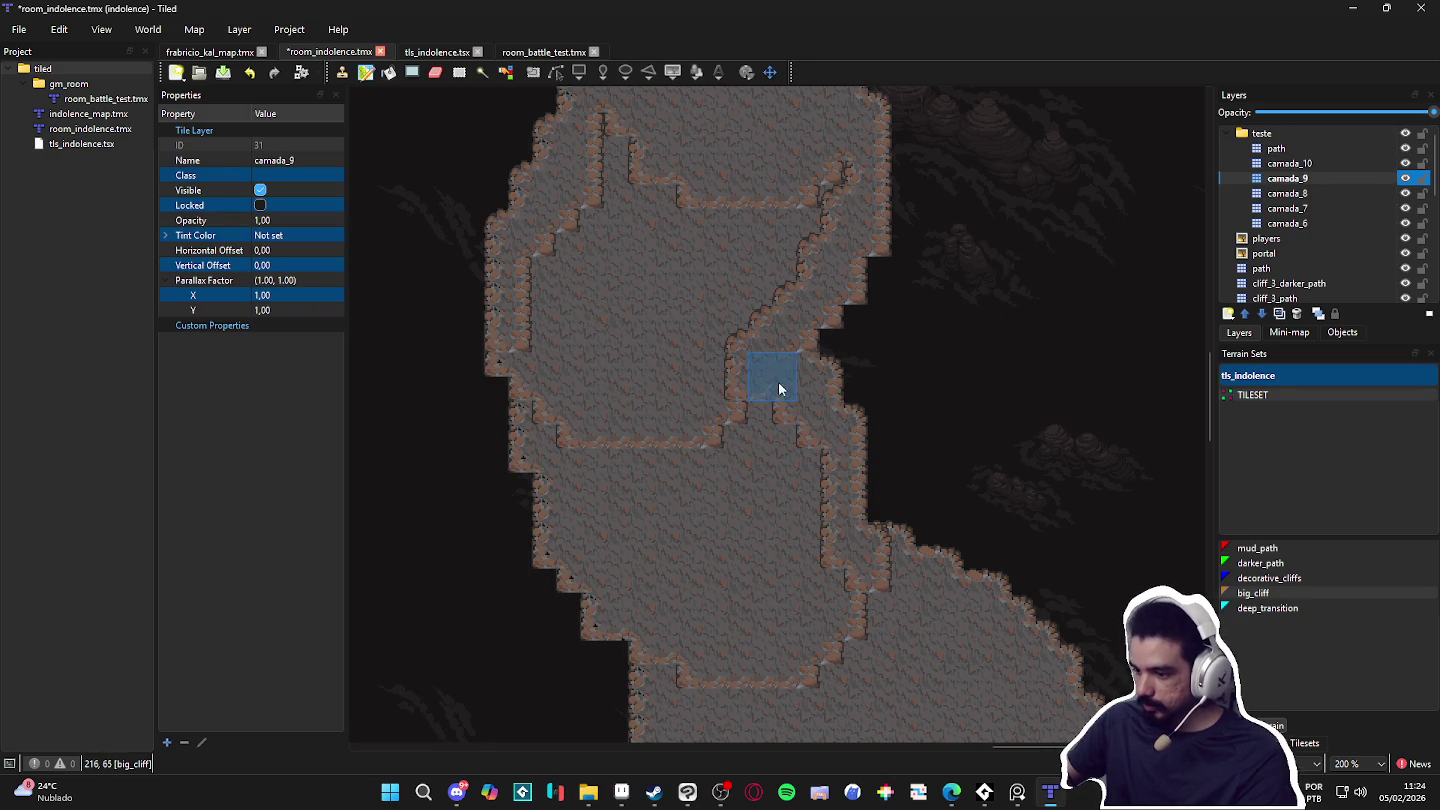
mouse_move(508, 391)
left_mouse_down()
mouse_move(509, 447)
mouse_move(609, 598)
left_mouse_up()
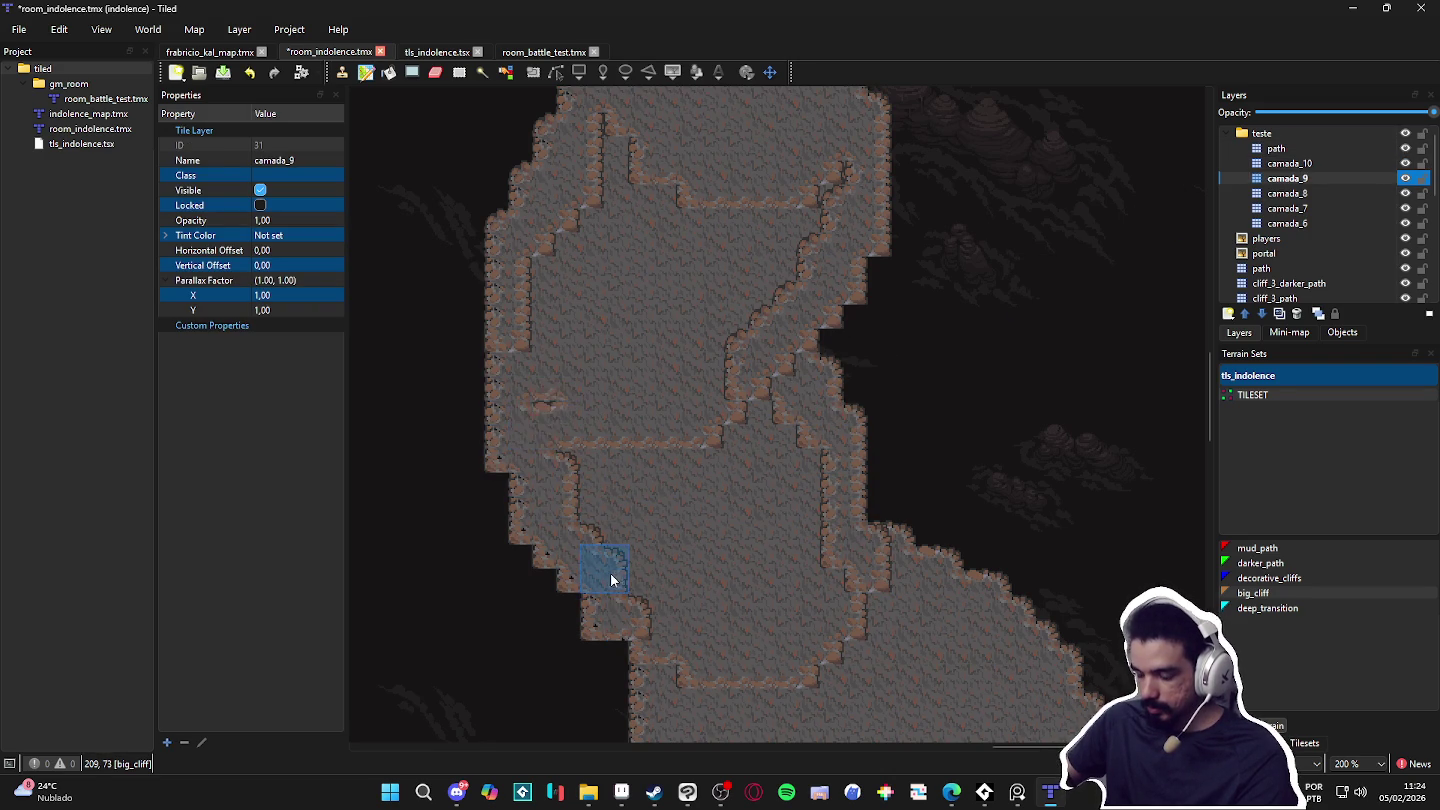
scroll(592, 540, "down", 2)
scroll(590, 526, "left", 2)
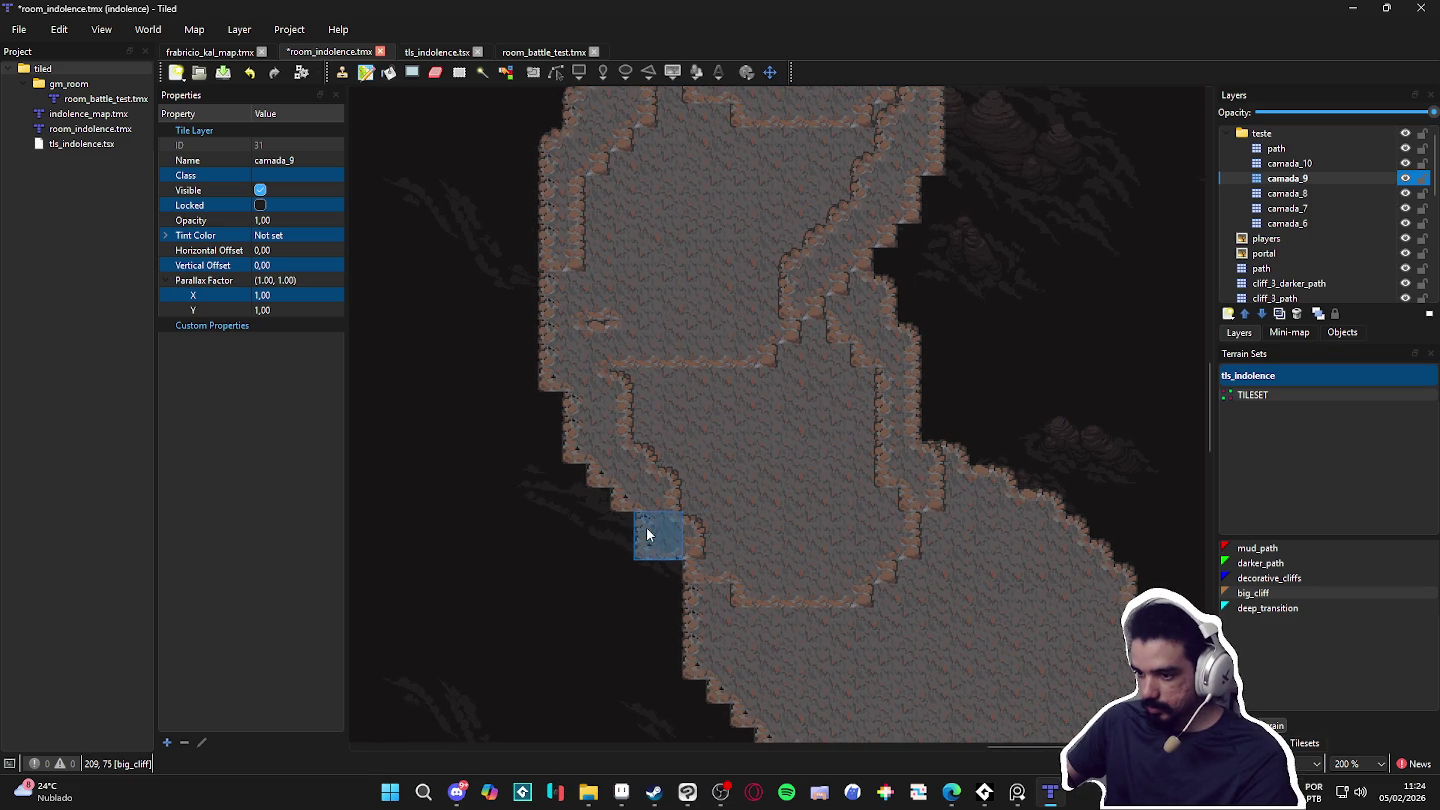
scroll(584, 492, "up", 2)
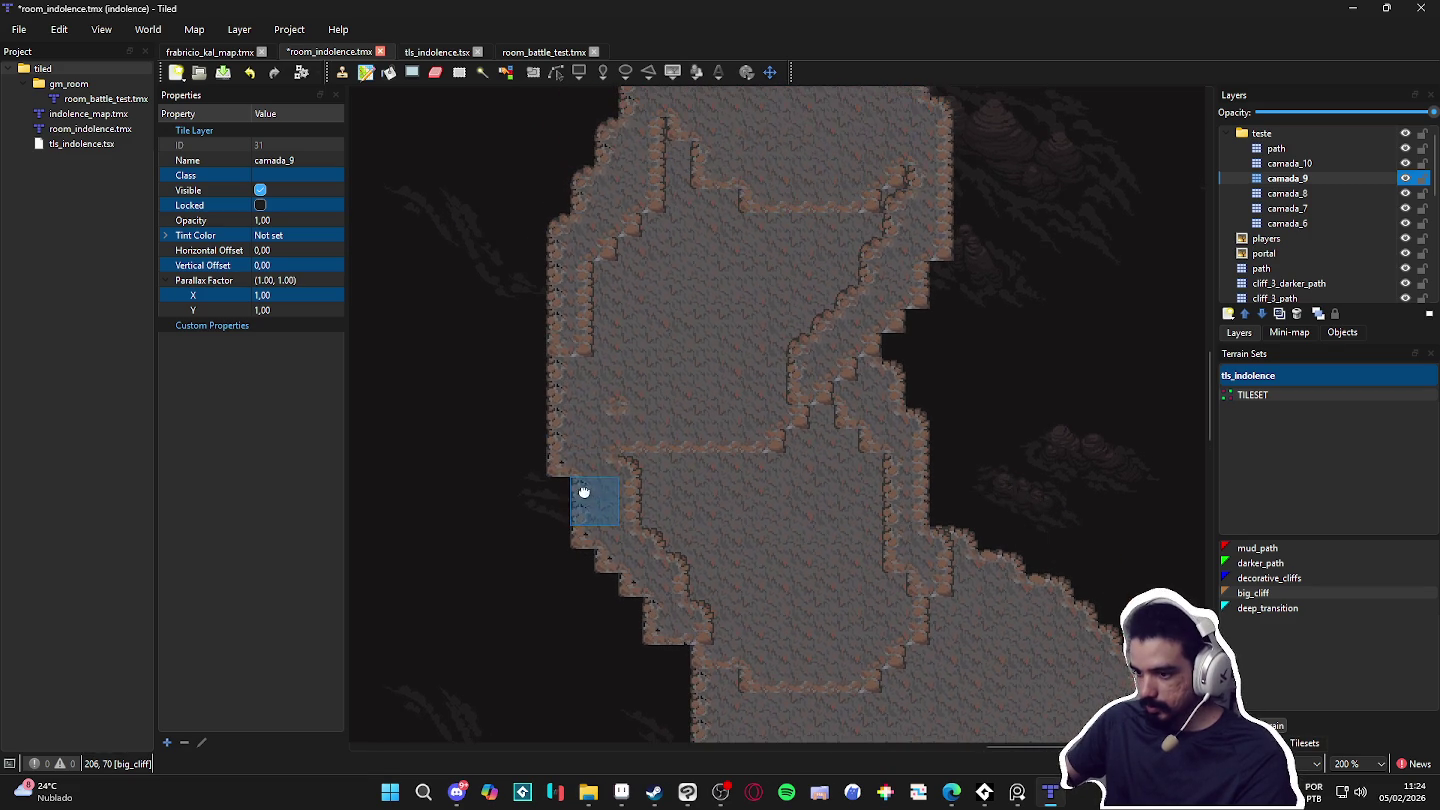
scroll(567, 509, "down", 3)
scroll(567, 509, "right", 2)
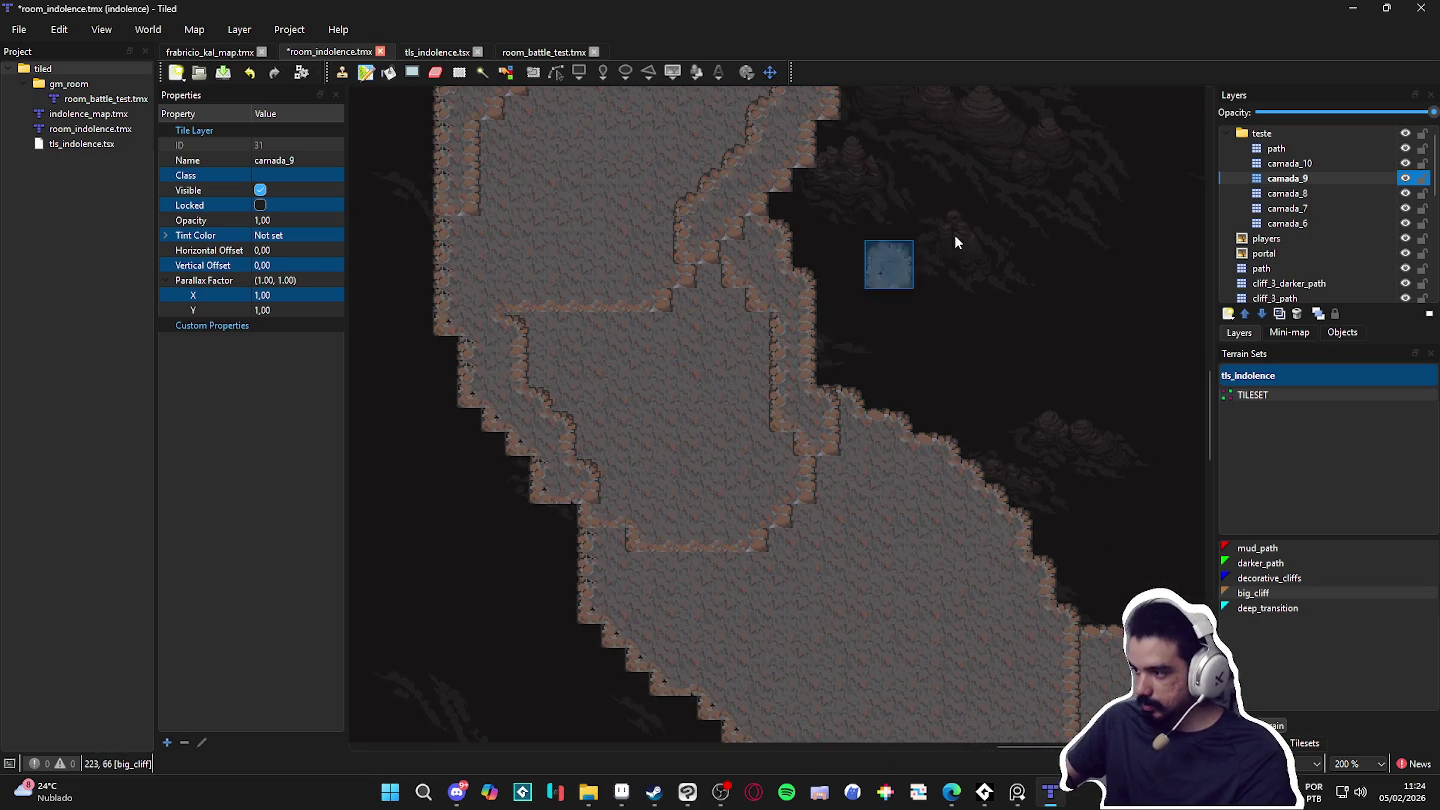
left_click(1348, 193)
Step: Paint big_cliff edges along the right and left diagonal walls on camada_8
mouse_move(834, 432)
left_mouse_down()
mouse_move(860, 434)
mouse_move(1045, 599)
left_mouse_up()
scroll(866, 455, "down", 4)
scroll(810, 401, "right", 1)
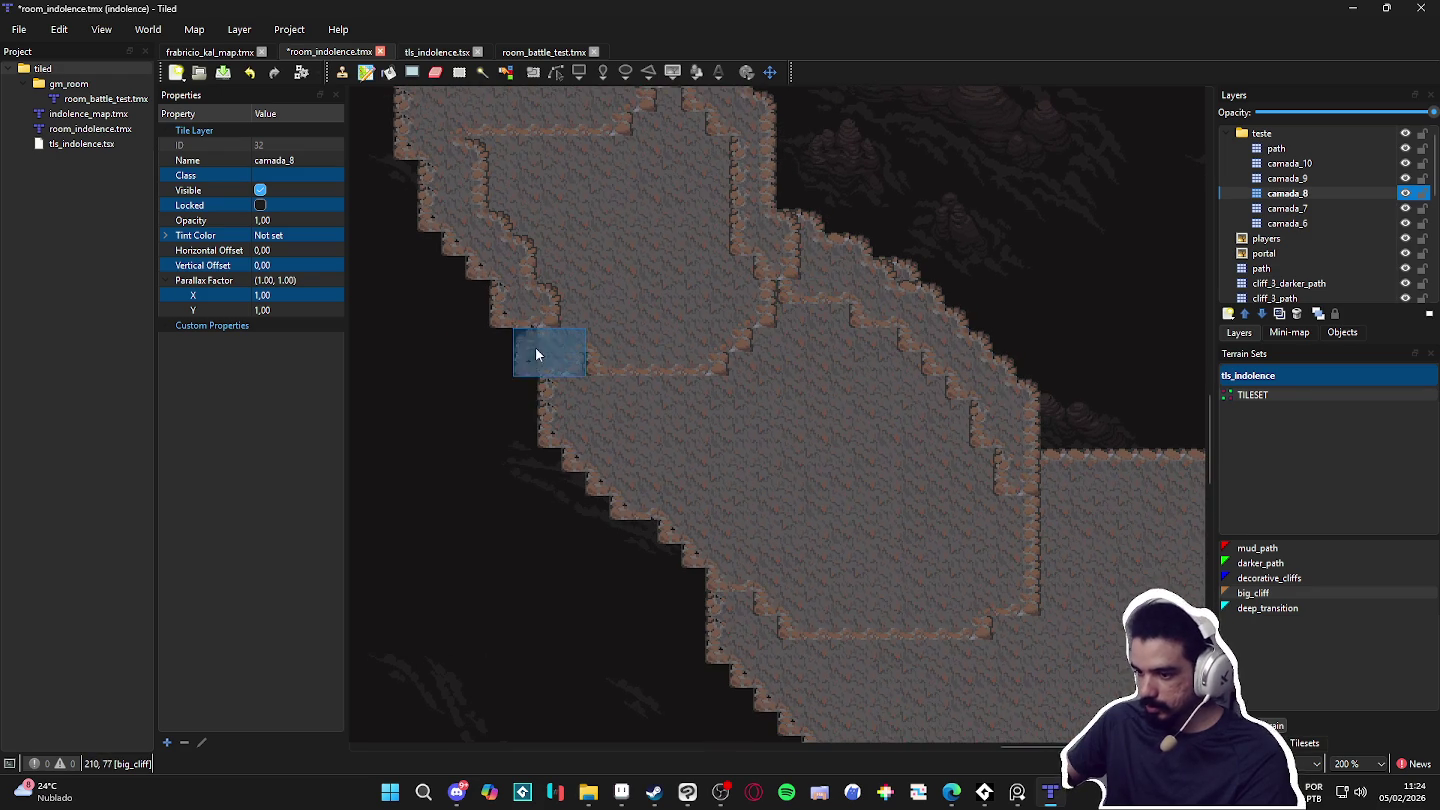
left_click_drag(543, 410, 676, 543)
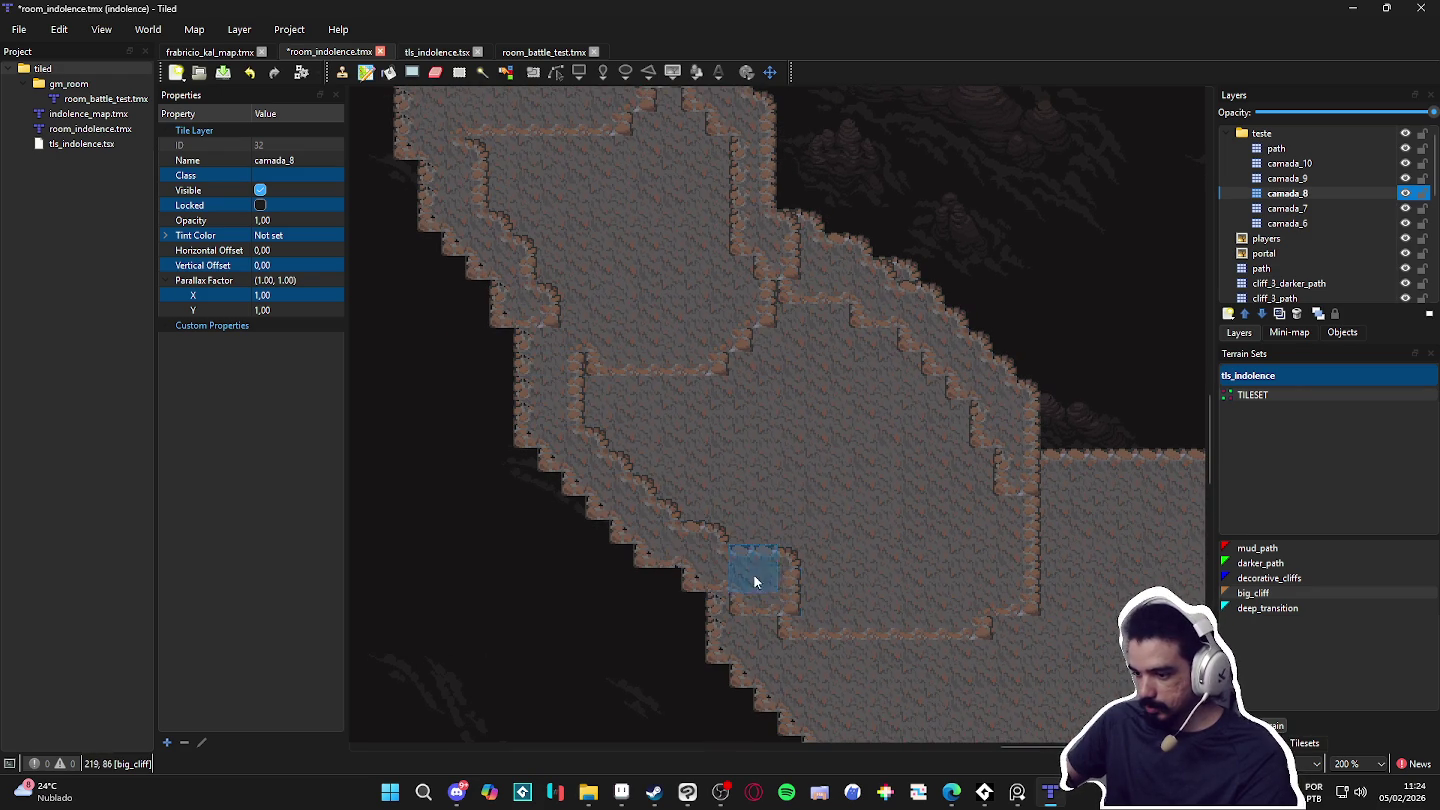
scroll(796, 608, "down", 4)
Step: On camada_7, paint ledge edges along the lower plateau's bottom, left corner and right side
left_click(1380, 211)
mouse_move(482, 427)
left_mouse_down()
mouse_move(620, 578)
mouse_move(798, 590)
left_mouse_up()
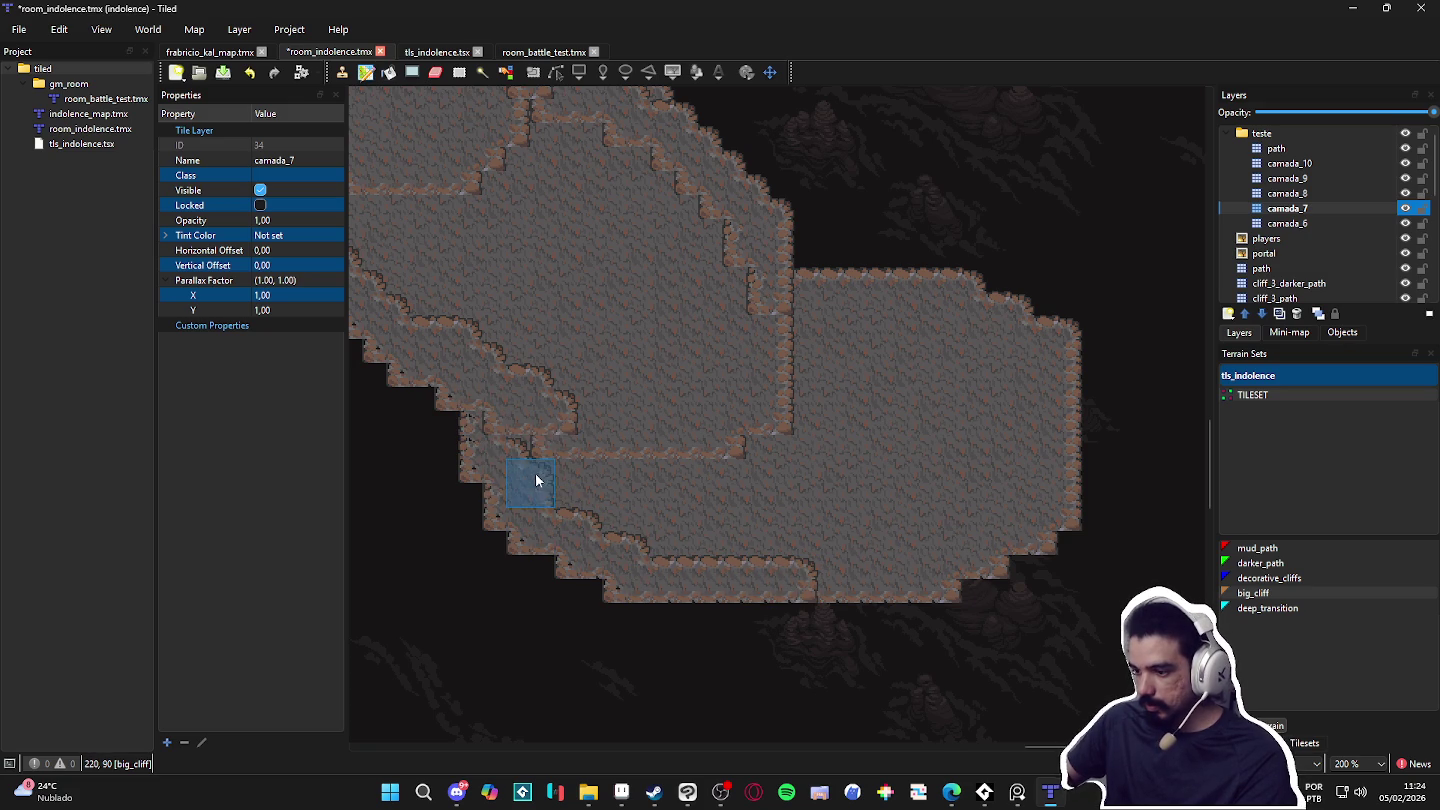
left_click_drag(499, 481, 518, 430)
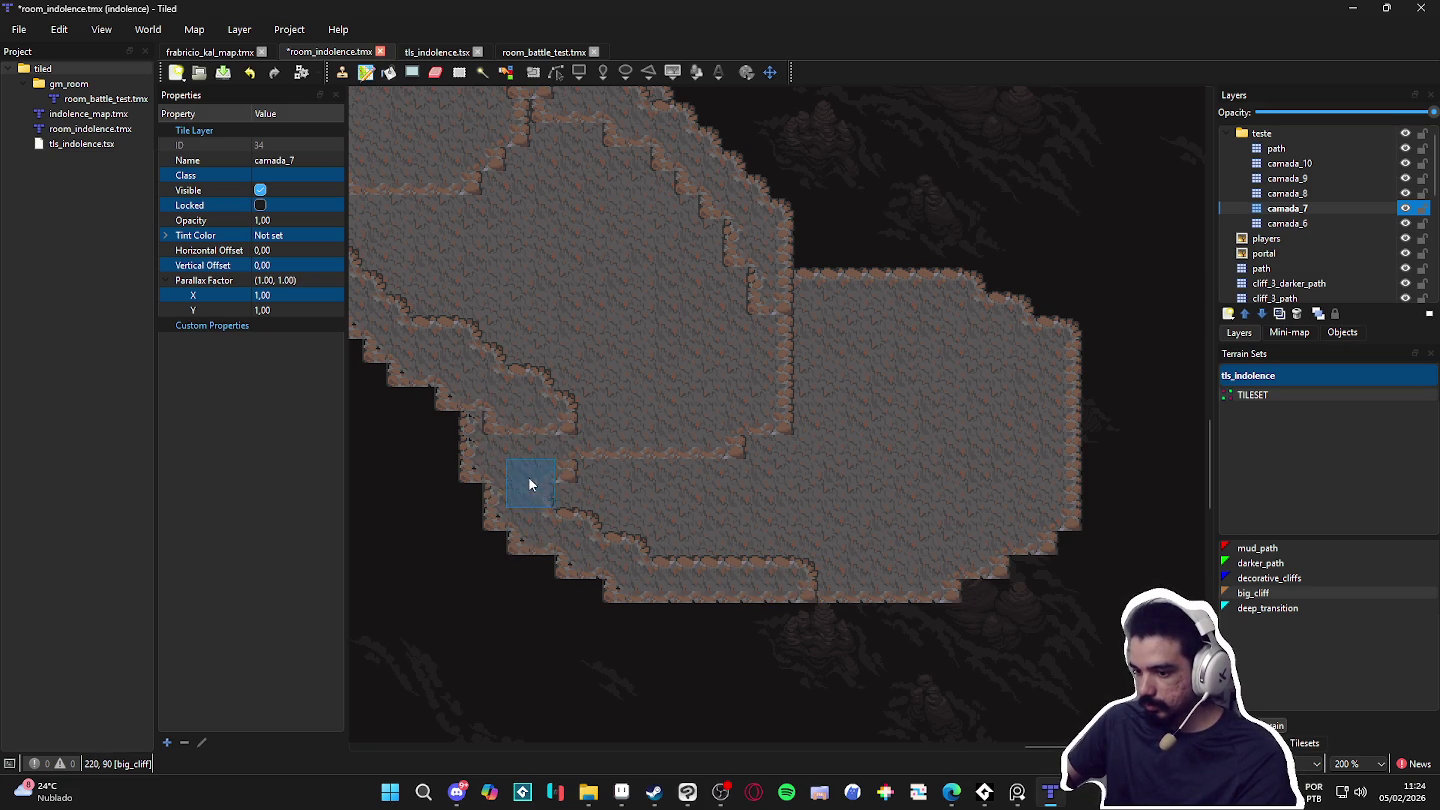
left_click_drag(851, 280, 967, 288)
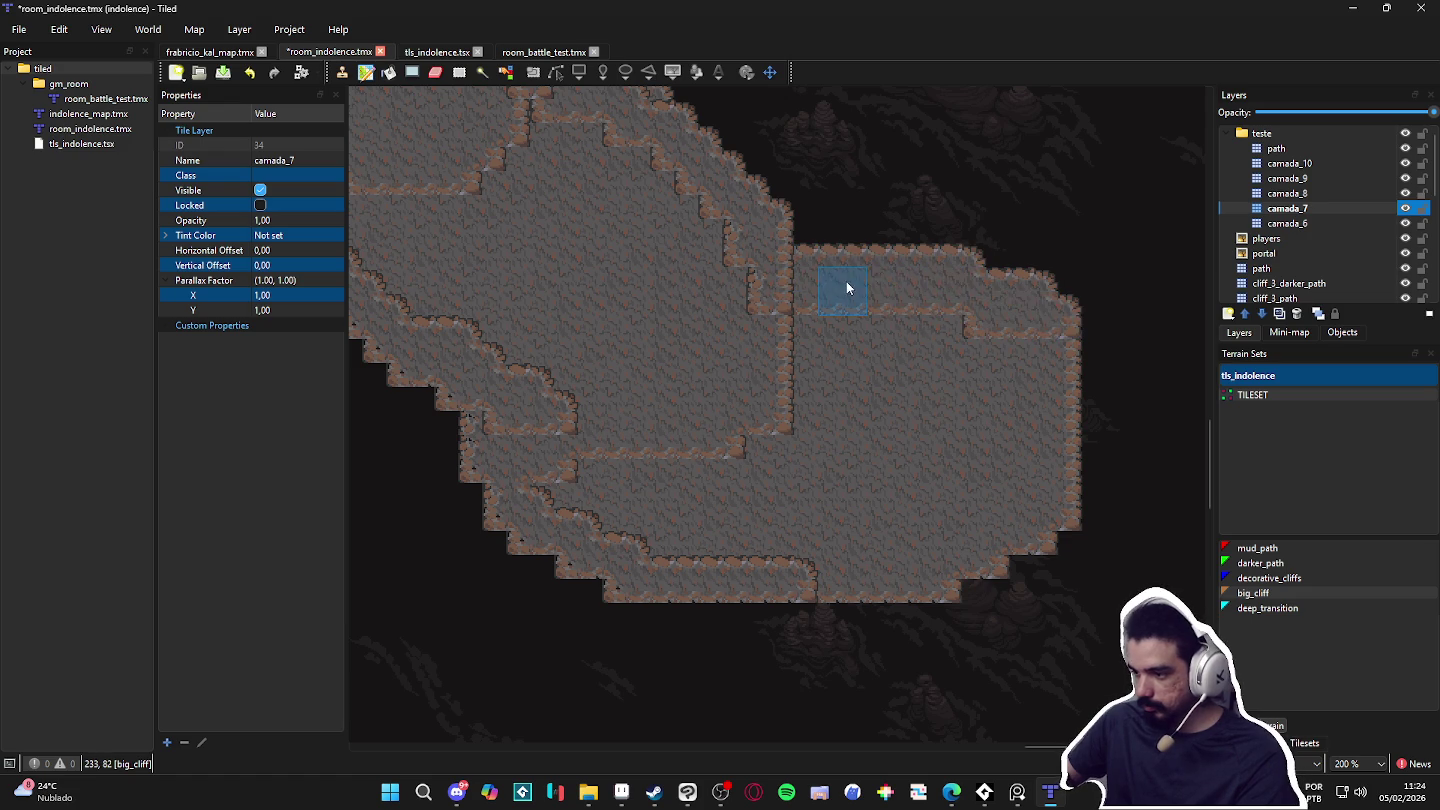
scroll(690, 370, "up", 3)
scroll(689, 371, "left", 2)
scroll(662, 410, "up", 5)
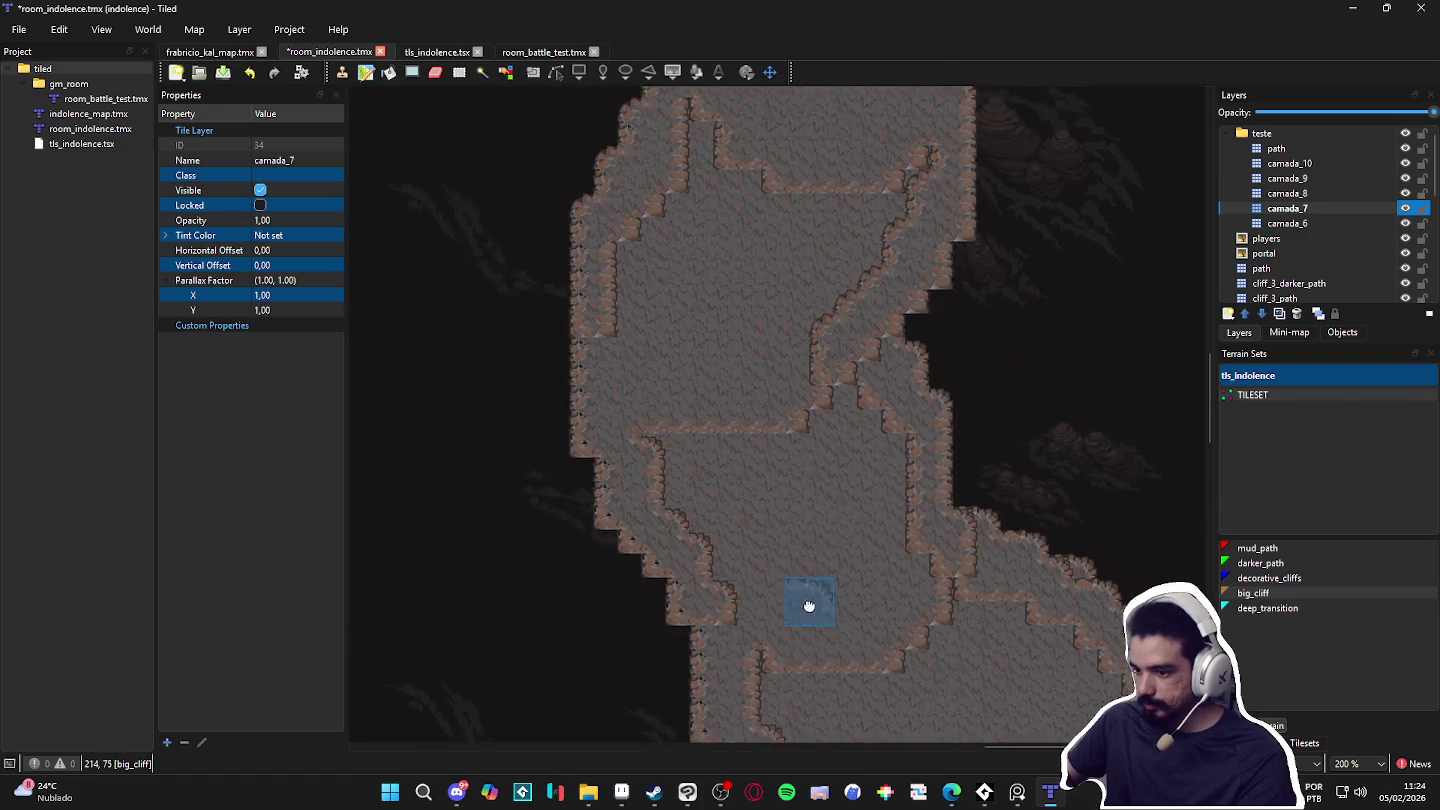
scroll(913, 440, "down", 2)
left_click_drag(813, 468, 778, 437)
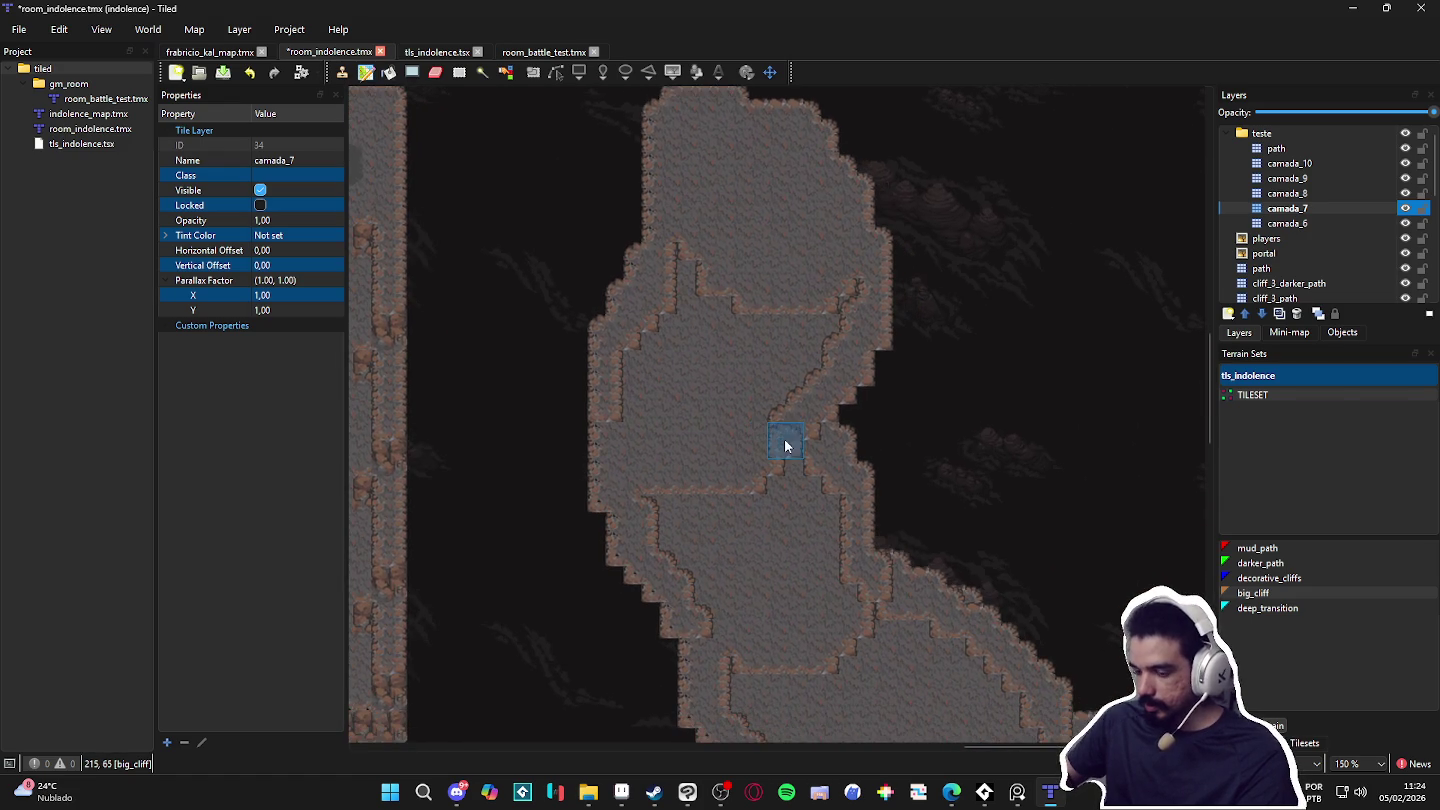
scroll(720, 380, "right", 2)
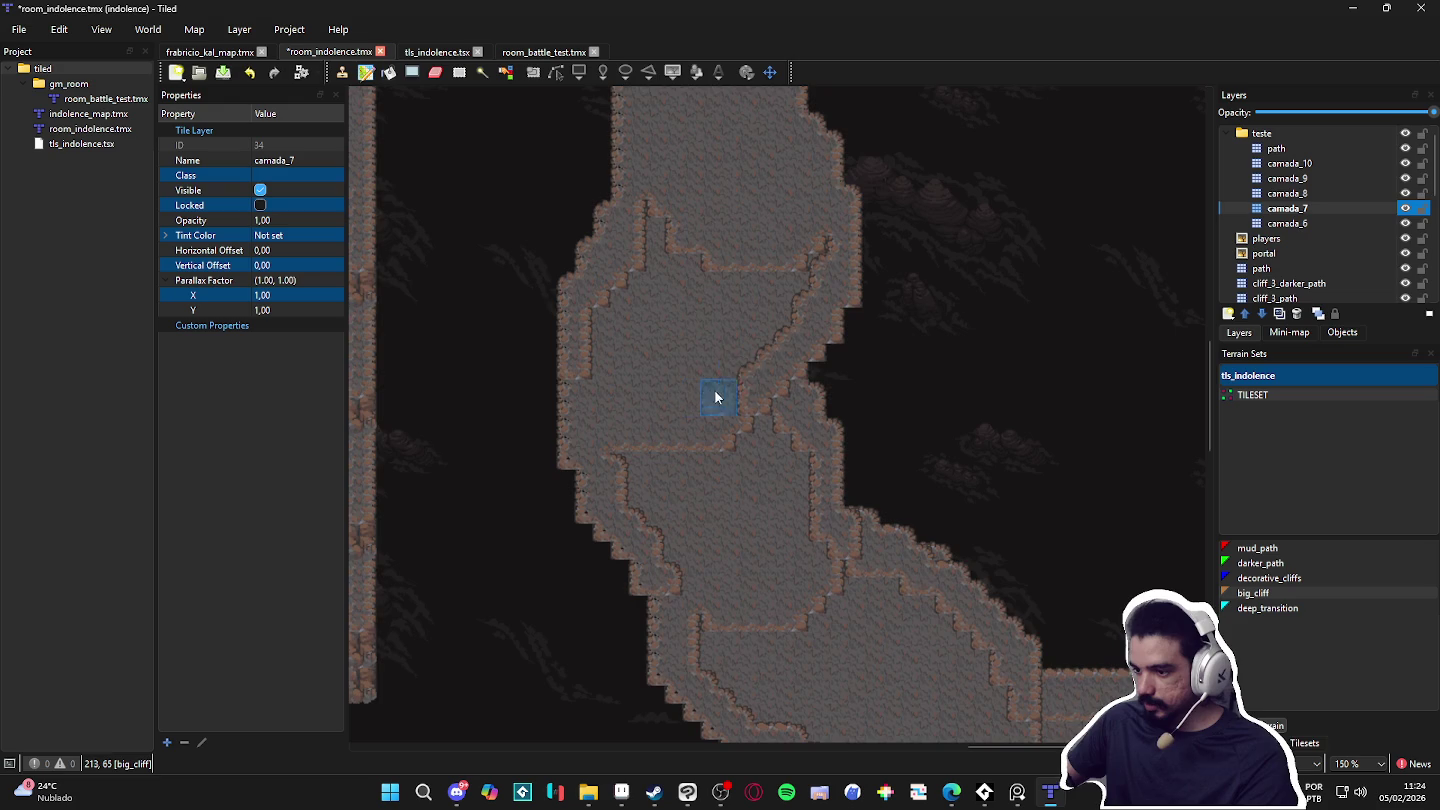
scroll(704, 347, "left", 3)
left_click(1335, 166)
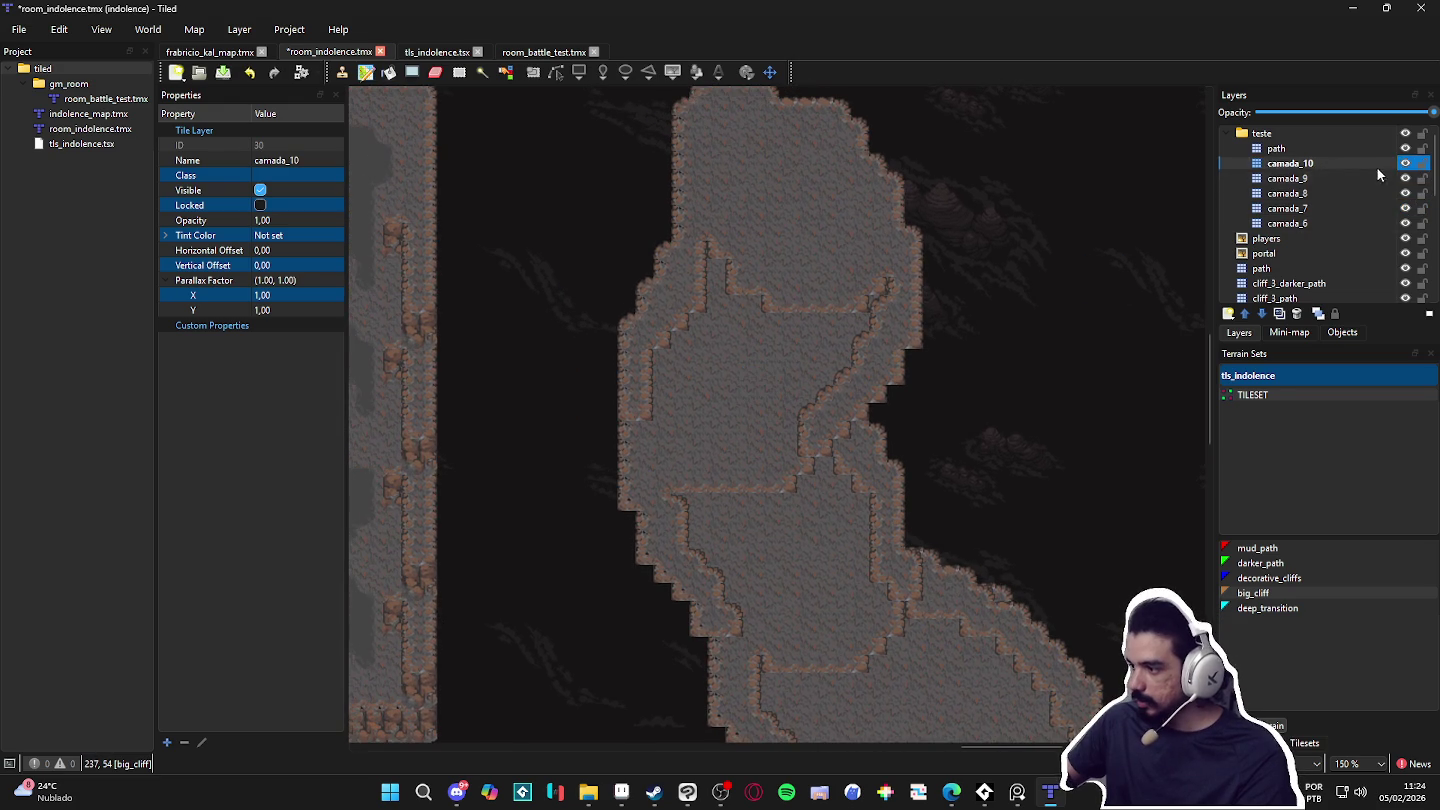
Step: Pick a 2x2 block of cliff tiles from the tls_indolence tileset
left_click(1305, 744)
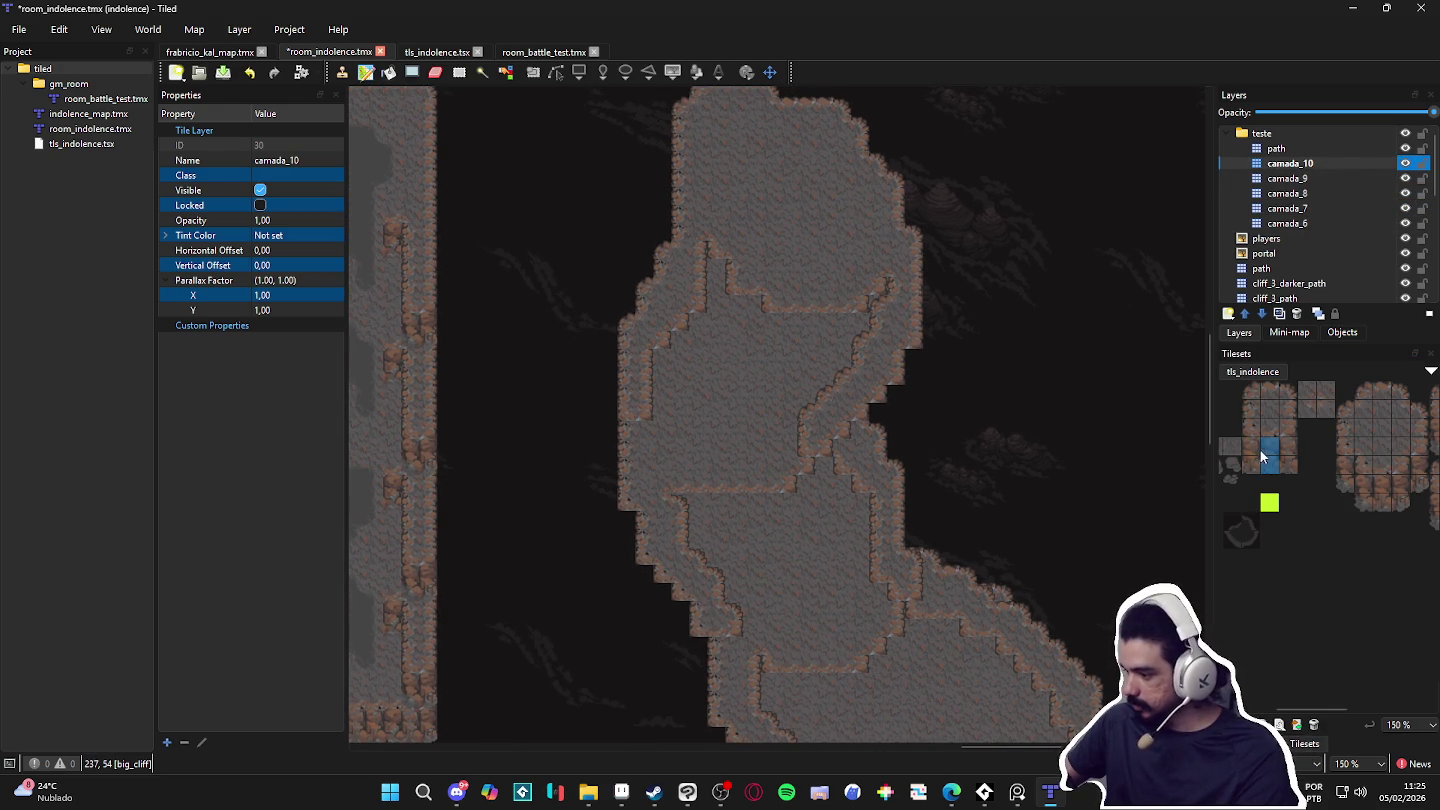
left_click_drag(1261, 449, 1249, 463)
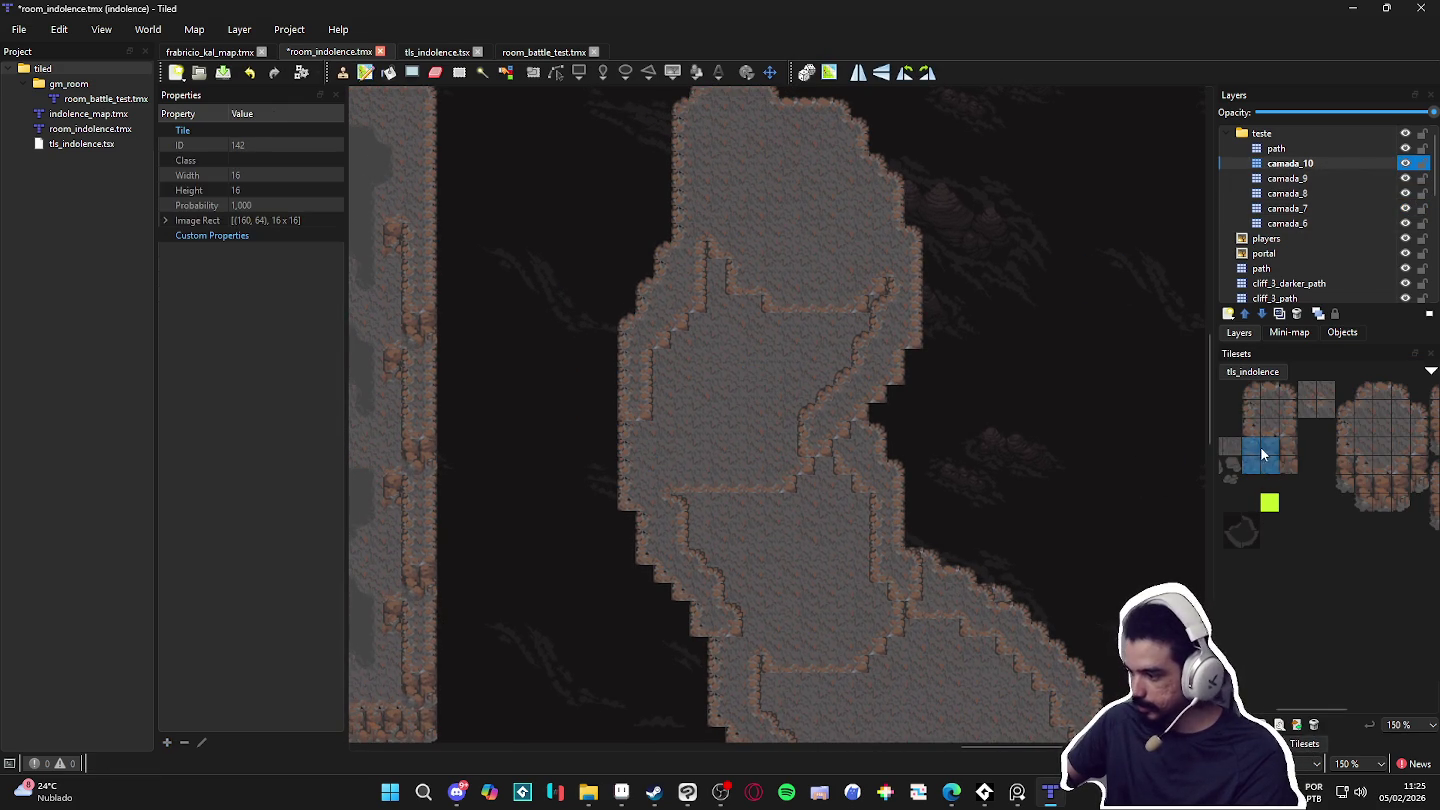
scroll(1345, 499, "right", 3)
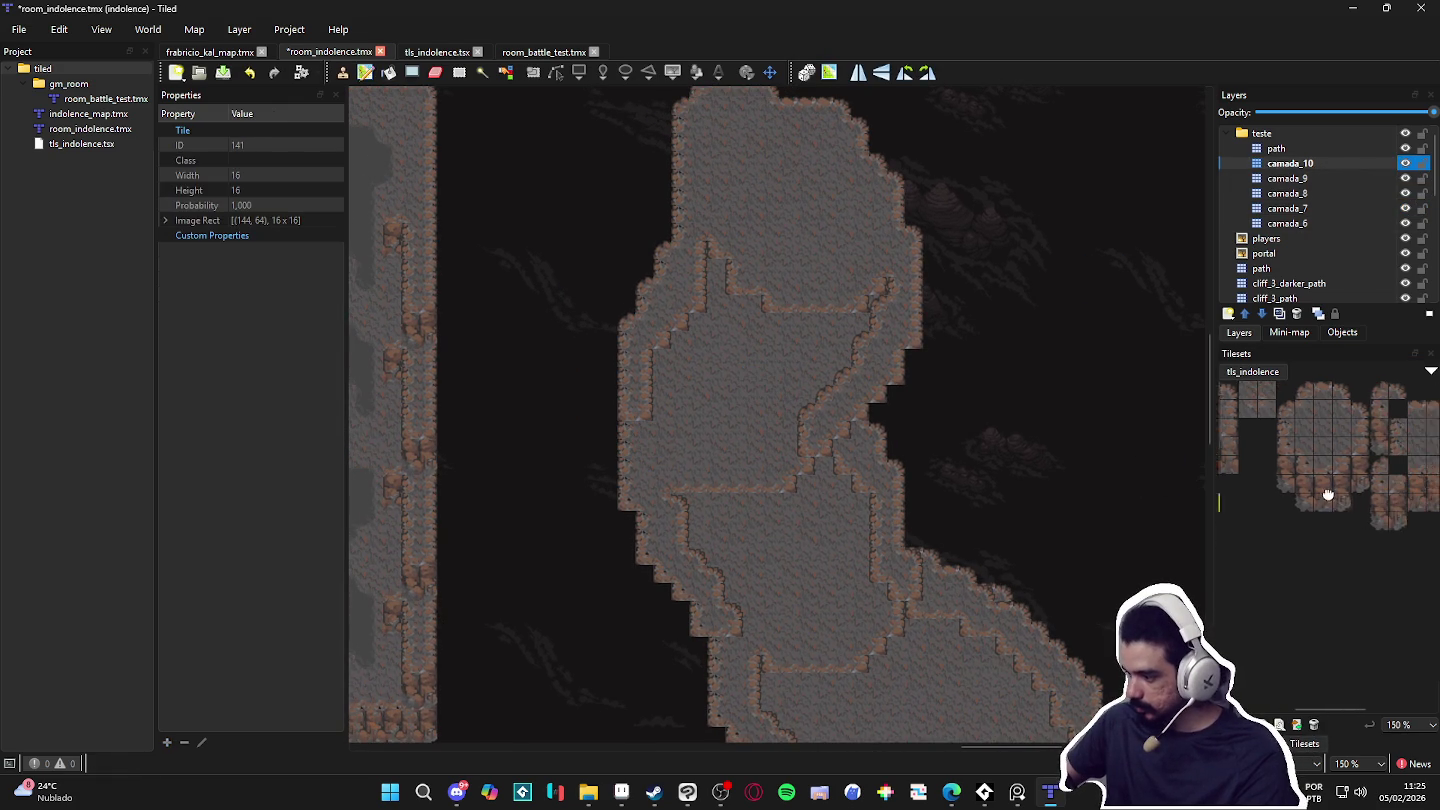
left_click_drag(1350, 508, 1363, 526)
scroll(1363, 529, "left", 2)
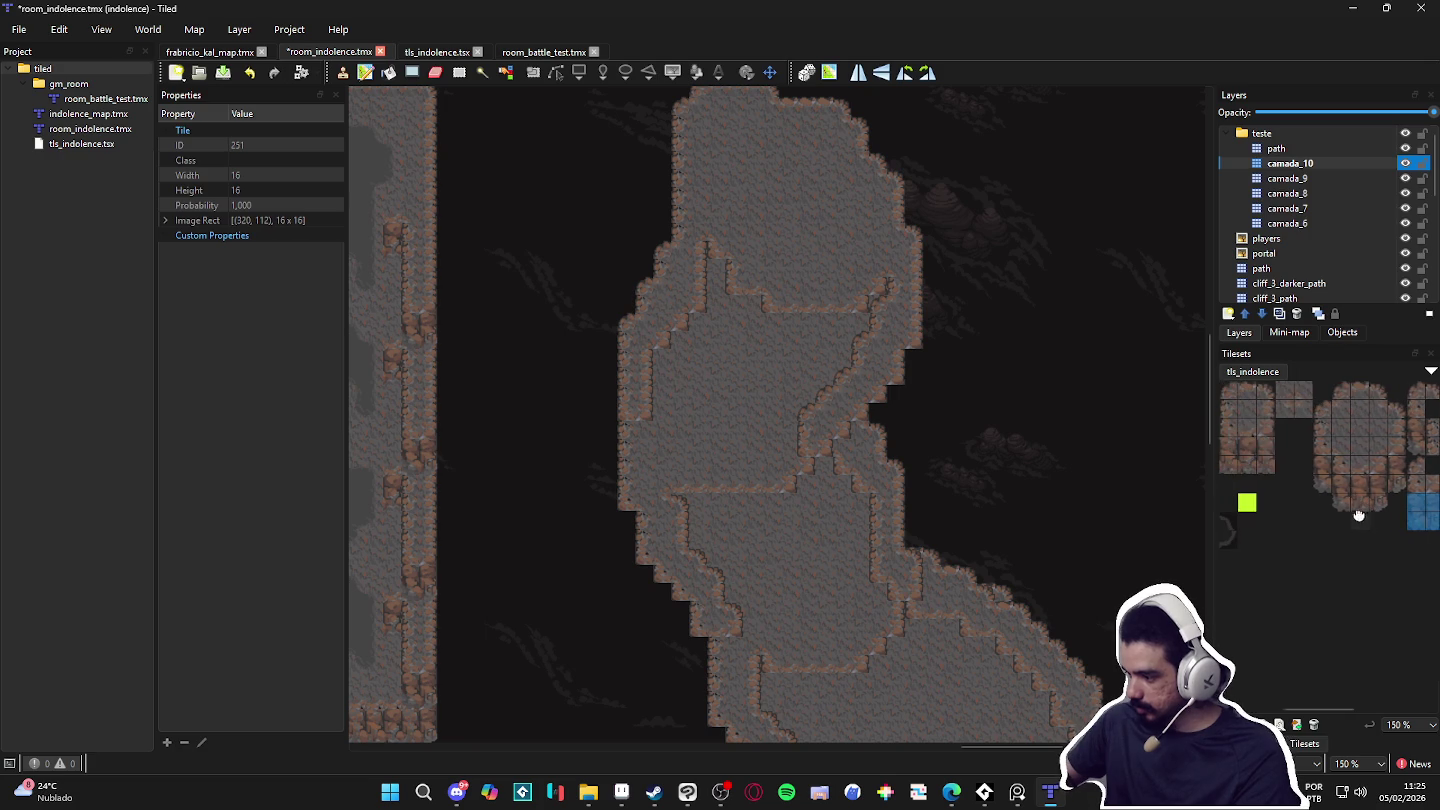
scroll(1320, 479, "left", 1)
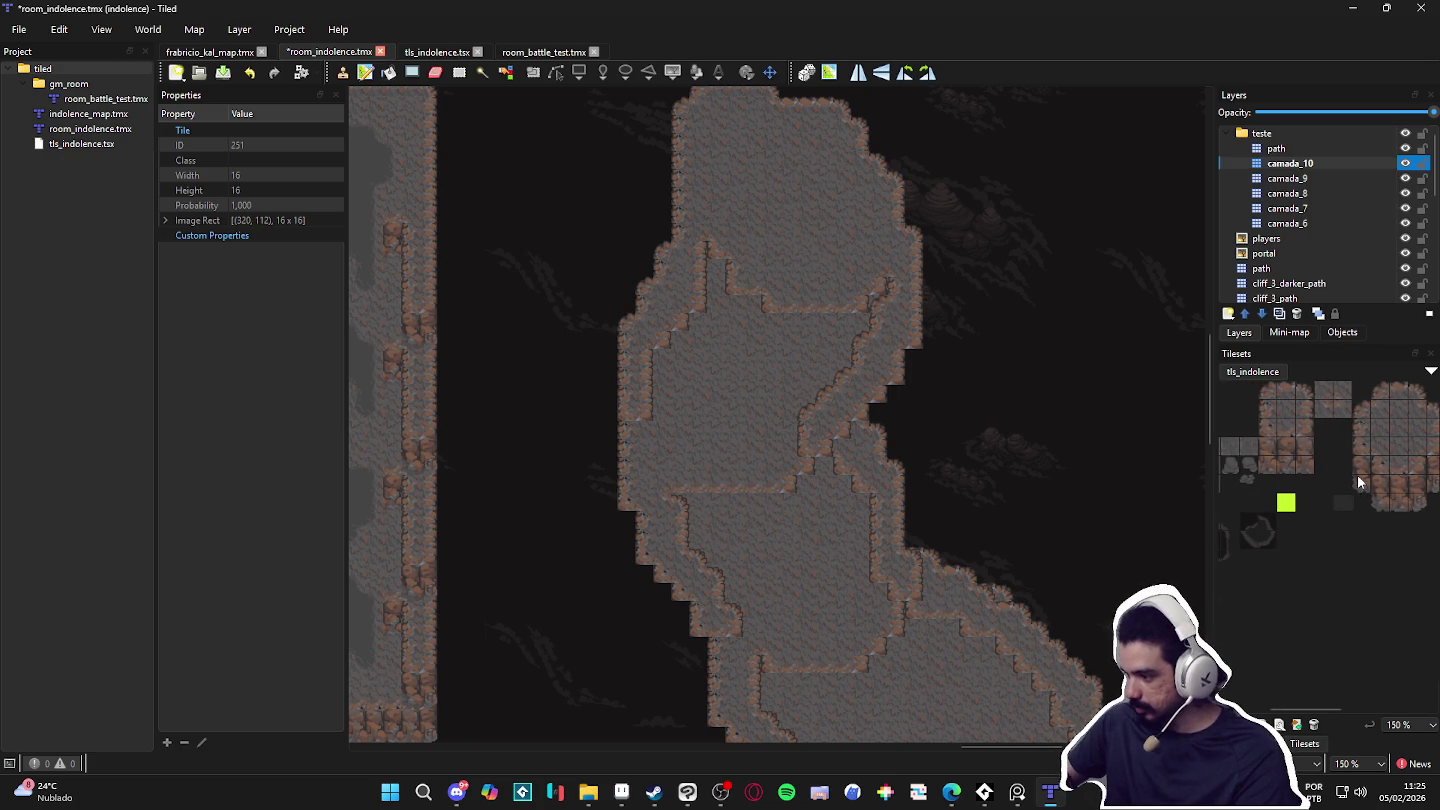
scroll(1275, 469, "right", 2)
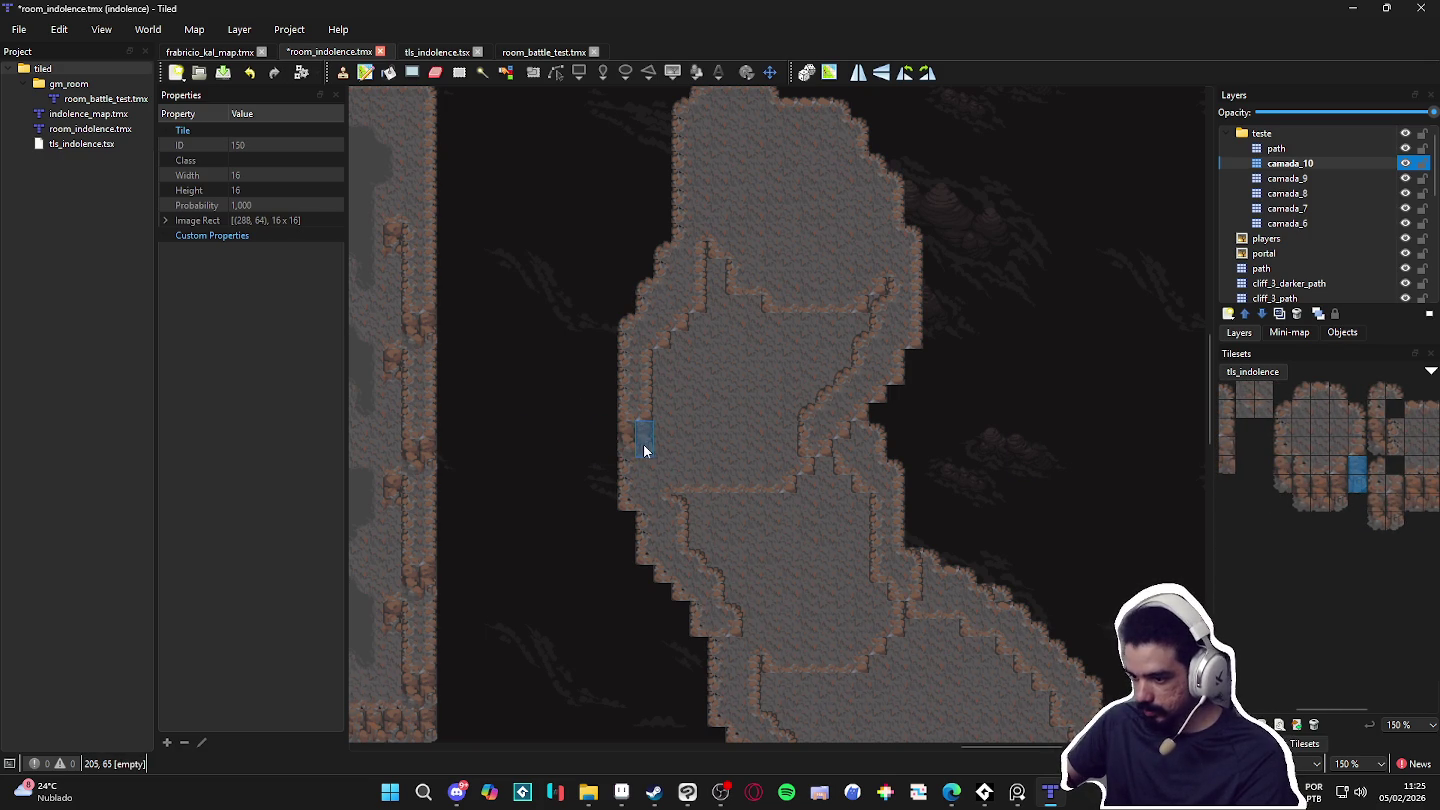
left_click_drag(784, 581, 805, 560)
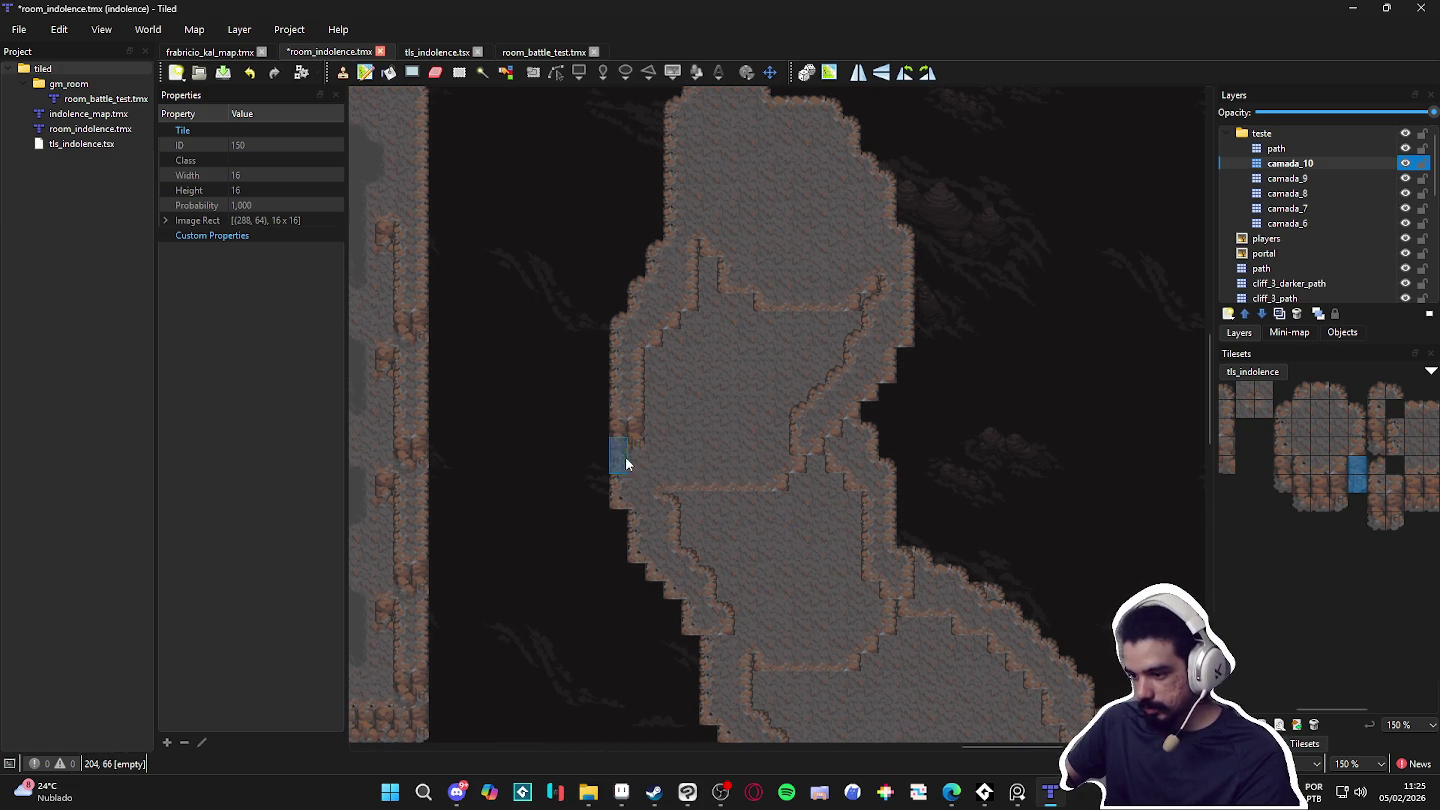
Step: Copy a 2x2 block of existing cliff tiles from the map as the stamp
key("s")
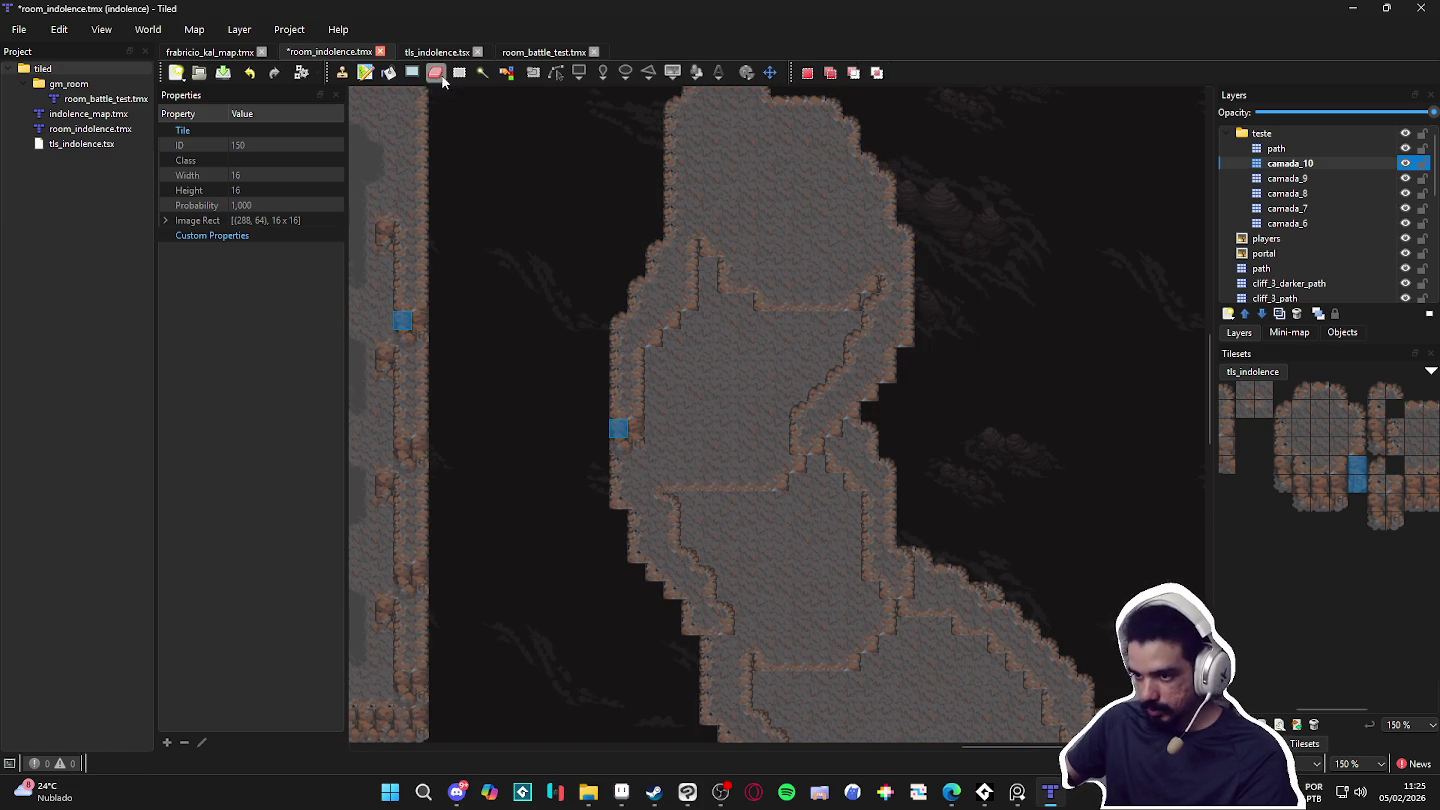
left_click_drag(627, 437, 644, 450)
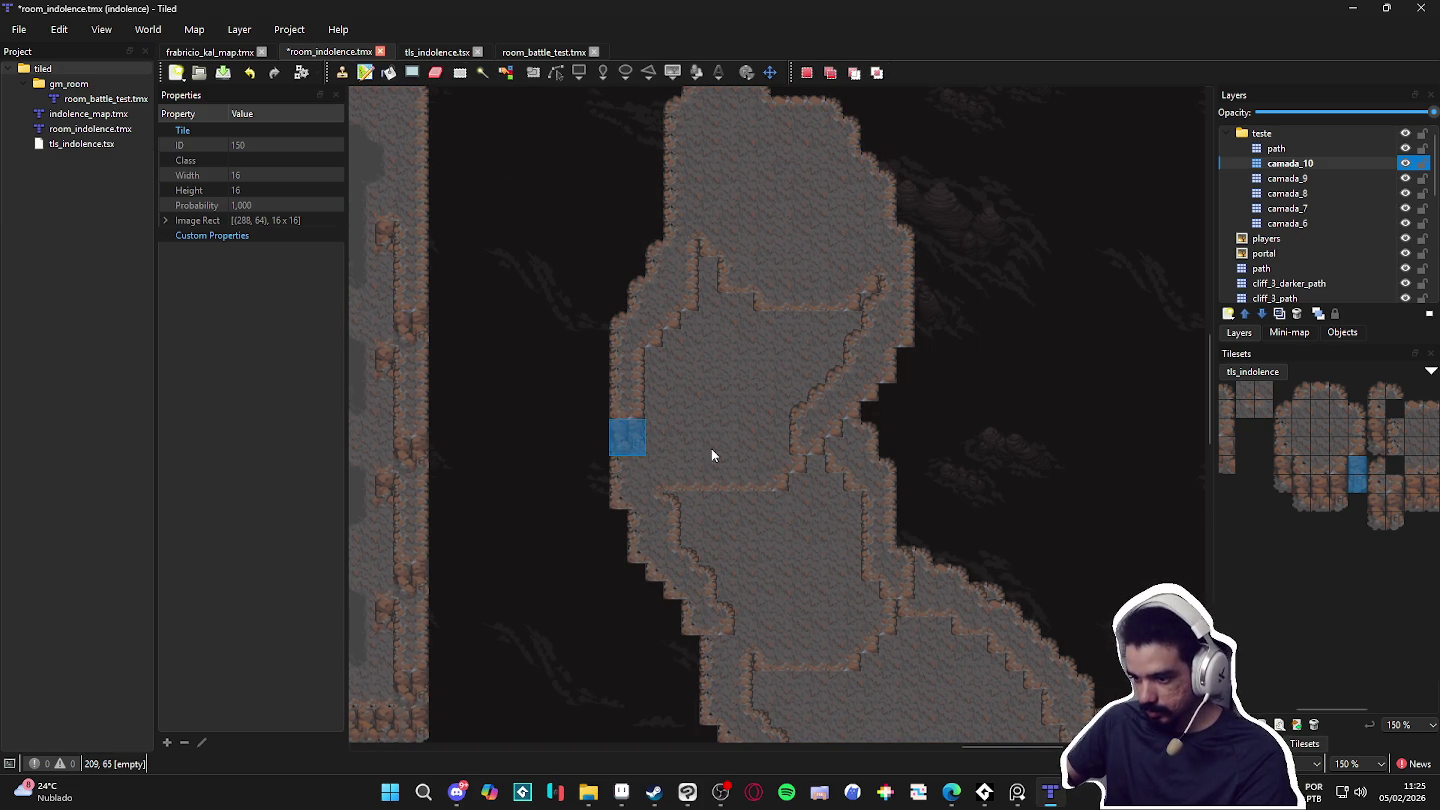
key("ctrl+c")
key("ctrl+v")
Step: Move to the plateau's edge and make camada_7 the active layer
left_click_drag(781, 626, 725, 561)
left_click(1287, 178)
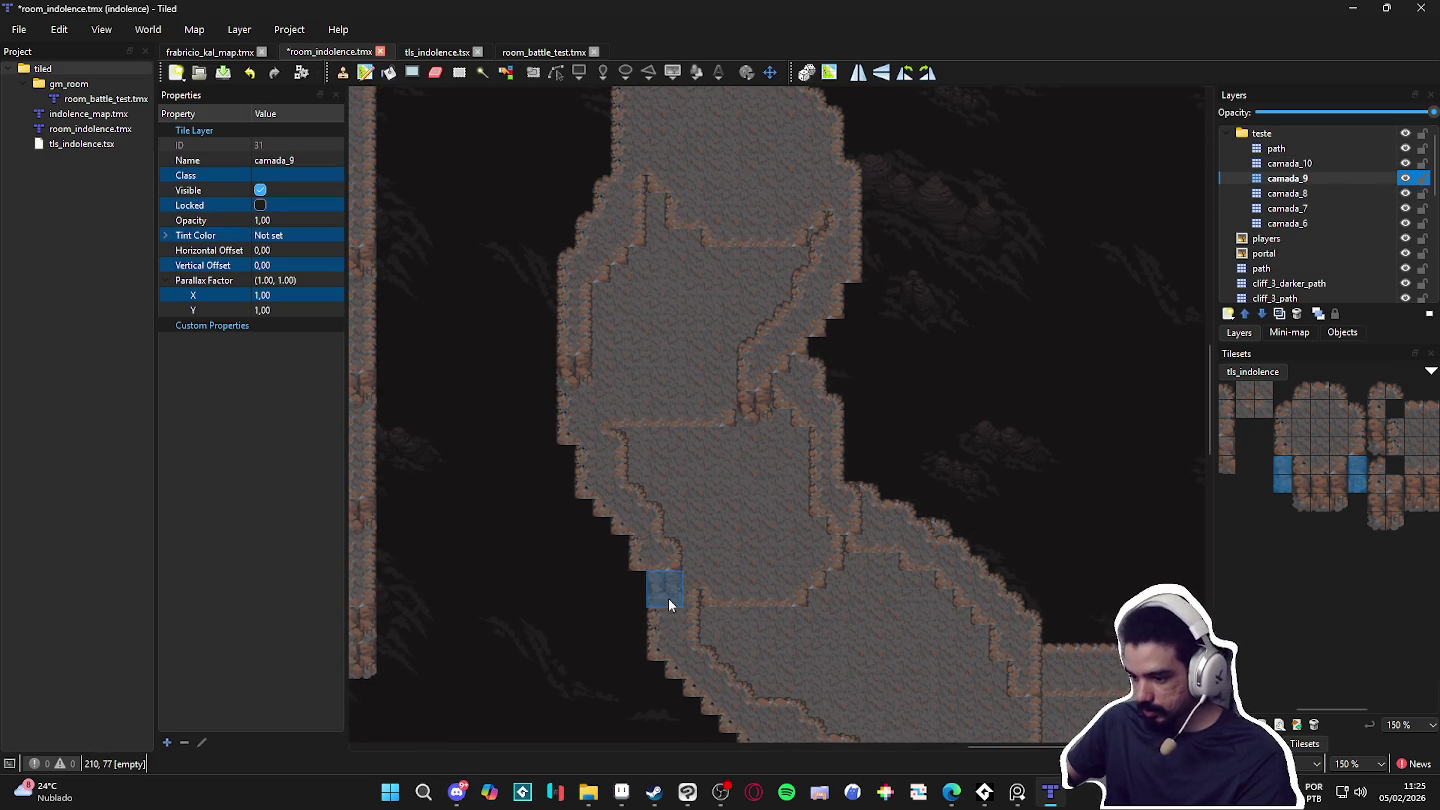
left_click_drag(775, 596, 718, 511)
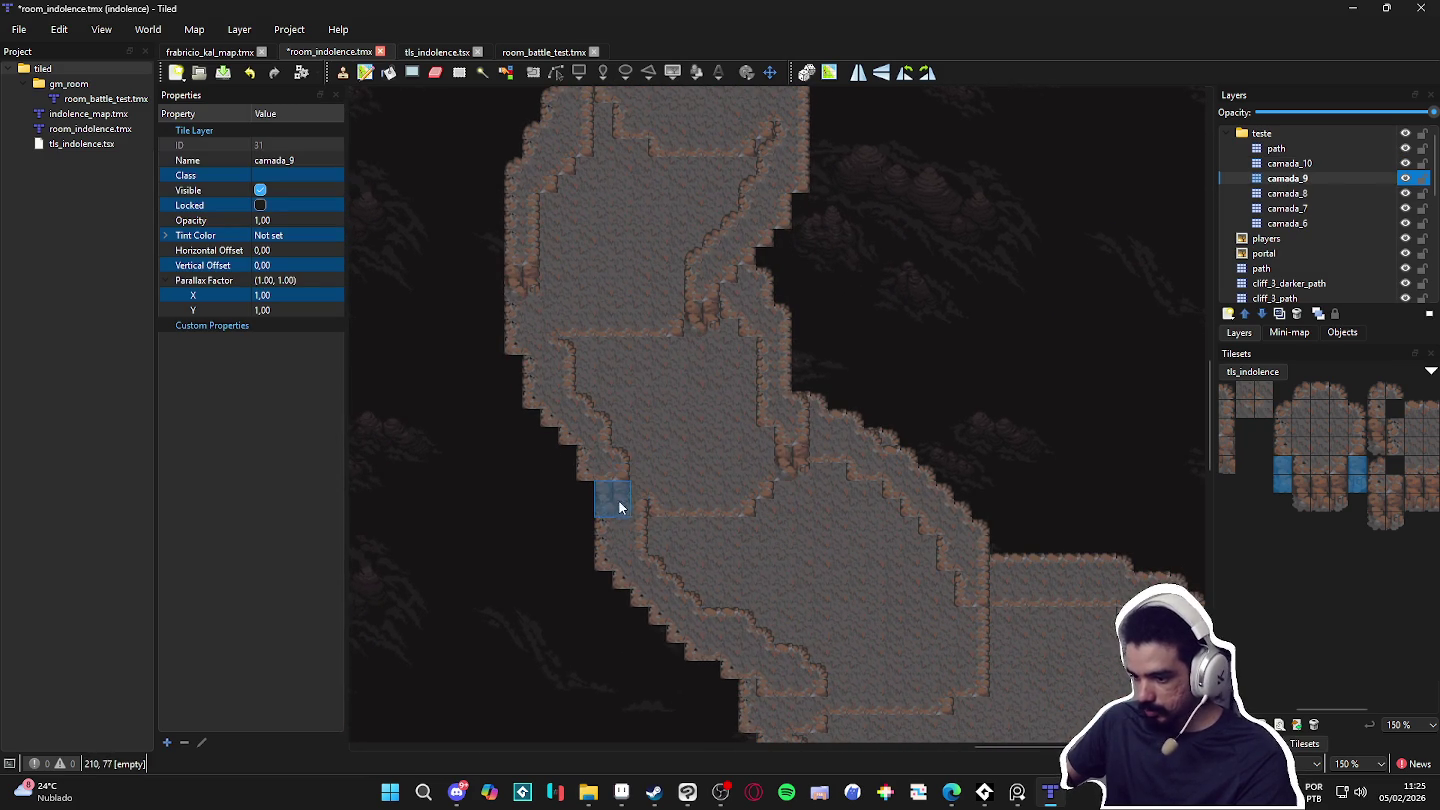
left_click_drag(867, 575, 802, 470)
left_click(1301, 192)
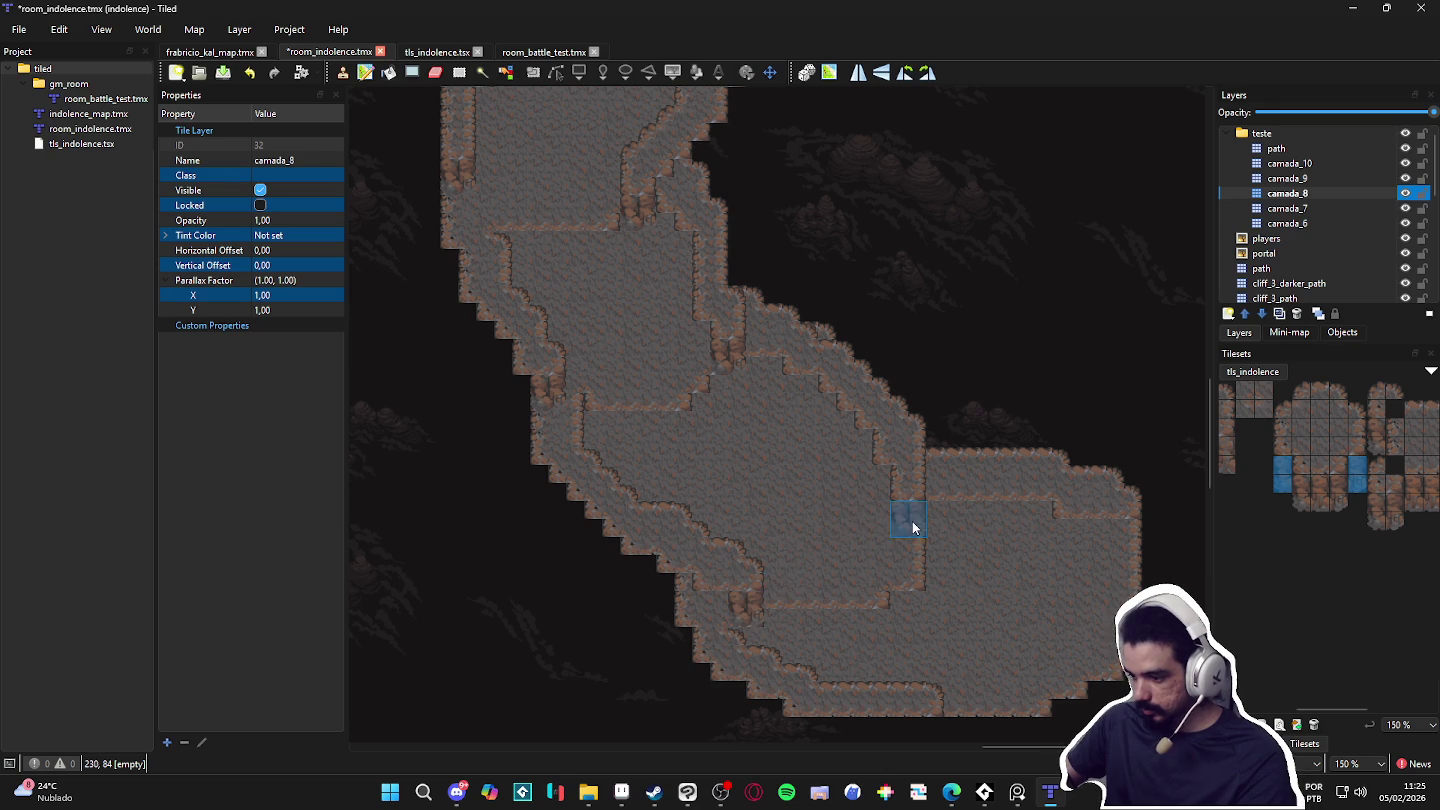
scroll(1005, 500, "right", 2)
left_click(1288, 208)
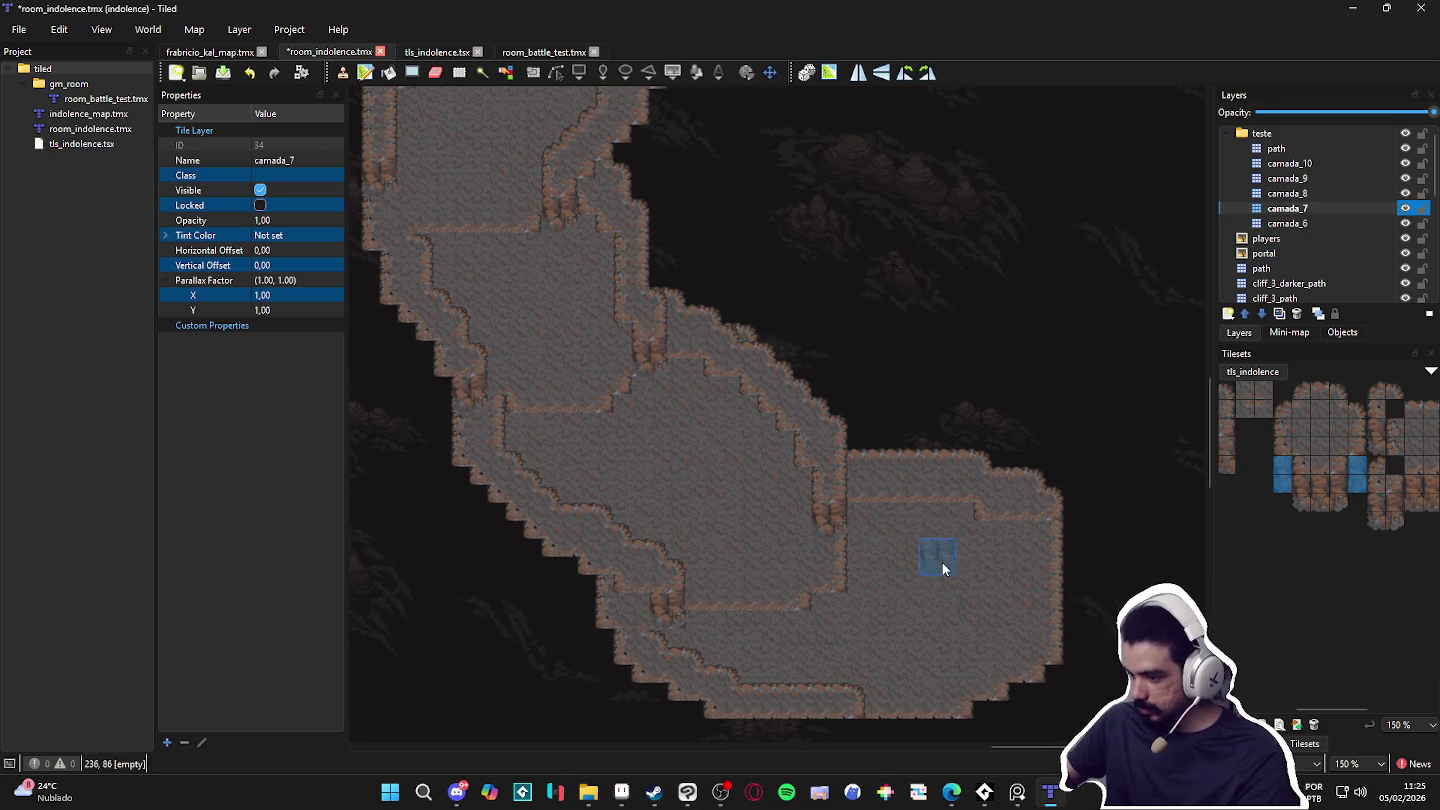
Step: Stamp a cliff-end tile at the plateau's right edge and 3x2 cliff-edge blocks along the seam
left_click(1283, 470)
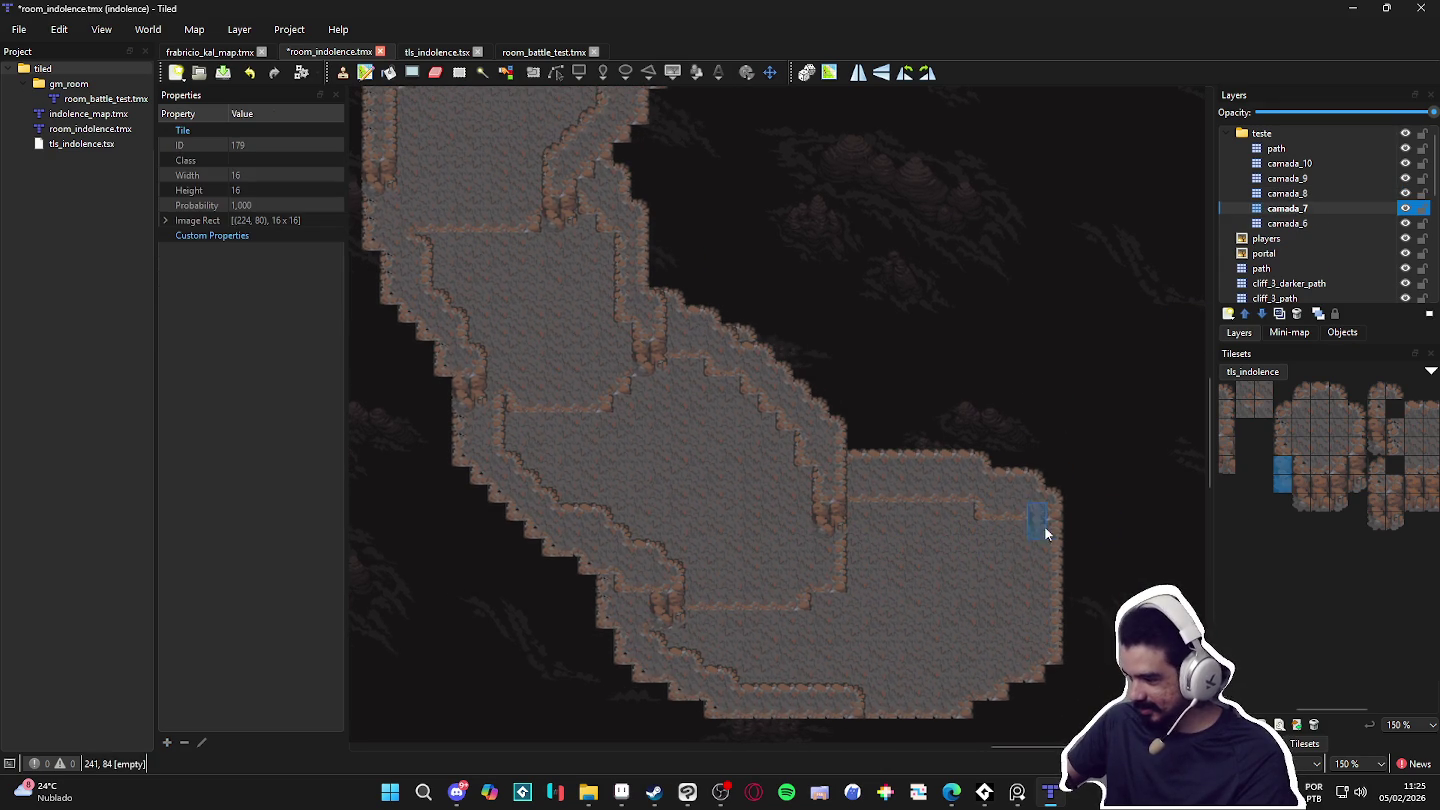
left_click(984, 545)
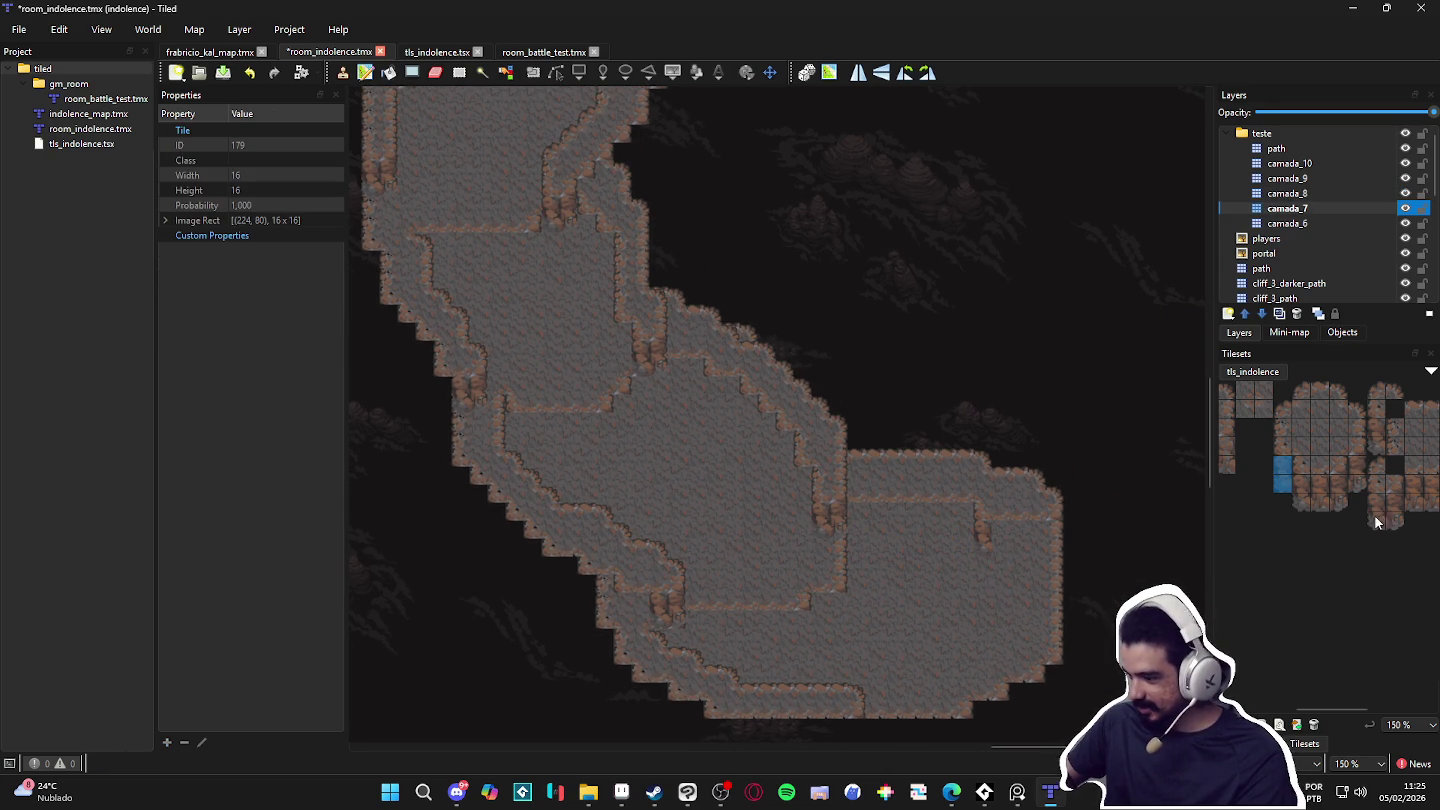
scroll(1275, 465, "left", 3)
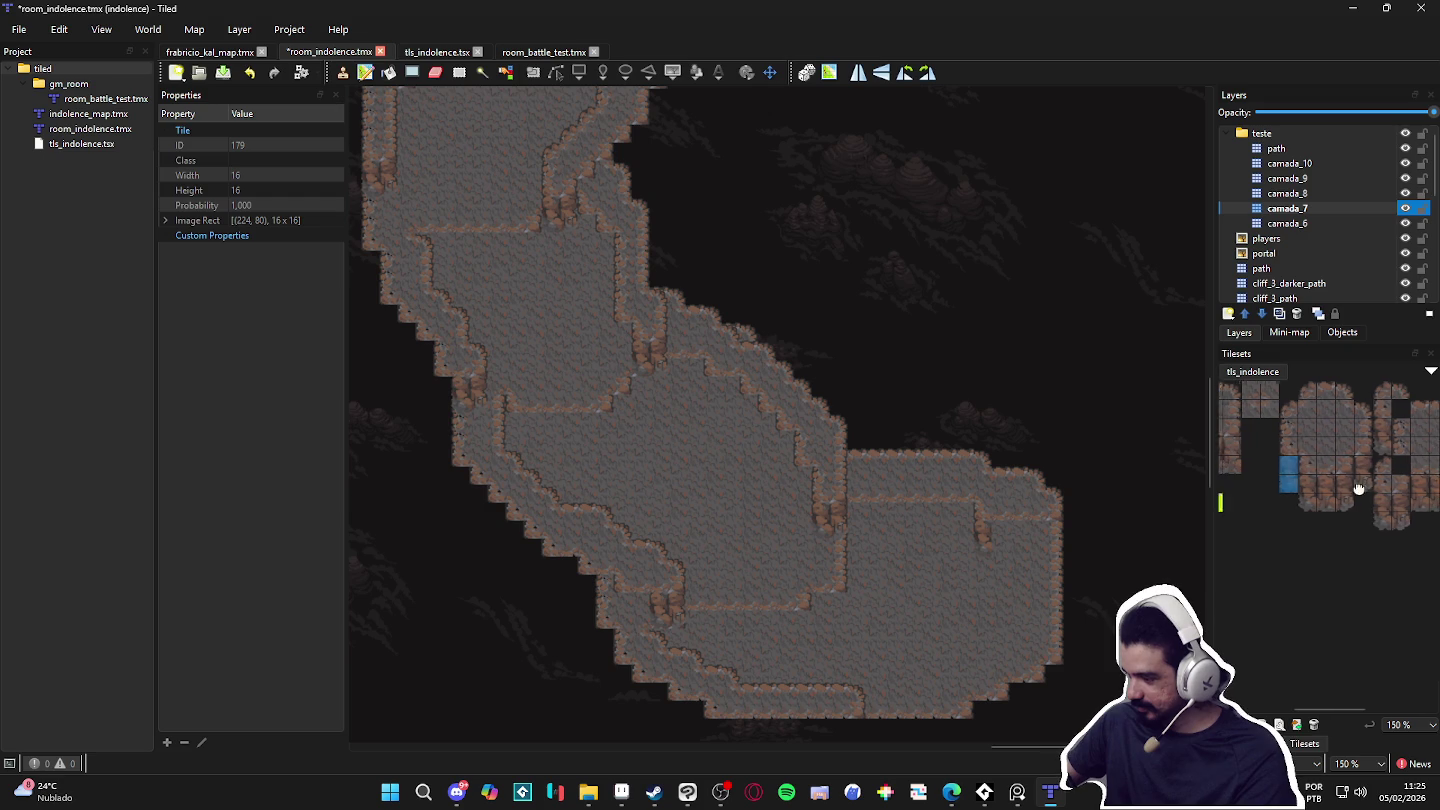
left_click_drag(1252, 445, 1288, 466)
left_click(1034, 545)
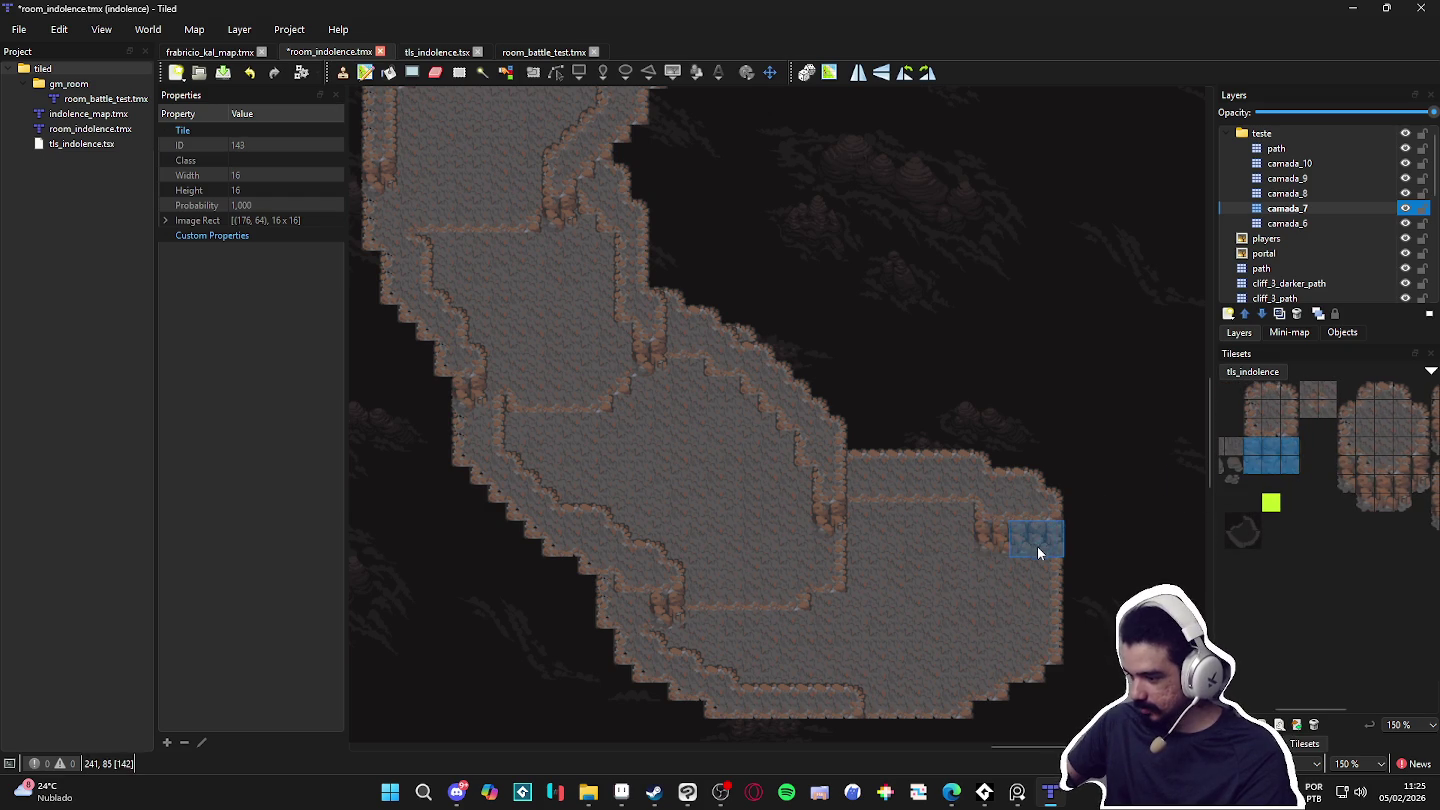
left_click(880, 535)
scroll(1330, 460, "right", 3)
left_click(1384, 490)
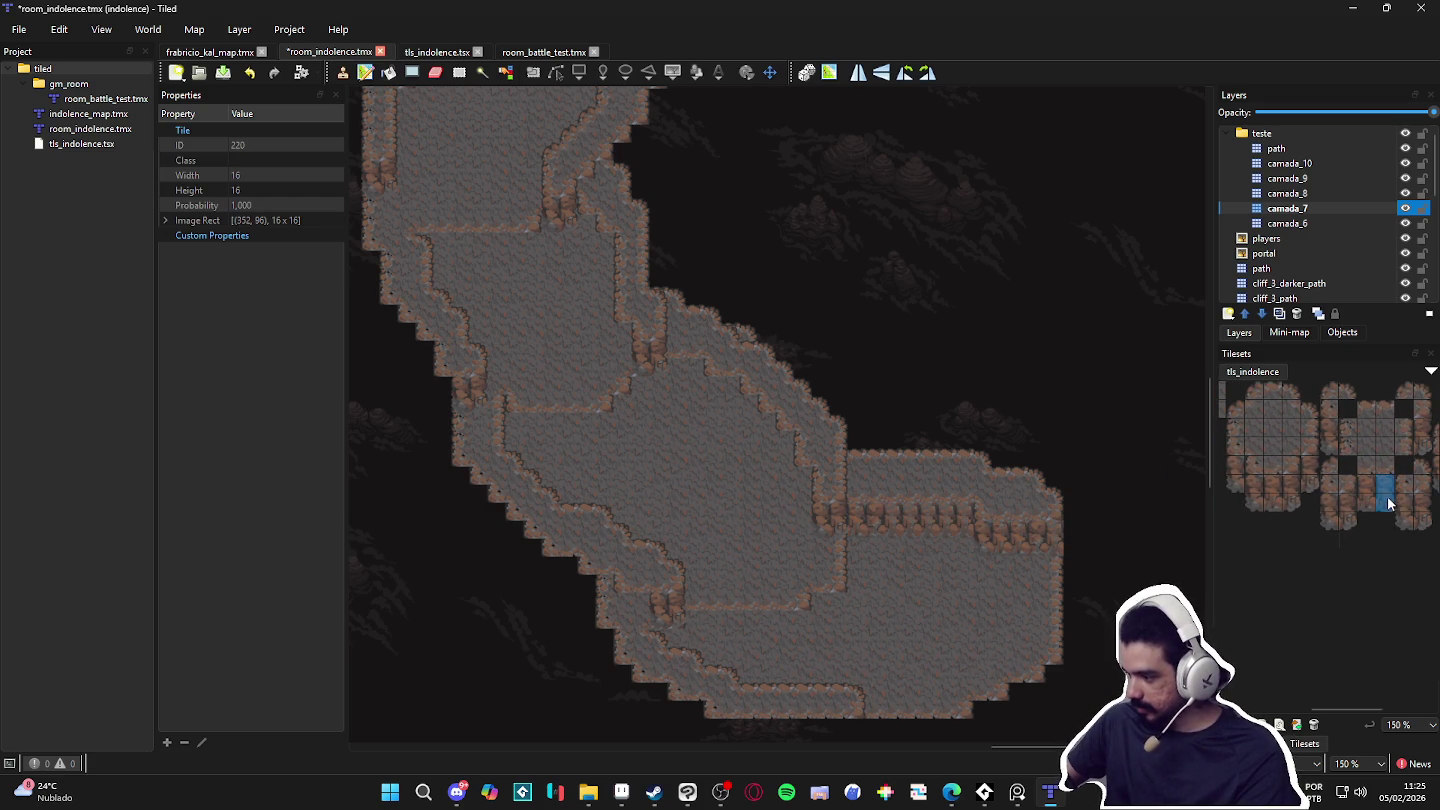
scroll(859, 588, "left", 2)
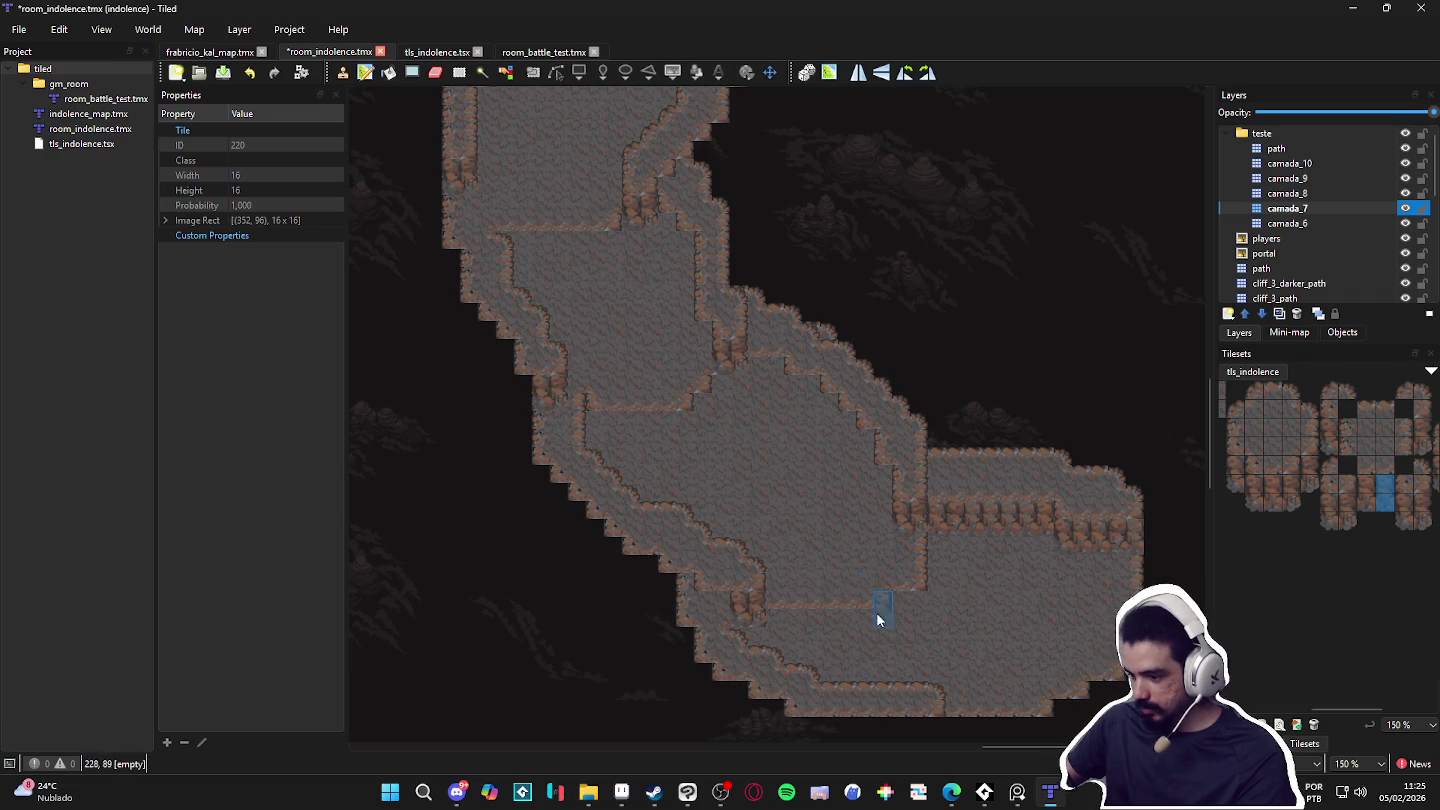
scroll(750, 572, "up", 5)
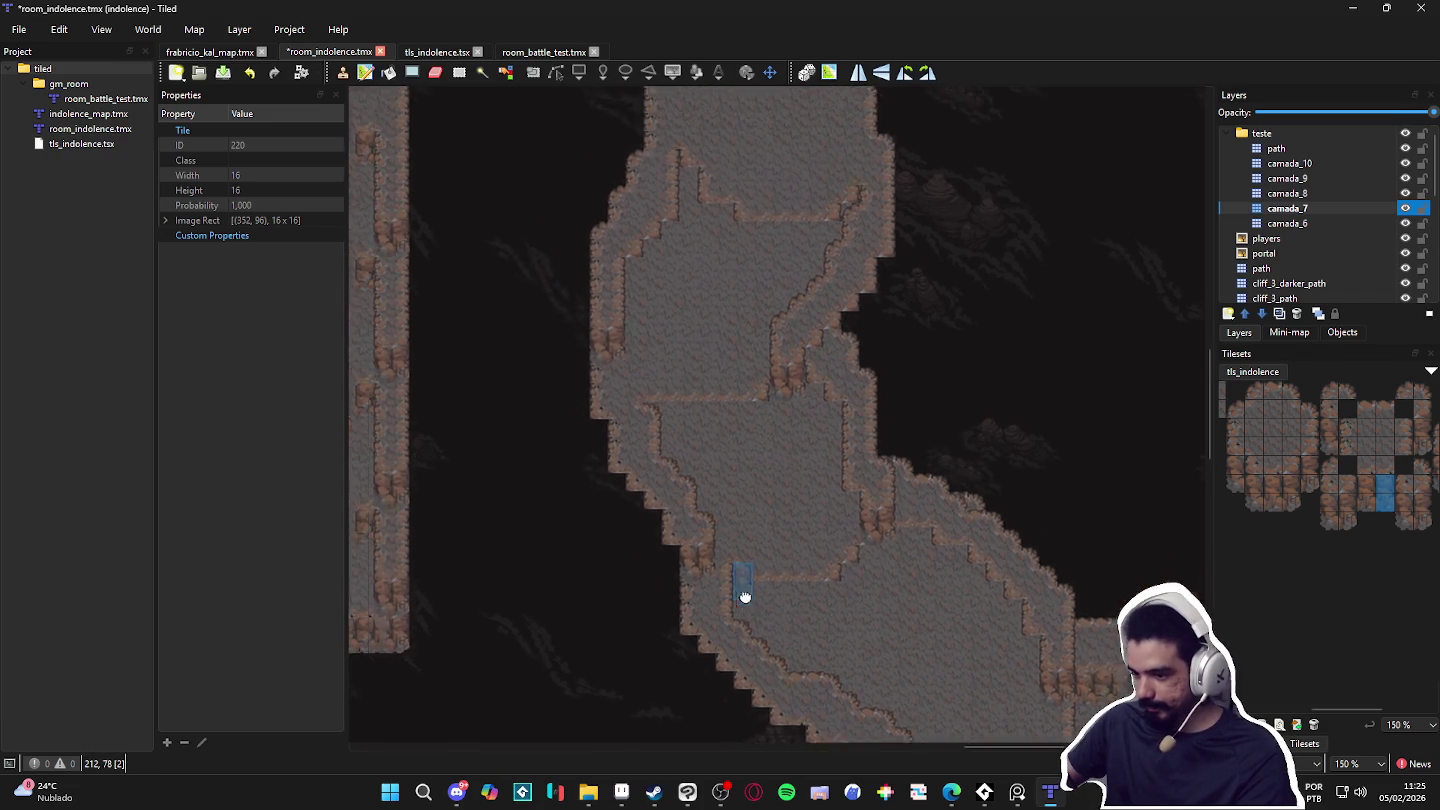
scroll(762, 620, "down", 1)
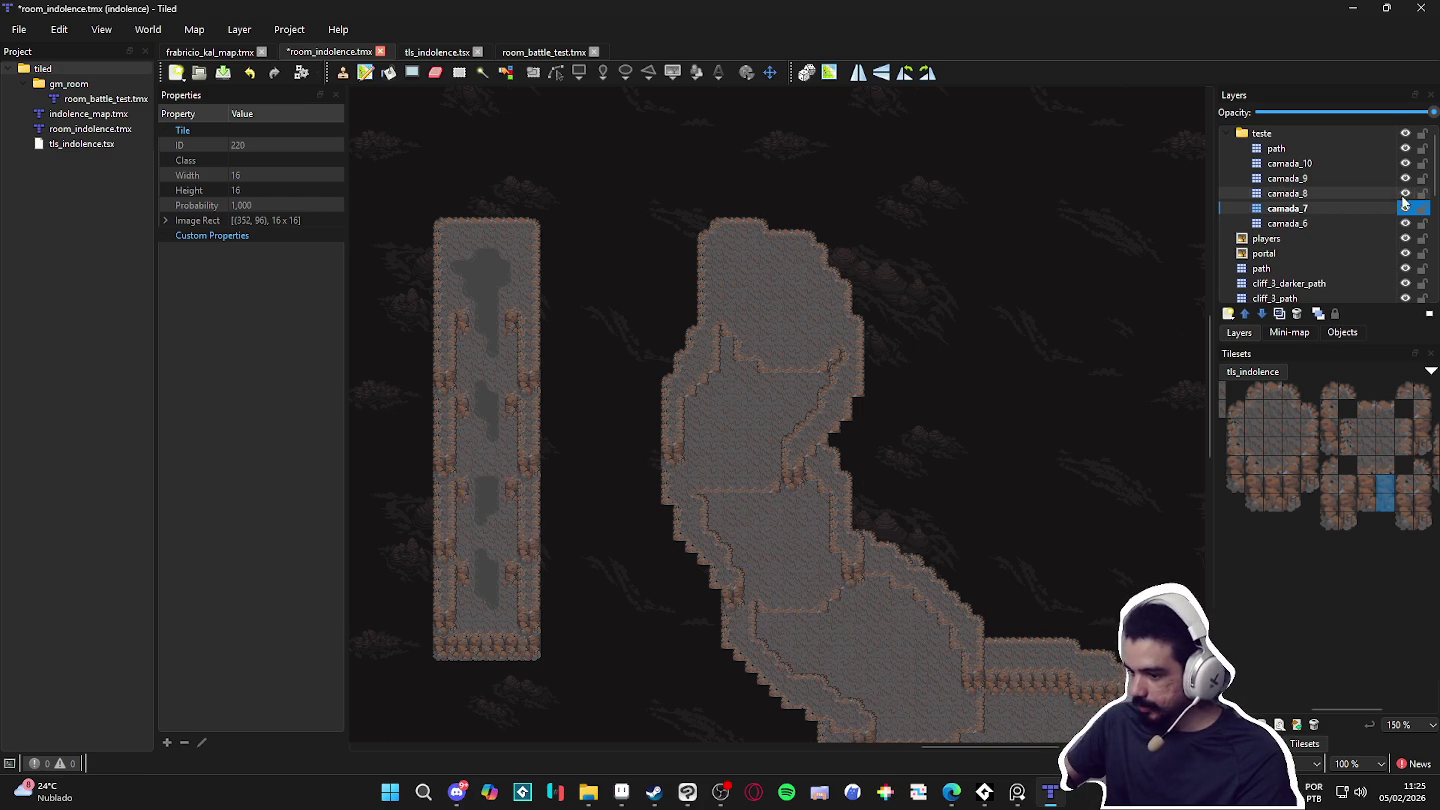
Step: Make camada_9 the active layer and choose the big_cliff terrain
left_click(1399, 150)
left_click(1405, 167)
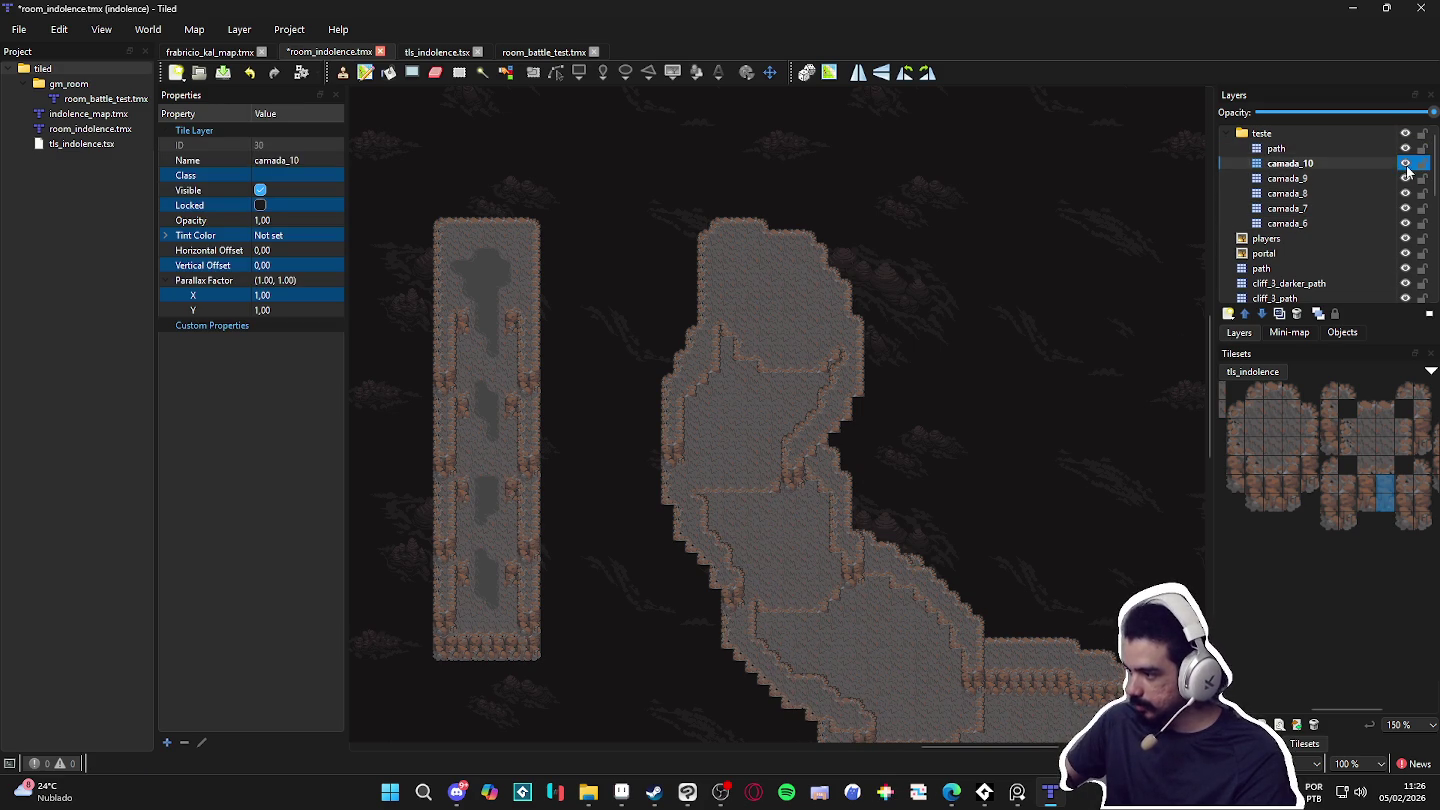
left_click(1406, 177)
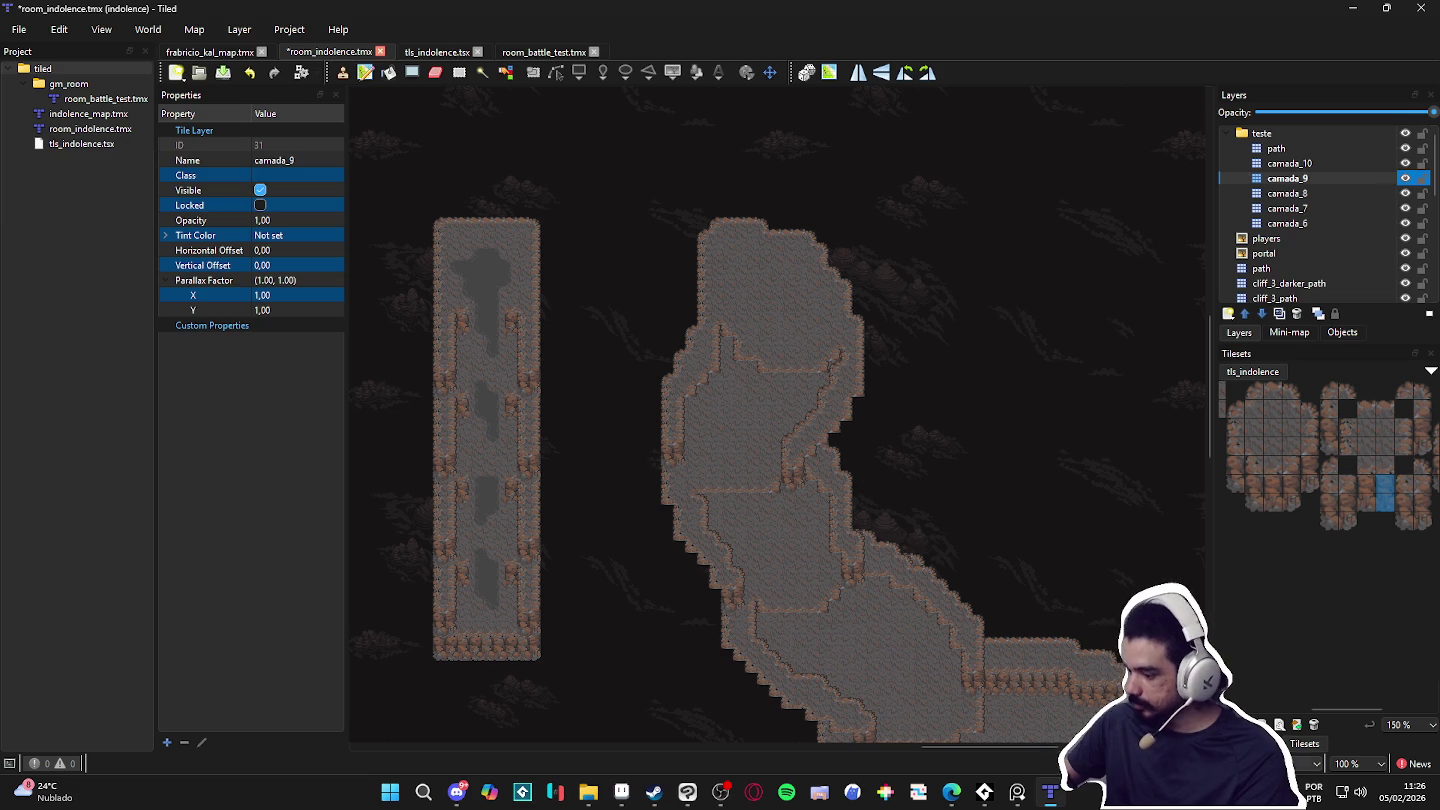
left_click(1256, 743)
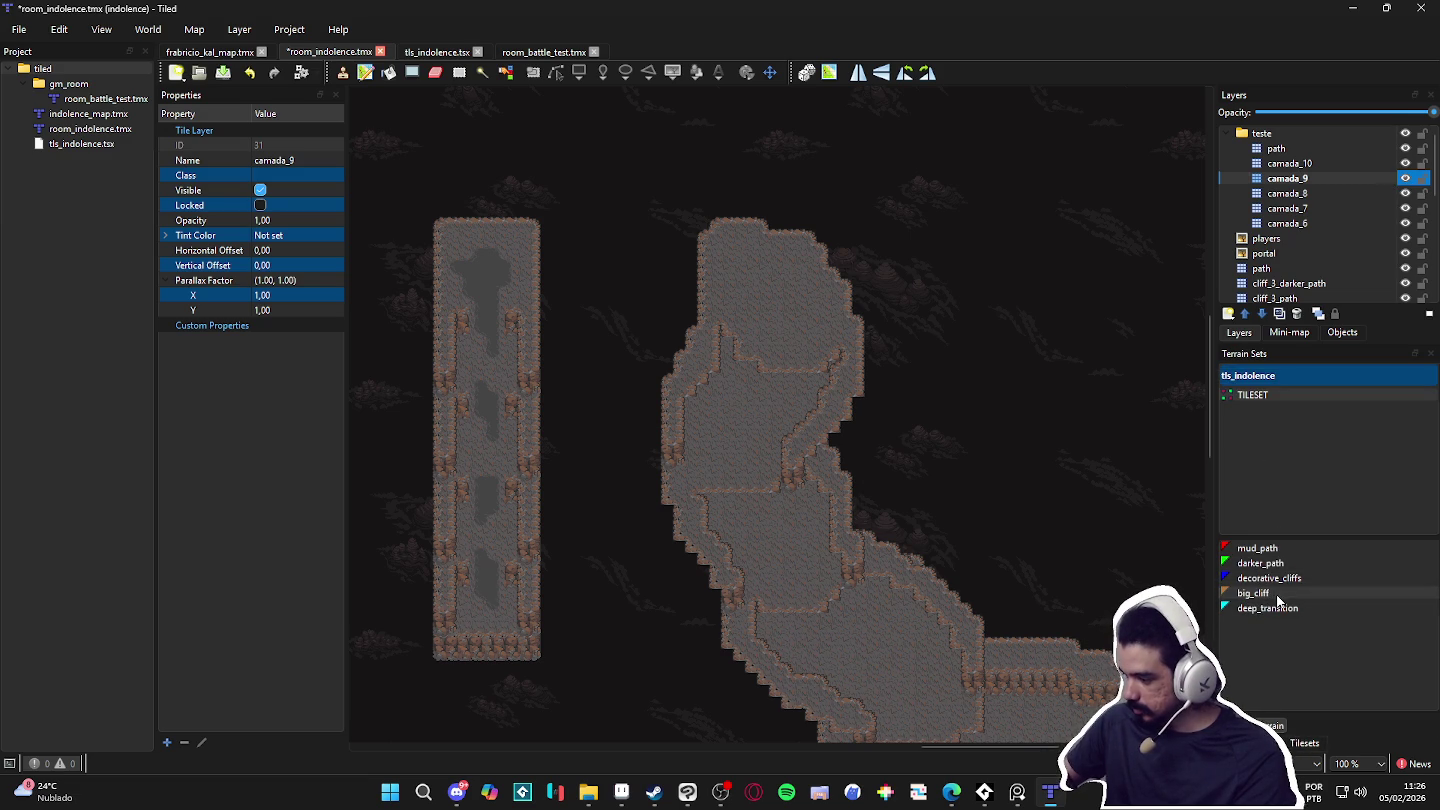
left_click(1255, 592)
Step: On camada_9, paint and fill big_cliff loops, redoing the right-hand loop once
mouse_move(703, 570)
left_mouse_down()
mouse_move(810, 519)
mouse_move(685, 470)
mouse_move(743, 312)
mouse_move(707, 373)
left_mouse_up()
mouse_move(783, 314)
left_mouse_down()
mouse_move(718, 390)
mouse_move(765, 472)
mouse_move(726, 472)
mouse_move(742, 469)
left_mouse_up()
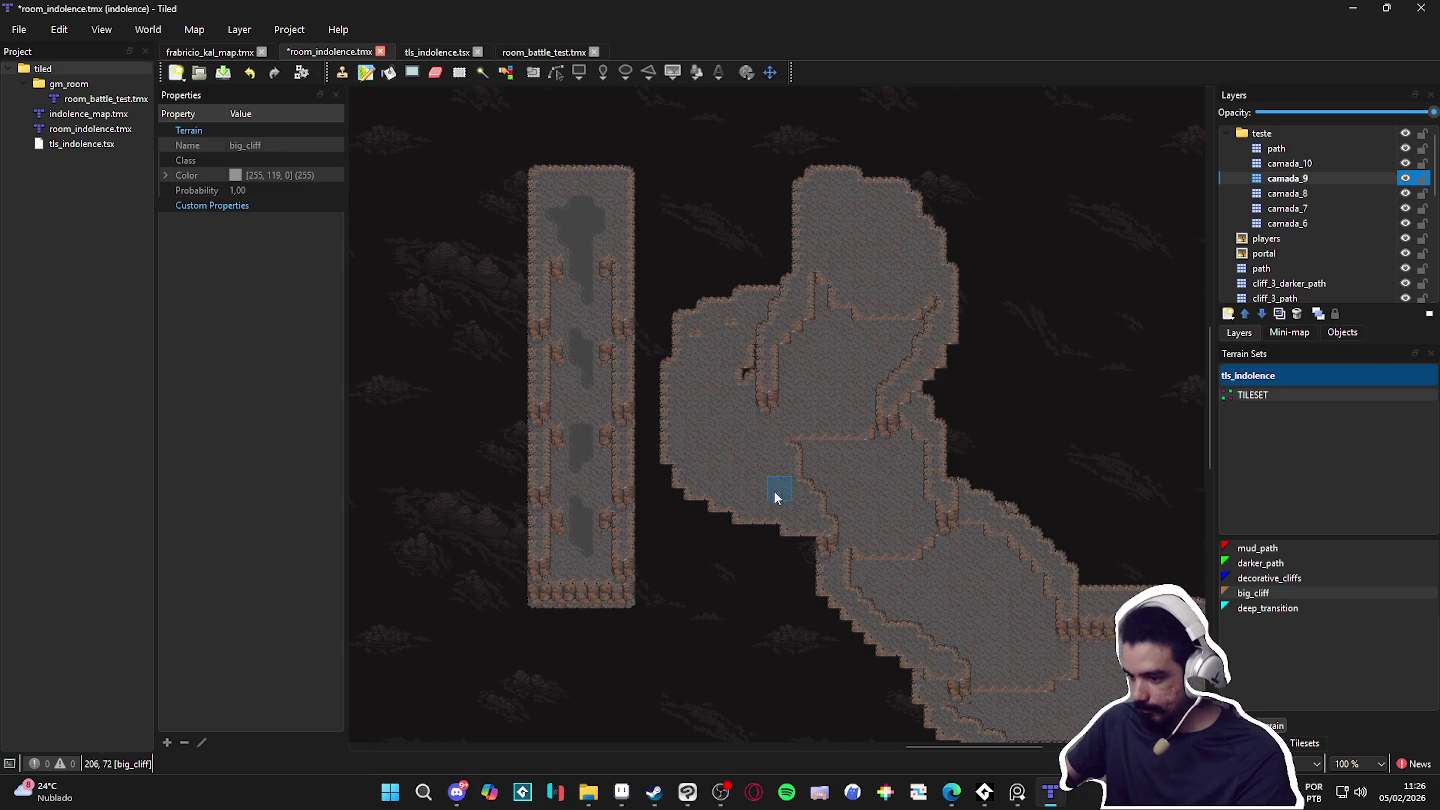
scroll(935, 446, "right", 2)
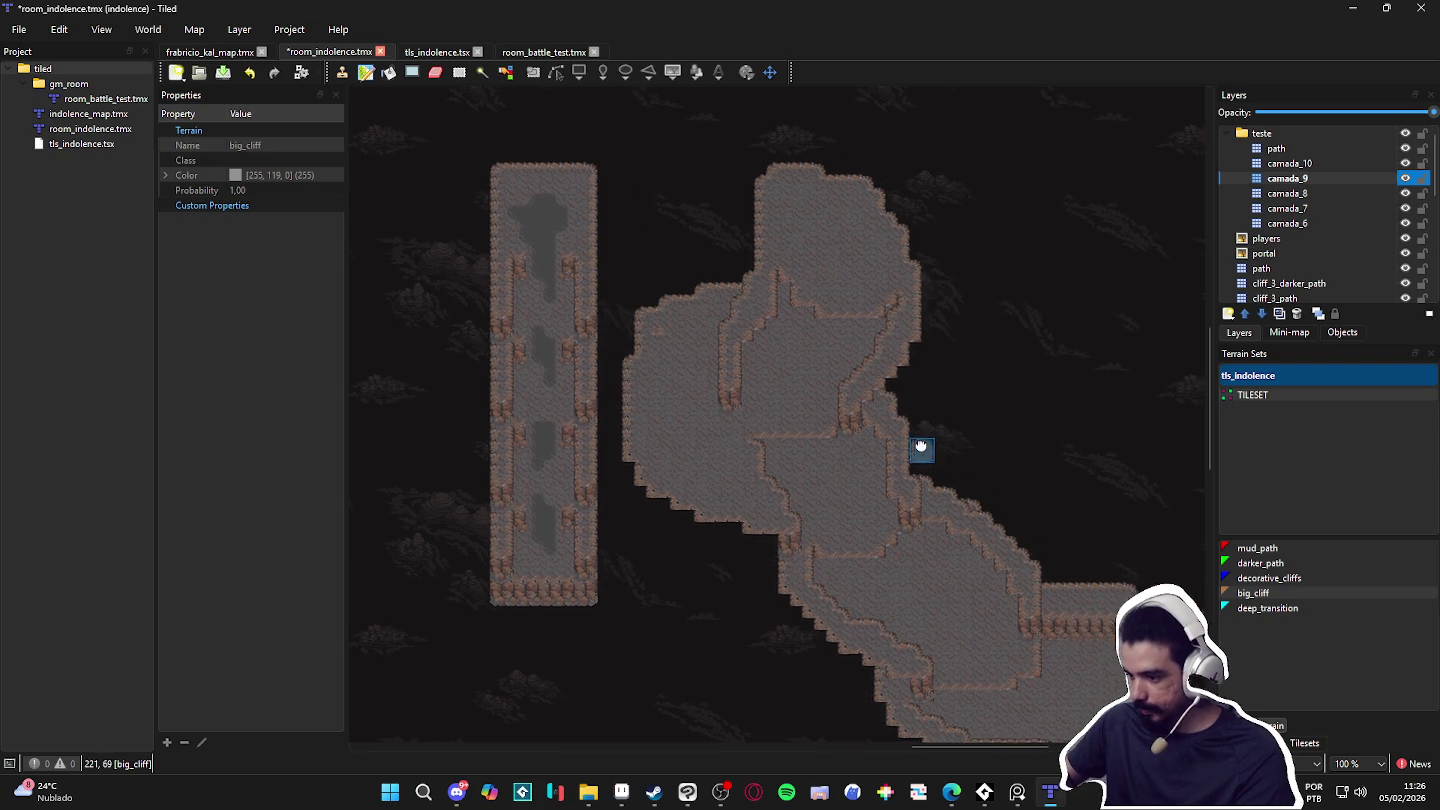
mouse_move(913, 495)
left_mouse_down()
mouse_move(1003, 401)
mouse_move(939, 364)
mouse_move(900, 447)
left_mouse_up()
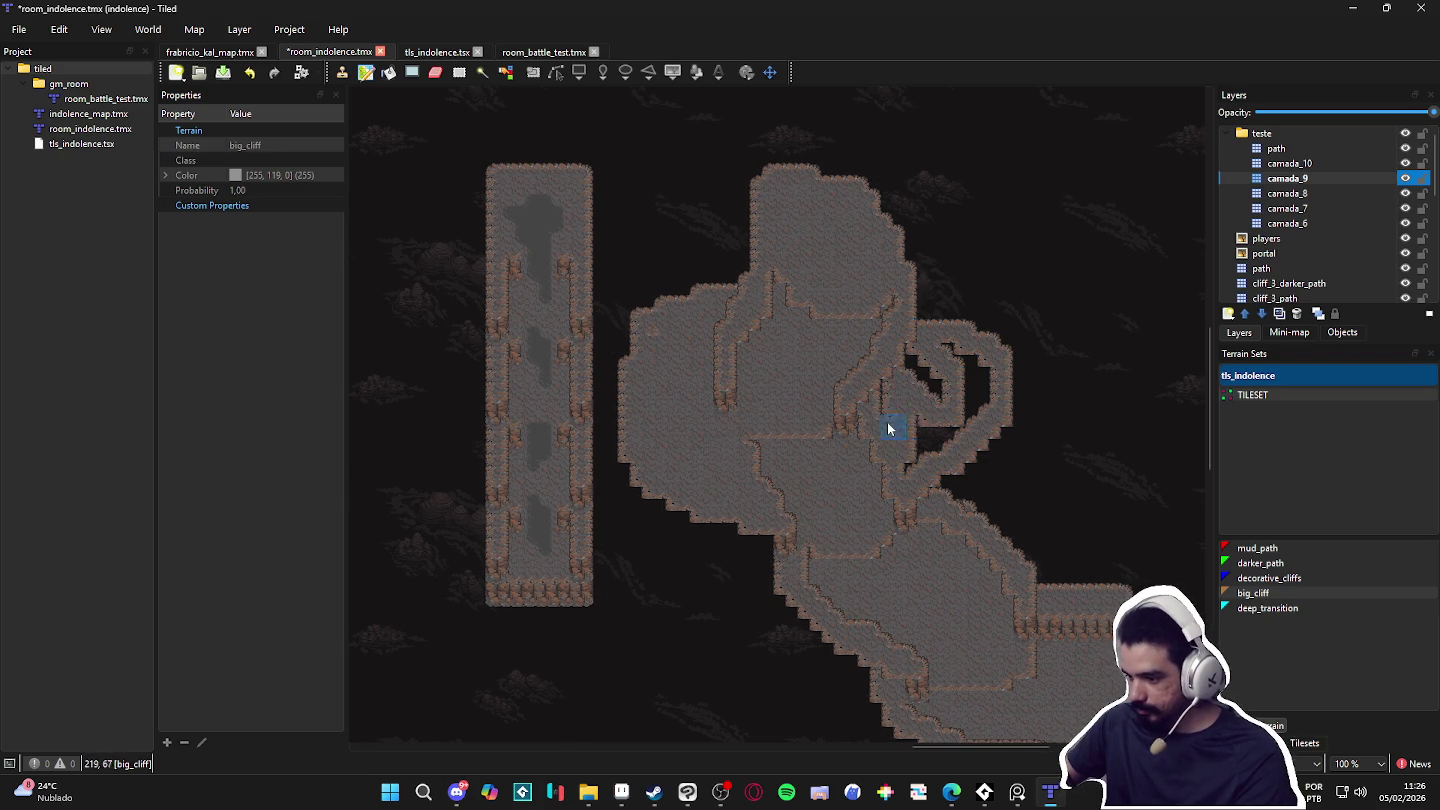
key("ctrl+z")
mouse_move(920, 498)
left_mouse_down()
mouse_move(987, 410)
mouse_move(918, 316)
left_mouse_up()
mouse_move(965, 374)
left_mouse_down()
mouse_move(903, 381)
mouse_move(942, 376)
mouse_move(901, 411)
mouse_move(977, 410)
left_mouse_up()
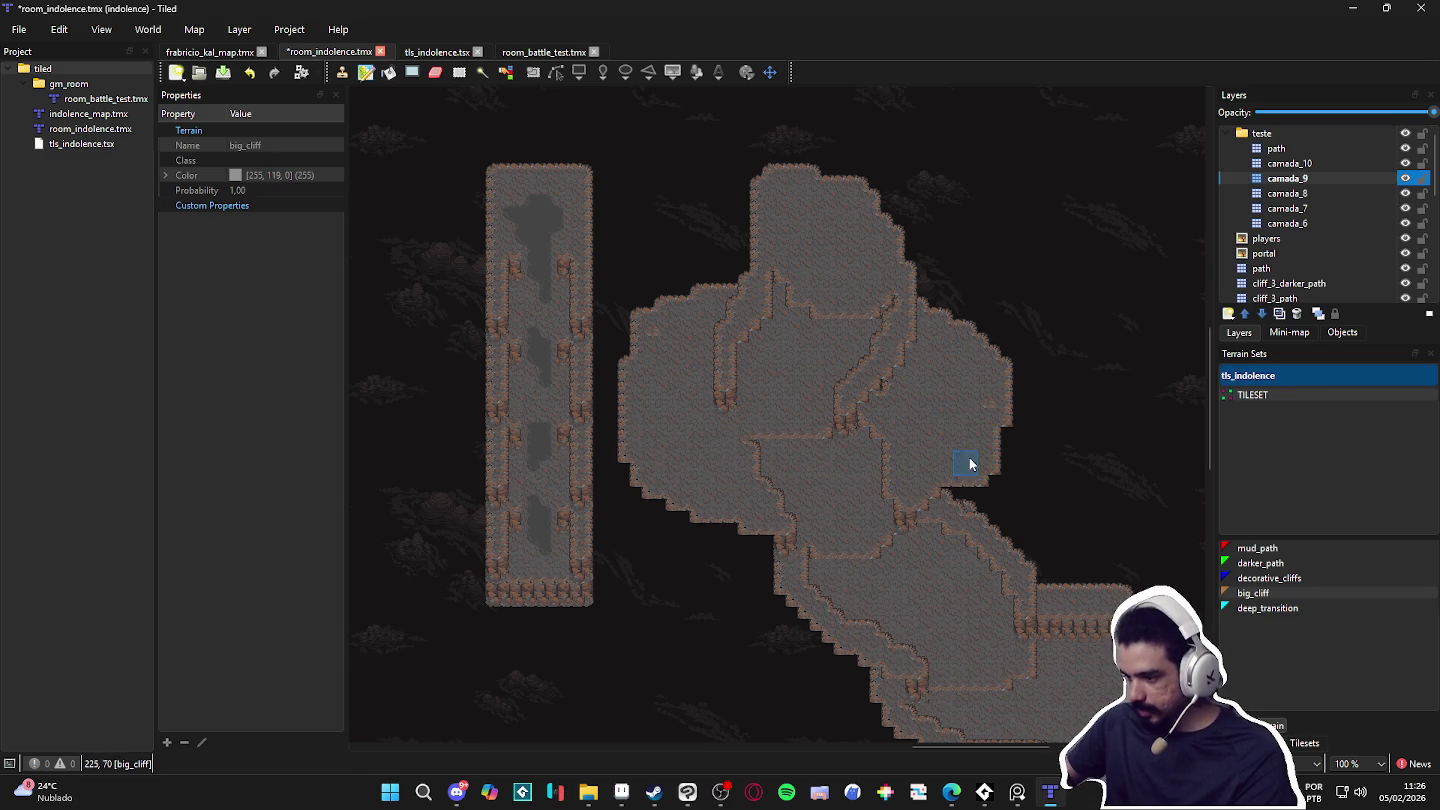
scroll(988, 460, "down", 3)
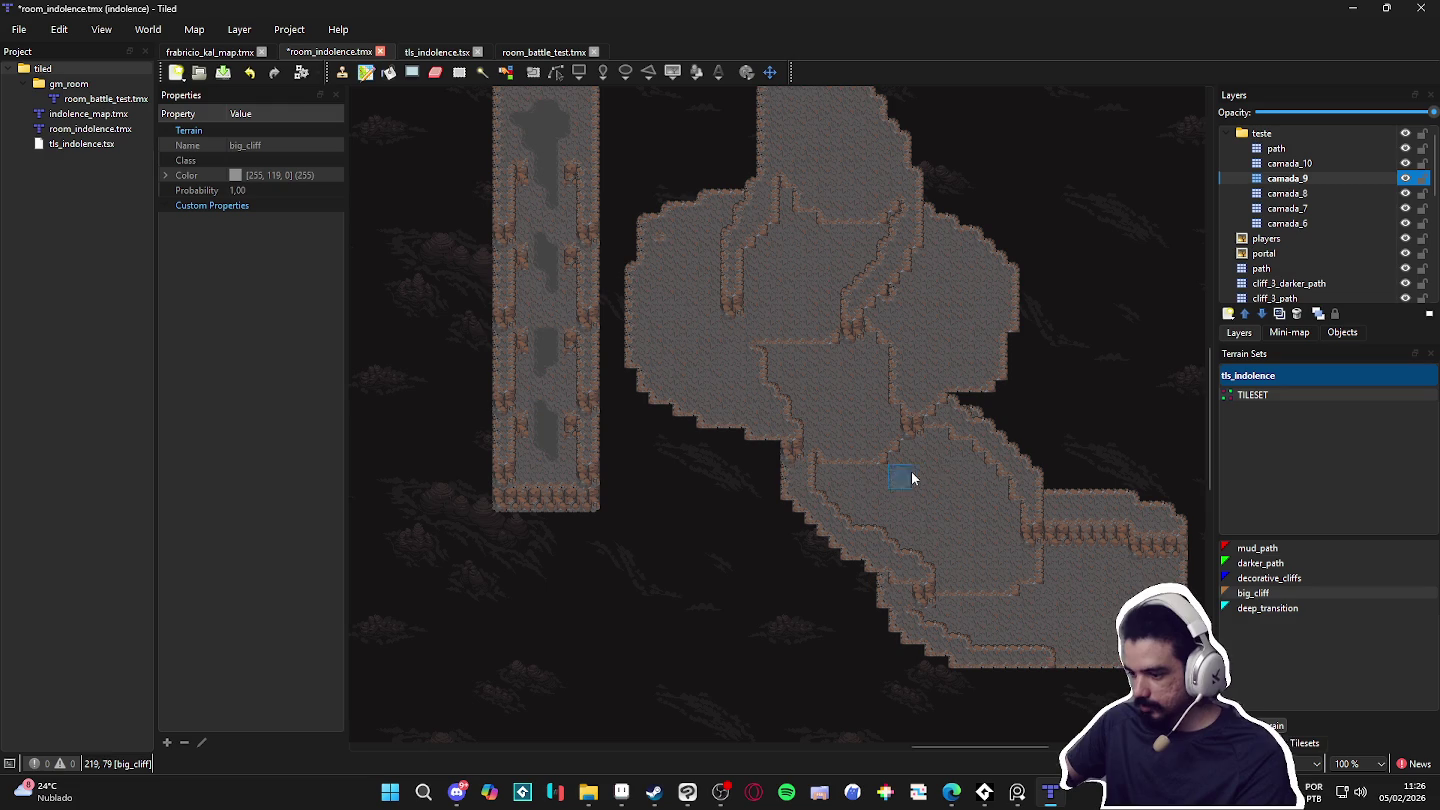
Step: On camada_8, paint and fill big_cliff rings toward the lower left and the right
left_click(1287, 193)
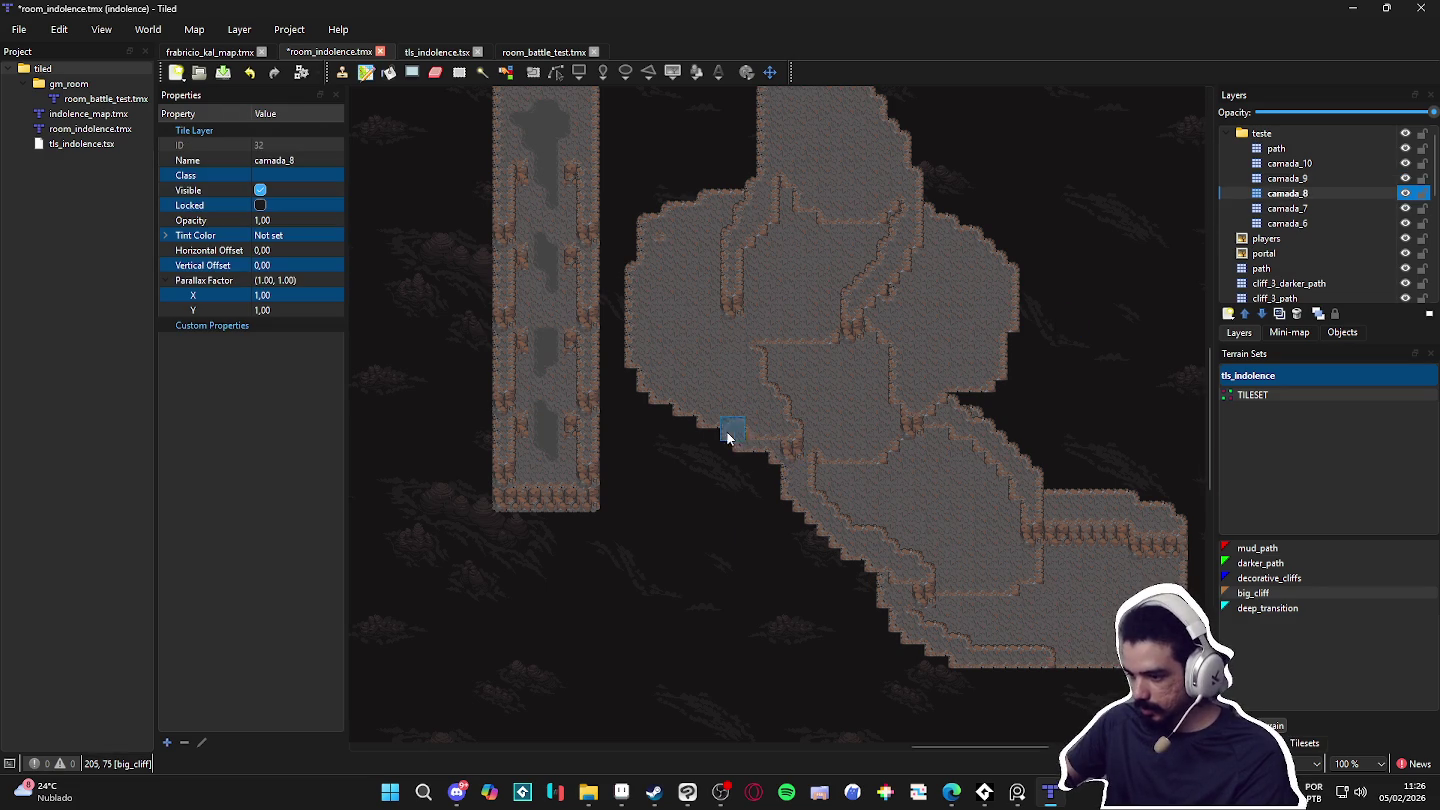
mouse_move(906, 572)
left_mouse_down()
mouse_move(775, 644)
mouse_move(660, 432)
mouse_move(695, 405)
mouse_move(784, 508)
left_mouse_up()
mouse_move(855, 581)
left_mouse_down()
mouse_move(749, 465)
mouse_move(707, 524)
mouse_move(678, 460)
mouse_move(742, 520)
left_mouse_up()
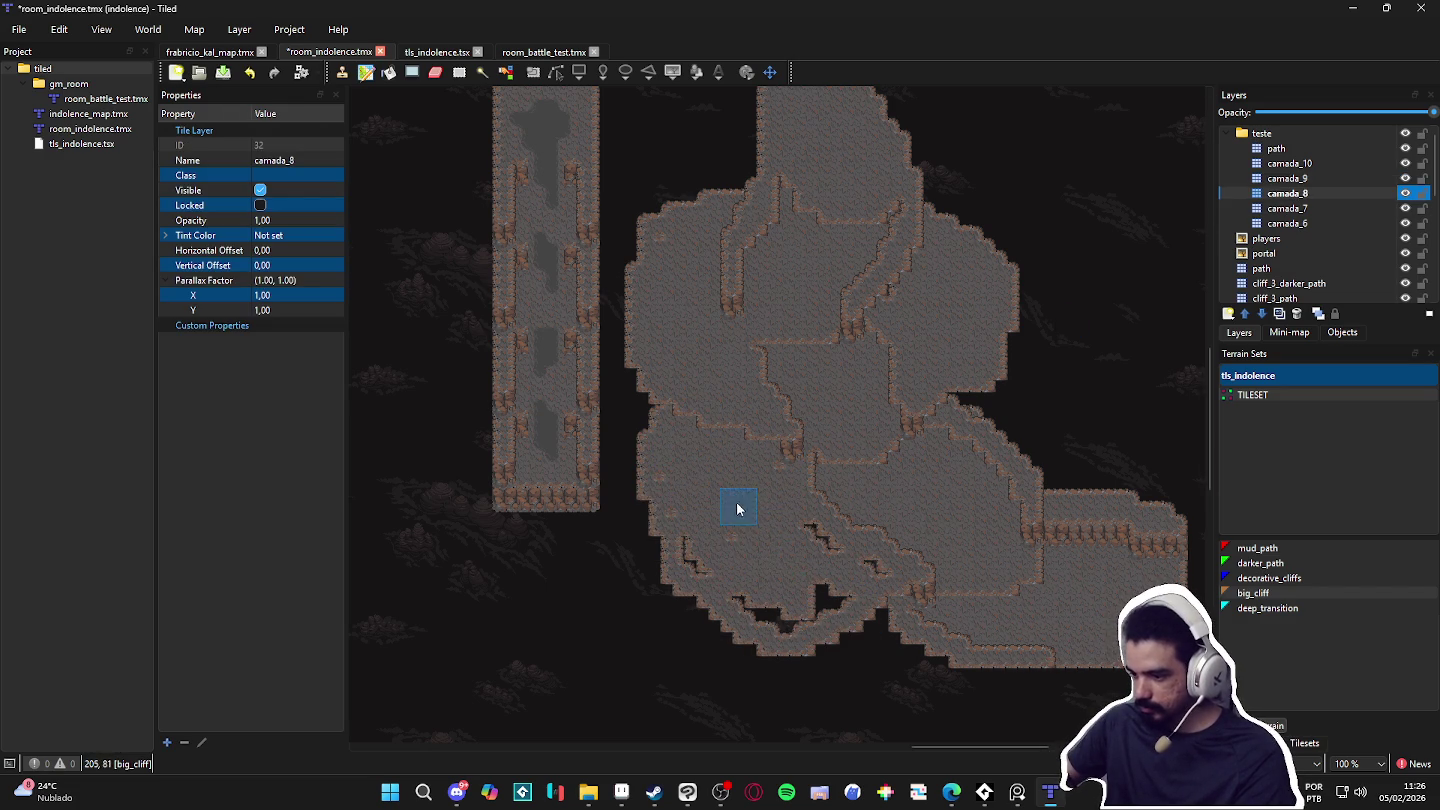
left_click_drag(842, 597, 778, 625)
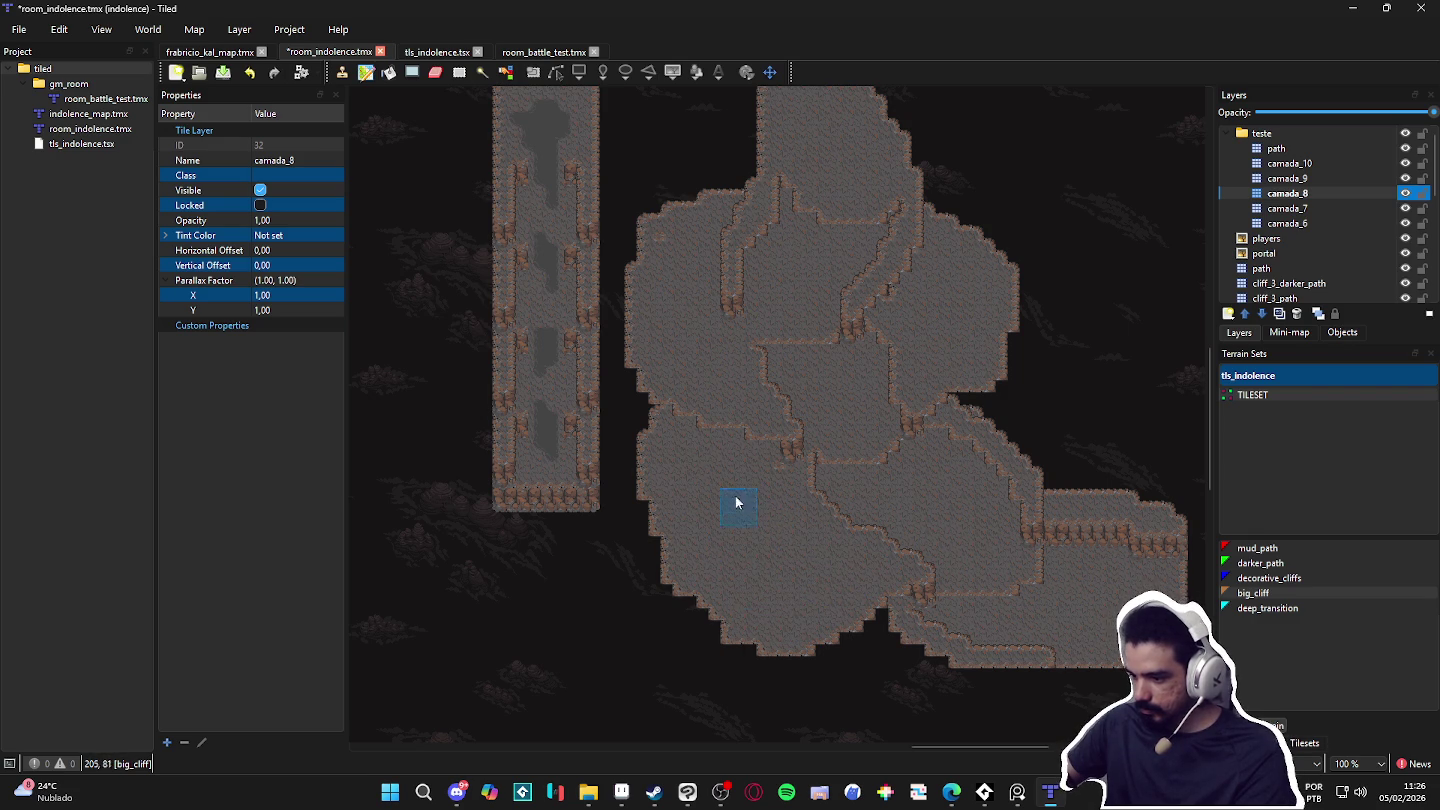
scroll(900, 606, "right", 3)
mouse_move(827, 357)
left_mouse_down()
mouse_move(955, 319)
mouse_move(956, 481)
mouse_move(942, 420)
mouse_move(968, 401)
mouse_move(945, 385)
left_mouse_up()
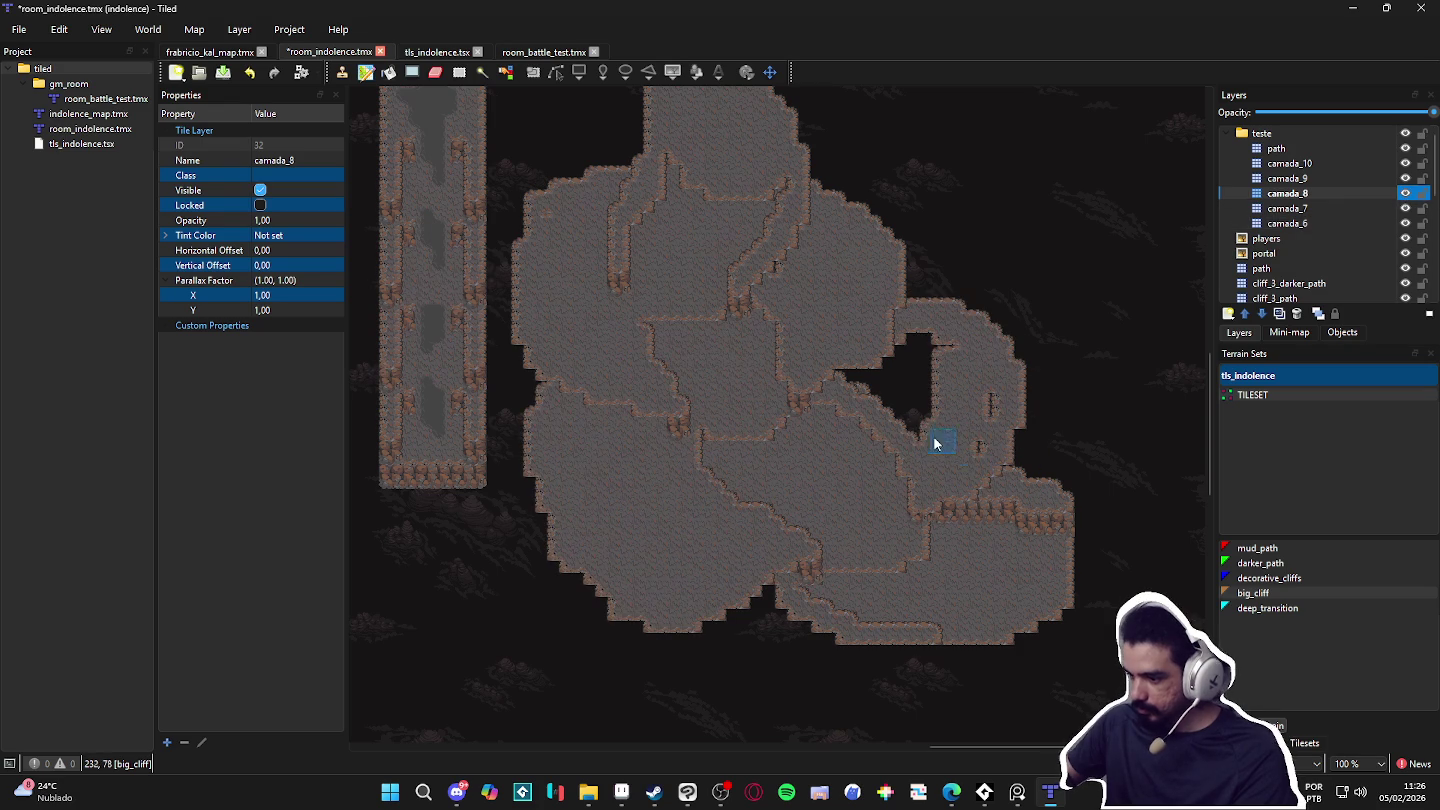
left_click_drag(857, 367, 916, 356)
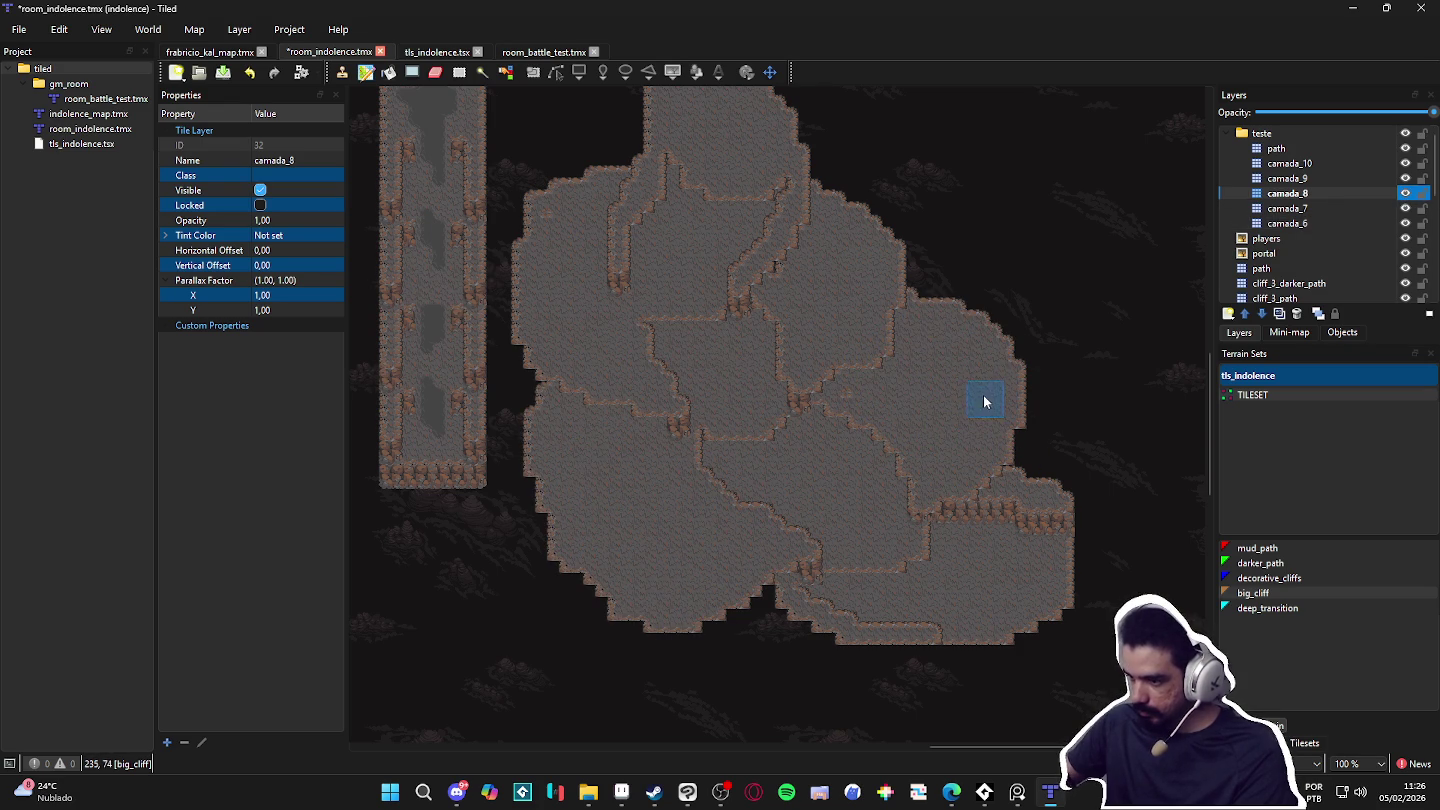
scroll(952, 408, "down", 3)
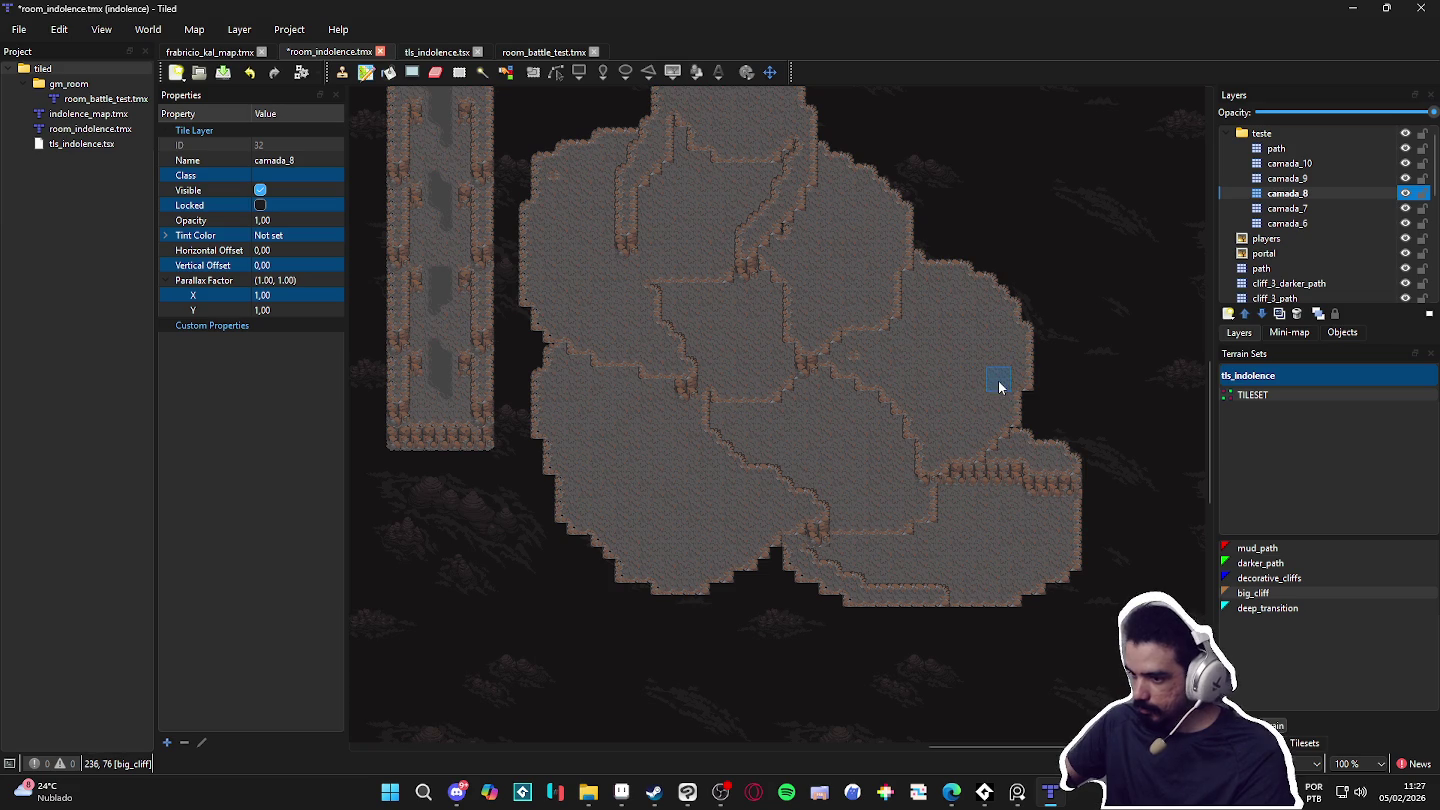
scroll(1000, 386, "down", 3)
left_click(1327, 211)
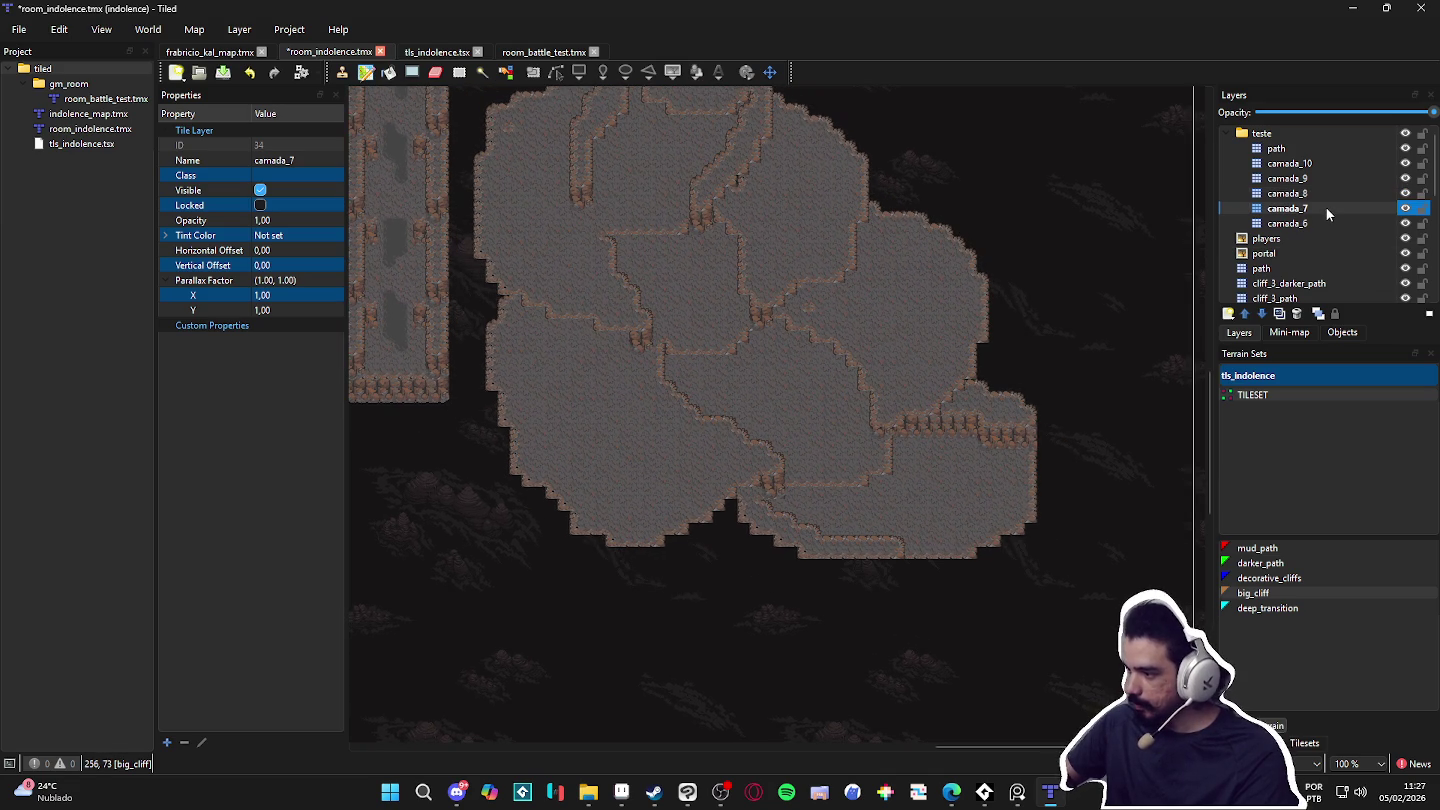
Step: Extend the big_cliff plateau on the right side, then make camada_10 active
mouse_move(995, 364)
left_mouse_down()
mouse_move(1061, 428)
mouse_move(1073, 481)
mouse_move(1019, 554)
mouse_move(1049, 460)
mouse_move(968, 588)
mouse_move(861, 582)
mouse_move(987, 575)
mouse_move(1080, 505)
mouse_move(1030, 334)
mouse_move(1048, 338)
mouse_move(1059, 599)
mouse_move(1106, 490)
mouse_move(1038, 585)
mouse_move(739, 534)
mouse_move(668, 500)
mouse_move(766, 602)
left_mouse_up()
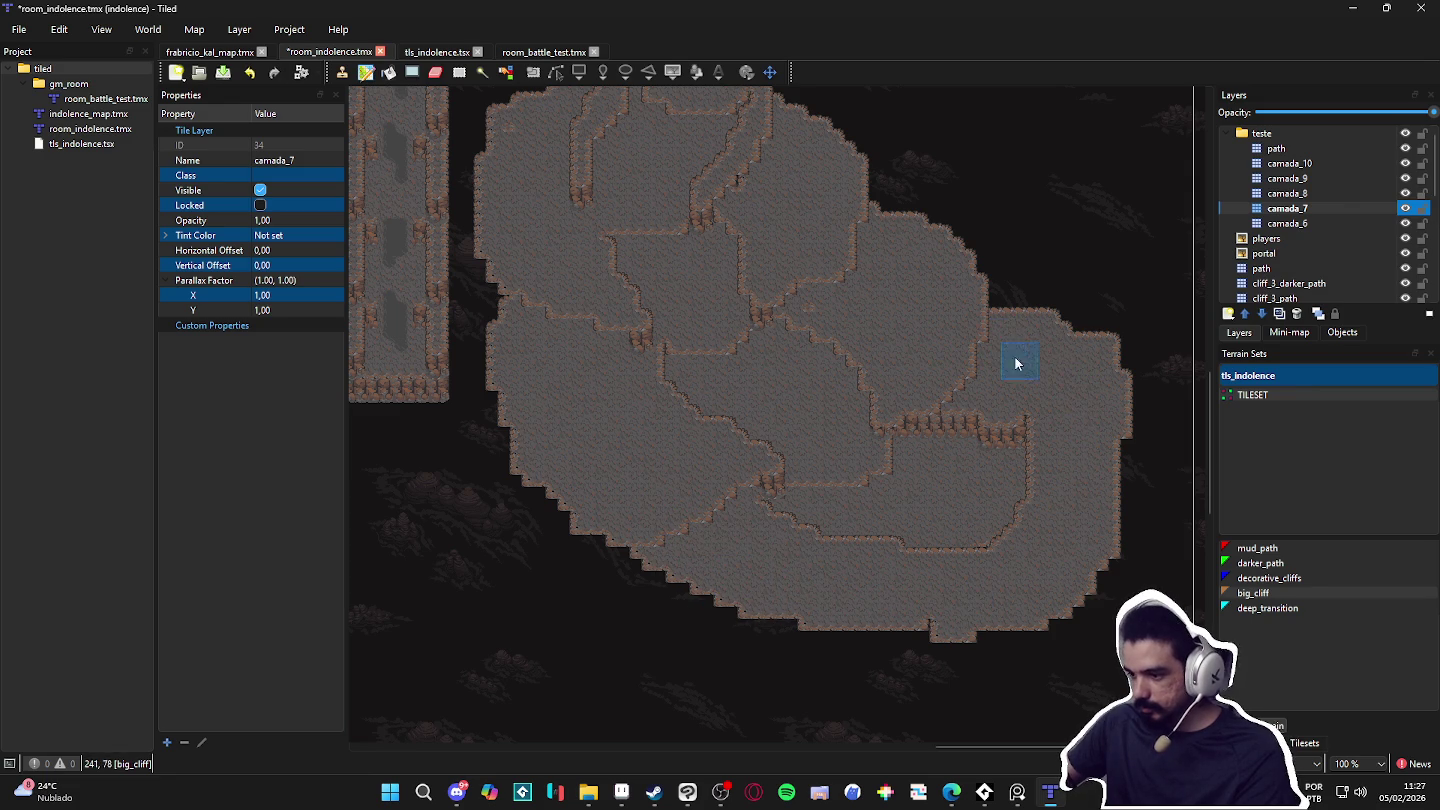
scroll(986, 373, "up", 2)
left_click(1357, 190)
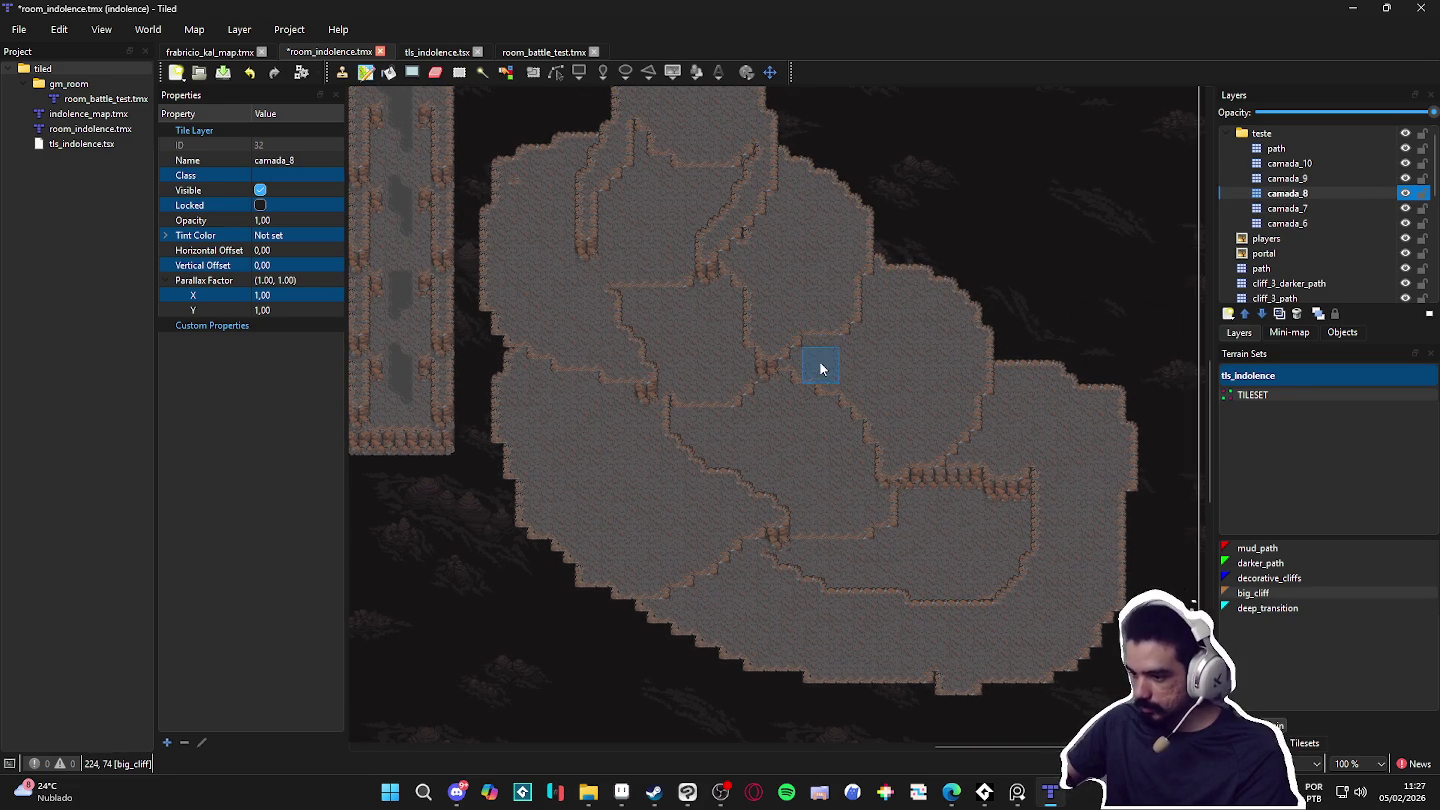
scroll(952, 410, "up", 2)
left_click(1334, 164)
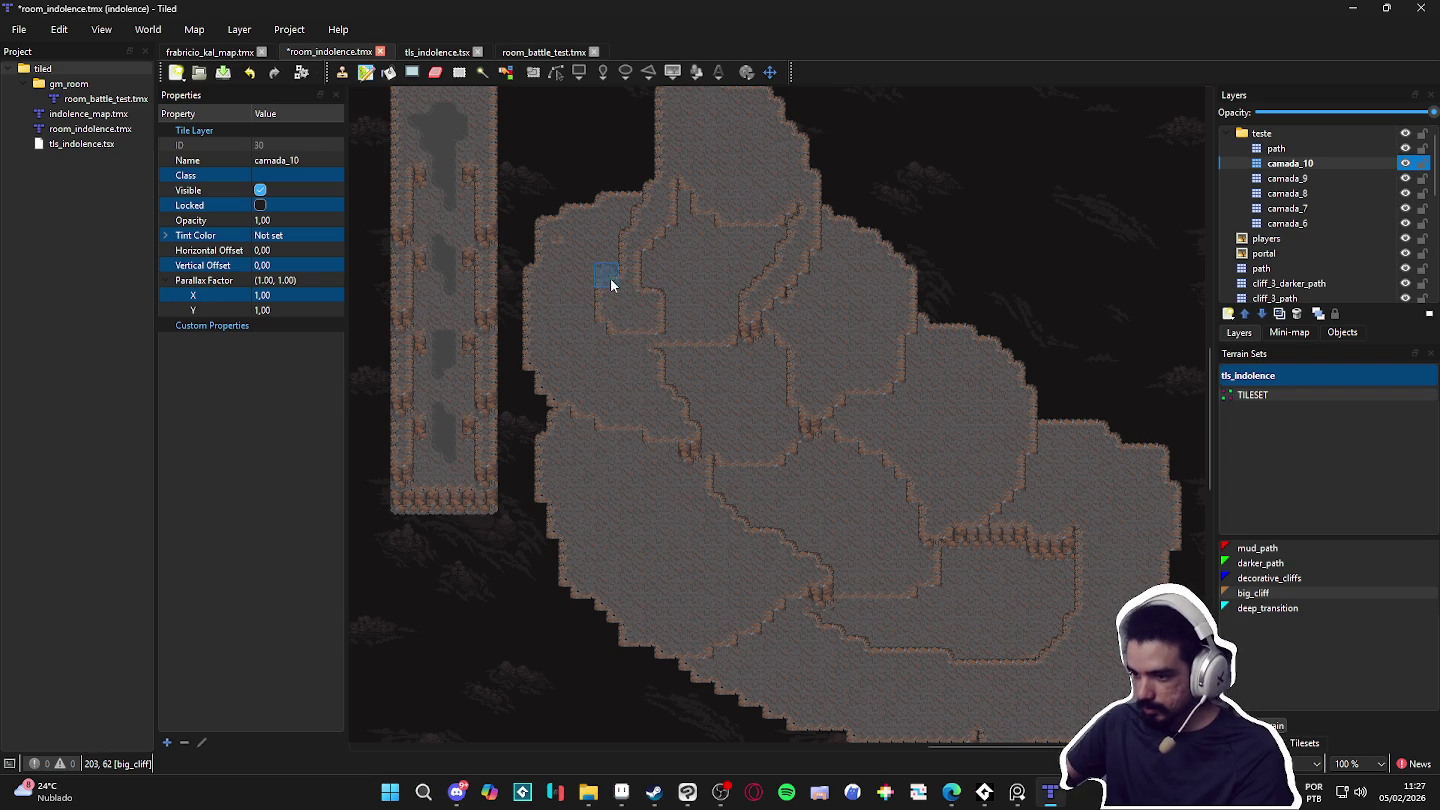
Step: Repaint the top-left, inner-left and upper-right plateau cliff edges with big_cliff
left_click_drag(688, 330, 680, 326)
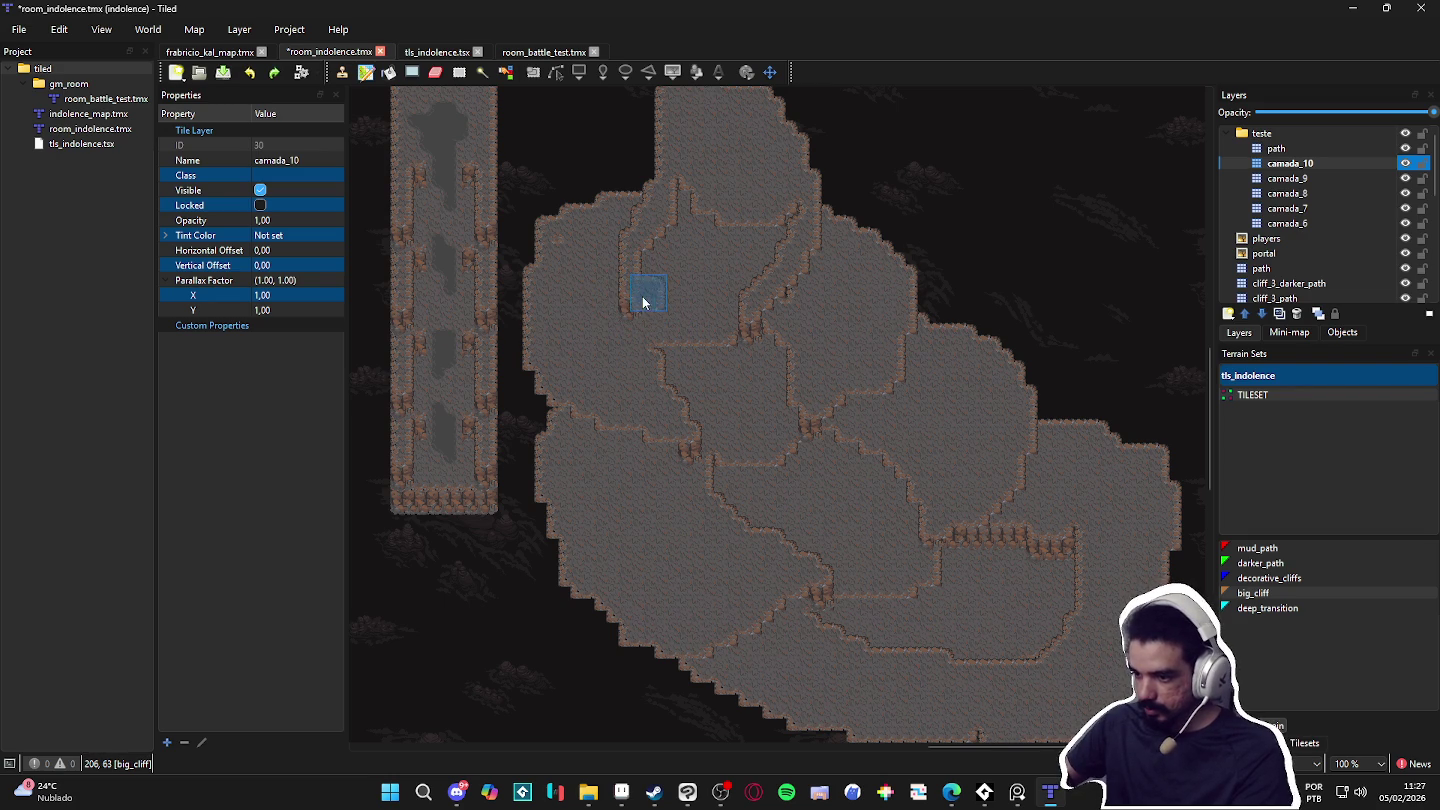
mouse_move(593, 235)
left_mouse_down()
mouse_move(633, 197)
mouse_move(609, 192)
mouse_move(580, 276)
mouse_move(589, 292)
mouse_move(576, 213)
left_mouse_up()
mouse_move(599, 305)
left_mouse_down()
mouse_move(575, 309)
mouse_move(548, 220)
left_mouse_up()
mouse_move(858, 290)
left_mouse_down()
mouse_move(781, 296)
mouse_move(820, 305)
mouse_move(833, 224)
mouse_move(855, 267)
mouse_move(814, 158)
mouse_move(820, 145)
mouse_move(839, 197)
mouse_move(859, 157)
mouse_move(884, 211)
mouse_move(697, 135)
mouse_move(556, 210)
mouse_move(571, 184)
mouse_move(635, 150)
left_mouse_up()
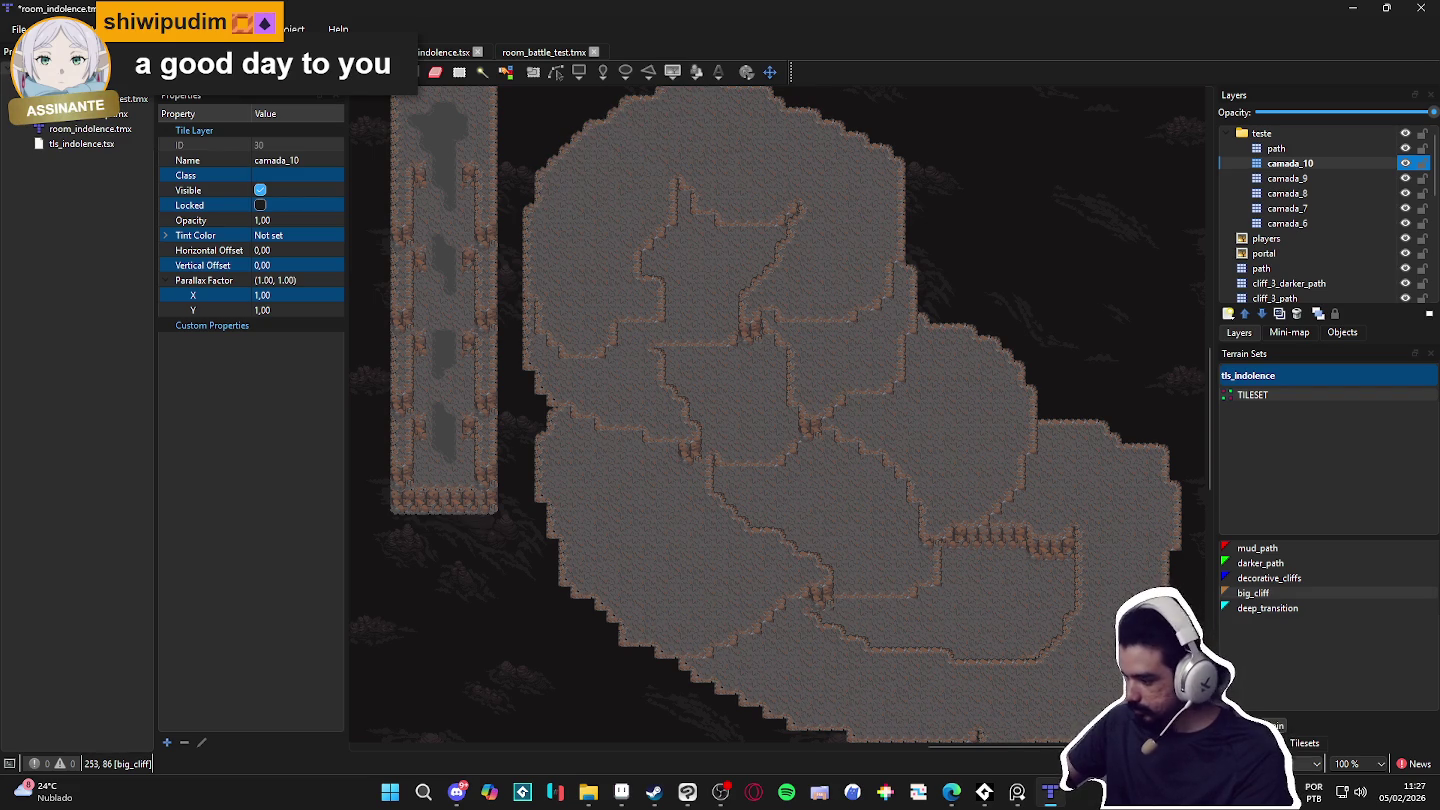
left_click(1304, 743)
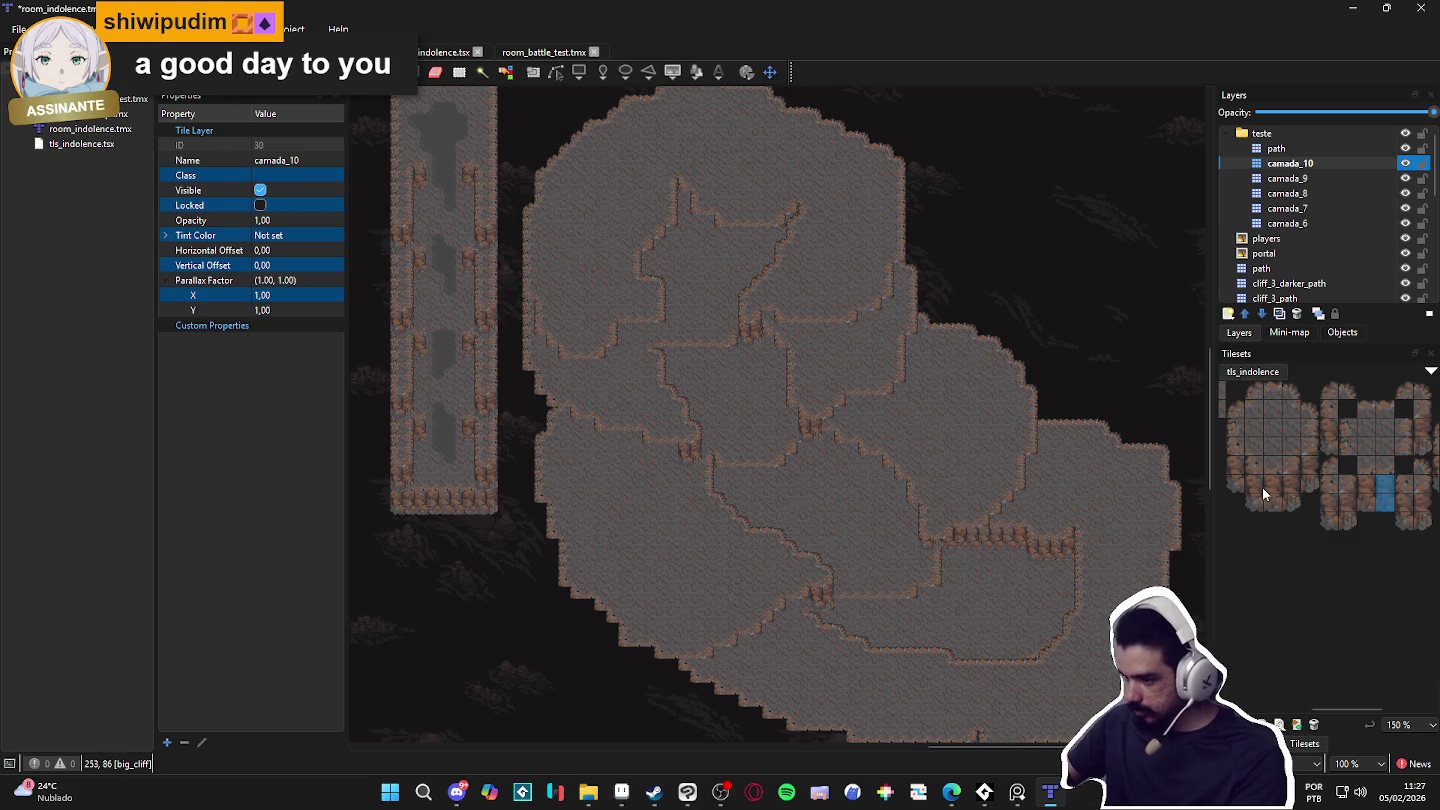
Step: Clear the scattered tile selections on the map
scroll(769, 319, "up", 2)
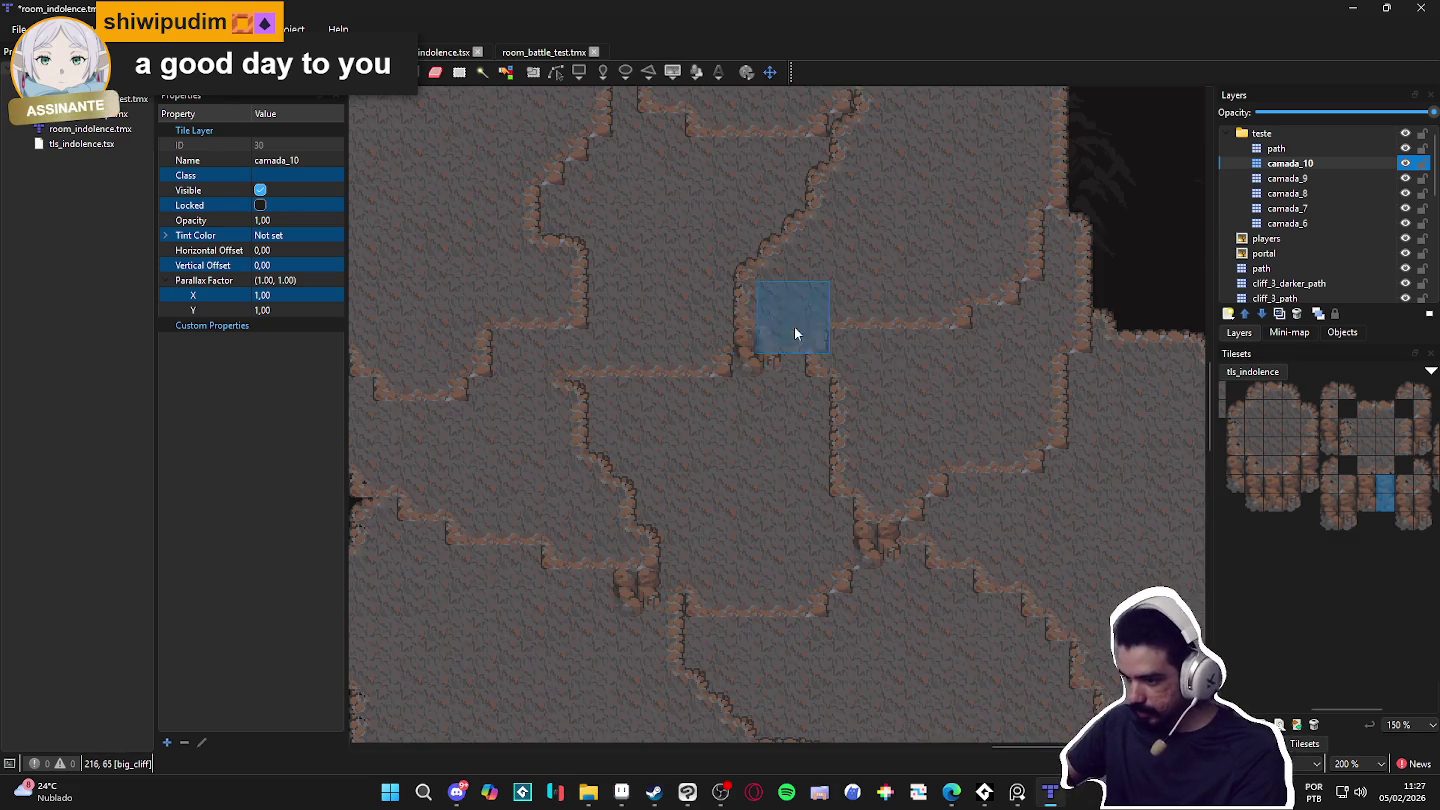
scroll(947, 443, "down", 2)
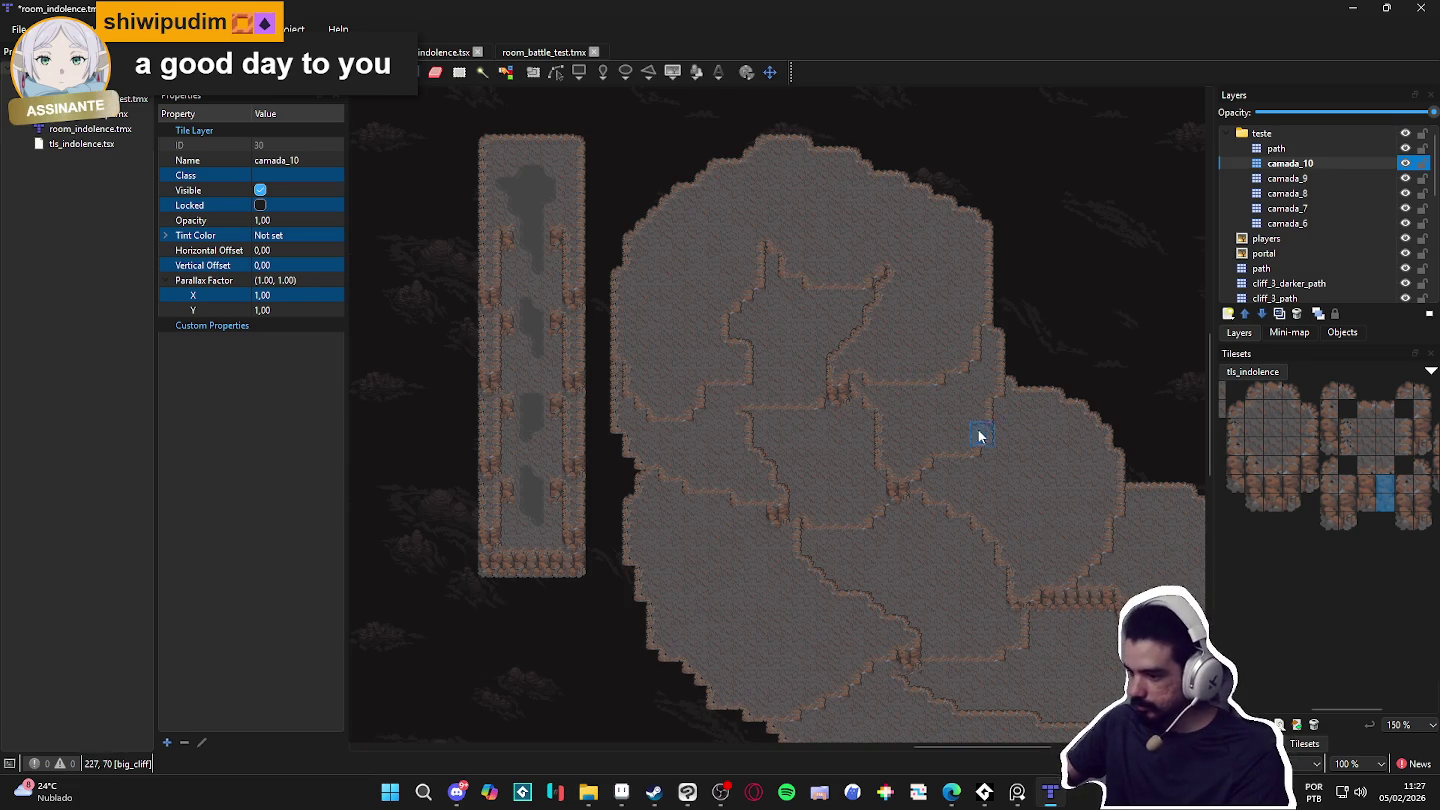
scroll(837, 410, "up", 2)
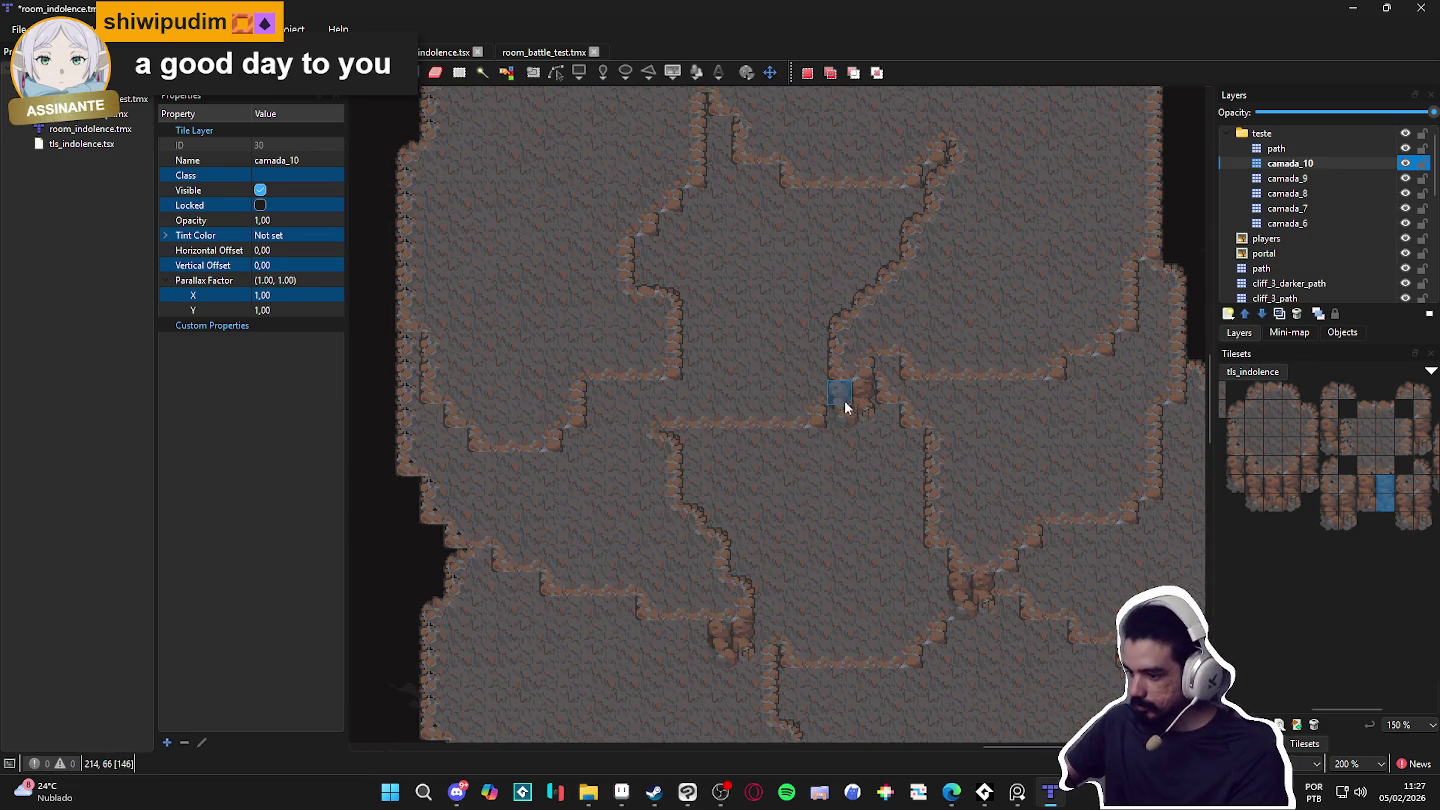
left_click(900, 391)
key("ctrl+shift+a")
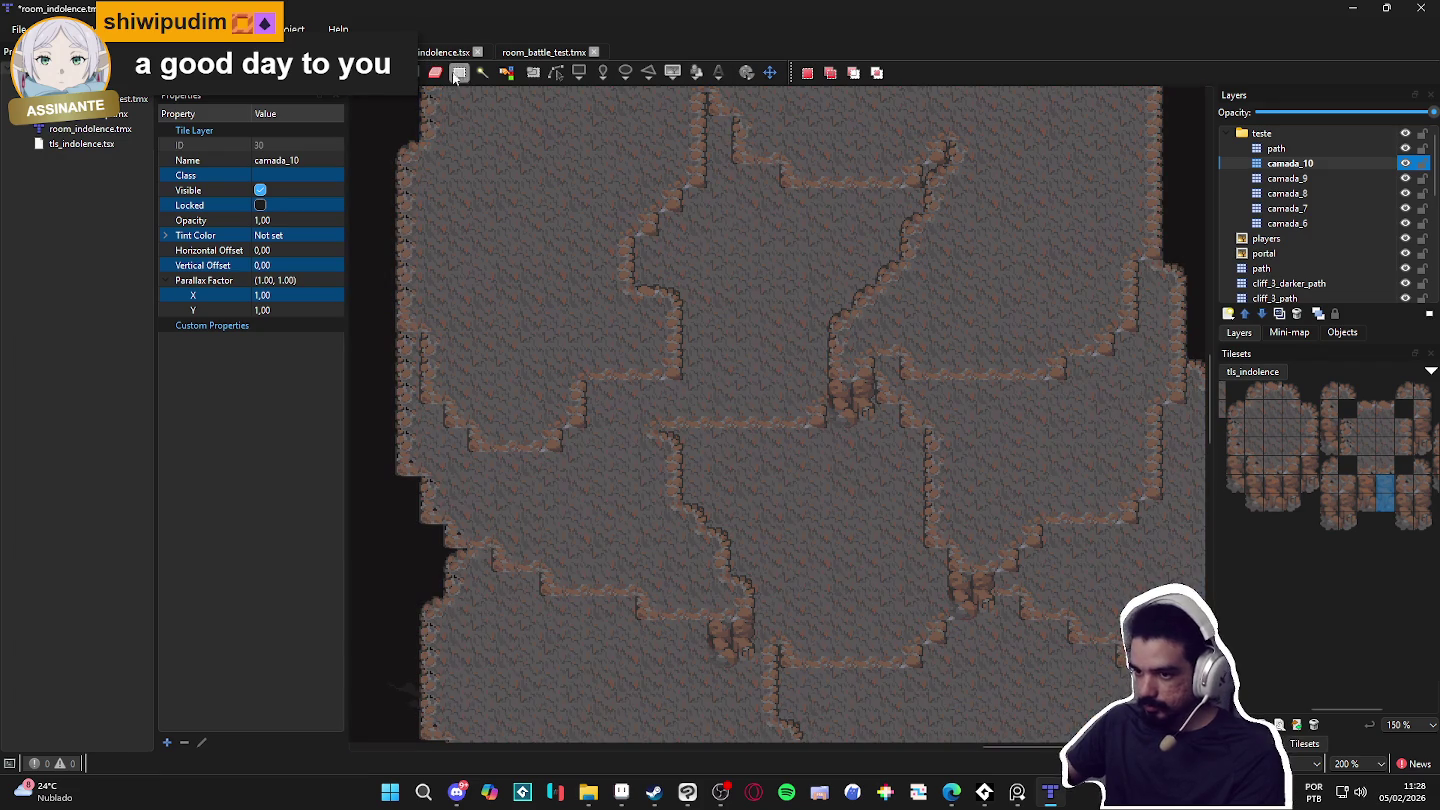
Step: Copy a vertical strip of cliff tiles and stamp two copies onto the plateau seams
left_click_drag(833, 312, 868, 410)
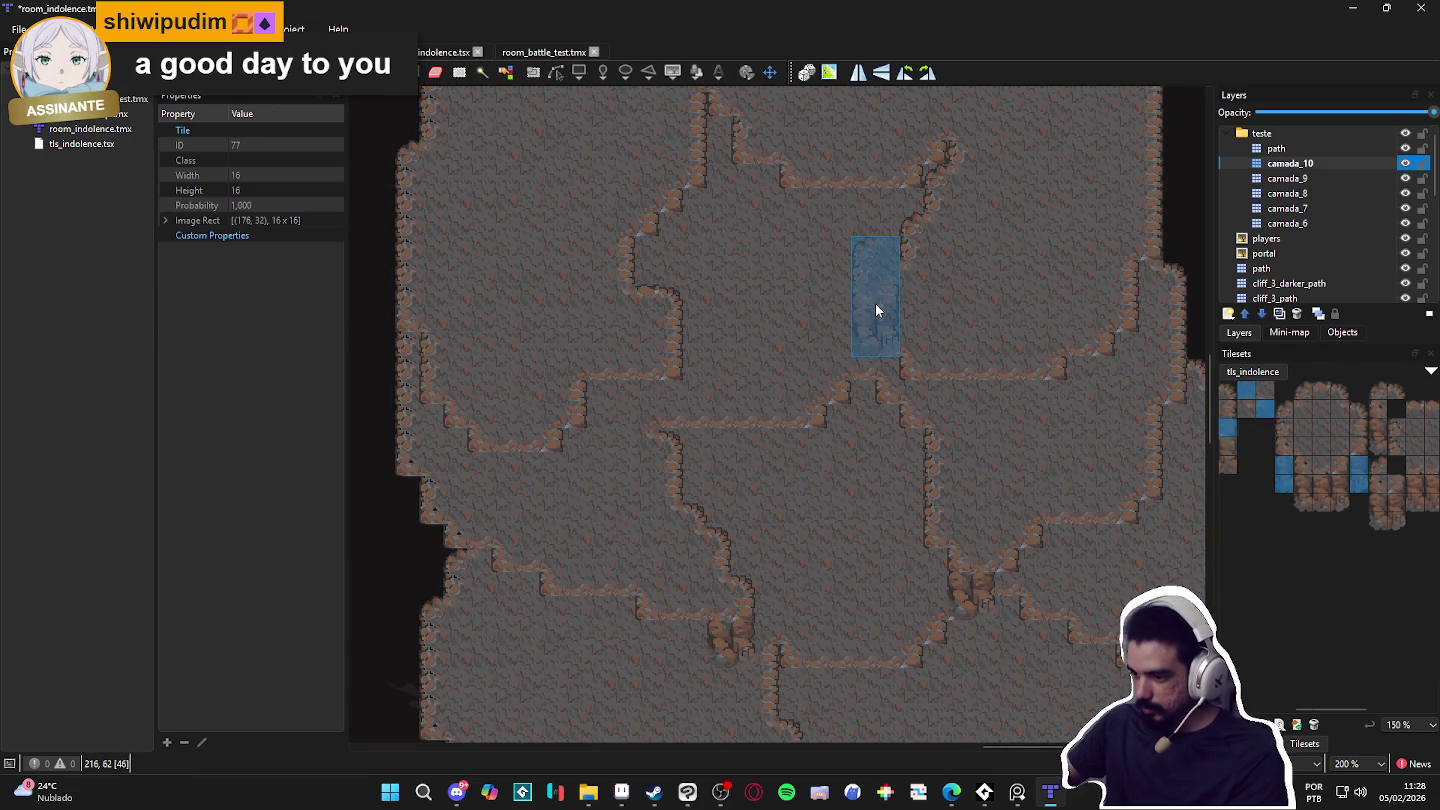
left_click(867, 308)
left_click(1157, 353)
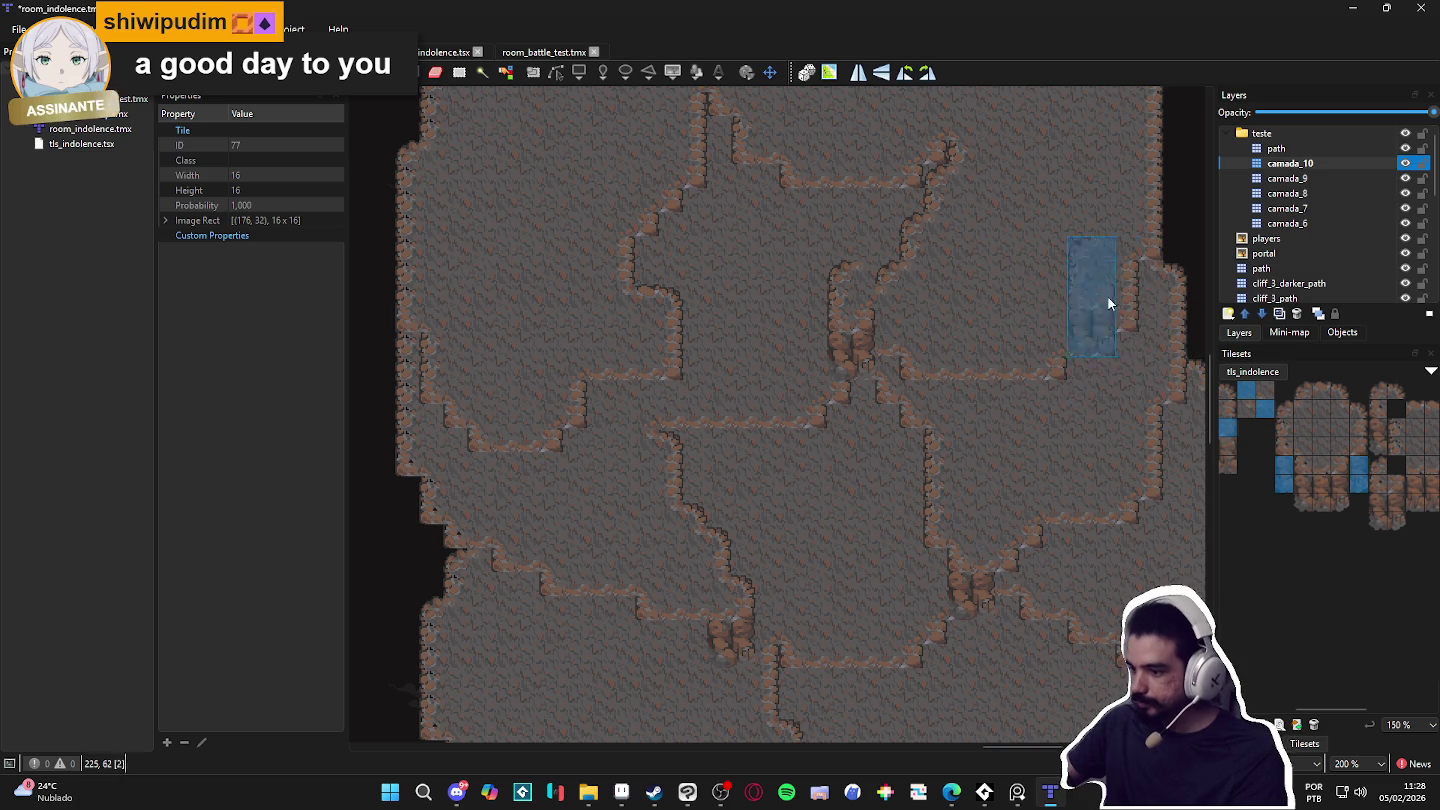
left_click(1324, 397)
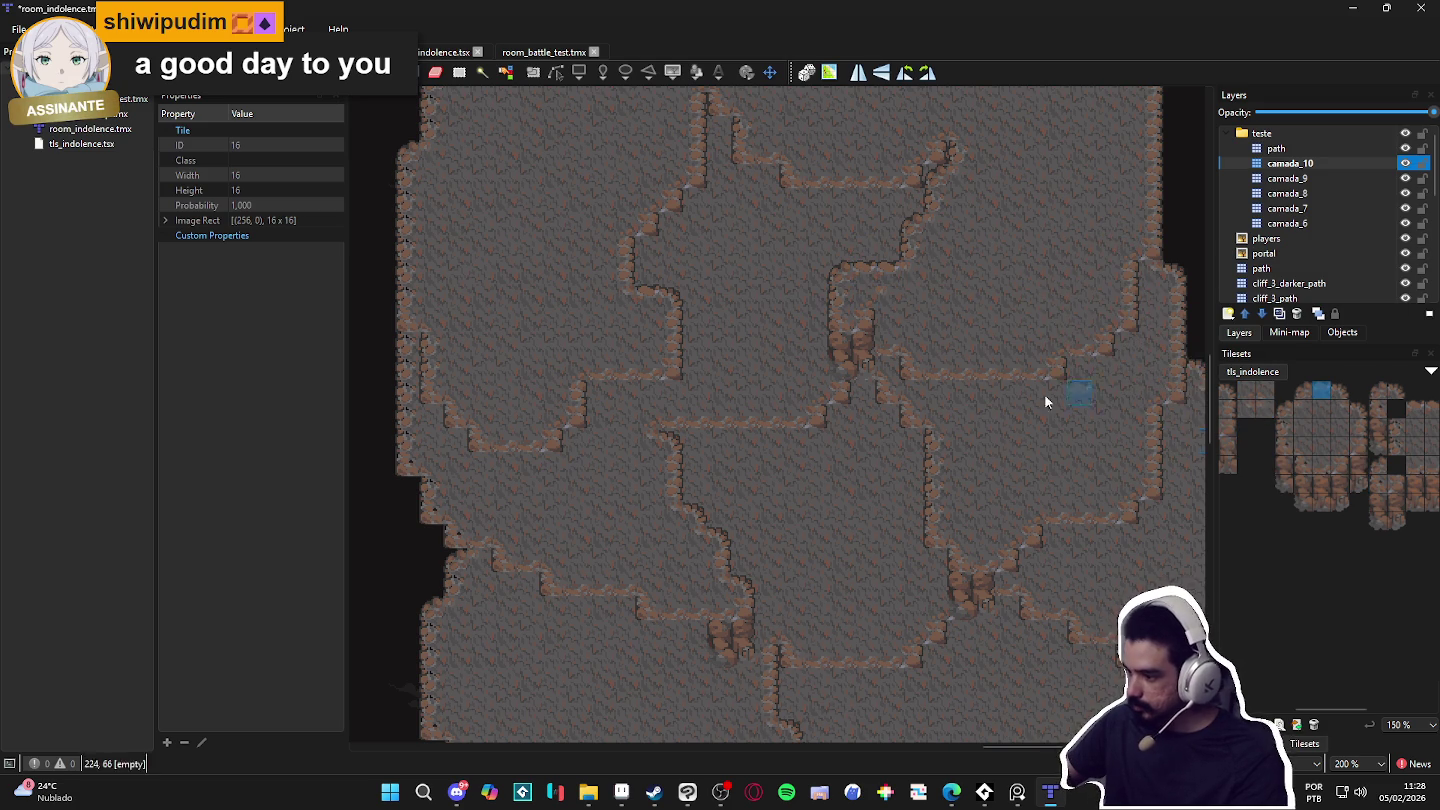
scroll(1031, 380, "down", 1)
scroll(1021, 388, "up", 1)
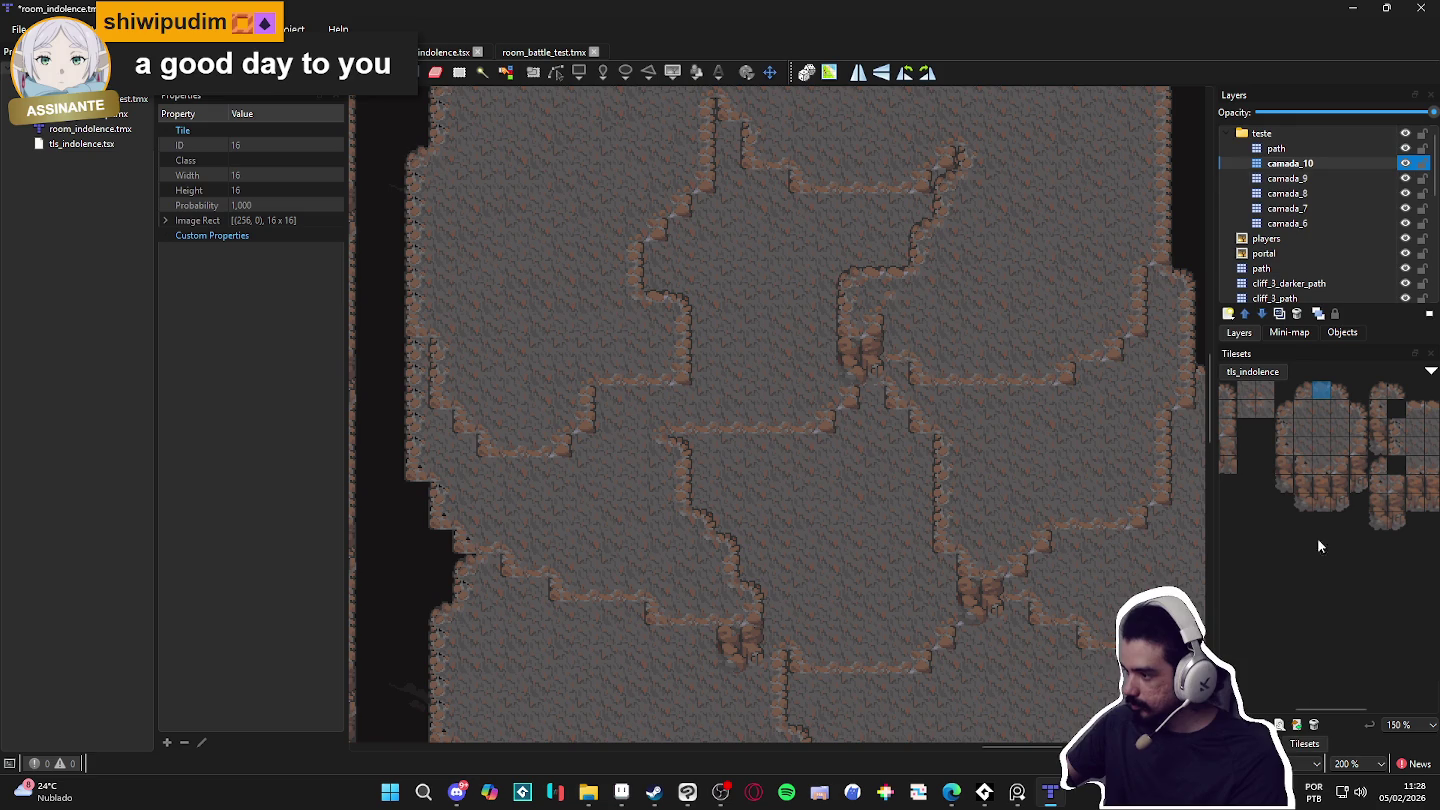
left_click(1246, 743)
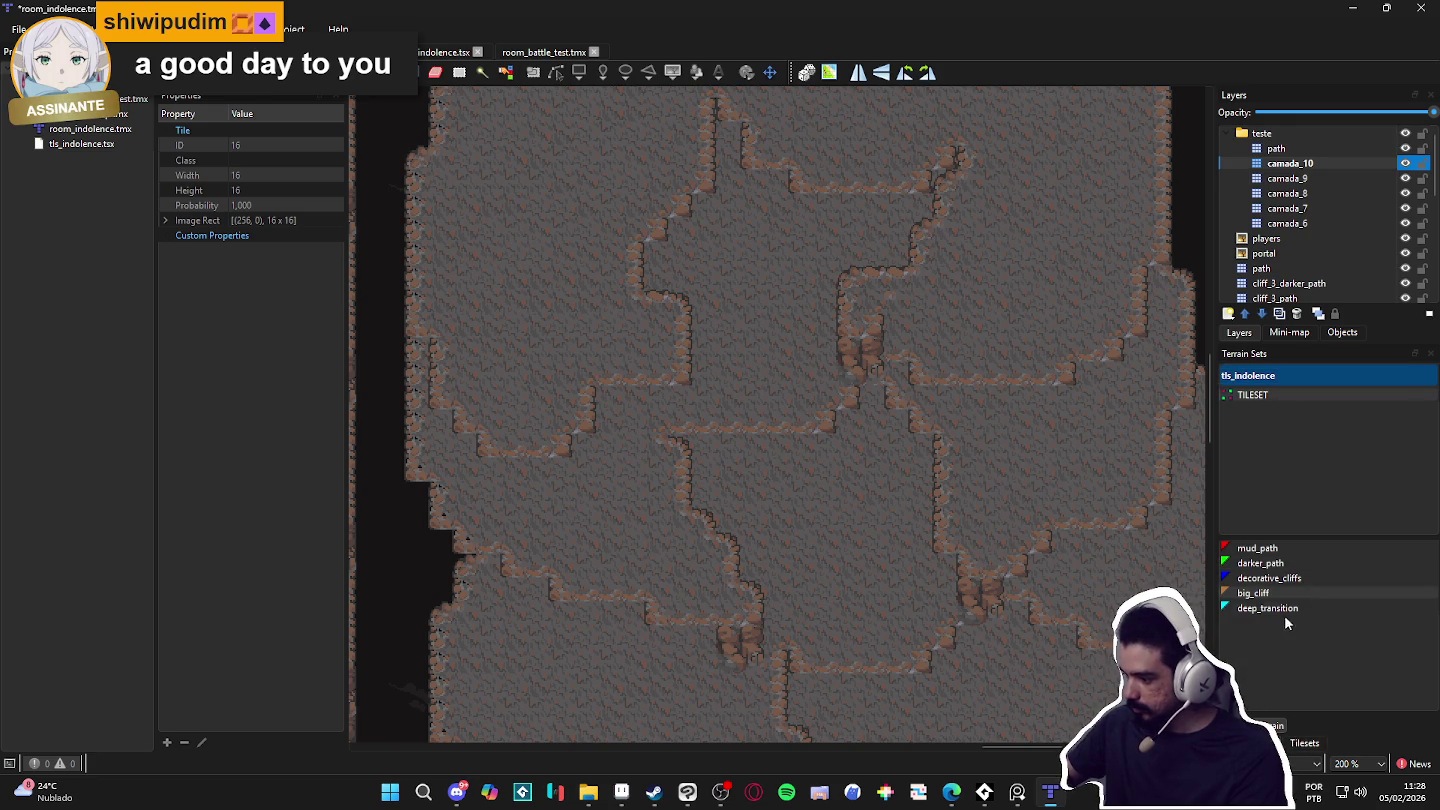
Step: Fill the cliff notch on the upper plateau with big_cliff terrain
left_click(1253, 593)
left_click(894, 326)
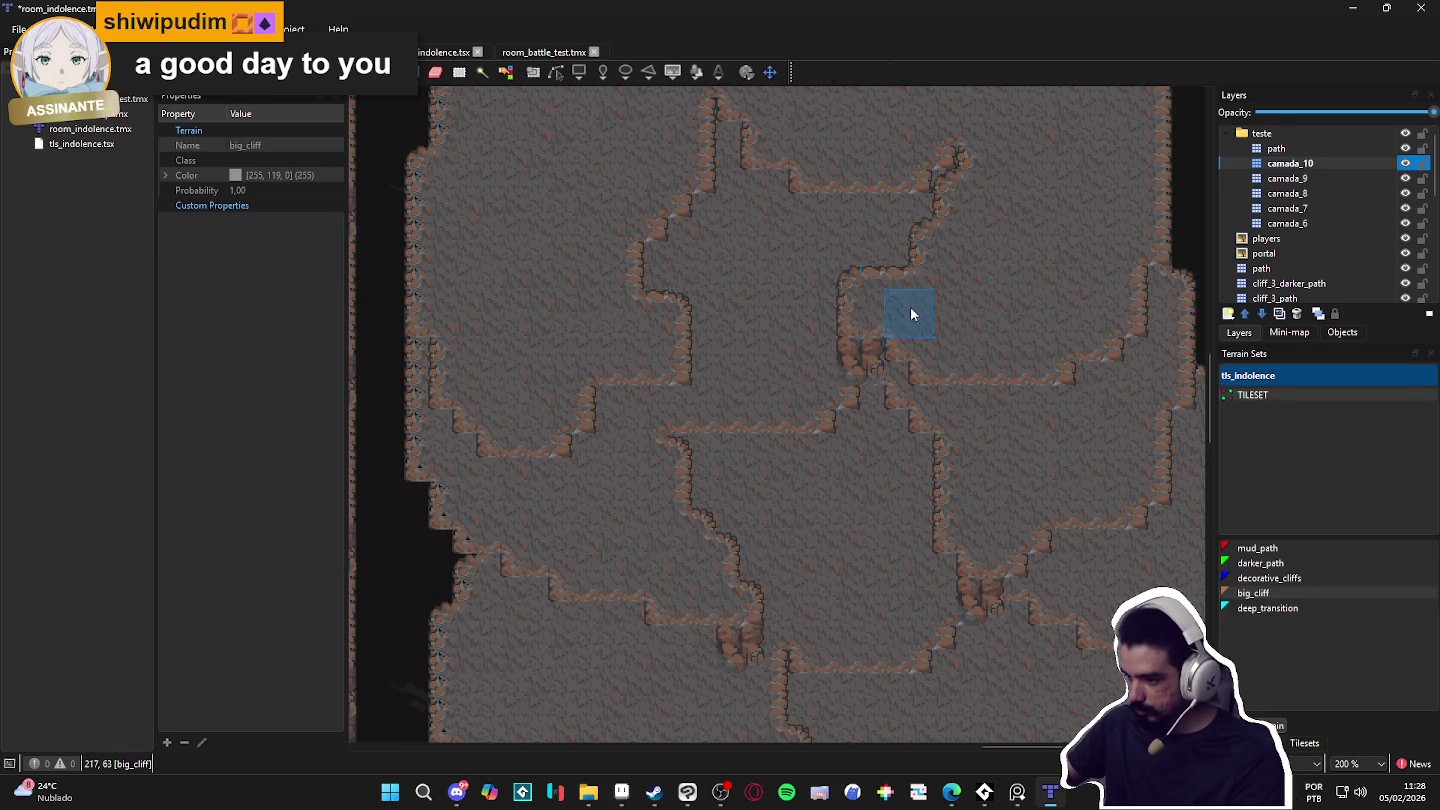
scroll(1129, 356, "down", 1)
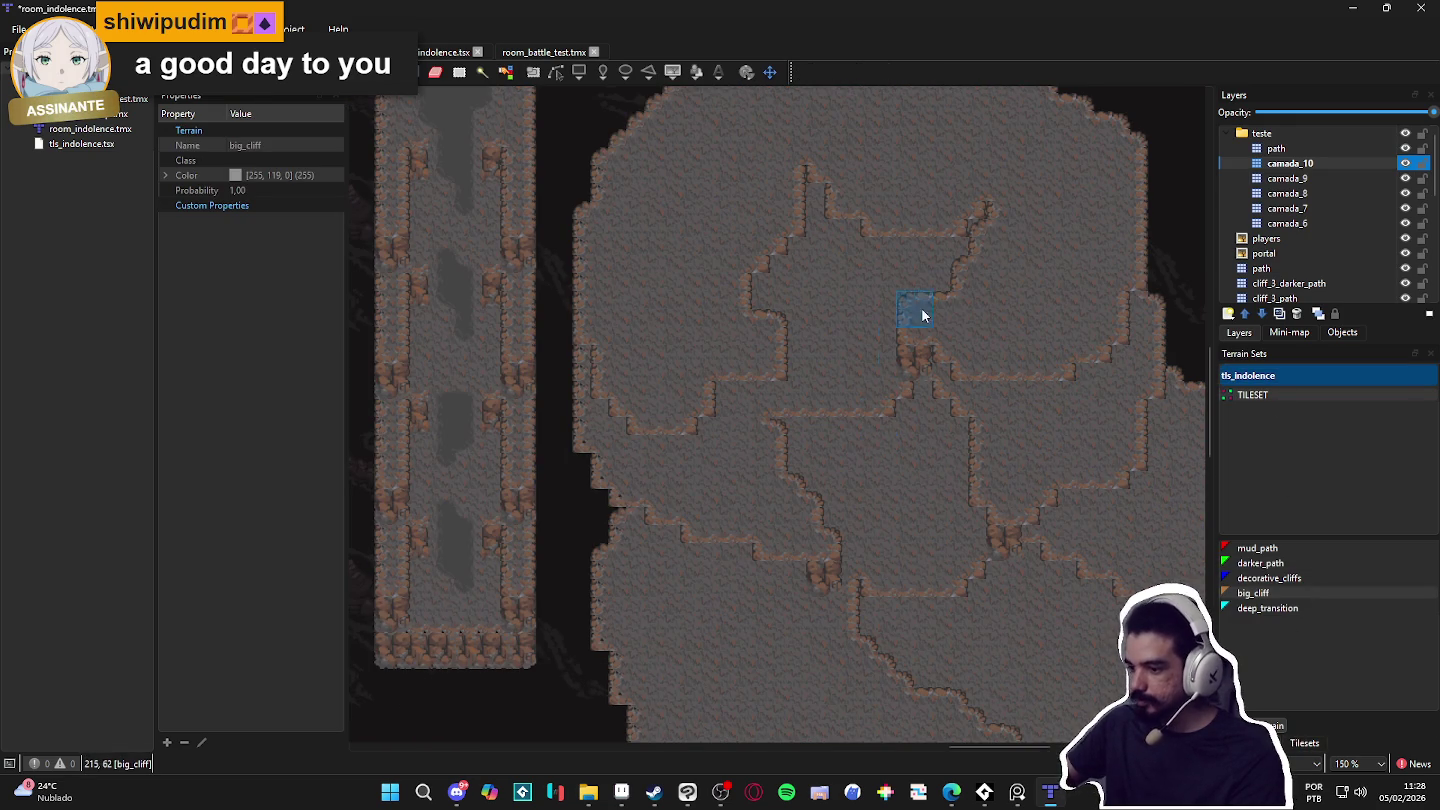
scroll(905, 320, "up", 2)
scroll(891, 421, "down", 1)
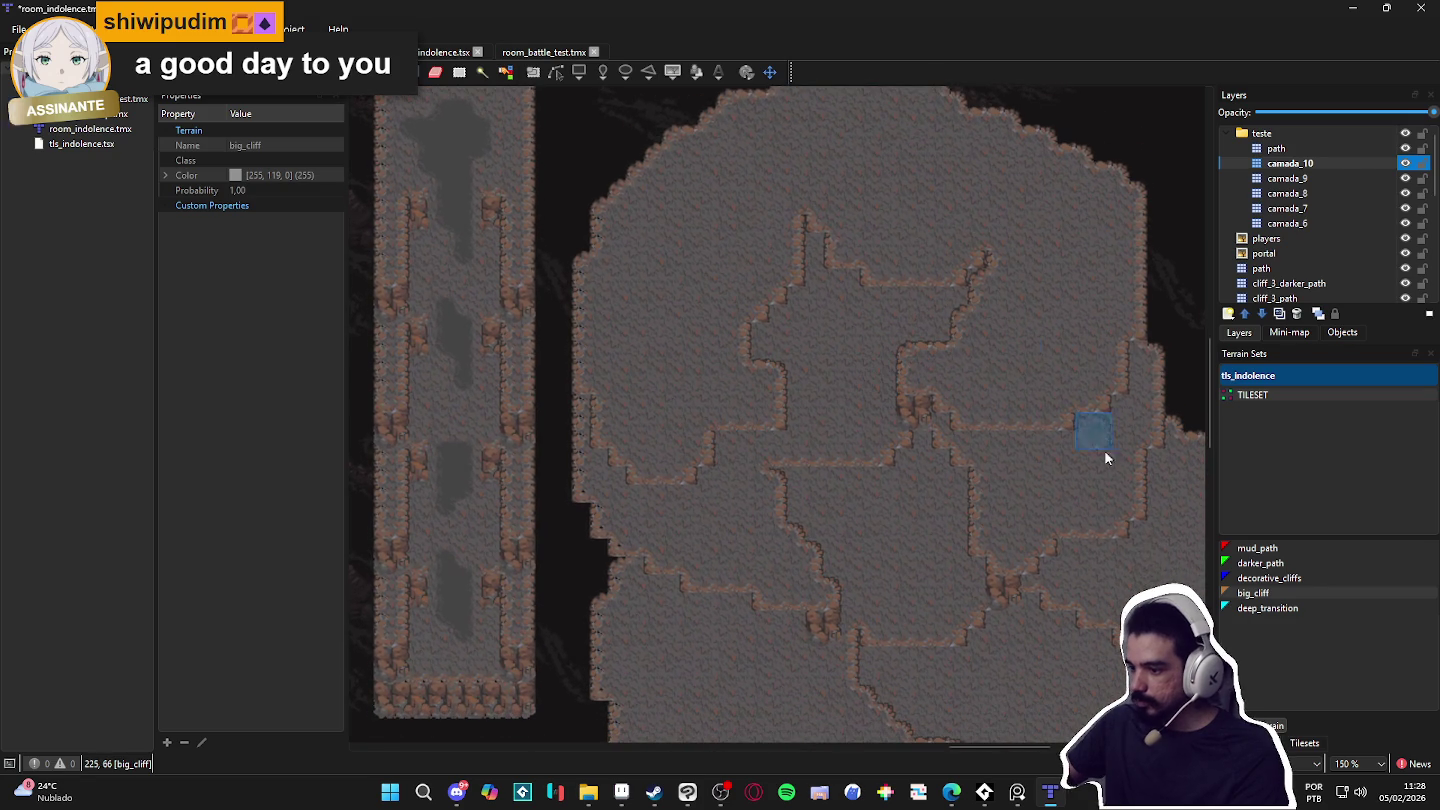
Step: Step down through the layers to camada_7 and bring the lower plateau into view
left_click(1304, 743)
scroll(1083, 498, "up", 1)
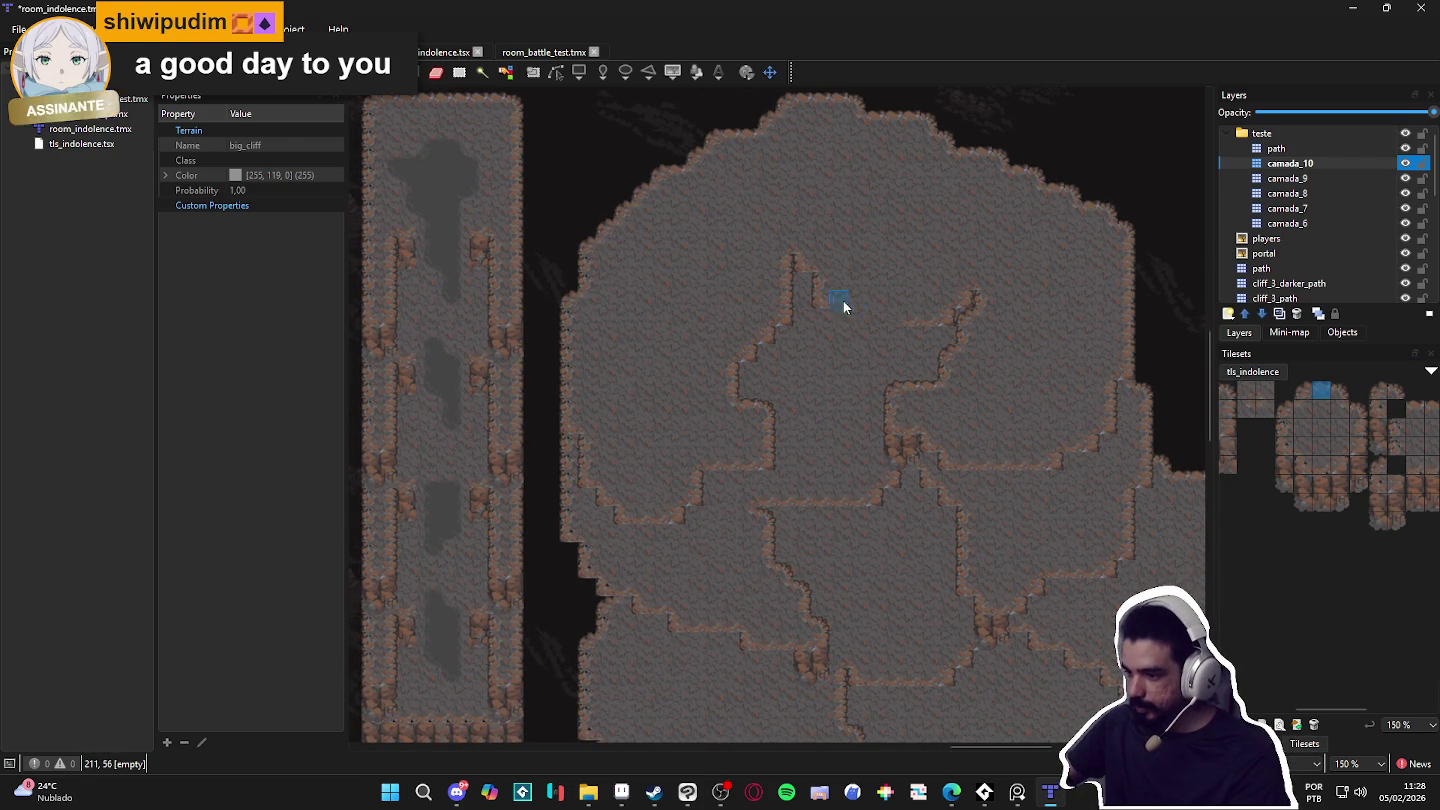
scroll(789, 499, "down", 1)
left_click(1280, 178)
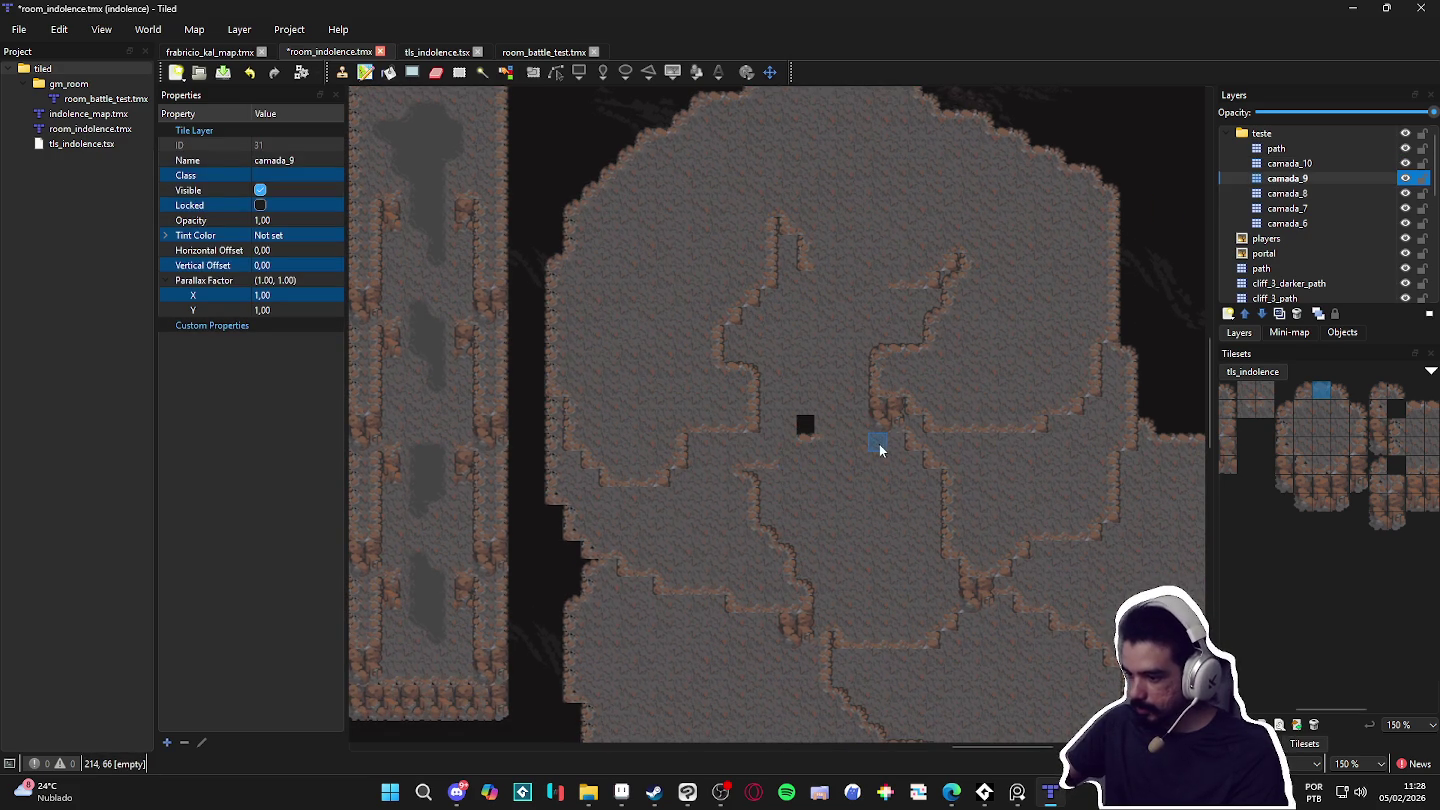
scroll(827, 508, "down", 2)
key("ctrl+Page_Down")
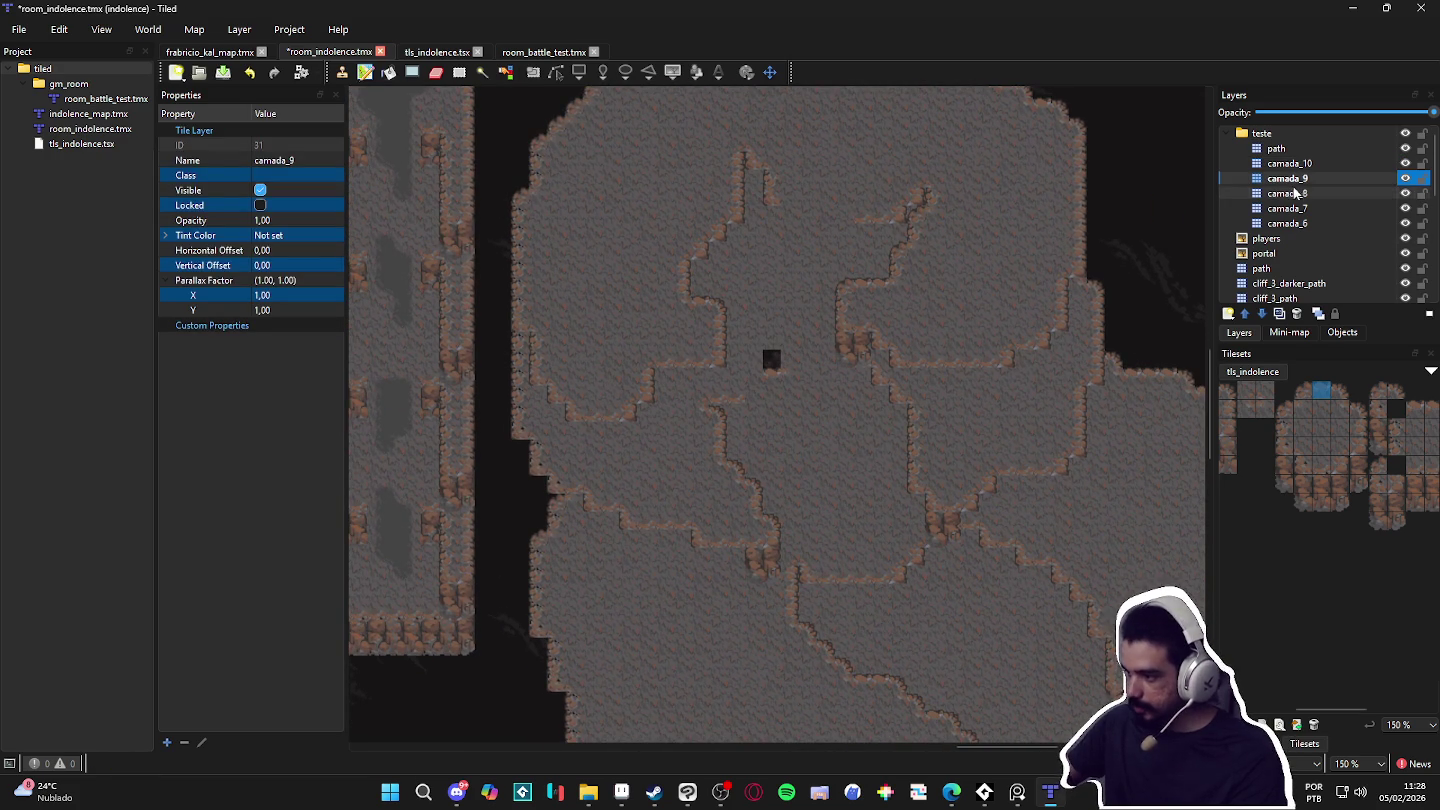
scroll(916, 565, "down", 5)
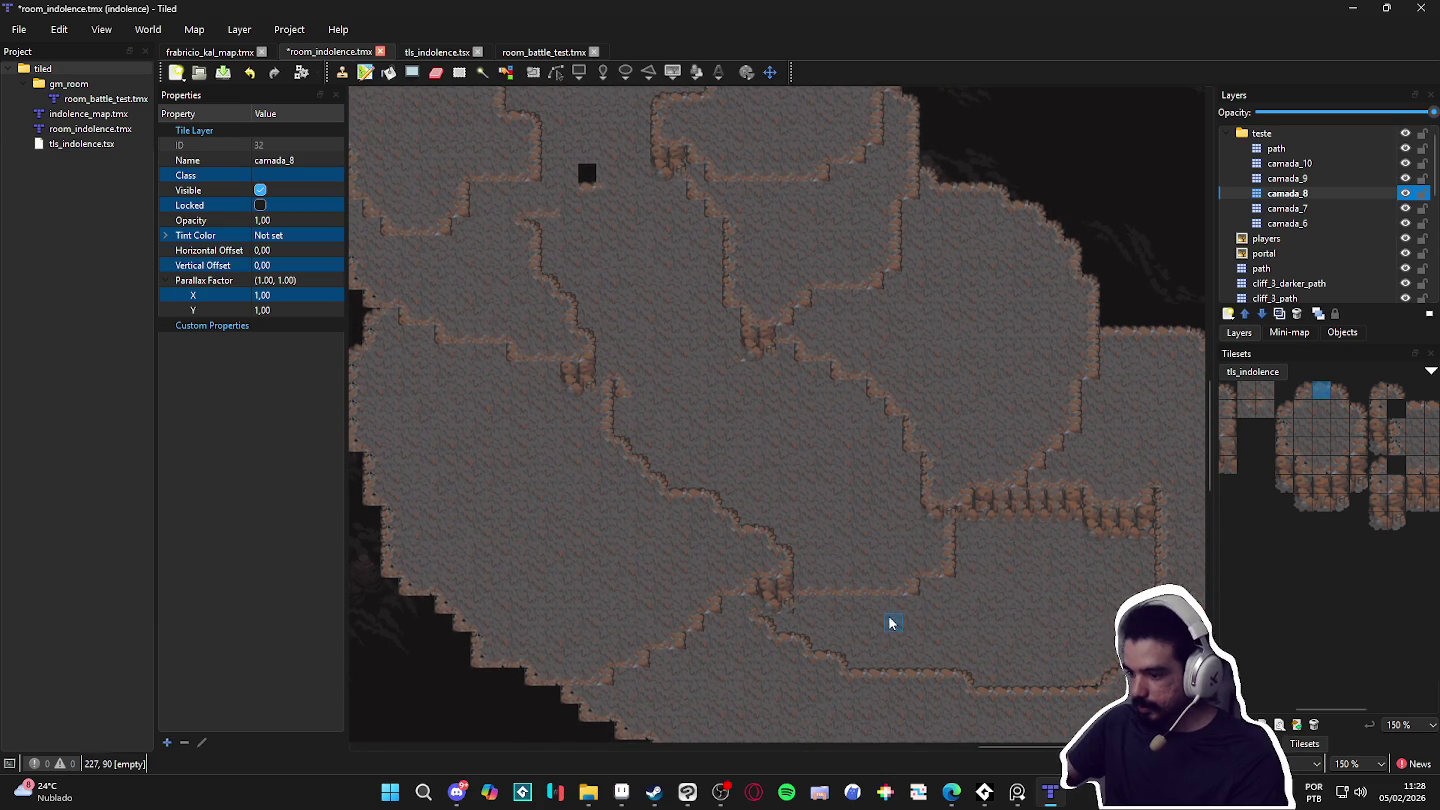
key("ctrl+Page_Down")
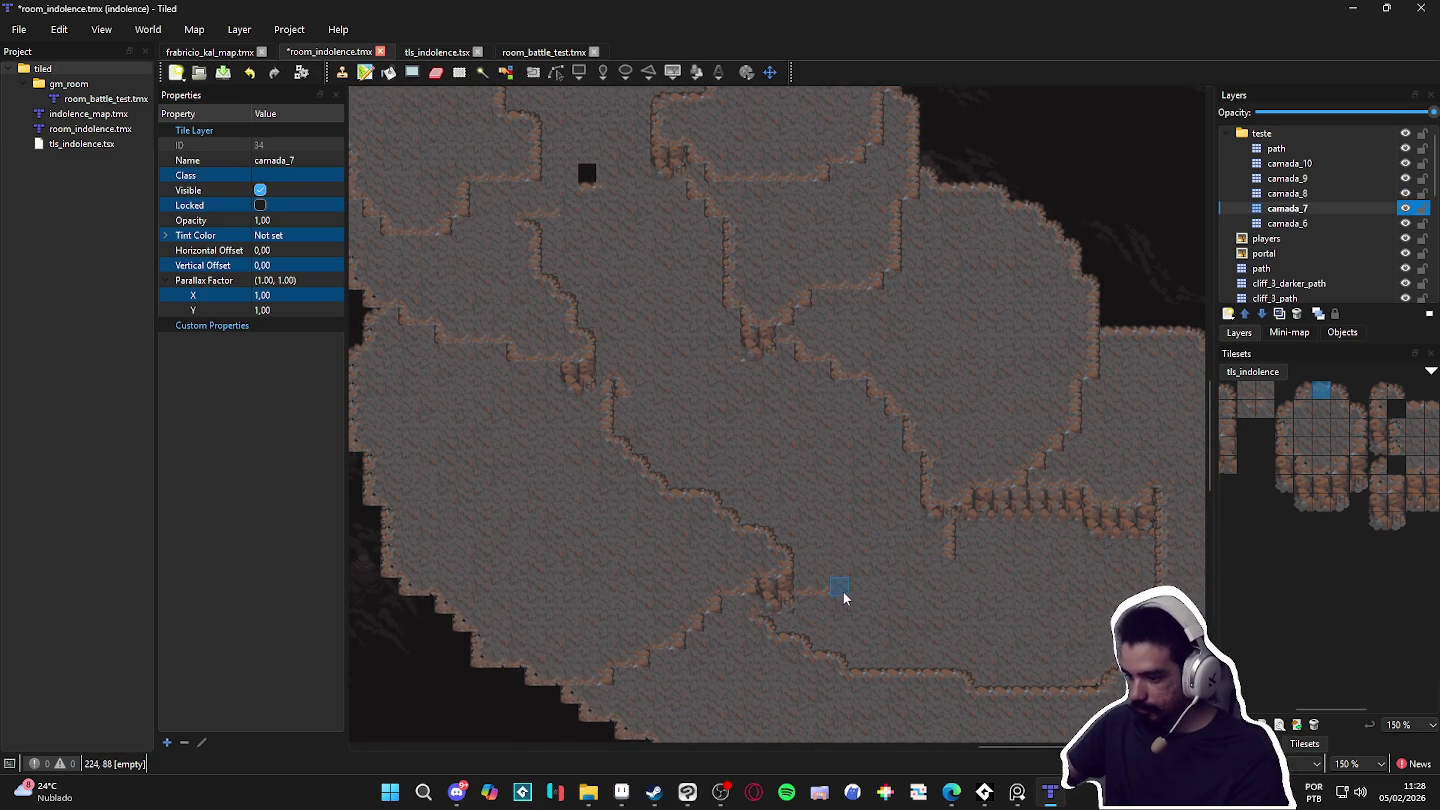
left_click_drag(873, 527, 908, 541)
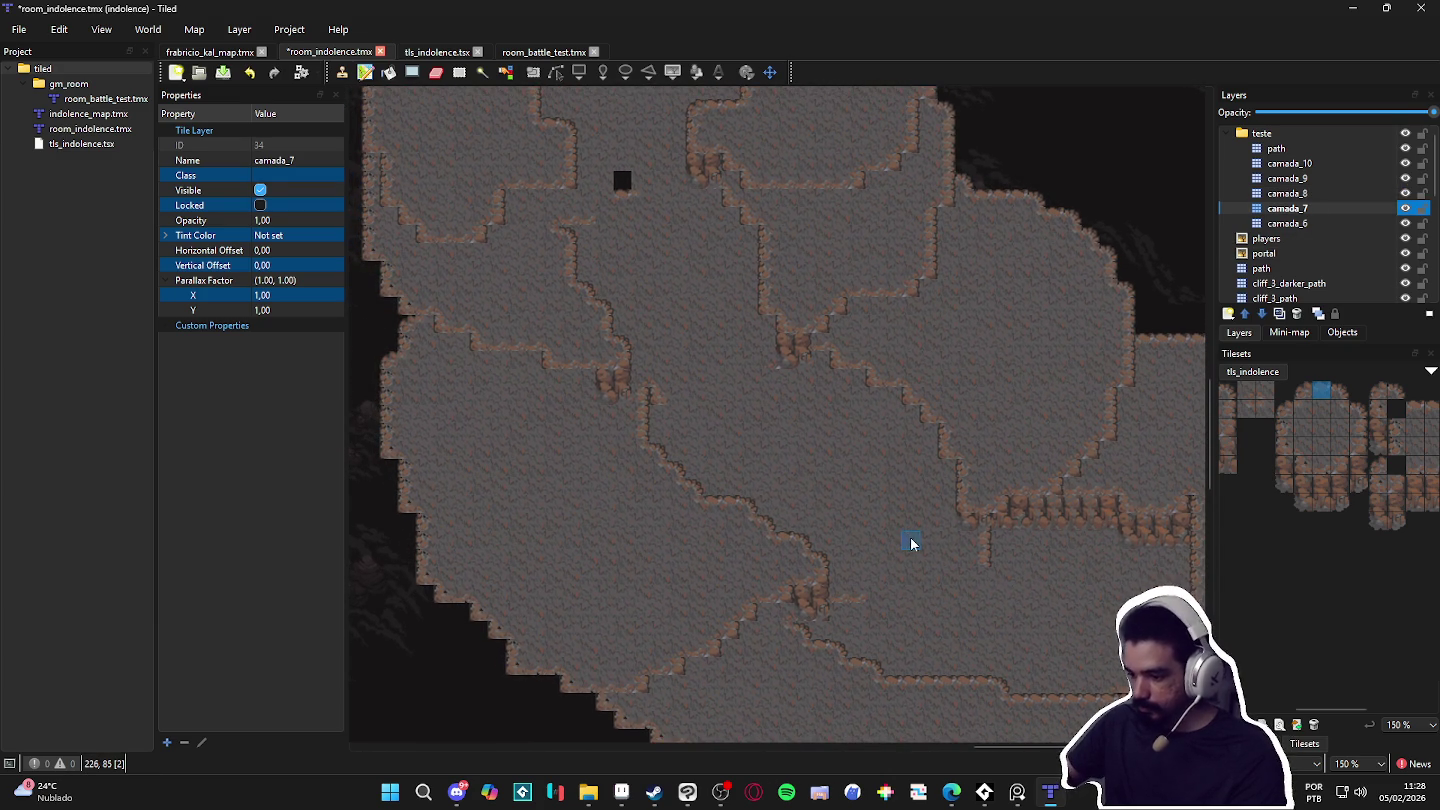
left_click_drag(909, 618, 913, 598)
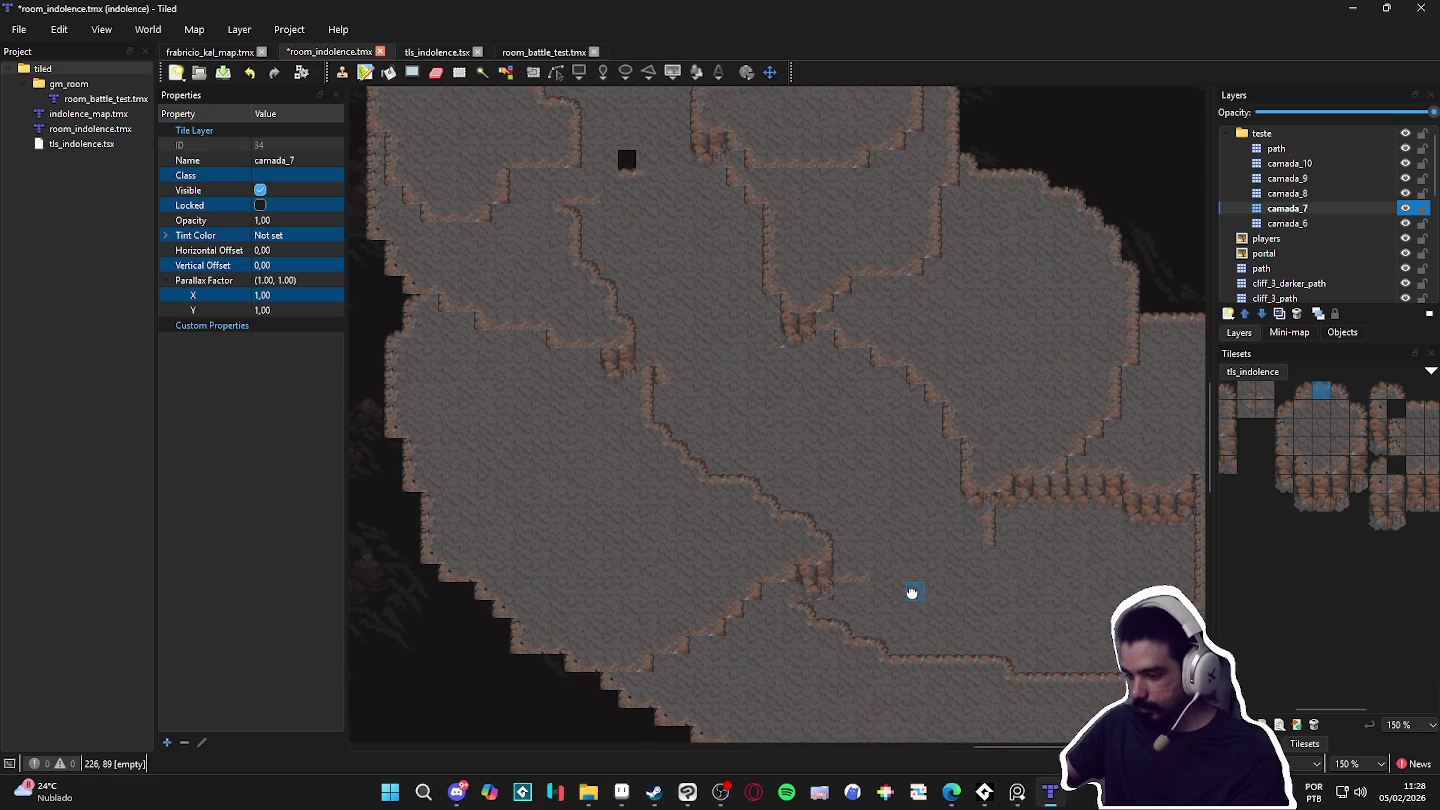
left_click_drag(818, 641, 757, 594)
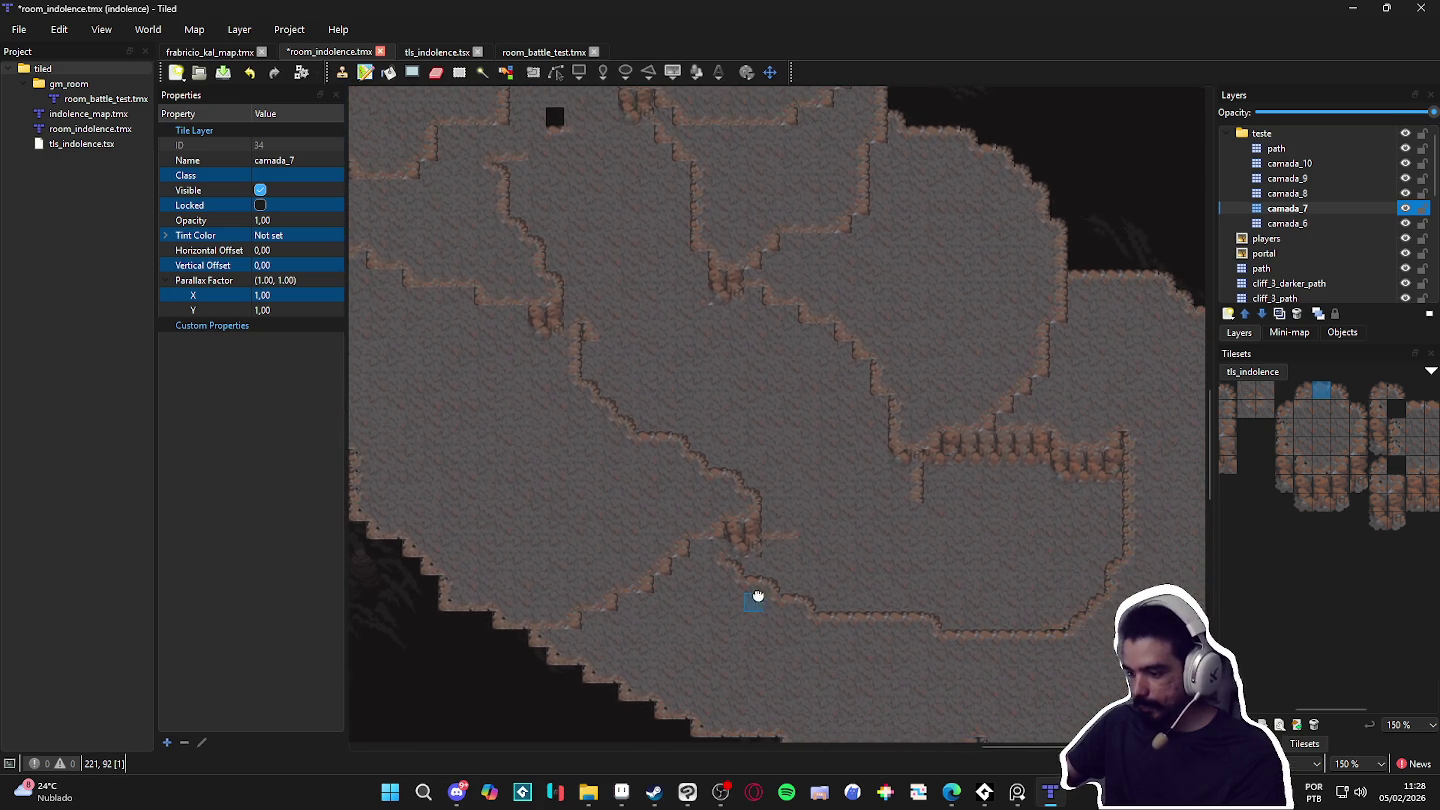
scroll(809, 604, "down", 1)
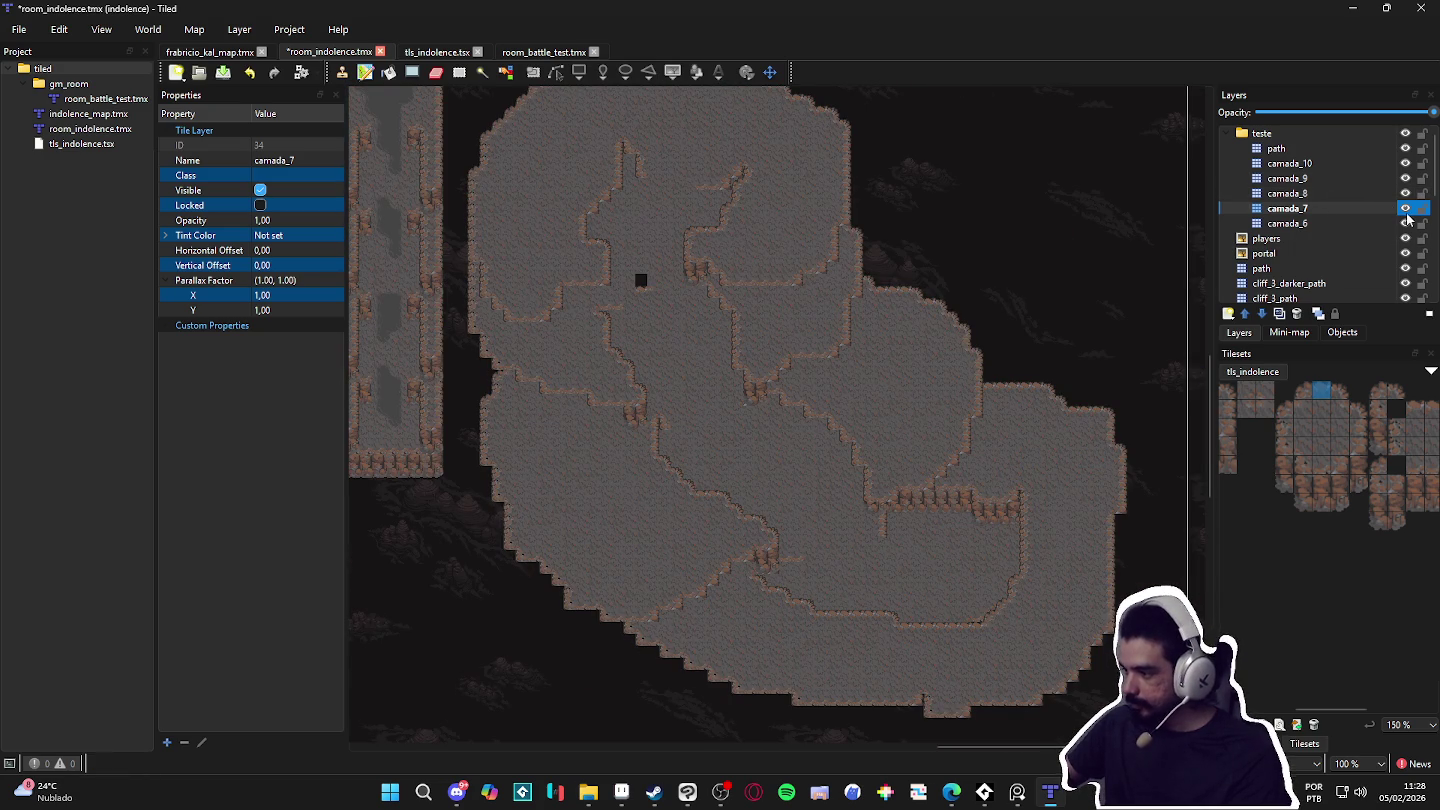
Step: Toggle camada_8 and camada_7 visibility off and on to check their tiles
left_click(1382, 193)
left_click(1404, 194)
left_click(1404, 194)
left_click(1391, 209)
left_click(1406, 209)
left_click(1405, 208)
Step: Extend big_cliff terrain across the lower plateau on camada_7
left_click(1262, 726)
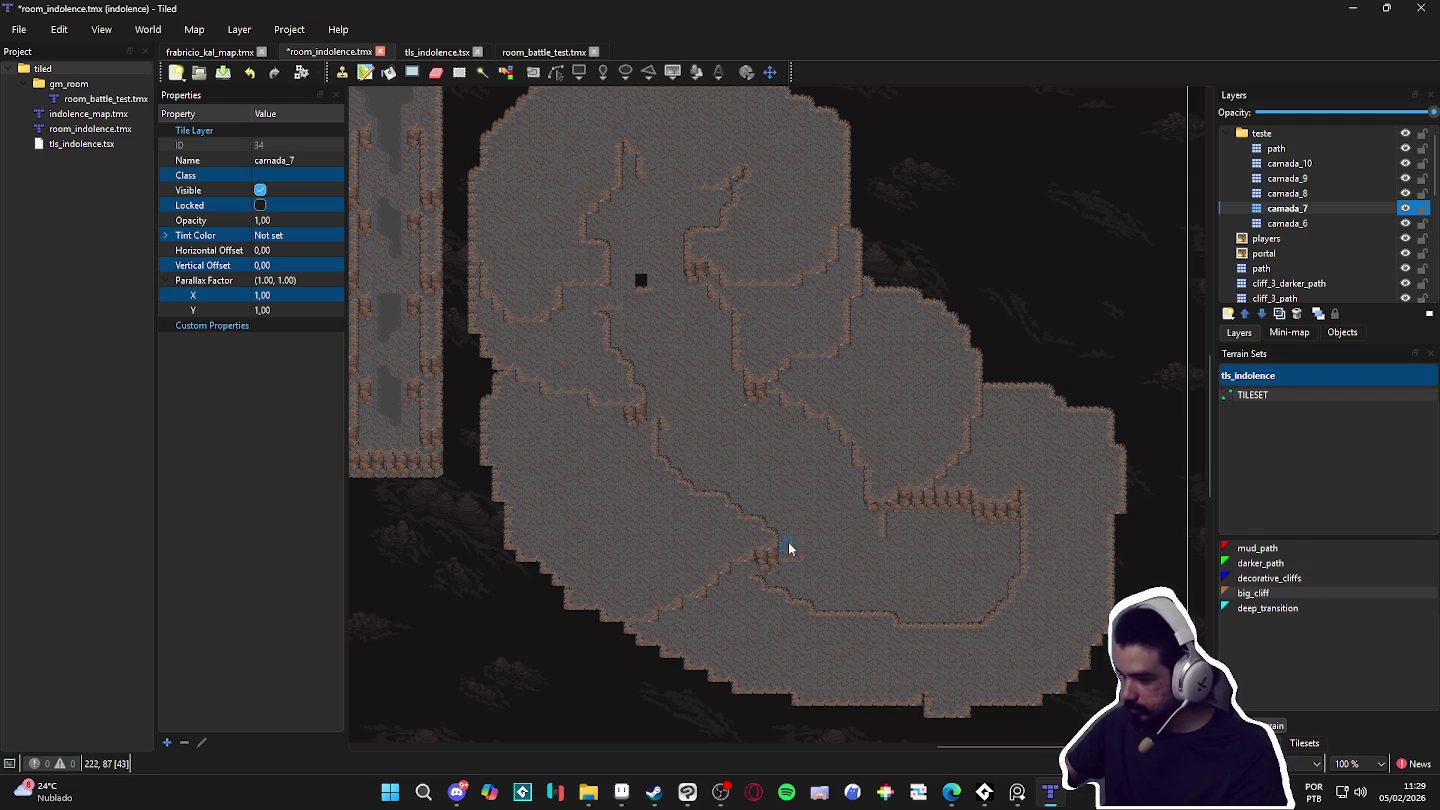
left_click(1253, 593)
left_click_drag(763, 555, 769, 598)
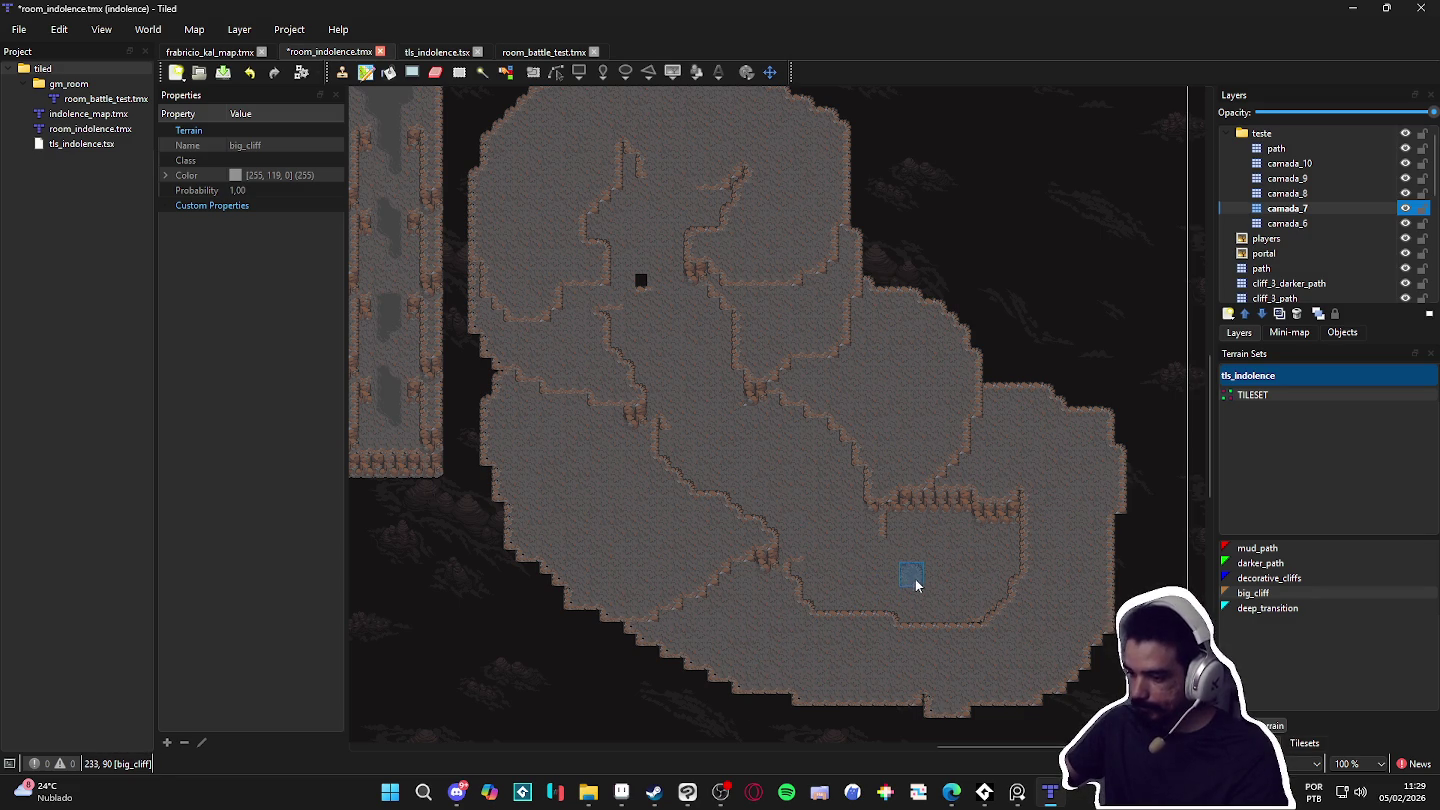
scroll(662, 475, "up", 1)
scroll(661, 474, "left", 1)
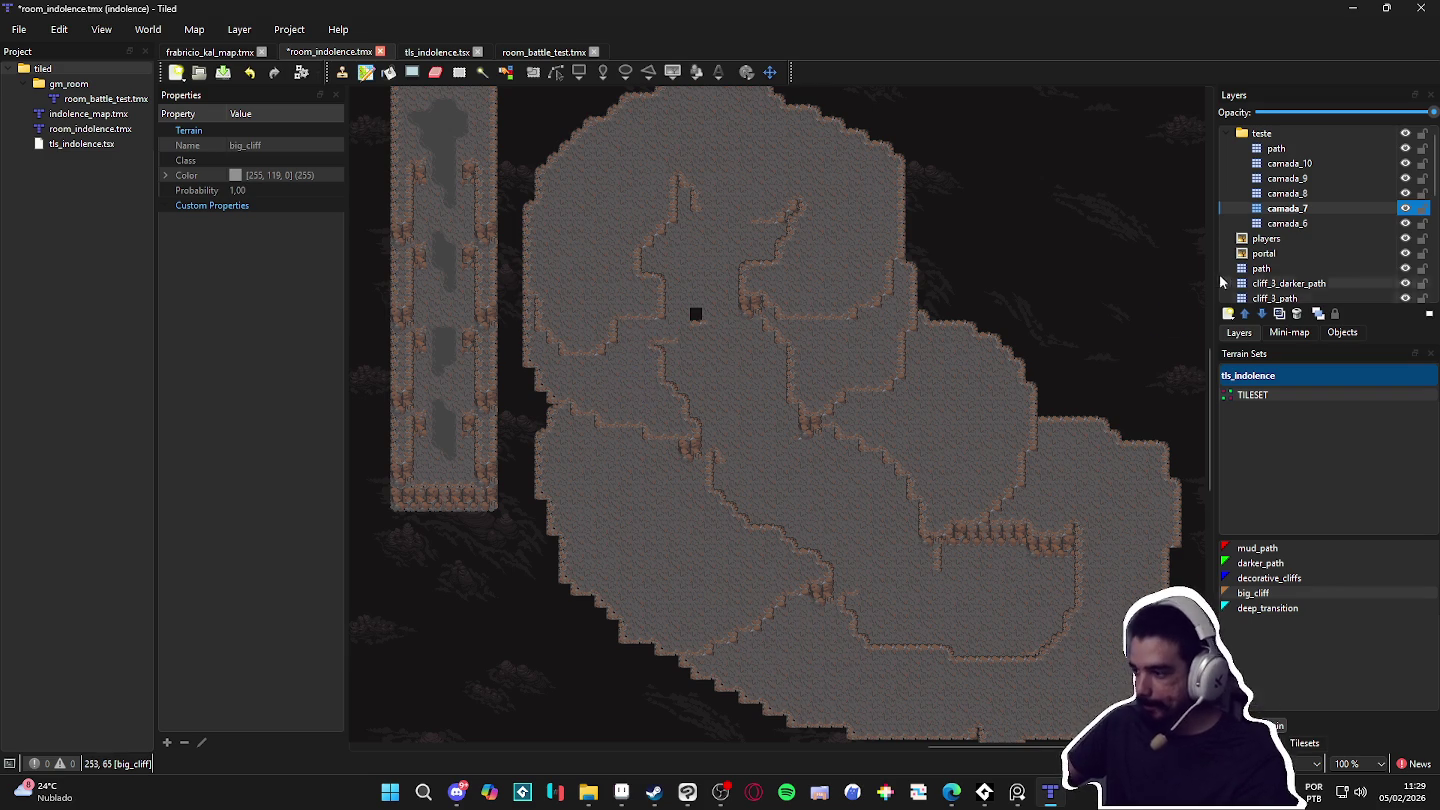
left_click(1277, 148)
Step: Paint dark mud_path patches on the top plateau and a strip across the middle plateau
left_click(1263, 549)
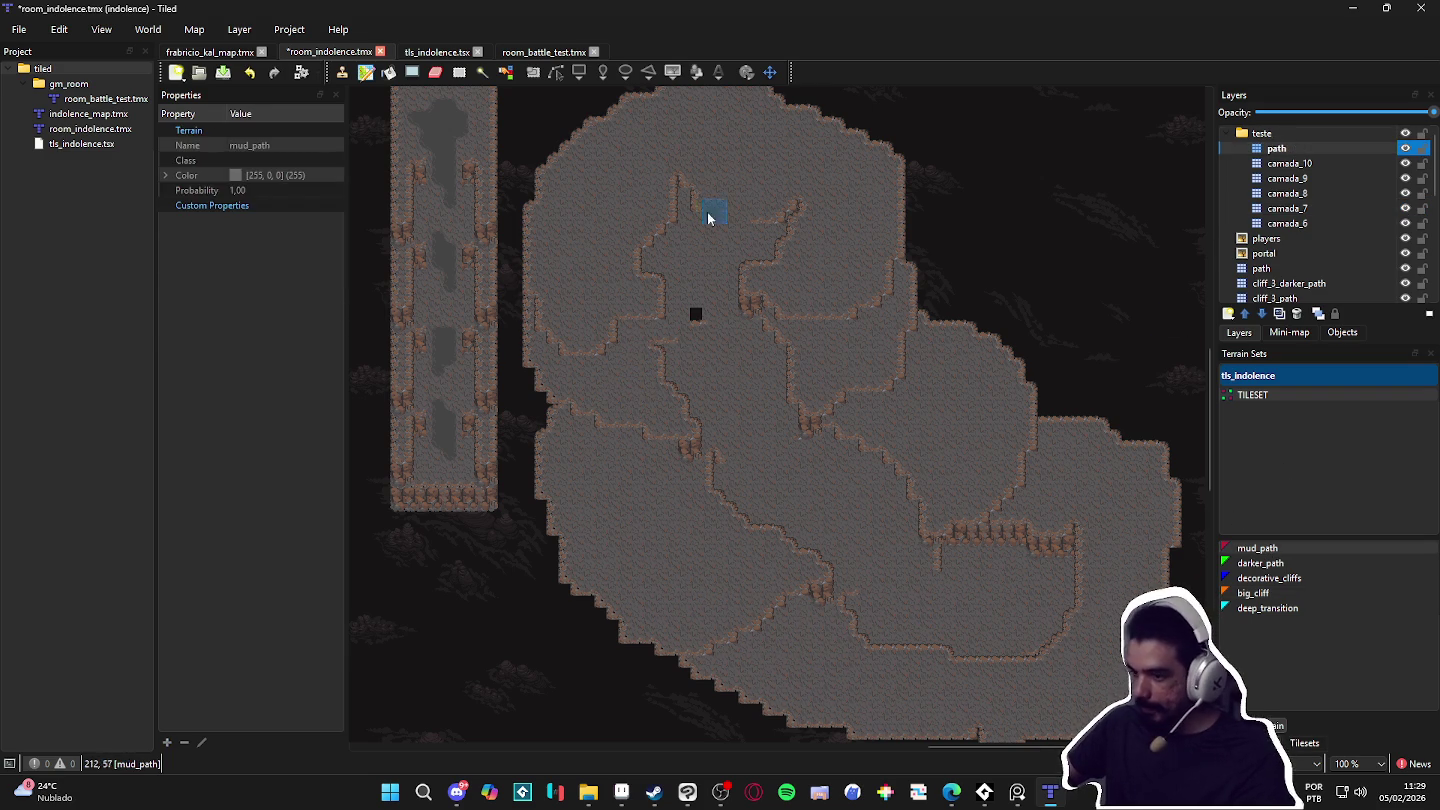
left_click(749, 156)
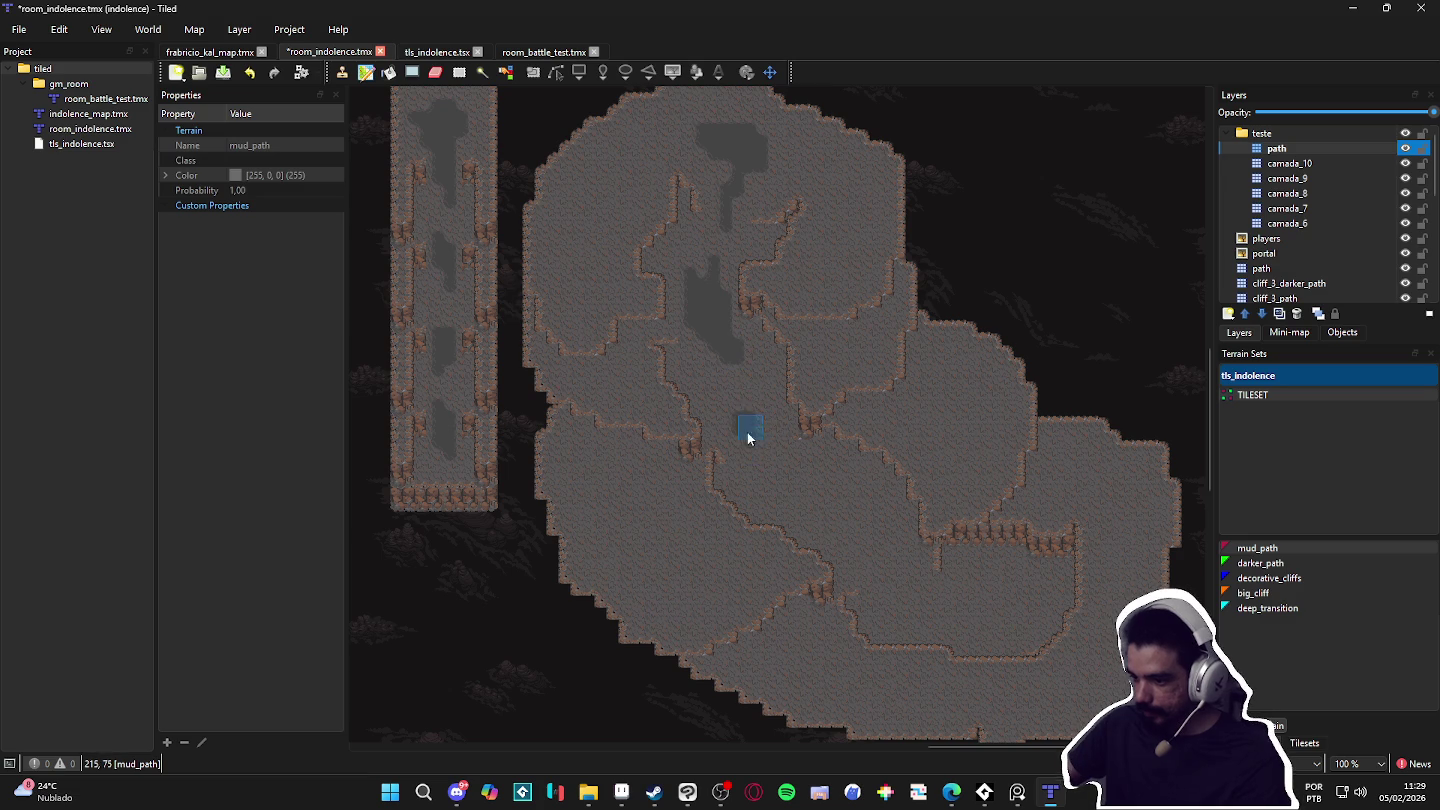
left_click_drag(820, 505, 799, 501)
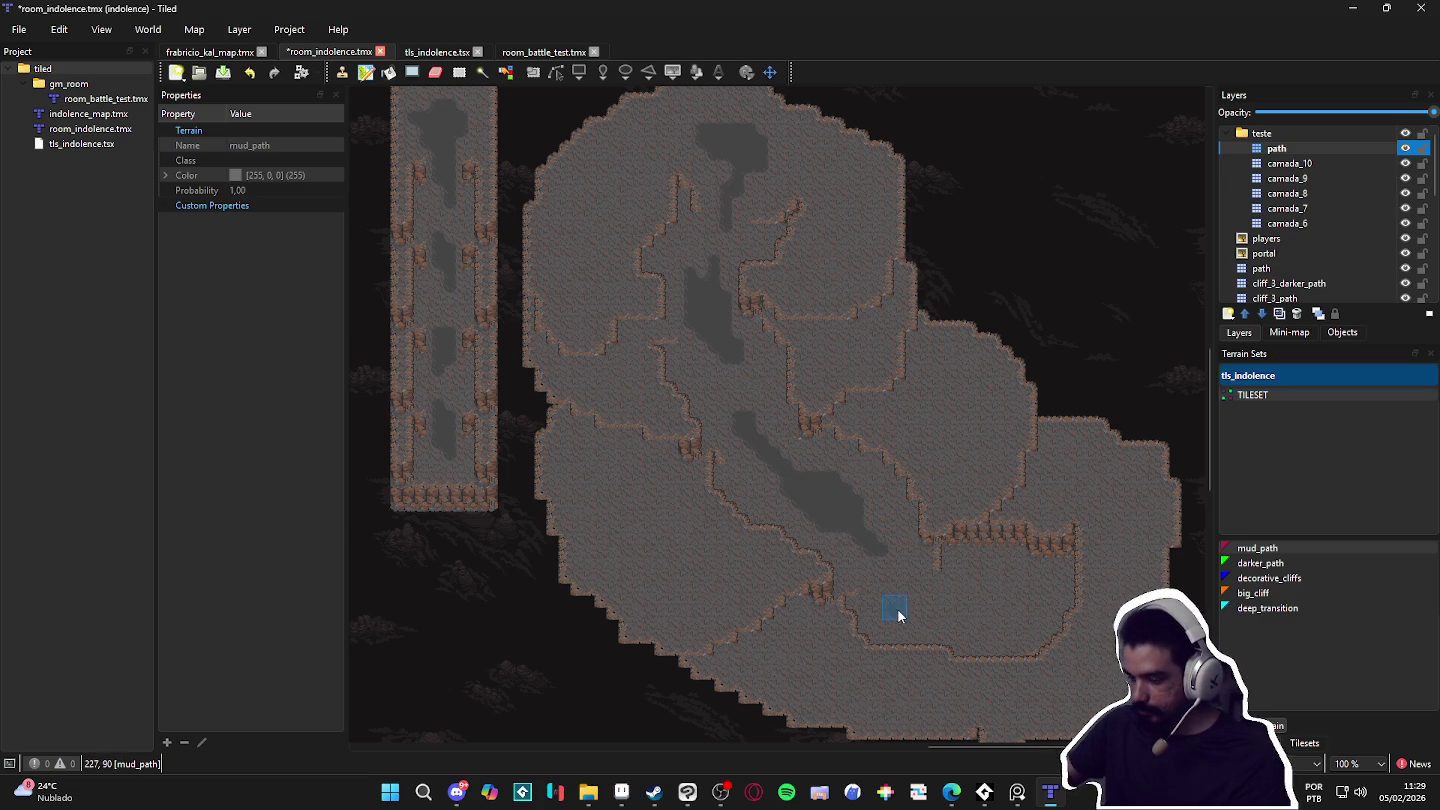
mouse_move(940, 612)
left_mouse_down()
mouse_move(1009, 593)
mouse_move(1012, 617)
mouse_move(965, 601)
left_mouse_up()
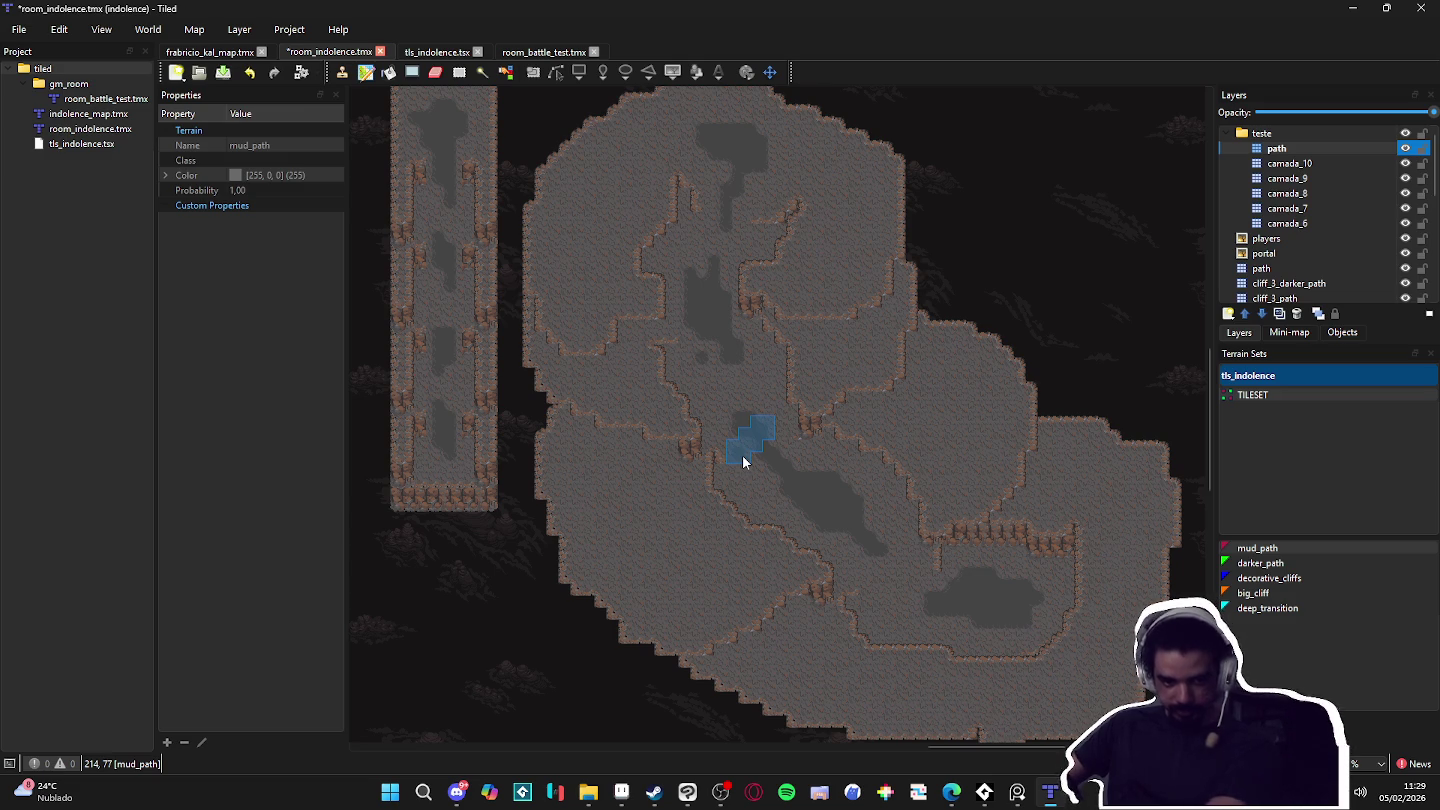
Step: Save room_indolence.tmx with the tileset tiles showing
left_click_drag(893, 452, 923, 477)
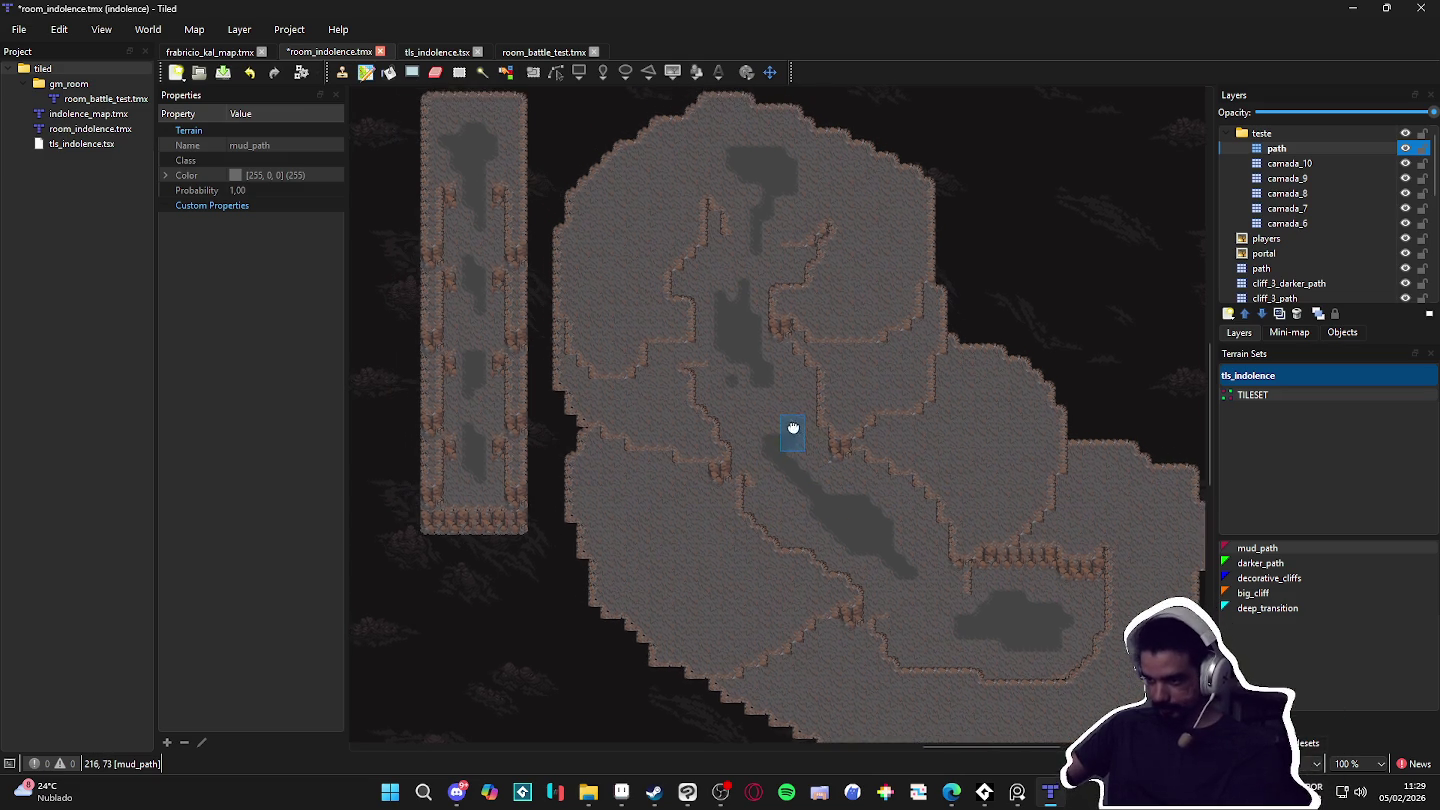
left_click(1305, 743)
key("ctrl+s")
left_click(1288, 471)
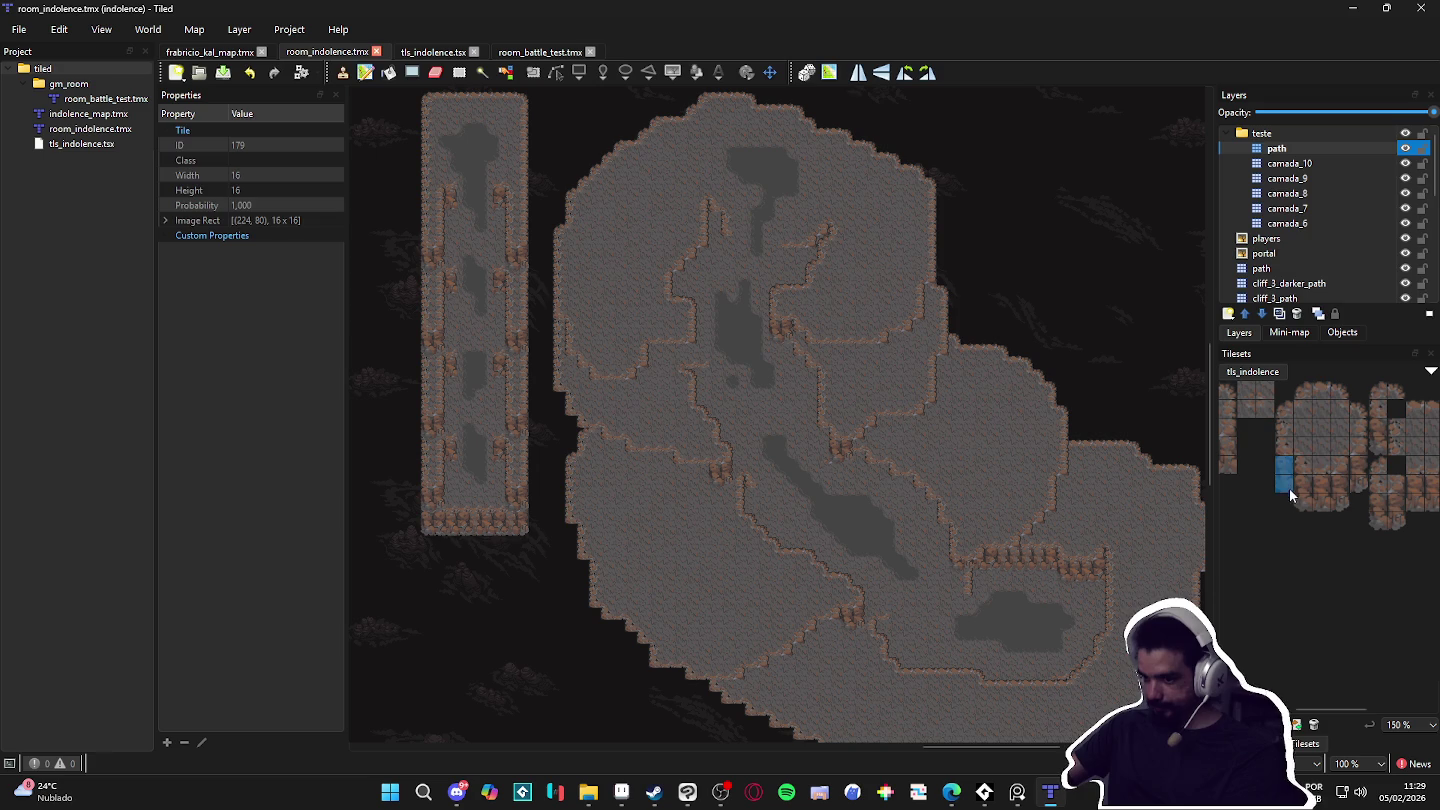
Step: On camada_10, place a cliff tile into the central plateau's seam, correcting a misplaced stamp
left_click(1403, 167)
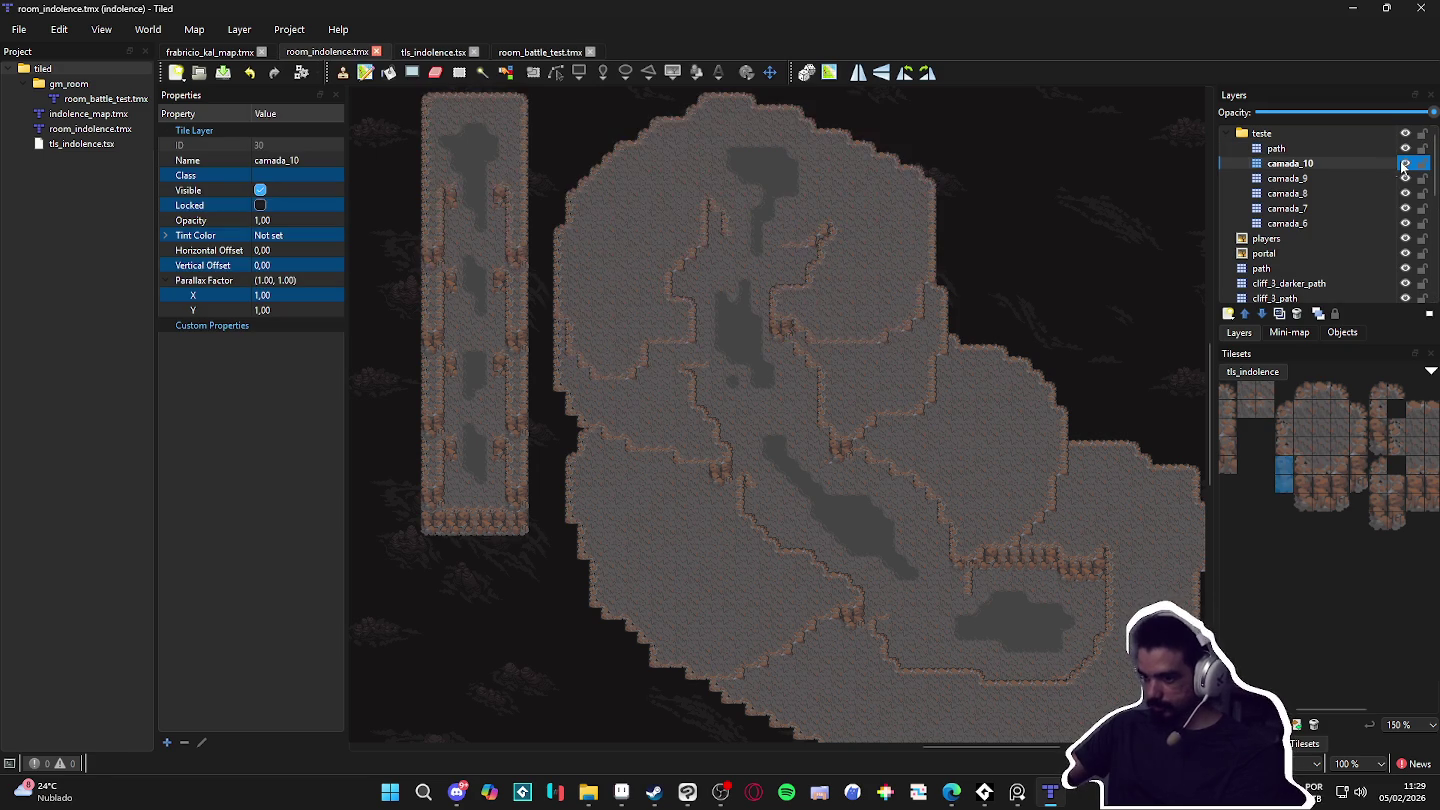
scroll(799, 363, "up", 3)
left_click(846, 374)
key("ctrl+z")
left_click(850, 374)
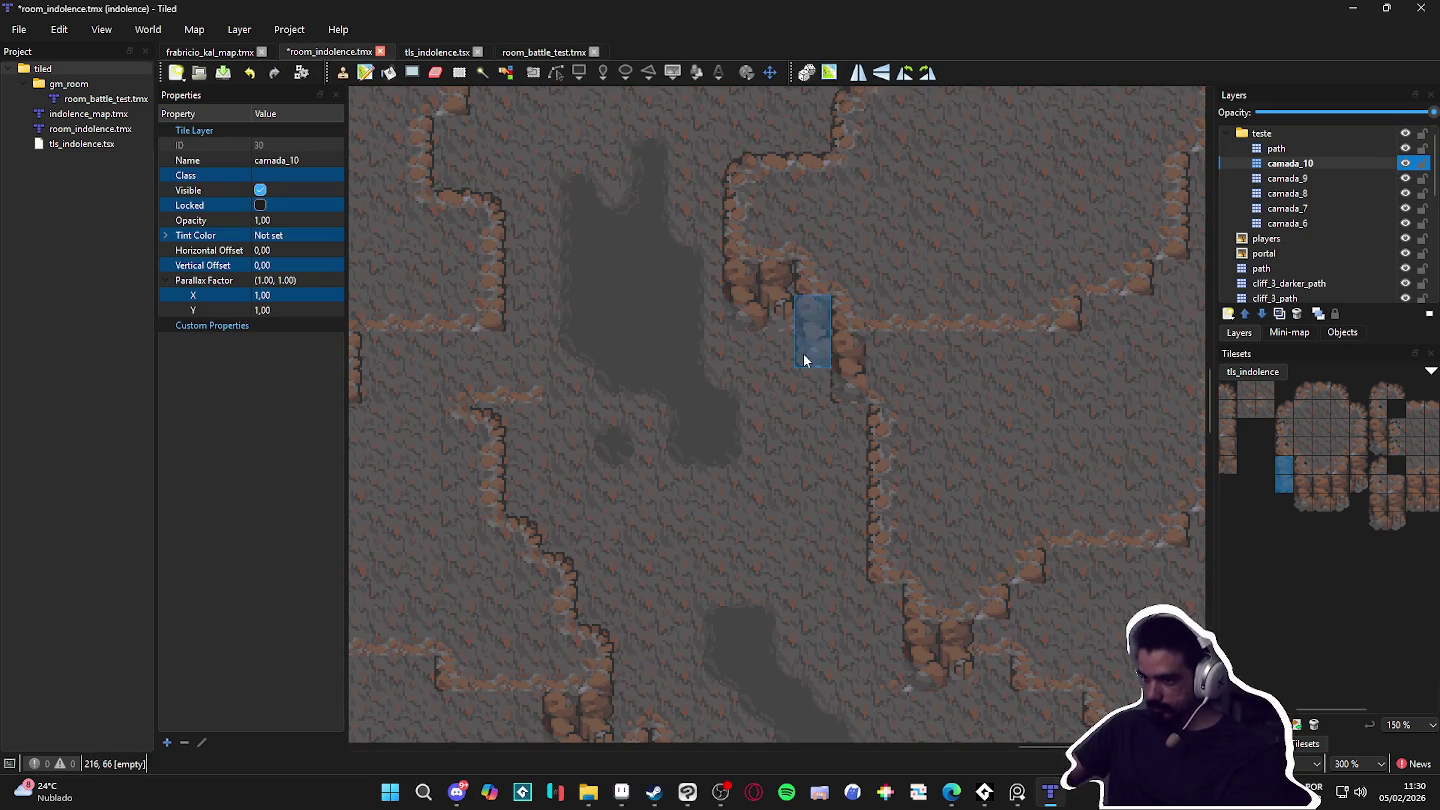
scroll(804, 360, "down", 1)
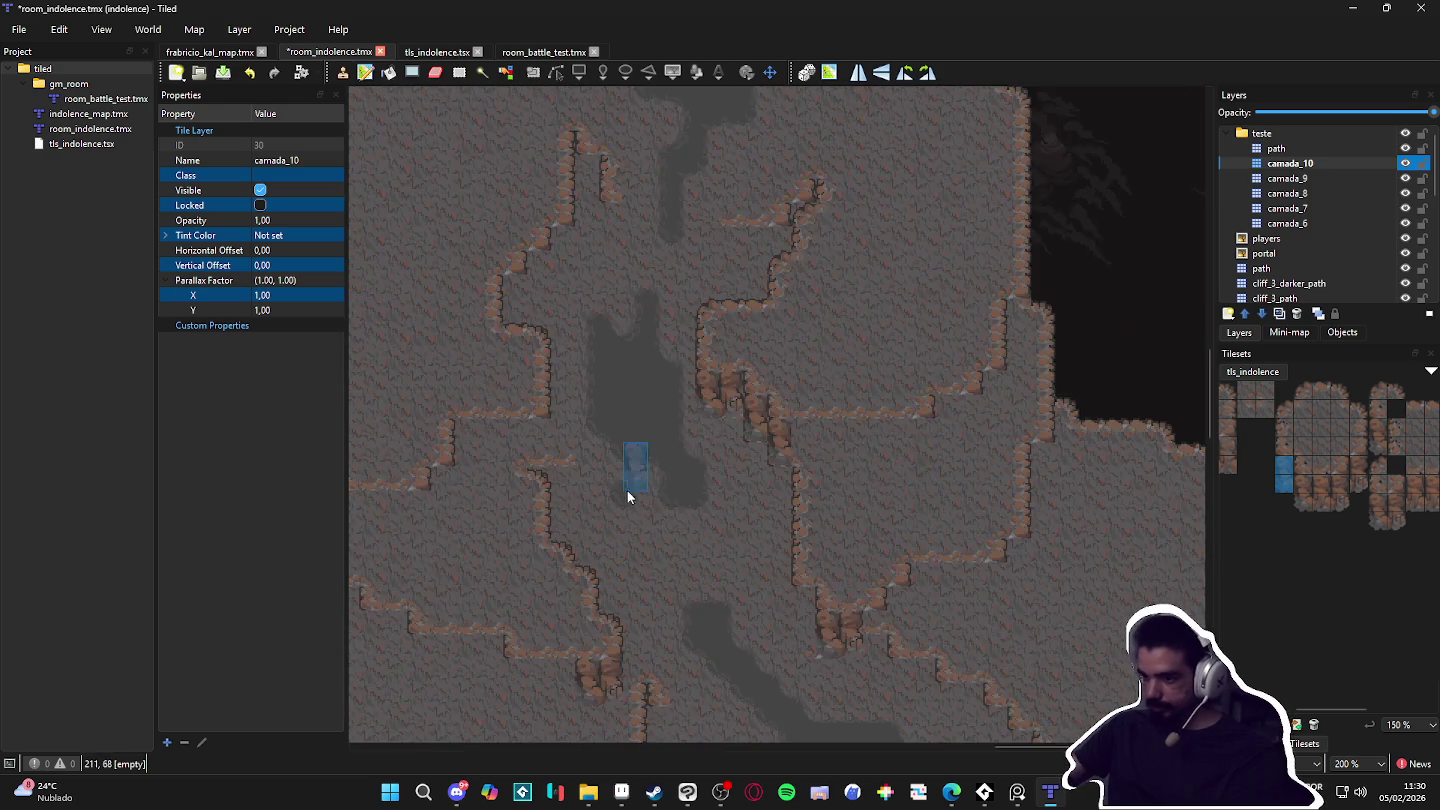
scroll(623, 488, "left", 3)
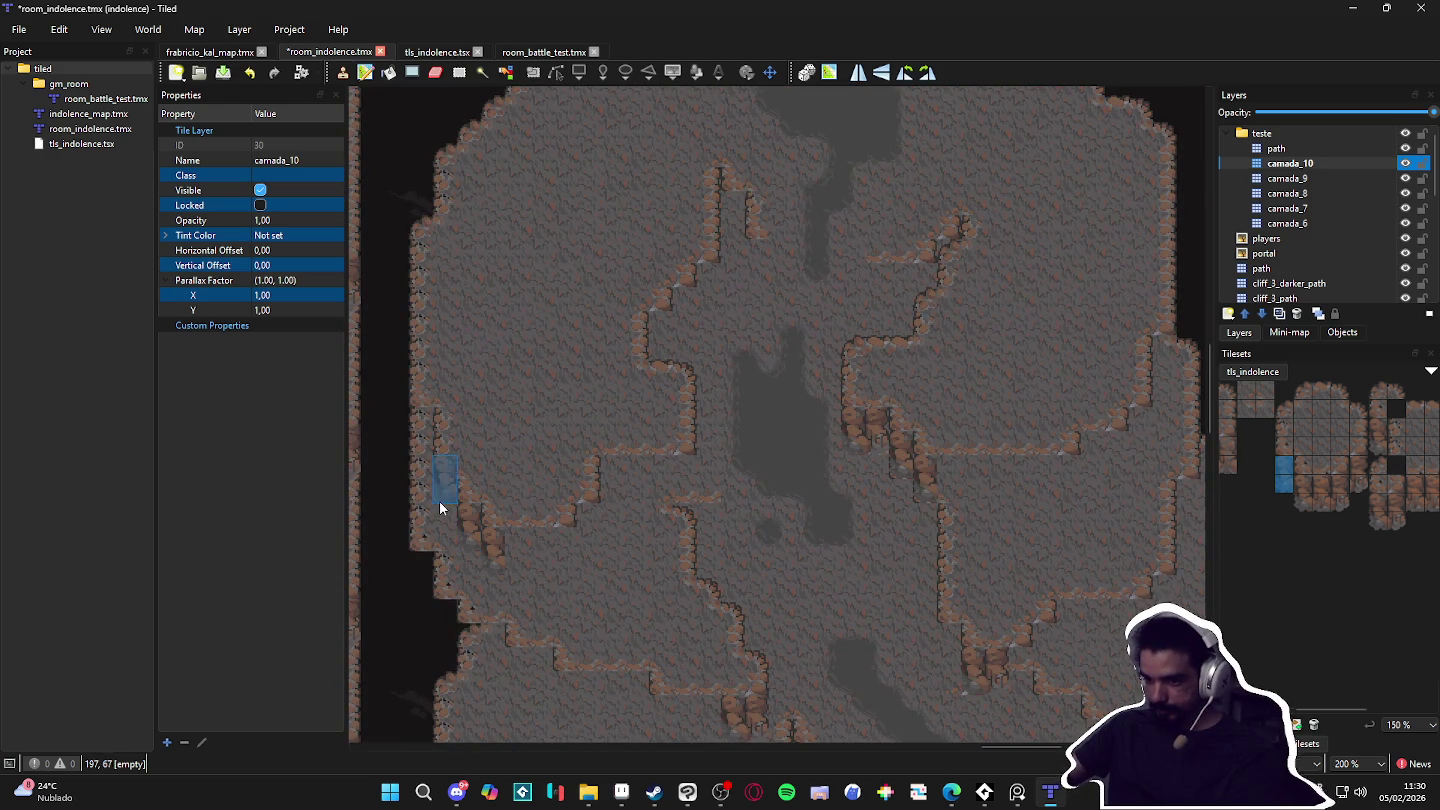
scroll(779, 536, "right", 1)
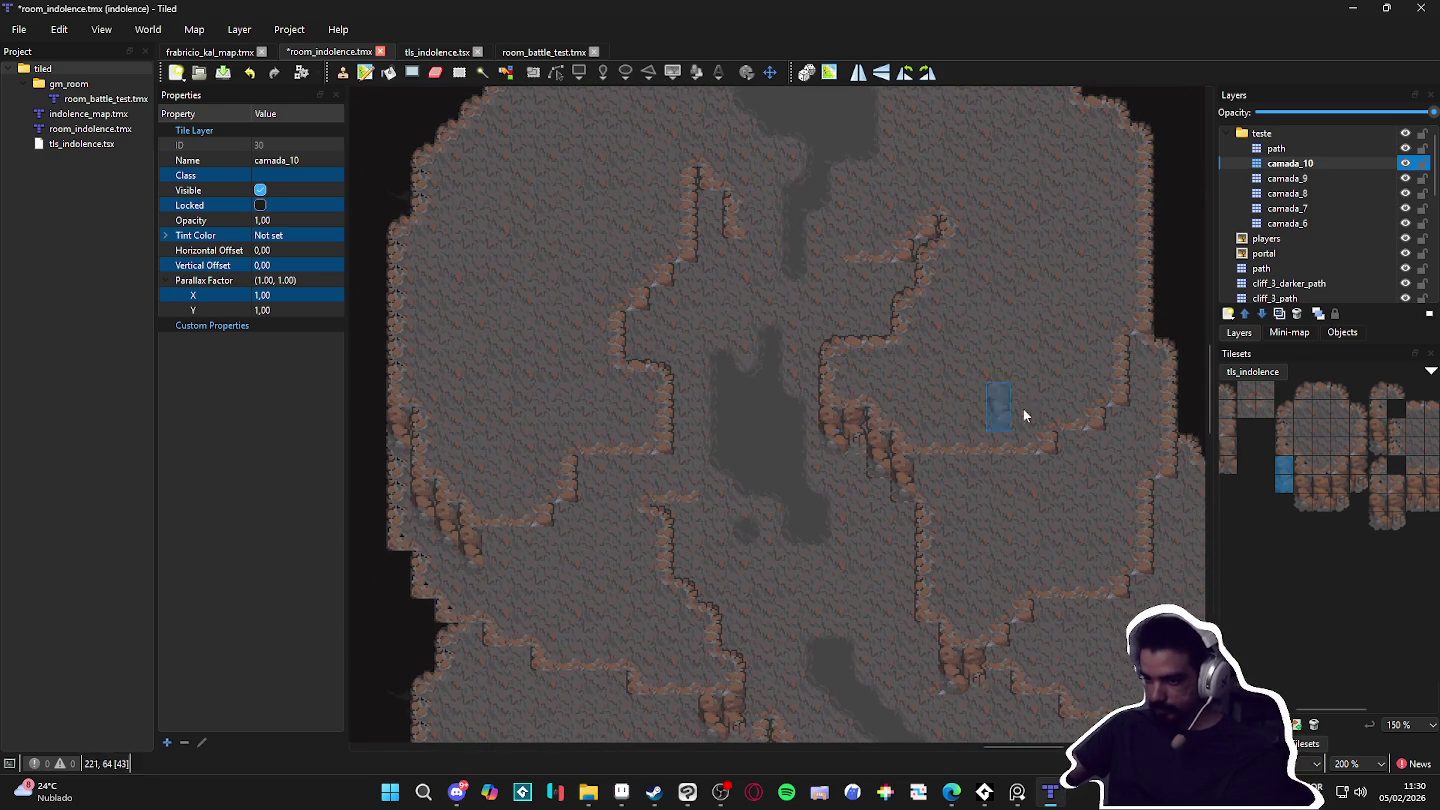
Step: Stamp a two-tile-tall cliff column into the ledge gap
left_click(1343, 483)
scroll(1330, 490, "left", 2)
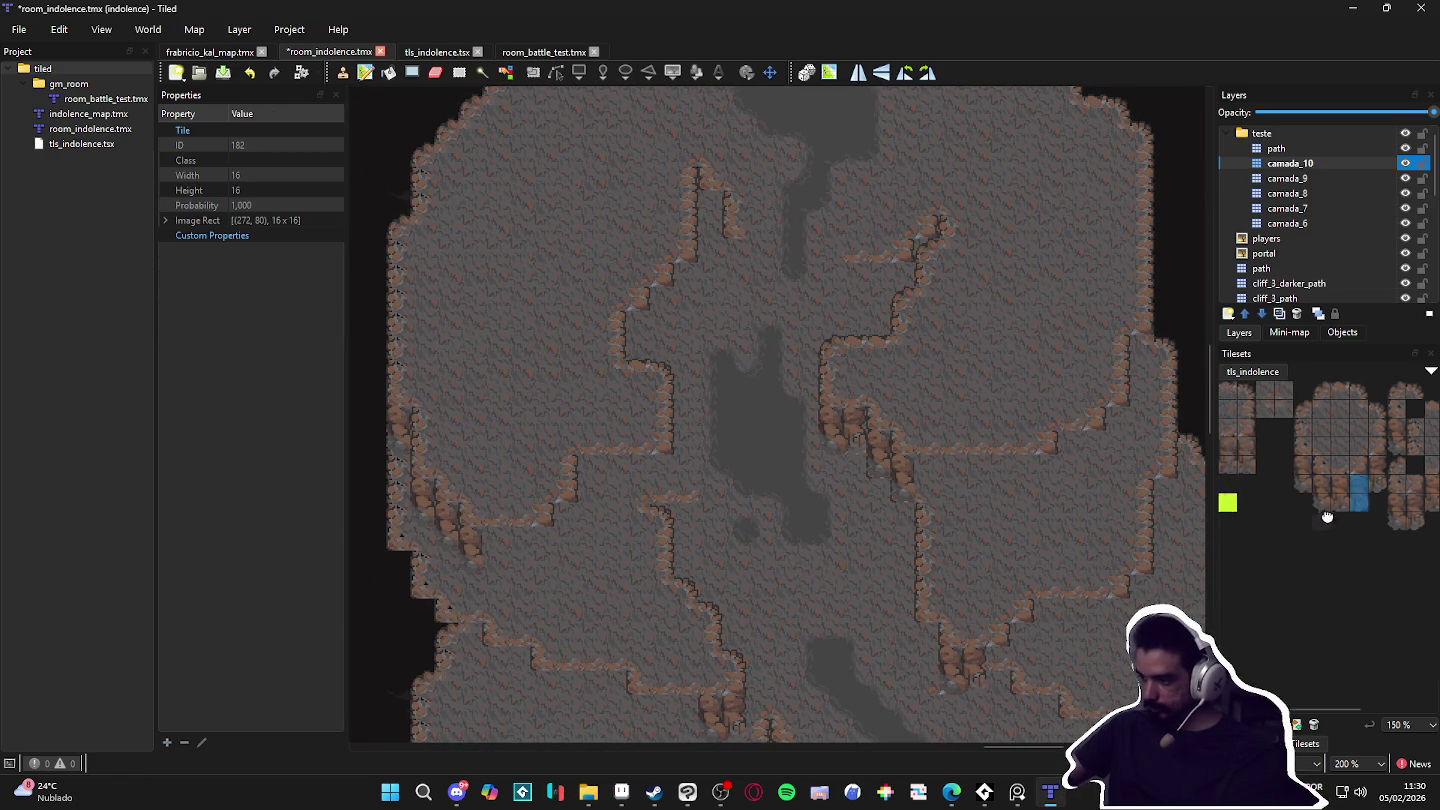
left_click_drag(1349, 471, 1303, 512)
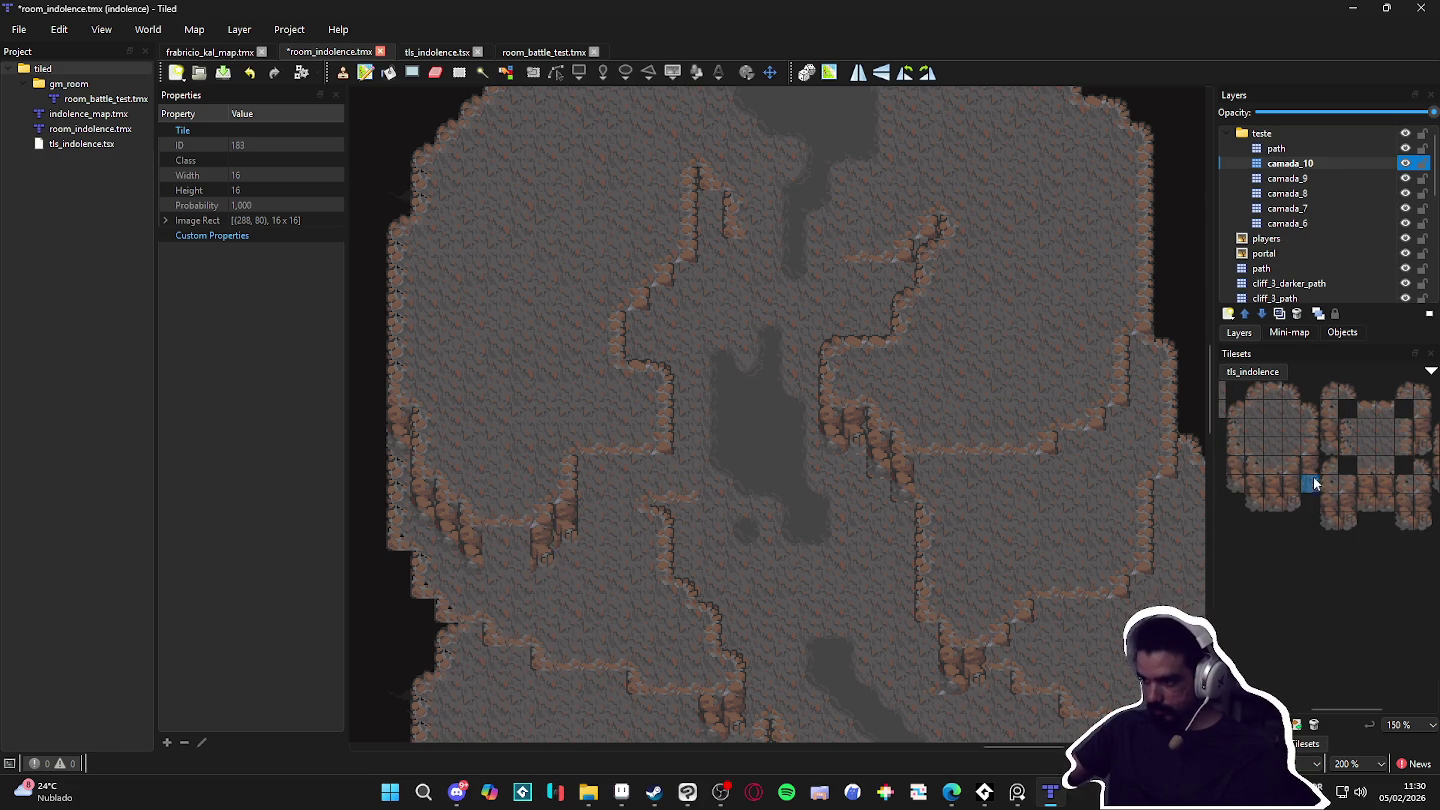
scroll(620, 575, "down", 1)
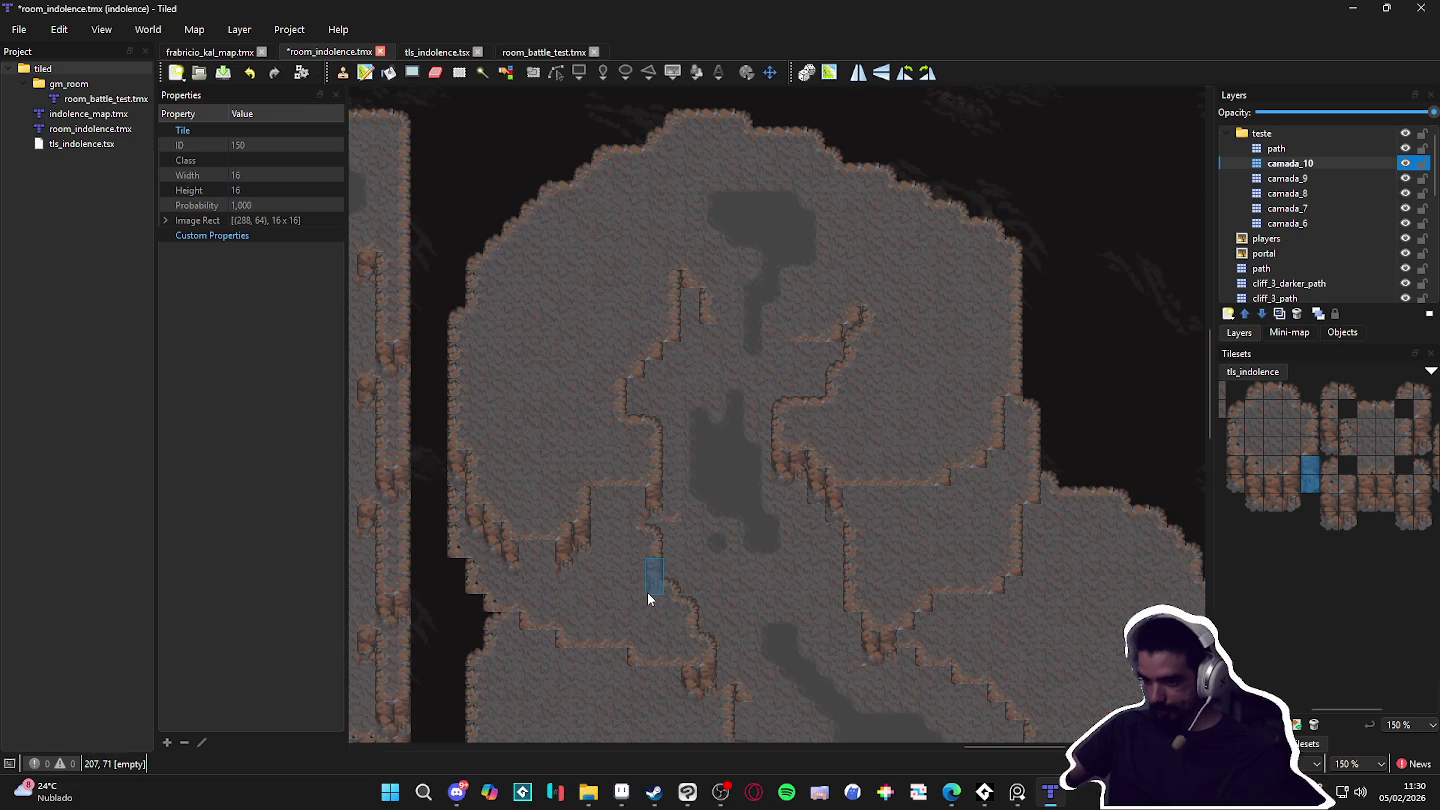
left_click_drag(1275, 479, 1276, 497)
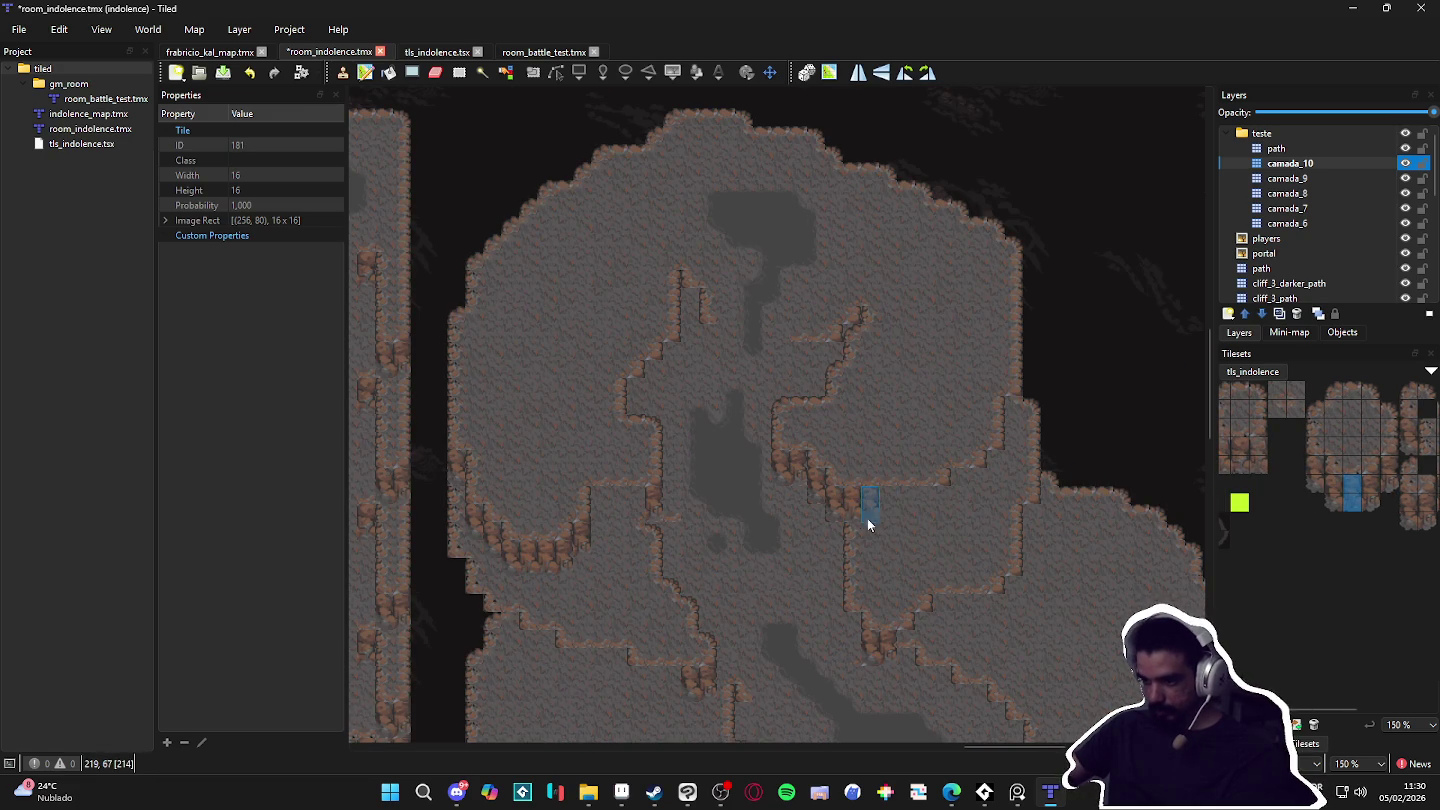
mouse_move(1372, 484)
left_mouse_down()
mouse_move(1371, 500)
mouse_move(1394, 480)
left_mouse_up()
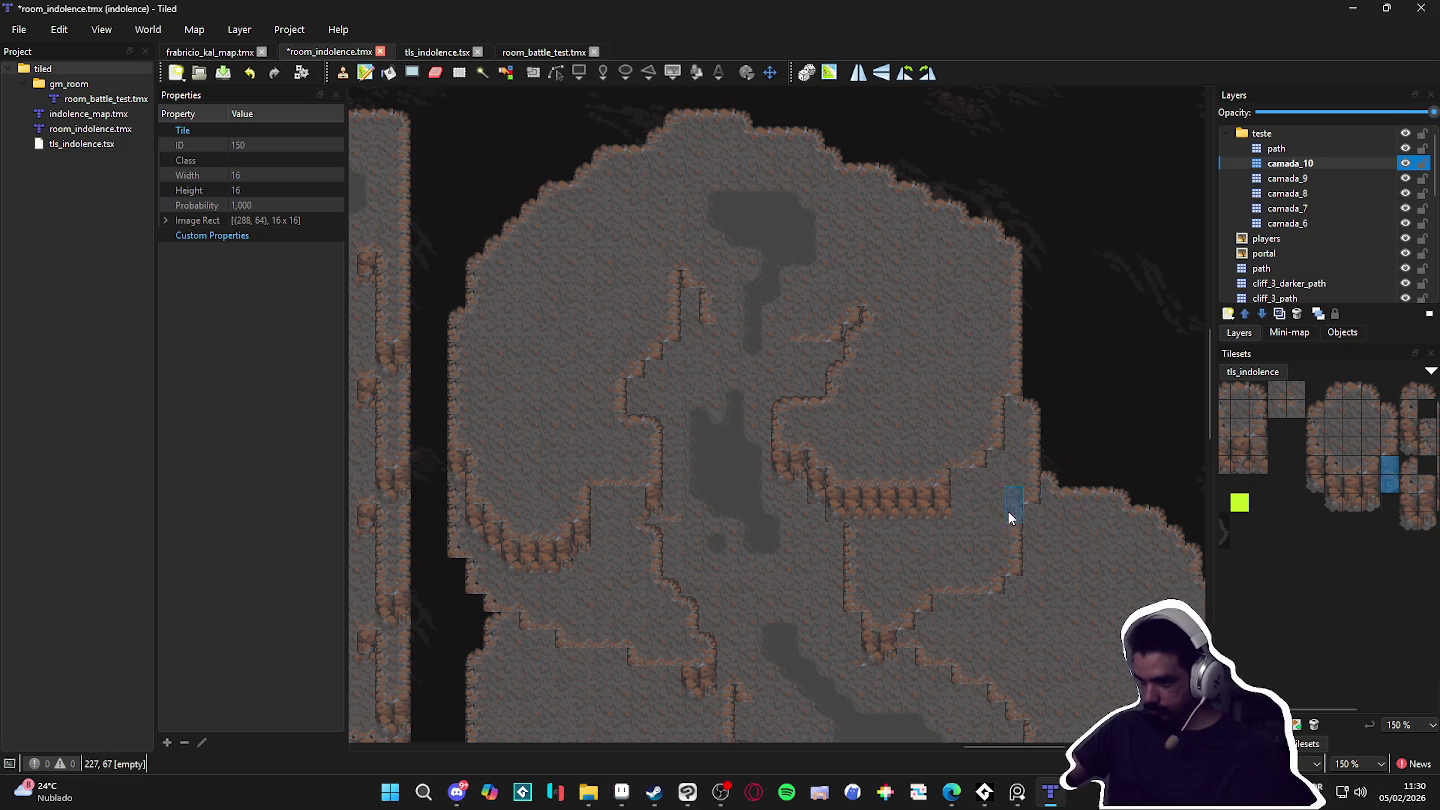
left_click(975, 488)
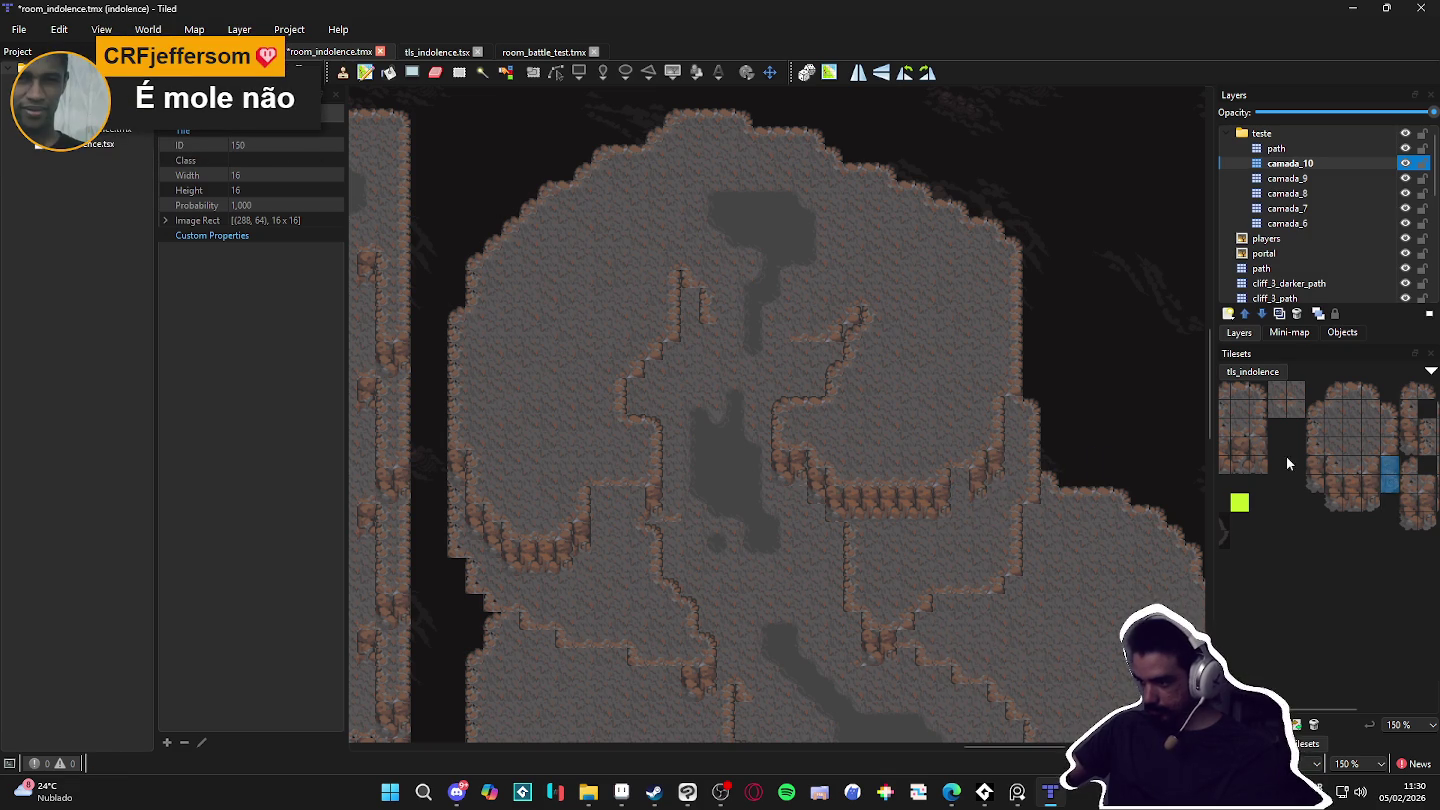
mouse_move(1353, 484)
left_mouse_down()
mouse_move(1352, 500)
mouse_move(1390, 466)
left_mouse_up()
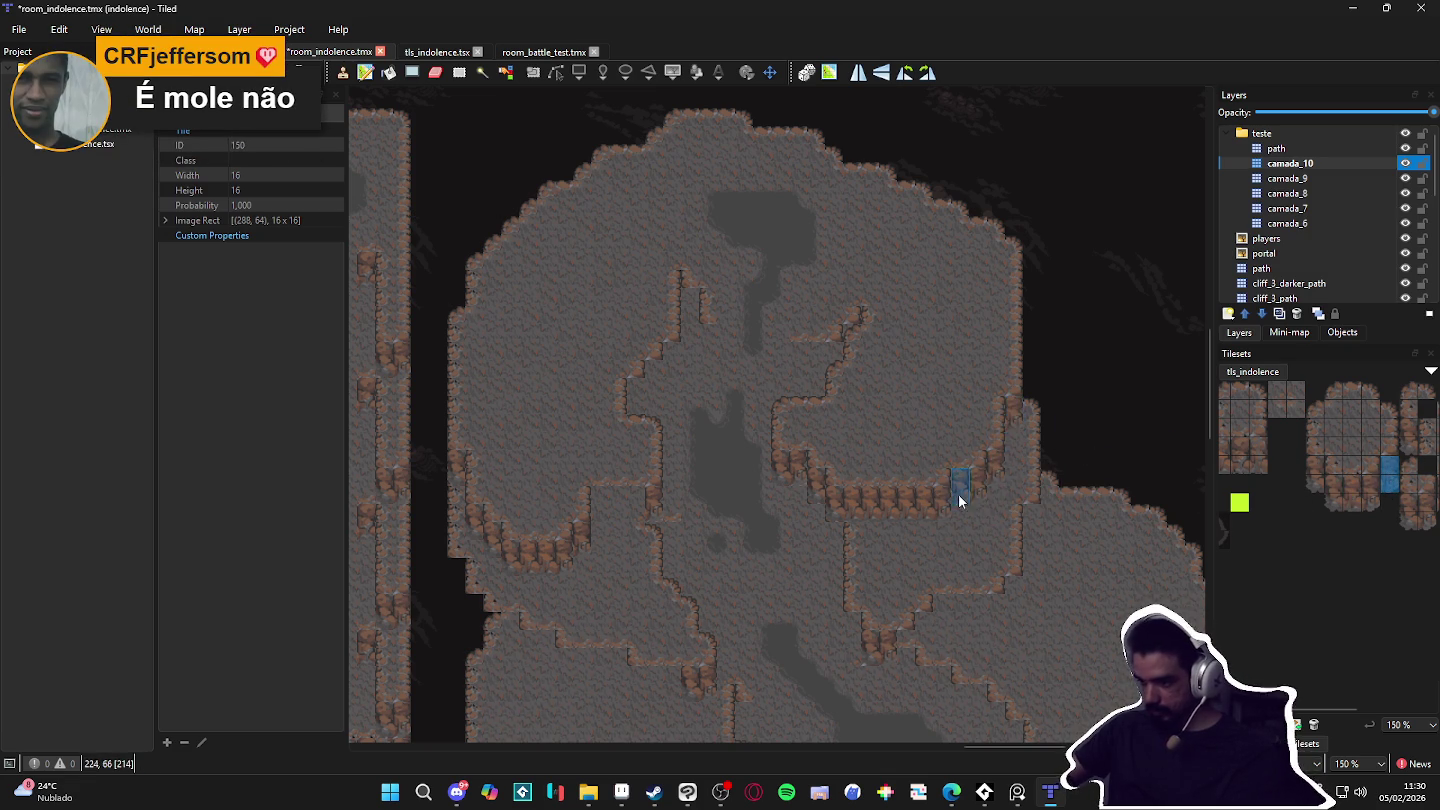
scroll(962, 505, "left", 2)
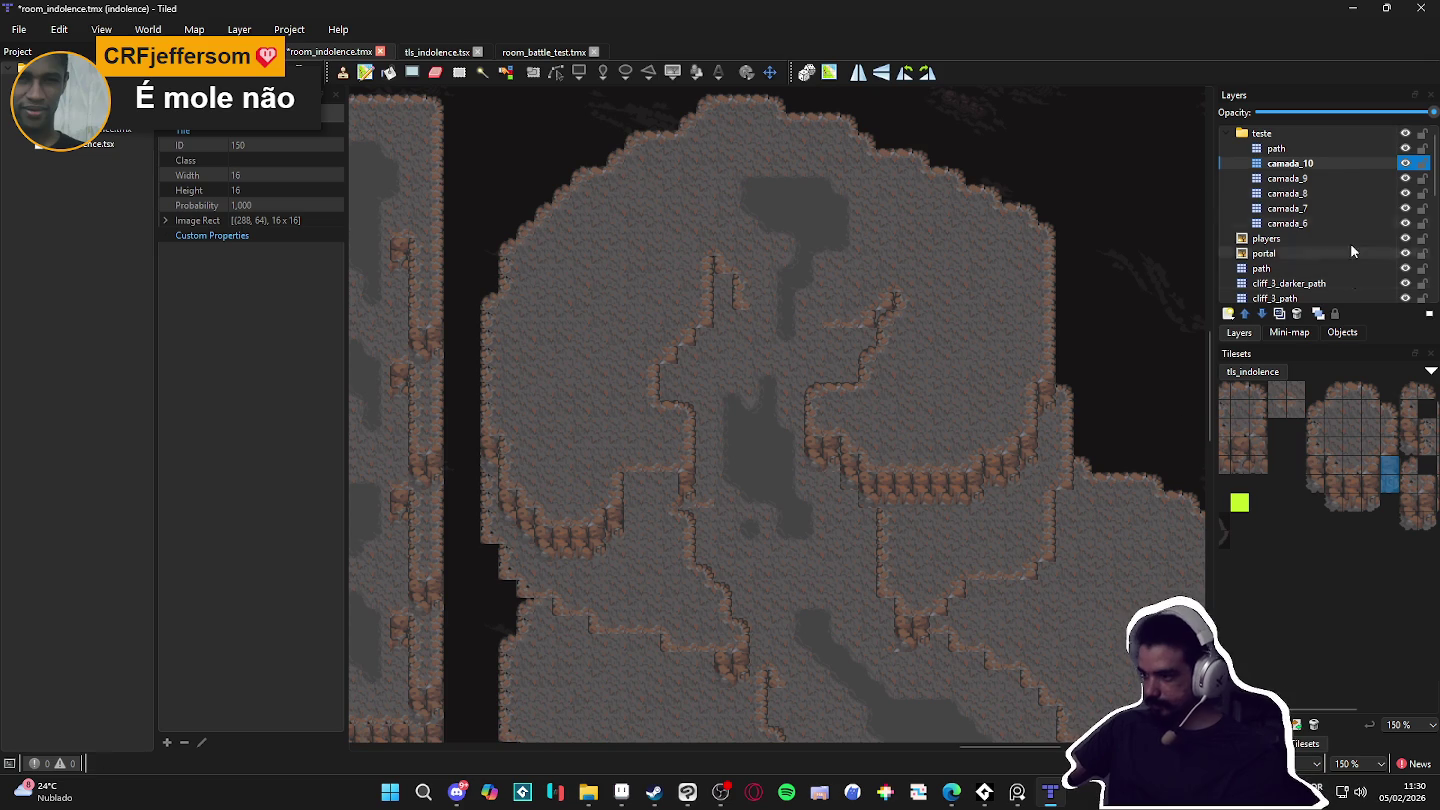
left_click(1366, 179)
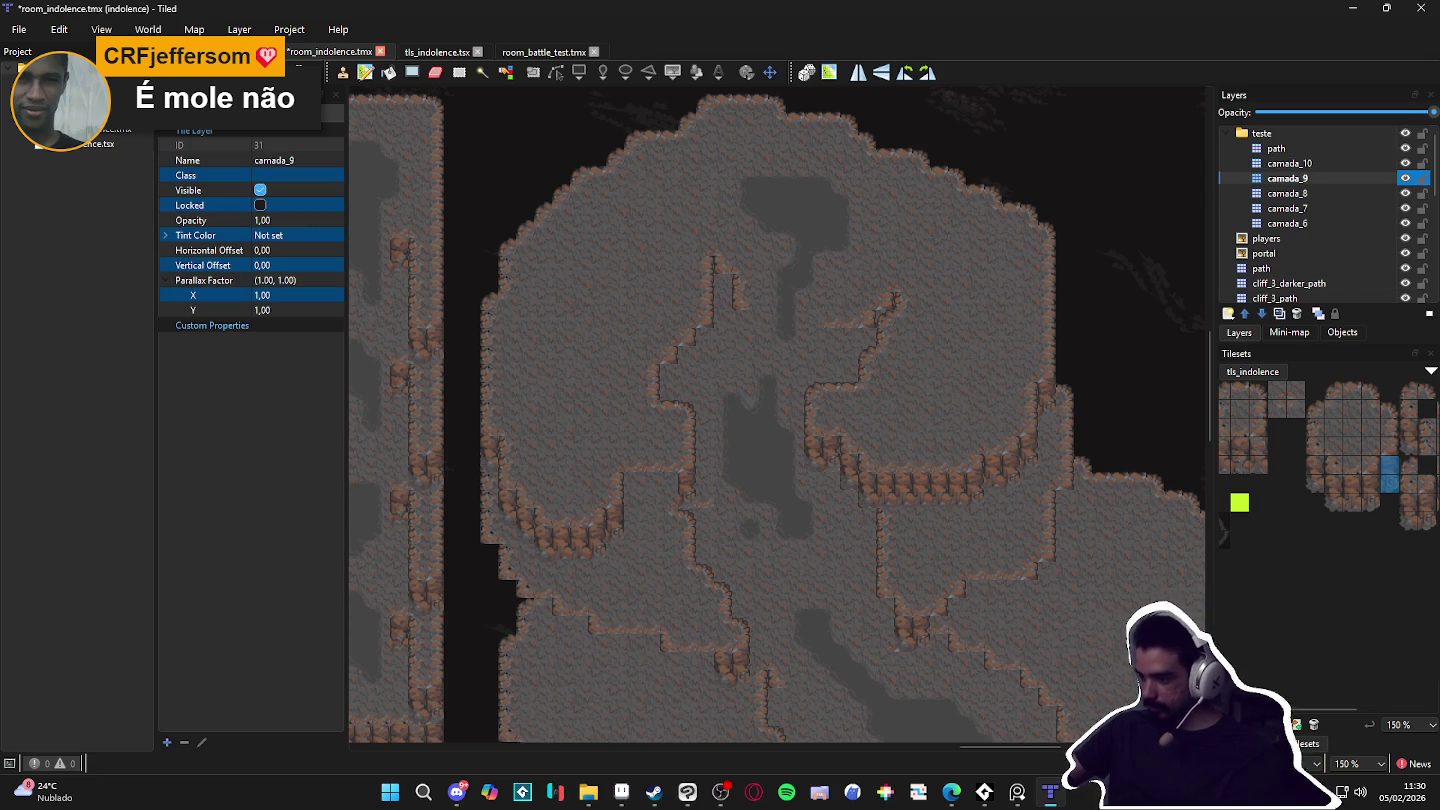
Step: Paint deep_transition and big_cliff terrain edges to extend the central ledge on camada_9
left_click(1245, 743)
left_click(1268, 607)
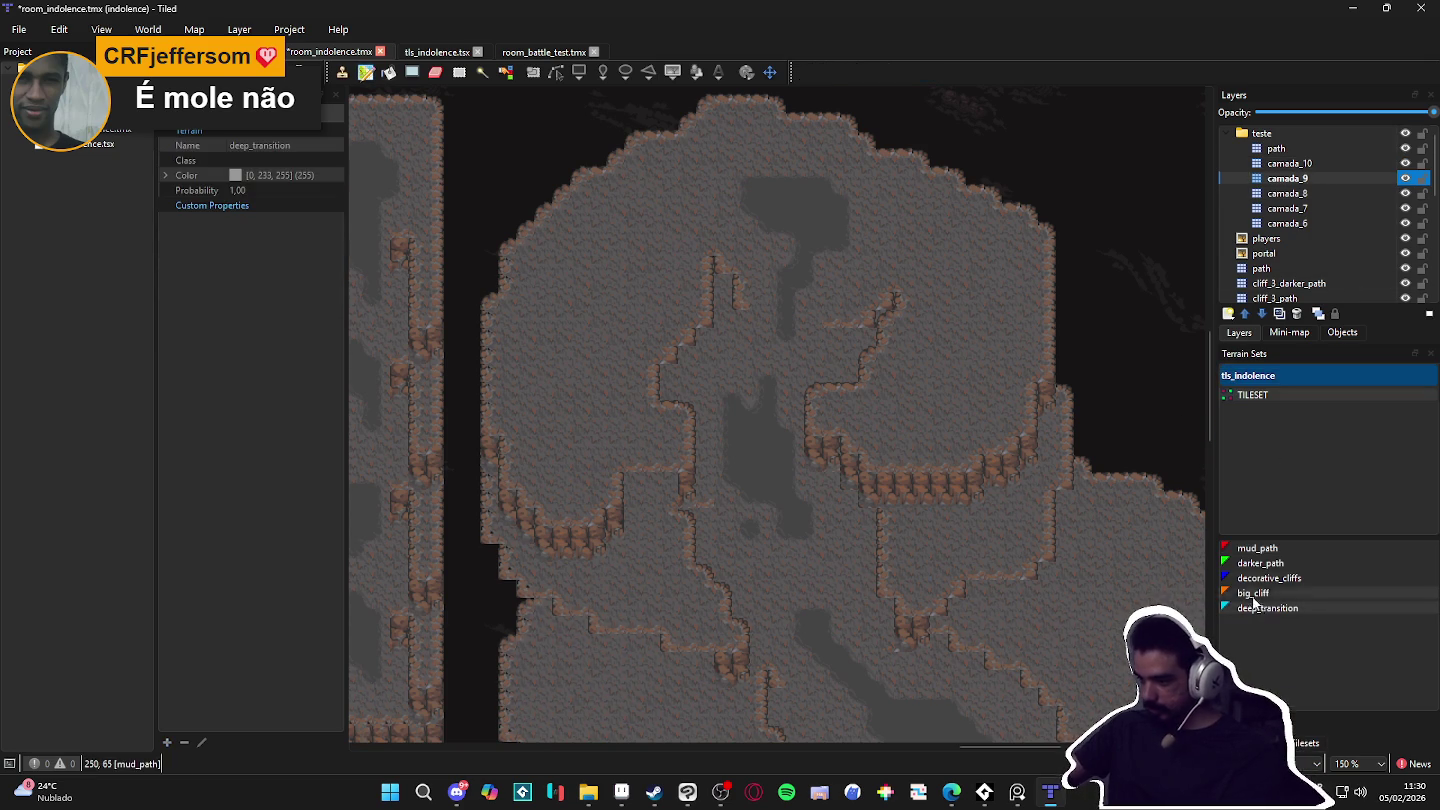
left_click(918, 514)
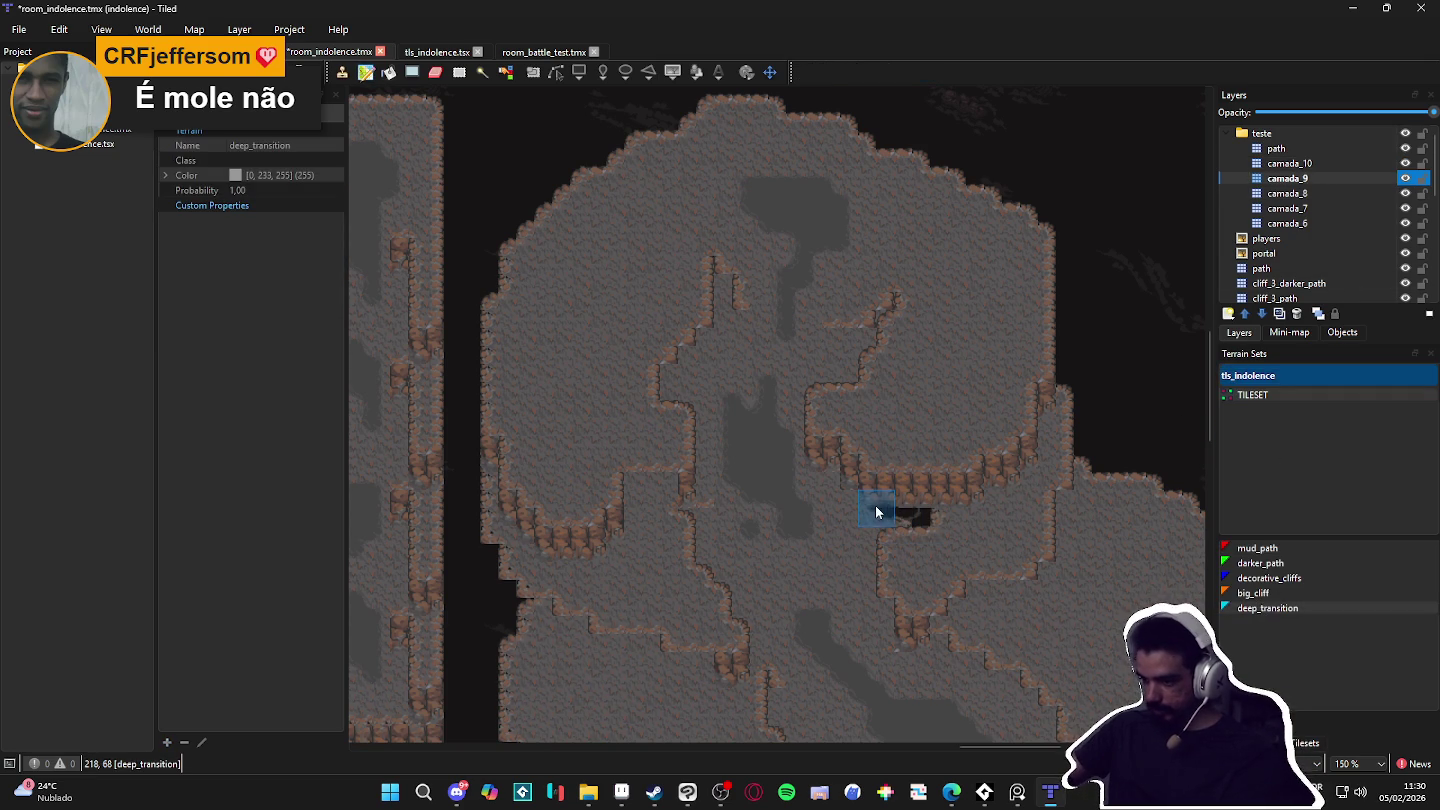
left_click(1268, 596)
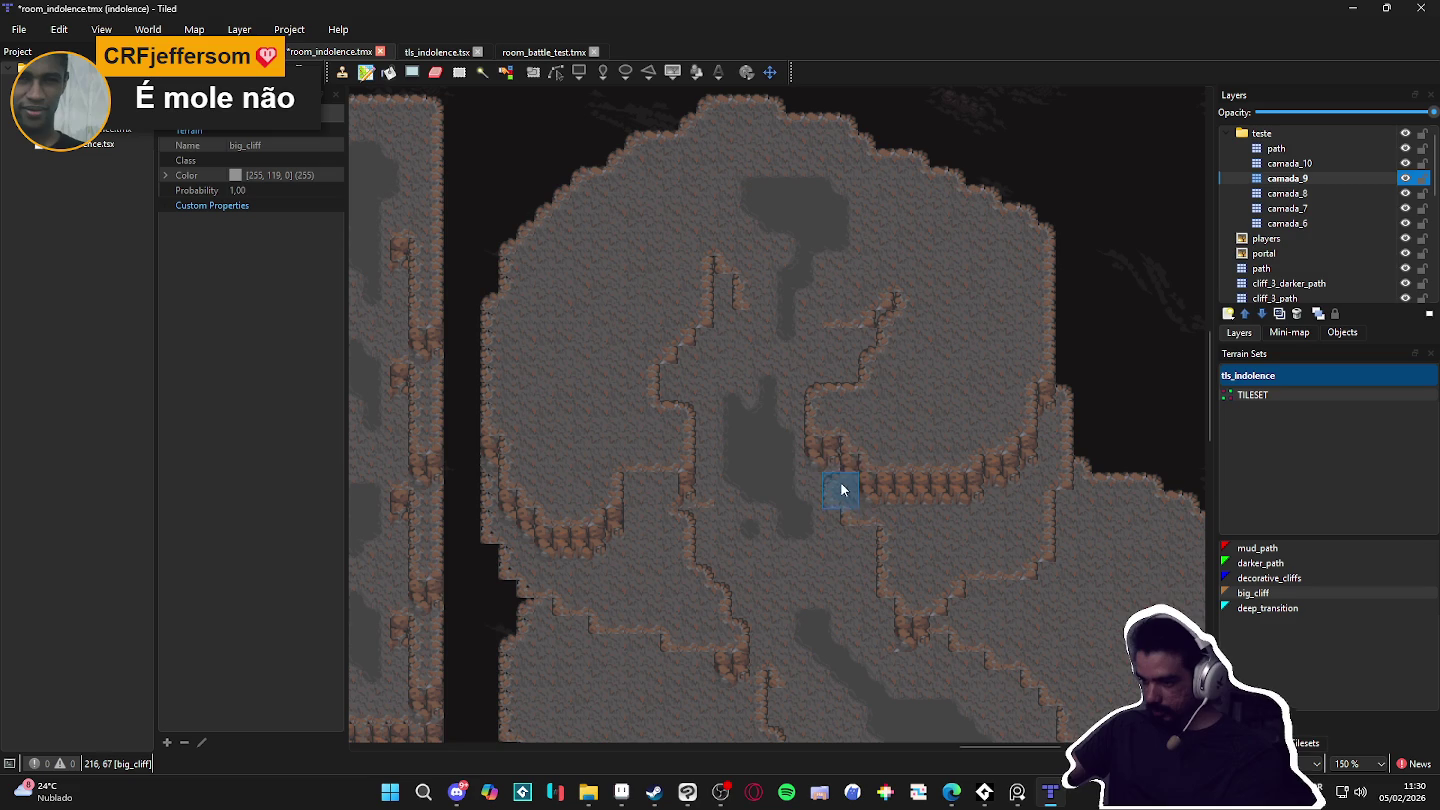
left_click(827, 465)
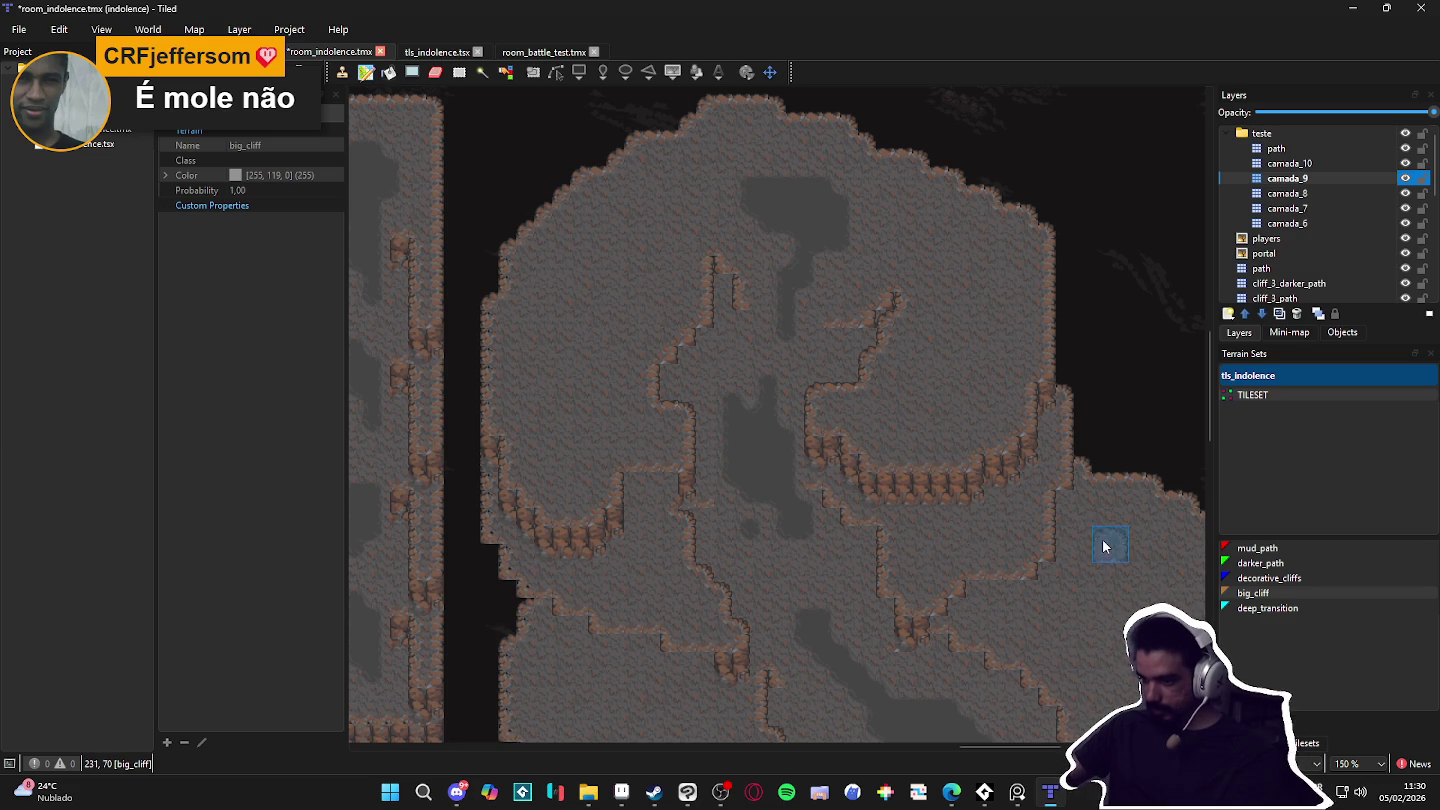
Step: Switch to the camada_10 layer and pick a 3x2 block of tileset tiles
left_click(1305, 742)
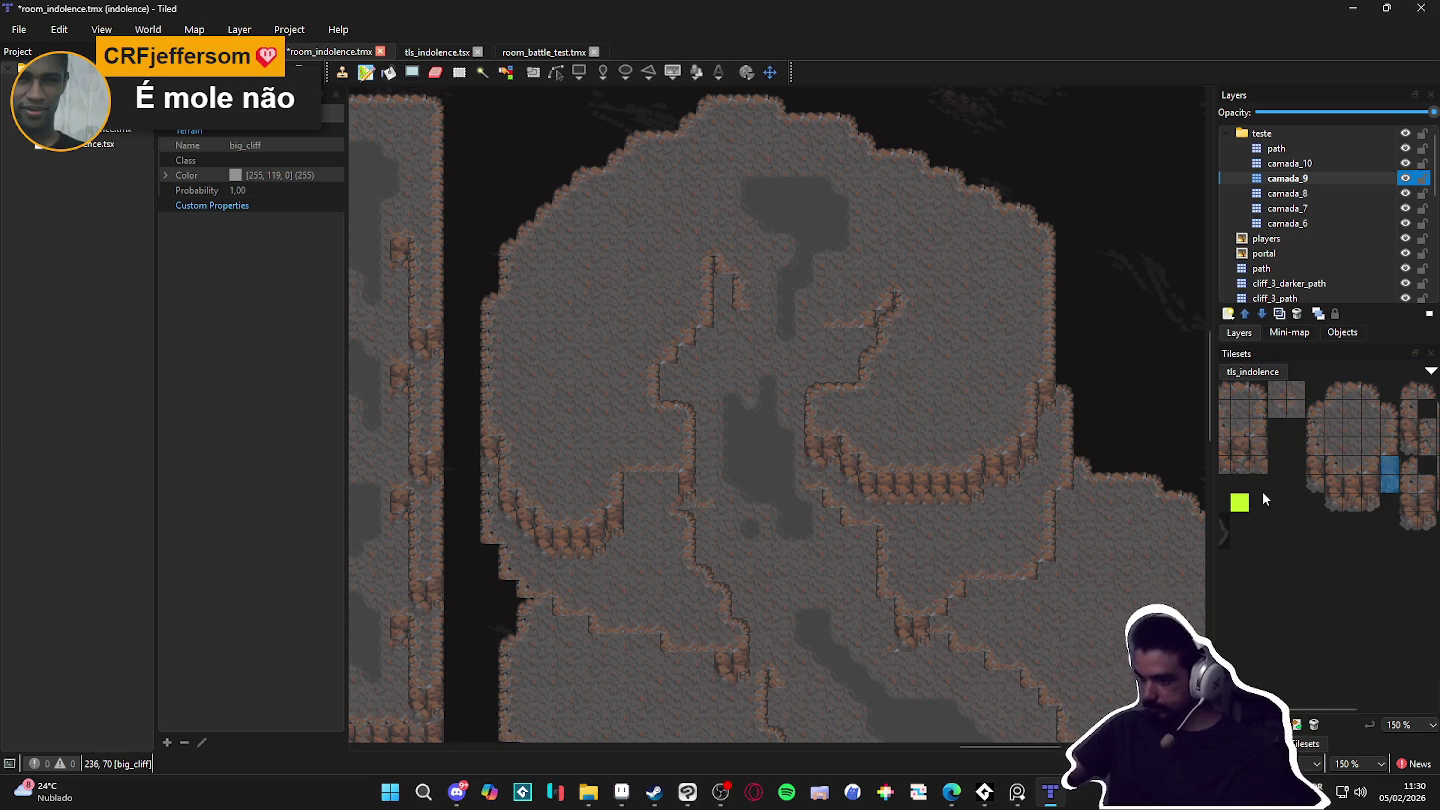
scroll(1073, 518, "down", 1)
left_click(1381, 164)
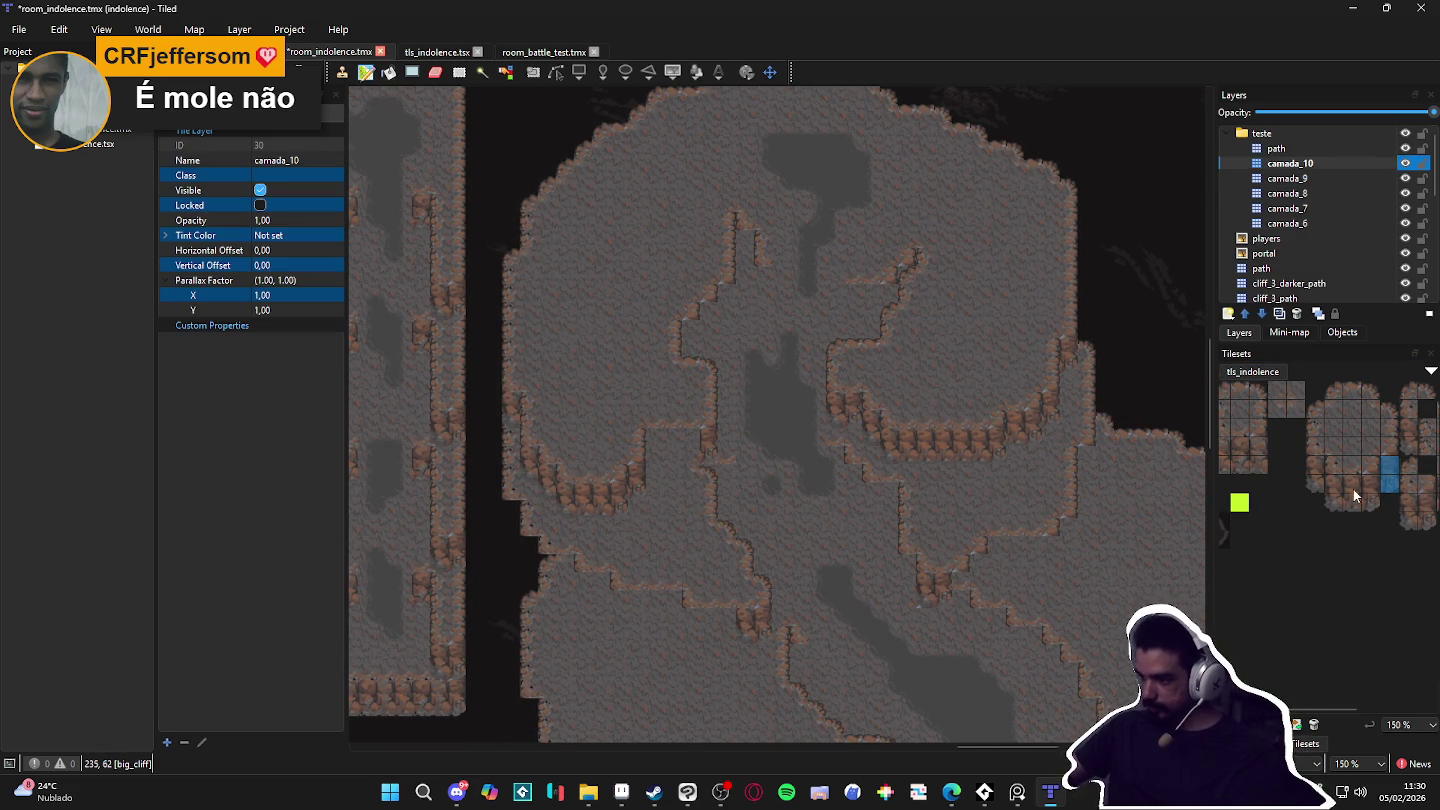
scroll(1339, 475, "left", 2)
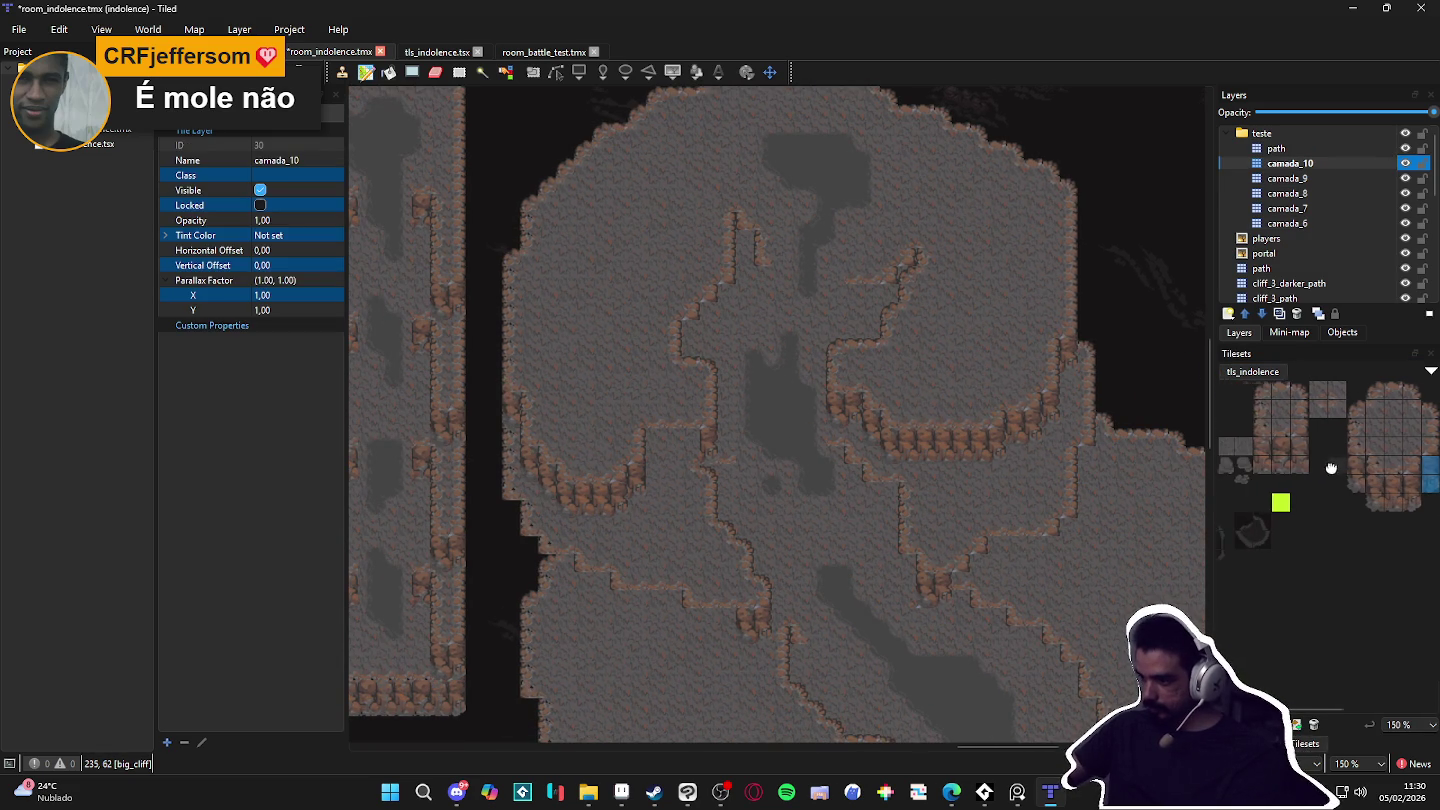
left_click_drag(1308, 456, 1273, 462)
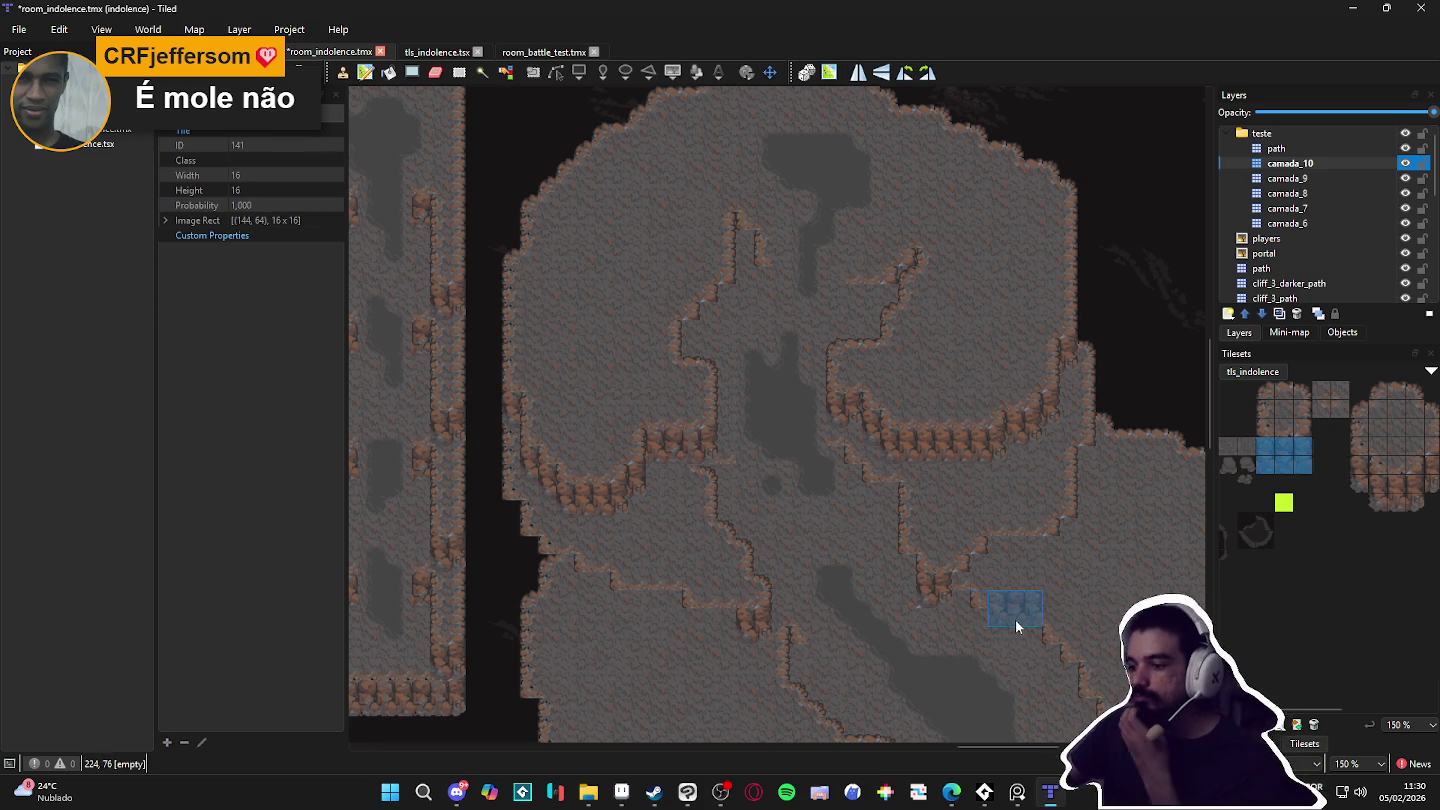
left_click_drag(1016, 618, 913, 494)
scroll(968, 589, "right", 2)
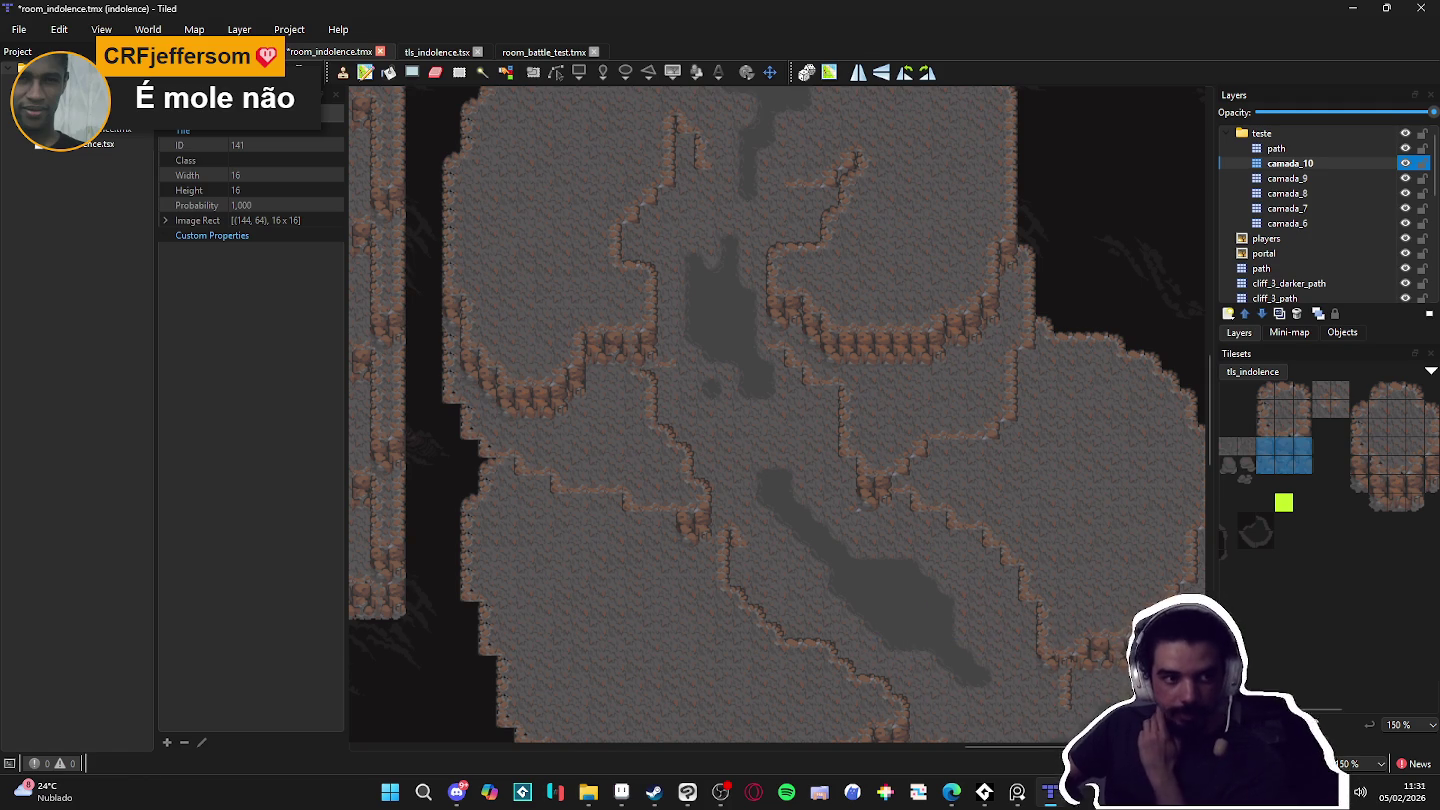
Step: Check the web browser, then make camada_8 the active layer with the terrain sets shown
left_click(951, 792)
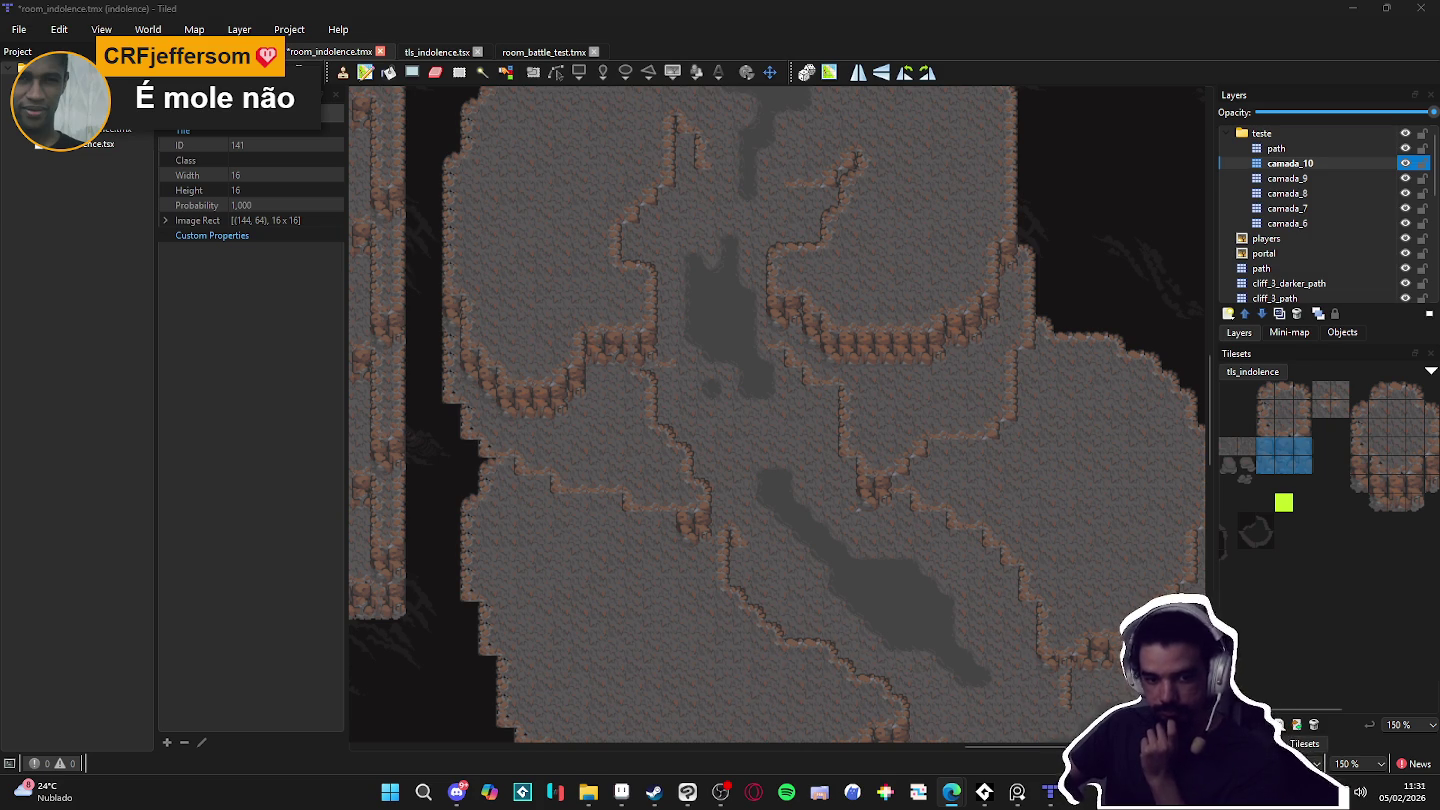
scroll(758, 398, "down", 1)
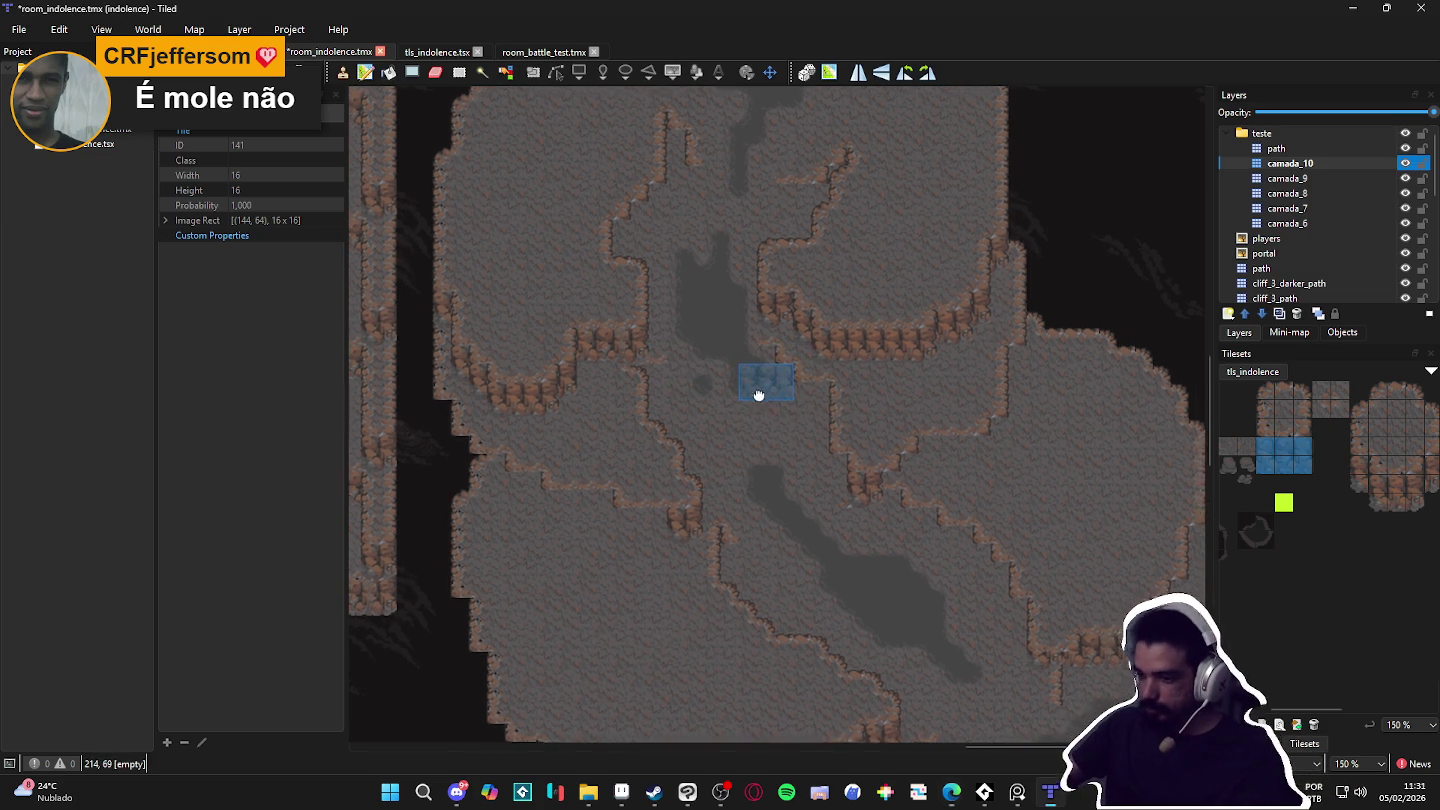
left_click(1355, 193)
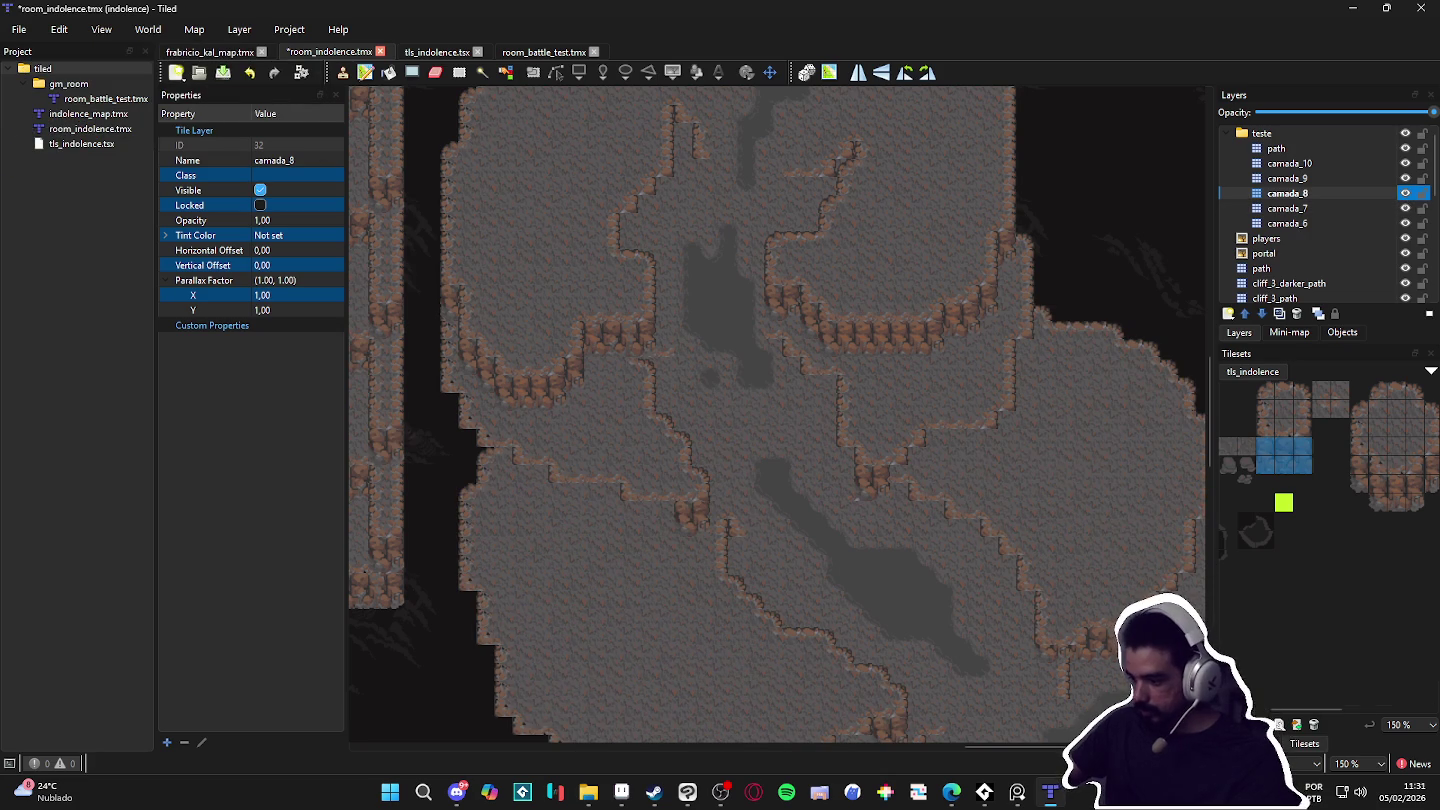
left_click(1245, 742)
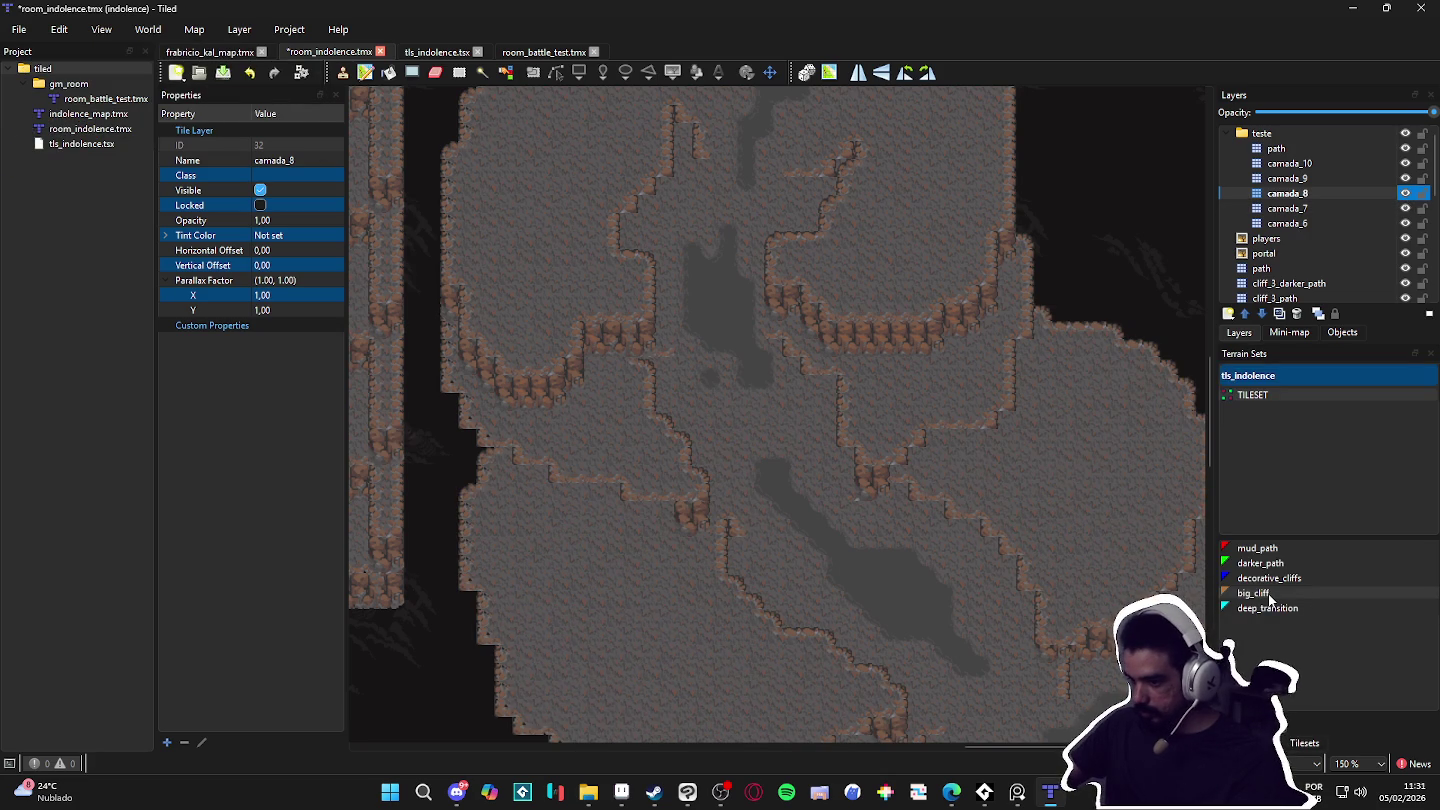
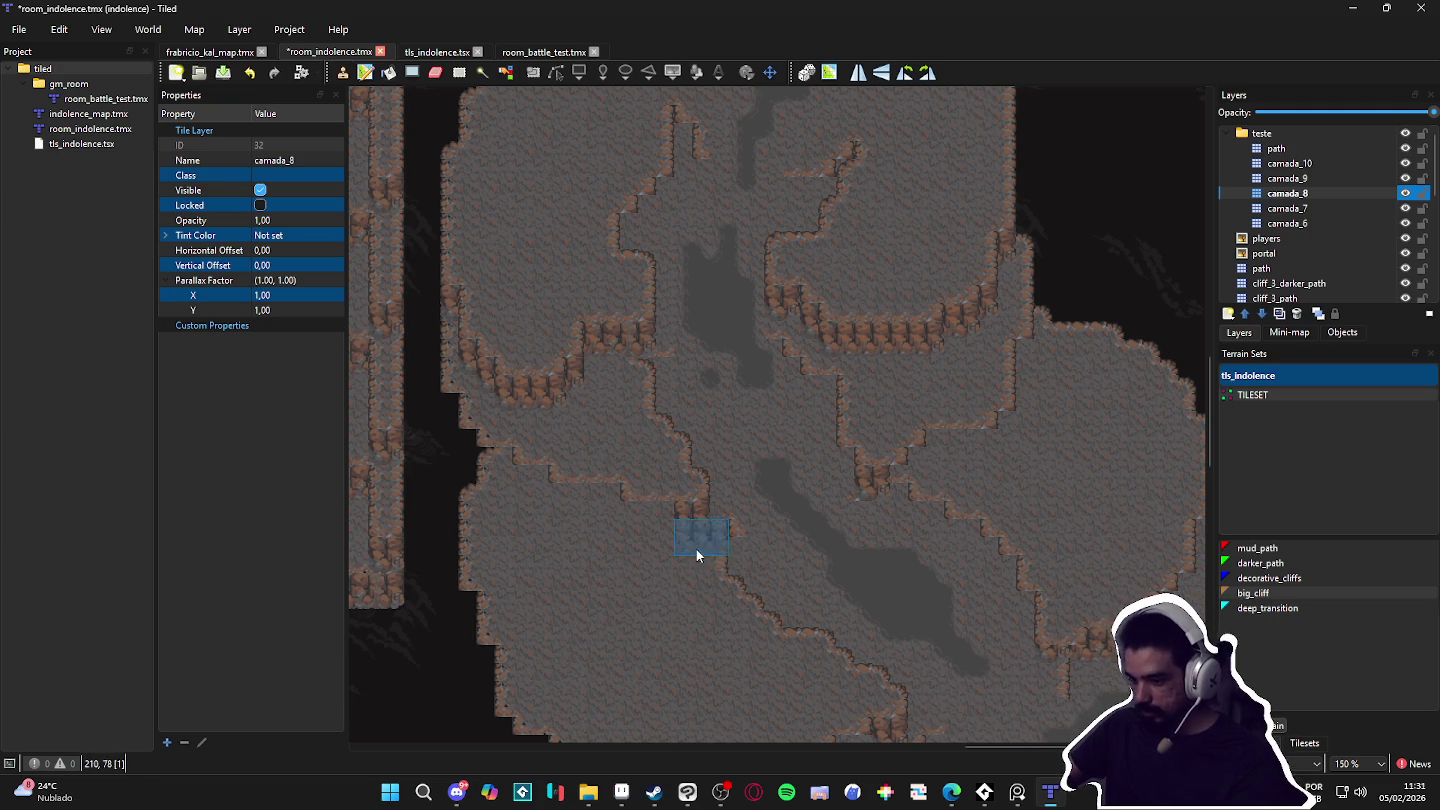
Step: Paint big_cliff terrain on camada_8, joining the dark patch to the streak
left_click(1248, 596)
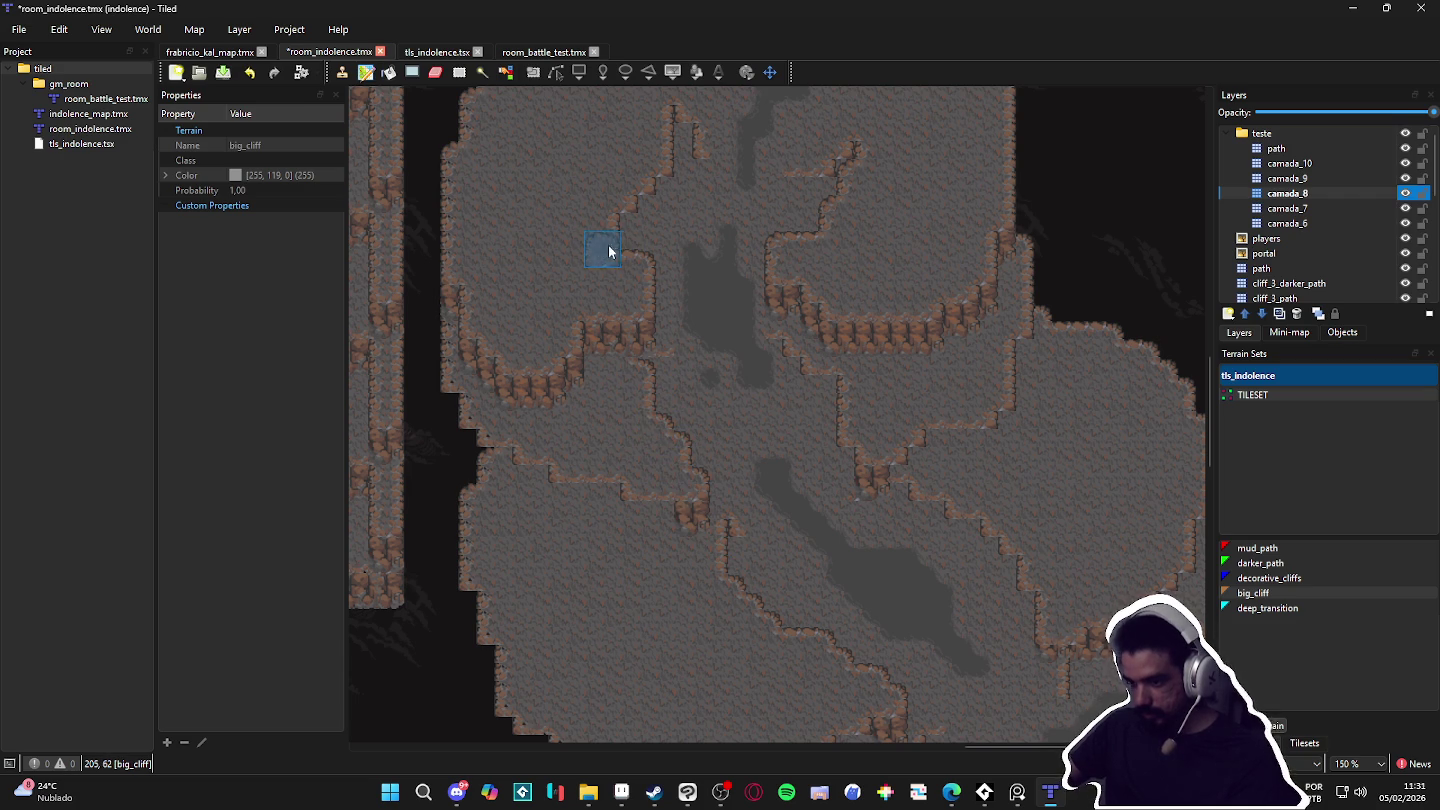
scroll(874, 521, "down", 3)
scroll(680, 466, "right", 4)
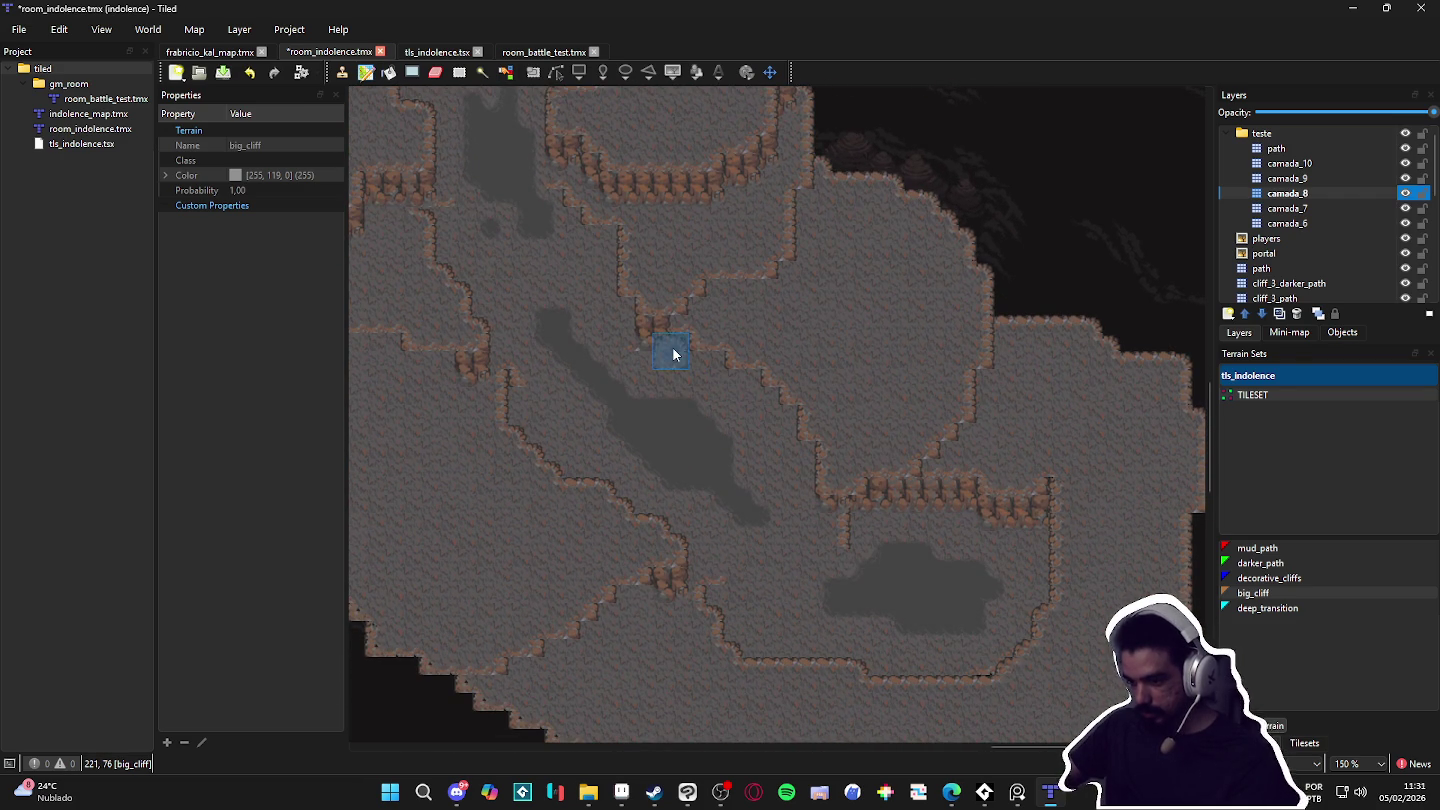
left_click_drag(624, 372, 651, 410)
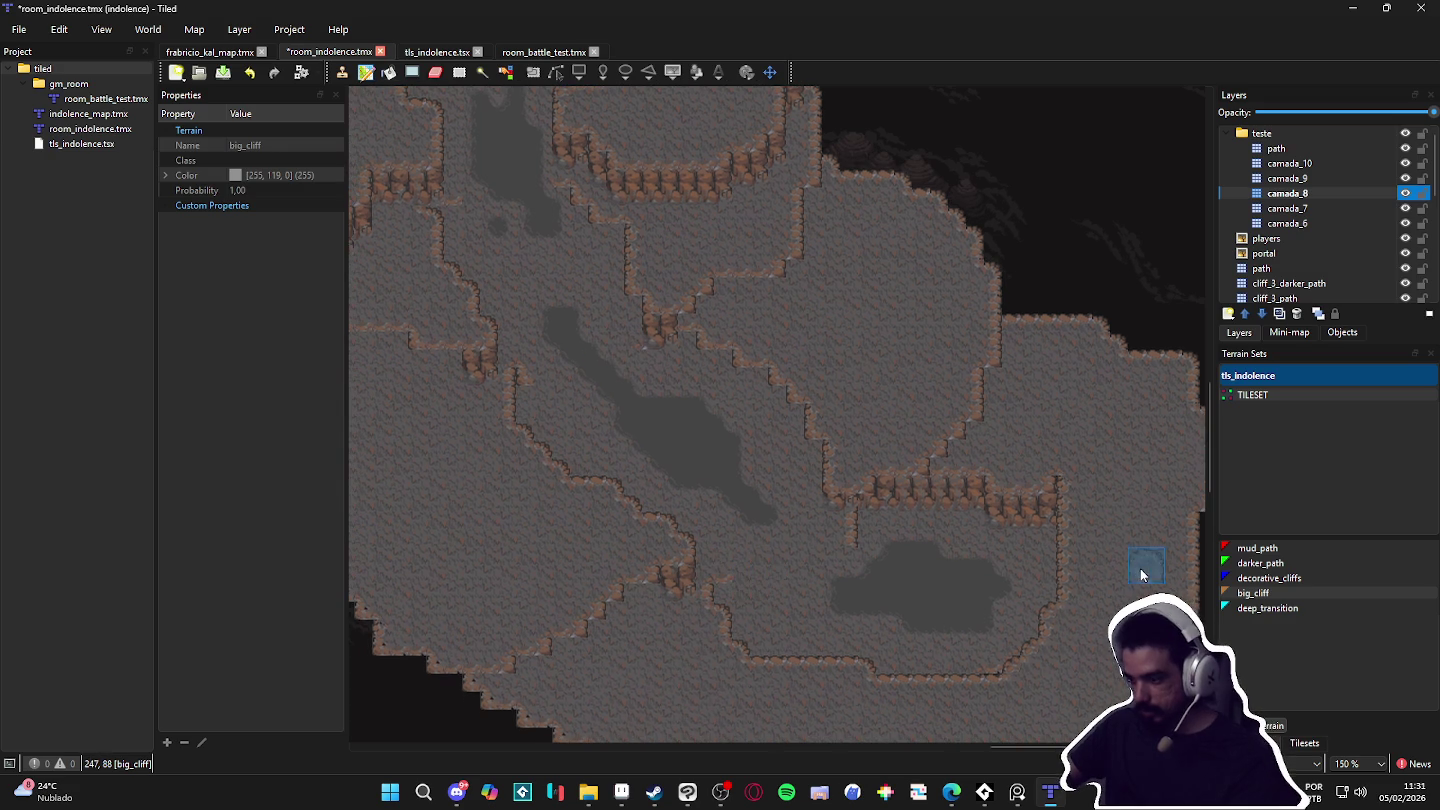
Step: On camada_7, paint floor over the cliff edges beside the lower pool
double_click(1409, 211)
left_click(1407, 209)
left_click(1406, 209)
left_click(1381, 210)
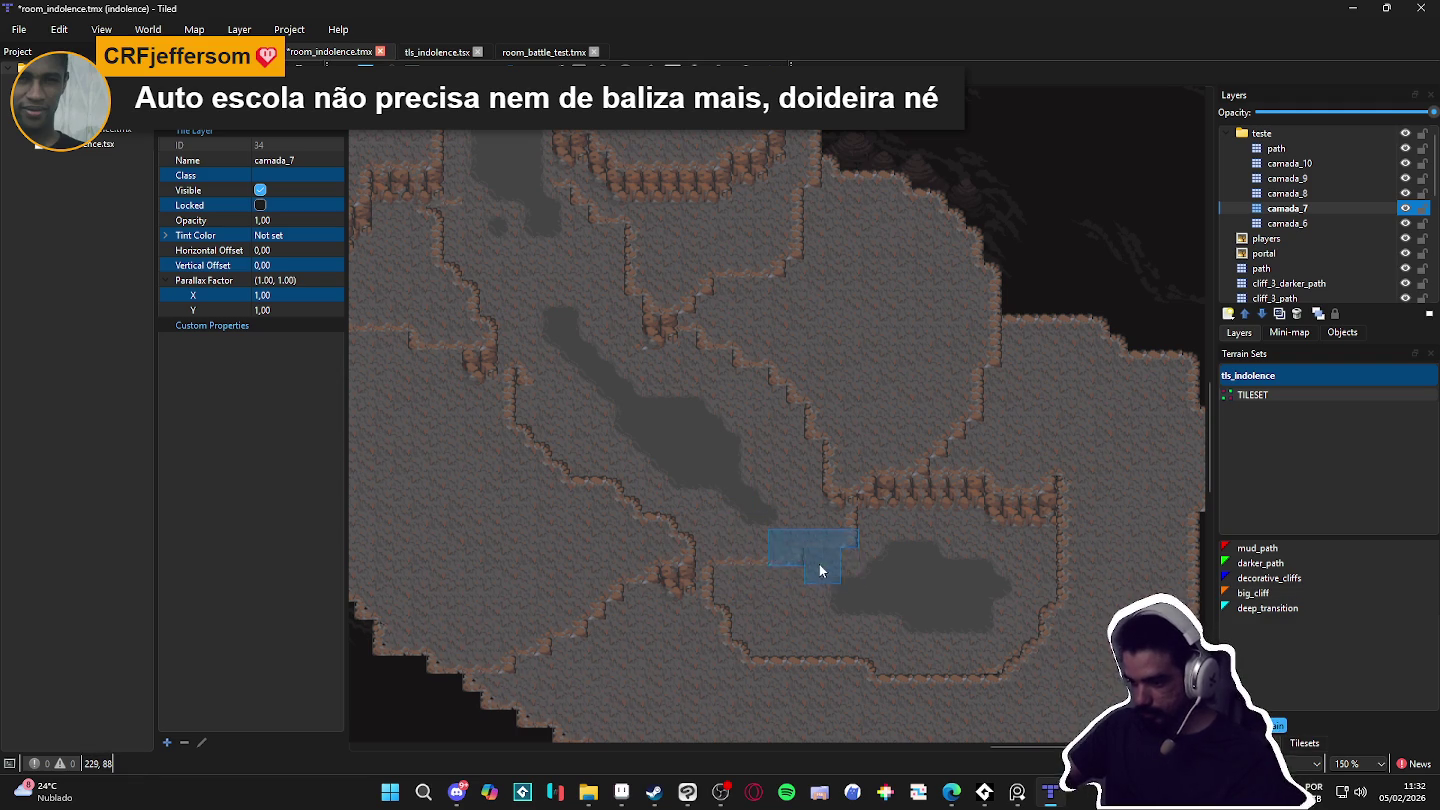
mouse_move(838, 584)
left_mouse_down()
mouse_move(772, 549)
mouse_move(824, 557)
left_mouse_up()
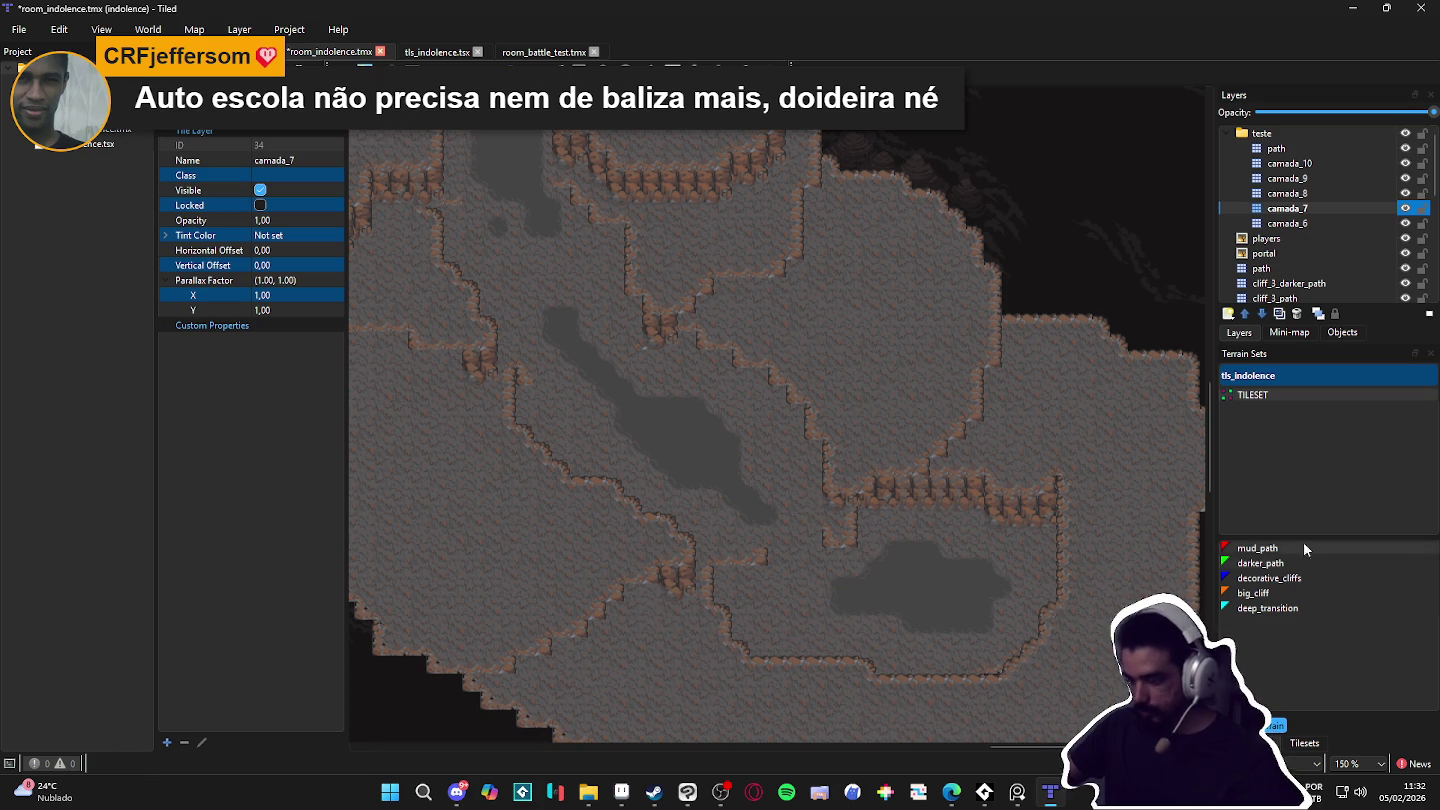
left_click(1305, 745)
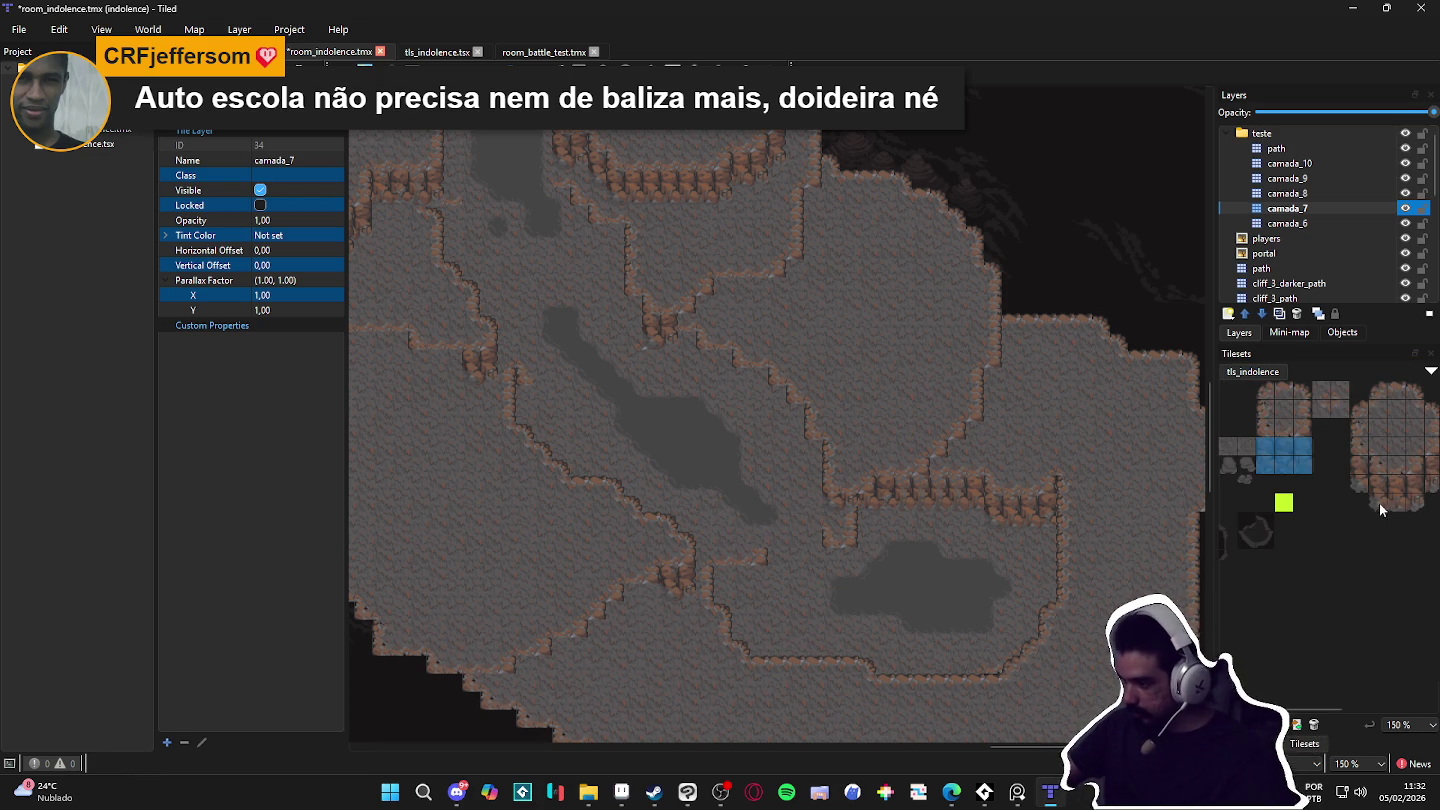
Step: Choose two stacked cliff tiles from tls_indolence and make camada_7 the active layer
left_click(1376, 487)
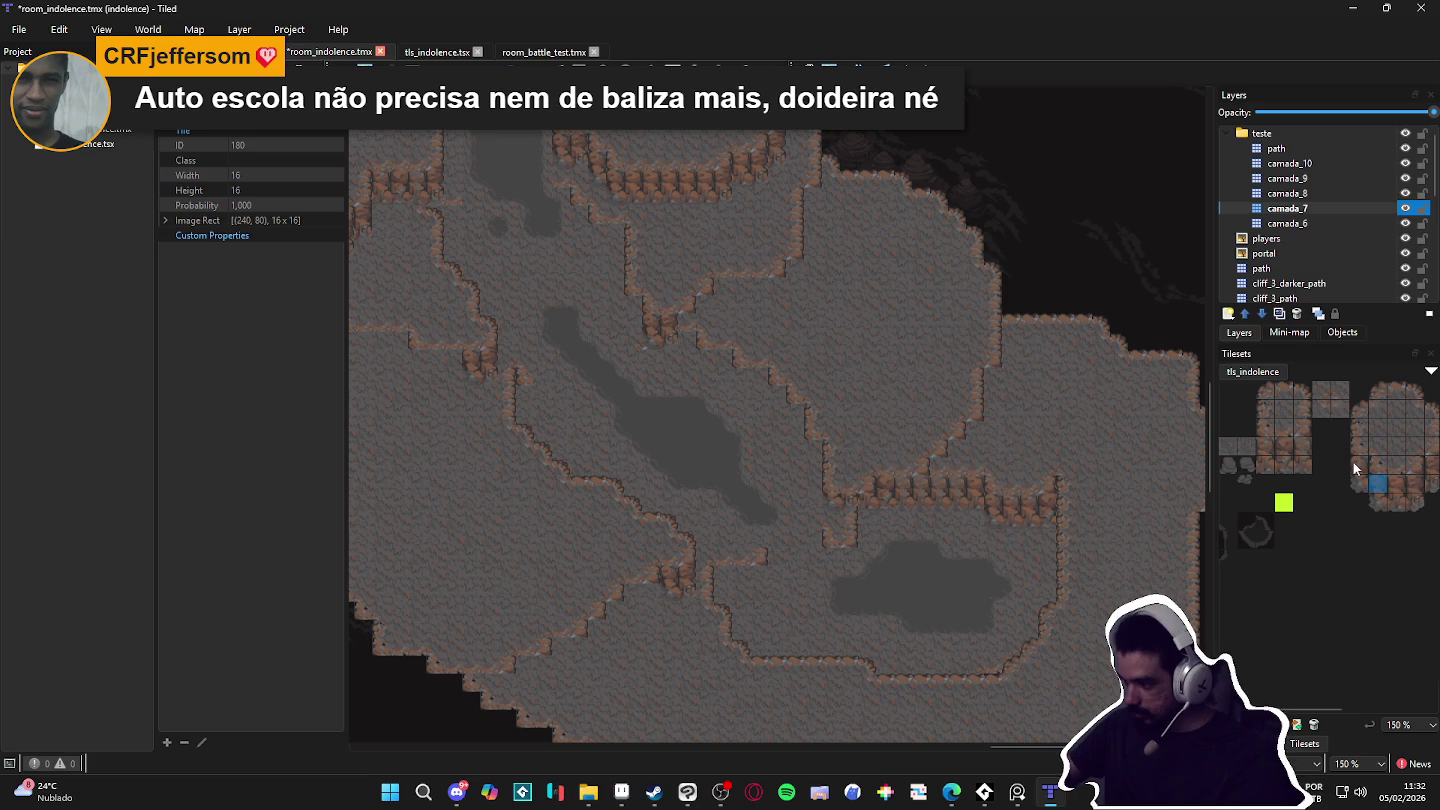
scroll(1418, 491, "right", 2)
left_click(1385, 475)
mouse_move(1385, 470)
left_mouse_down()
mouse_move(1385, 488)
mouse_move(1329, 499)
left_mouse_up()
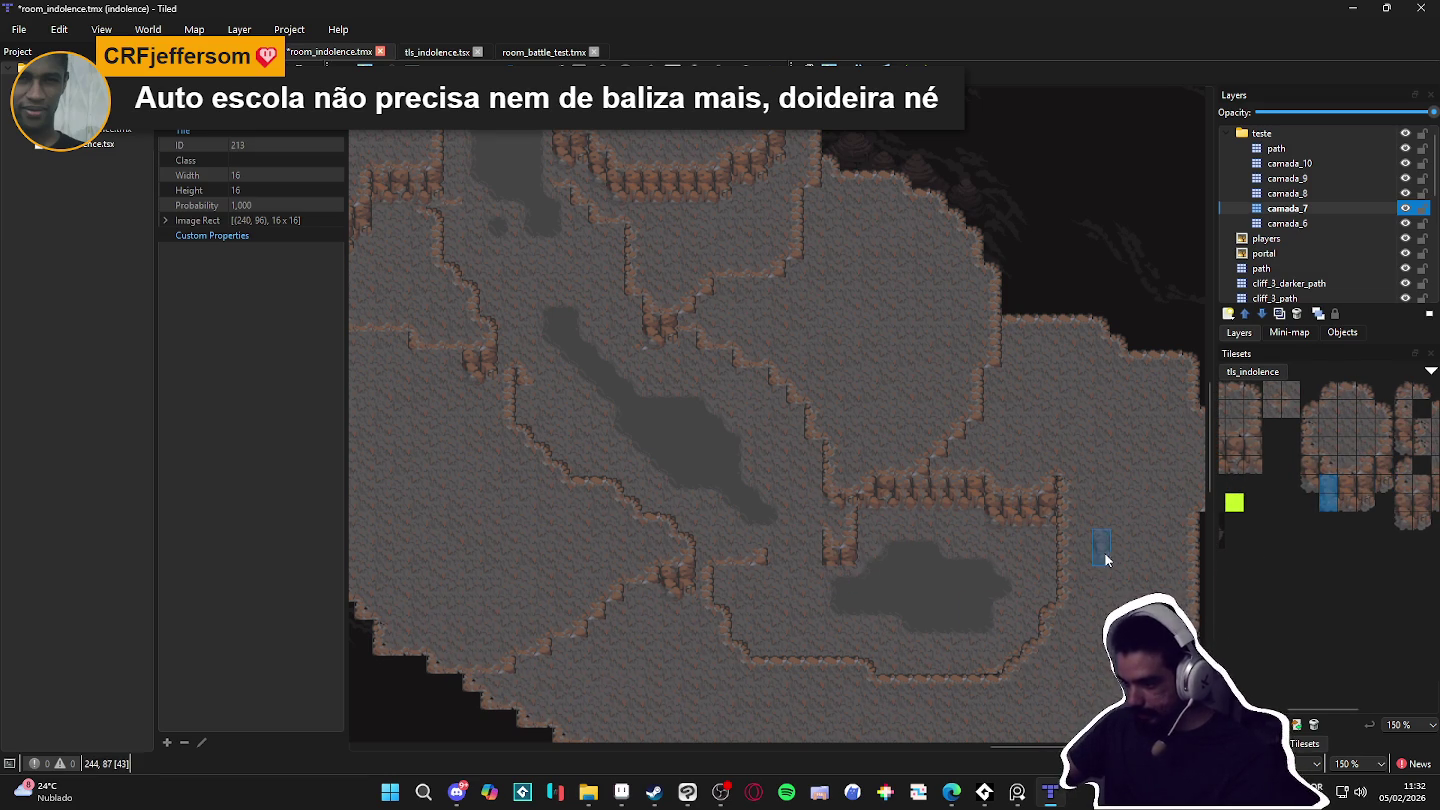
double_click(1405, 211)
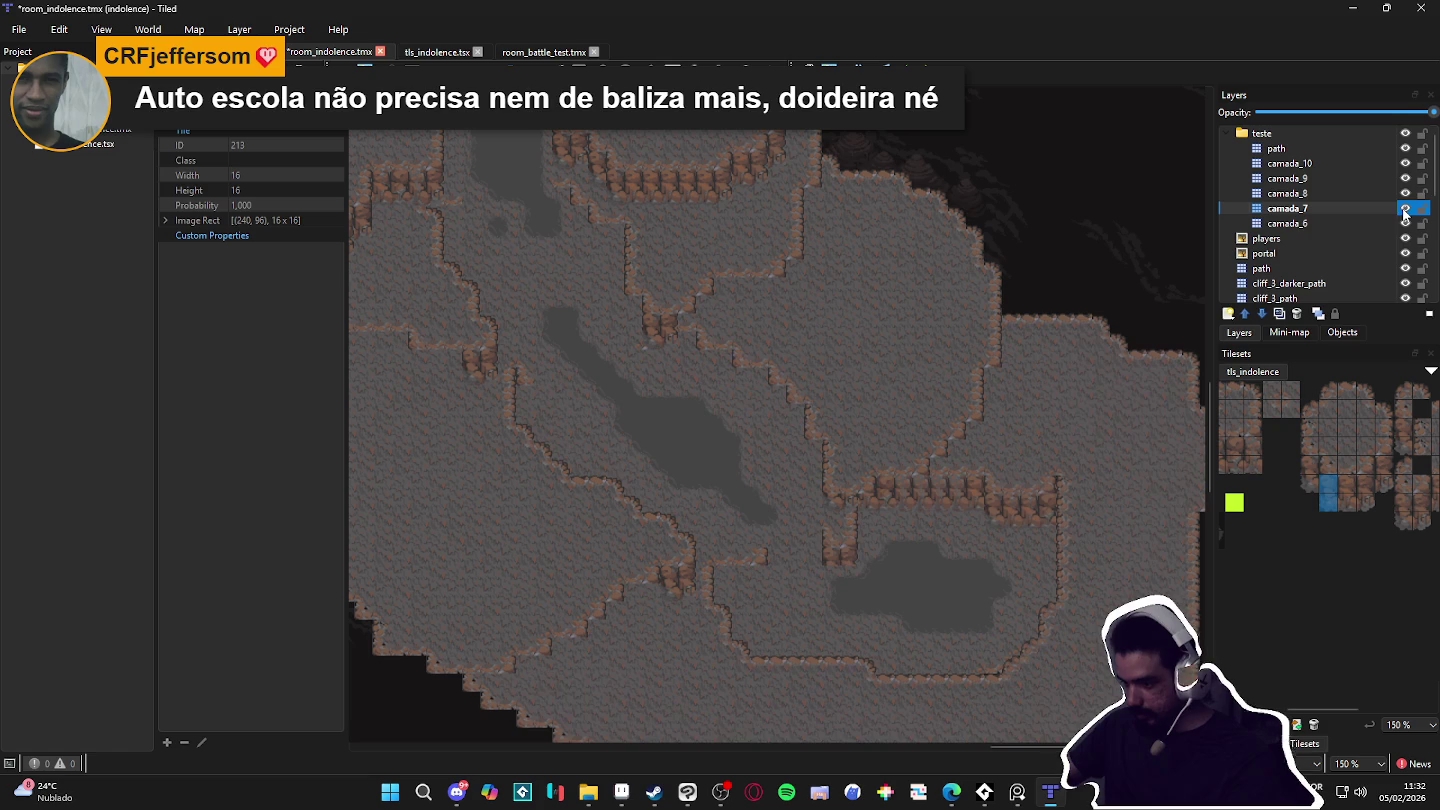
left_click(1317, 147)
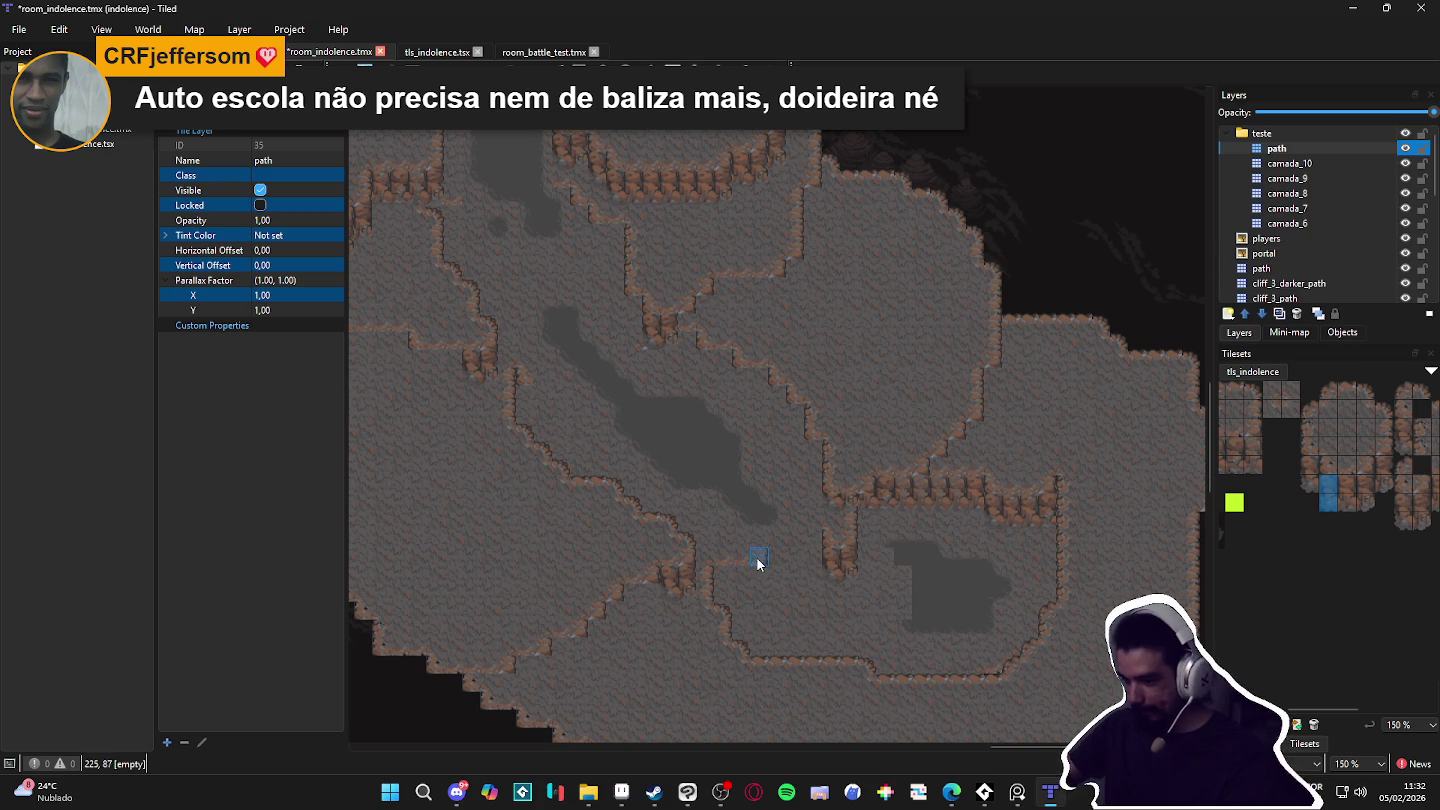
left_click(1359, 164)
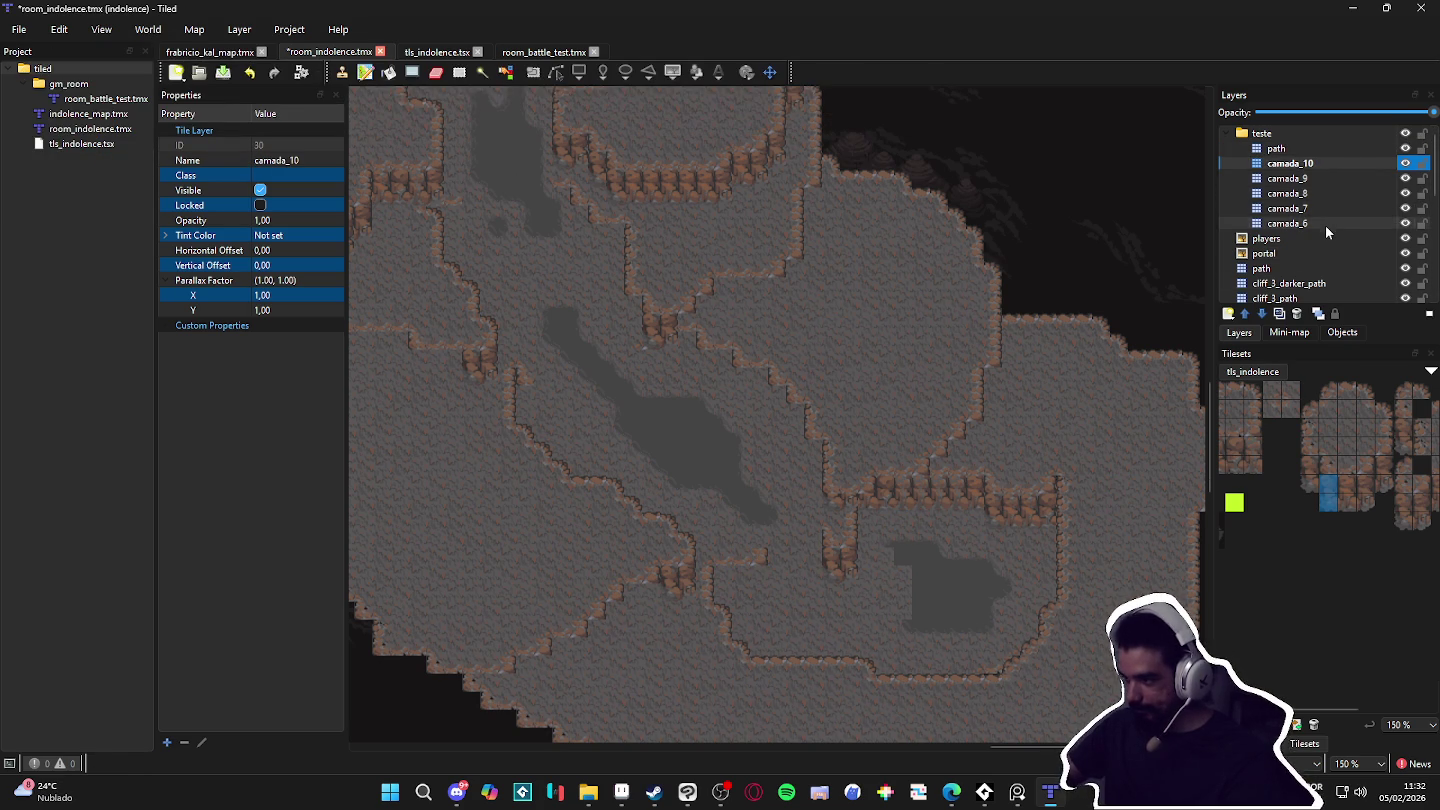
left_click(1320, 208)
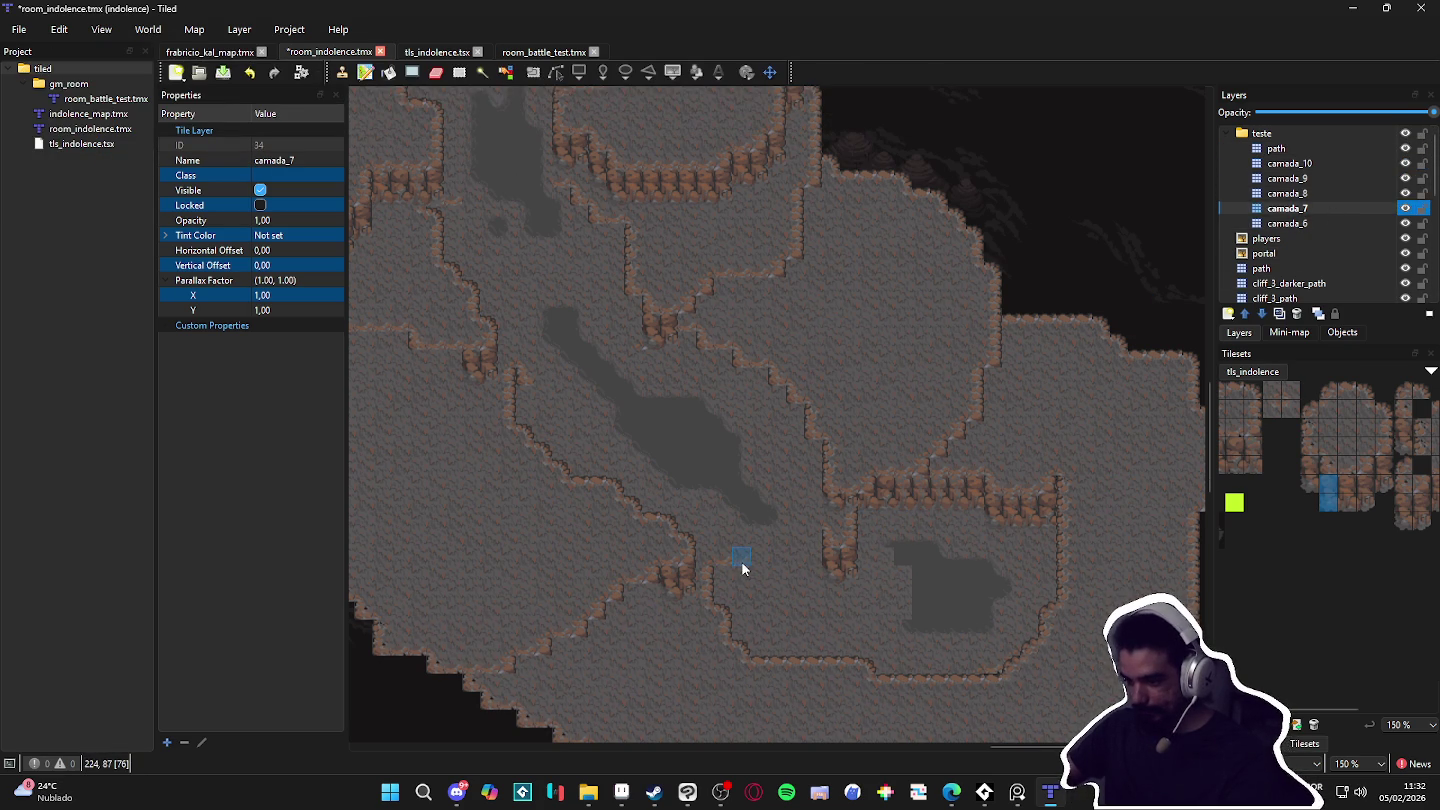
Step: Stamp a short column of cliff tiles onto camada_7 by the lower pool
left_click(1370, 494)
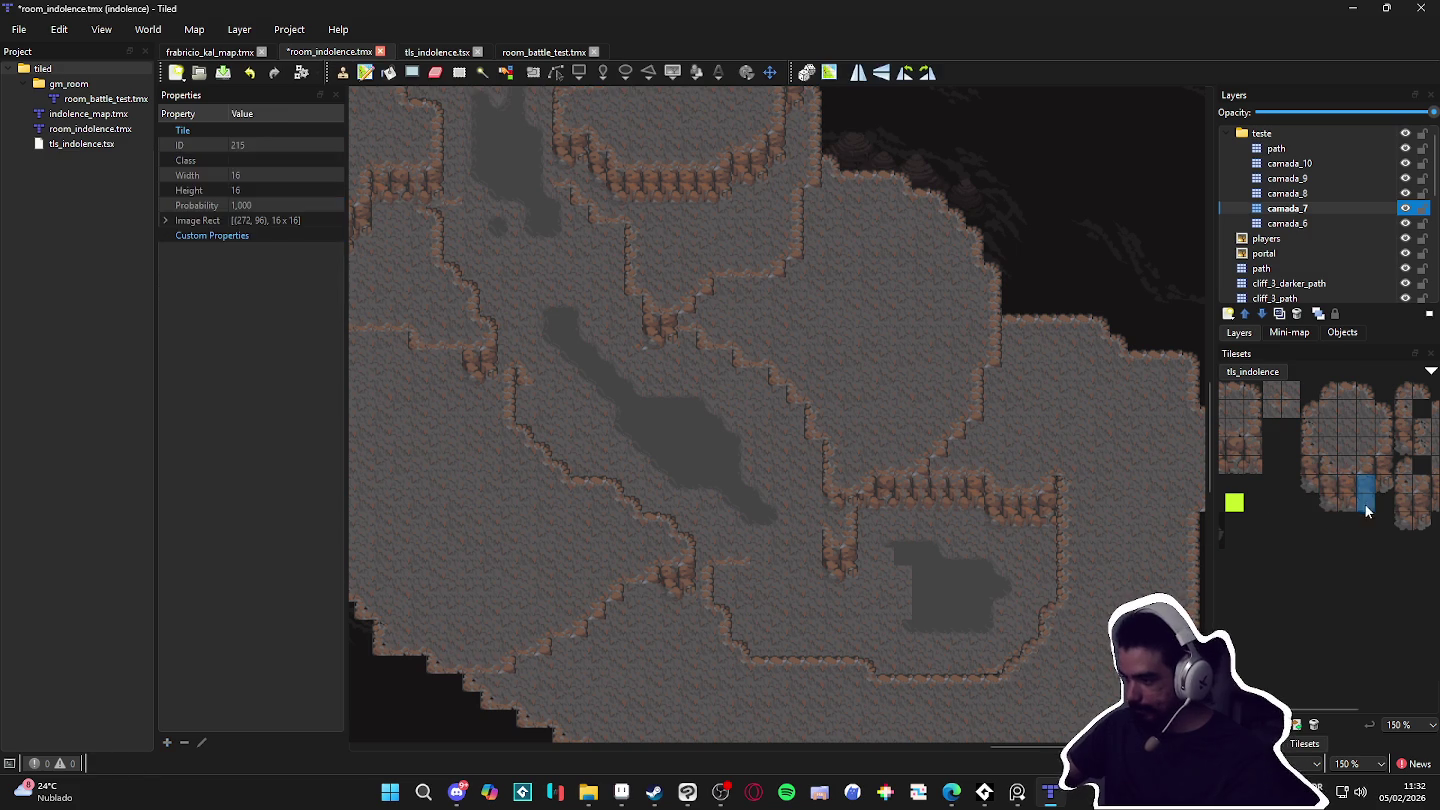
left_click(1347, 494)
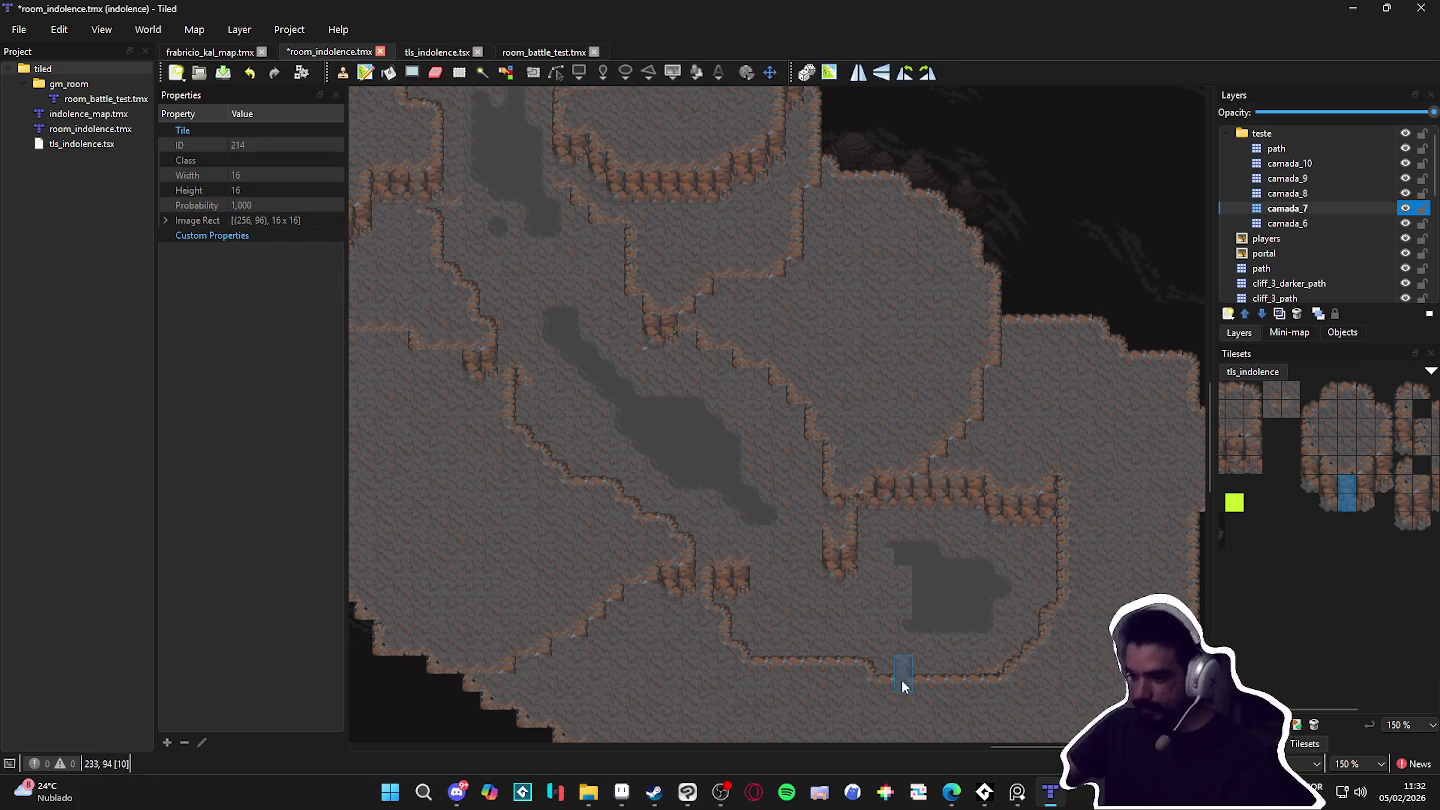
scroll(940, 630, "down", 1)
left_click_drag(1118, 531, 1120, 455)
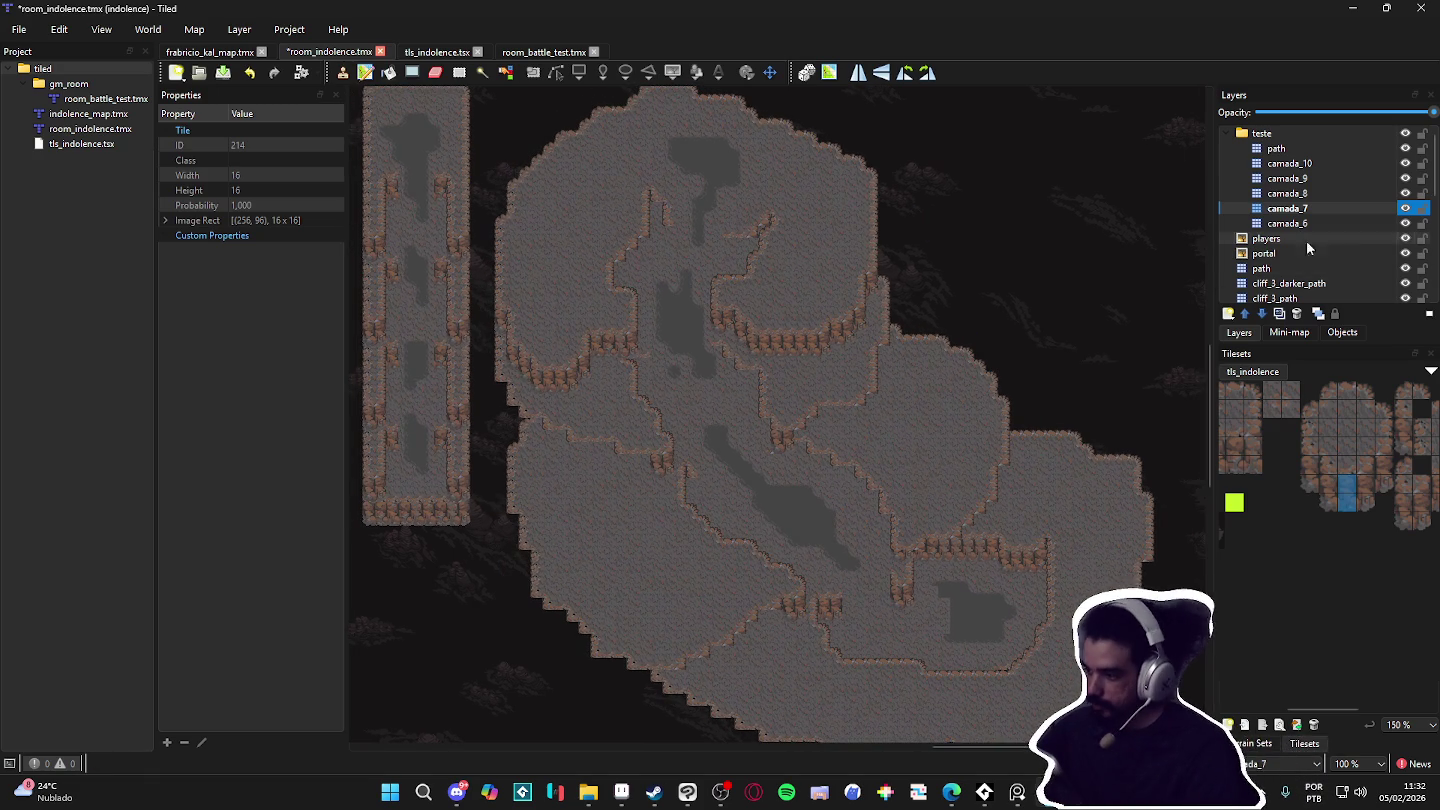
Step: Make camada_9 active, pick a cliff tile, and bring the central cliffs into view
left_click(1364, 191)
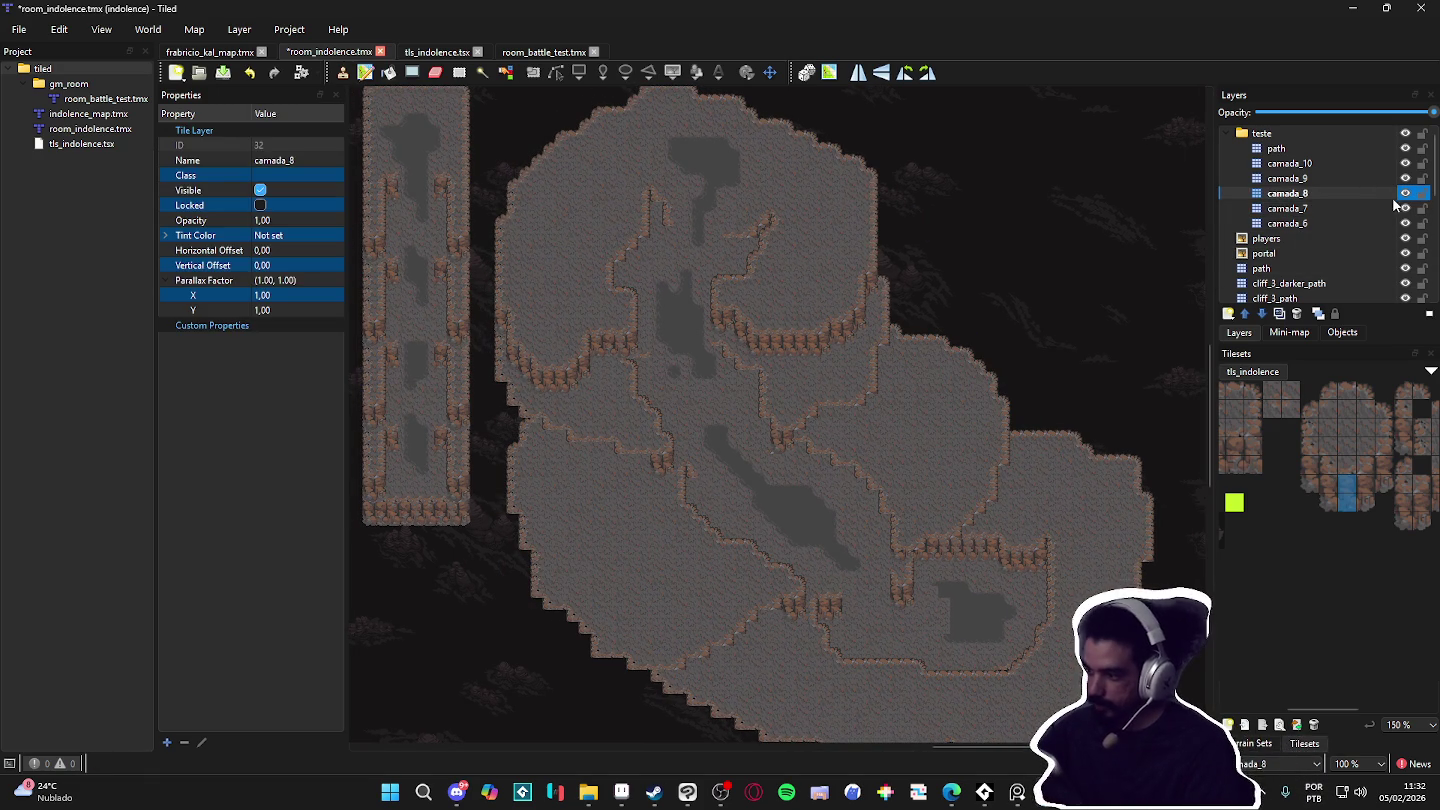
double_click(1405, 194)
left_click(1405, 185)
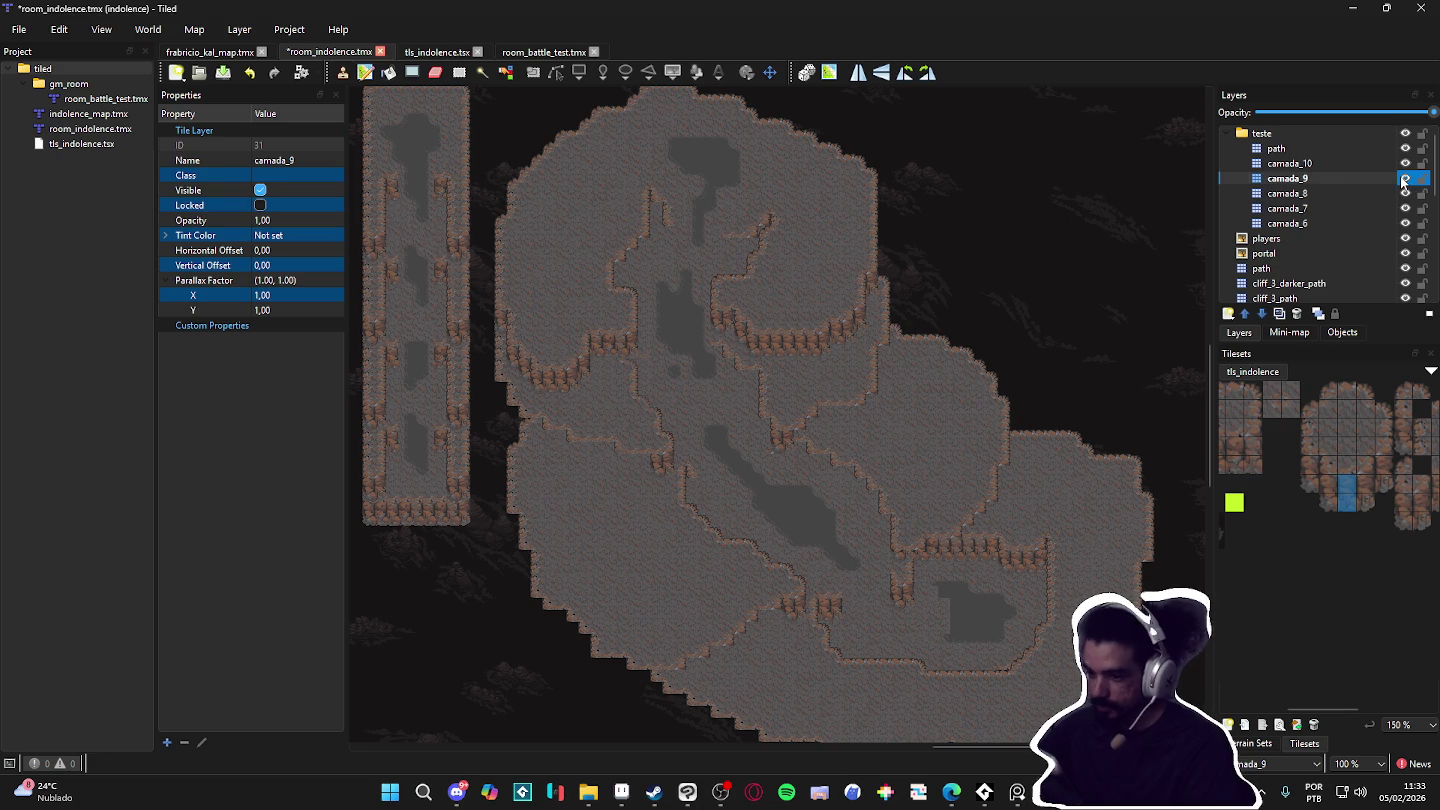
double_click(1405, 179)
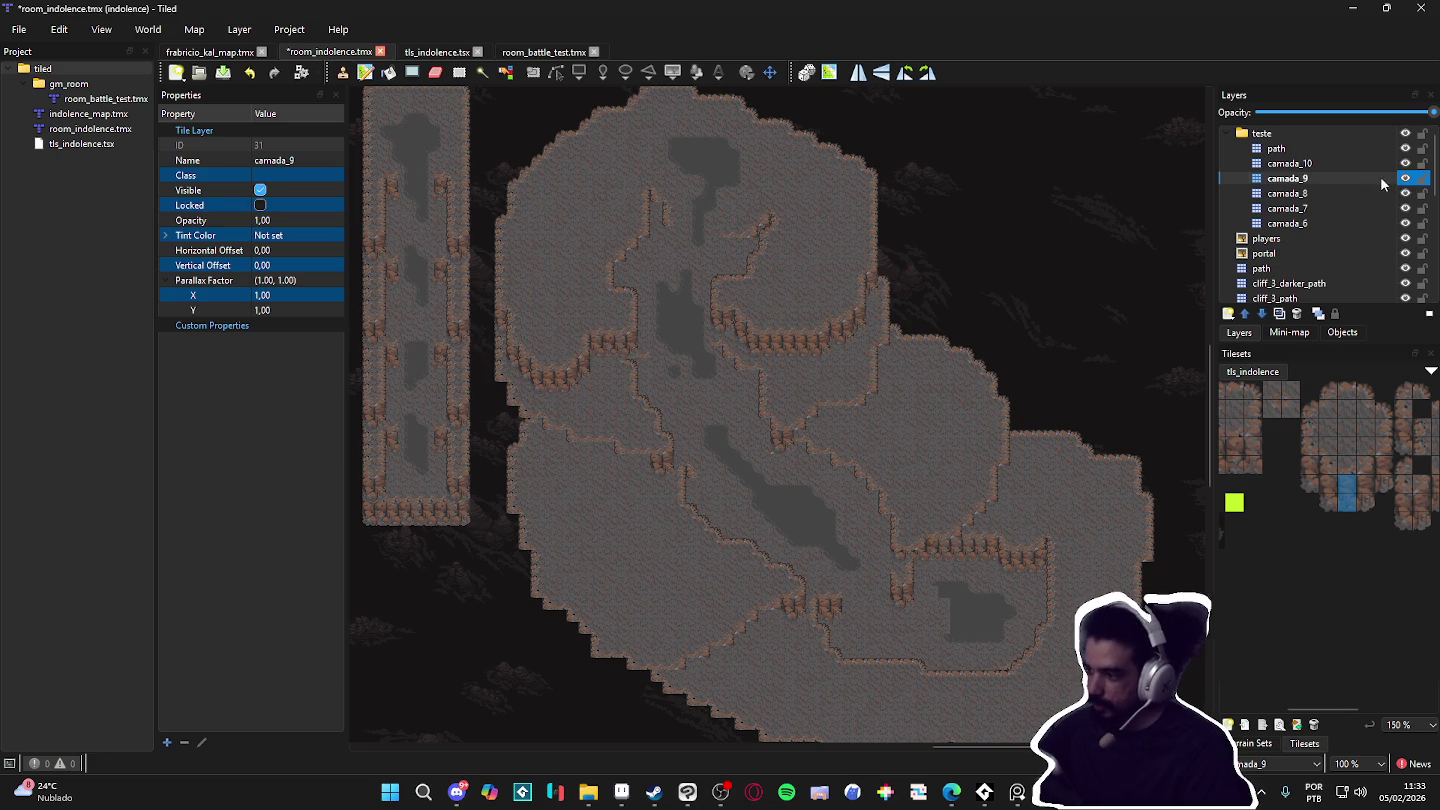
left_click(1312, 474)
scroll(735, 380, "up", 2)
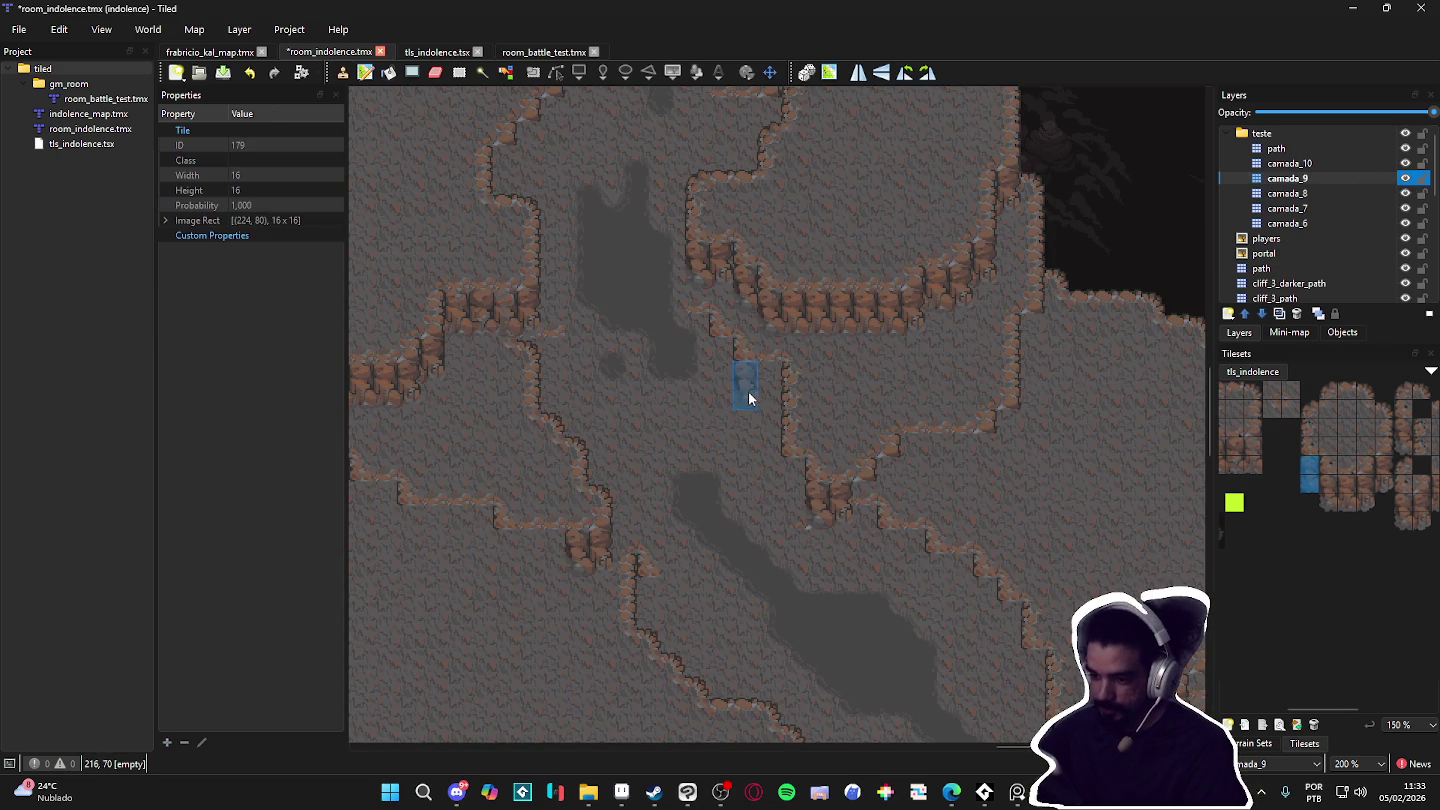
left_click_drag(624, 408, 866, 452)
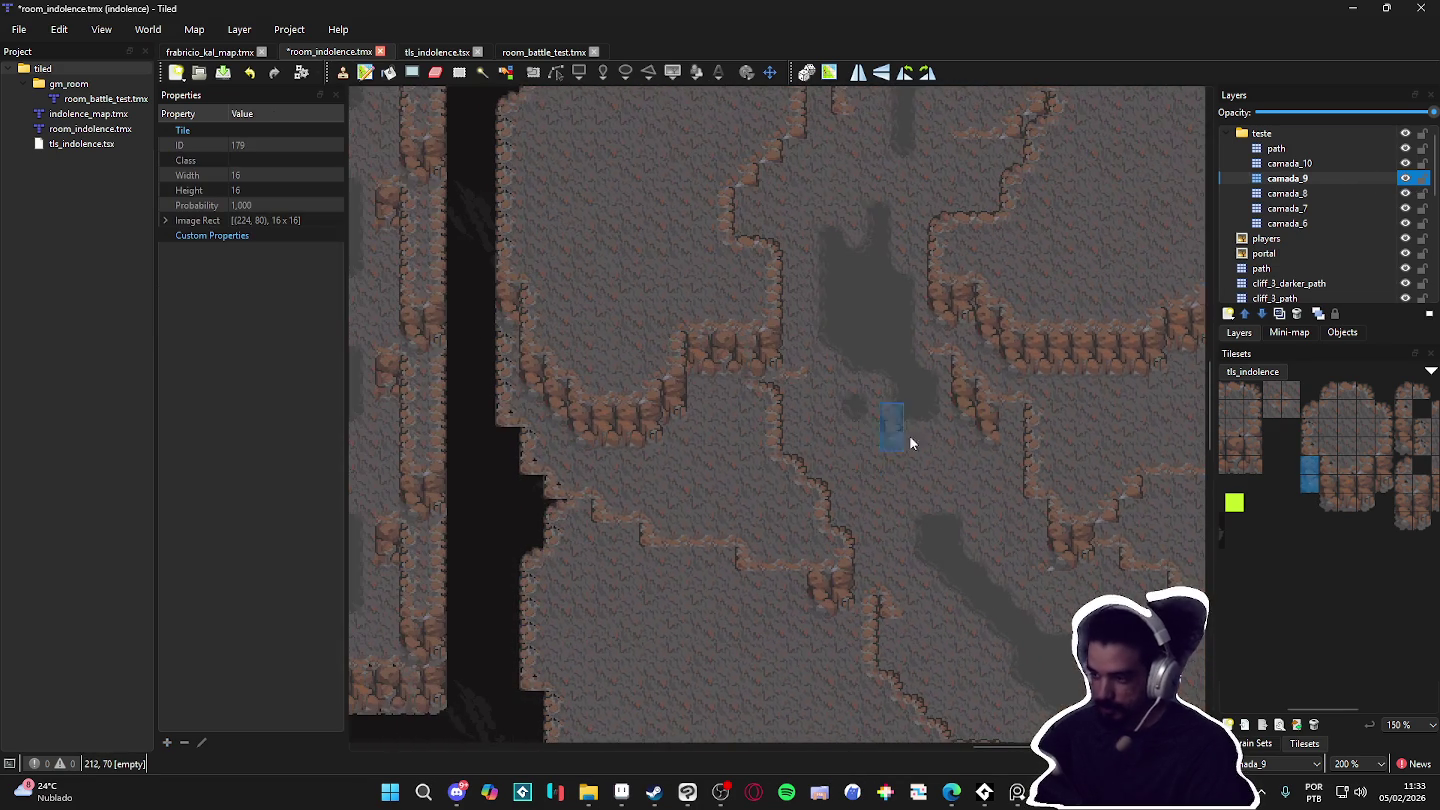
Step: Check the path layer and camada_9 contents by toggling their visibility
left_click(1406, 150)
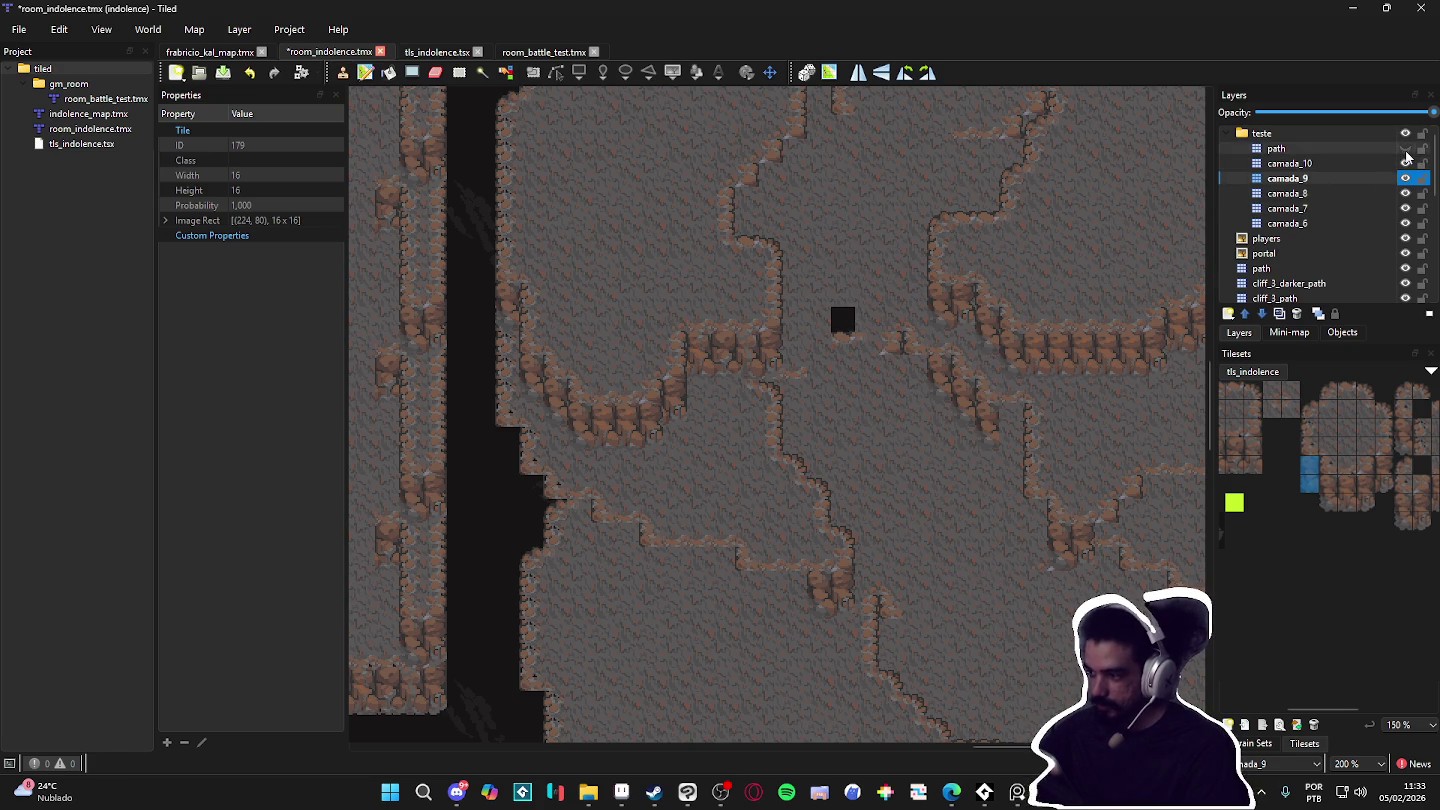
left_click(1406, 149)
left_click(1301, 148)
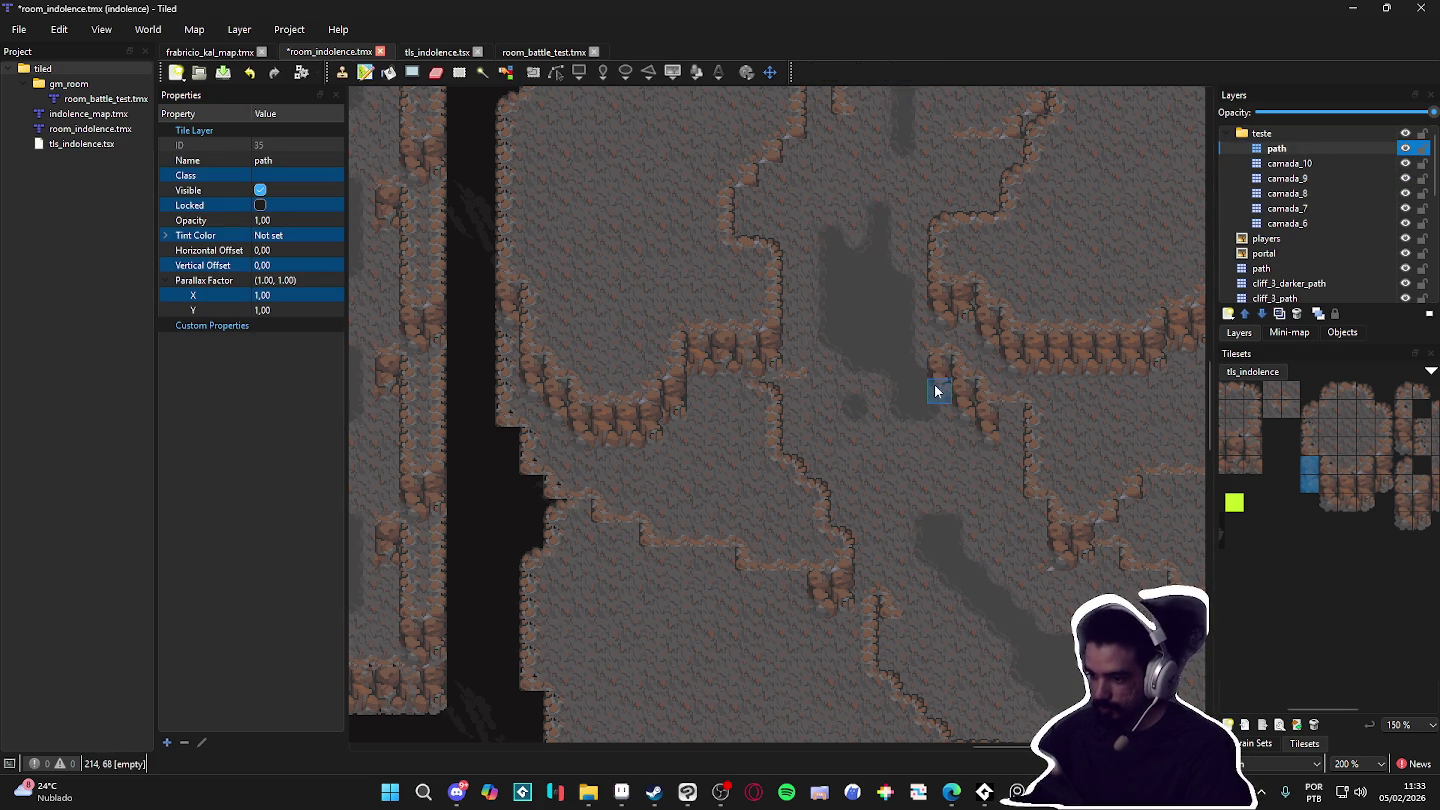
scroll(905, 480, "left", 1)
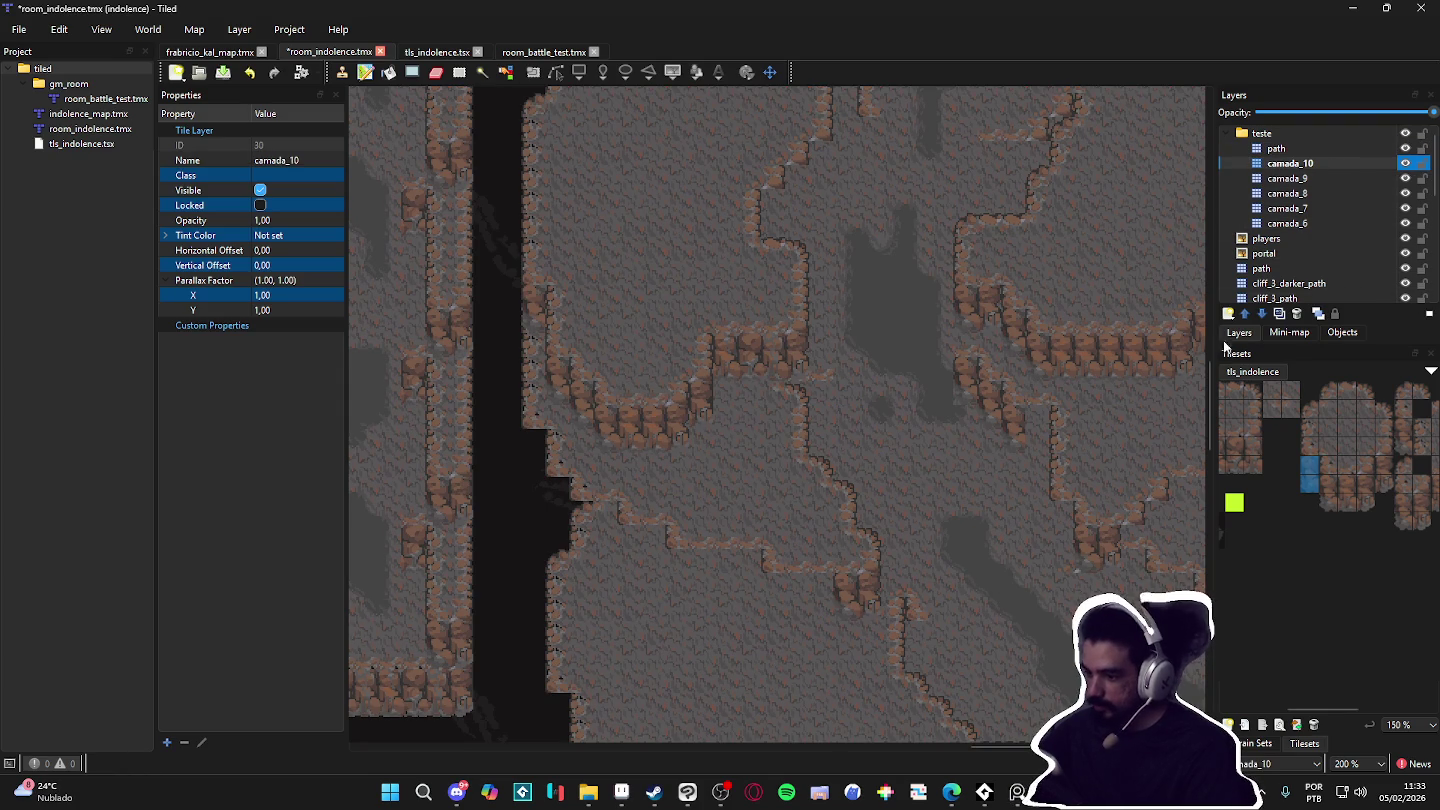
left_click(1372, 181)
left_click(1404, 180)
left_click(1404, 180)
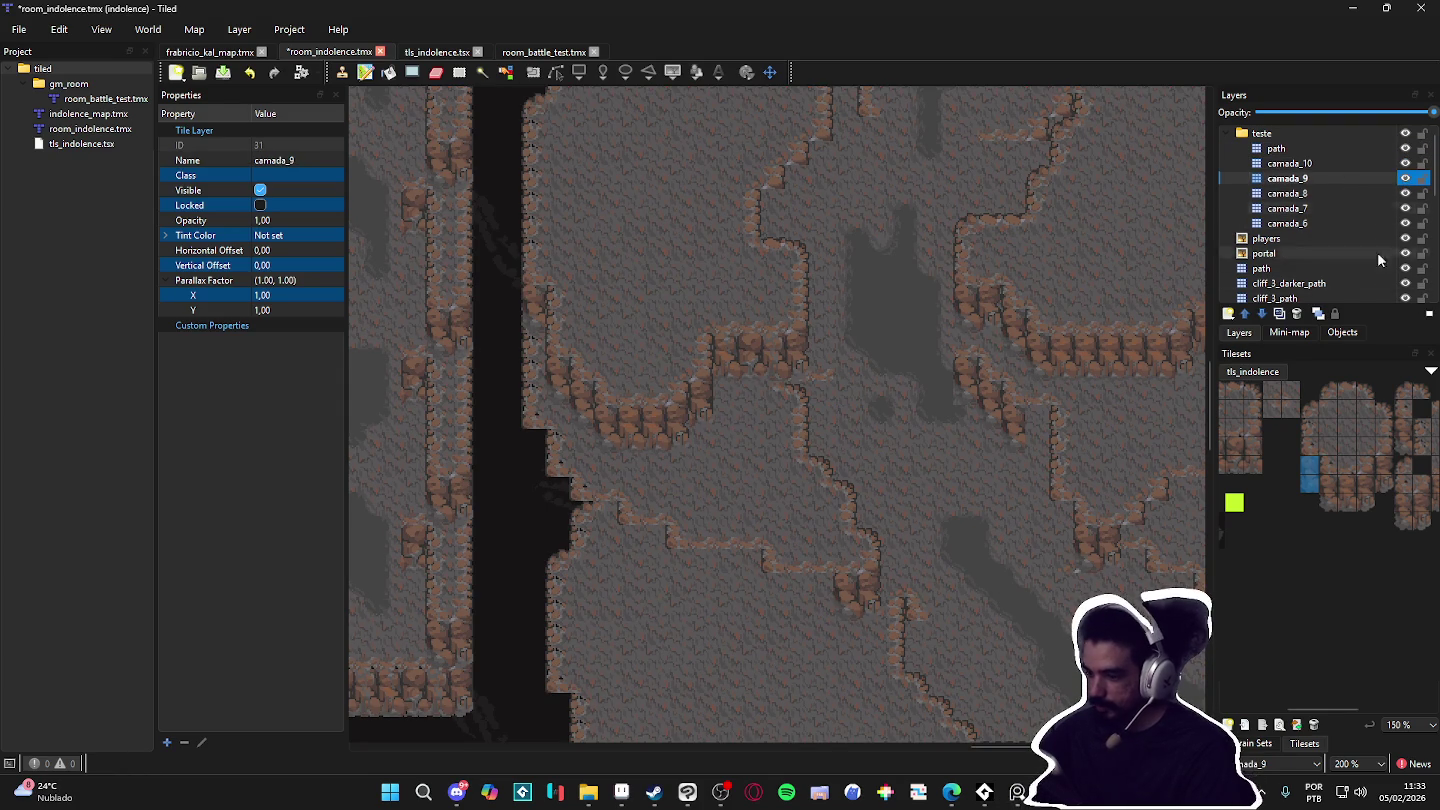
Step: Stamp a two-tile cliff piece onto the upper-right cliff edge on camada_9
left_click_drag(1379, 466, 1380, 482)
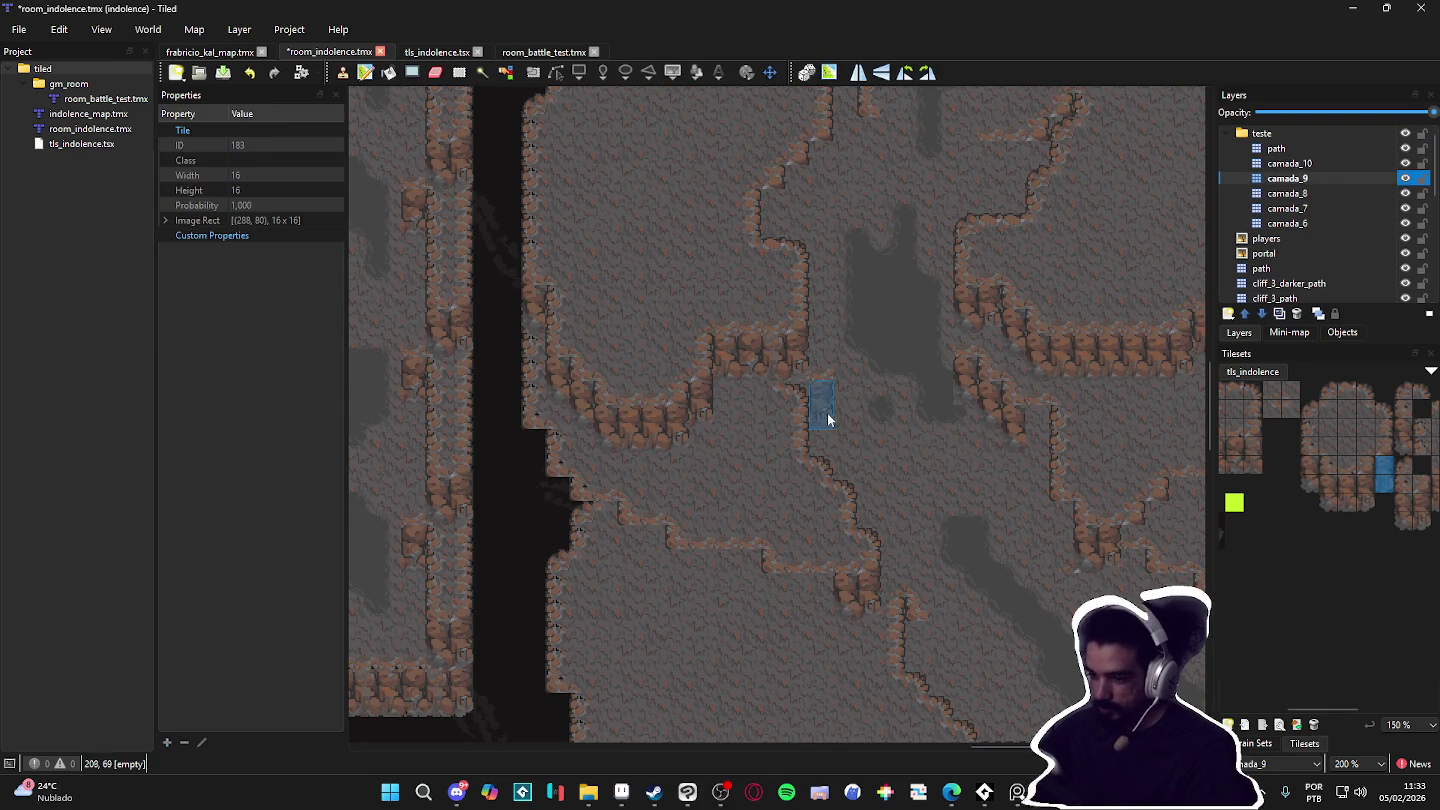
scroll(1001, 558, "down", 1, "ctrl")
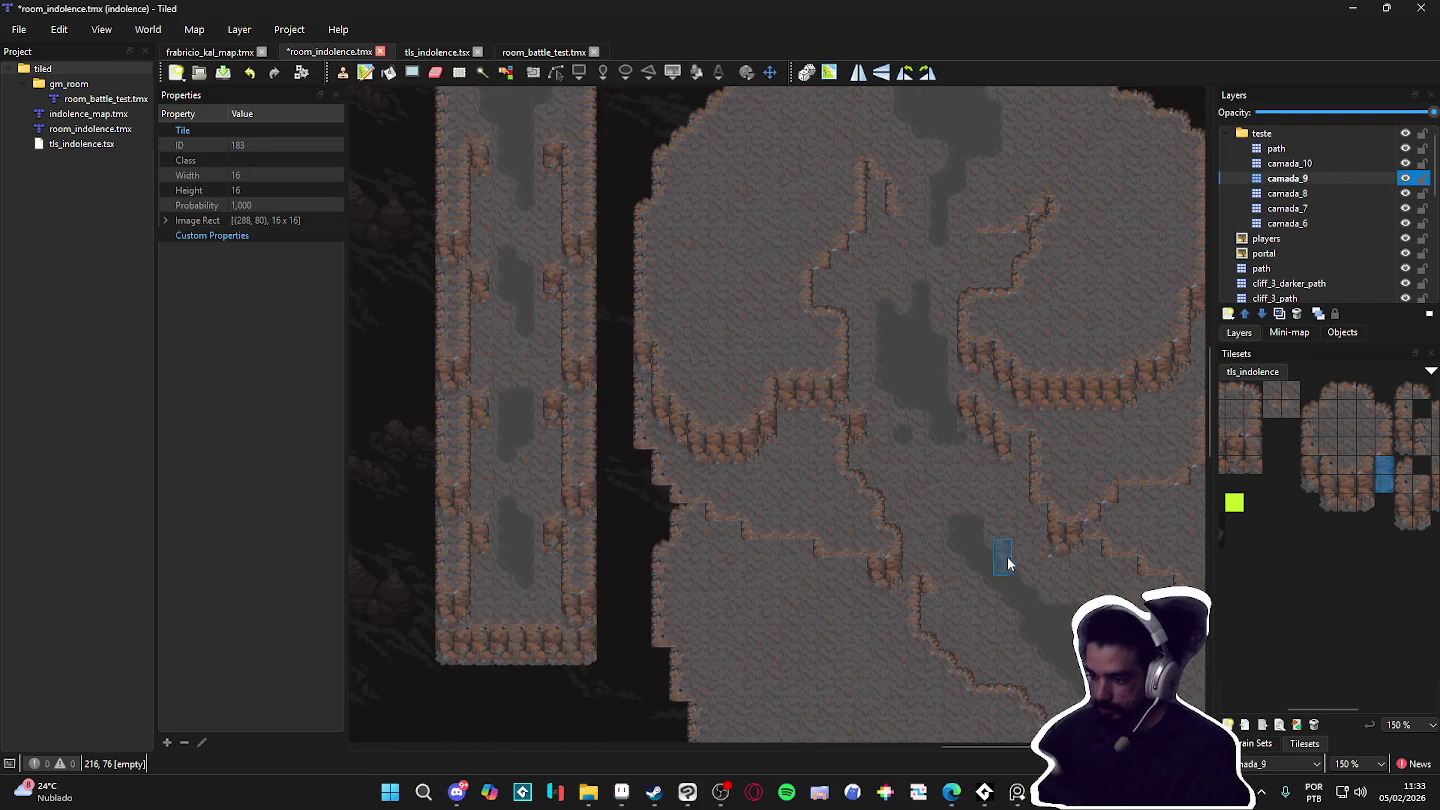
left_click_drag(1347, 484, 1346, 500)
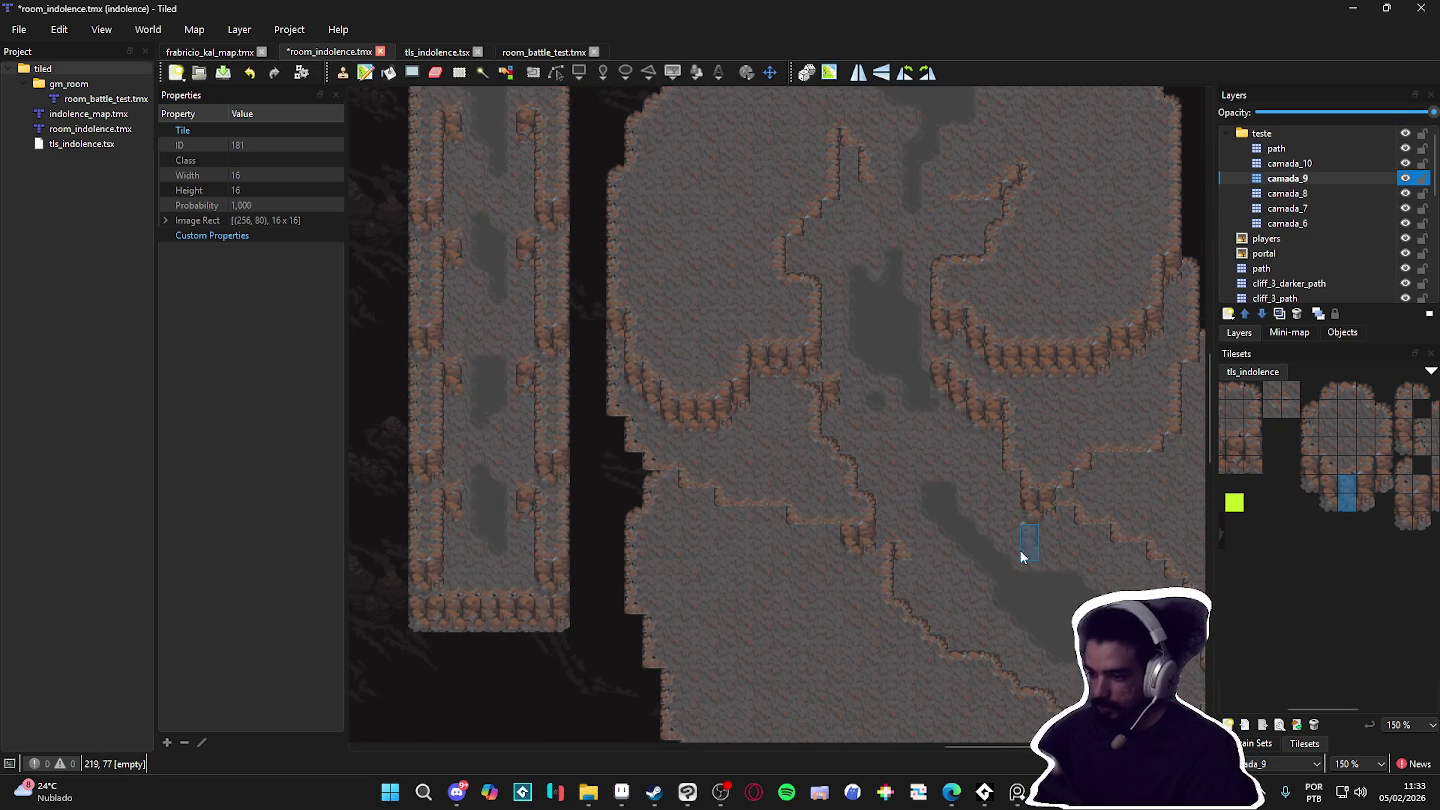
scroll(1019, 600, "up", 2)
left_click_drag(1310, 475, 1310, 486)
left_click(867, 286)
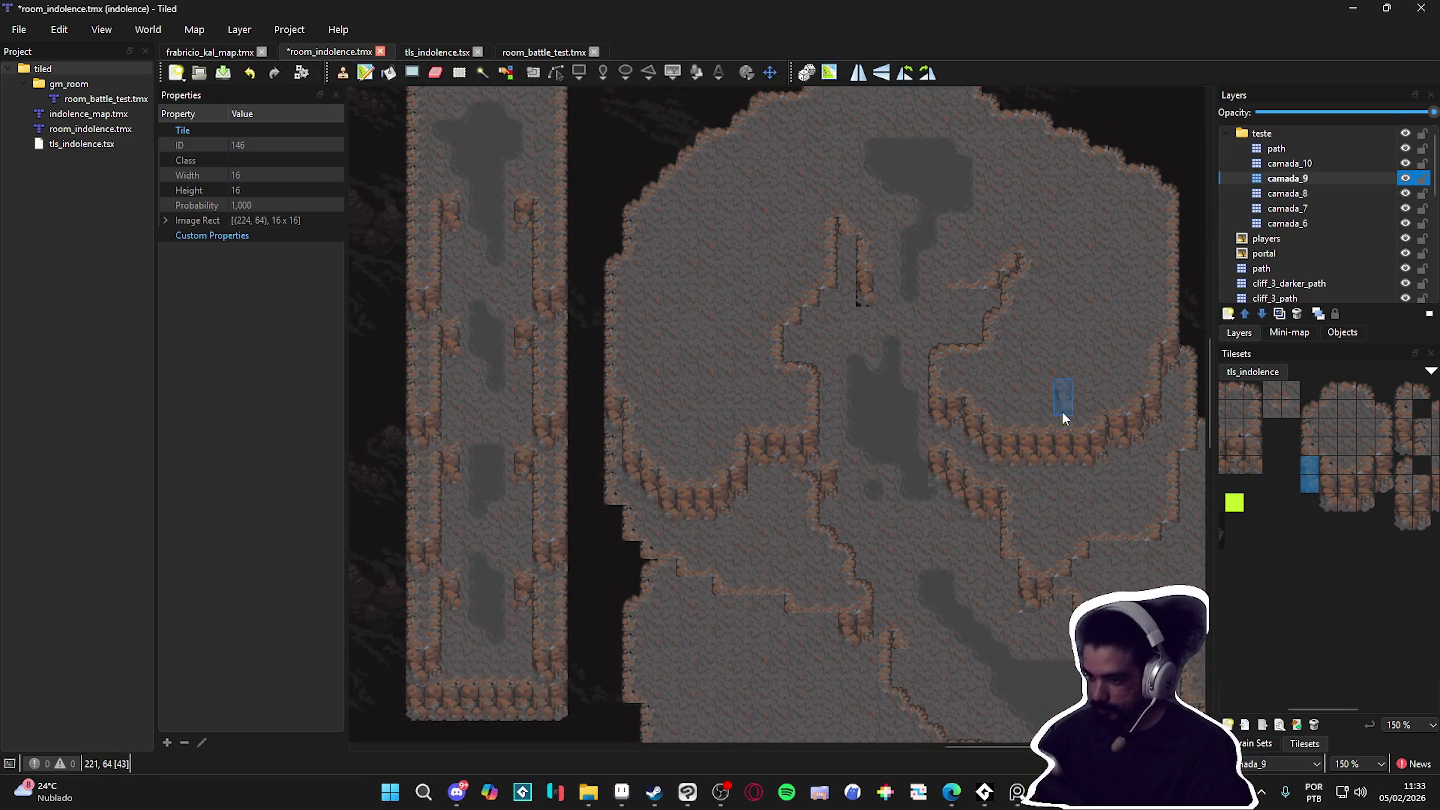
left_click(1291, 164)
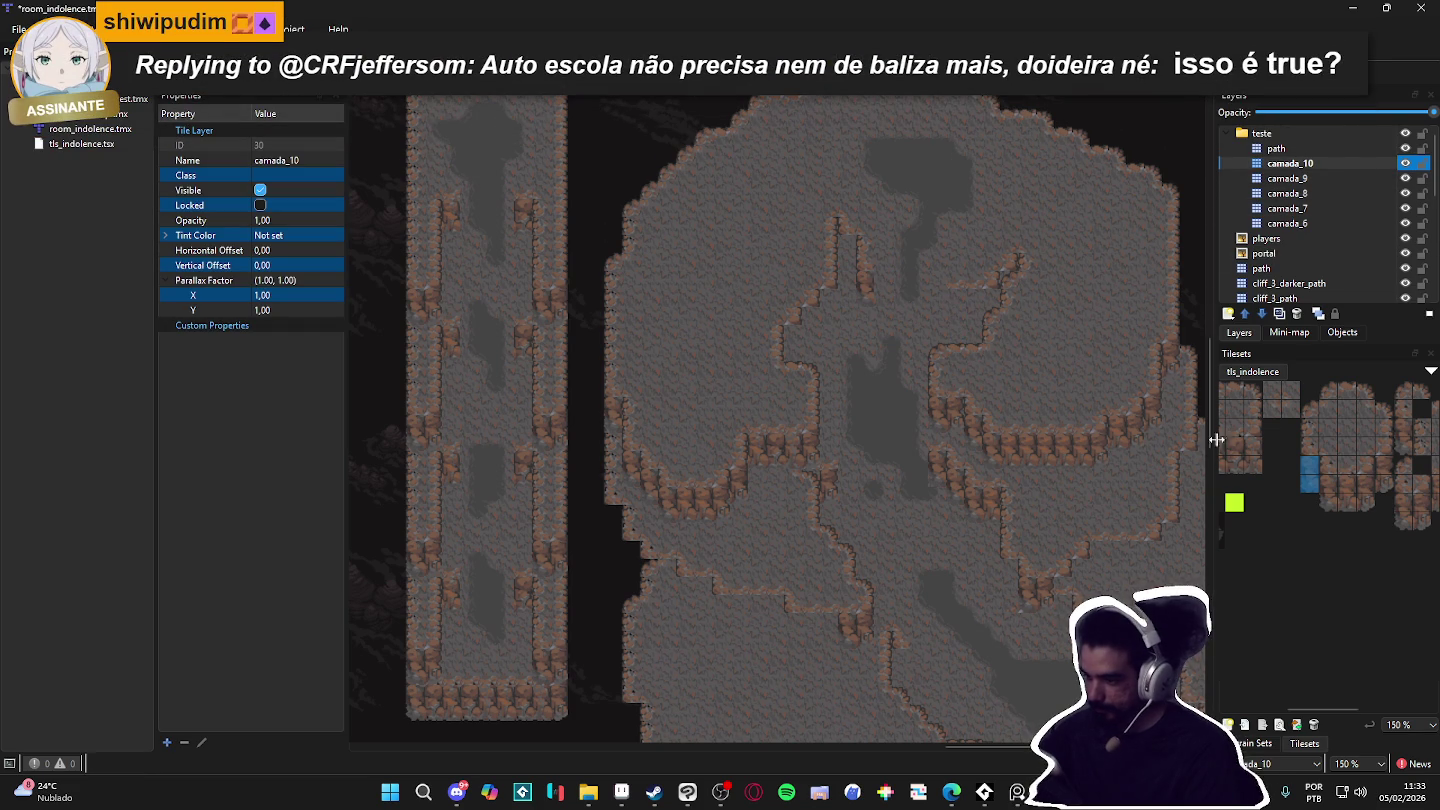
Step: Stamp the ID 214 two-tile cliff piece along the upper ridge on camada_10
left_click(958, 318)
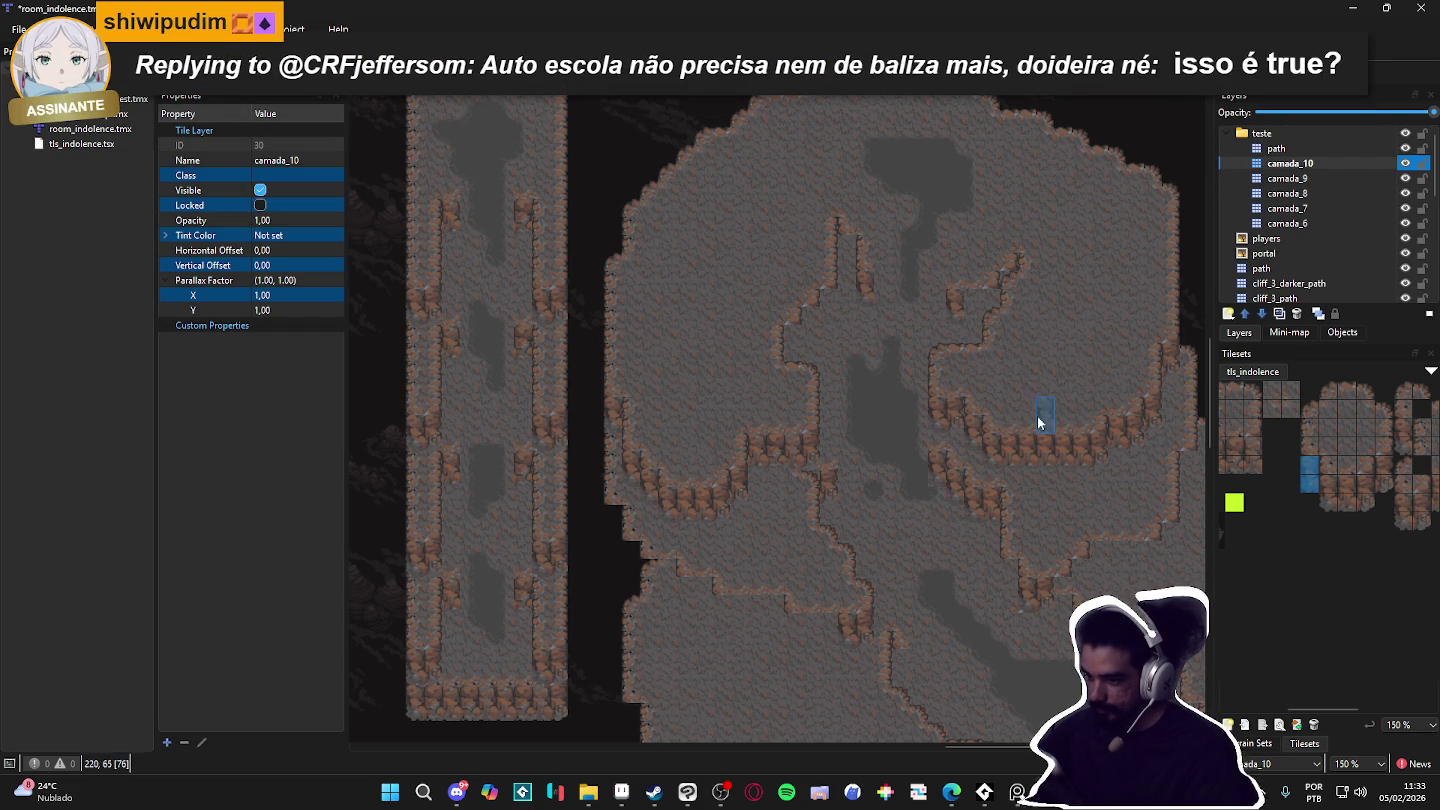
left_click_drag(1348, 480, 1347, 503)
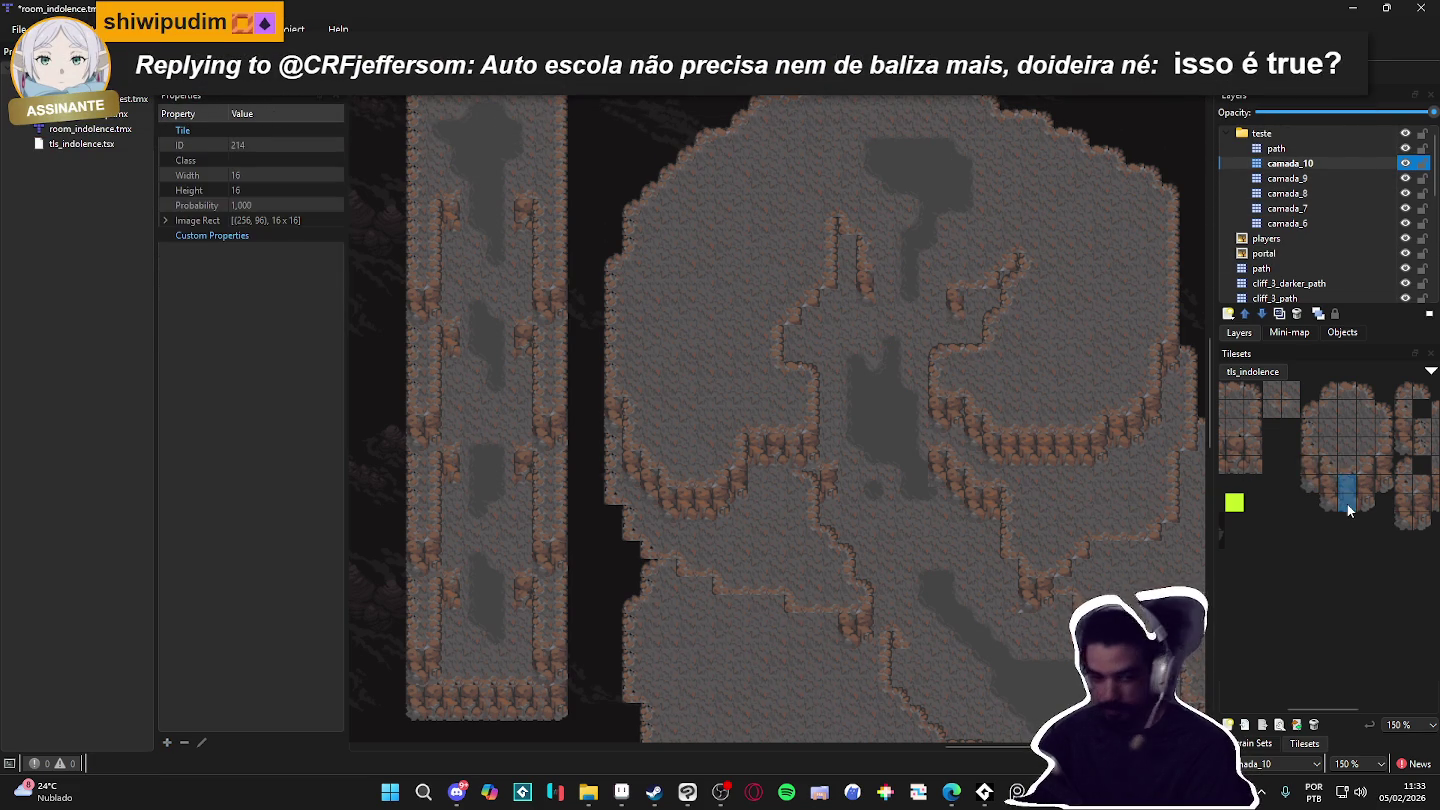
scroll(1113, 407, "left", 1)
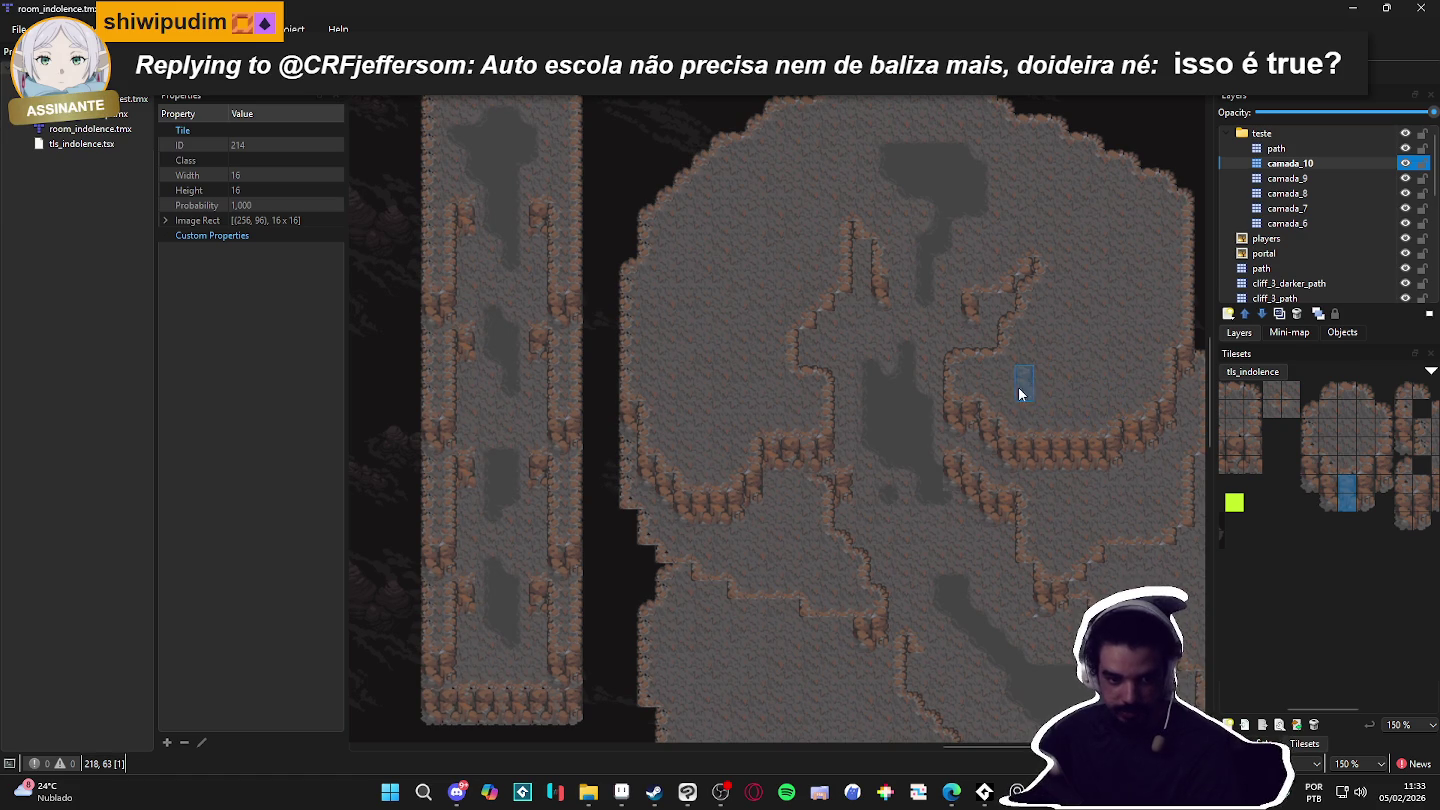
left_click(992, 314)
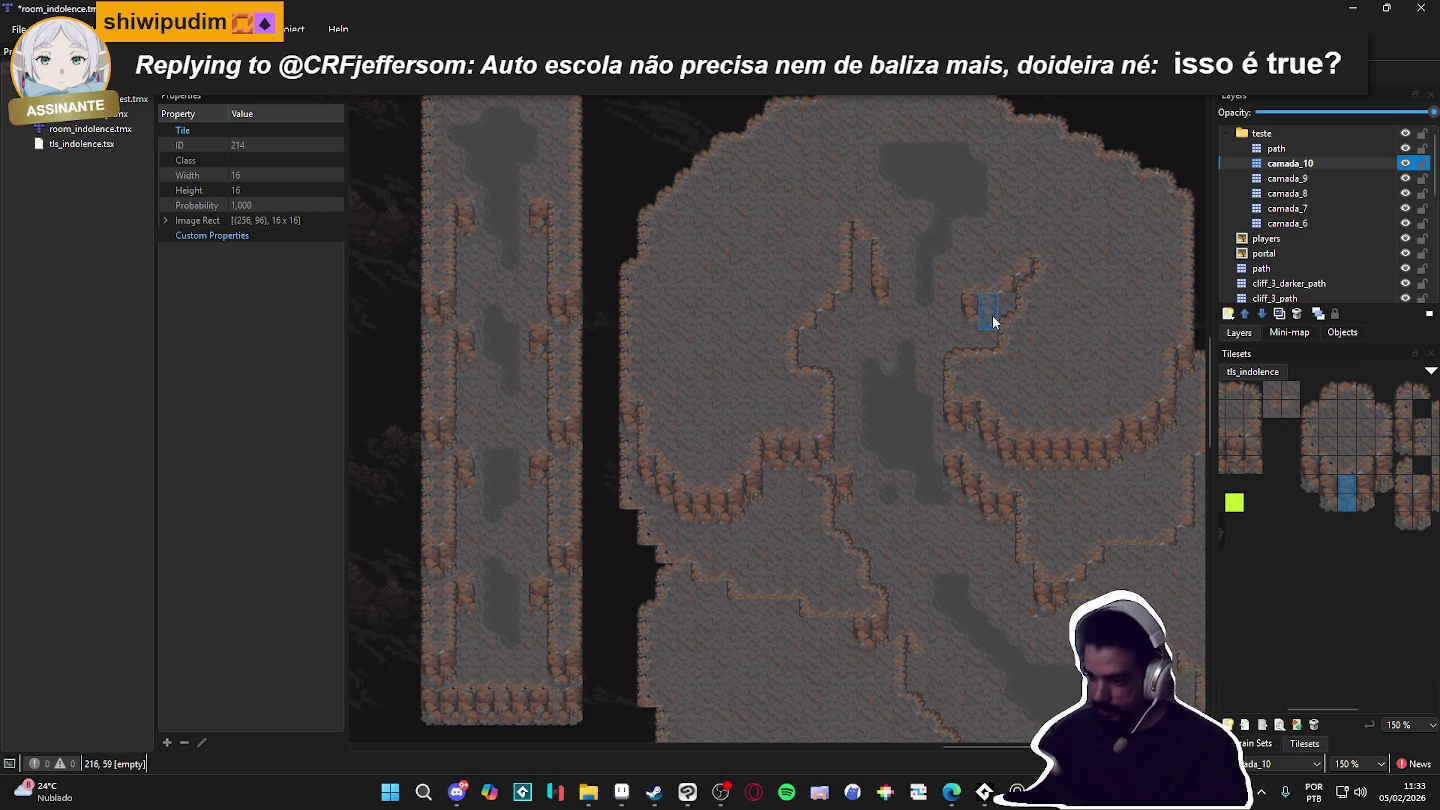
left_click(1006, 308)
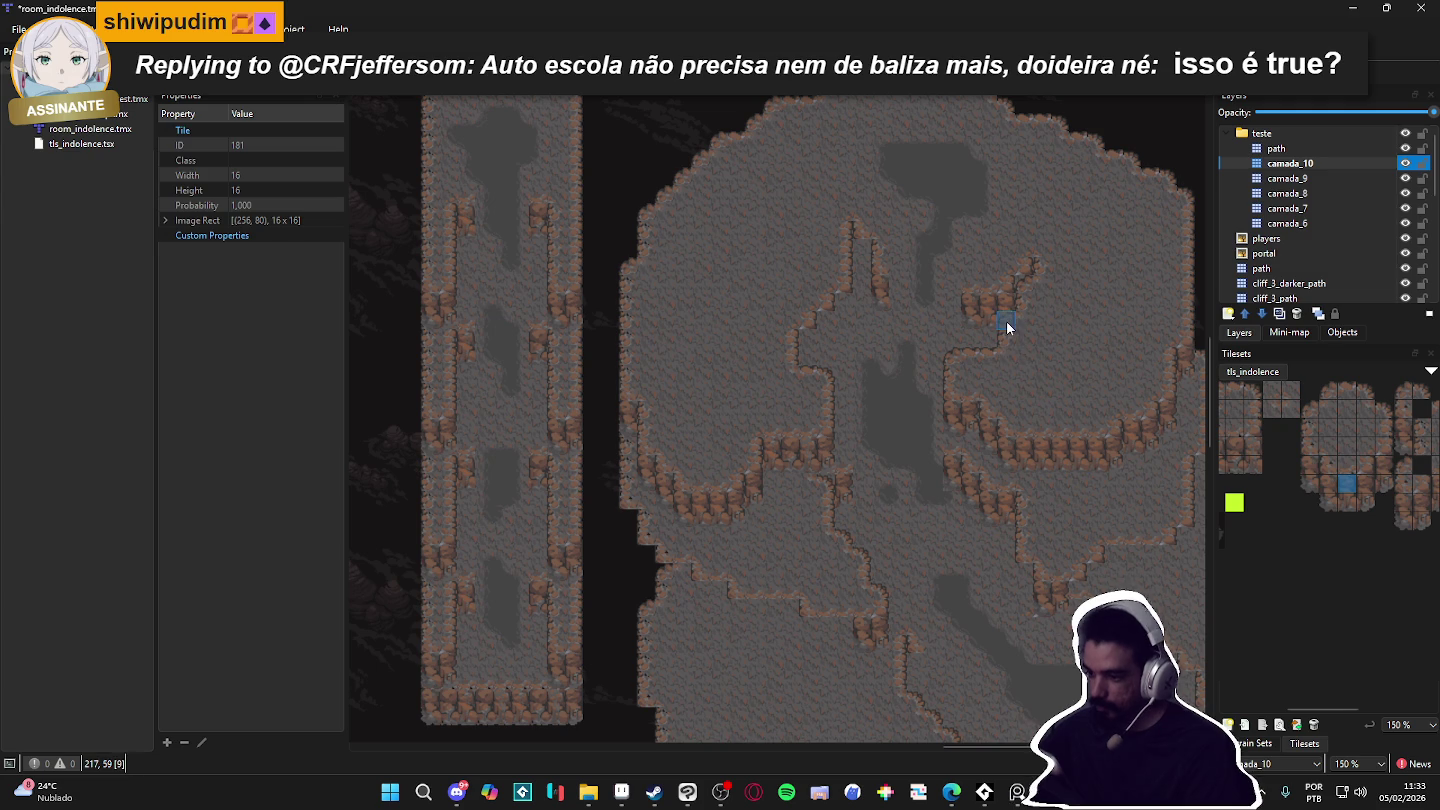
Step: Compare camada_9 by toggling its visibility, then return to camada_10
left_click(1327, 178)
double_click(1409, 178)
left_click(1409, 178)
left_click(1409, 177)
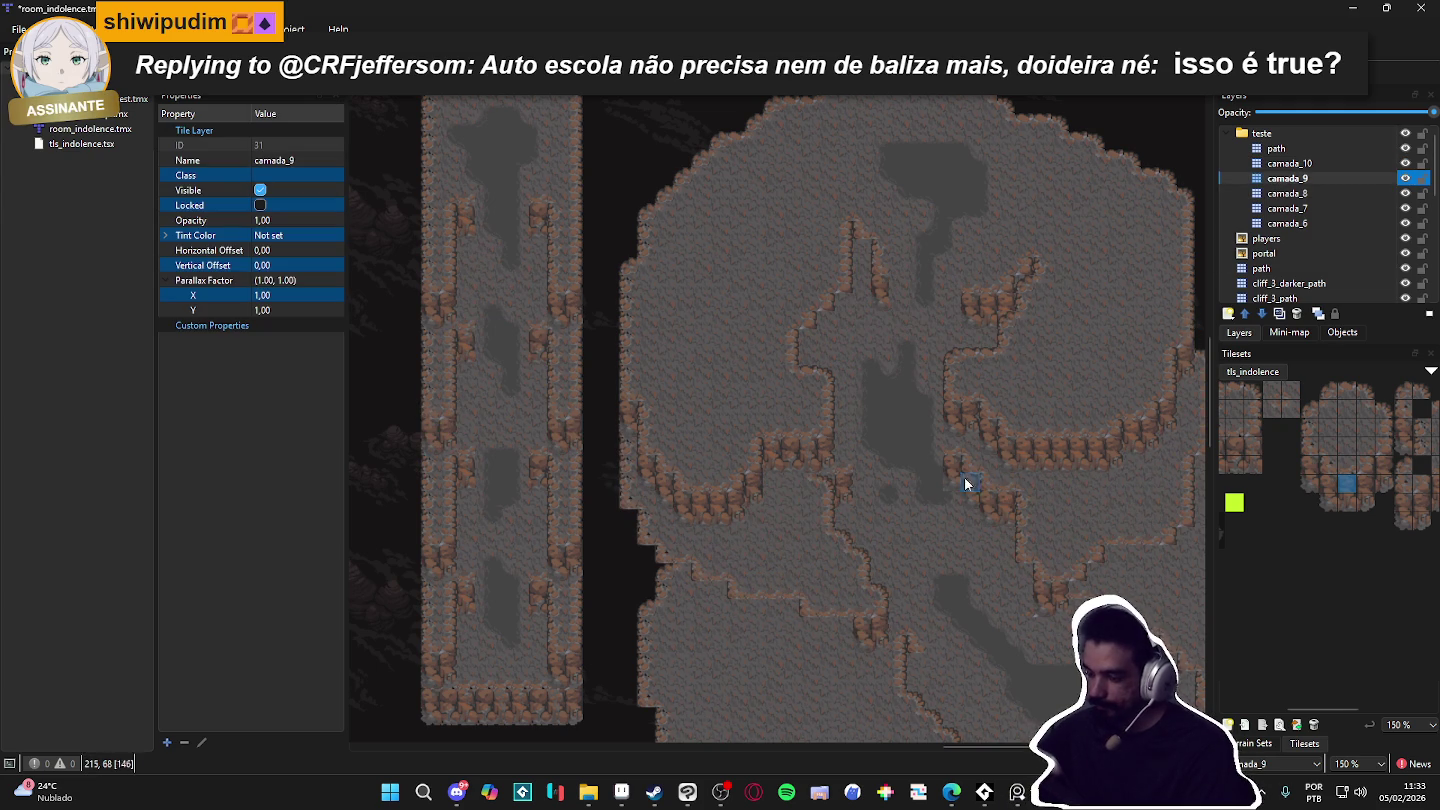
left_click_drag(922, 479, 955, 450)
left_click(1314, 167)
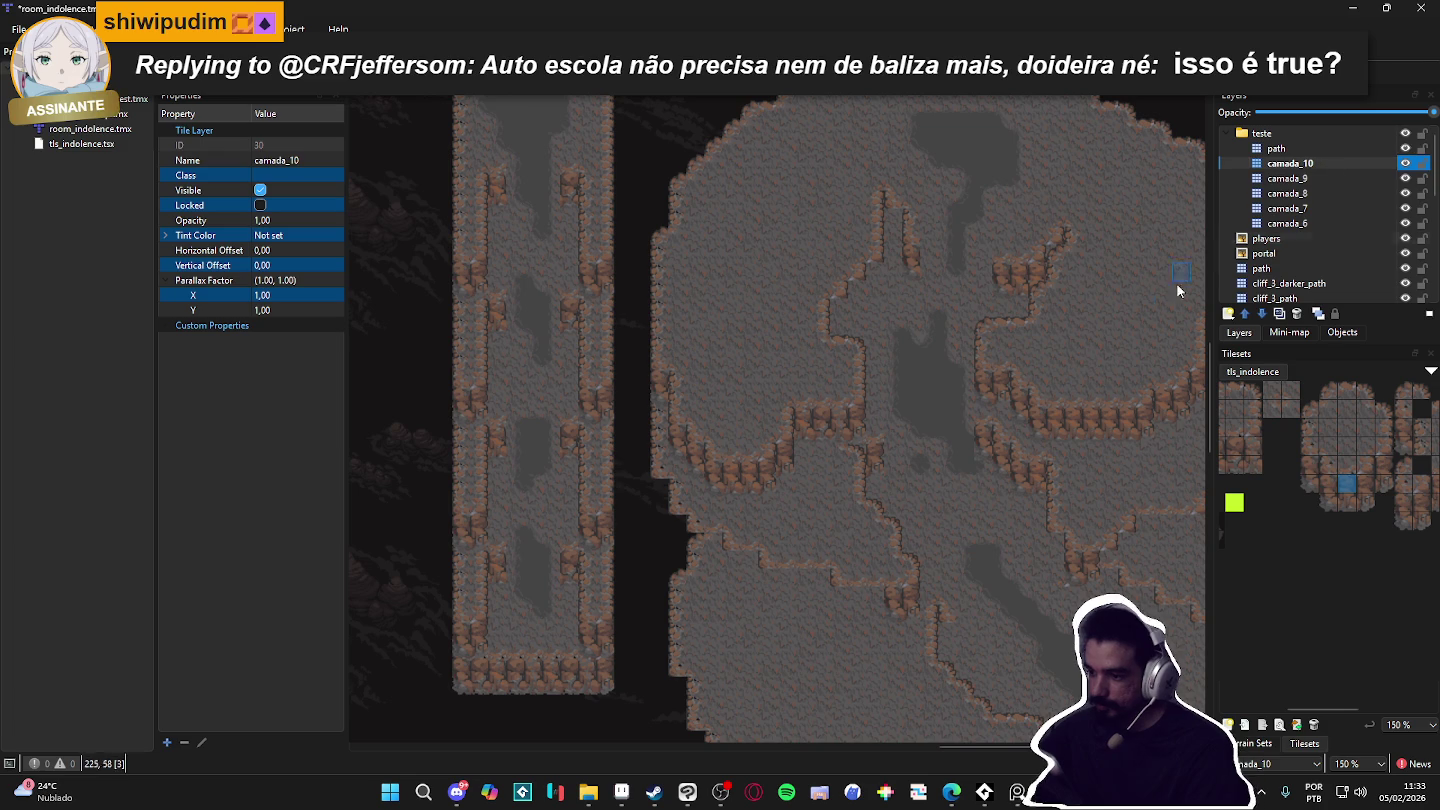
left_click_drag(1087, 360, 1061, 344)
mouse_move(1040, 431)
left_mouse_down()
mouse_move(1011, 467)
mouse_move(1009, 499)
left_mouse_up()
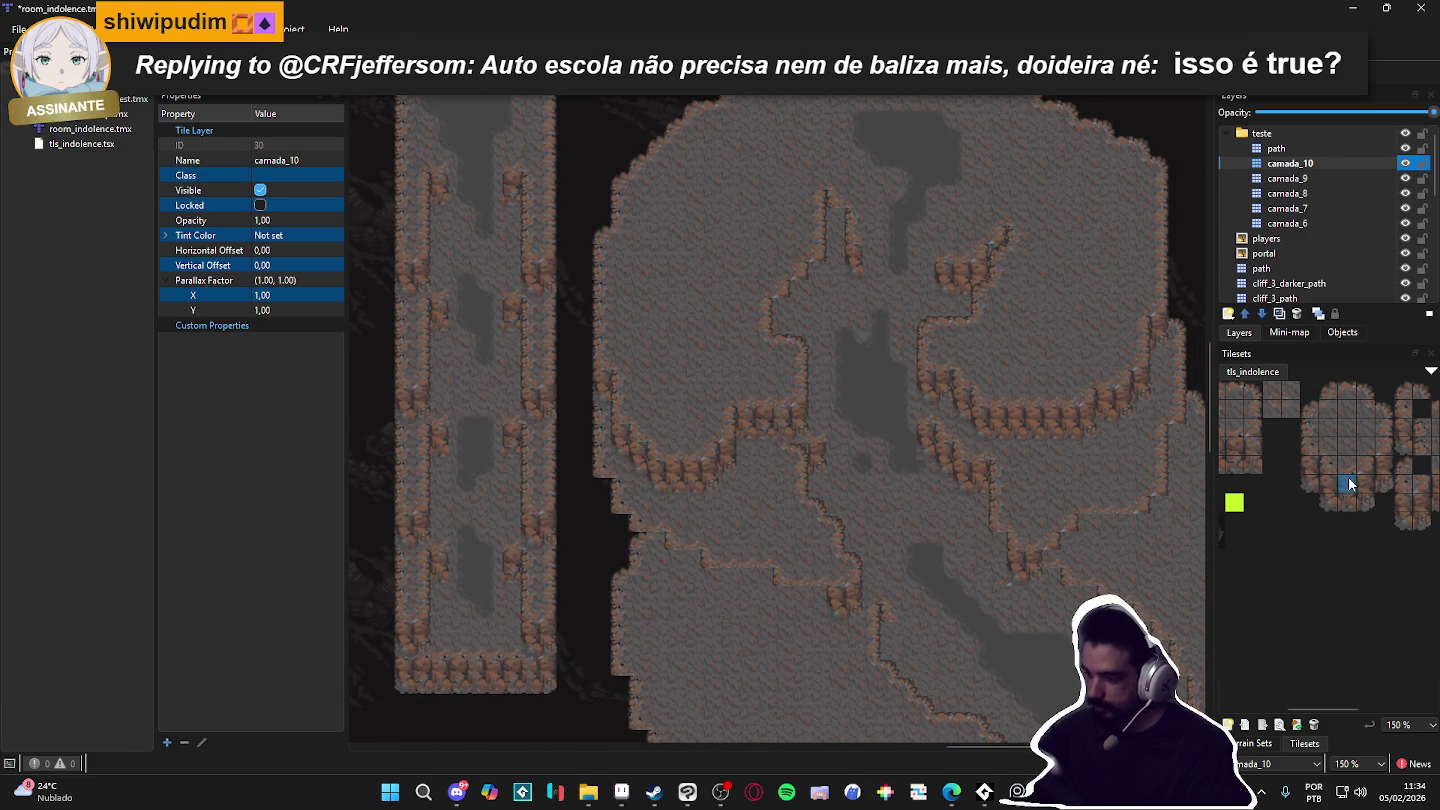
Step: Paint two-tile cliff-edge blocks (IDs 214, 183) below the right ridge on camada_10
left_click_drag(1348, 477, 1353, 495)
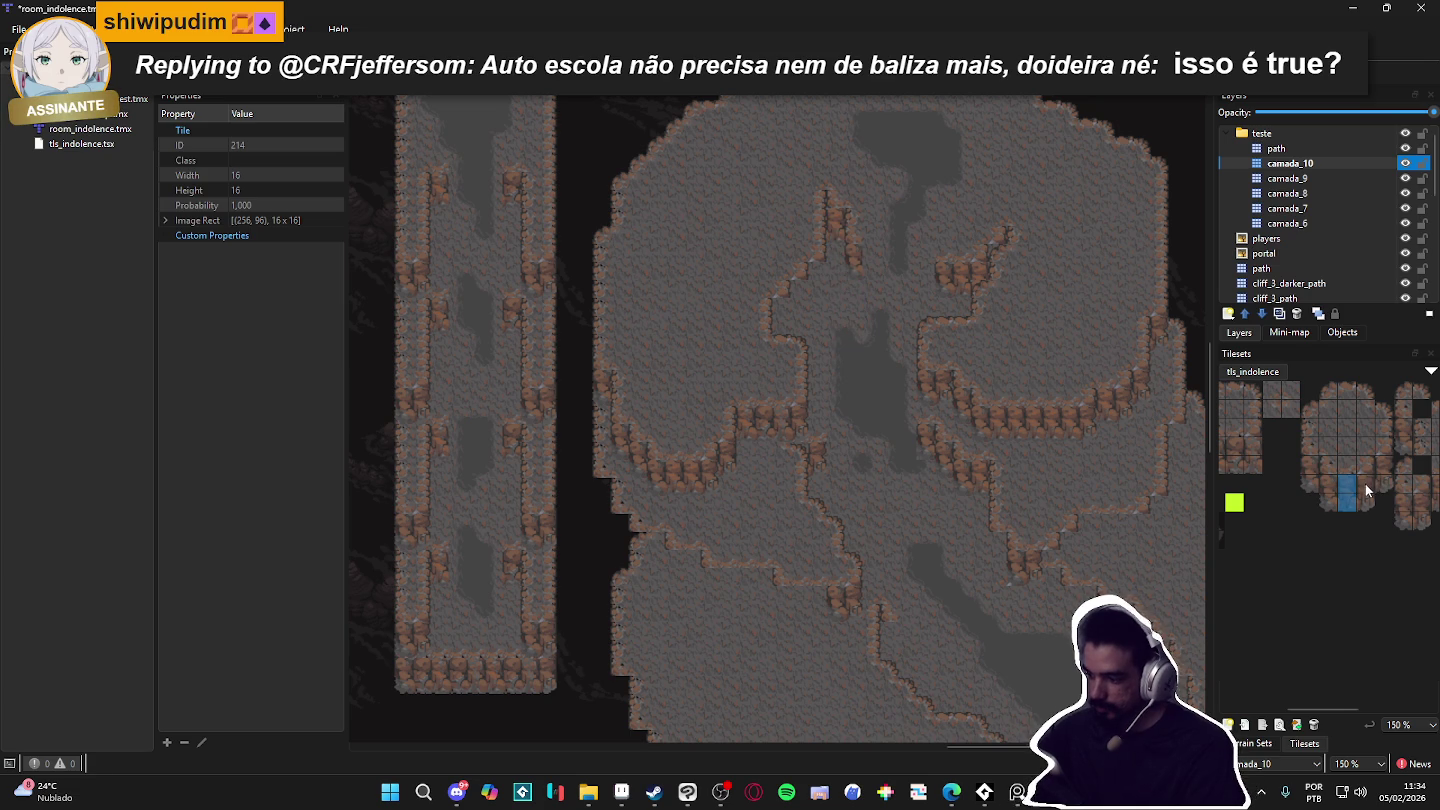
scroll(1320, 472, "right", 2)
scroll(1371, 505, "right", 2)
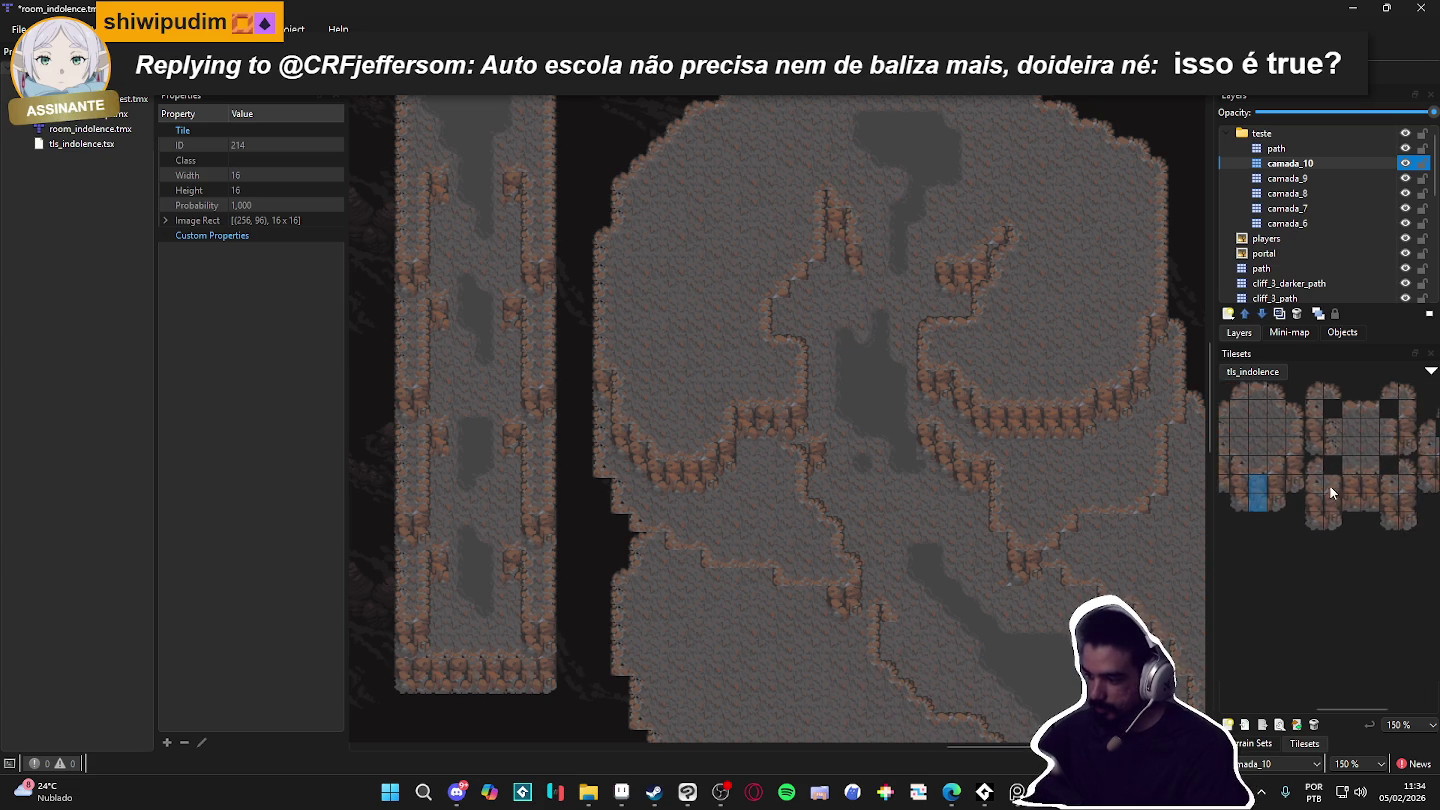
left_click_drag(1300, 464, 1302, 480)
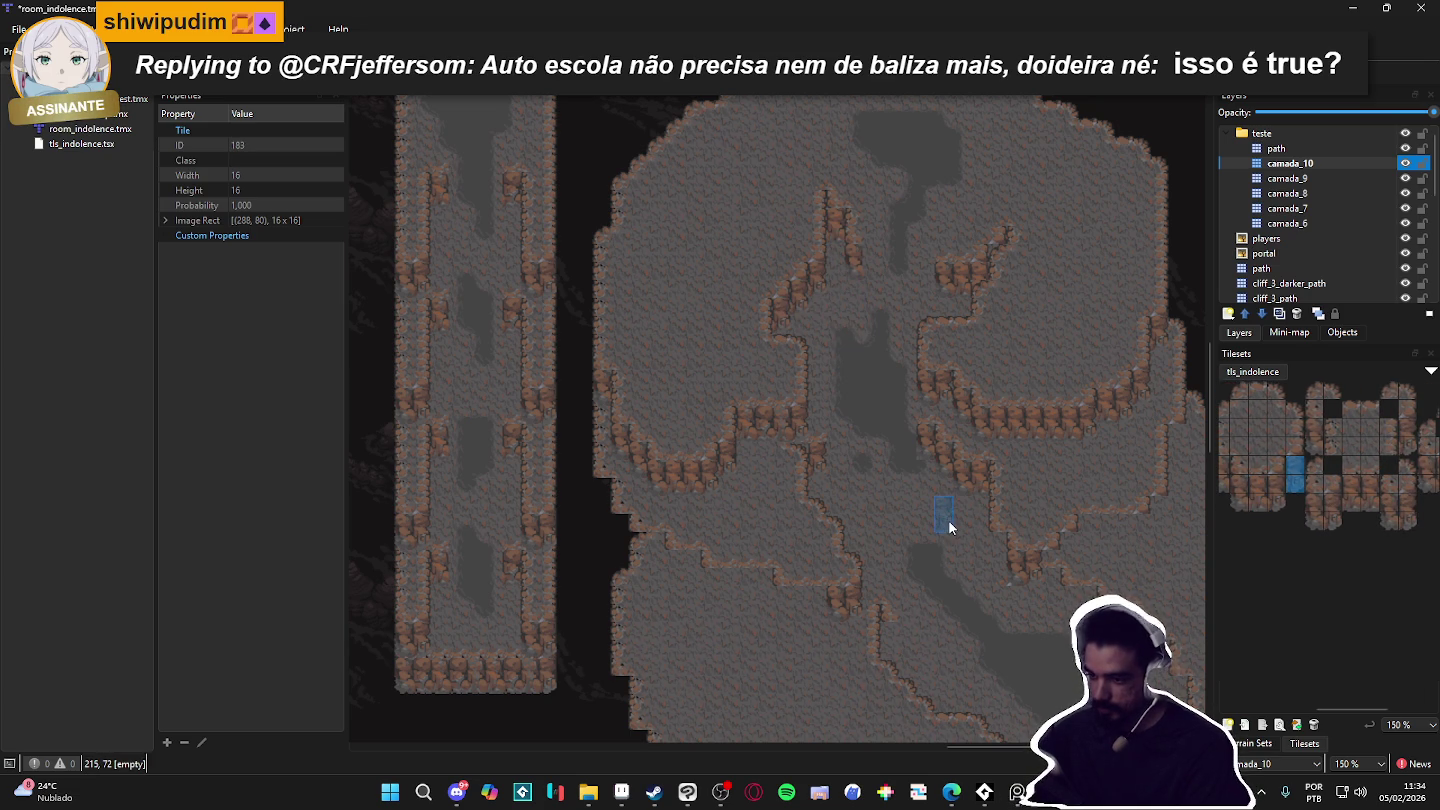
scroll(945, 560, "down", 1)
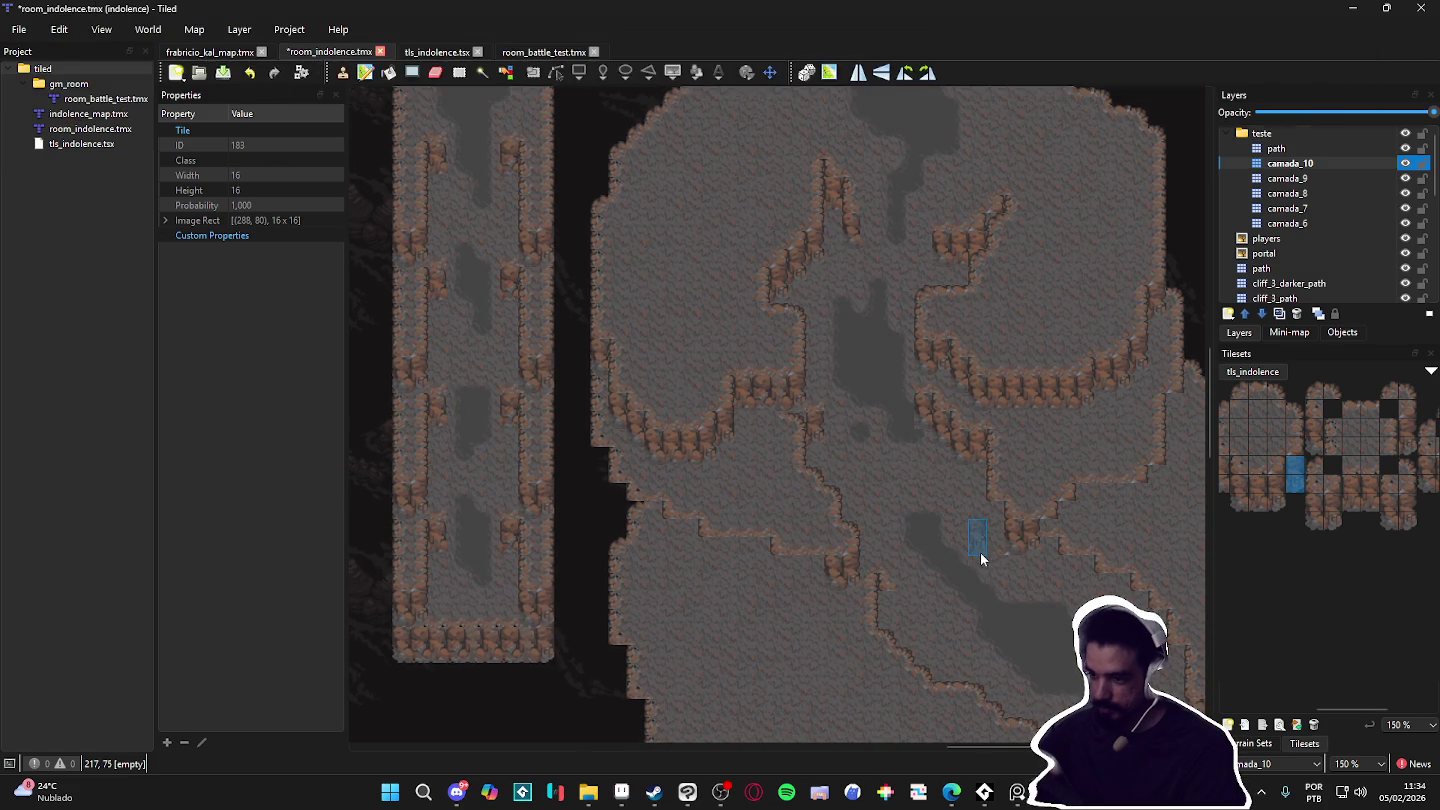
left_click_drag(1029, 665, 837, 633)
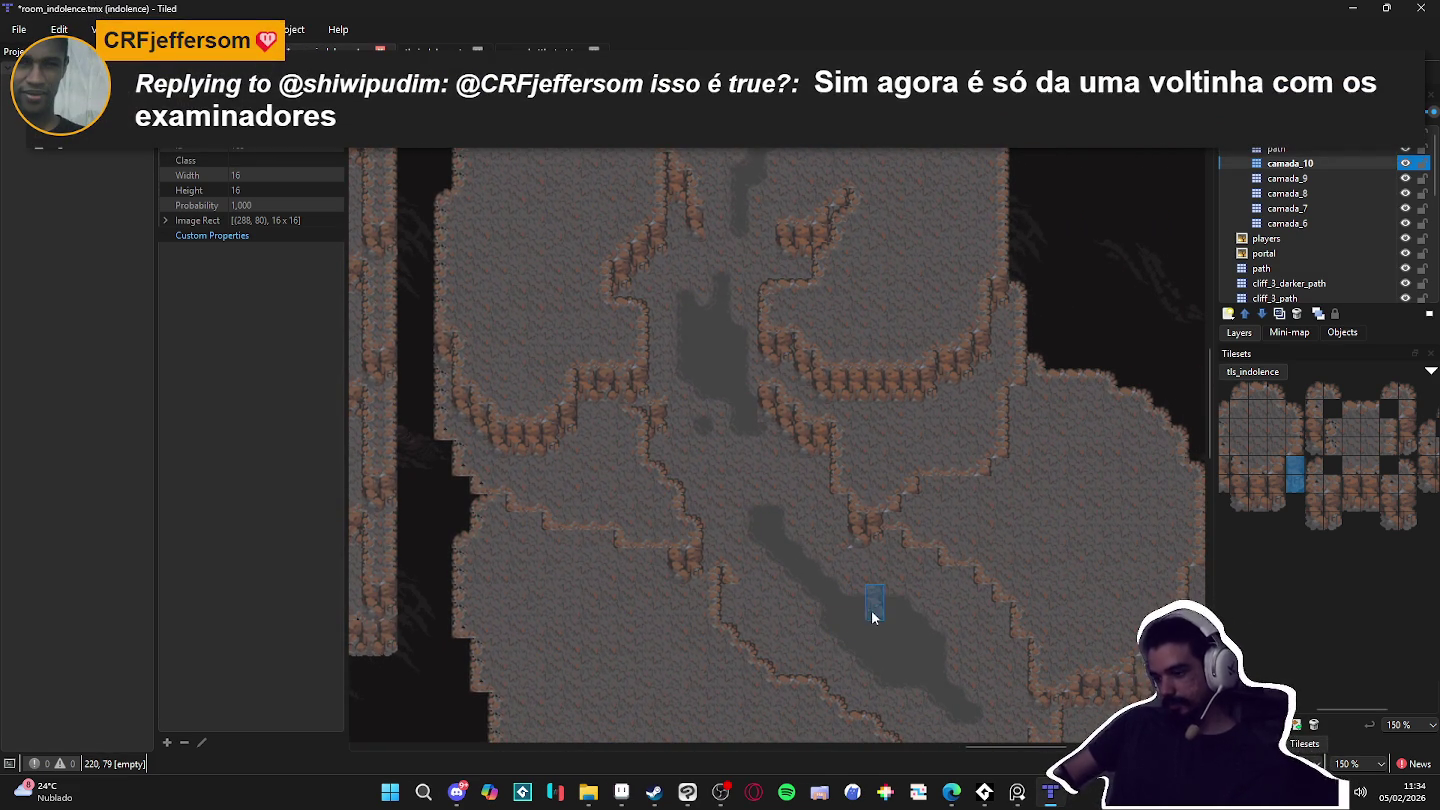
scroll(1234, 510, "left", 2)
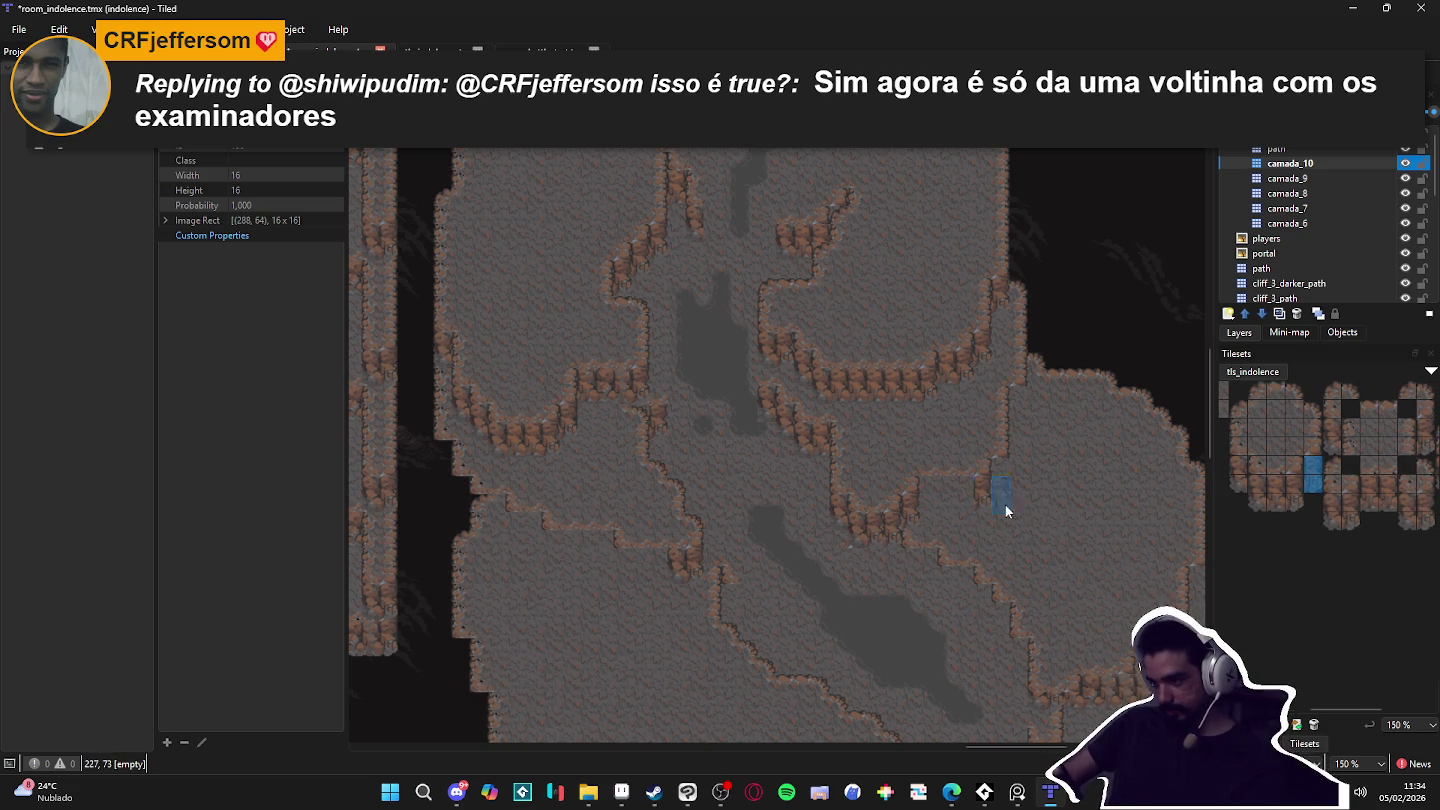
left_click_drag(1282, 488, 1280, 502)
left_click_drag(958, 510, 931, 501)
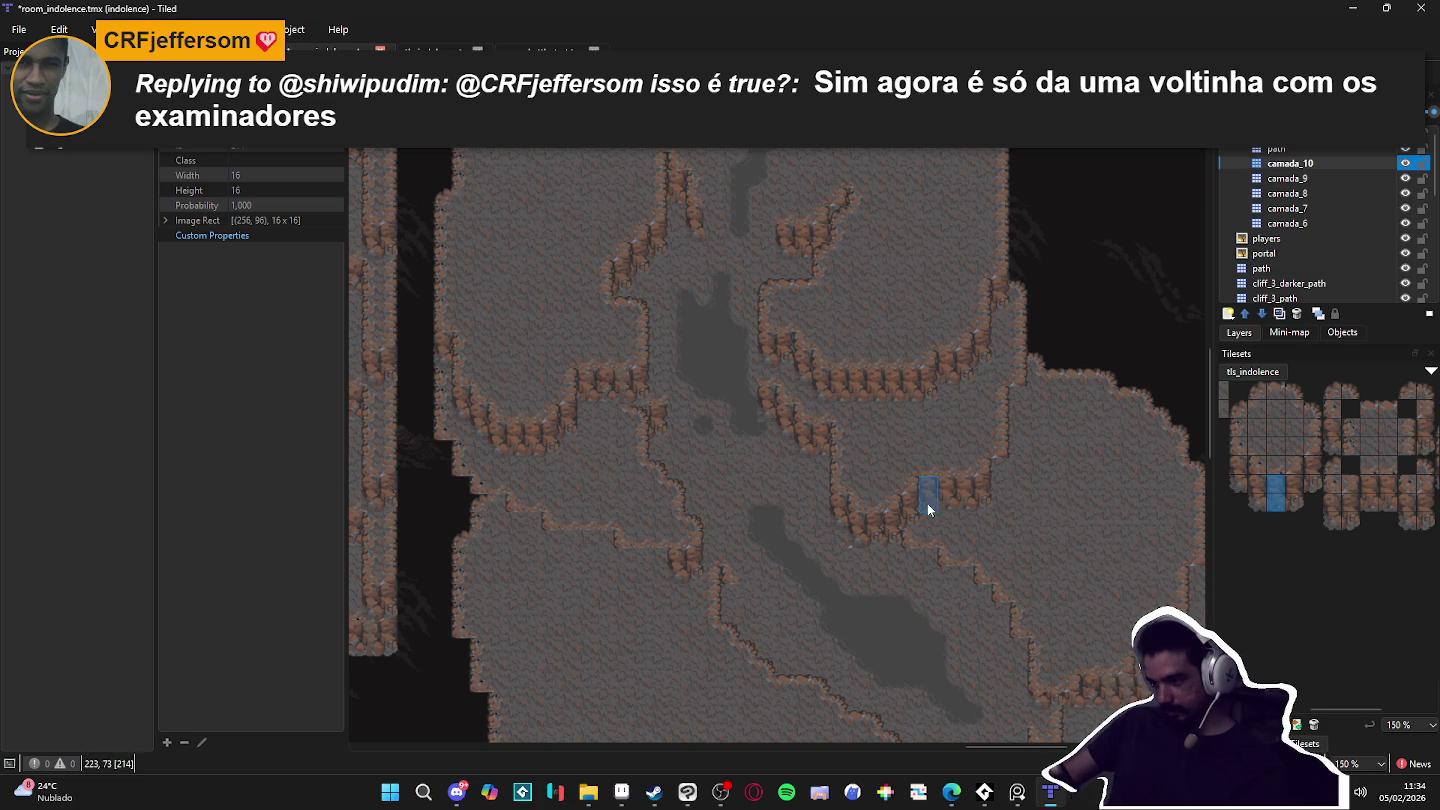
left_click_drag(1314, 482, 1312, 466)
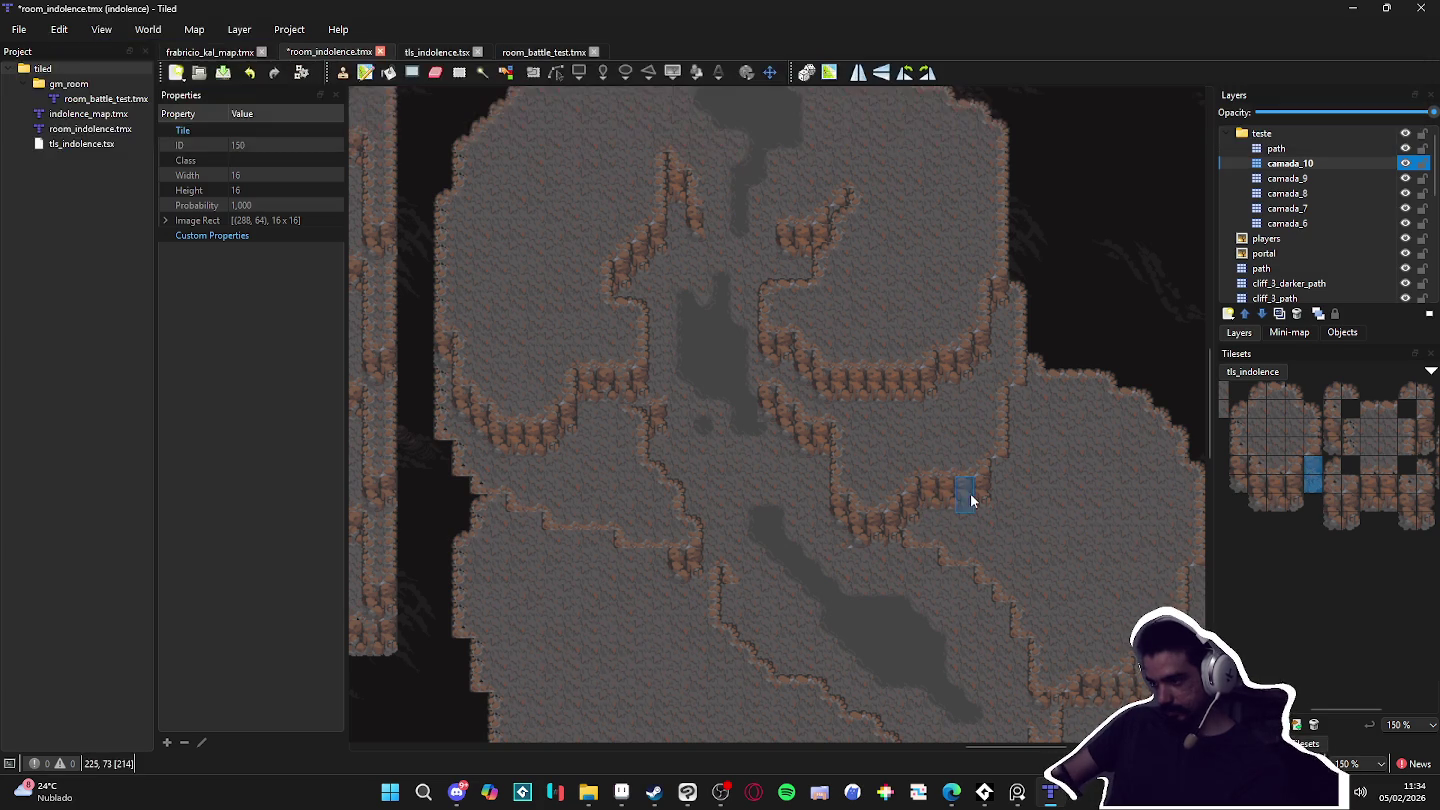
scroll(1045, 555, "down", 1)
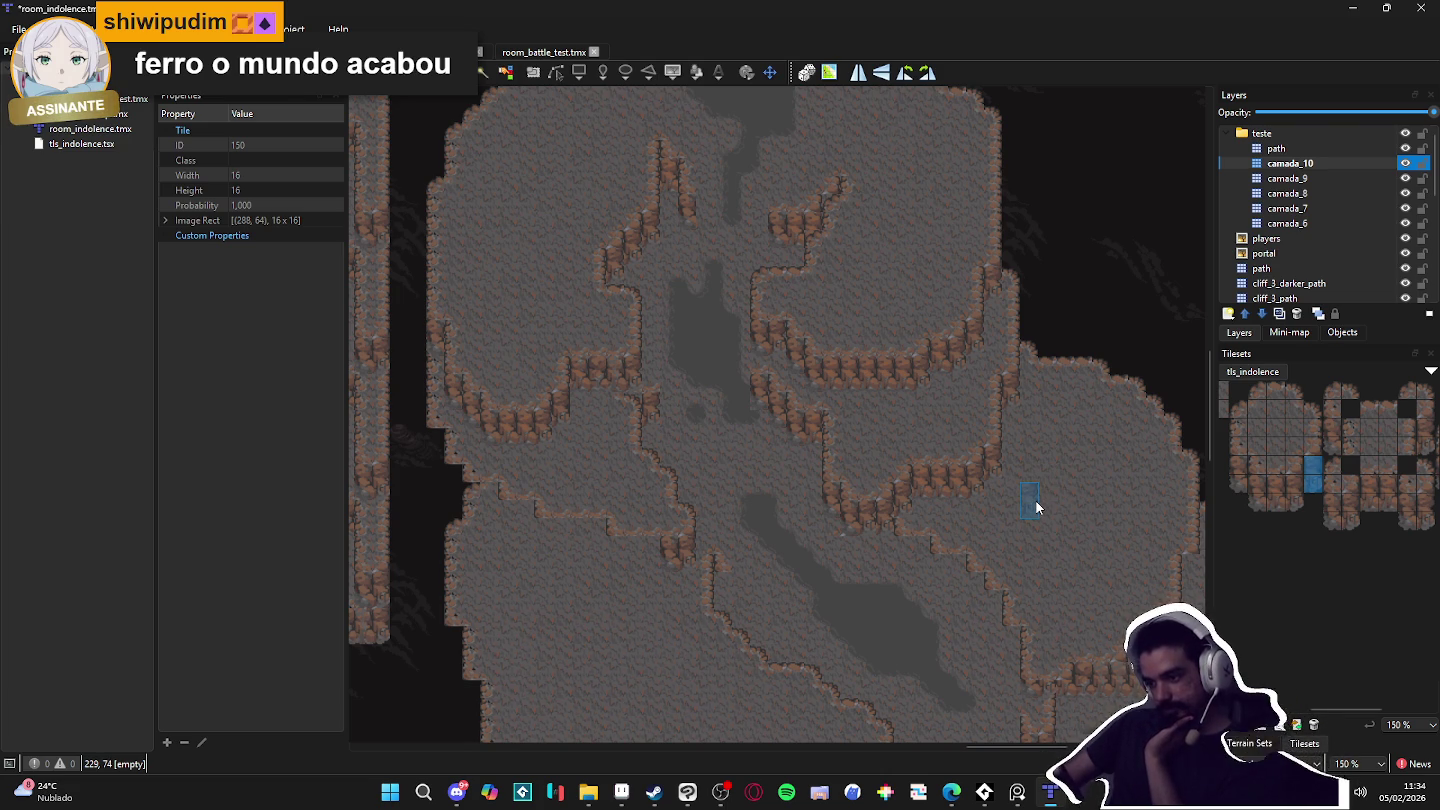
left_click(1328, 178)
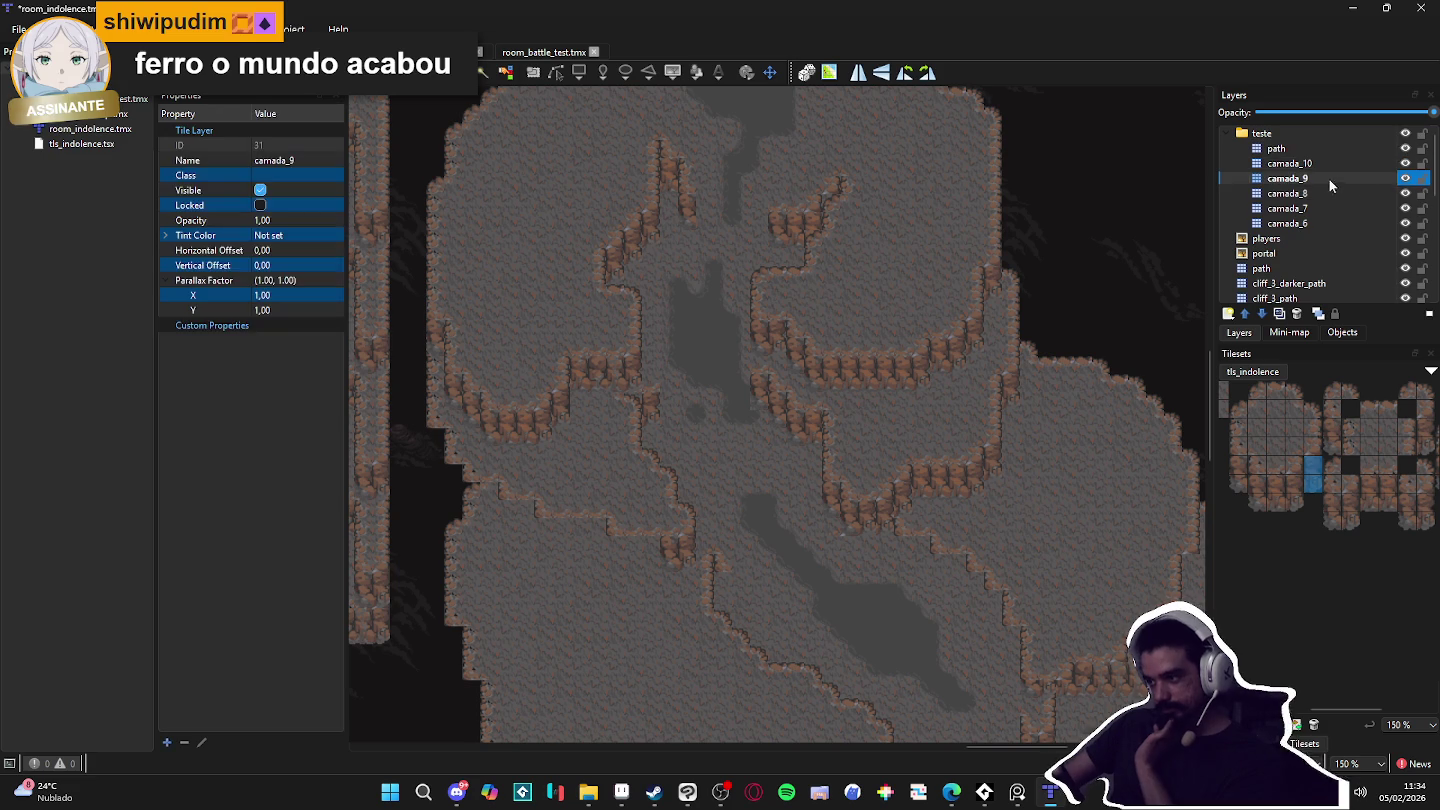
Step: Compare camada_9 and camada_8 by toggling visibility, then make camada_8 active
left_click(1407, 181)
left_click(1408, 180)
left_click(1408, 180)
left_click(1408, 180)
left_click(1407, 181)
left_click(1408, 180)
left_click(1407, 180)
left_click(1408, 180)
left_click(1403, 195)
left_click(1403, 196)
left_click(1403, 196)
left_click(1403, 195)
left_click(1383, 199)
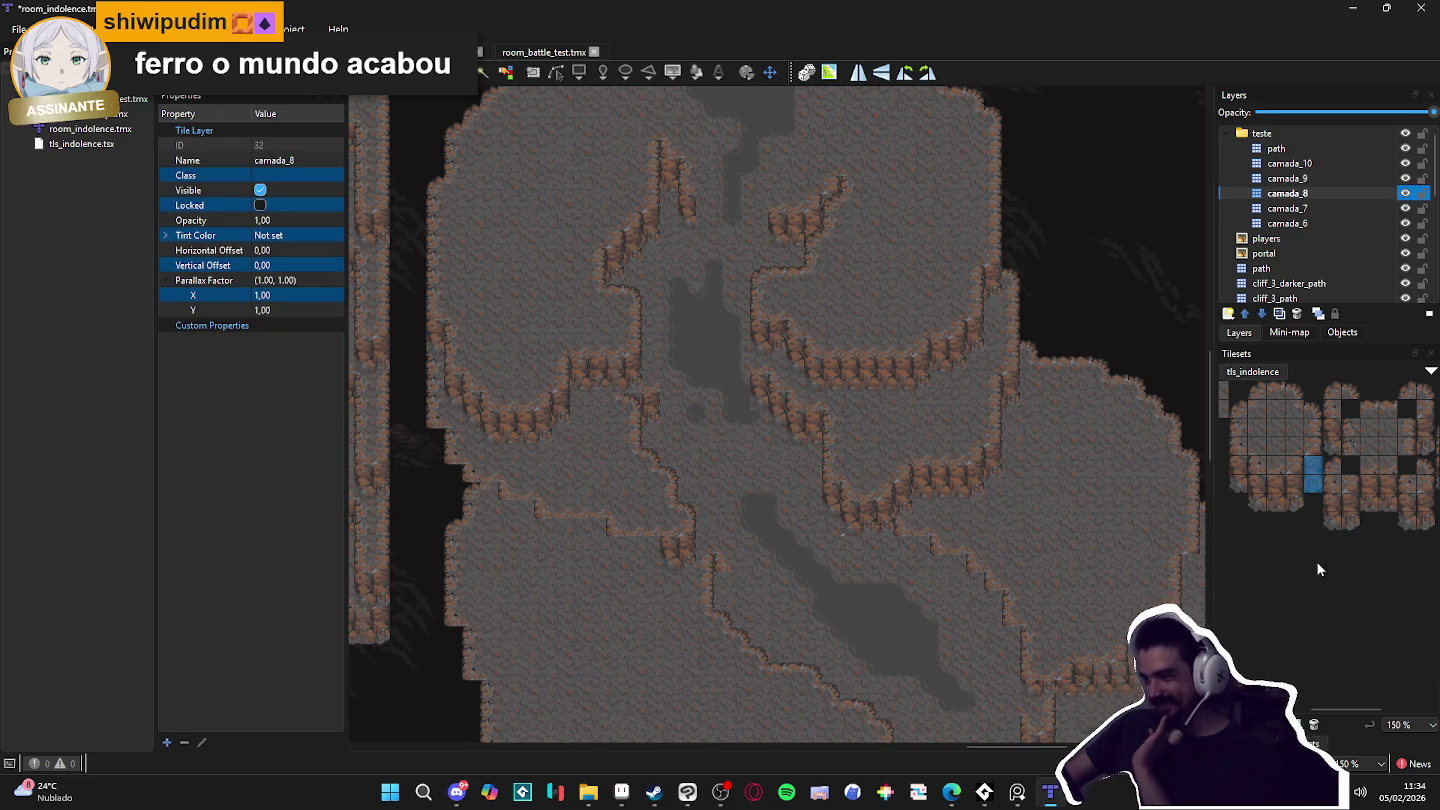
Step: Stamp the ID 179 two-tile cliff column along the lower cliffs on camada_8
scroll(759, 529, "down", 2)
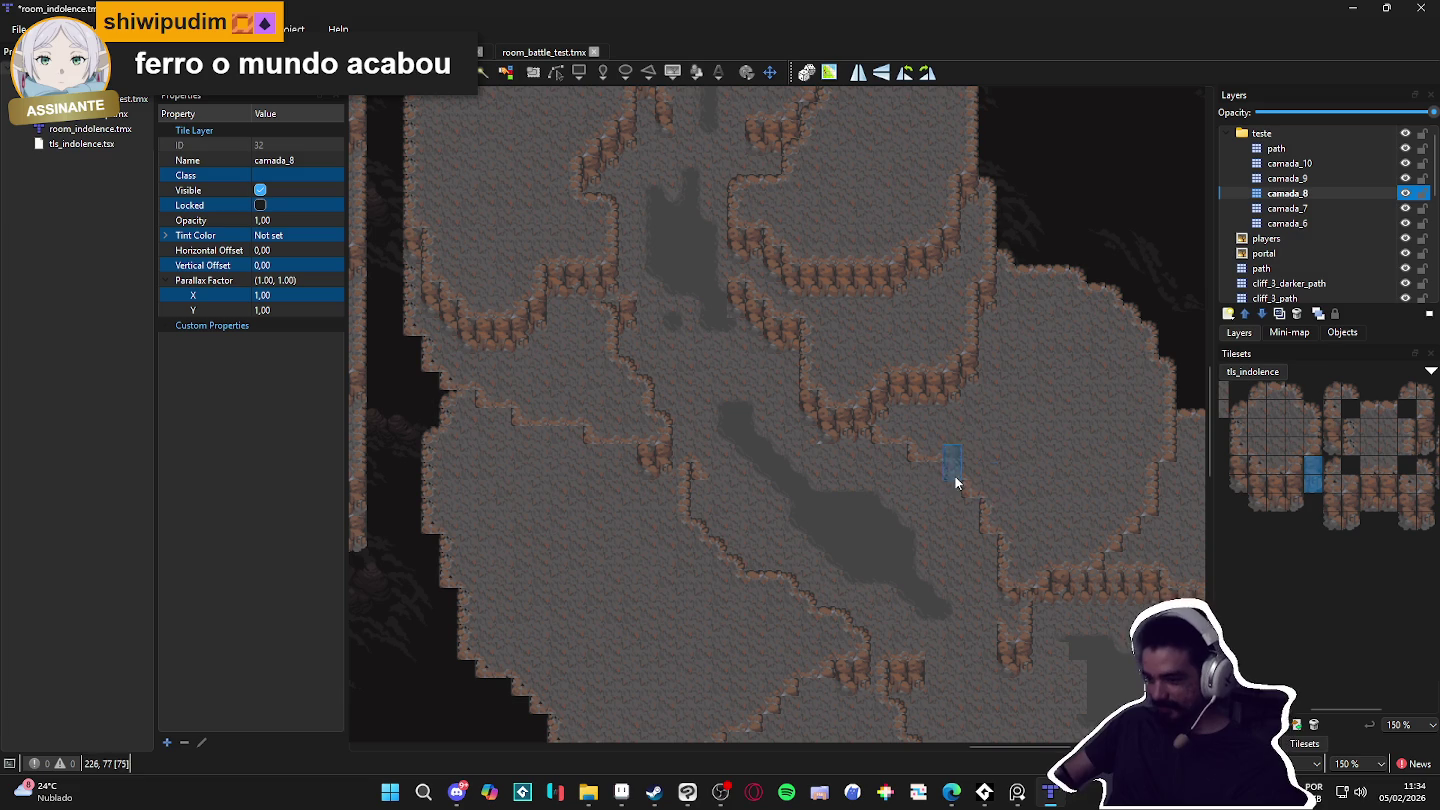
left_click_drag(1238, 466, 1237, 484)
left_click(882, 472)
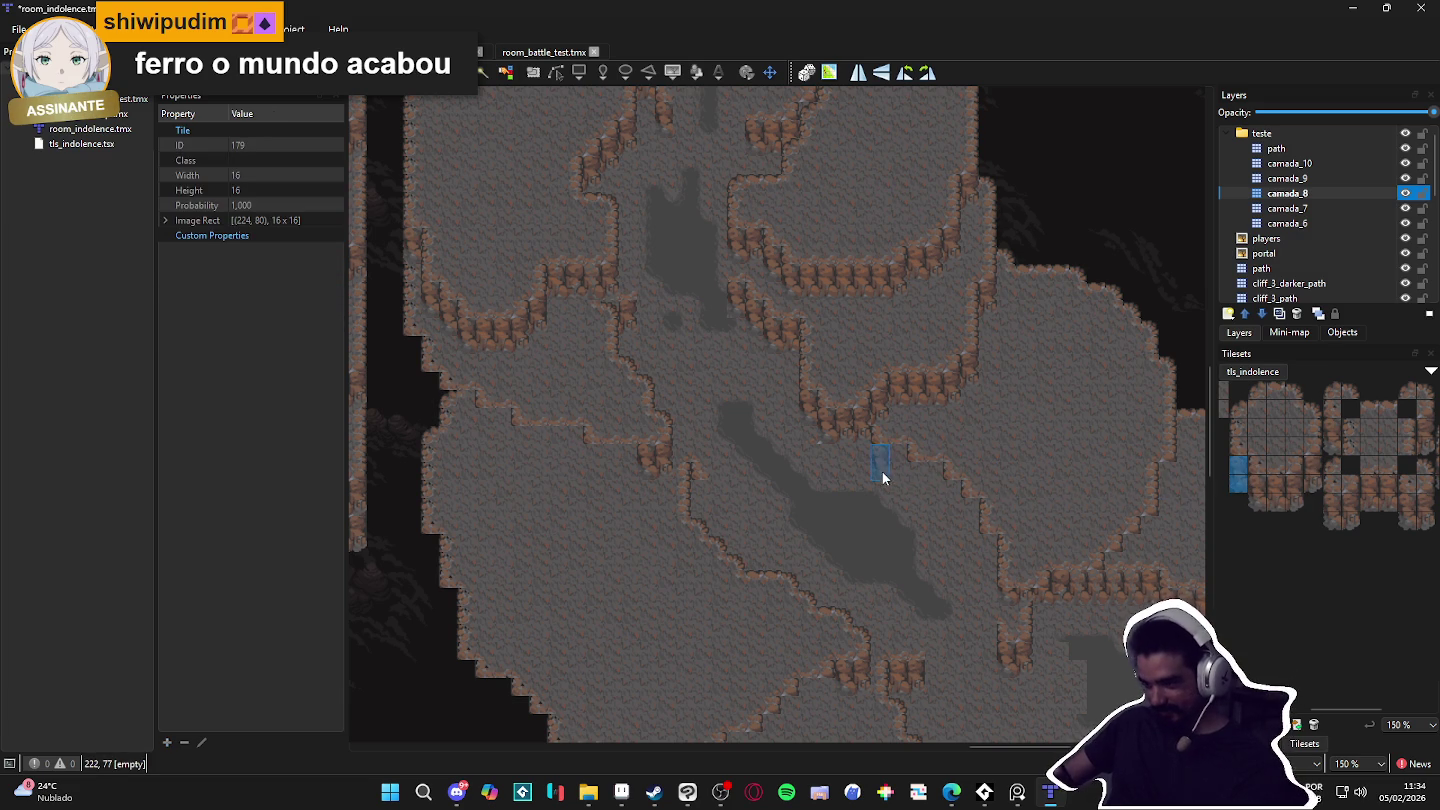
left_click(919, 483)
left_click(958, 508)
left_click(974, 530)
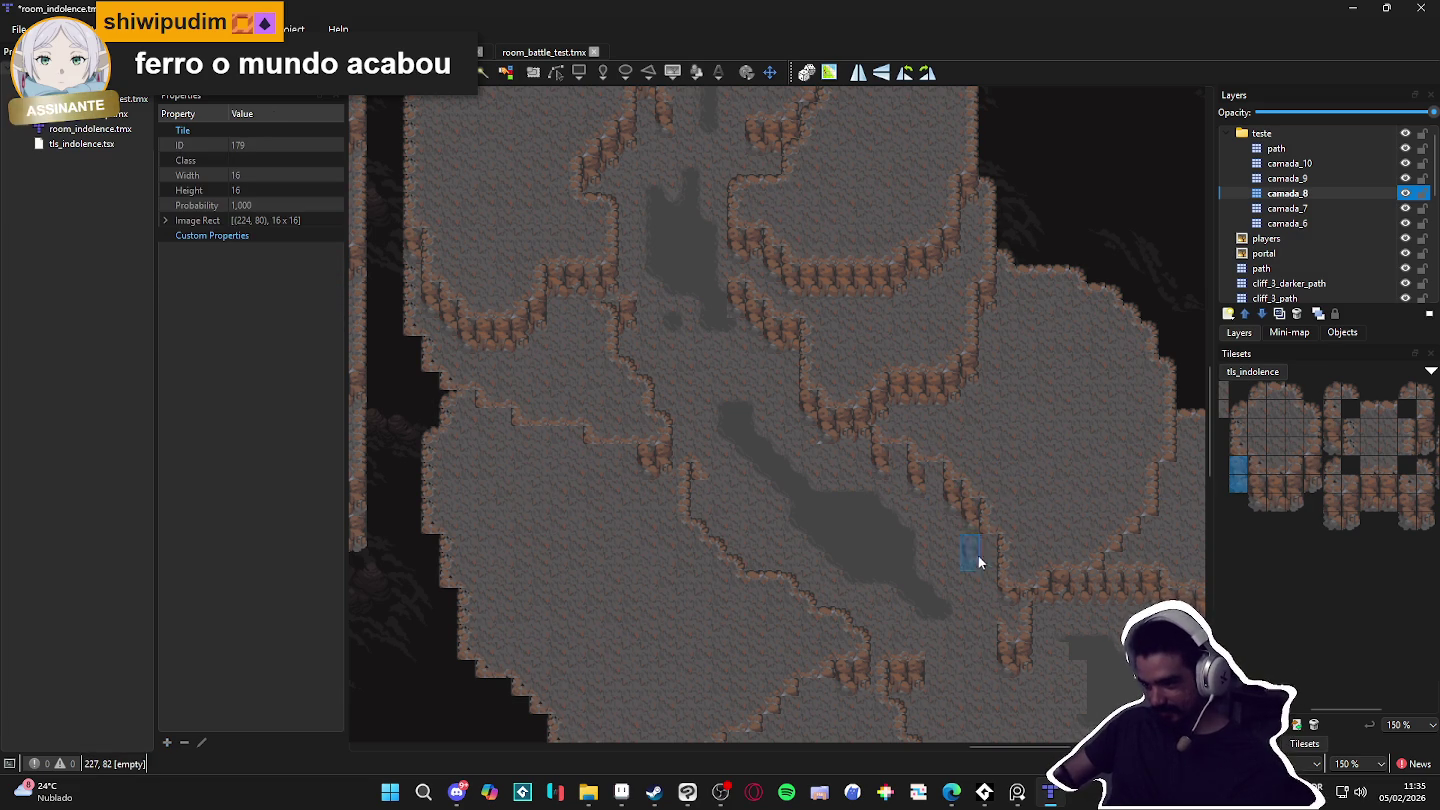
left_click_drag(1275, 491, 1276, 504)
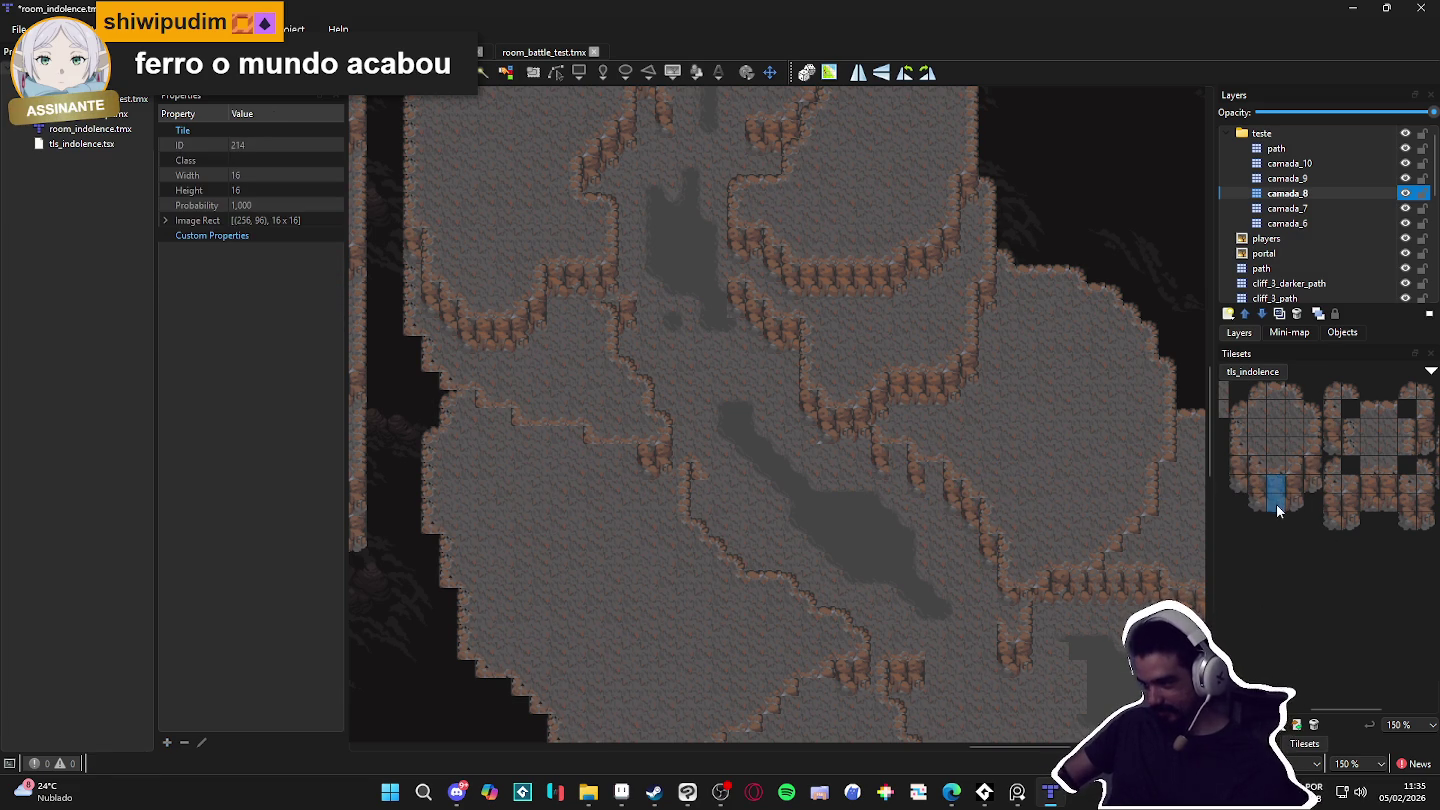
scroll(1045, 608, "up", 1)
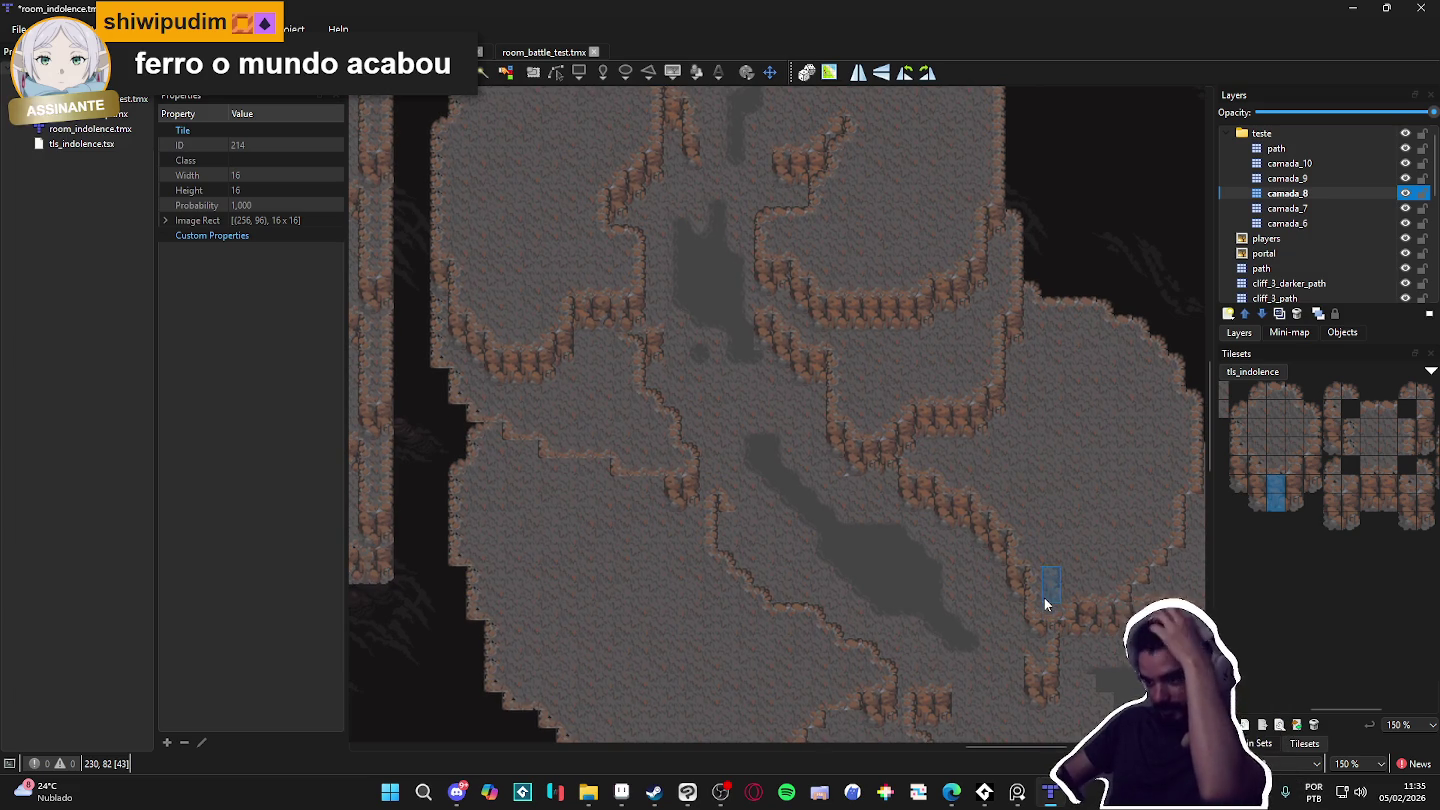
left_click_drag(1020, 589, 960, 458)
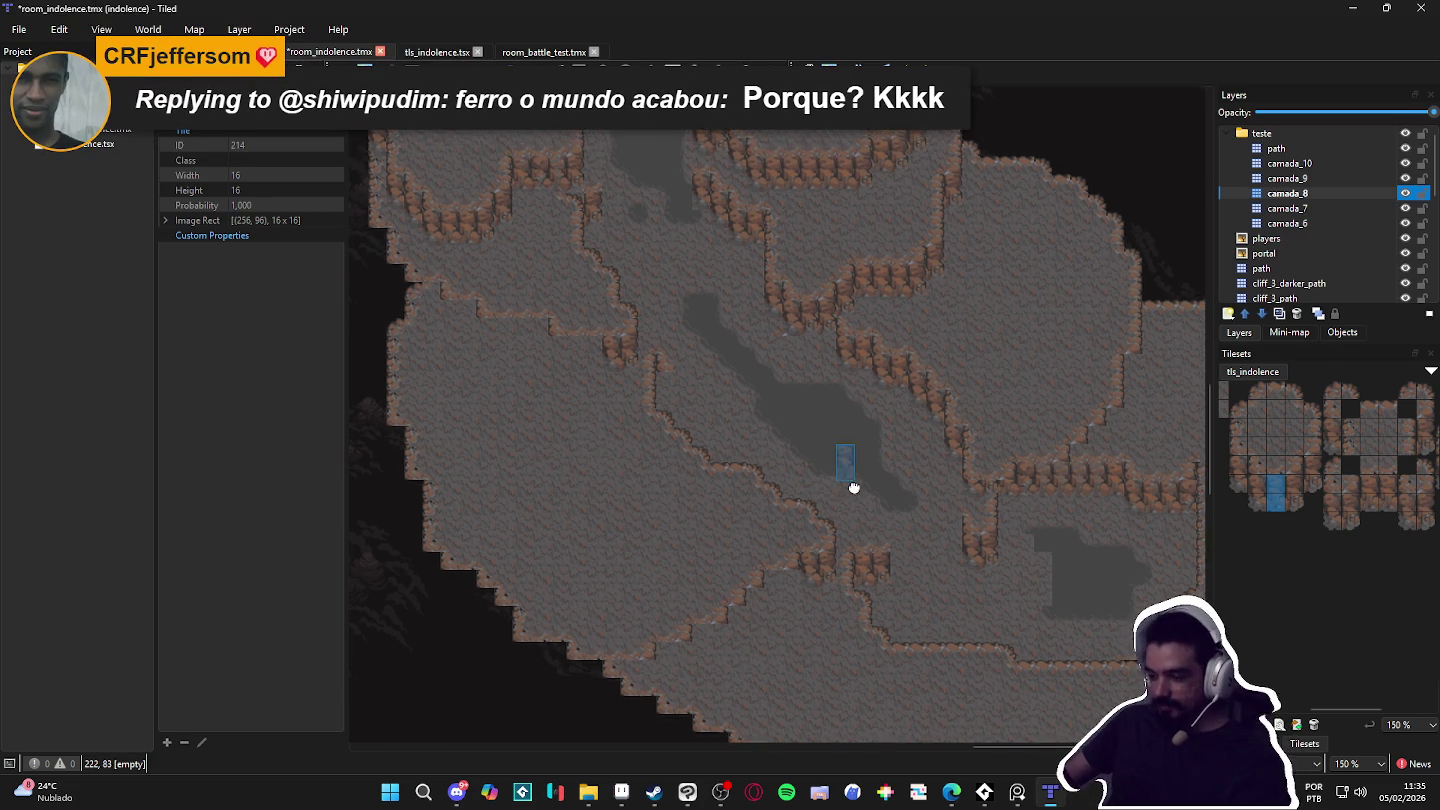
left_click_drag(845, 479, 835, 536)
Step: Save the map and paint a small mud_path patch on the path layer
left_click(1317, 146)
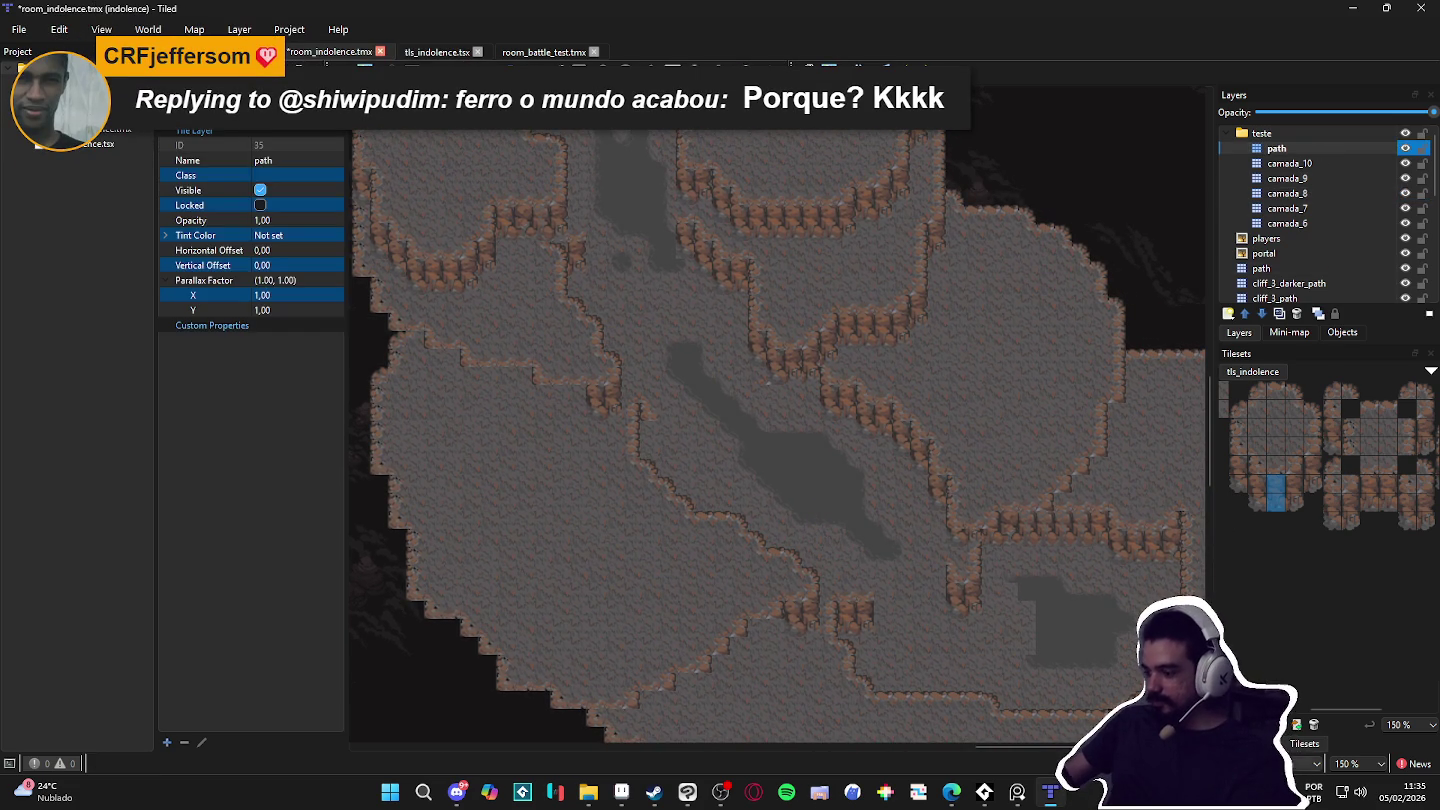
key("t")
key("ctrl+s")
left_click(1265, 398)
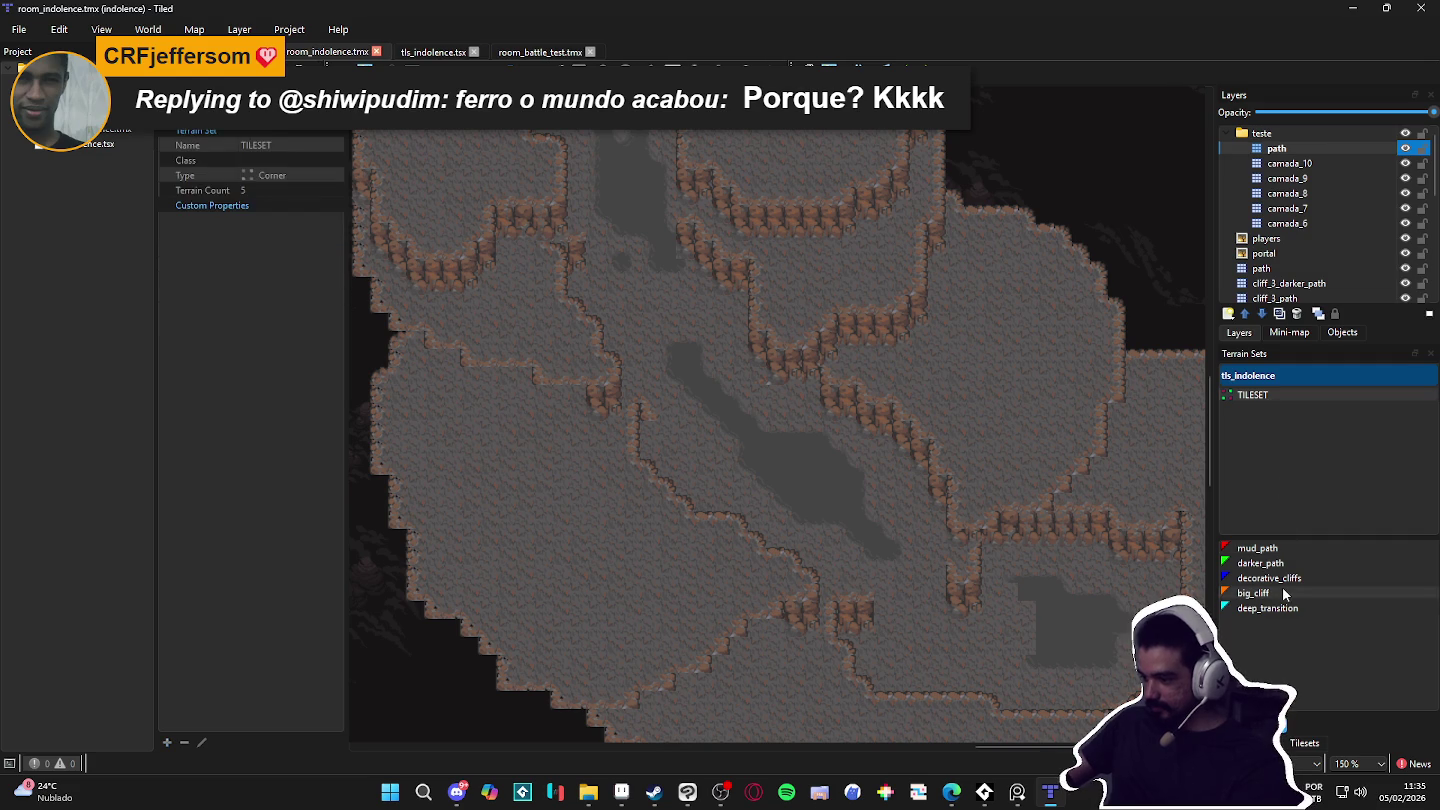
left_click(1258, 548)
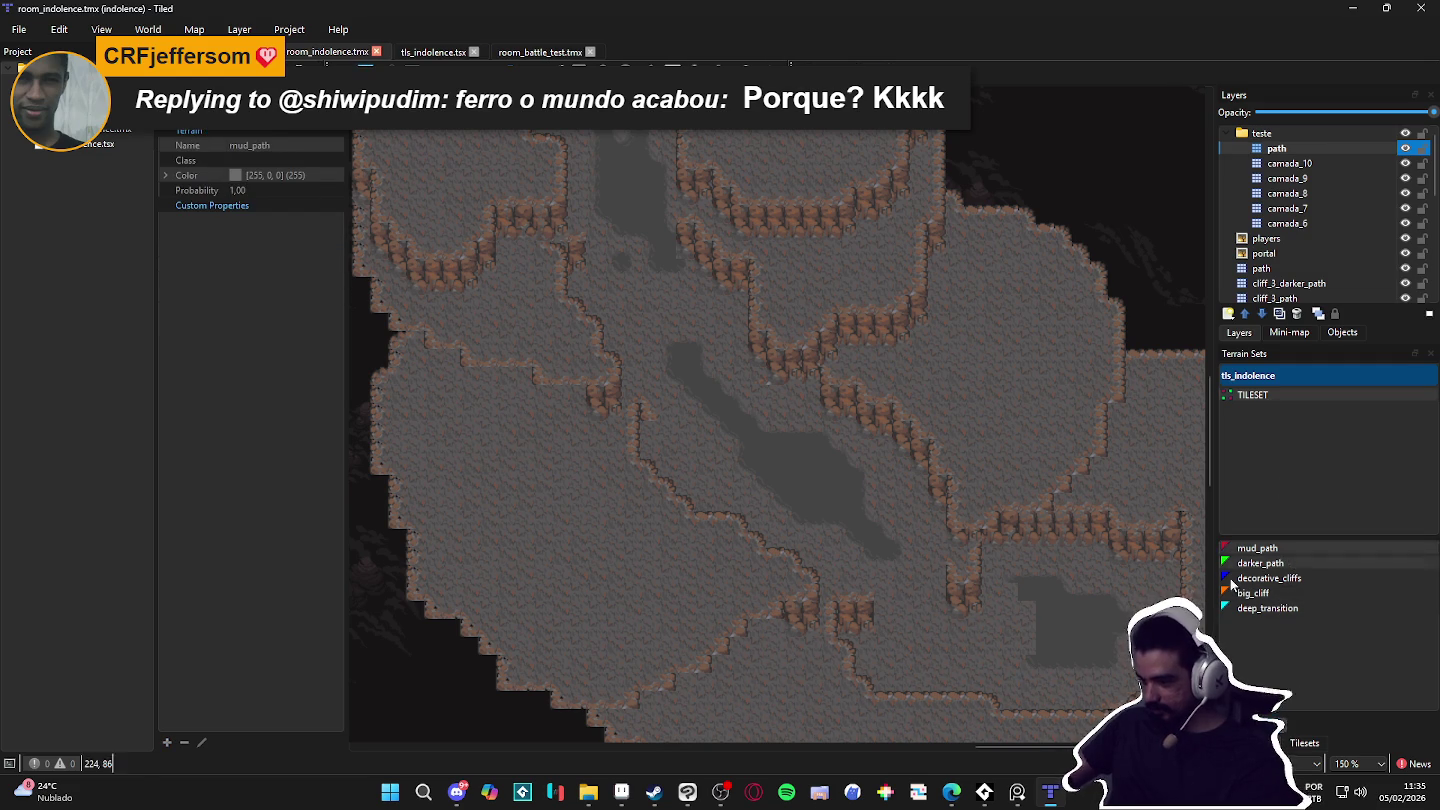
left_click(1022, 646)
left_click(1031, 607)
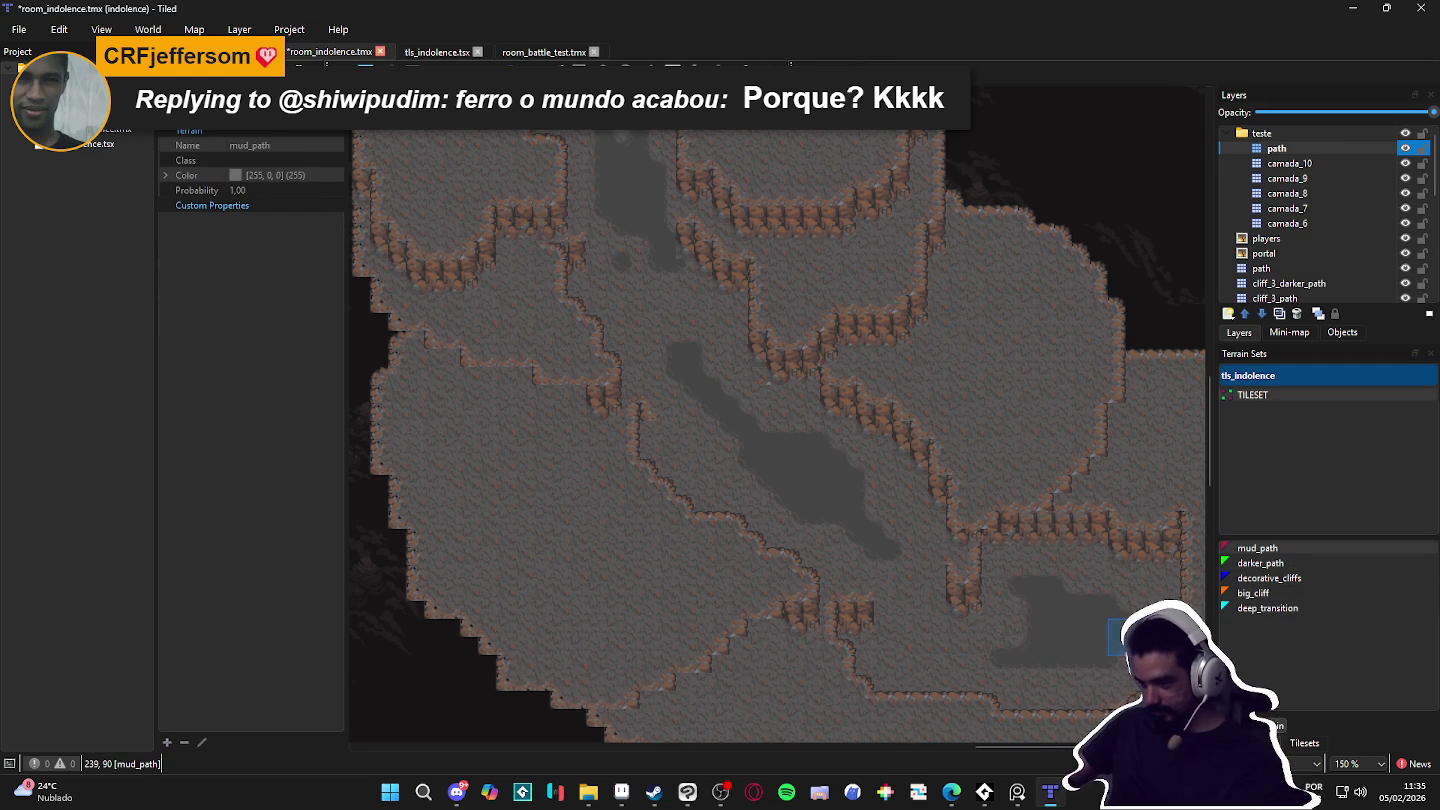
scroll(1031, 630, "up", 5)
scroll(1027, 620, "up", 5)
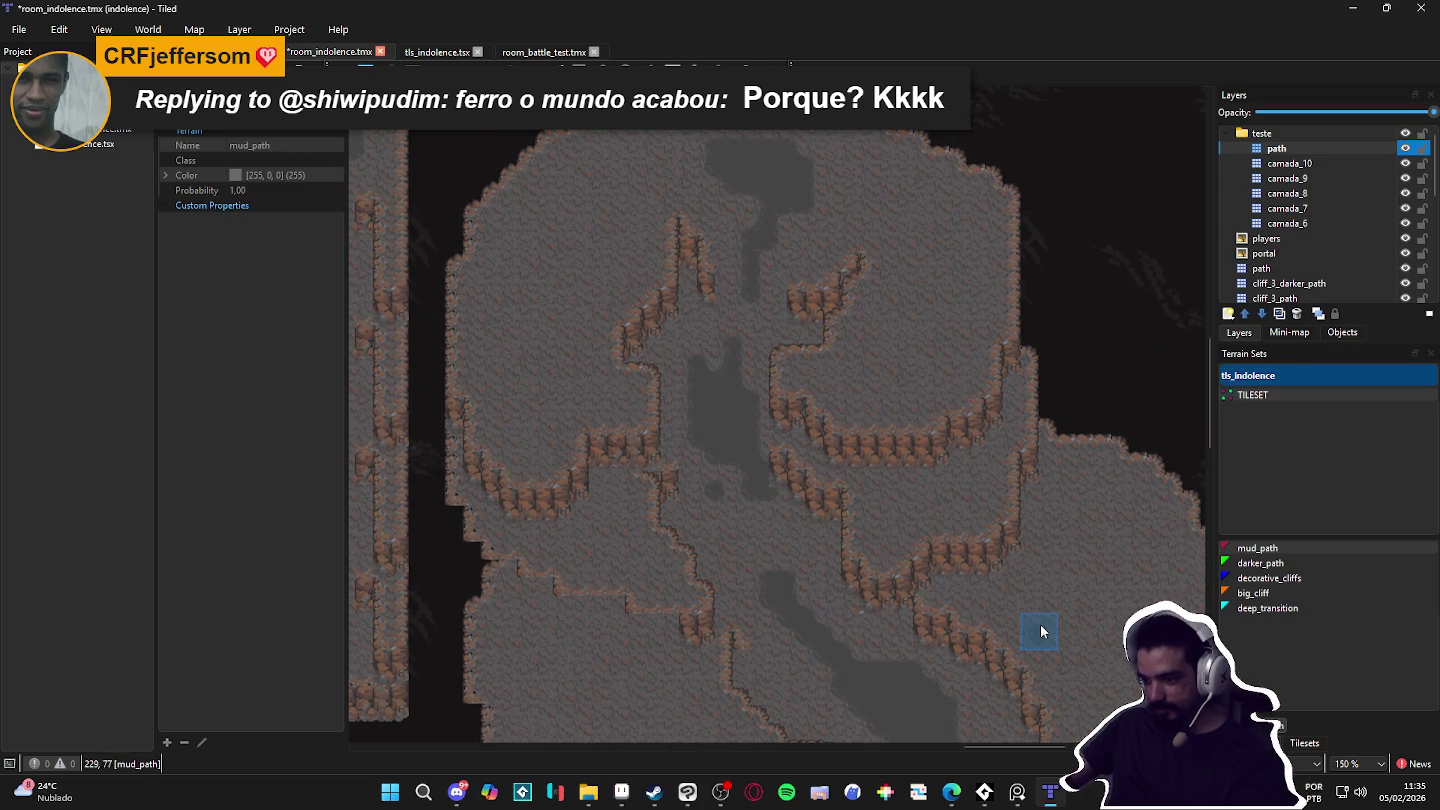
scroll(1056, 626, "down", 3)
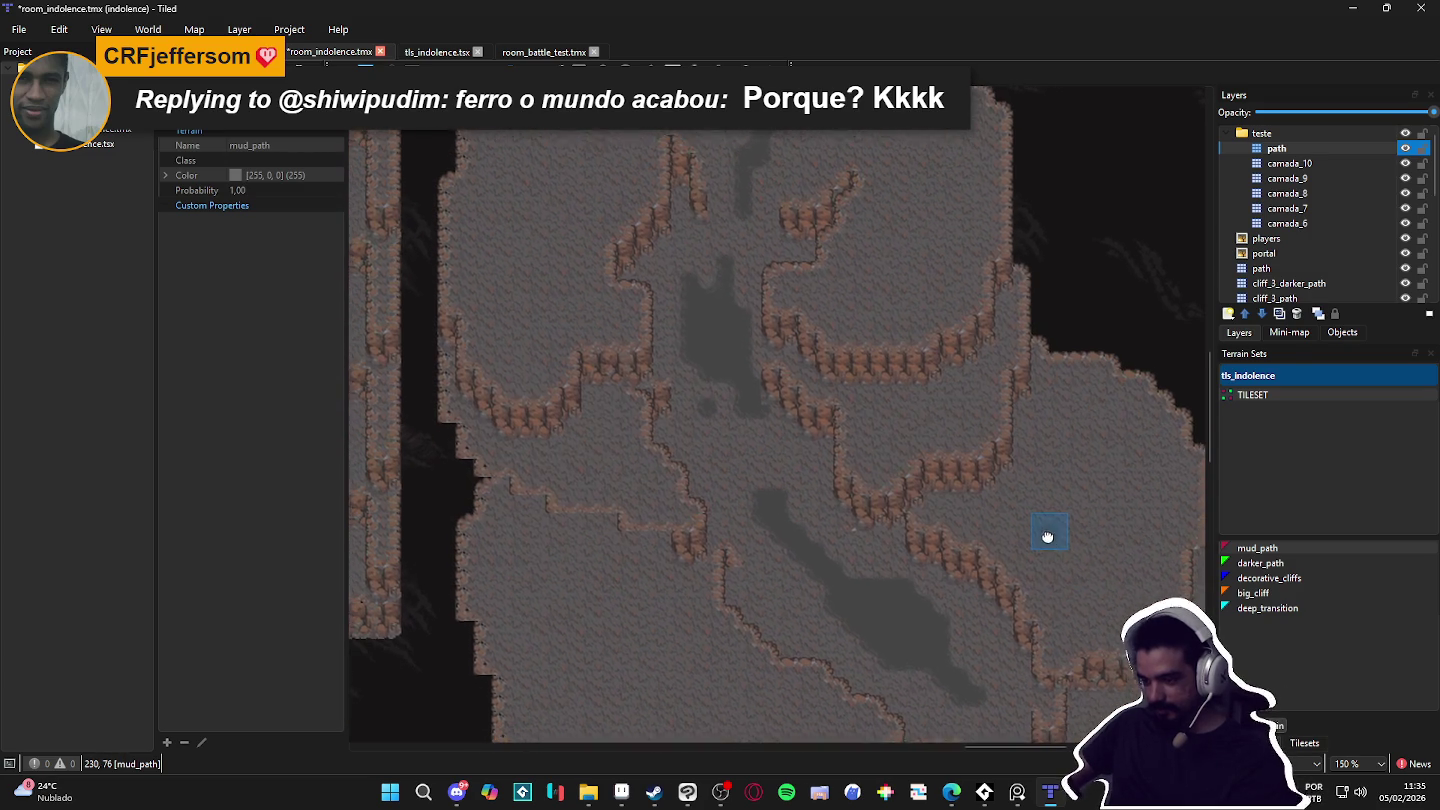
Step: Paint big_cliff terrain on camada_8 beside the long dark pool
left_click(1404, 209)
left_click(1404, 210)
left_click(1404, 193)
left_click(1404, 194)
left_click(1404, 194)
left_click(1405, 193)
left_click(1340, 194)
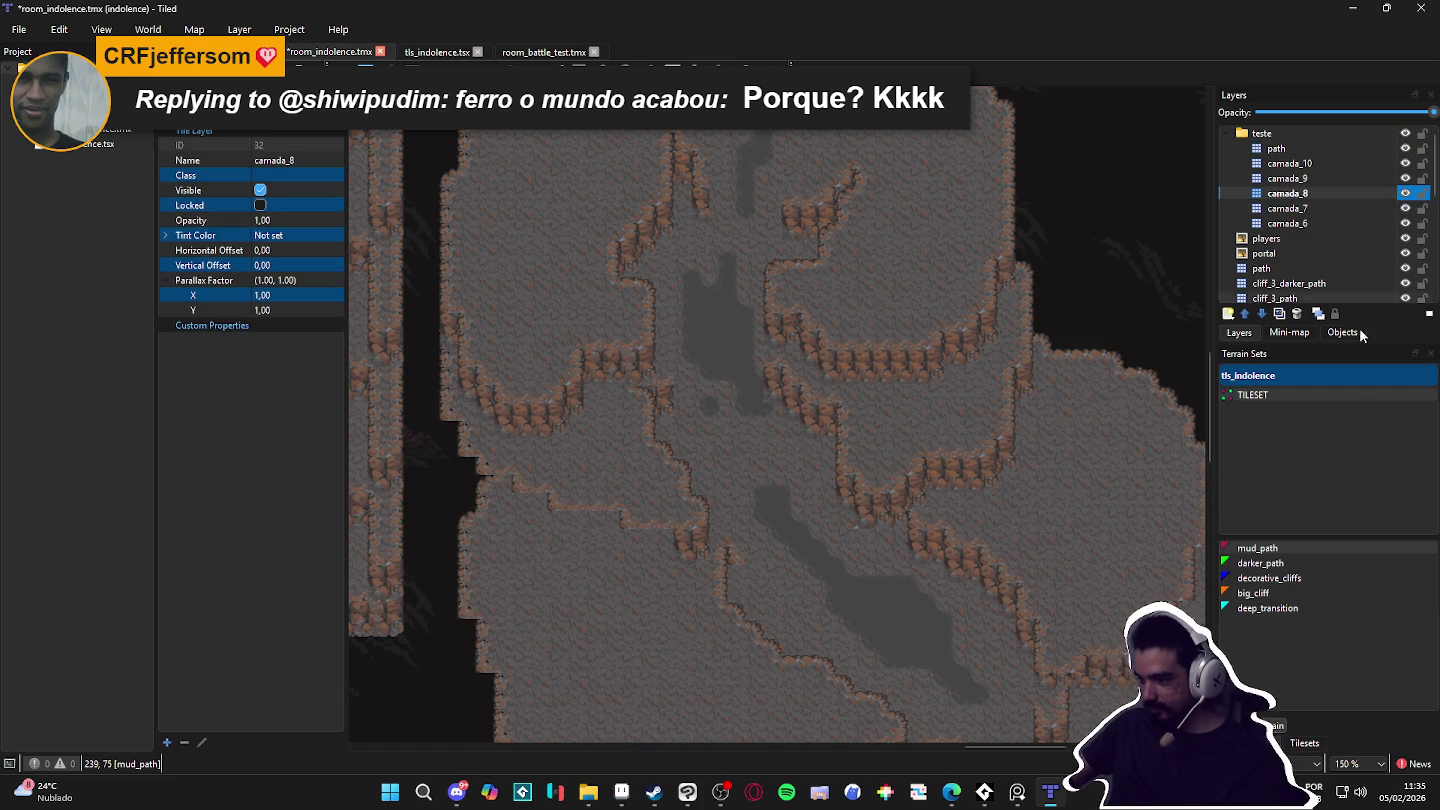
left_click(1262, 593)
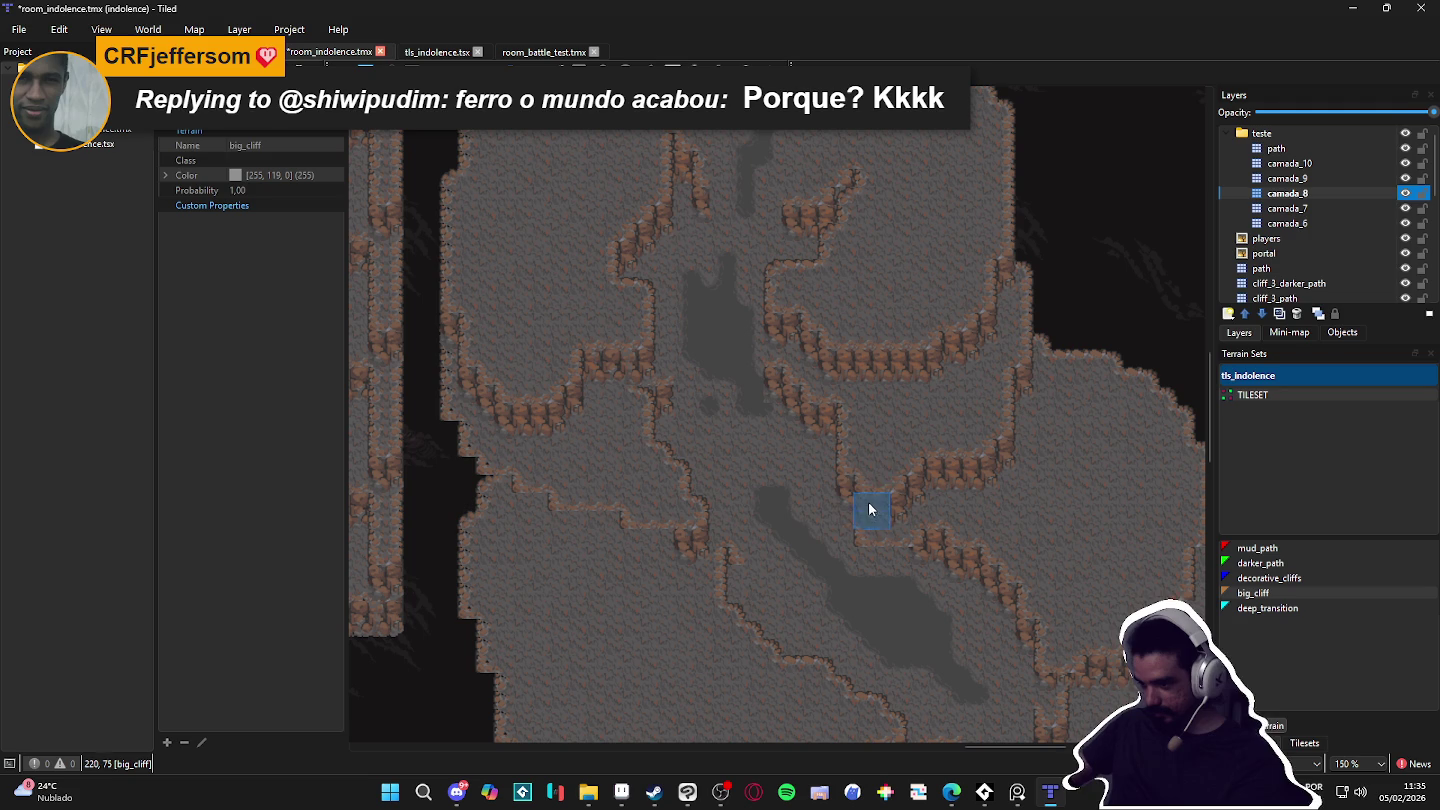
left_click(859, 500)
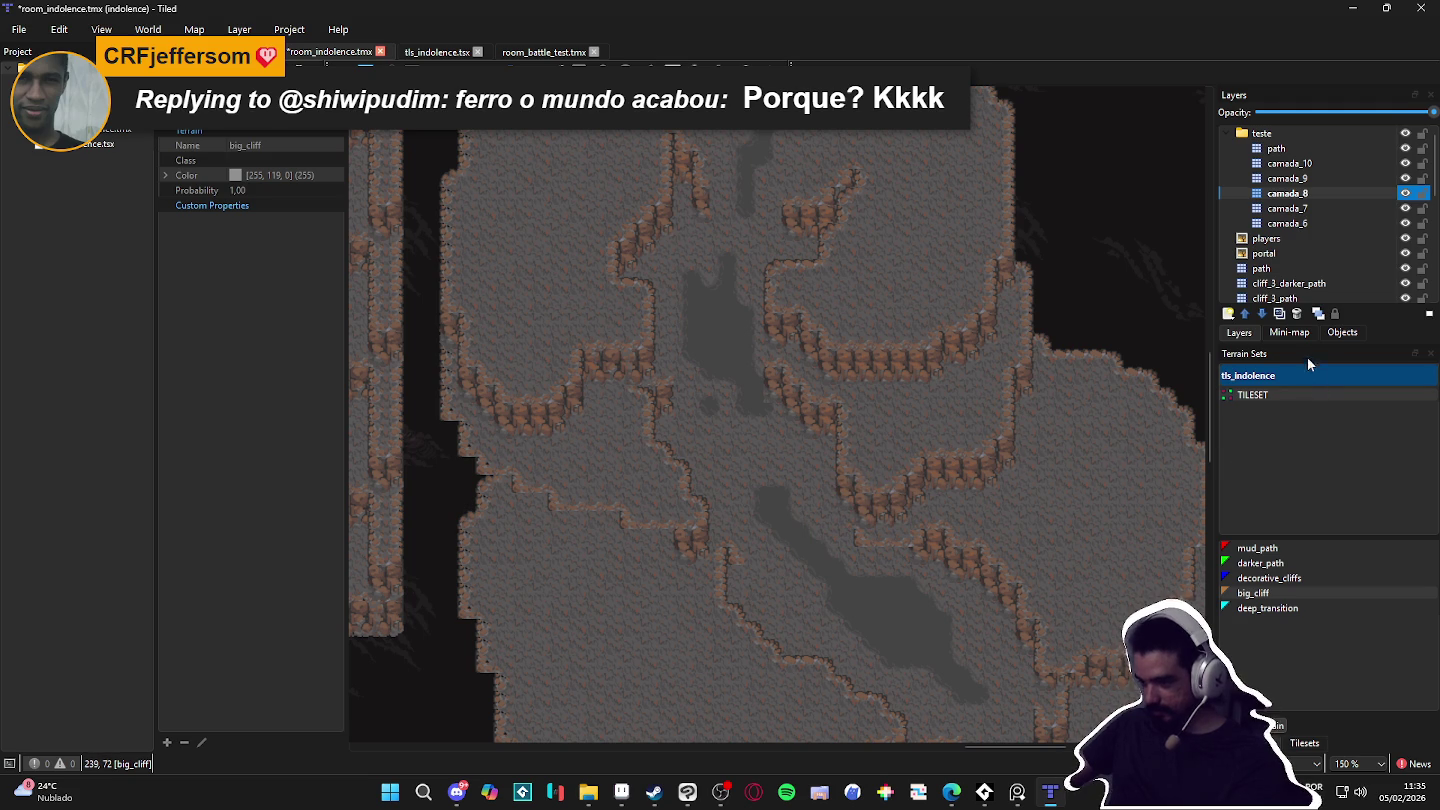
left_click(1303, 742)
left_click(1294, 503)
Step: Paint two-tile floor blocks over the dark grey diagonal pool on the path layer
left_click_drag(1319, 481, 1314, 464)
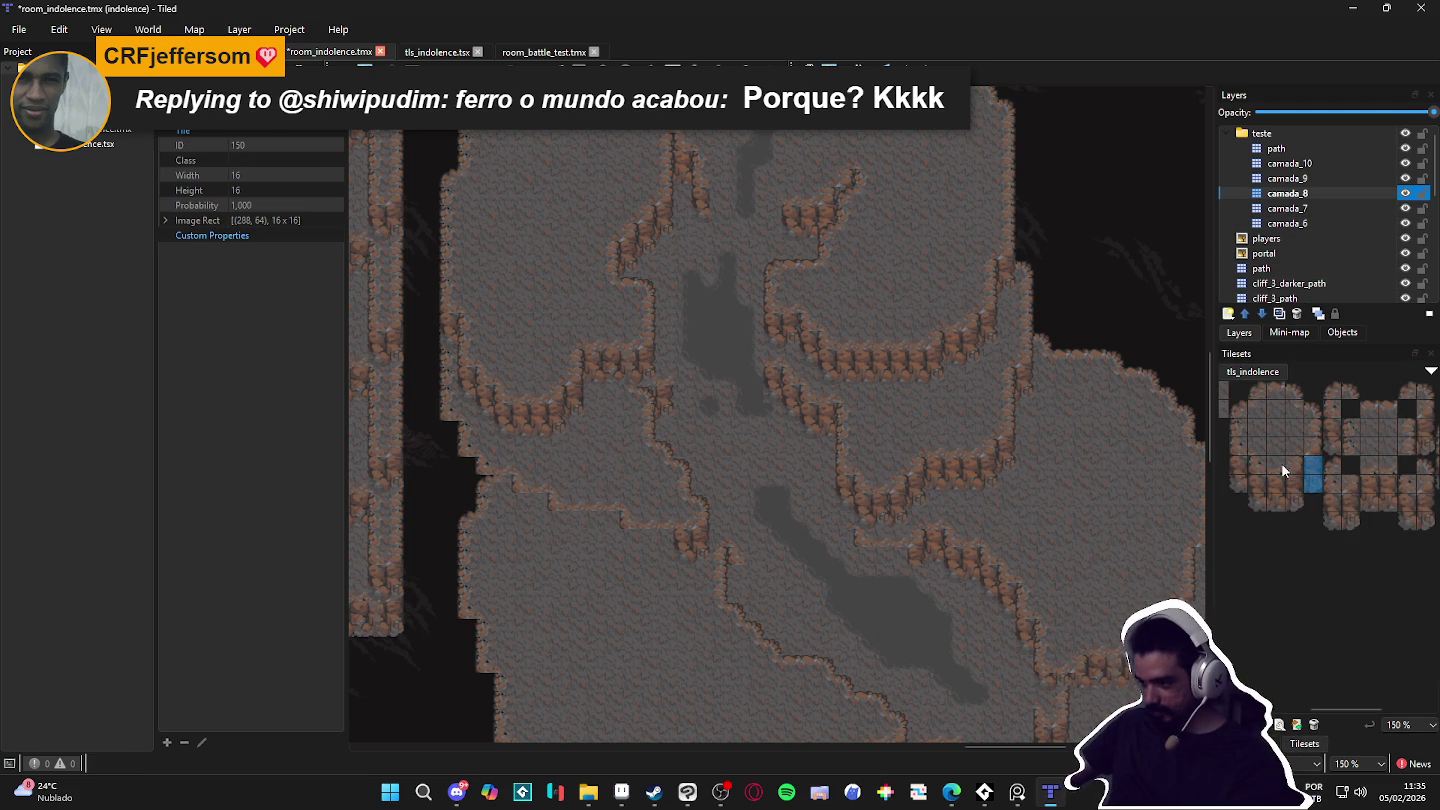
left_click_drag(1243, 487, 1240, 462)
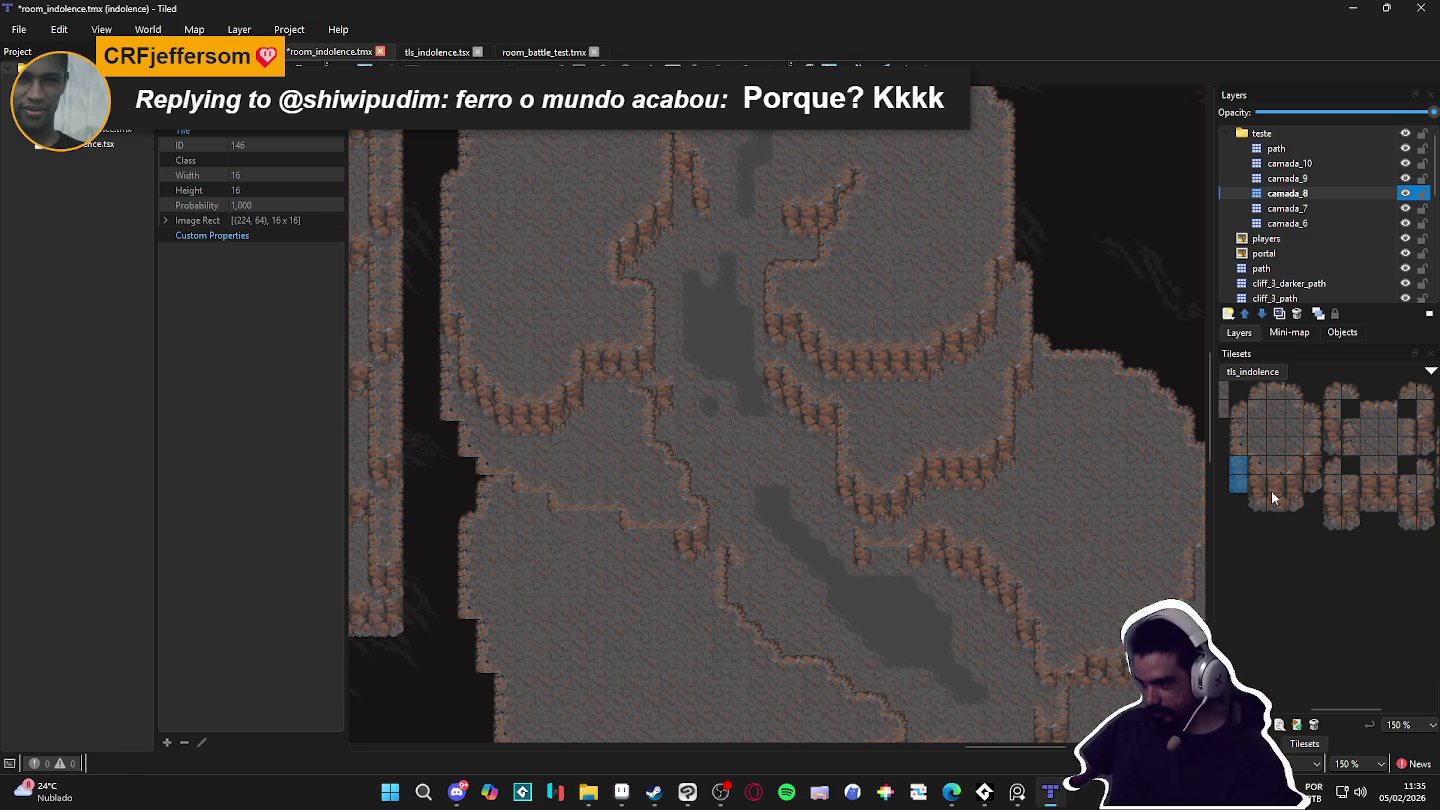
left_click_drag(1274, 497, 1276, 481)
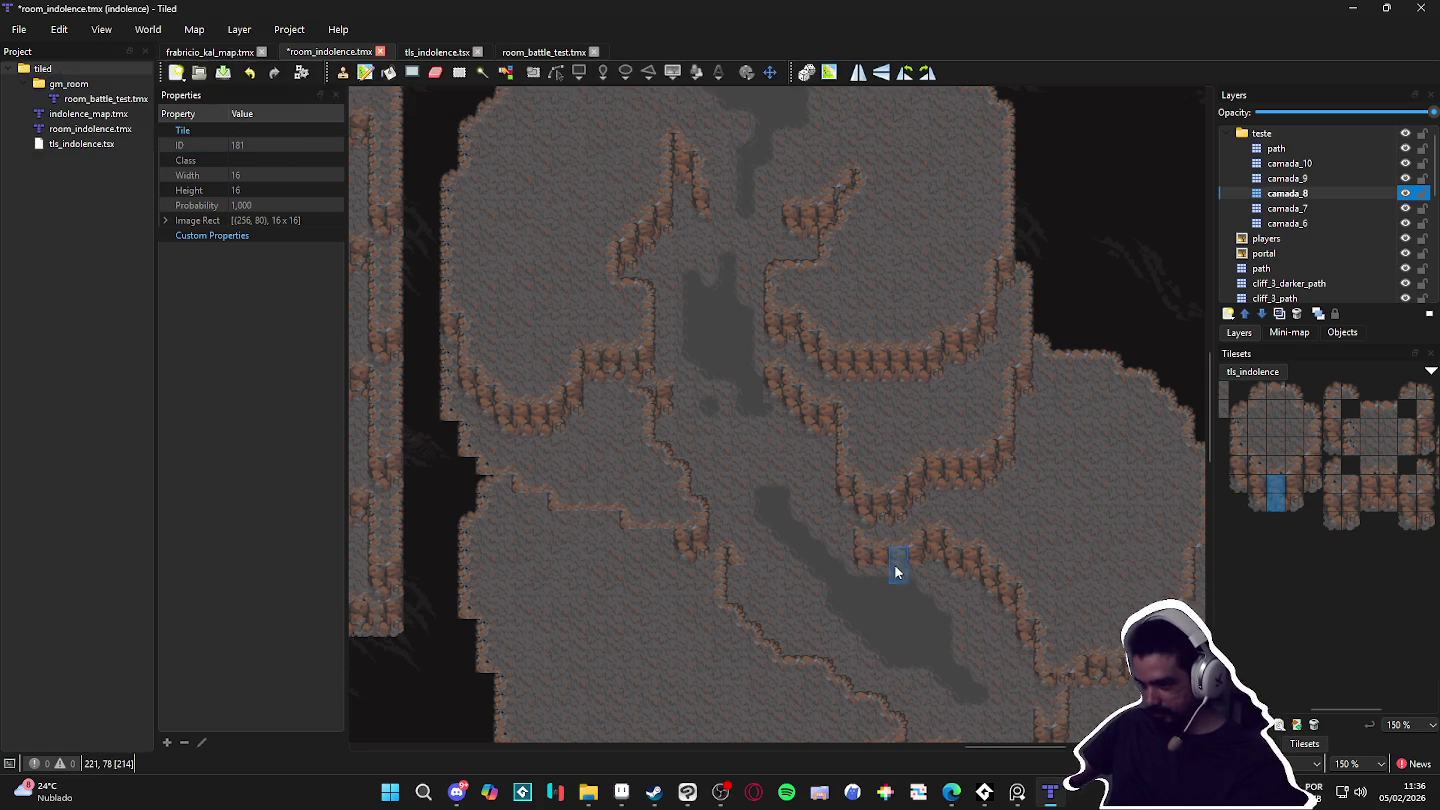
left_click(1293, 147)
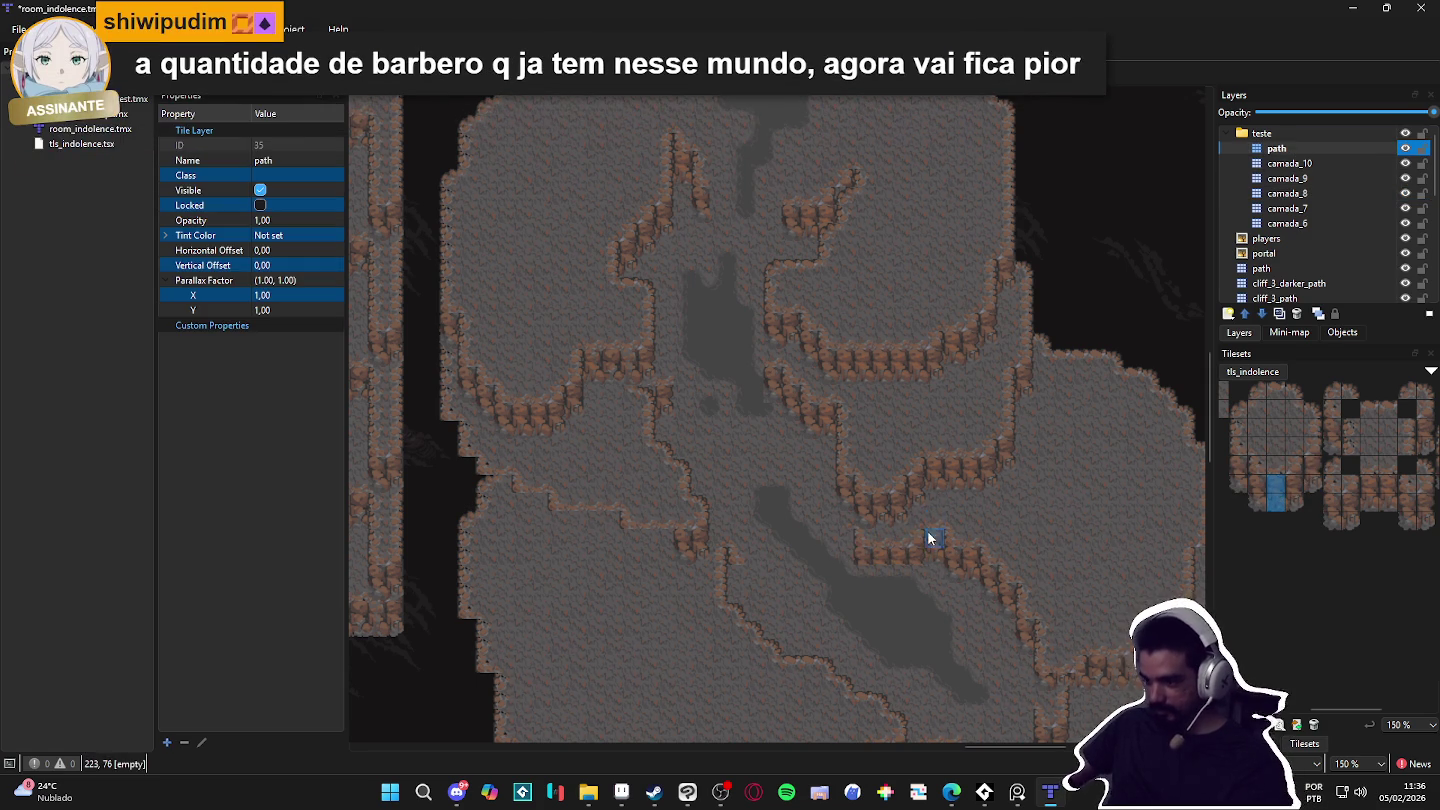
left_click_drag(864, 585, 948, 601)
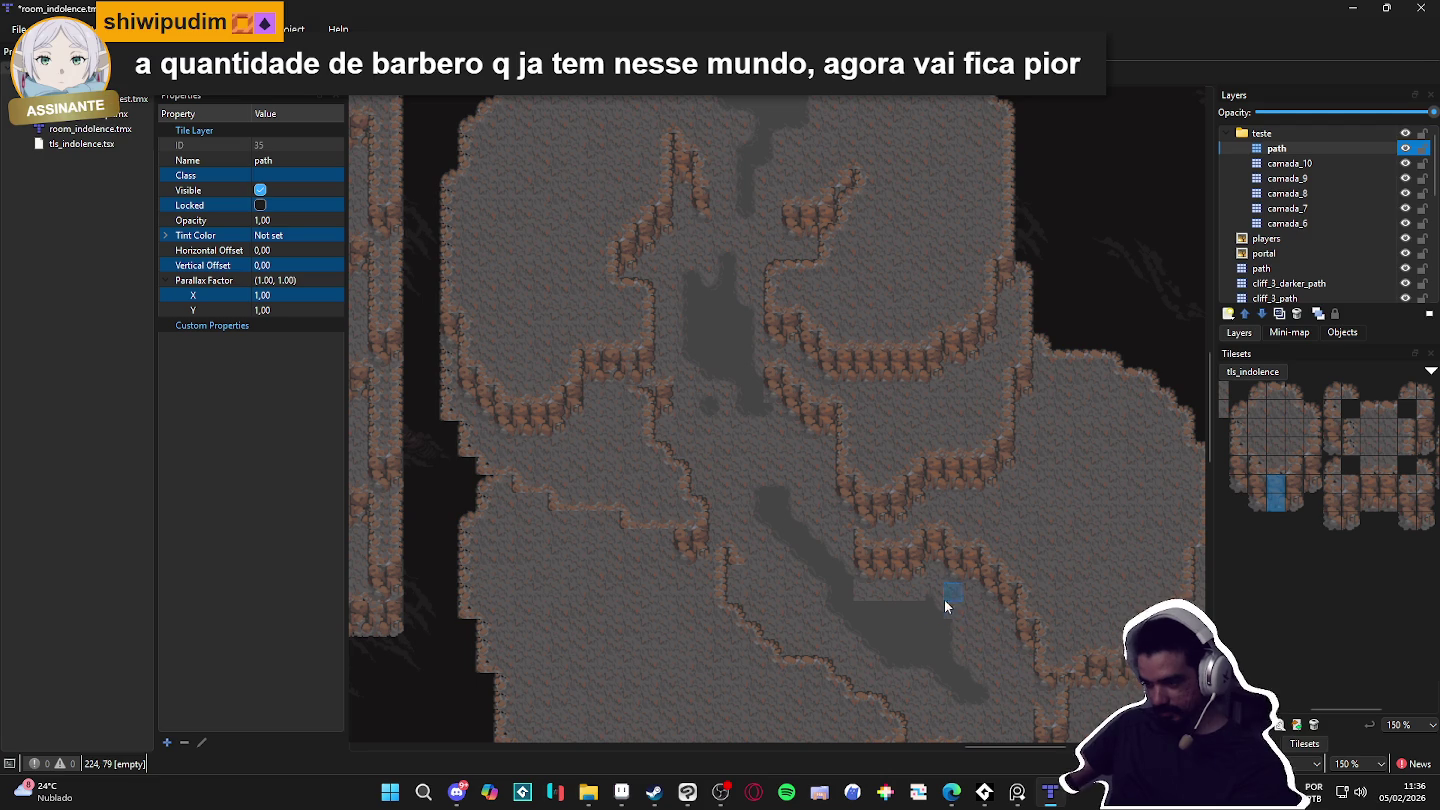
mouse_move(918, 631)
left_mouse_down()
mouse_move(825, 562)
mouse_move(916, 658)
mouse_move(851, 634)
left_mouse_up()
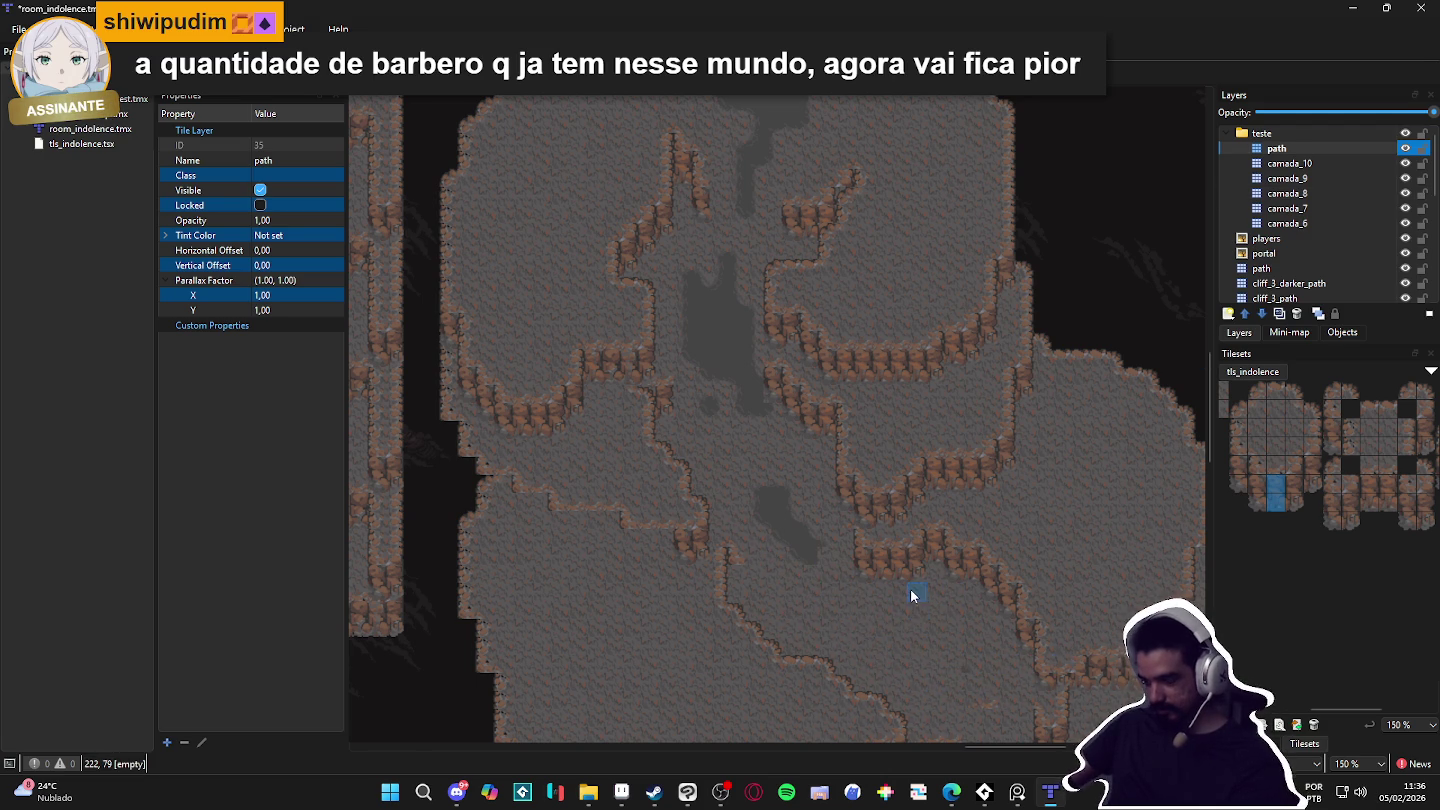
scroll(910, 589, "down", 3)
scroll(957, 585, "up", 3)
scroll(921, 571, "down", 3)
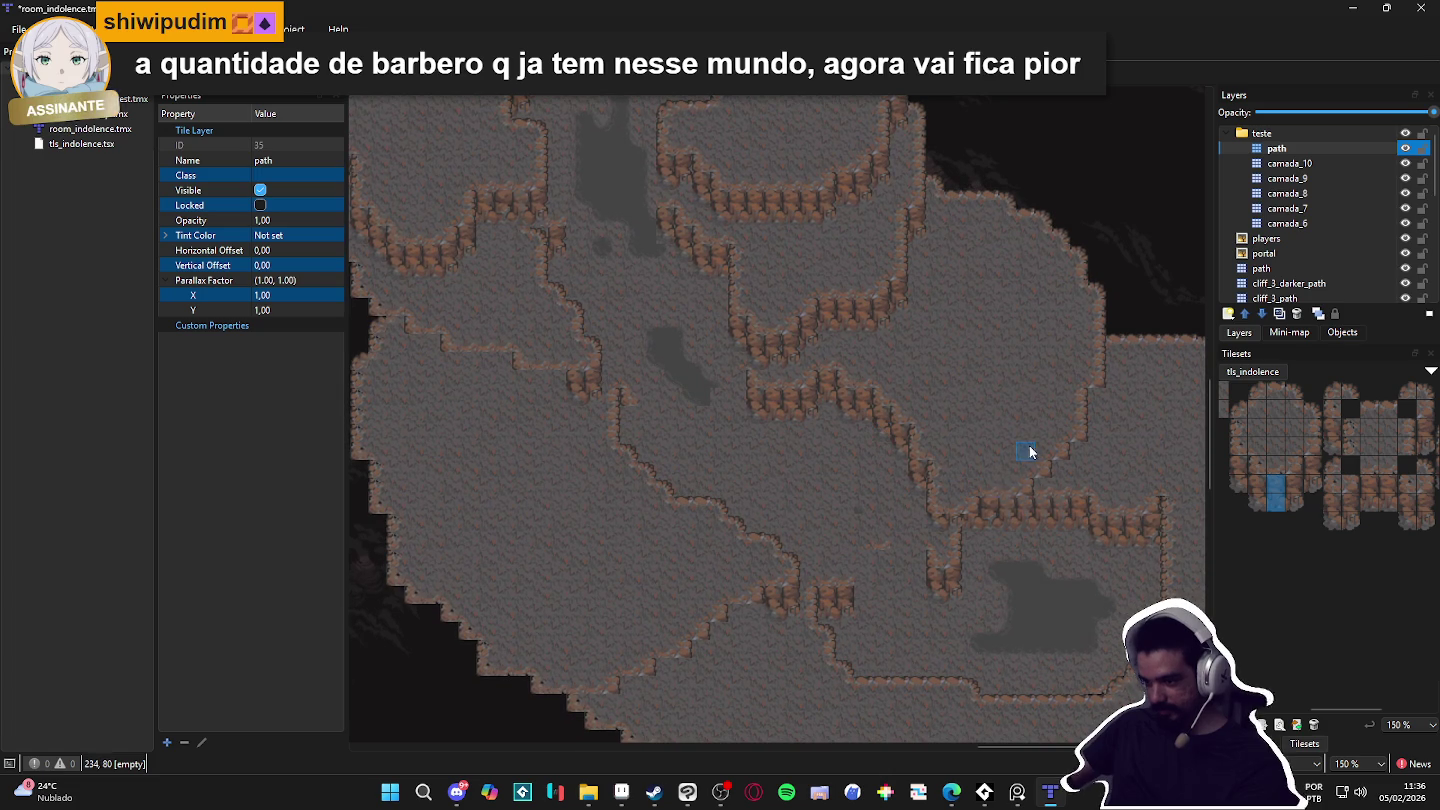
scroll(887, 538, "down", 3)
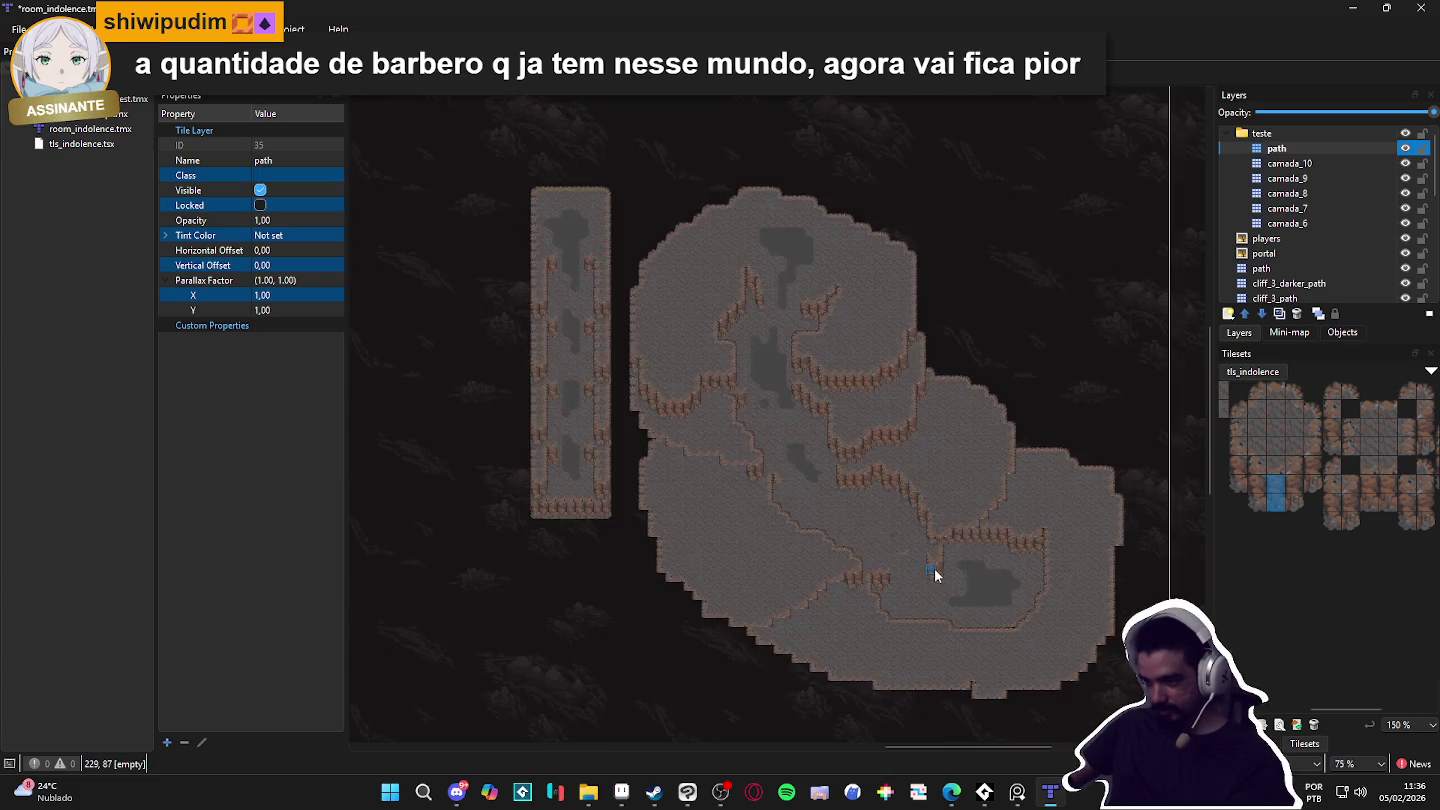
scroll(656, 547, "up", 3)
scroll(990, 490, "down", 3)
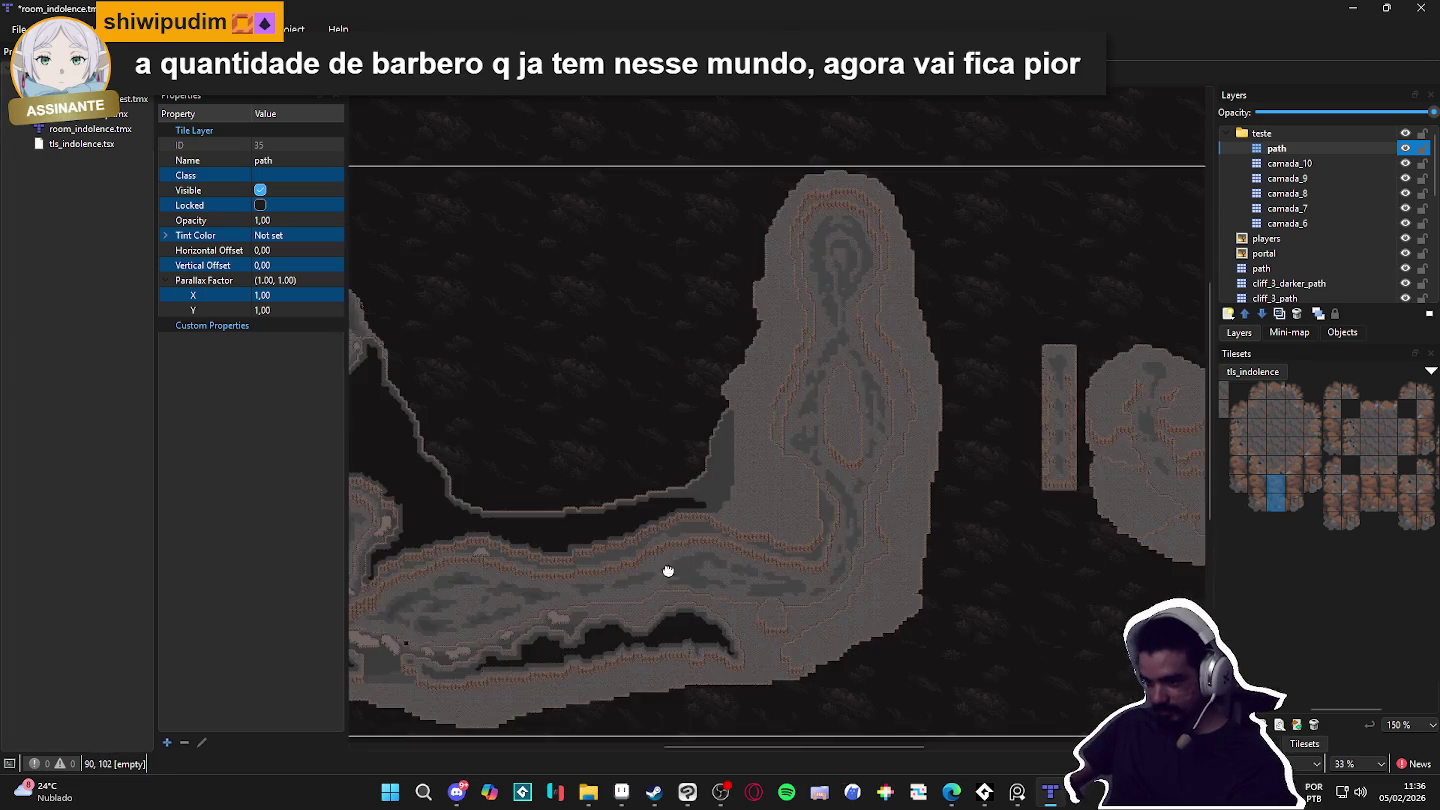
scroll(706, 411, "up", 3)
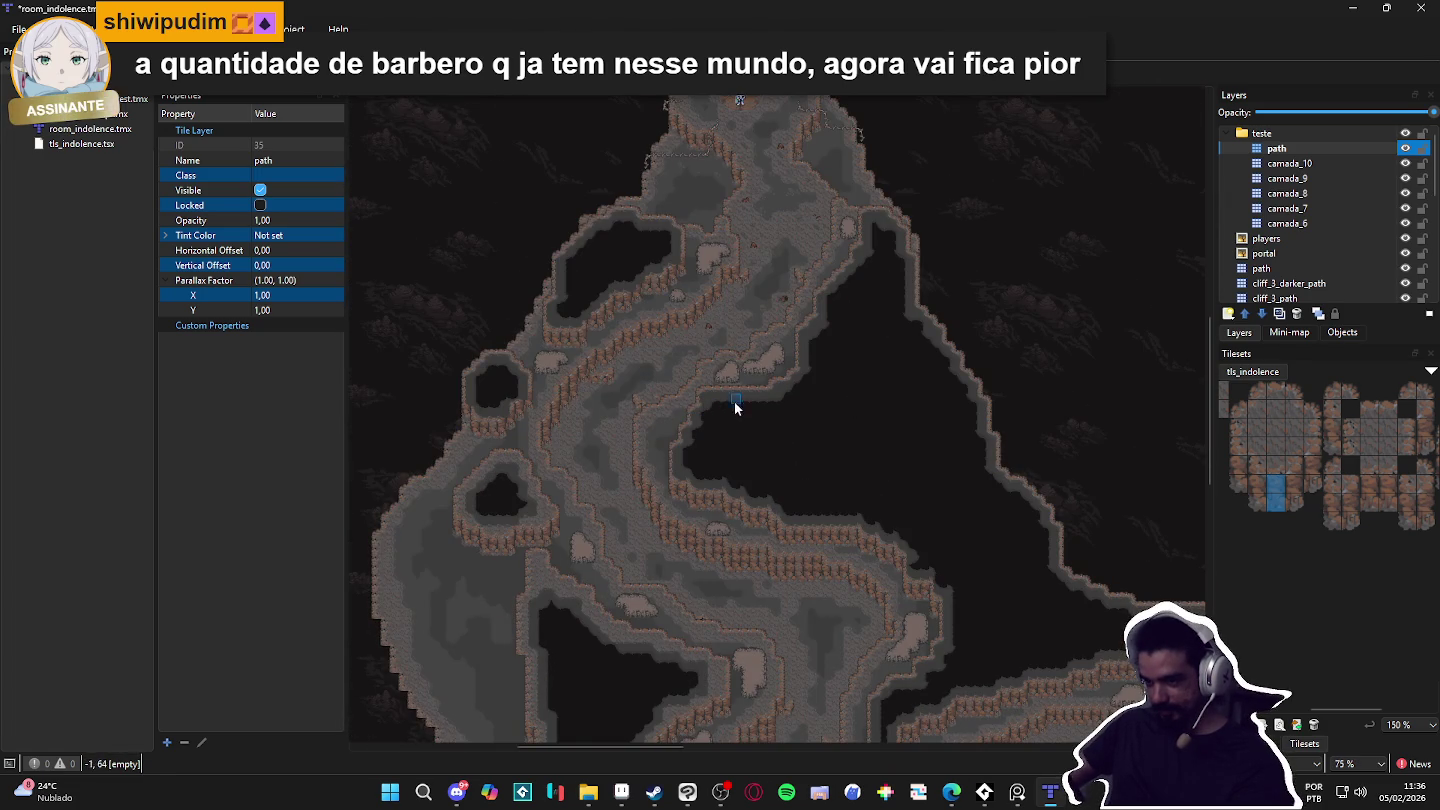
scroll(733, 405, "down", 2)
scroll(780, 421, "up", 3)
scroll(787, 401, "down", 3)
scroll(781, 562, "up", 3)
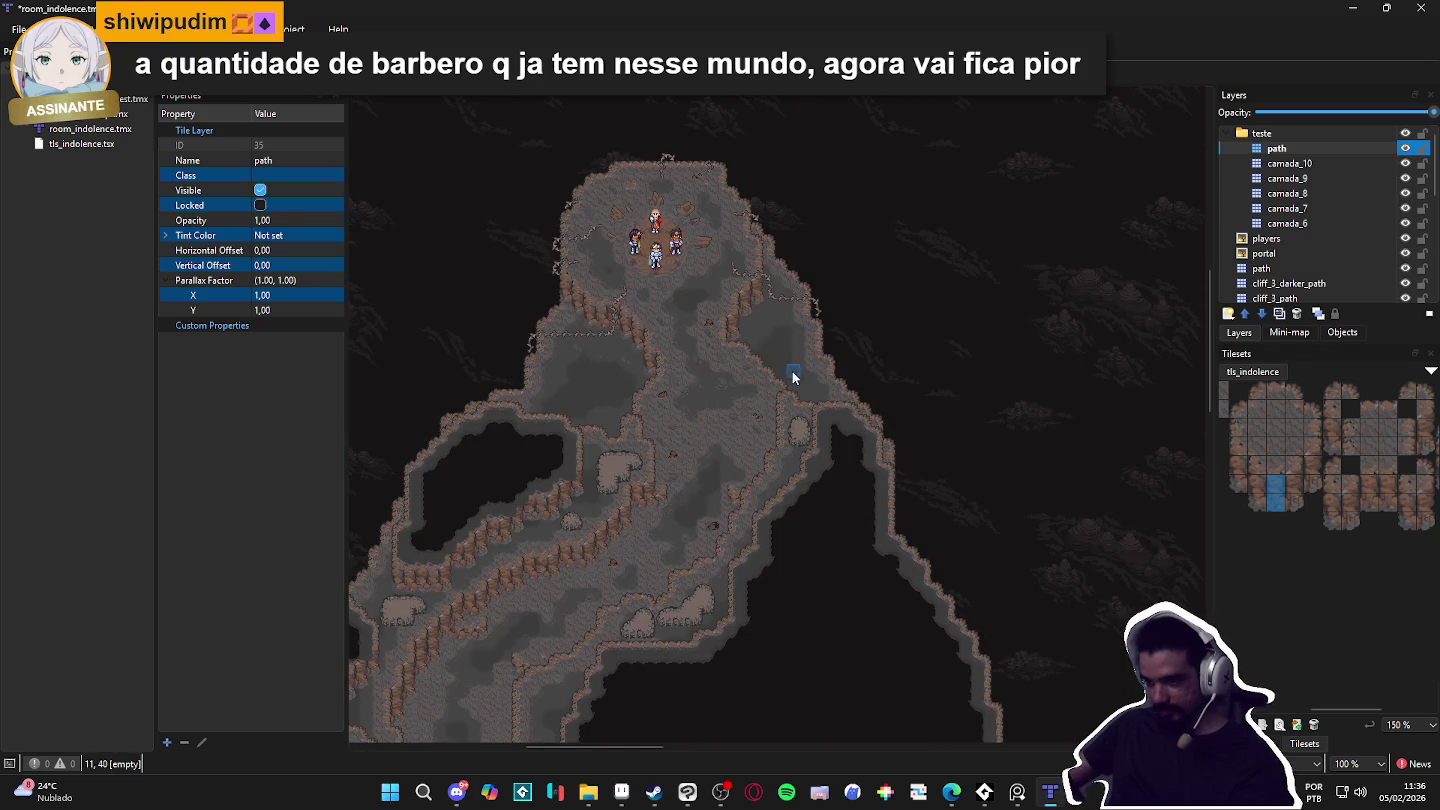
scroll(870, 399, "down", 3)
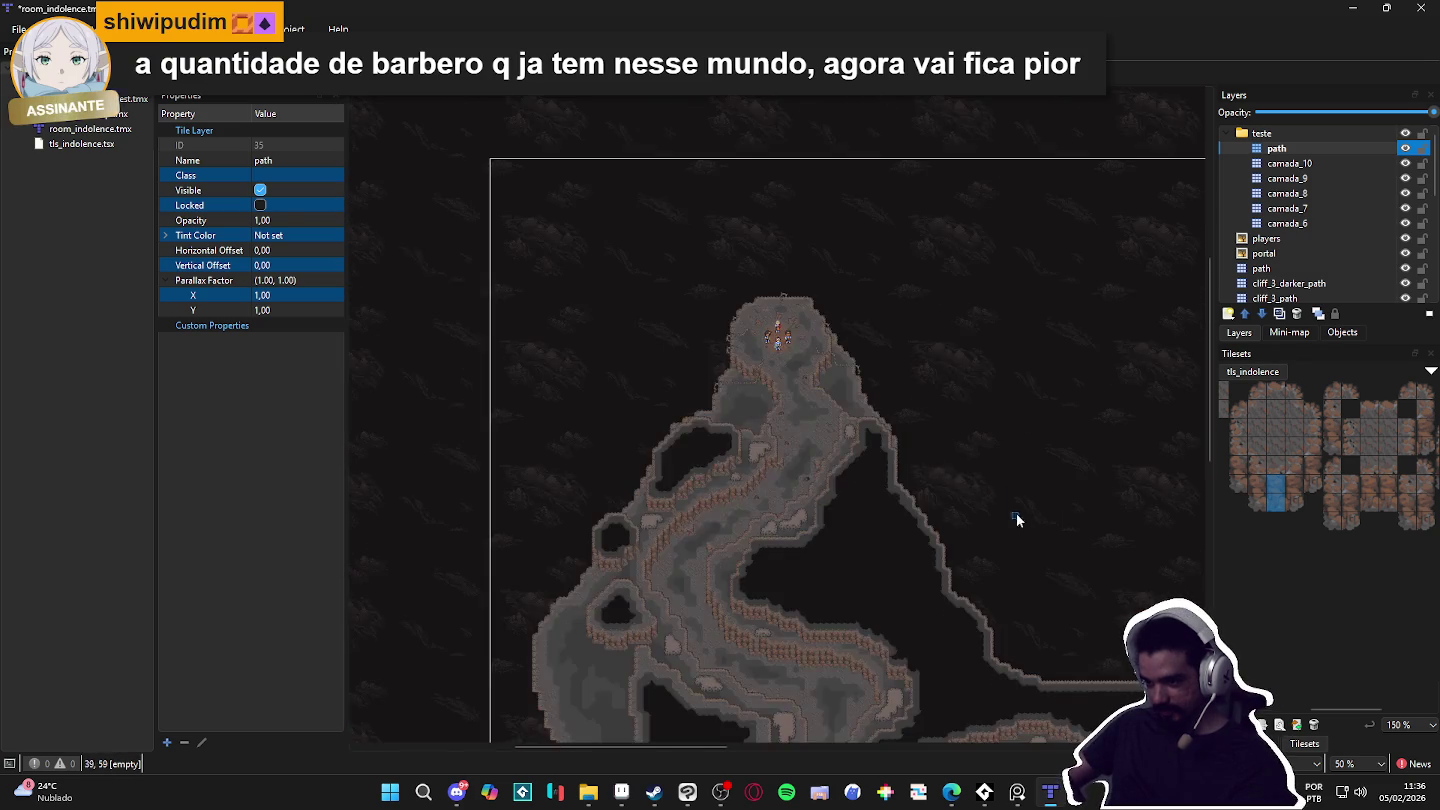
scroll(691, 410, "up", 3)
scroll(810, 425, "up", 2)
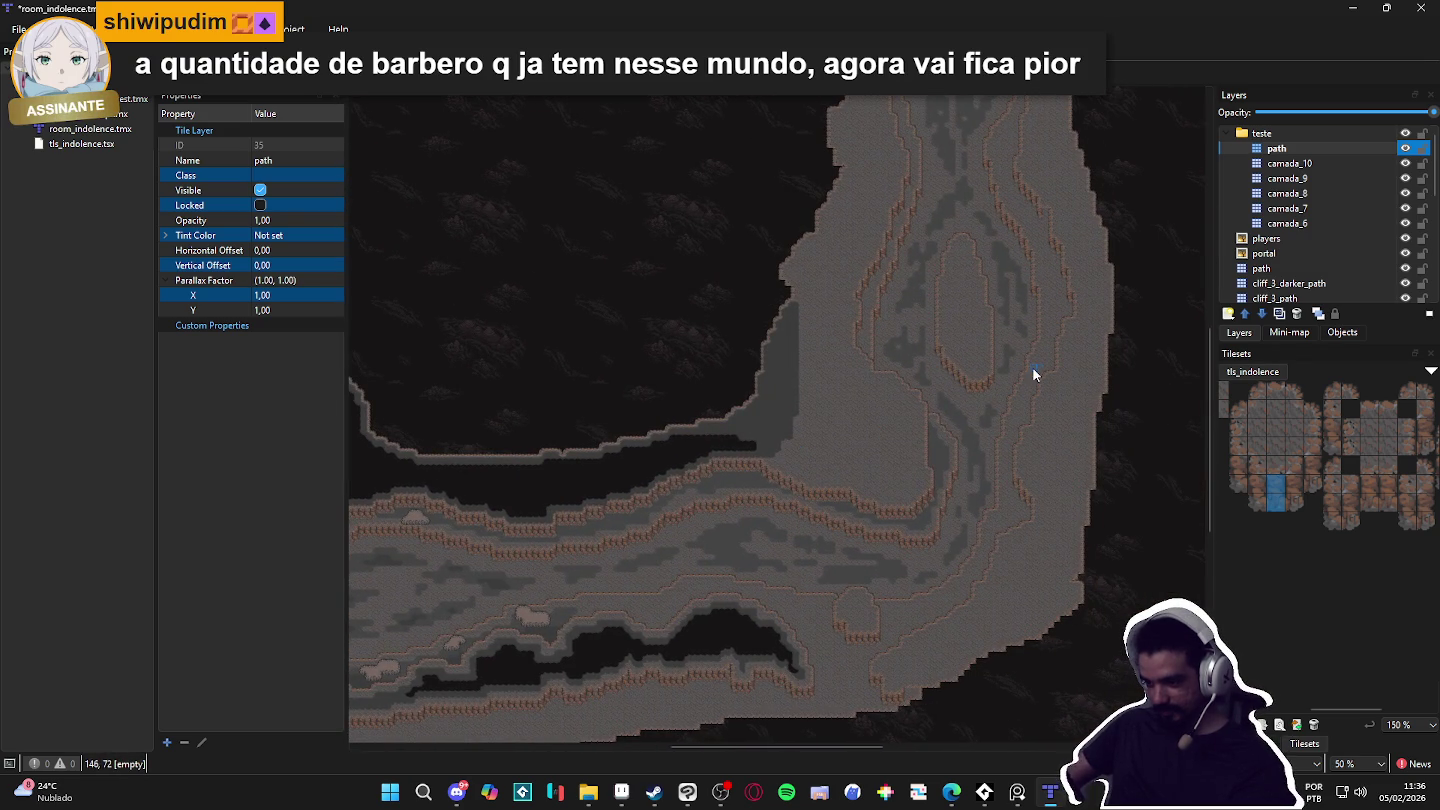
scroll(1032, 367, "down", 3)
scroll(544, 440, "up", 3)
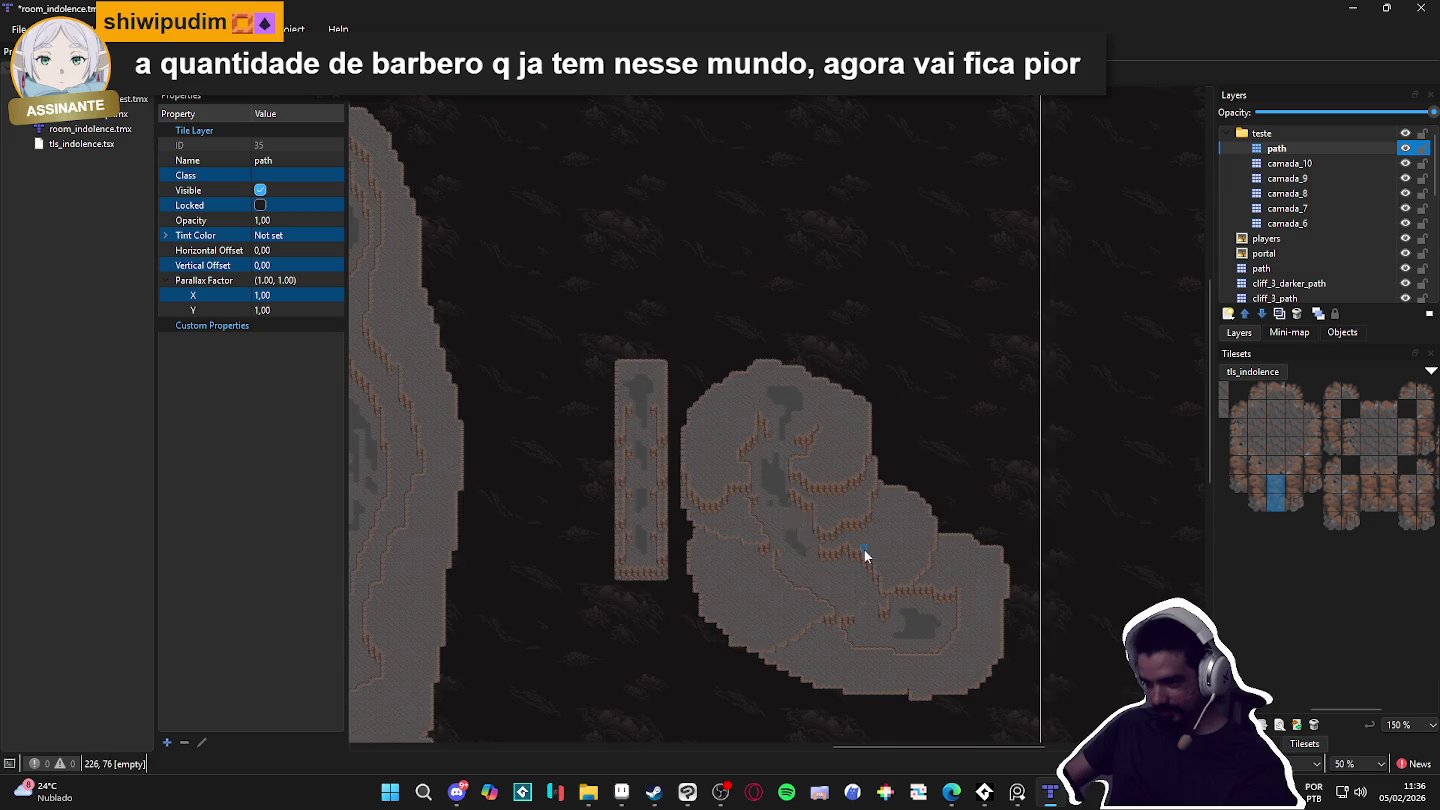
scroll(864, 556, "up", 2)
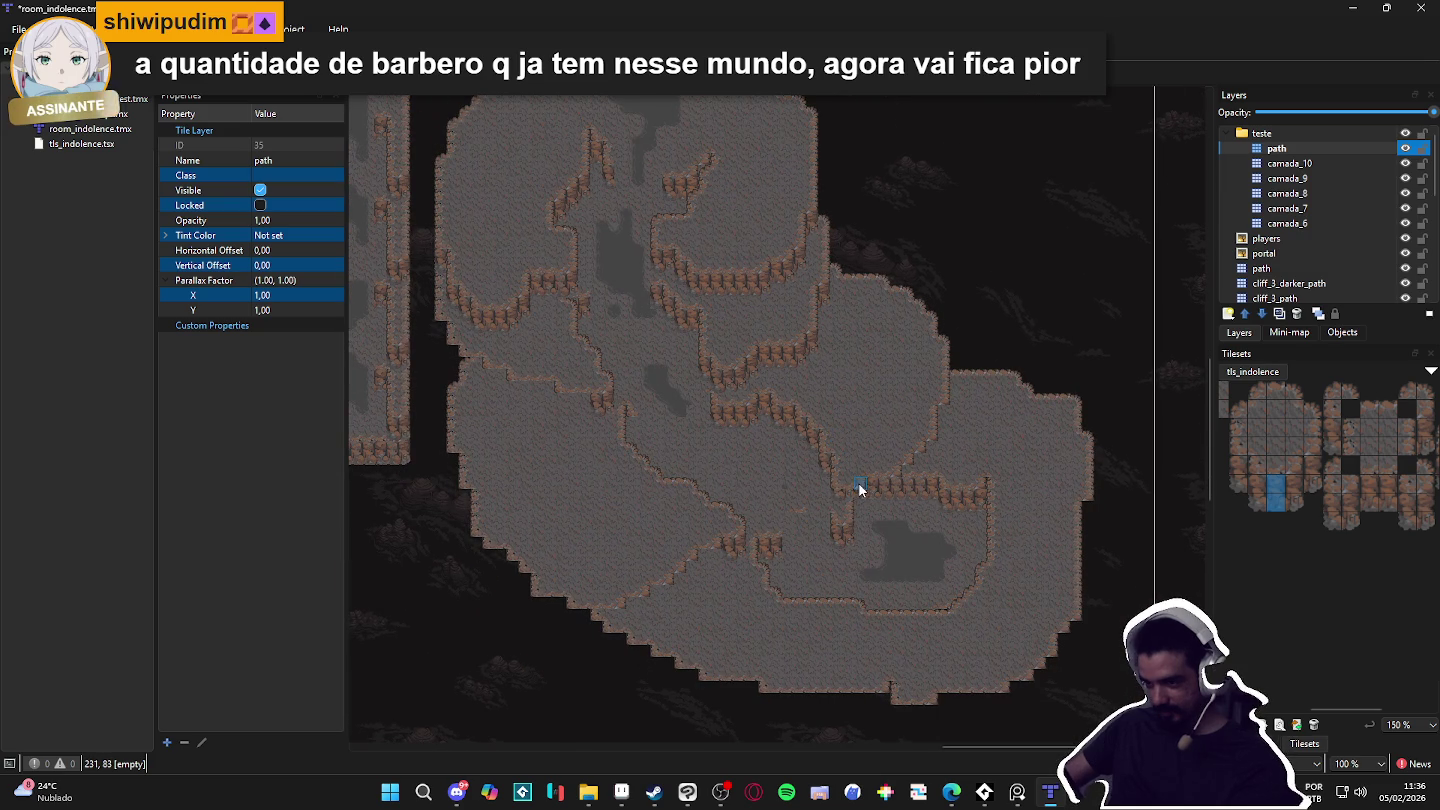
scroll(788, 432, "up", 1)
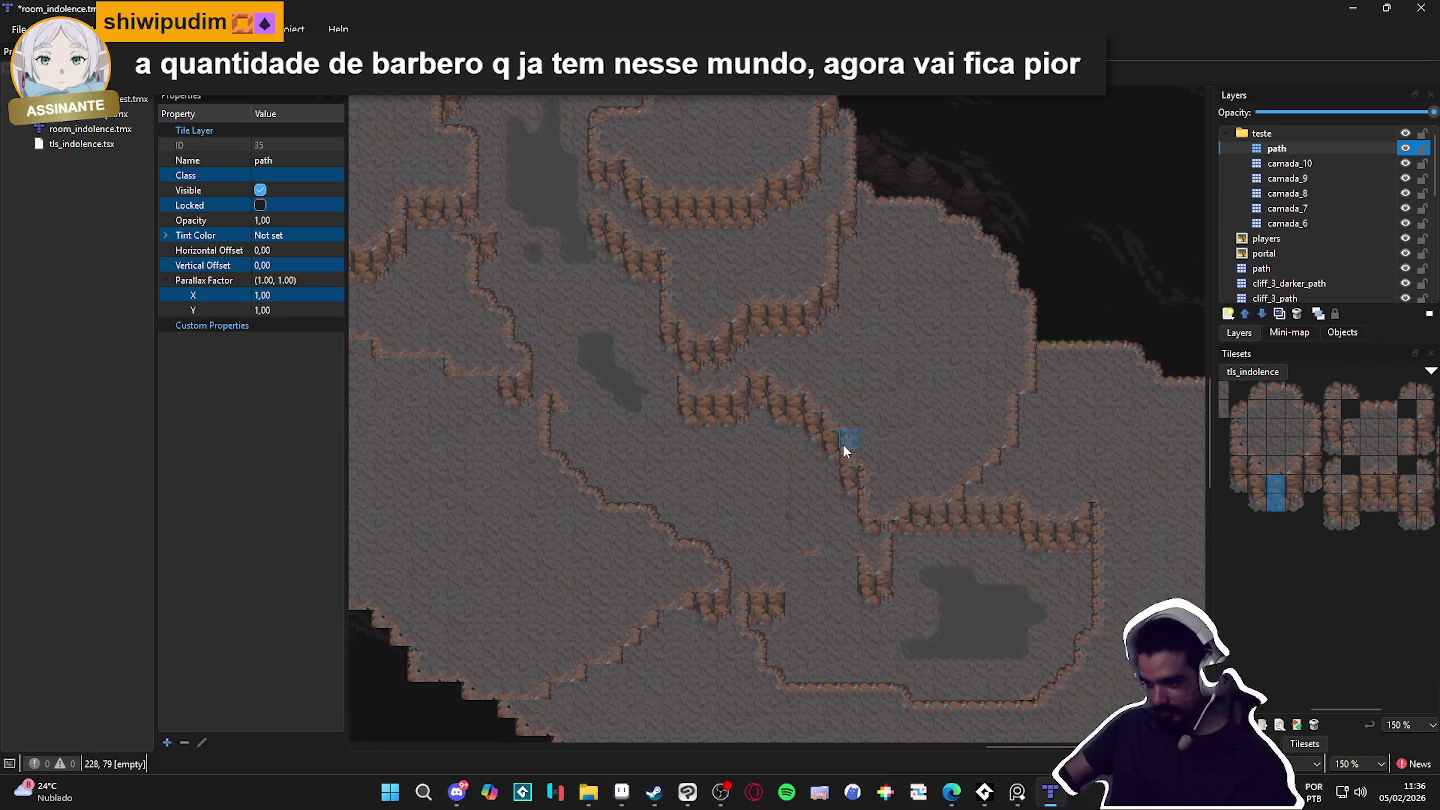
scroll(868, 451, "down", 1)
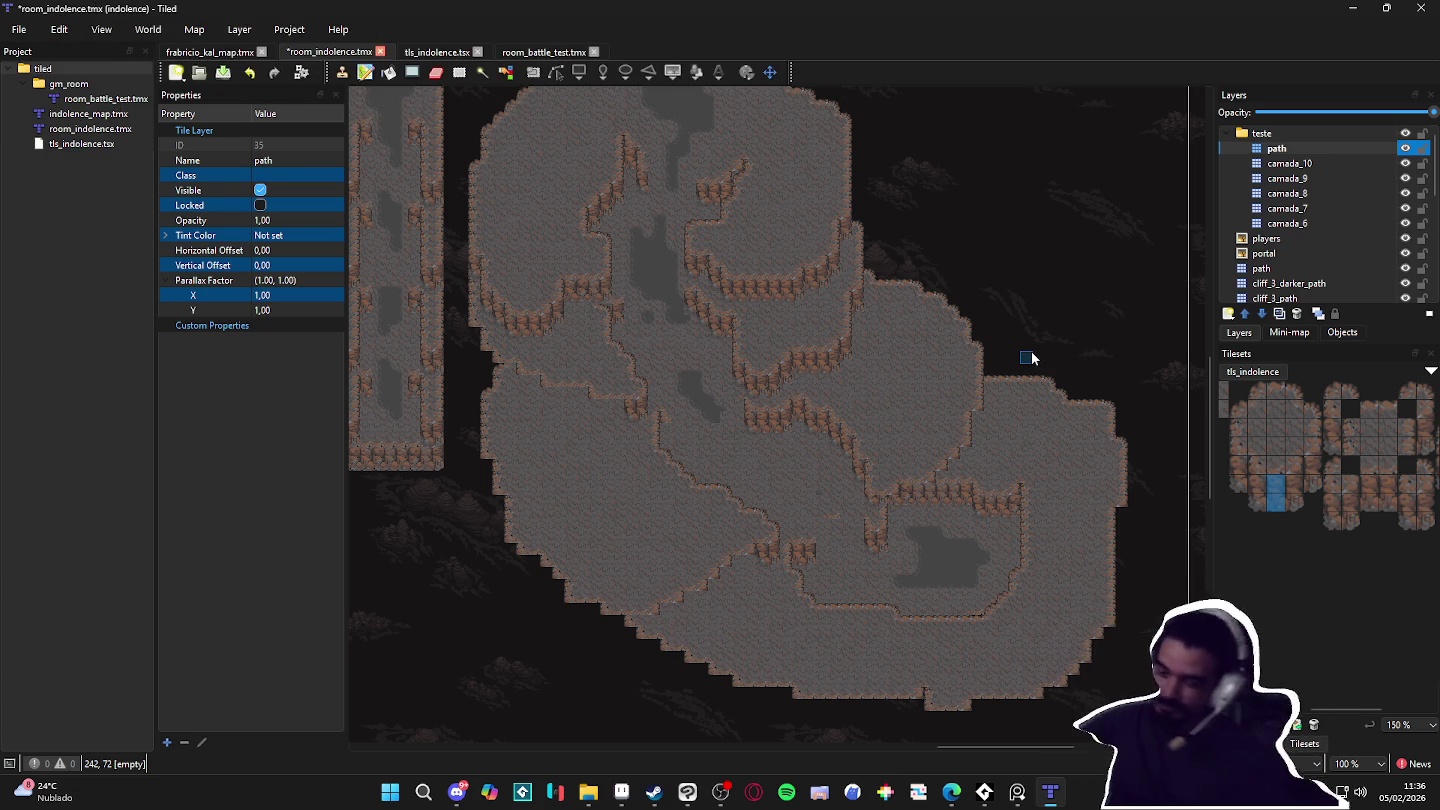
scroll(770, 446, "left", 5)
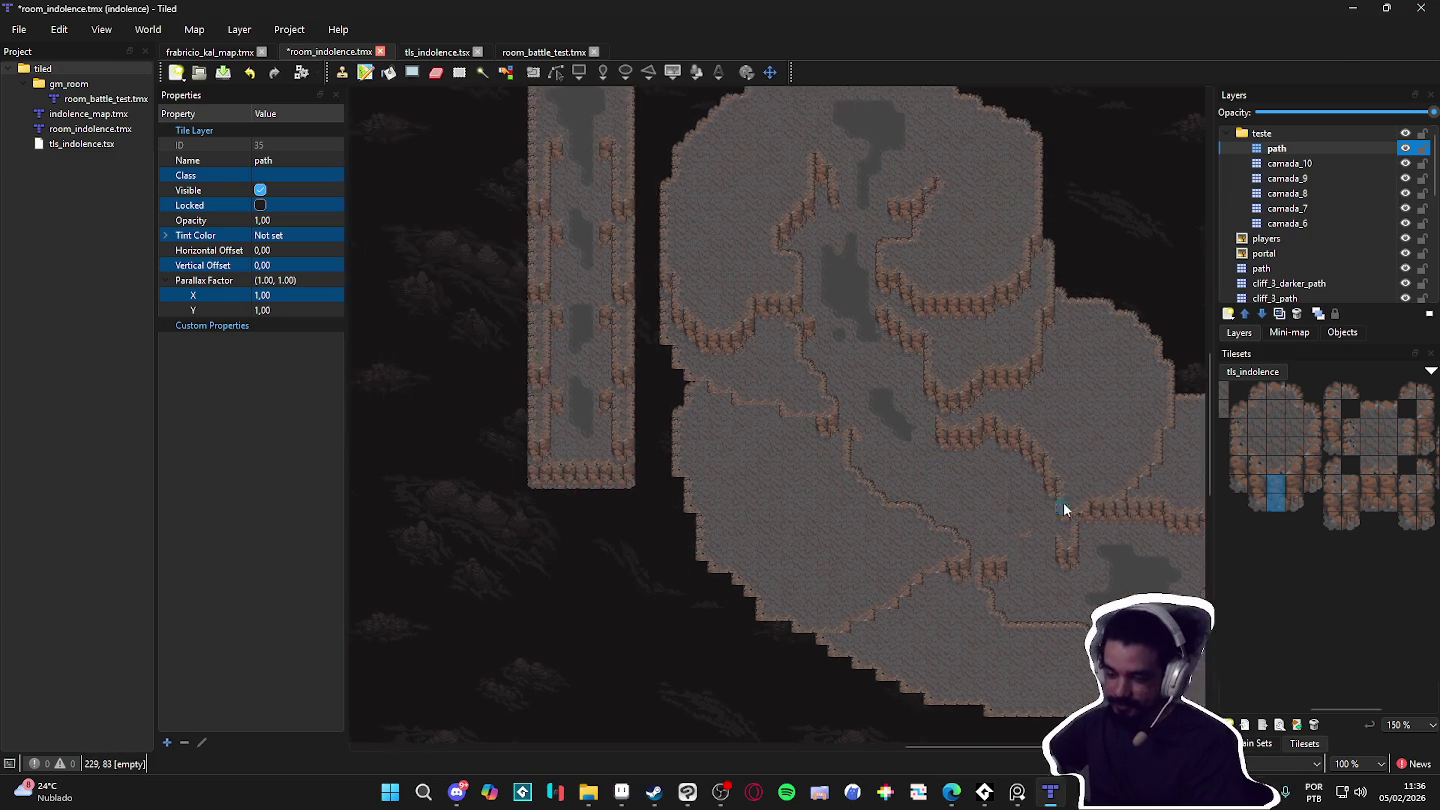
scroll(652, 524, "left", 10)
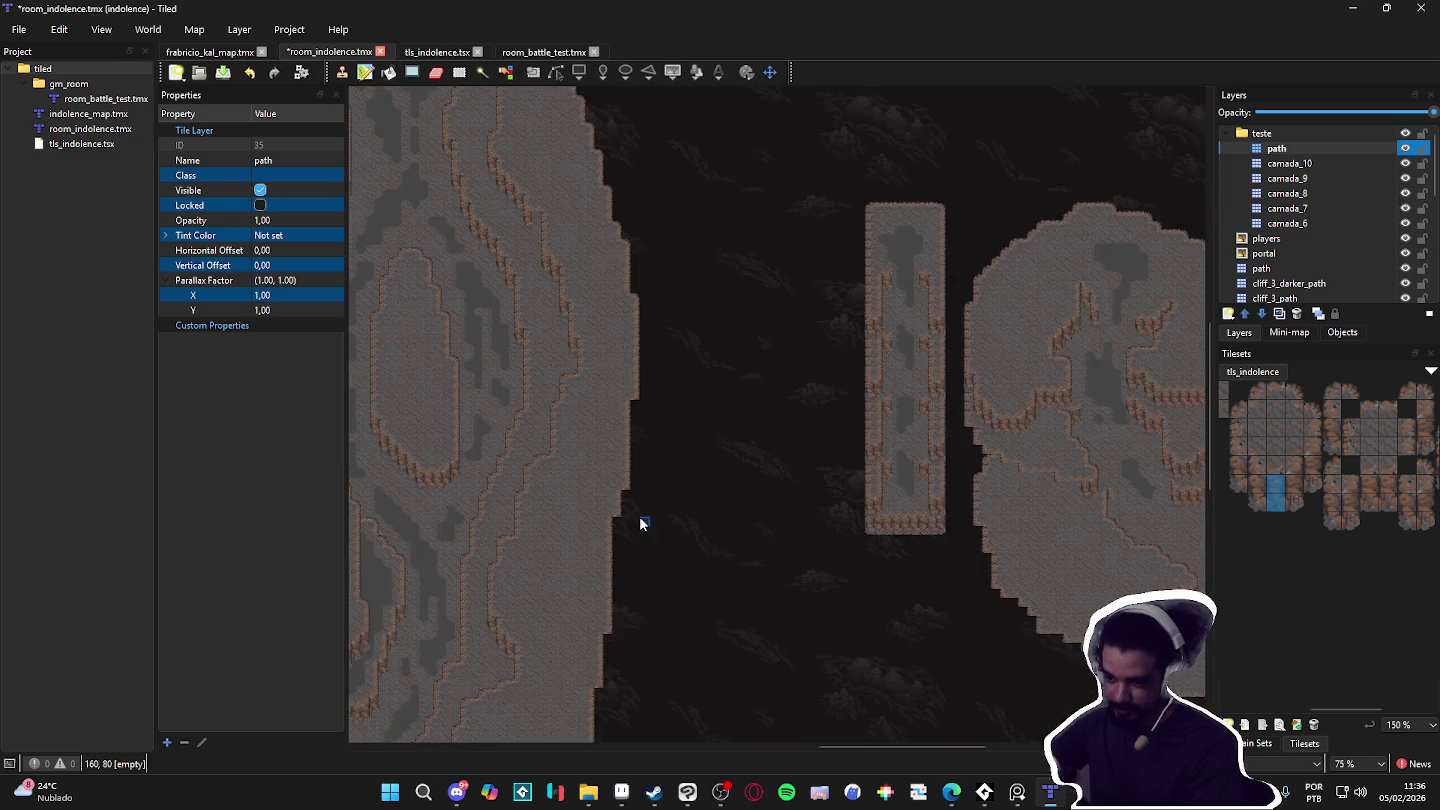
scroll(715, 525, "down", 1)
scroll(716, 524, "down", 3)
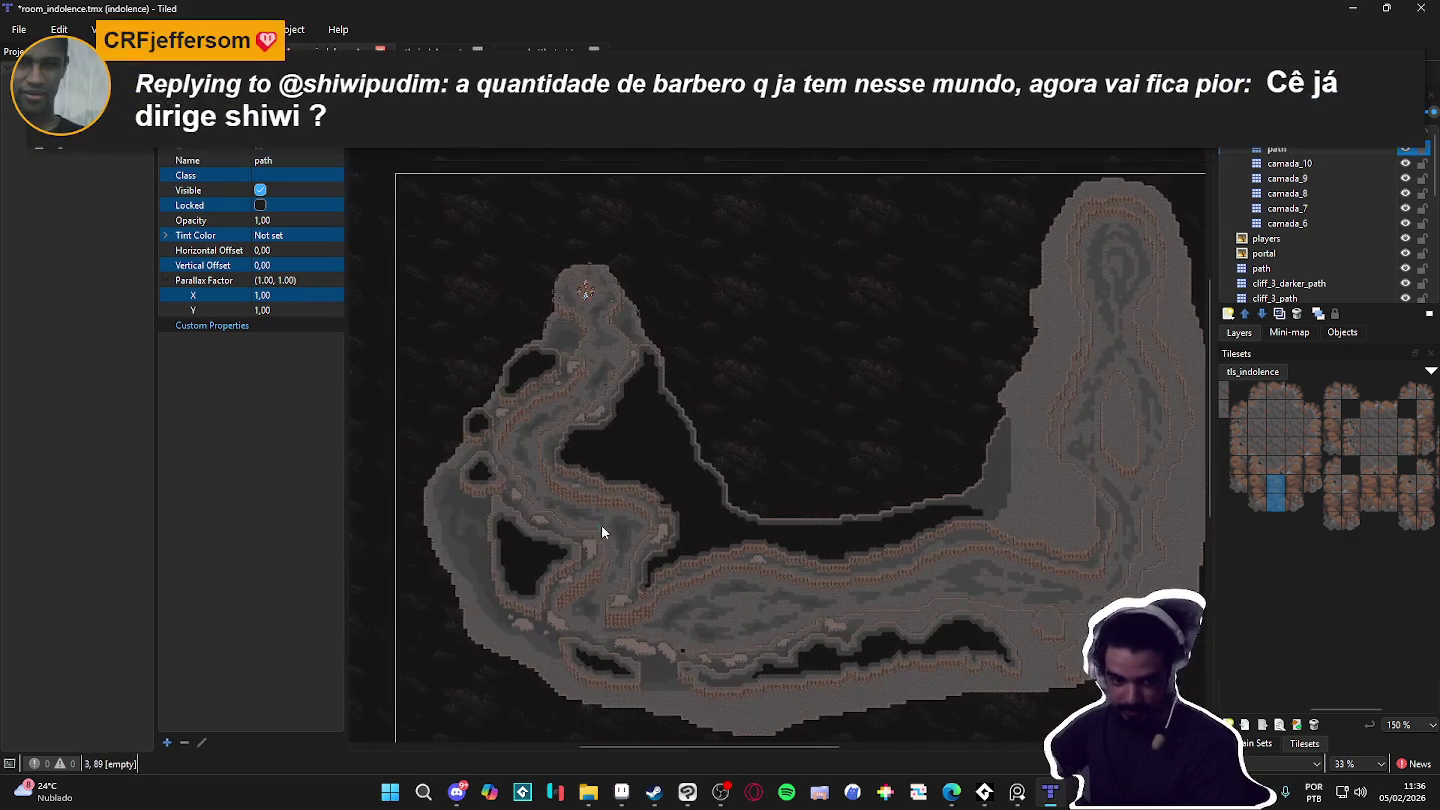
scroll(751, 551, "up", 2)
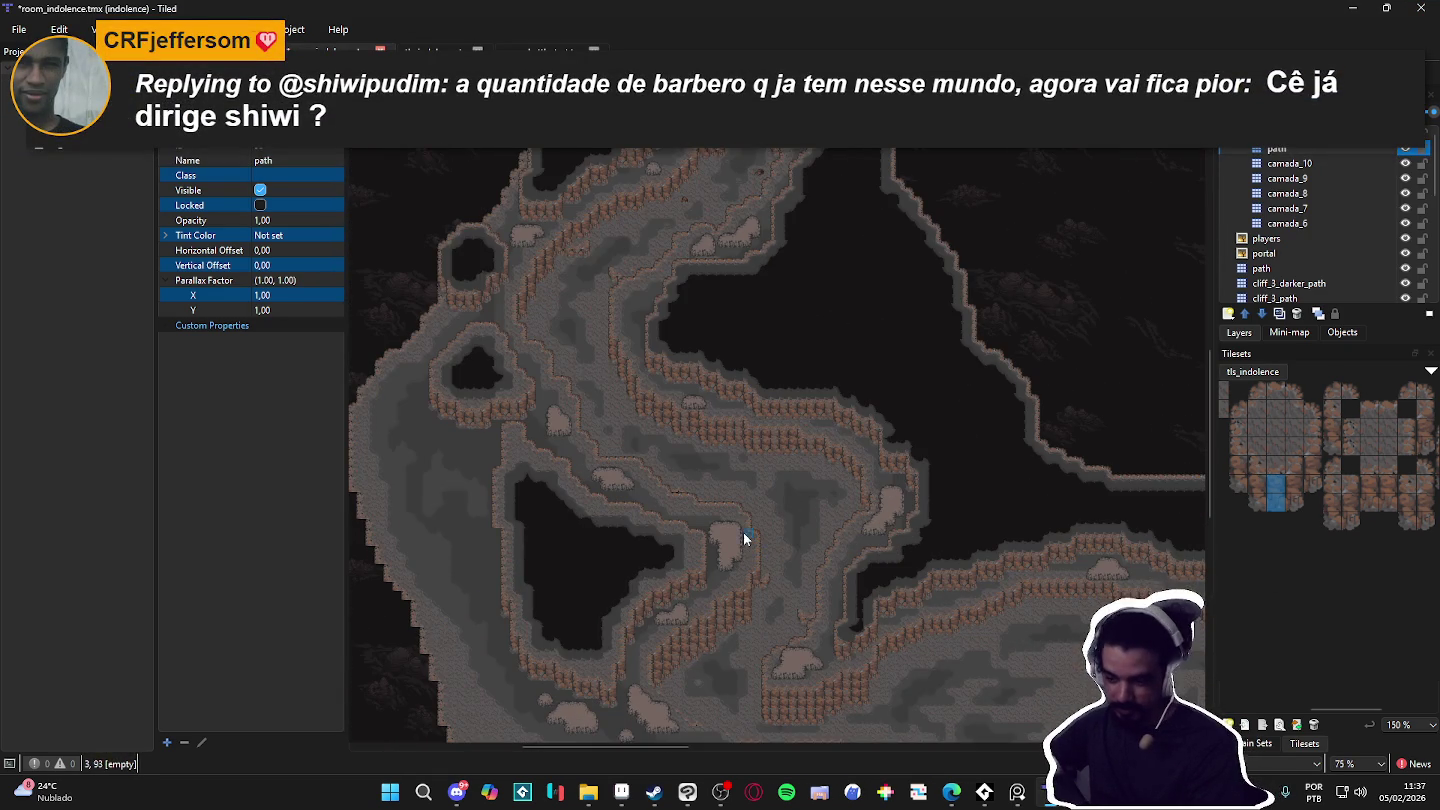
scroll(679, 509, "up", 1)
scroll(728, 388, "up", 1)
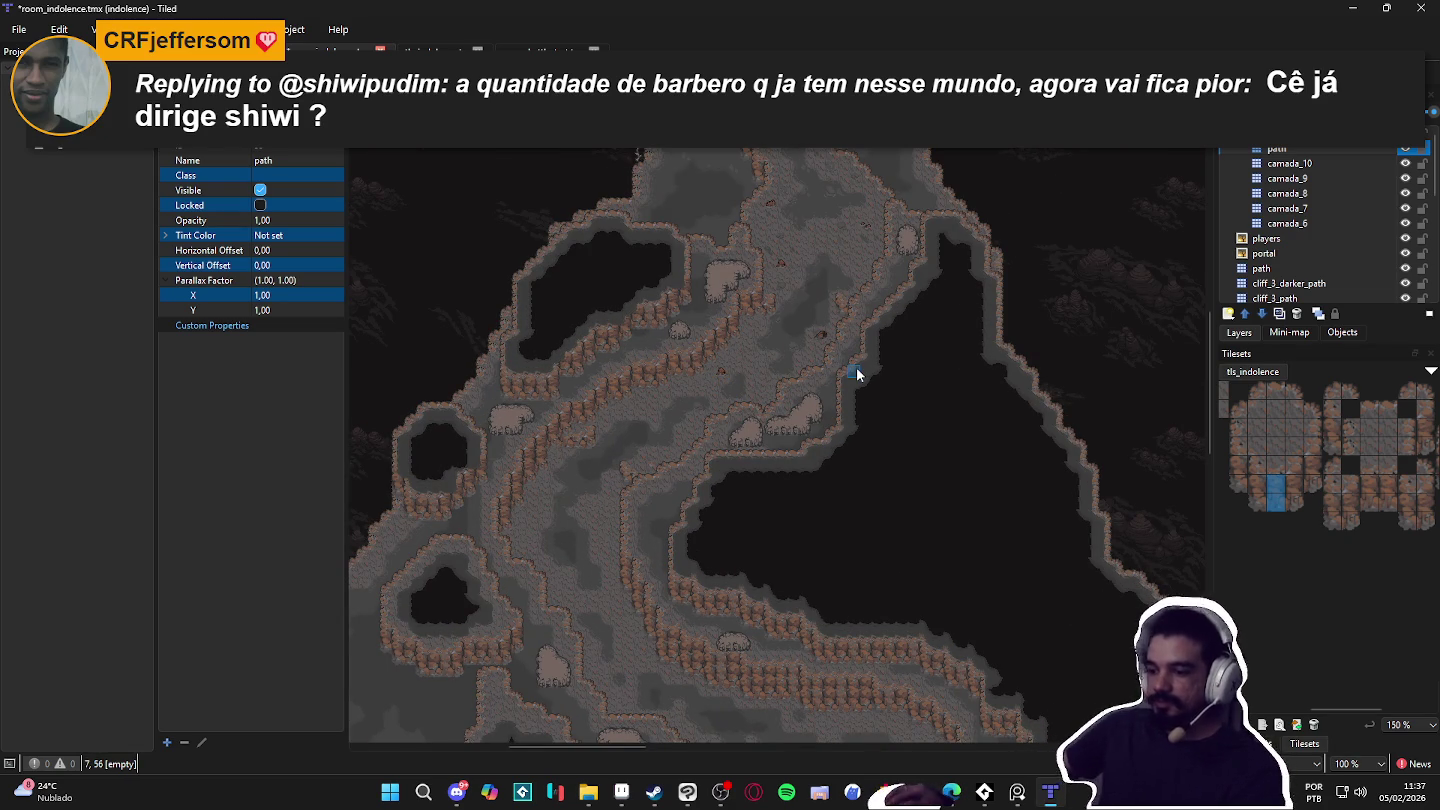
scroll(857, 374, "down", 1)
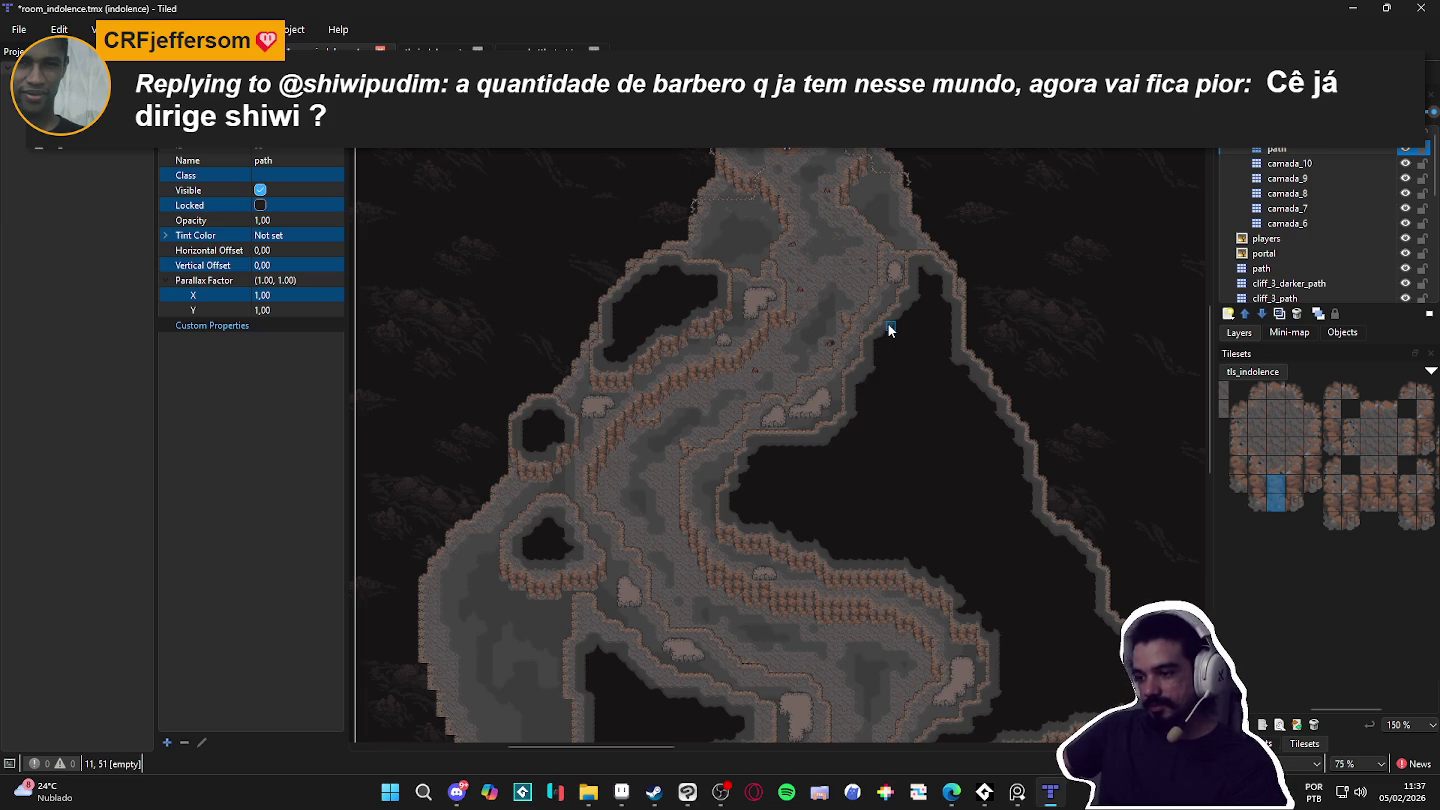
scroll(887, 323, "down", 1)
scroll(1021, 442, "up", 2)
scroll(883, 337, "down", 1)
scroll(616, 460, "up", 1)
scroll(884, 421, "up", 1)
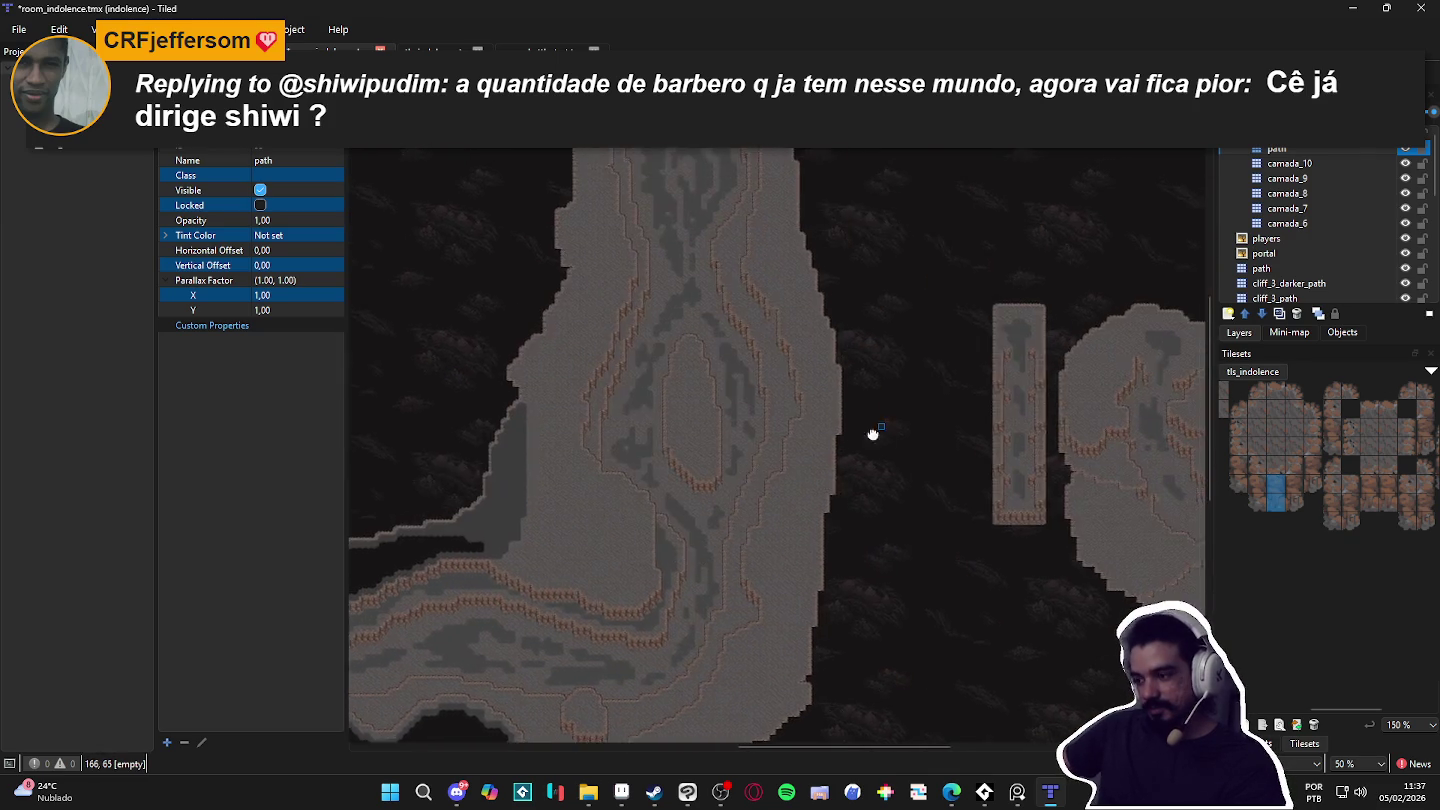
scroll(807, 501, "down", 1)
left_click_drag(807, 501, 755, 469)
scroll(814, 519, "up", 1)
scroll(813, 519, "down", 1)
scroll(775, 500, "down", 1)
scroll(803, 483, "up", 2)
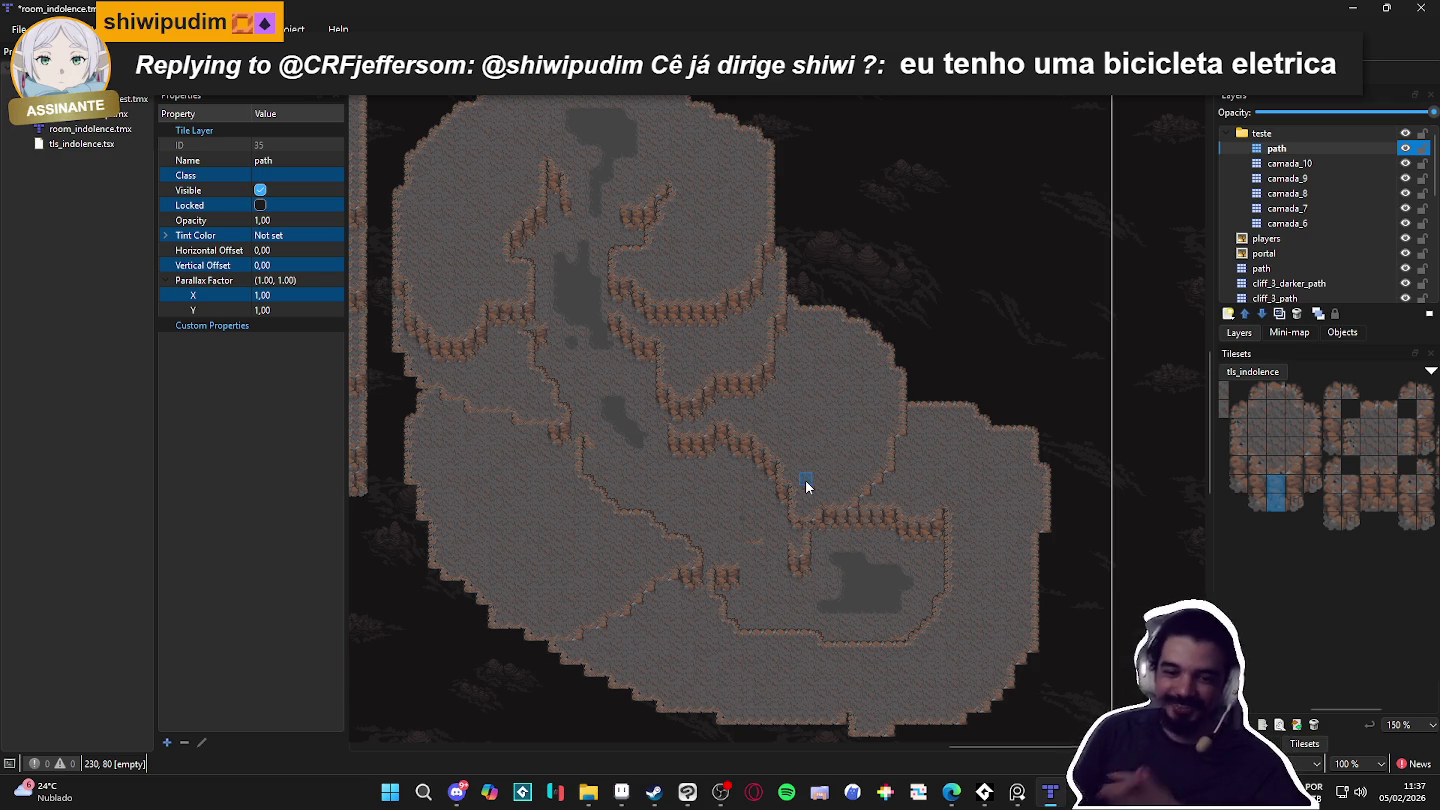
scroll(579, 385, "up", 3)
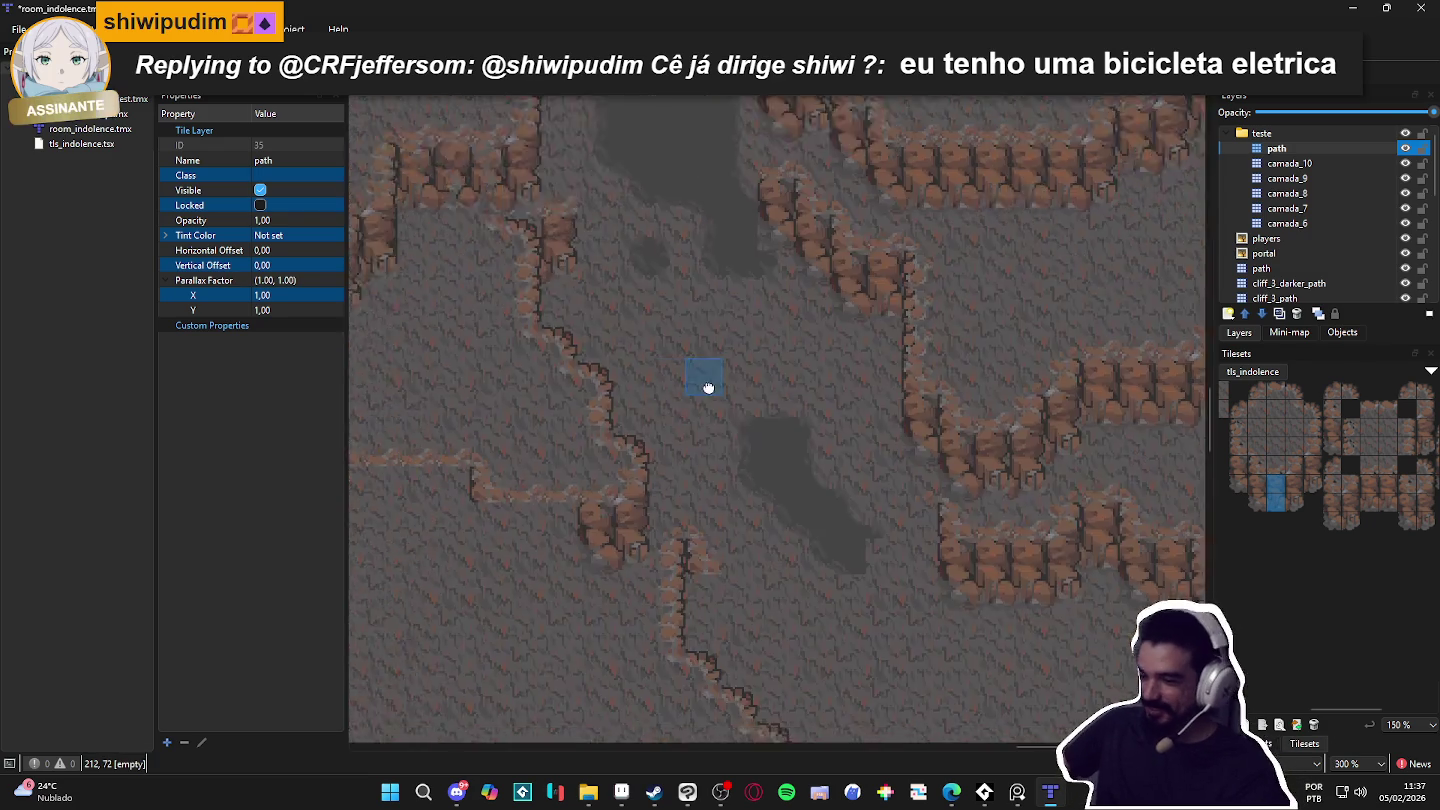
left_click(1378, 222)
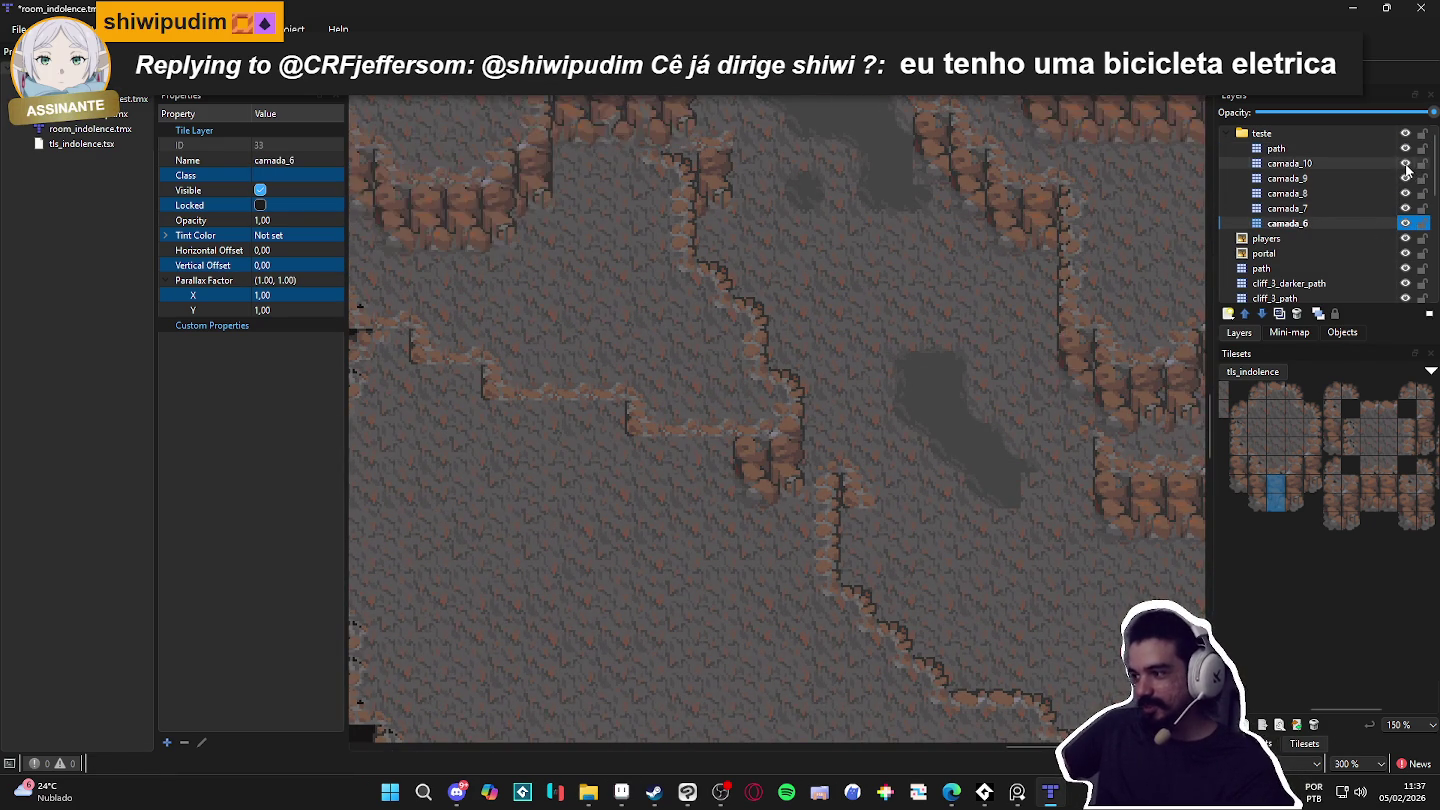
Step: Check camada_10 and camada_9 visibility, then stamp a two-tile cliff column on camada_9
left_click(1405, 164)
left_click(1406, 164)
left_click(1405, 164)
left_click(1405, 164)
left_click(1406, 179)
left_click(1405, 179)
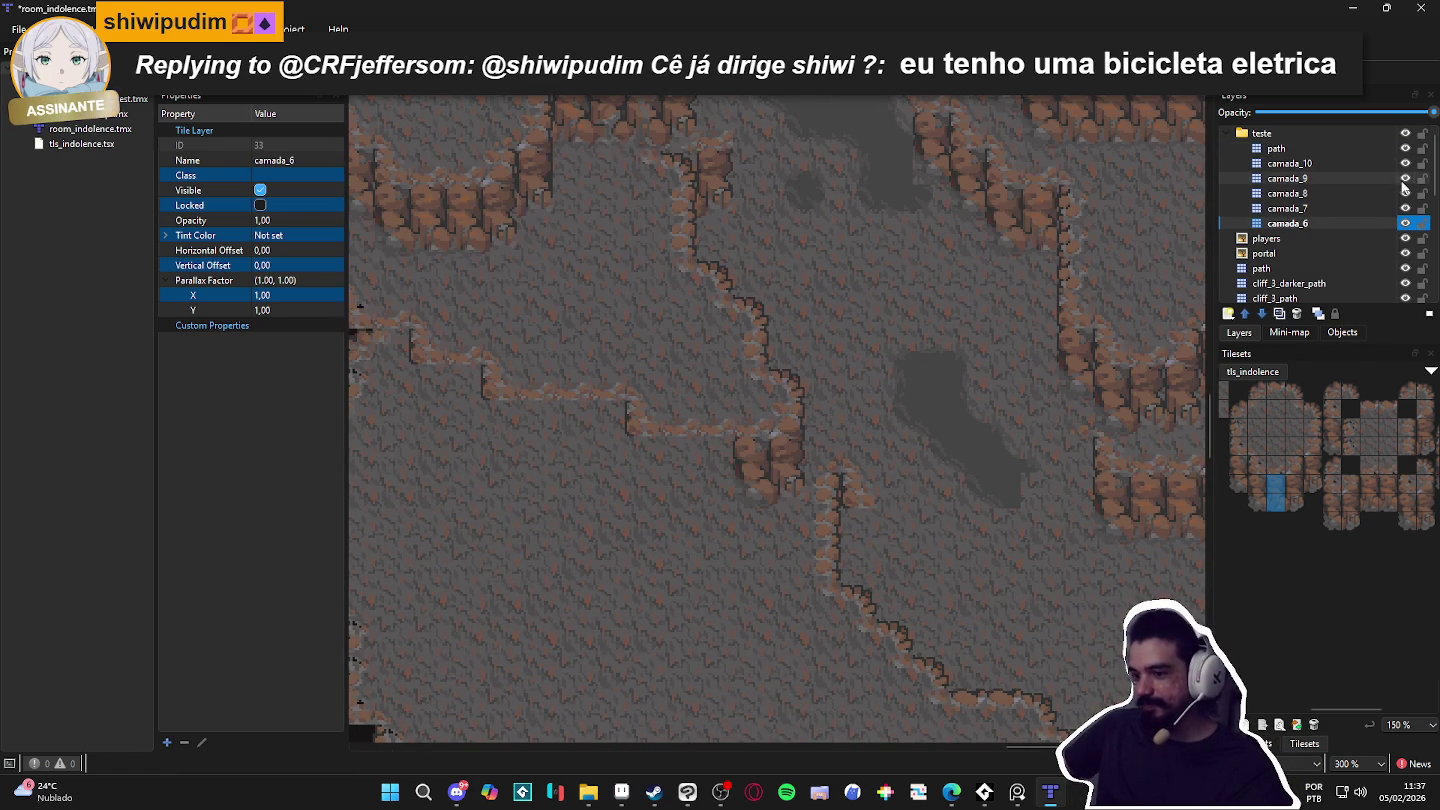
left_click(1406, 180)
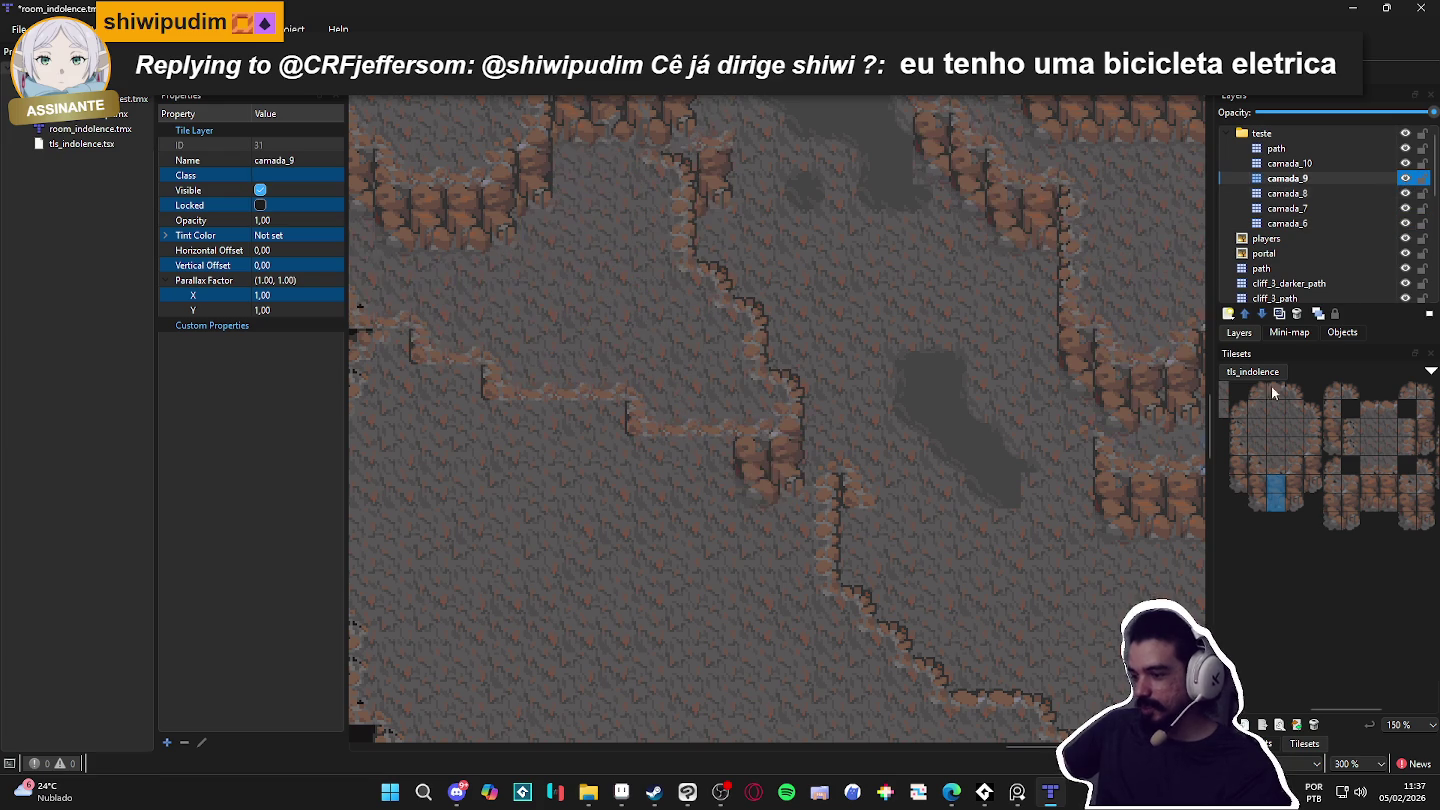
scroll(1300, 491, "left", 3)
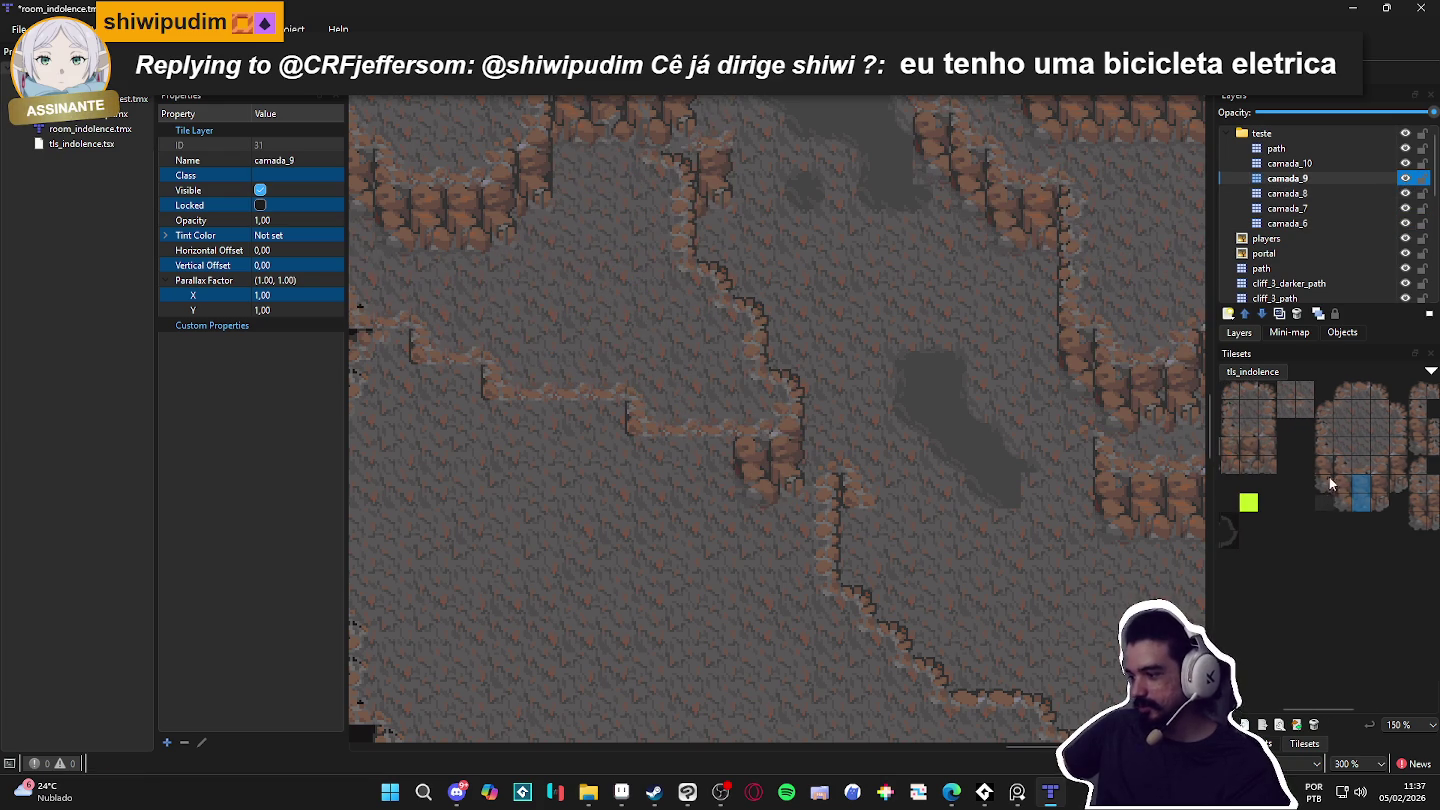
left_click_drag(1322, 466, 1322, 485)
left_click(645, 473)
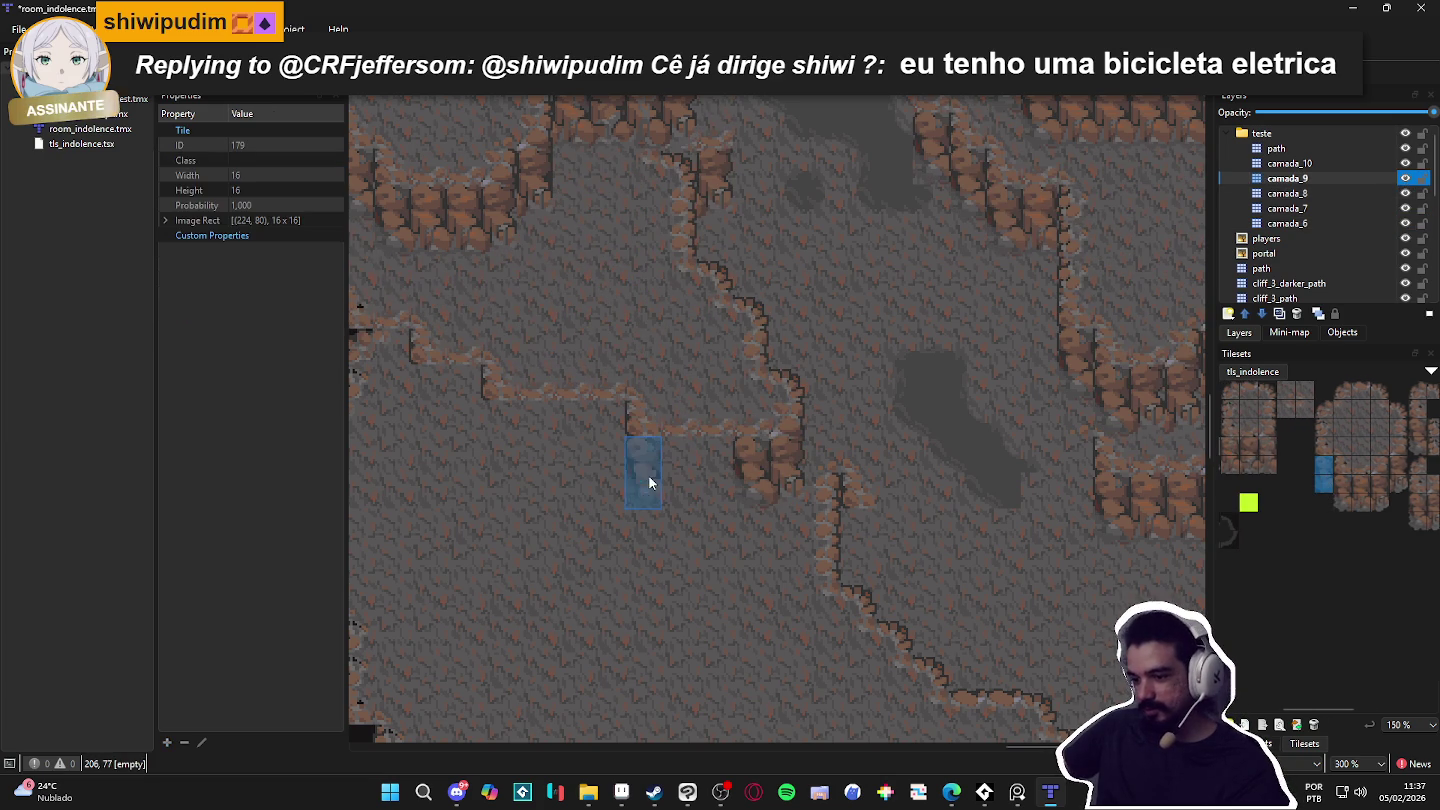
Step: Move to another part of the cliffs and pick a different cliff tile
left_click_drag(481, 467, 699, 463)
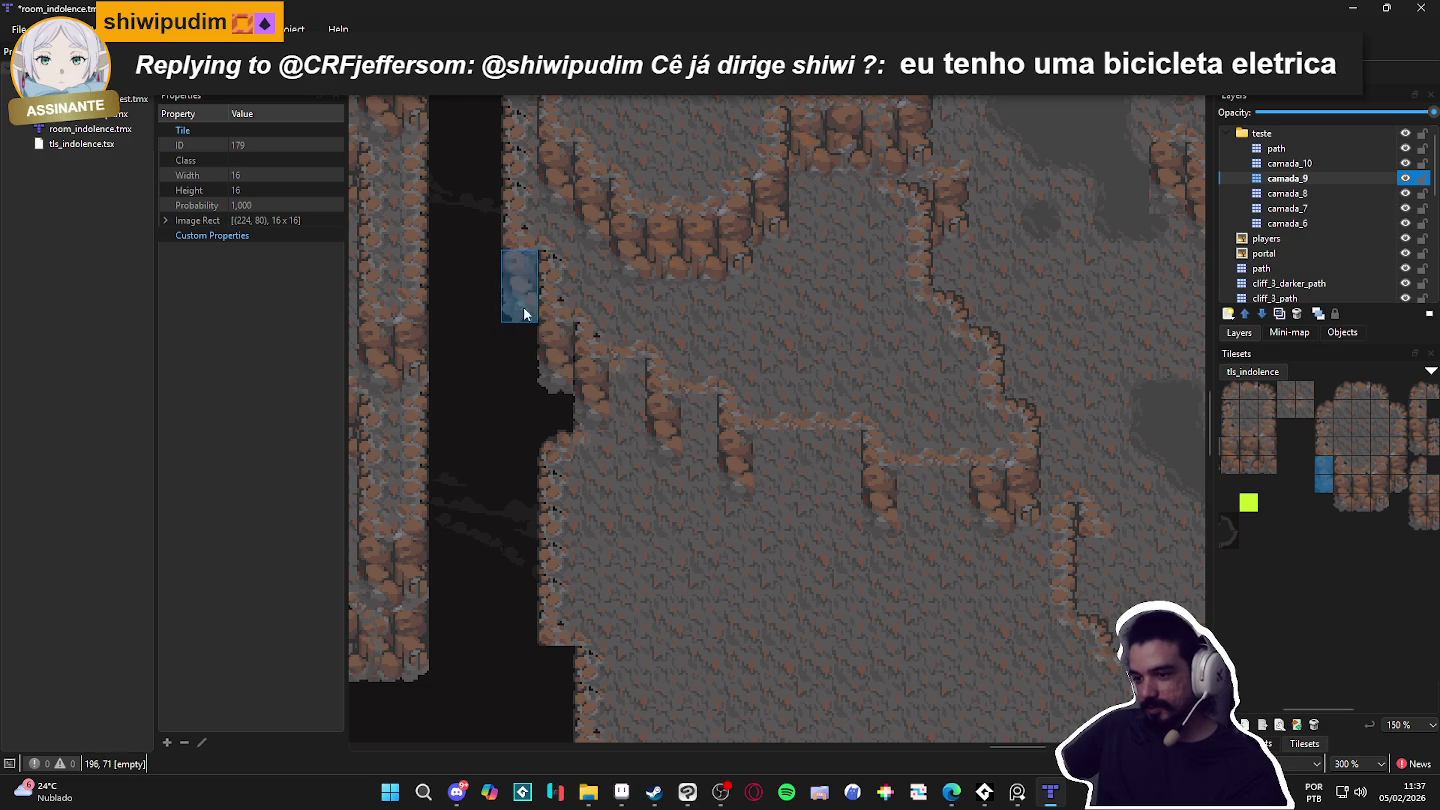
scroll(715, 575, "down", 2)
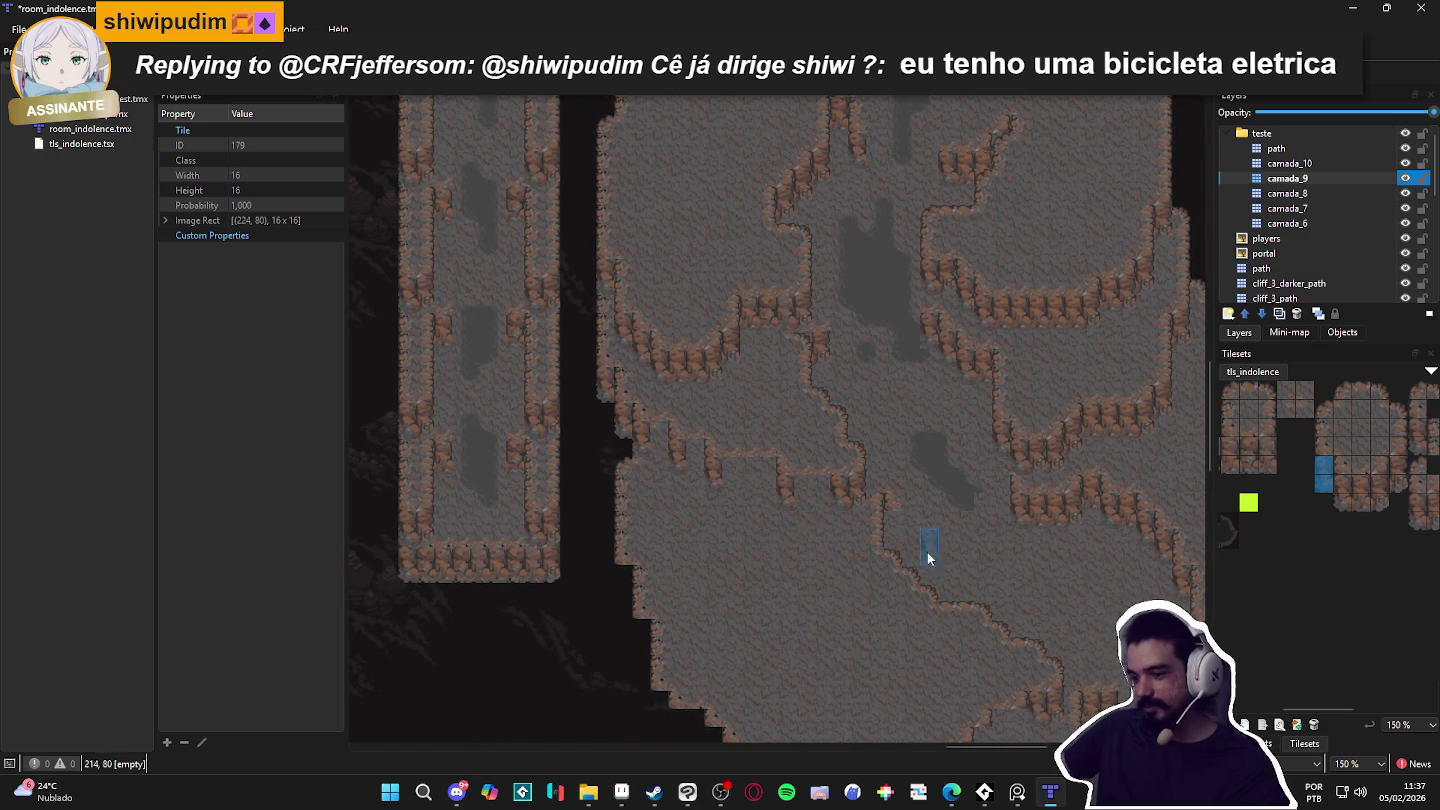
scroll(804, 536, "down", 1)
scroll(976, 532, "right", 2)
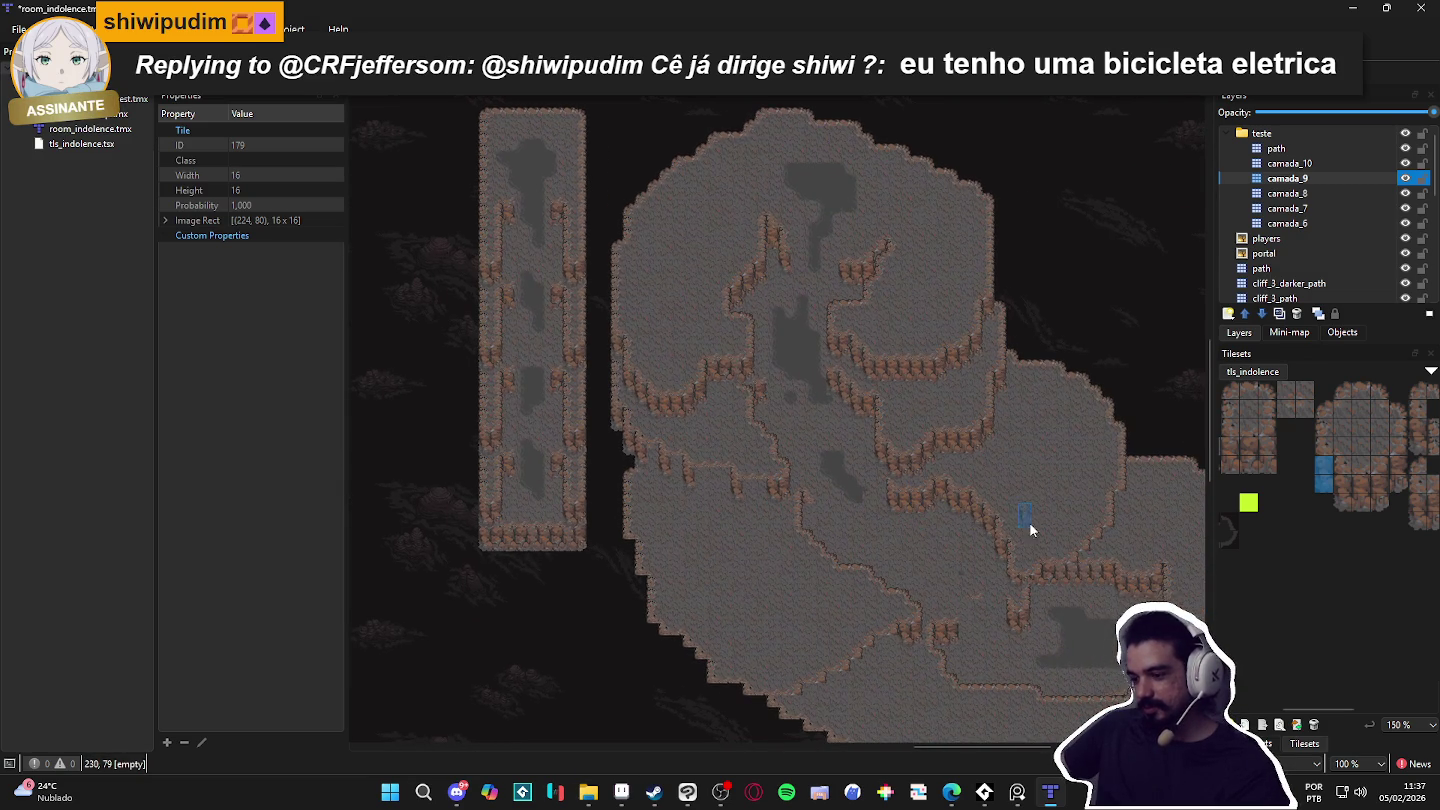
left_click(1247, 454)
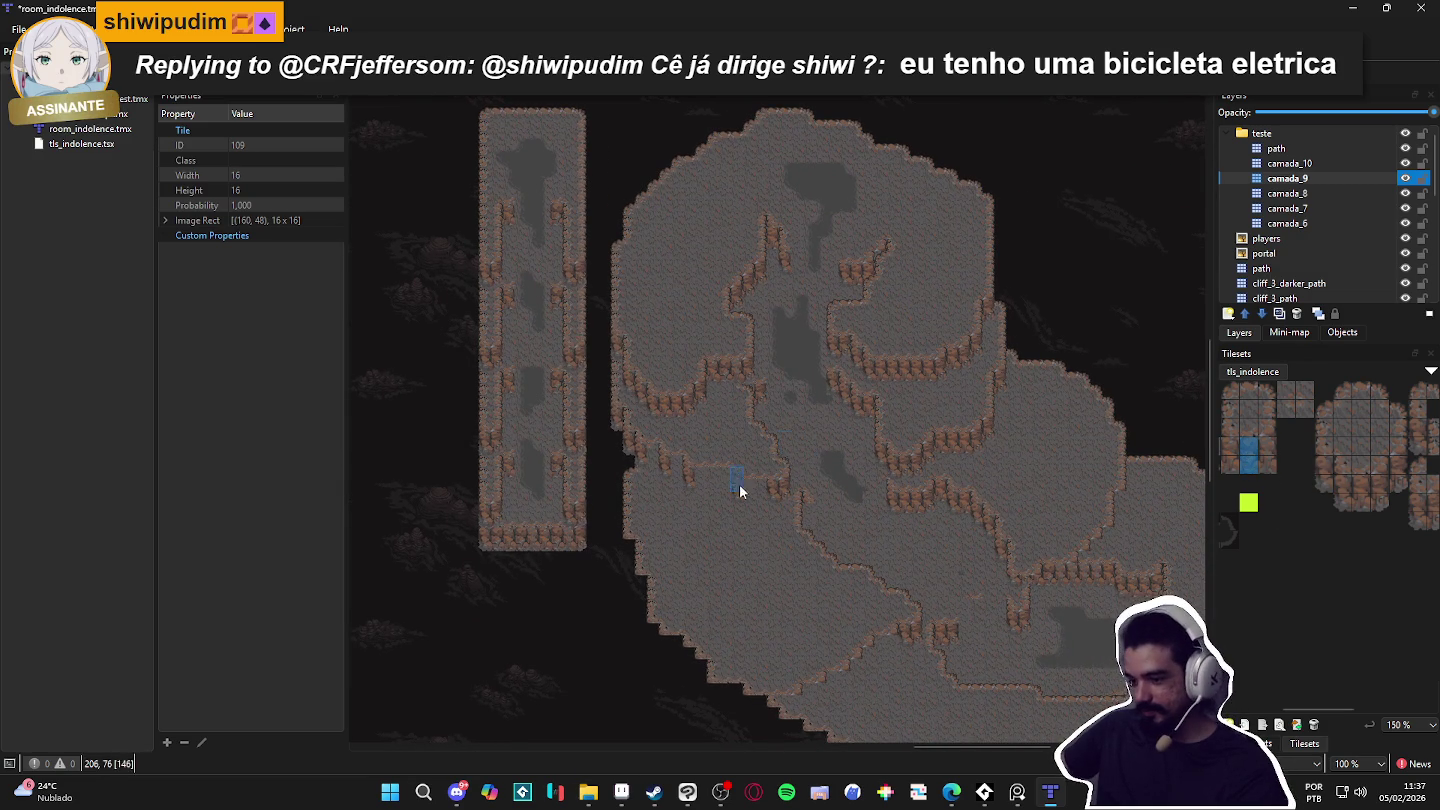
scroll(745, 482, "up", 2)
Step: Paint cliff tiles on camada_9 along the ledge and down the lower-left slope
mouse_move(755, 505)
left_mouse_down()
mouse_move(620, 451)
mouse_move(656, 467)
left_mouse_up()
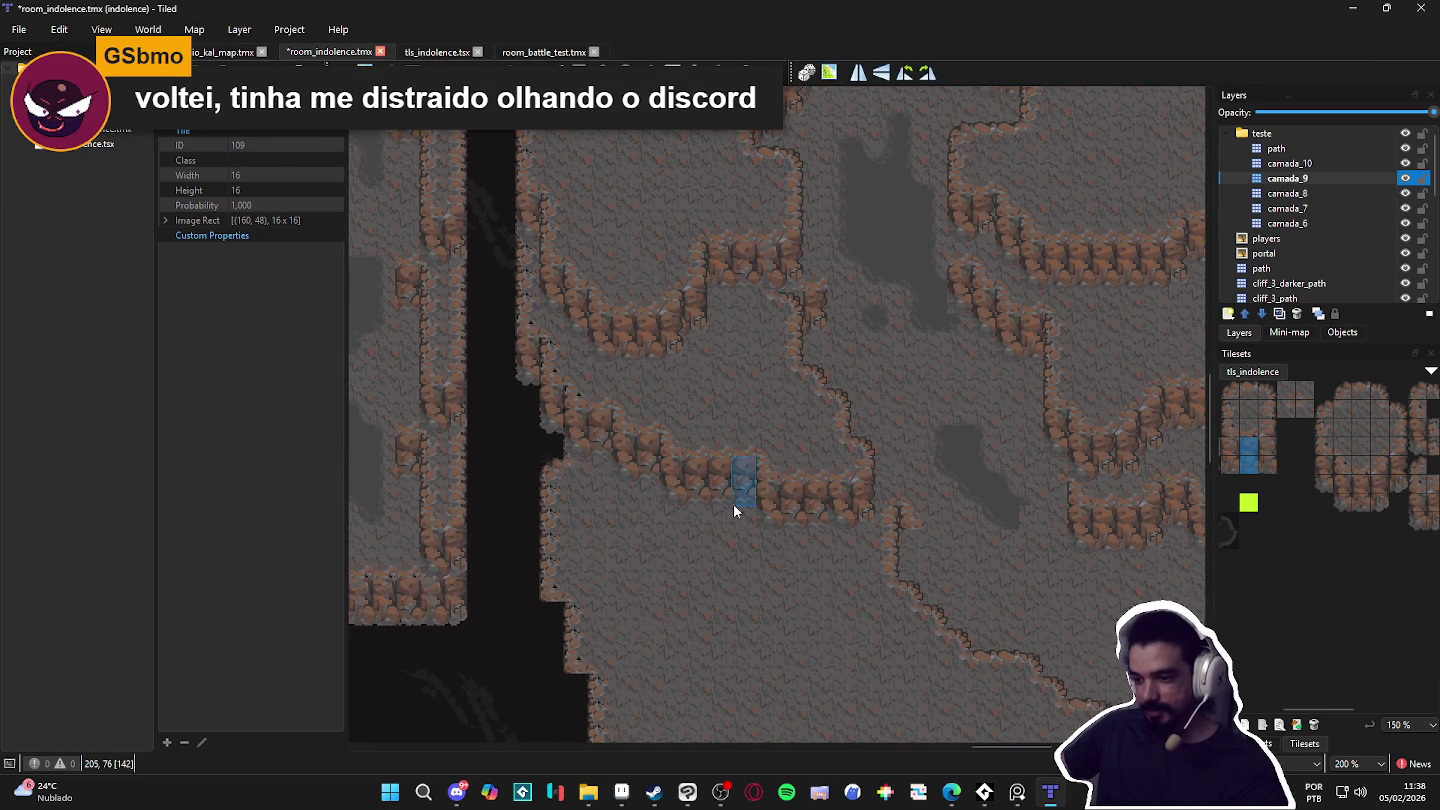
scroll(742, 485, "down", 1)
scroll(880, 555, "down", 1)
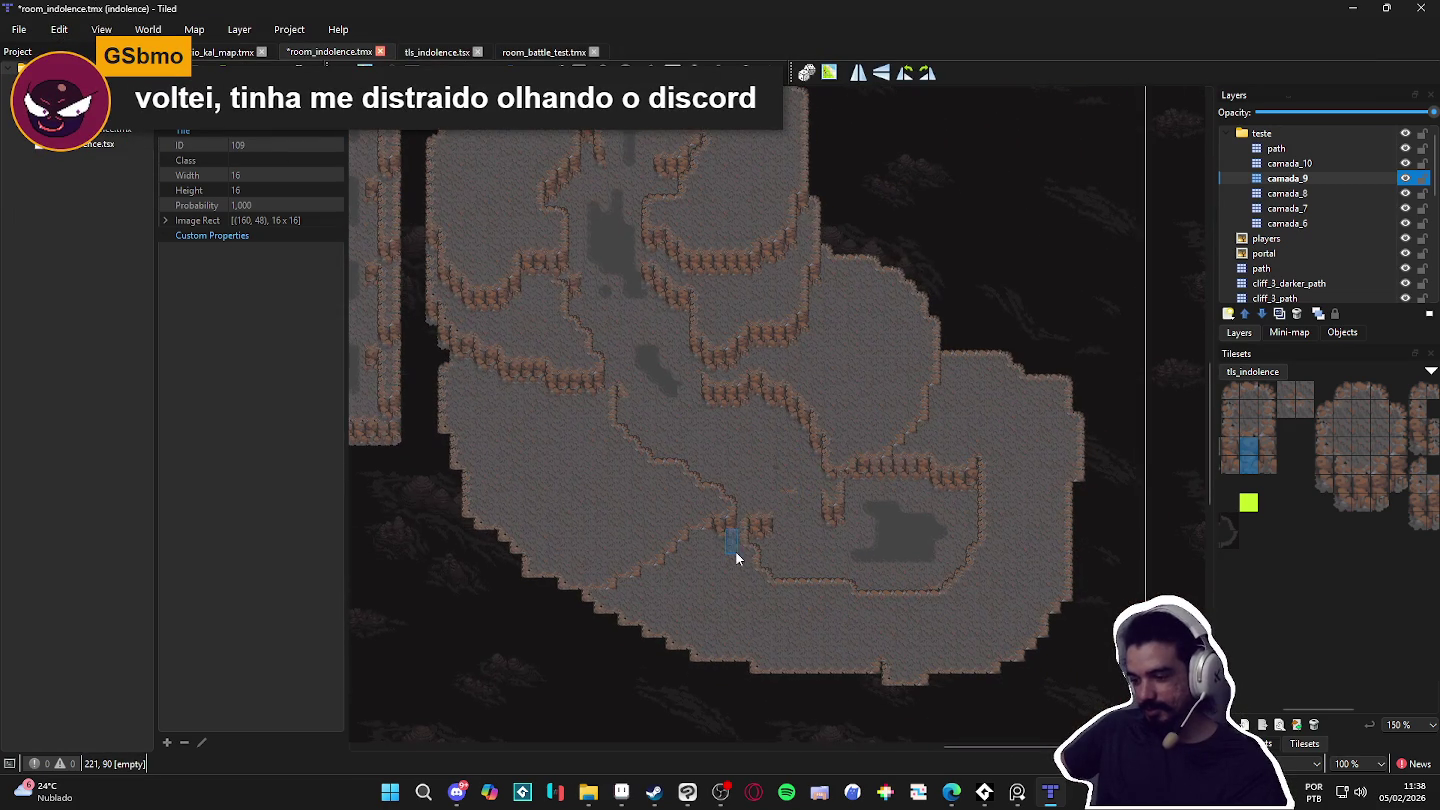
scroll(712, 566, "up", 2)
left_click(1380, 502)
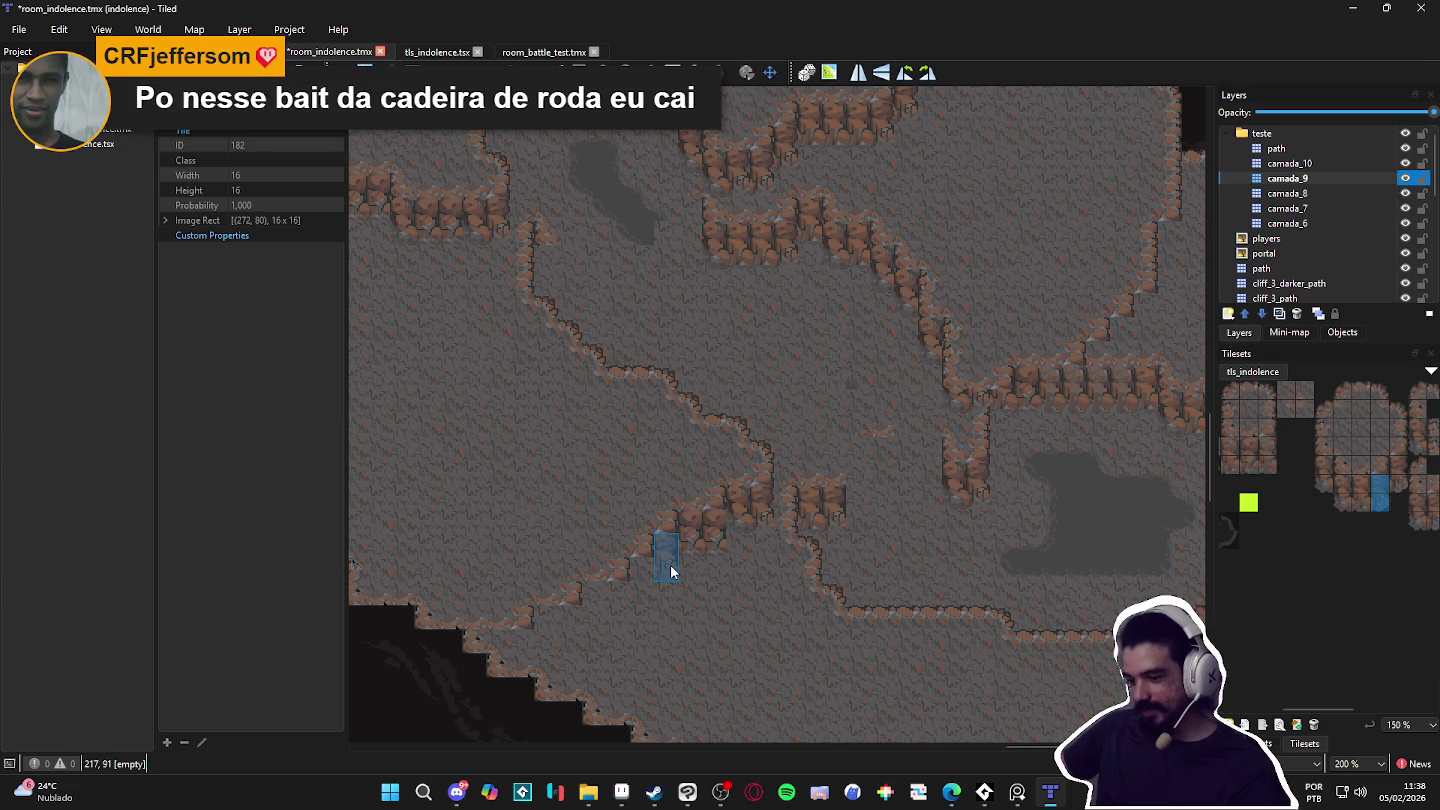
left_click(622, 607)
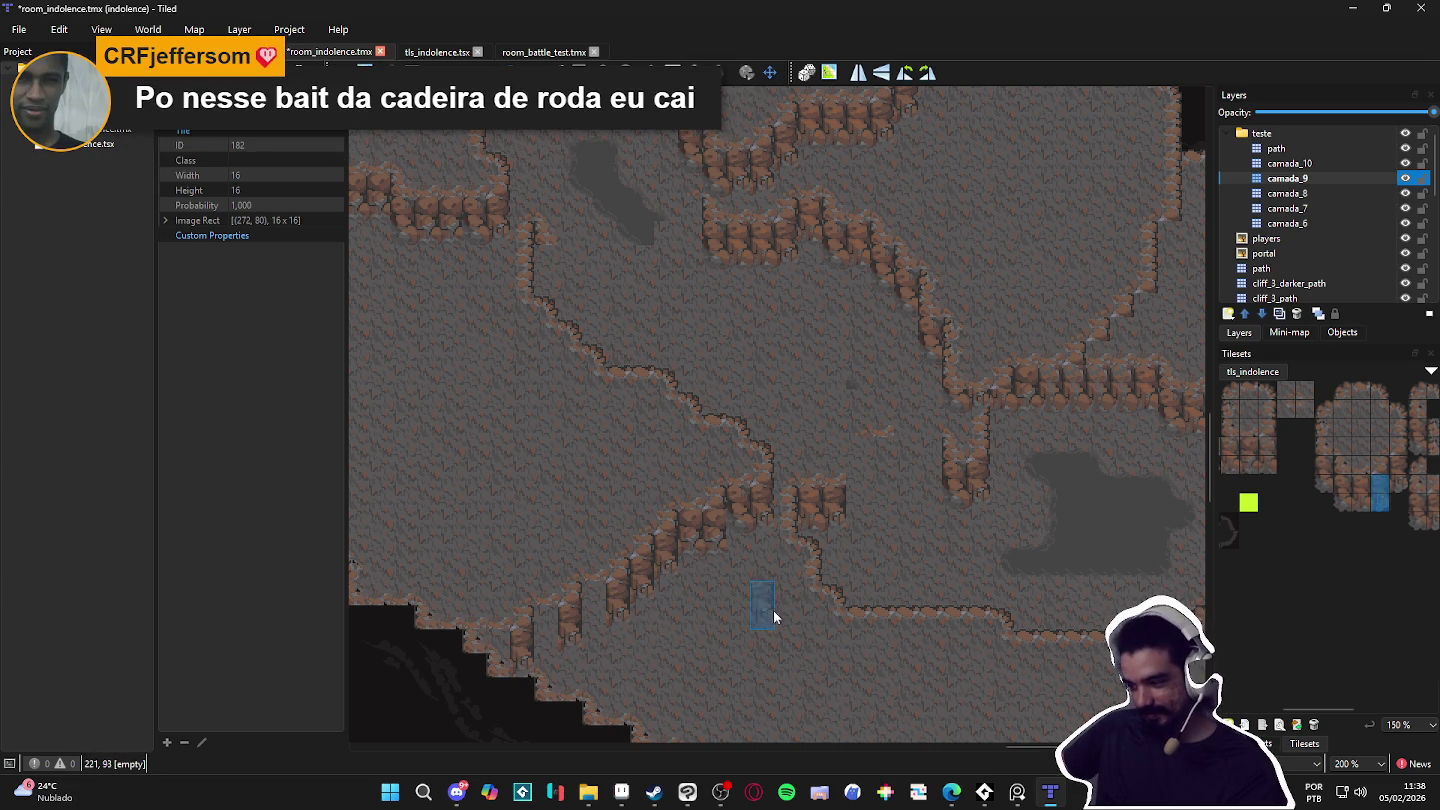
left_click_drag(582, 621, 476, 655)
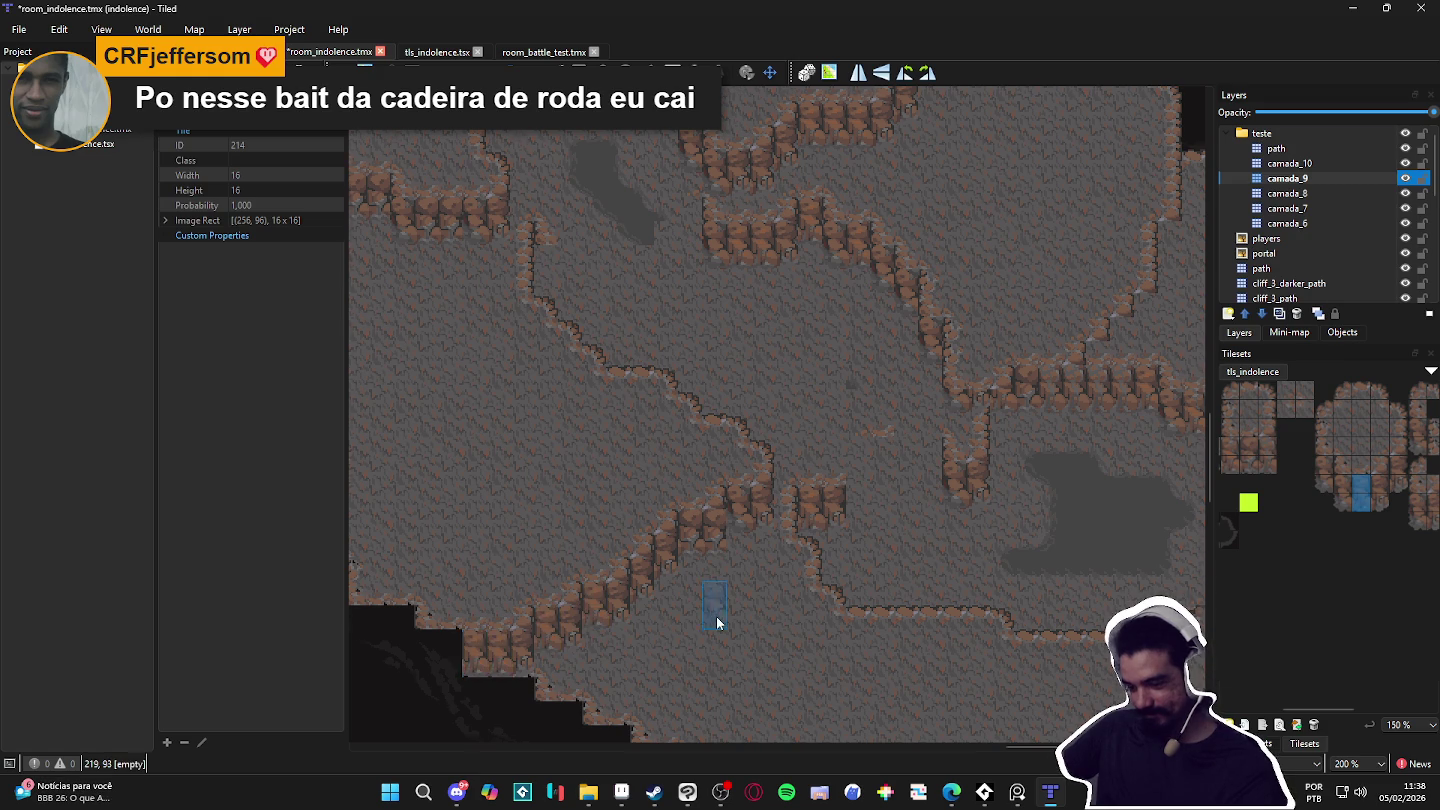
scroll(898, 625, "down", 3)
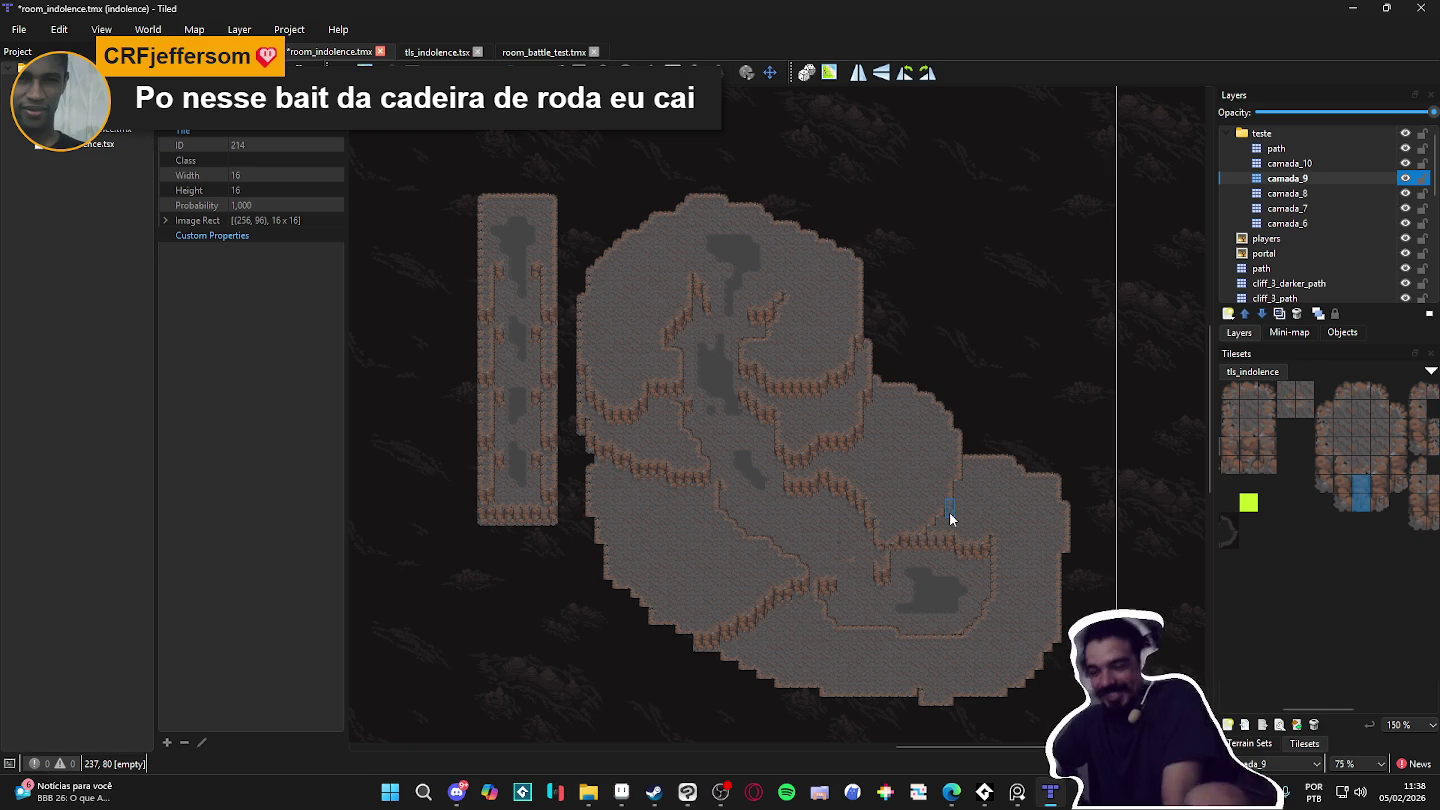
Step: Paint a diagonal mud_path terrain trail across the path layer
left_click(1378, 149)
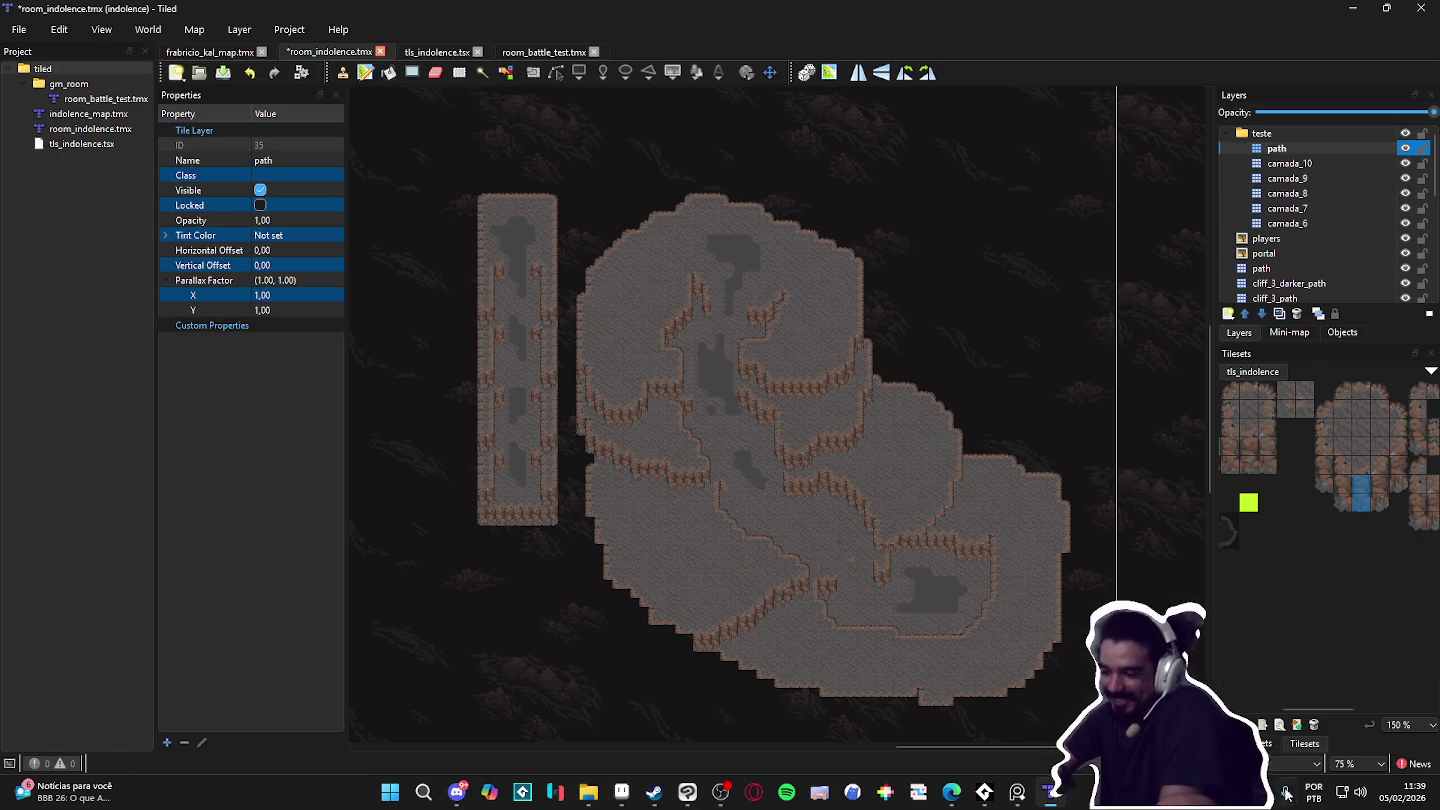
left_click(1258, 742)
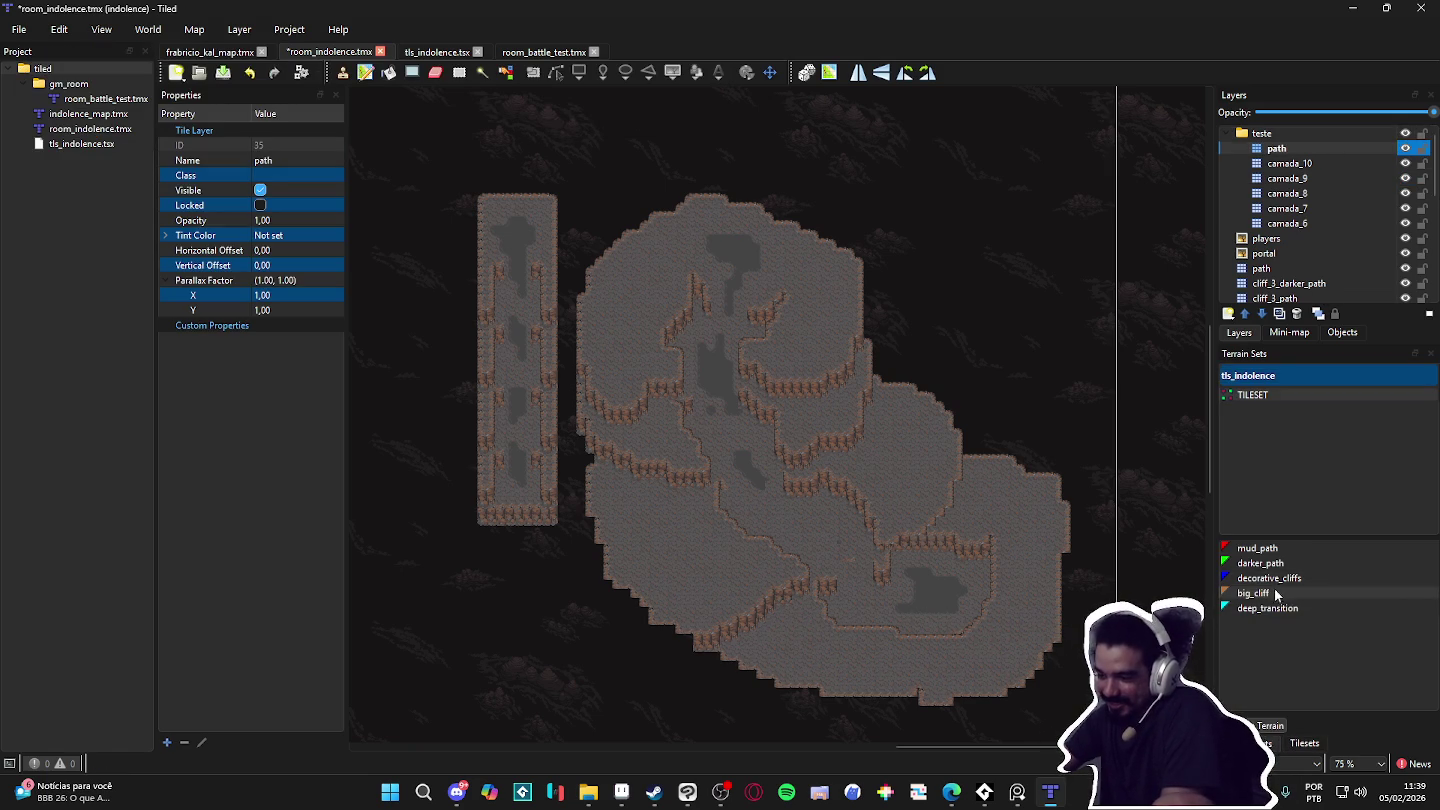
left_click(1264, 607)
left_click(1258, 548)
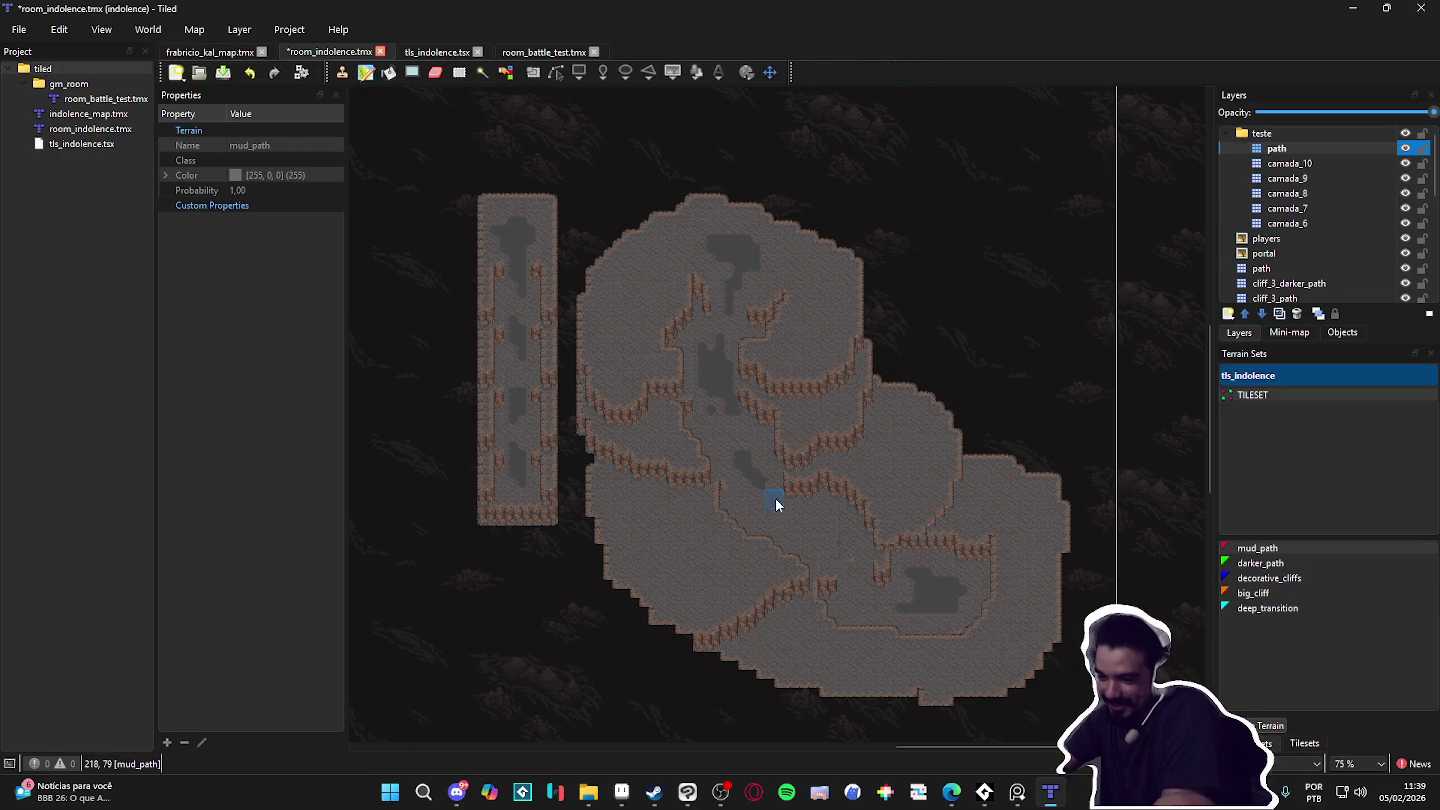
left_click_drag(758, 494, 859, 586)
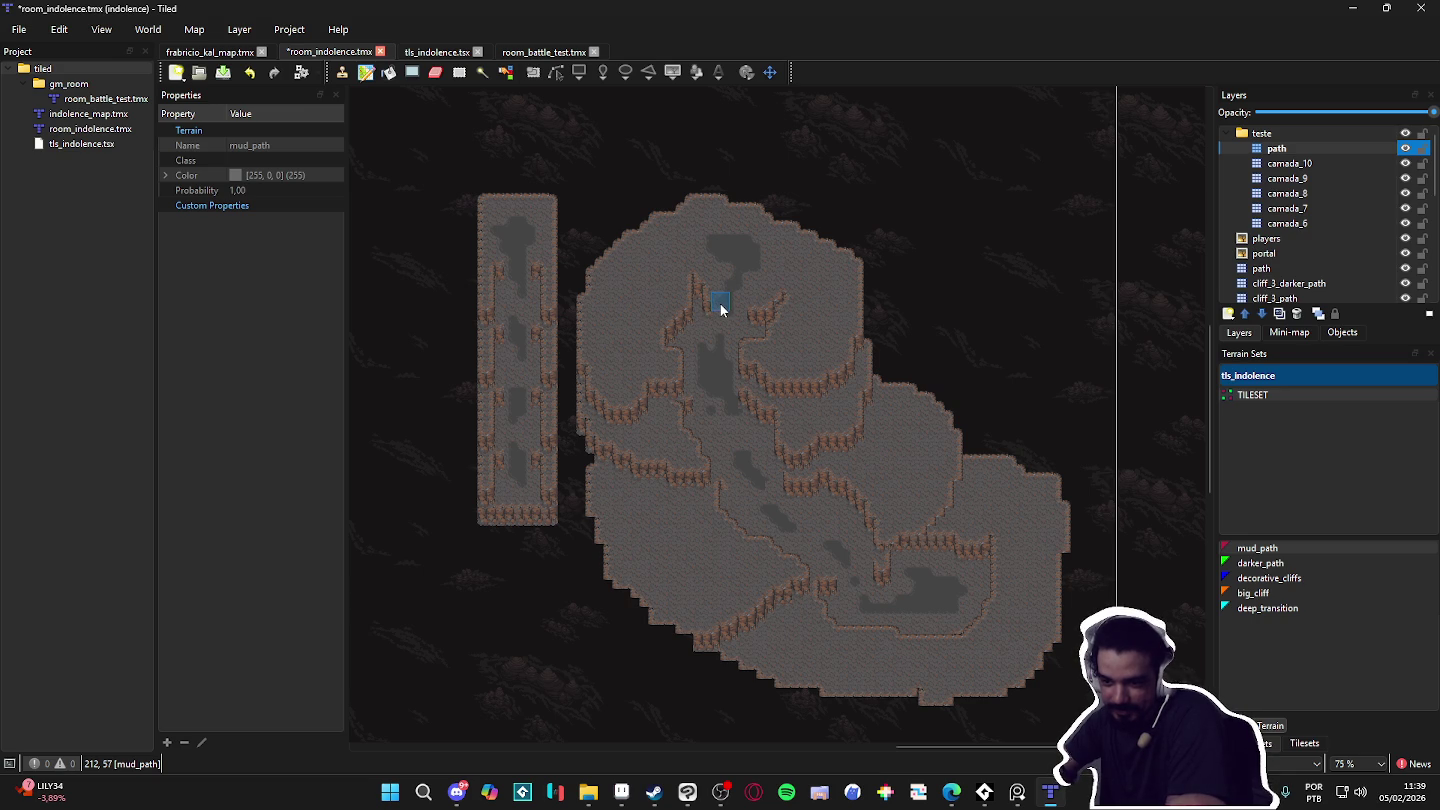
scroll(731, 301, "up", 2)
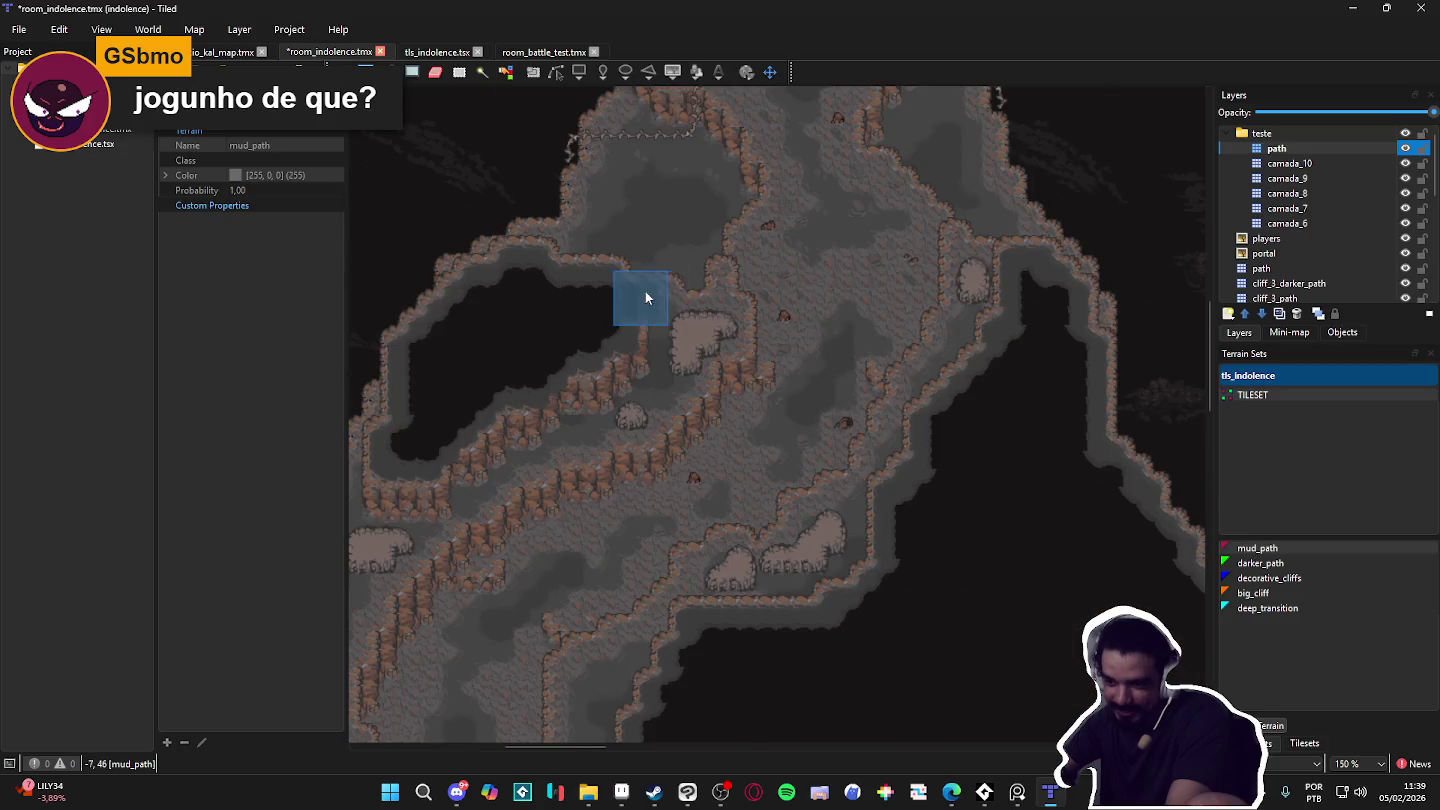
scroll(767, 386, "up", 1)
mouse_move(768, 386)
left_mouse_down()
mouse_move(781, 521)
mouse_move(795, 508)
left_mouse_up()
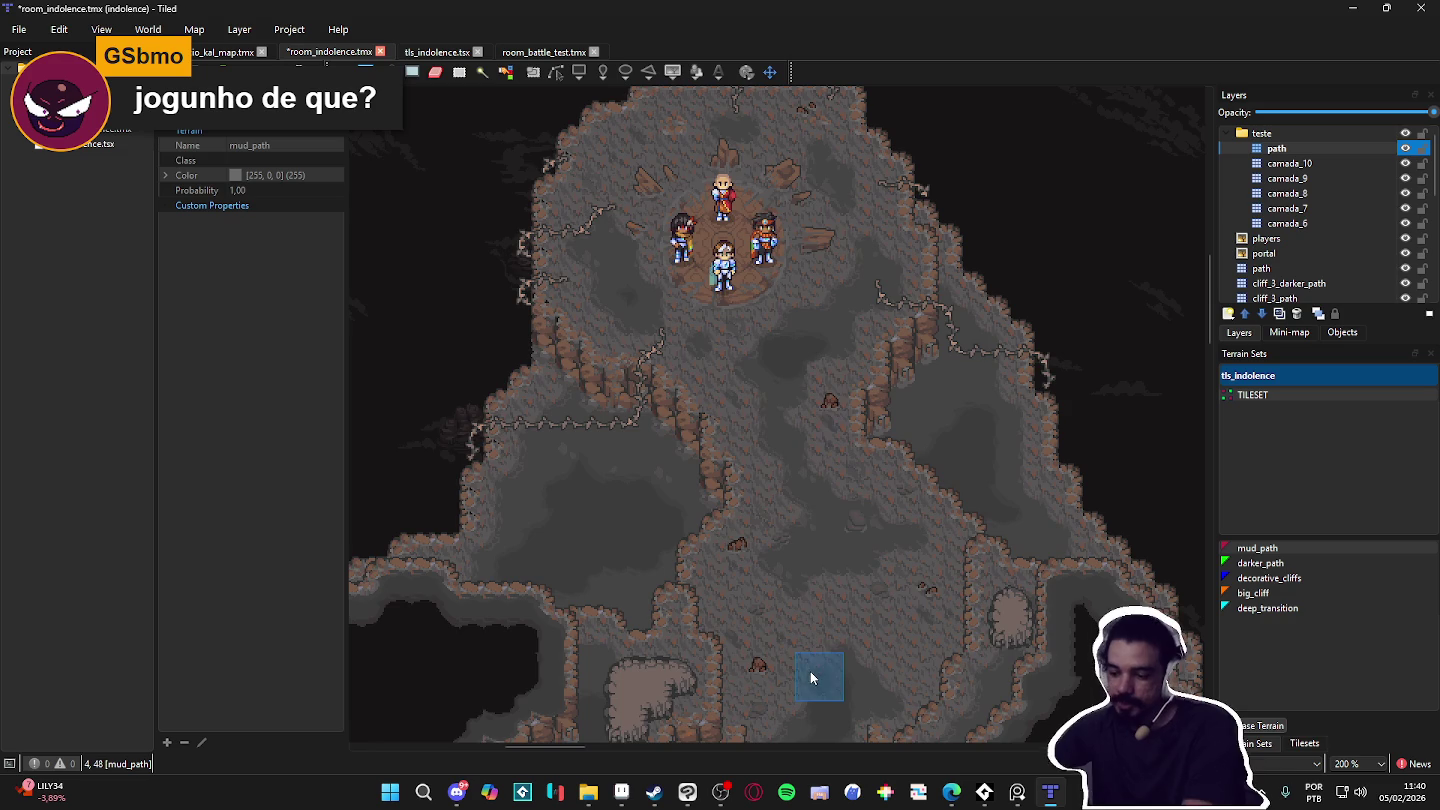
scroll(805, 470, "down", 1)
scroll(822, 467, "down", 1)
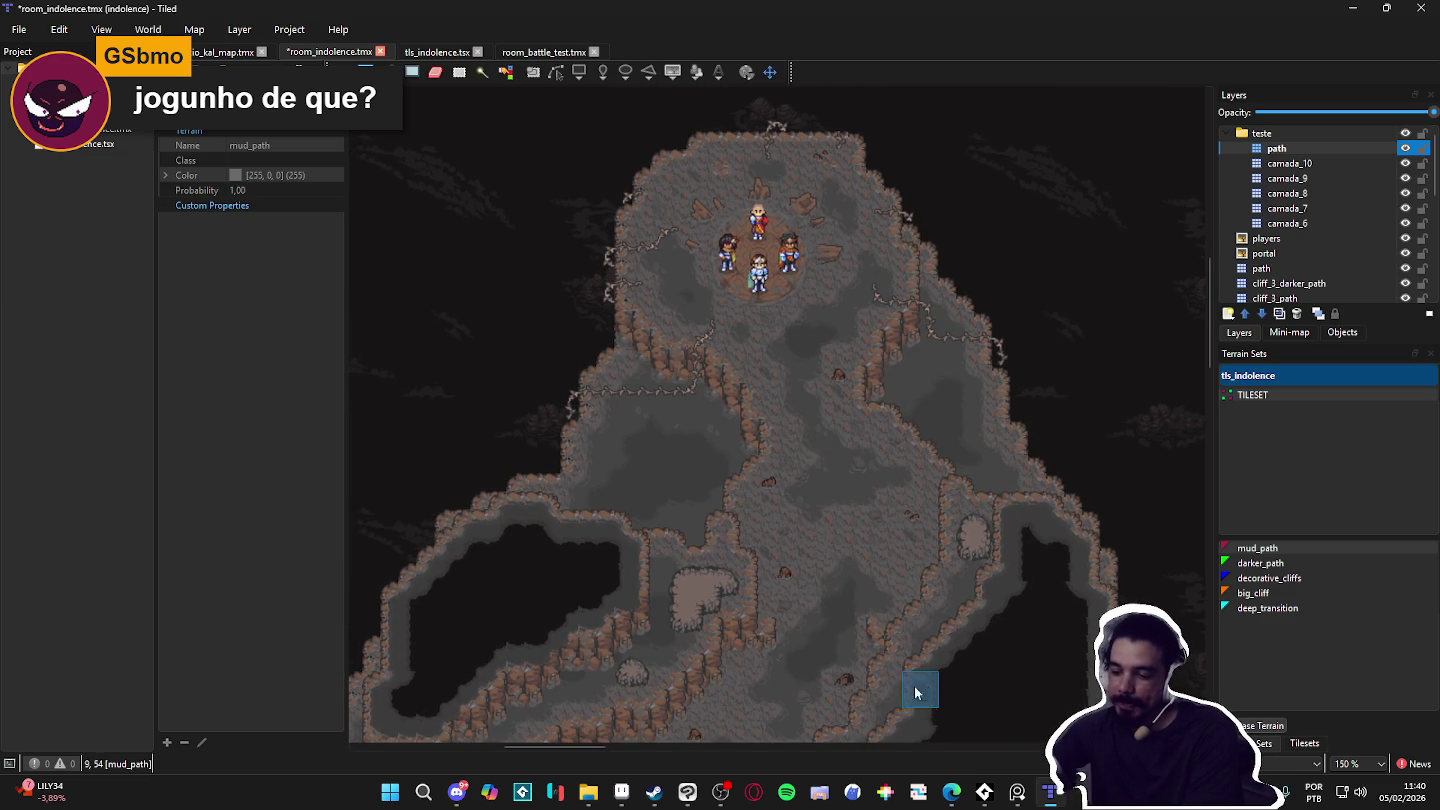
scroll(873, 573, "down", 1)
scroll(879, 533, "up", 1)
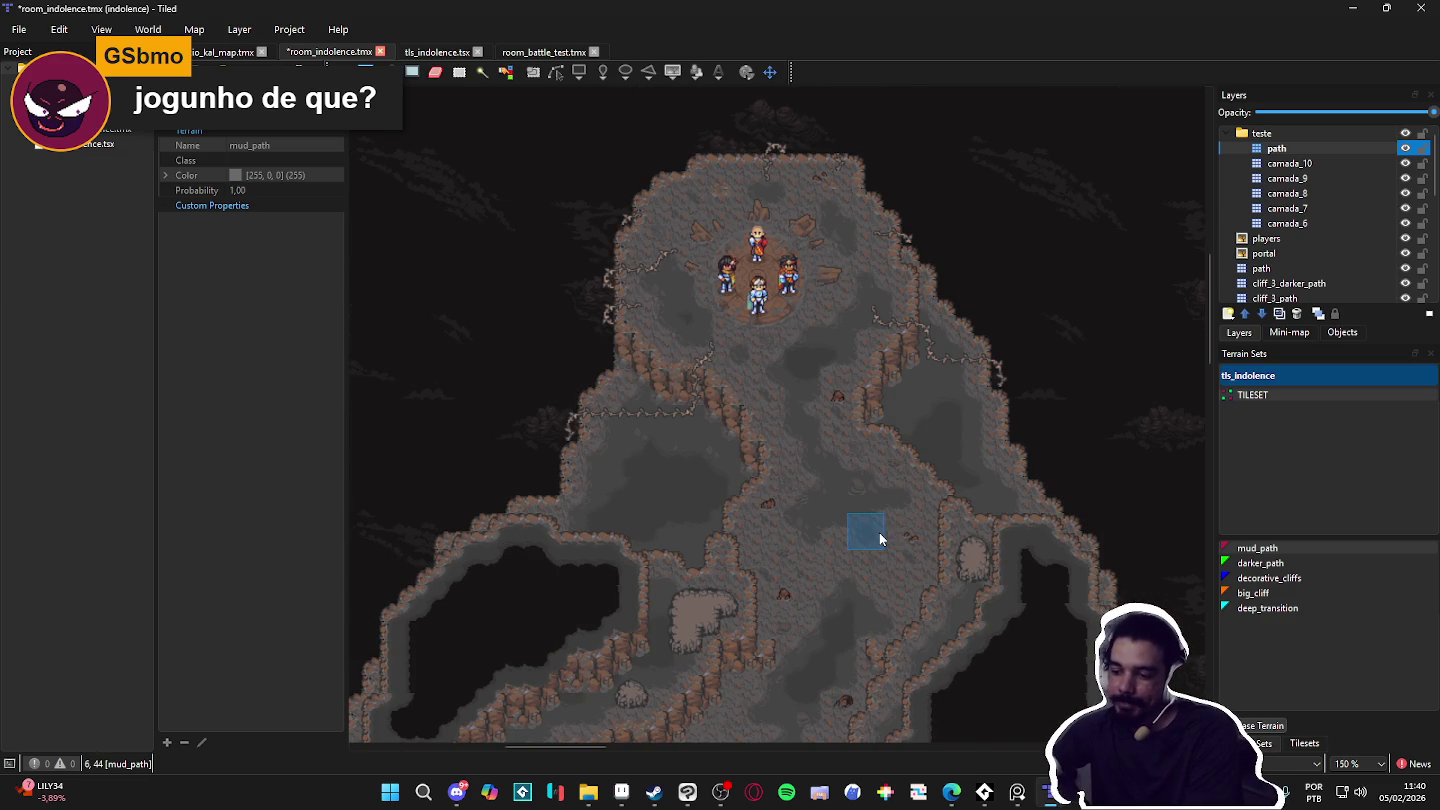
scroll(879, 539, "down", 1)
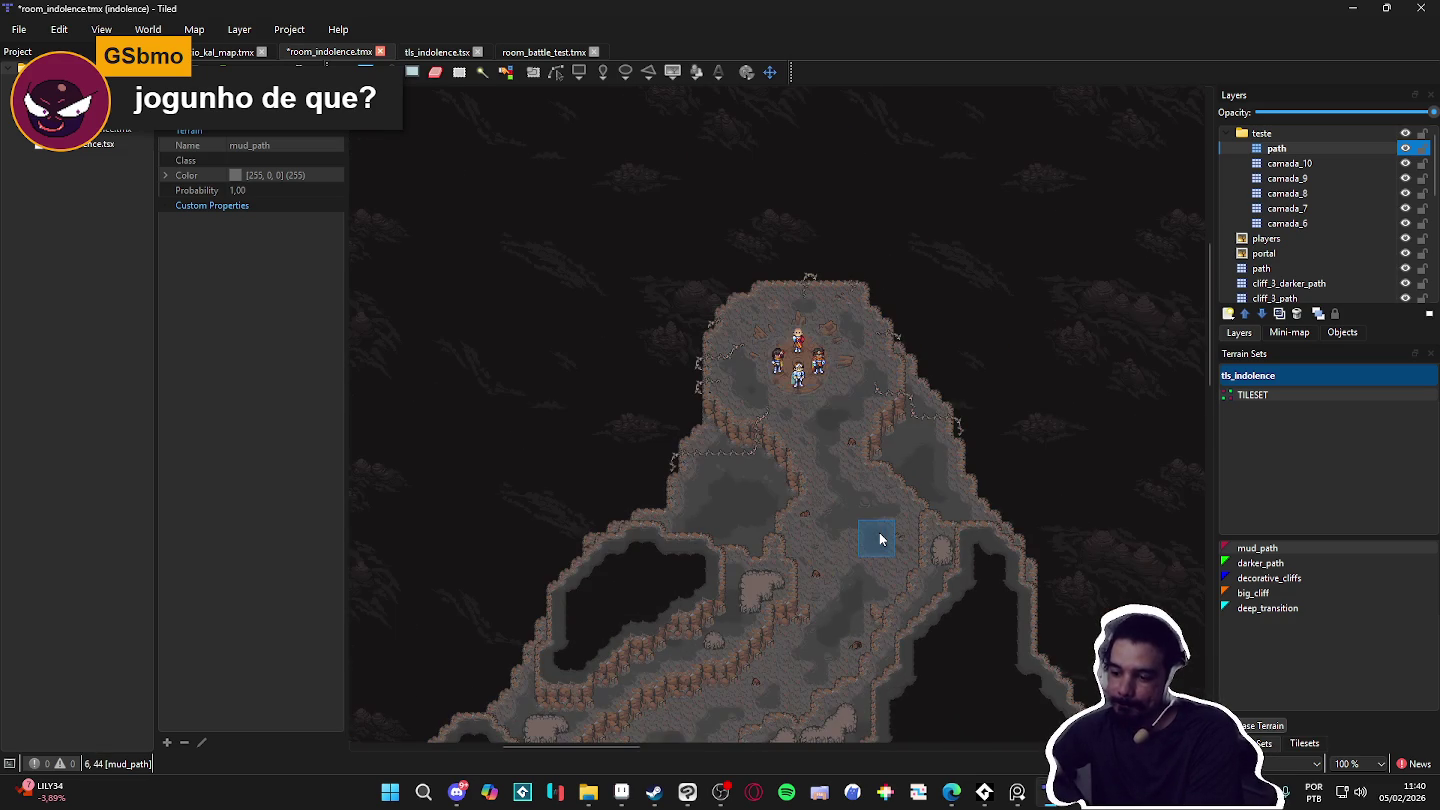
scroll(879, 539, "down", 2)
scroll(800, 390, "up", 1)
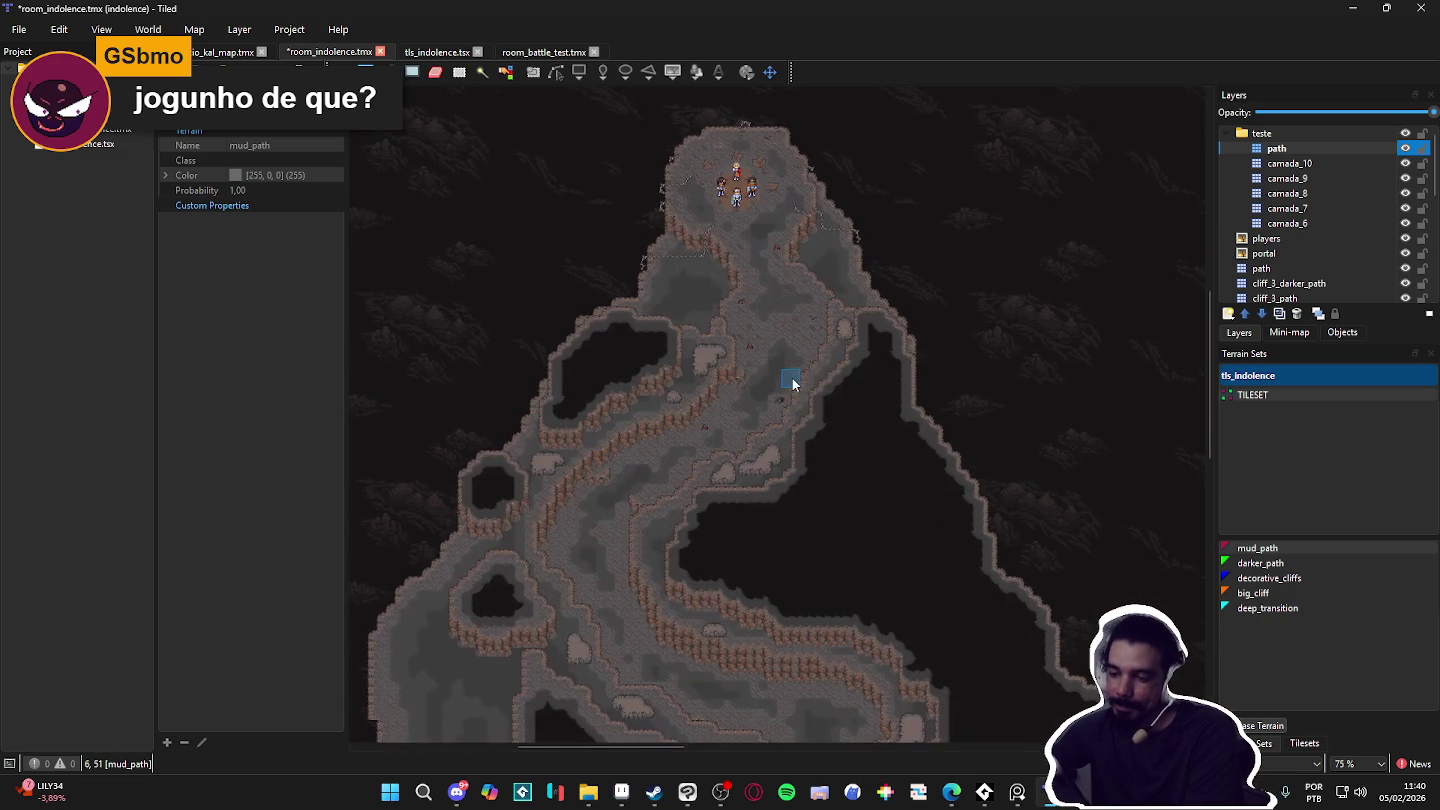
scroll(771, 505, "up", 2)
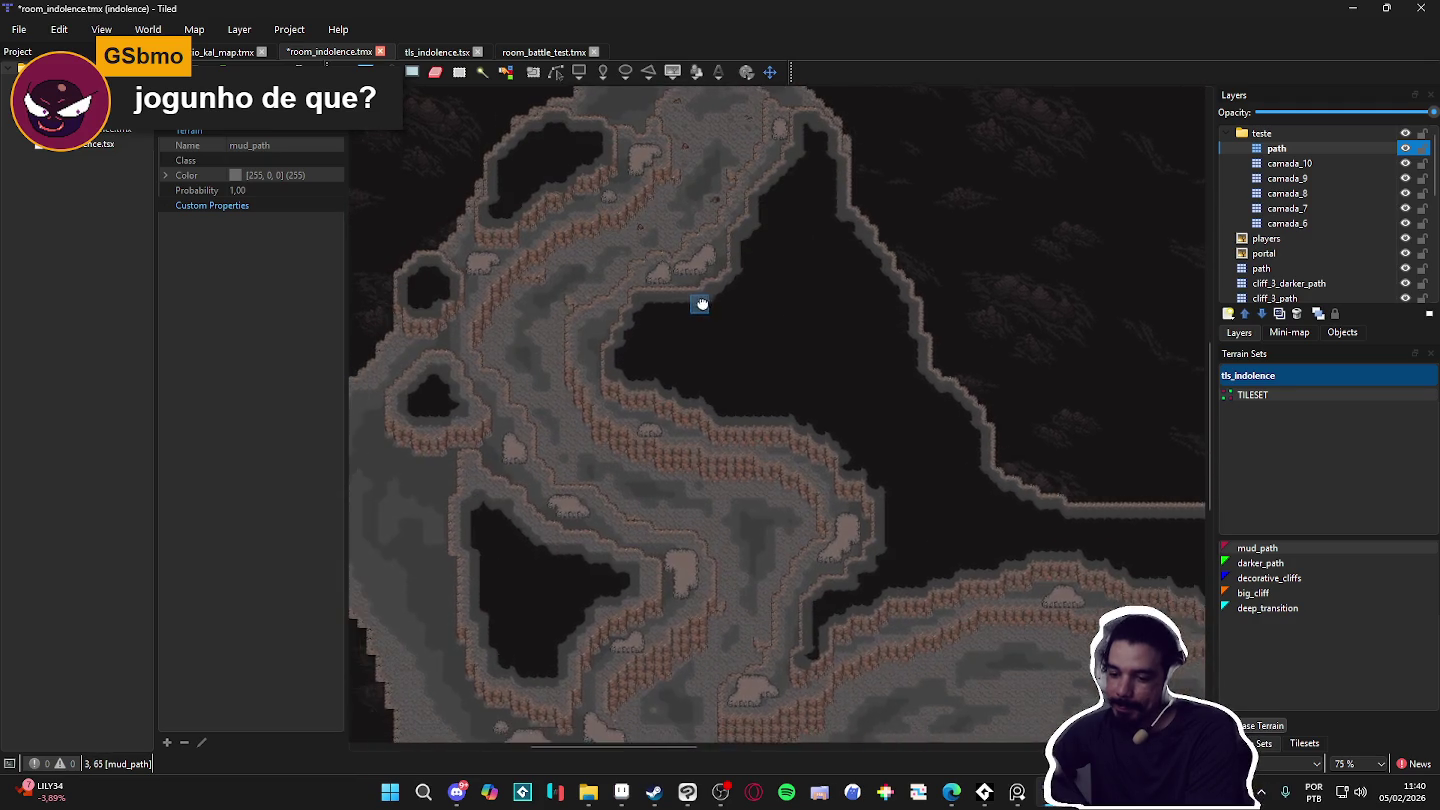
scroll(771, 544, "down", 2)
scroll(740, 260, "up", 1)
scroll(755, 291, "up", 1)
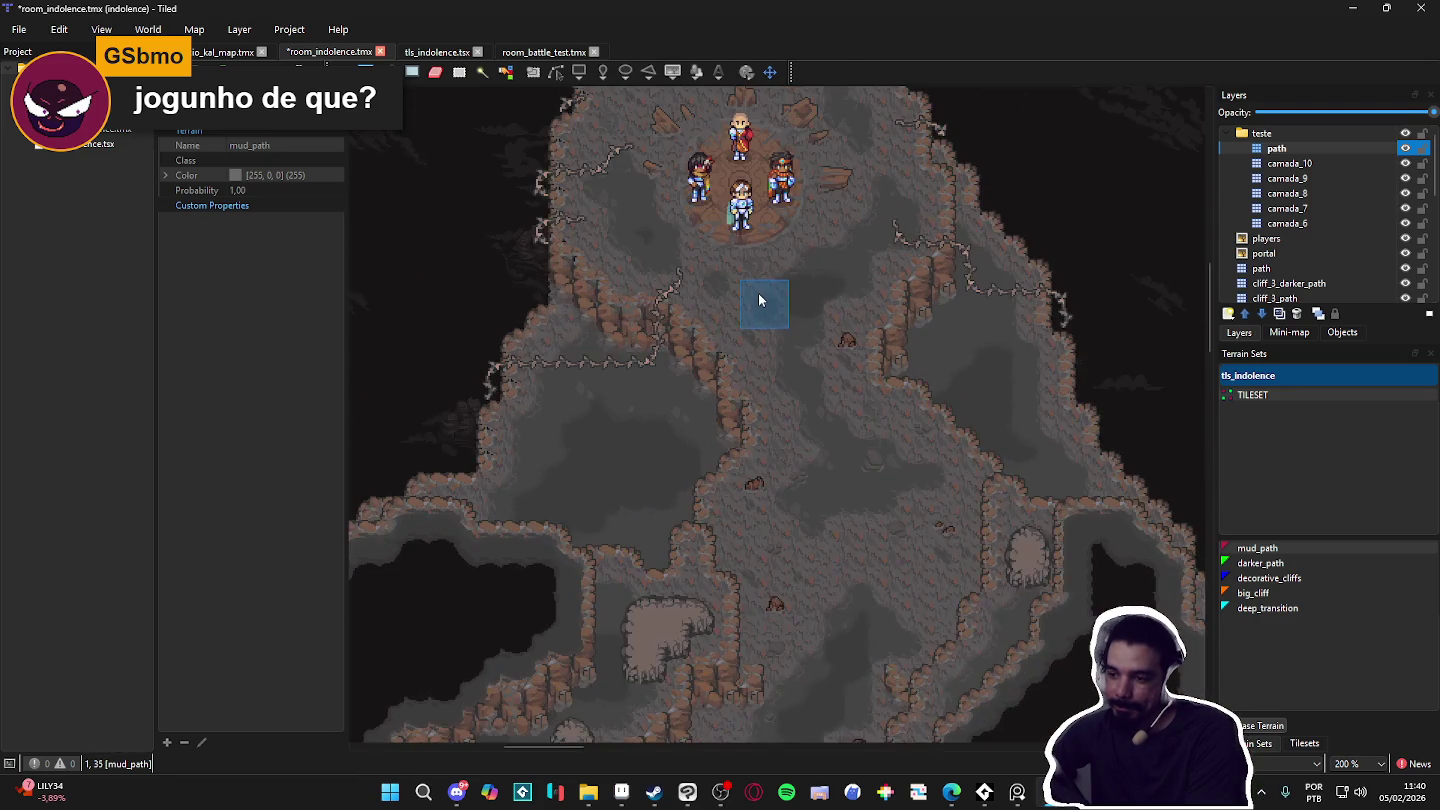
scroll(777, 441, "up", 1)
left_click_drag(854, 616, 948, 338)
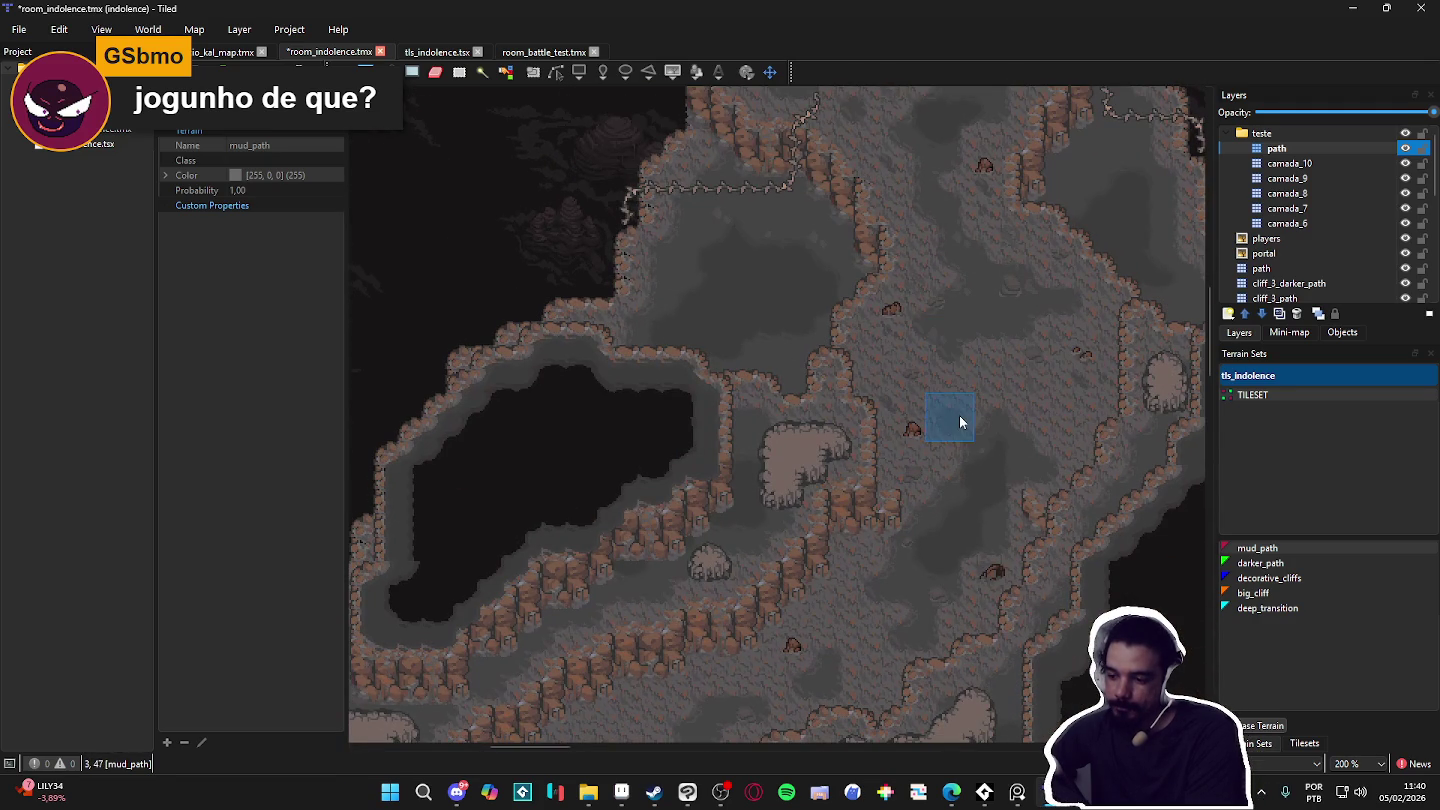
scroll(958, 421, "down", 2)
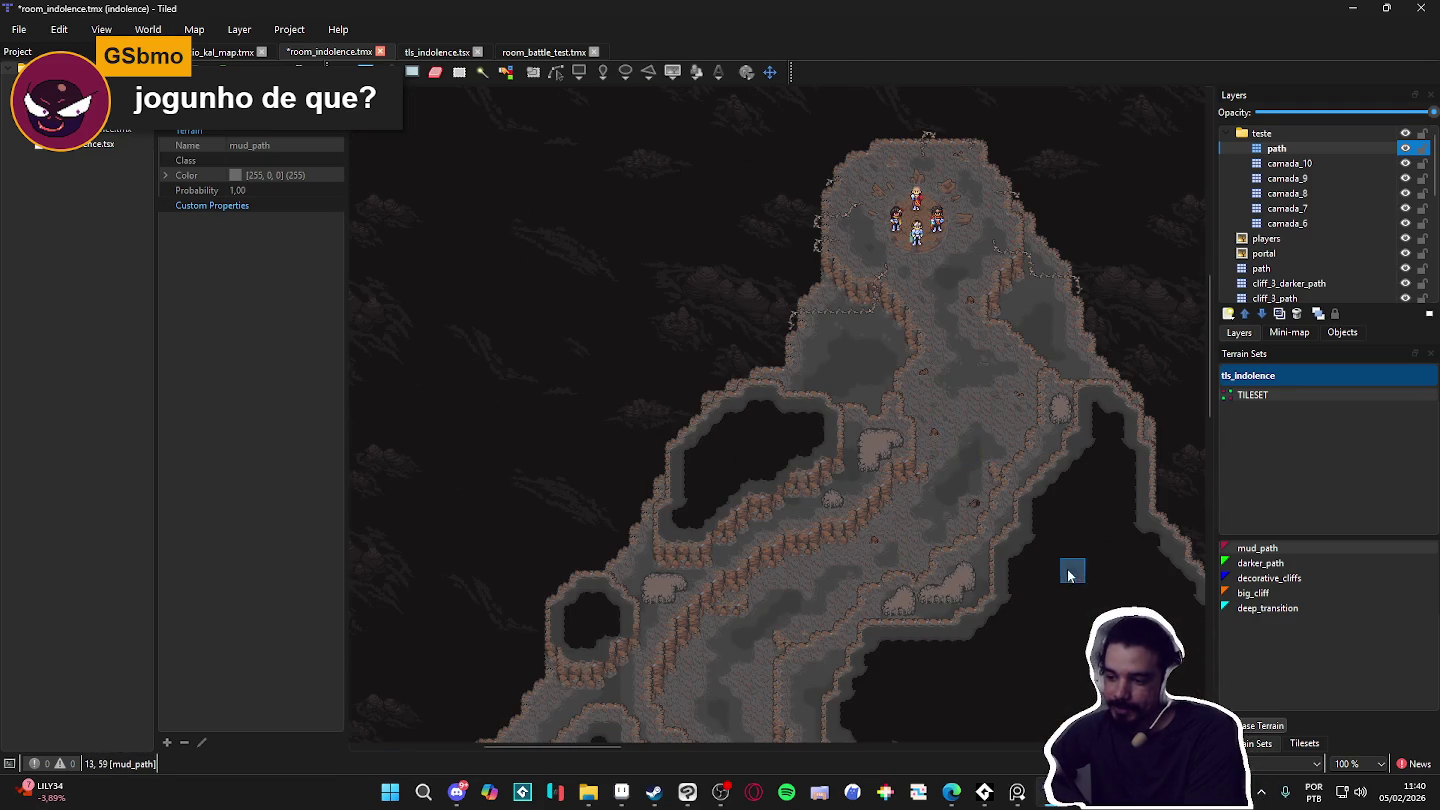
left_click_drag(1068, 566, 897, 441)
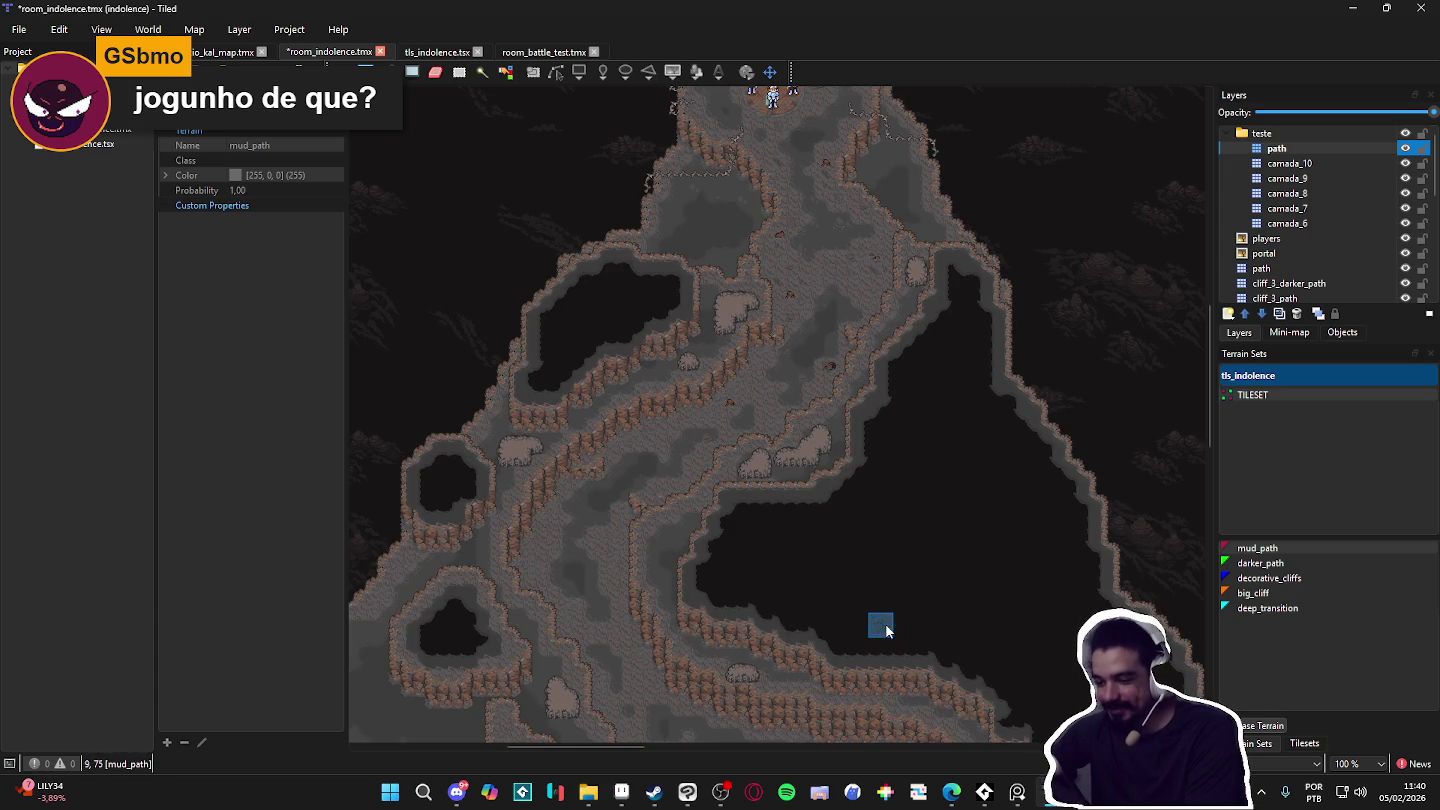
left_click(456, 792)
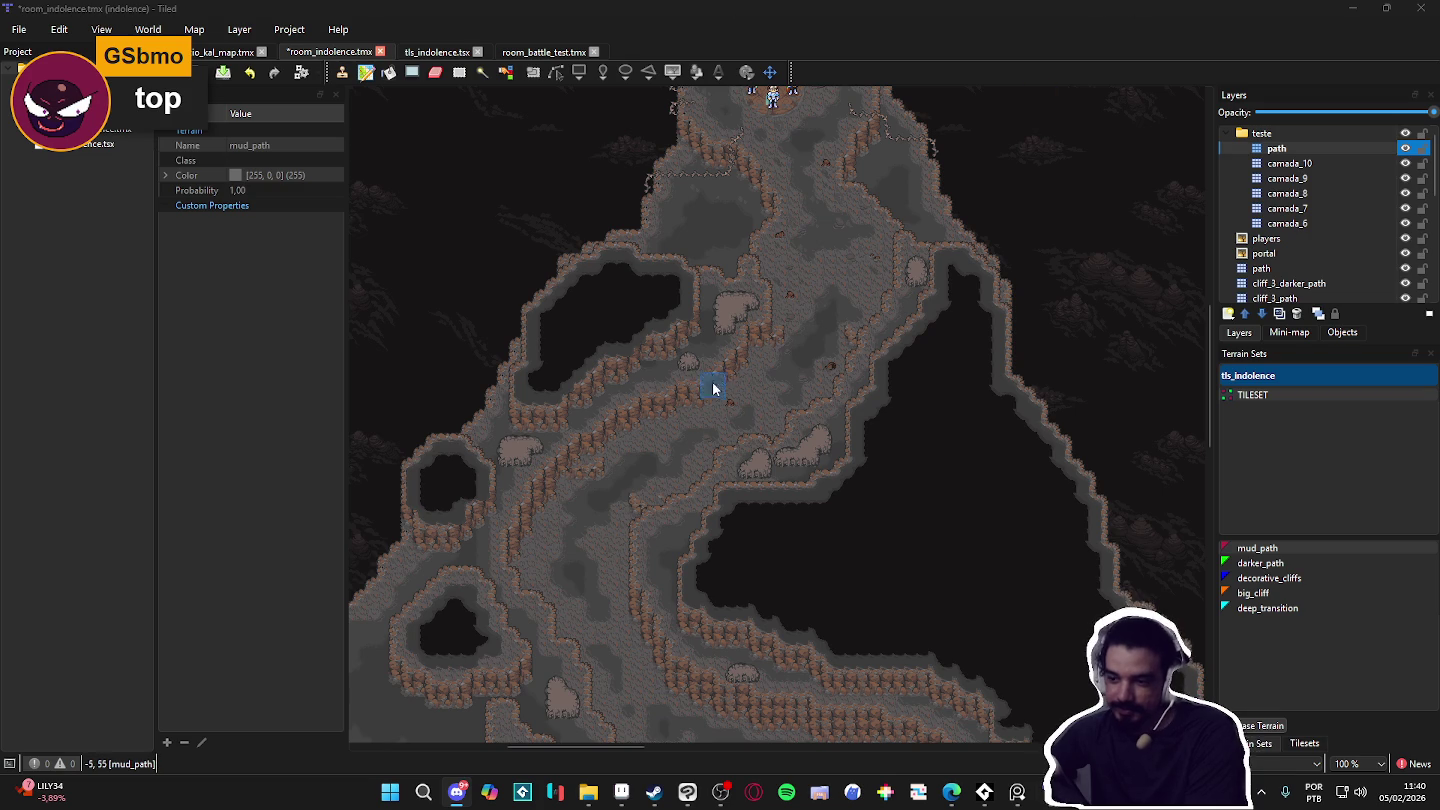
Step: Frame the rounded cave area of the Indolence map and snip a screenshot of the canvas
left_click_drag(714, 370, 637, 496)
scroll(637, 496, "down", 5)
scroll(791, 515, "up", 2)
left_click_drag(791, 514, 734, 601)
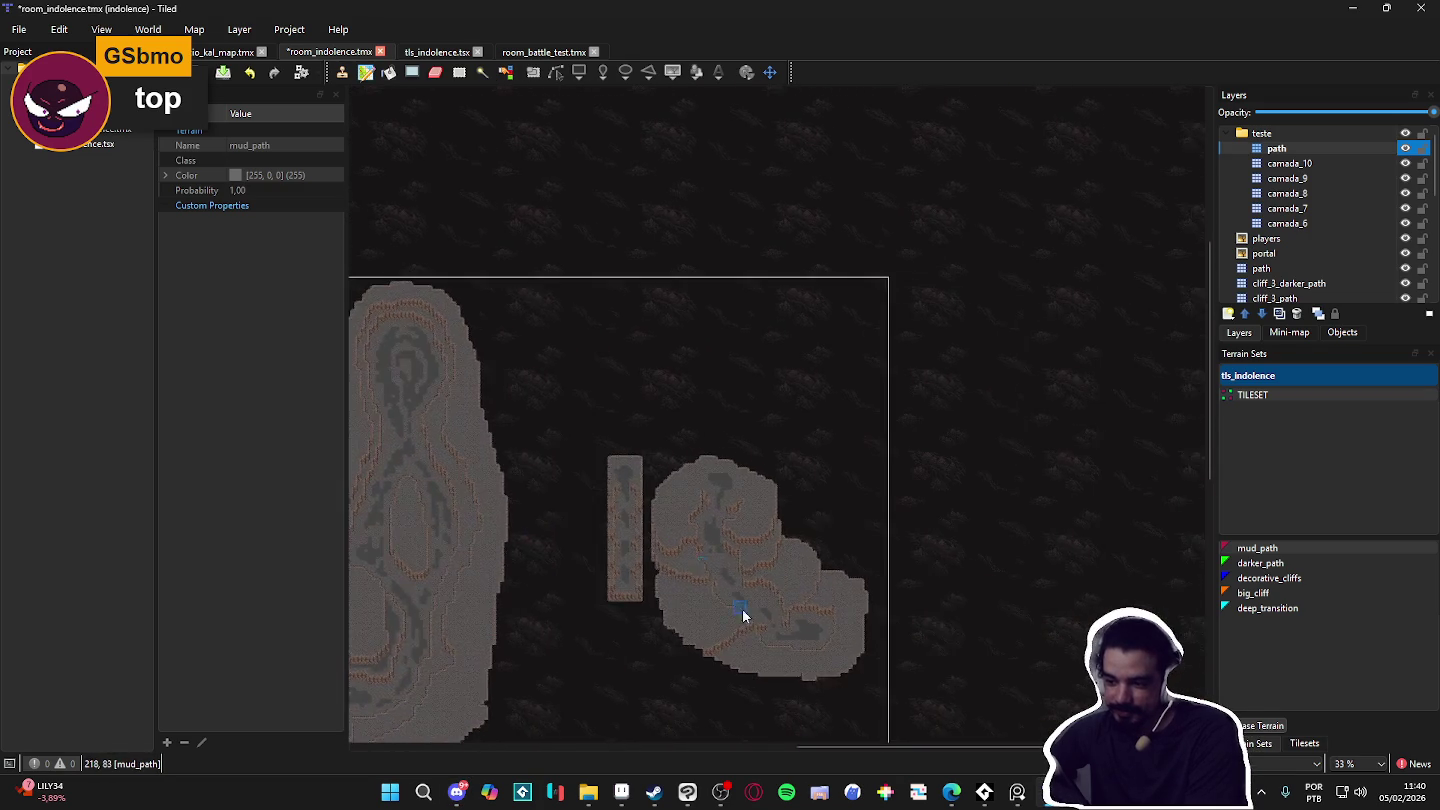
scroll(869, 627, "up", 3)
mouse_move(868, 628)
left_mouse_down()
mouse_move(855, 554)
mouse_move(874, 534)
mouse_move(904, 560)
left_mouse_up()
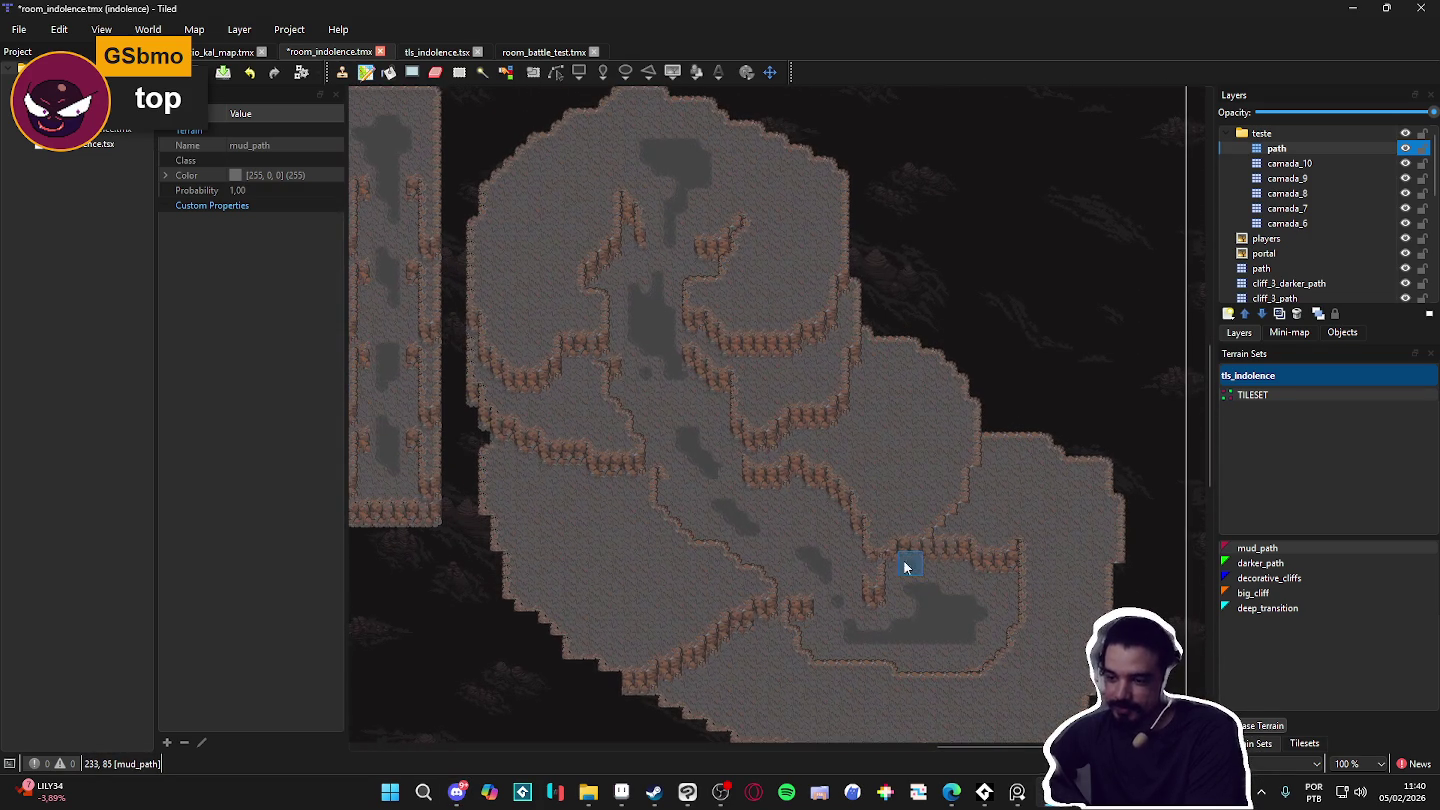
key("super+shift+s")
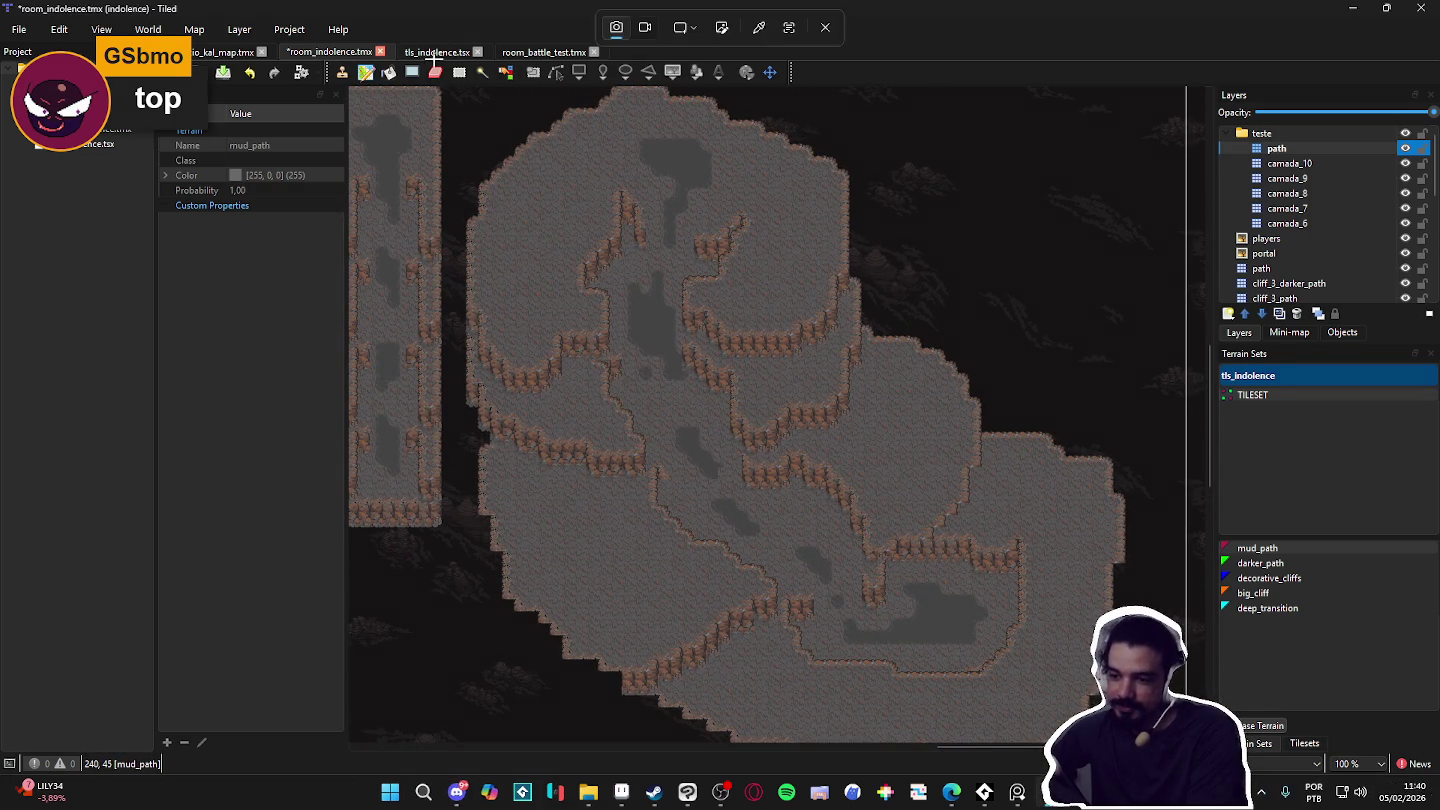
mouse_move(449, 84)
left_mouse_down()
mouse_move(908, 435)
mouse_move(1184, 738)
left_mouse_up()
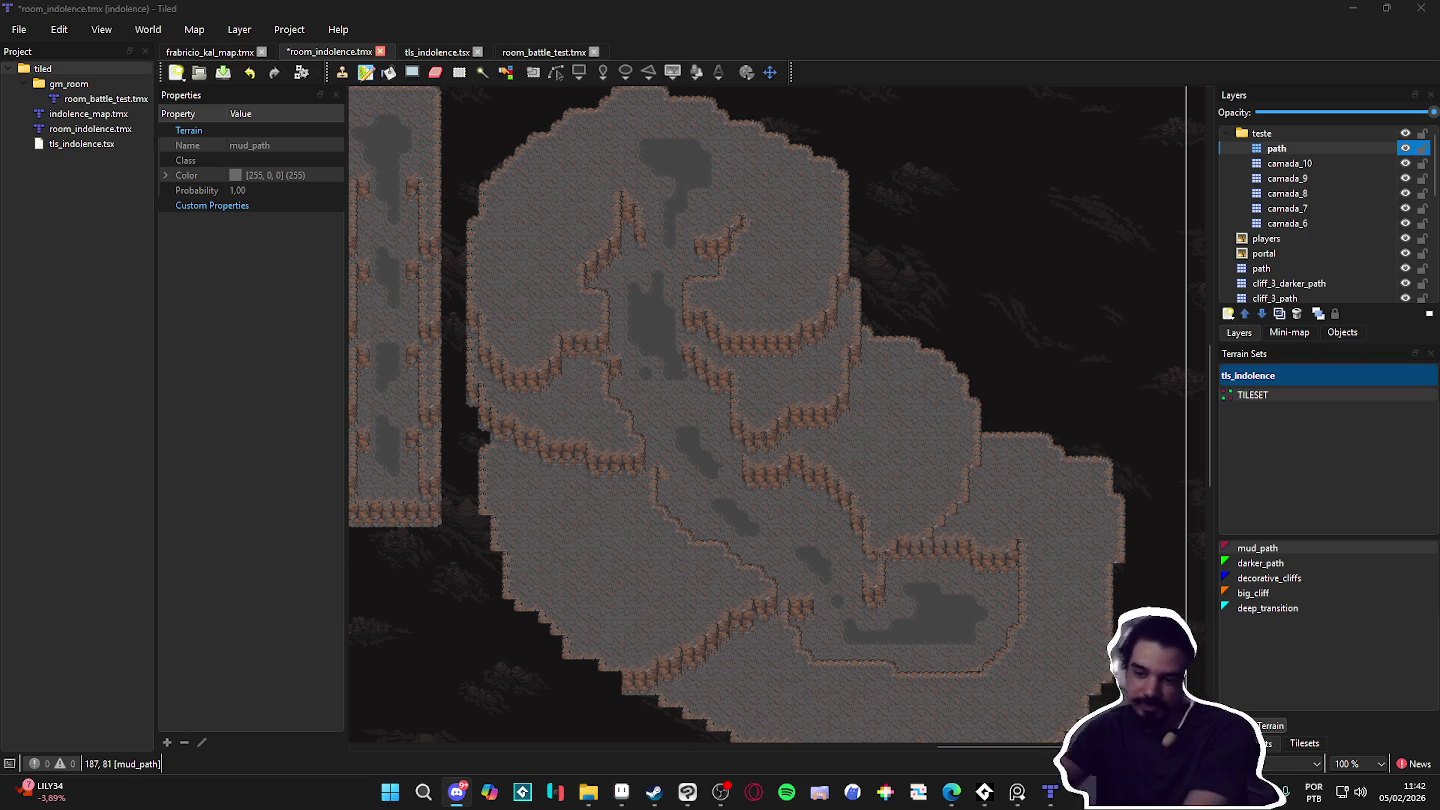
scroll(545, 591, "down", 4)
scroll(1006, 491, "up", 2)
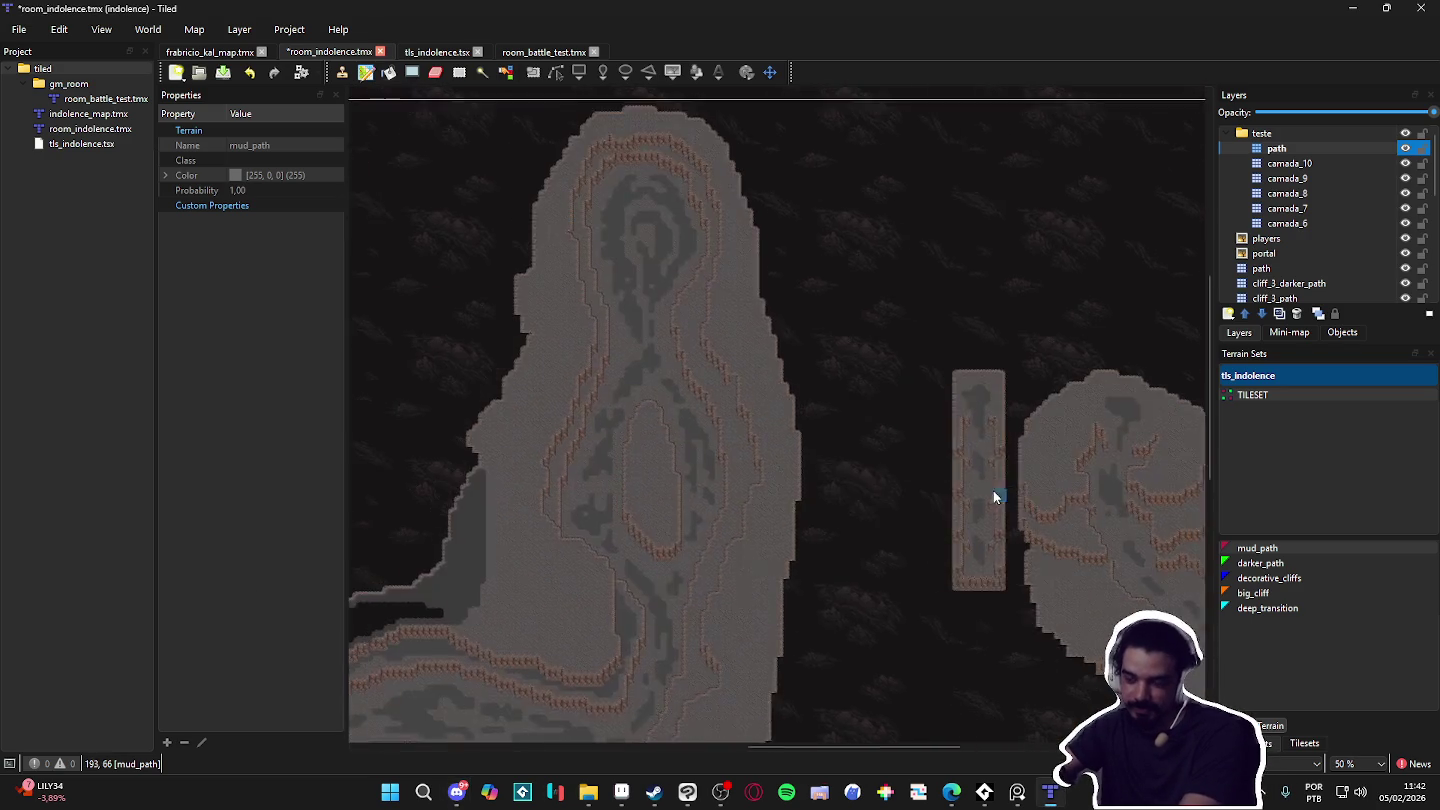
scroll(640, 406, "down", 2)
scroll(562, 414, "up", 5)
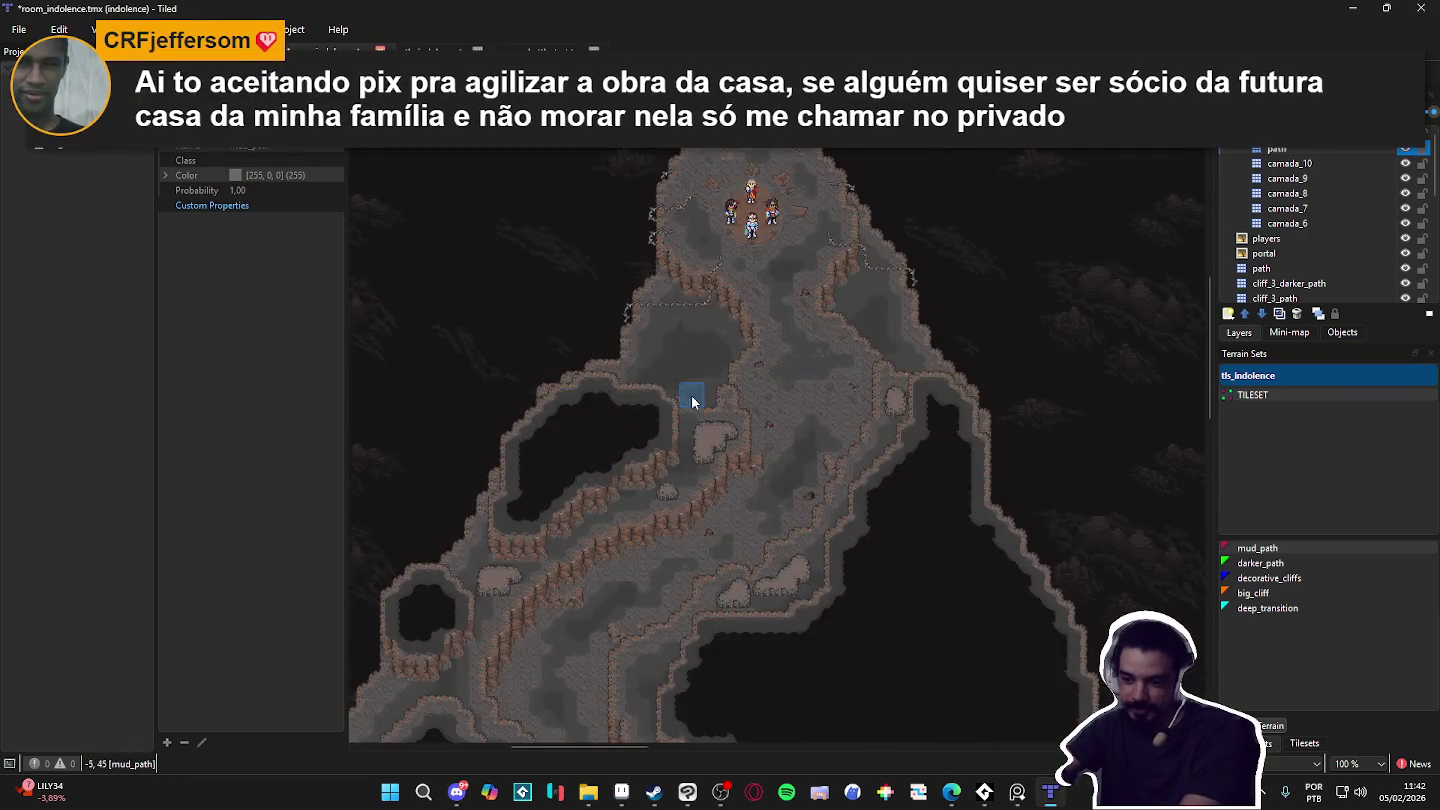
scroll(740, 315, "down", 5)
scroll(720, 425, "up", 2)
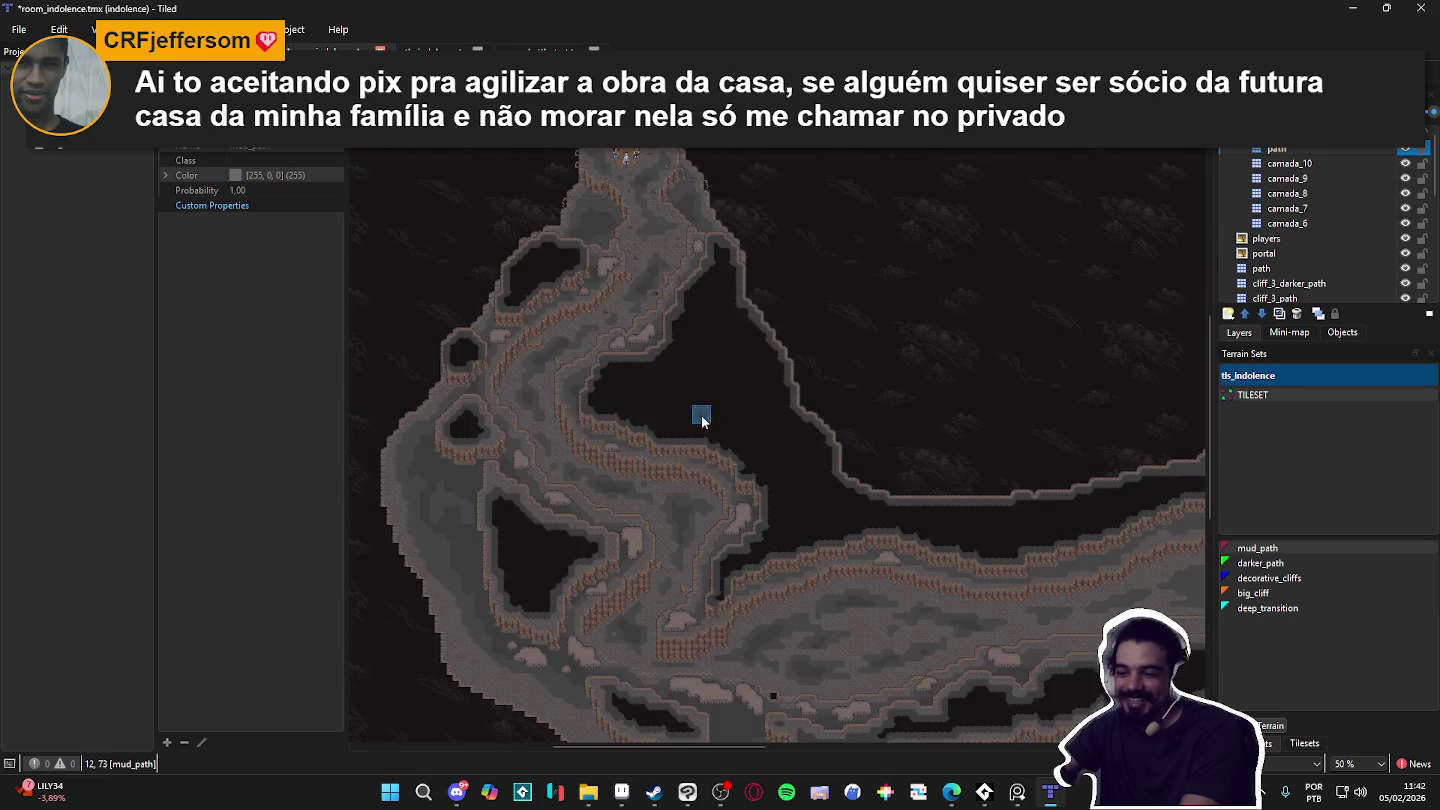
scroll(720, 422, "down", 2)
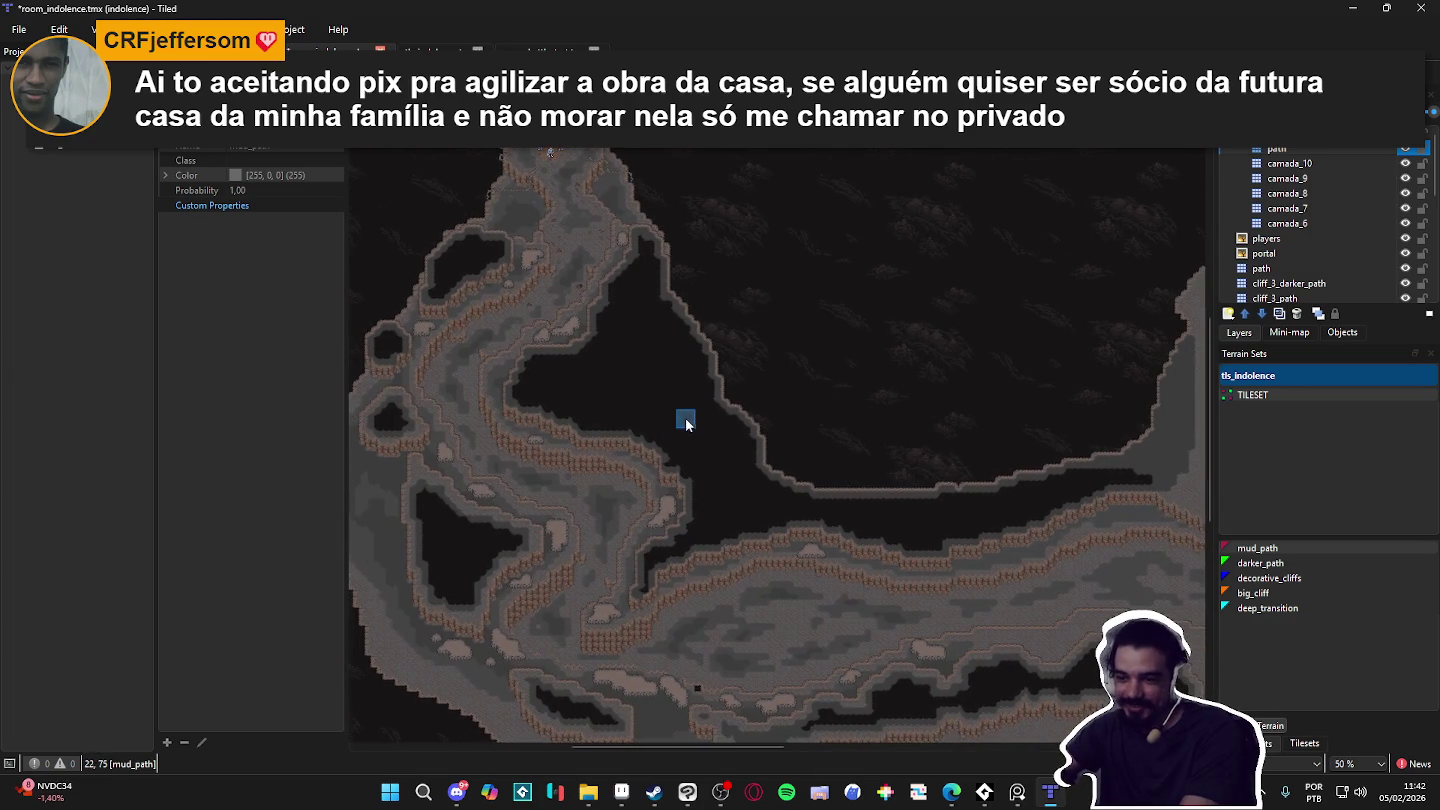
scroll(676, 372, "up", 2)
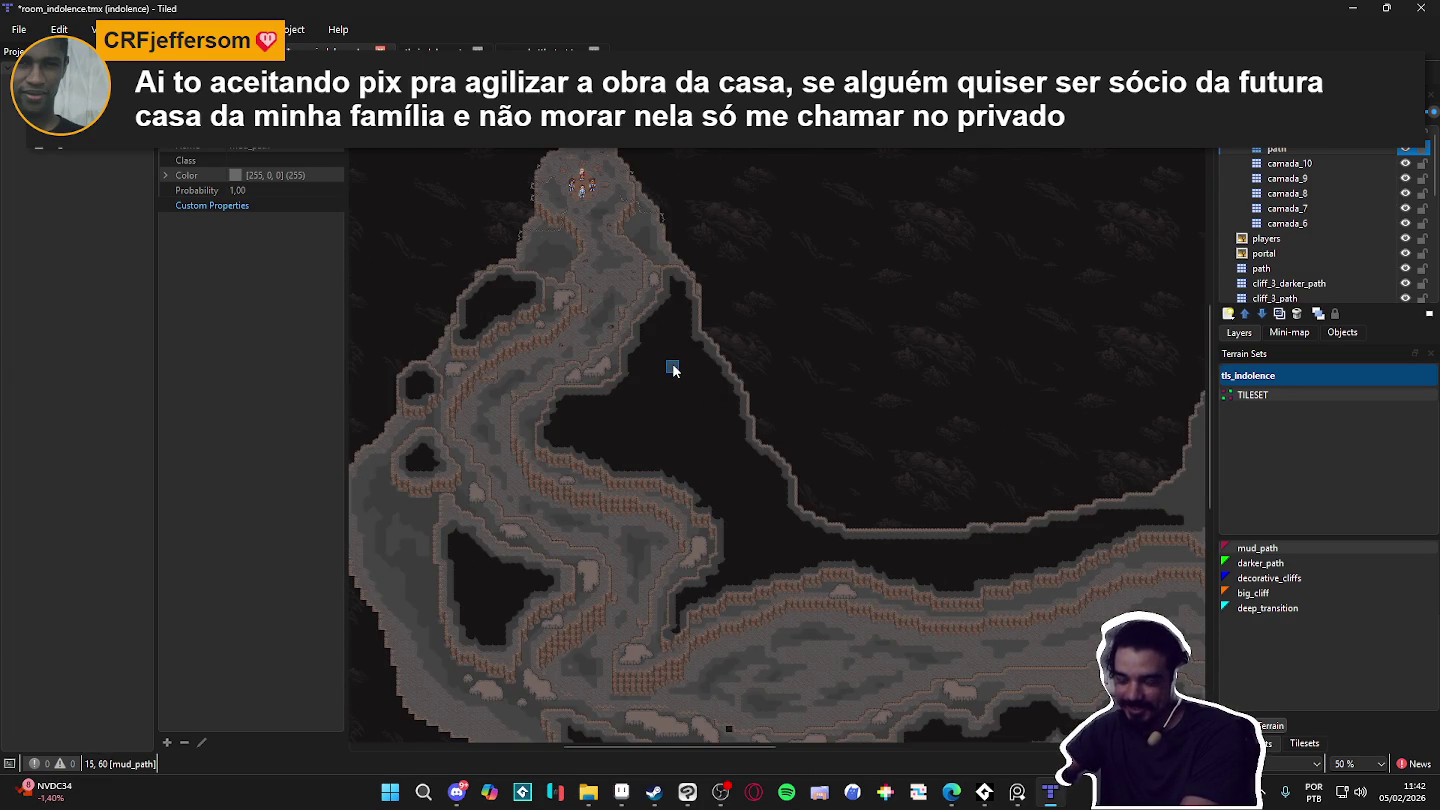
scroll(608, 345, "up", 1)
scroll(600, 300, "down", 2)
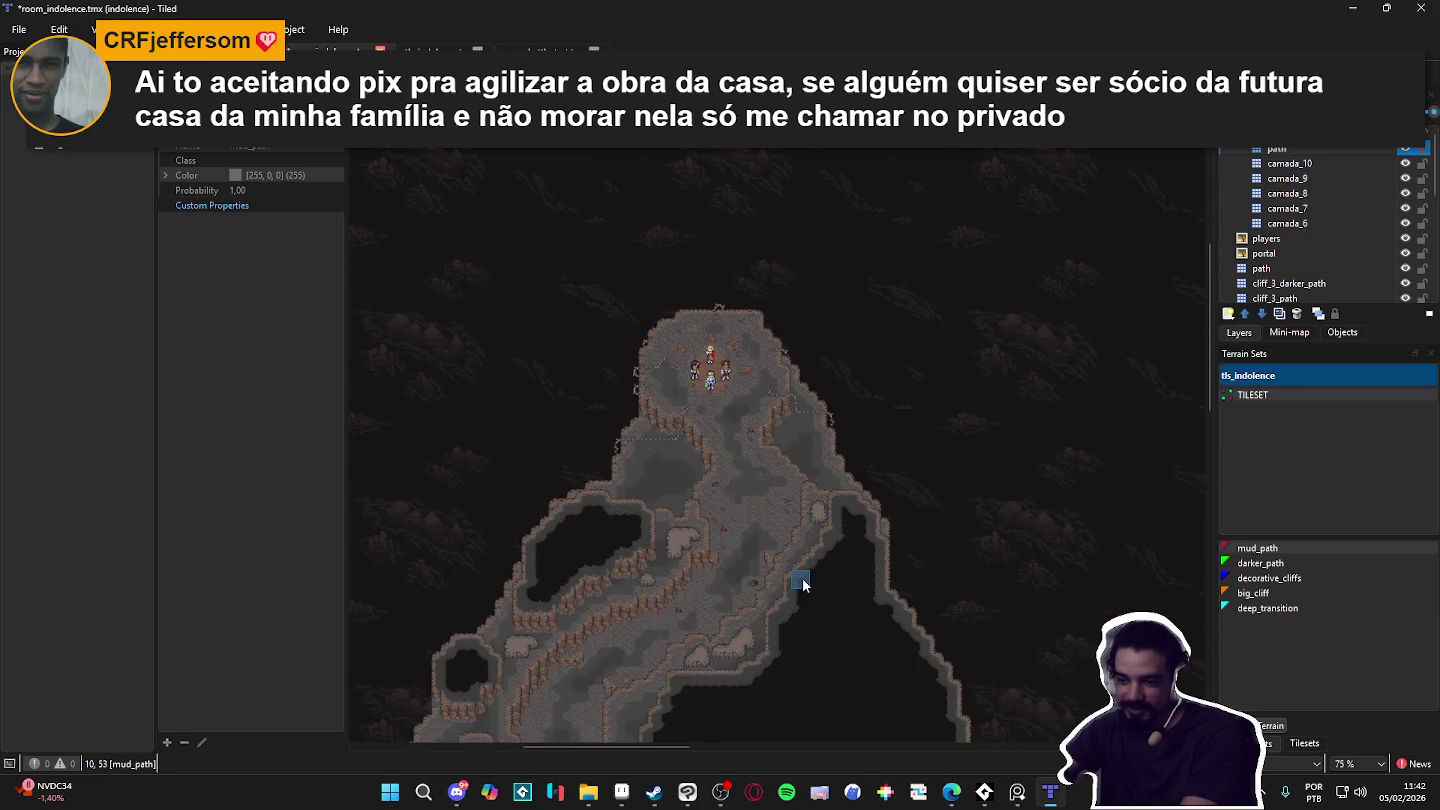
scroll(796, 595, "up", 3)
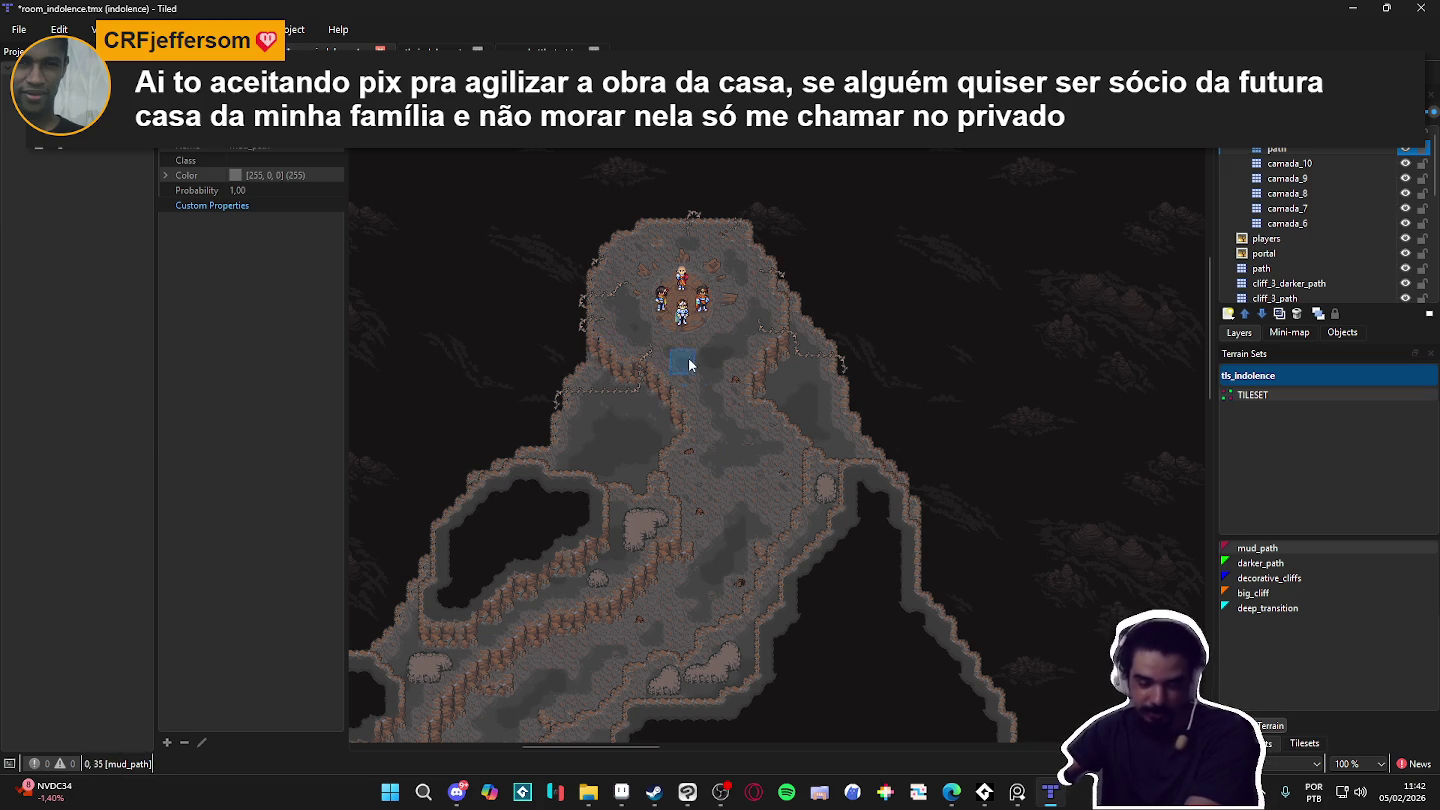
scroll(733, 451, "down", 3)
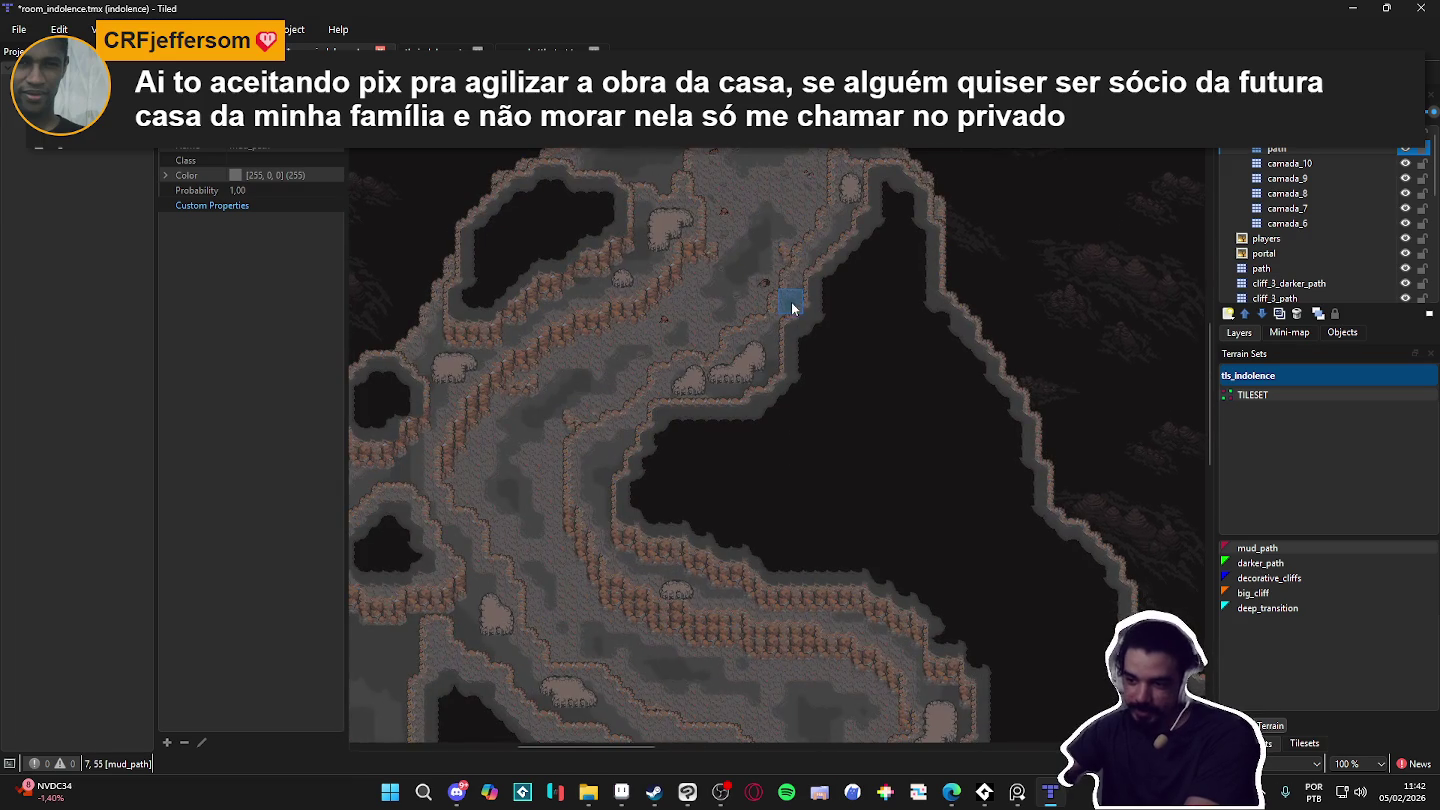
scroll(794, 305, "down", 2)
scroll(652, 408, "up", 1)
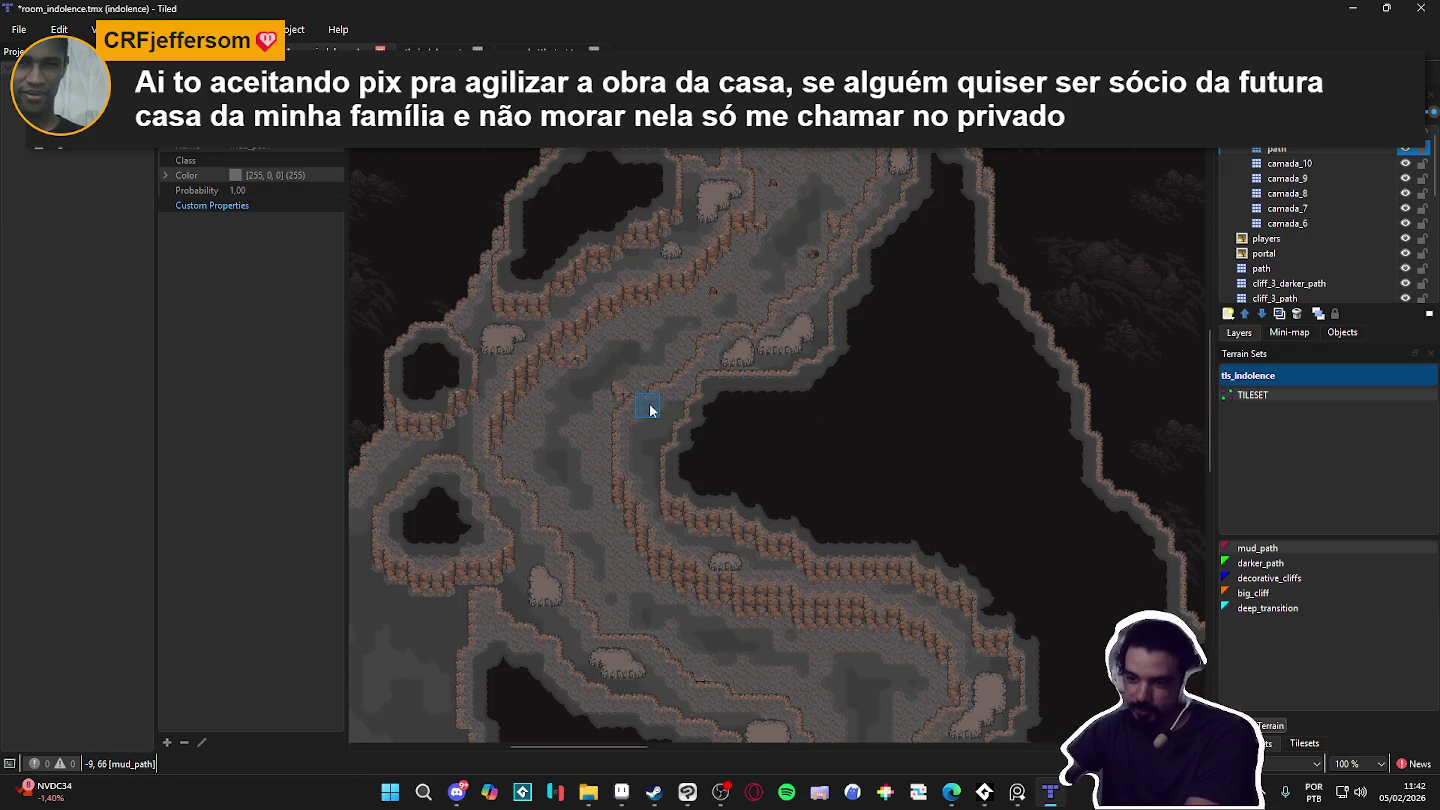
scroll(695, 470, "down", 1)
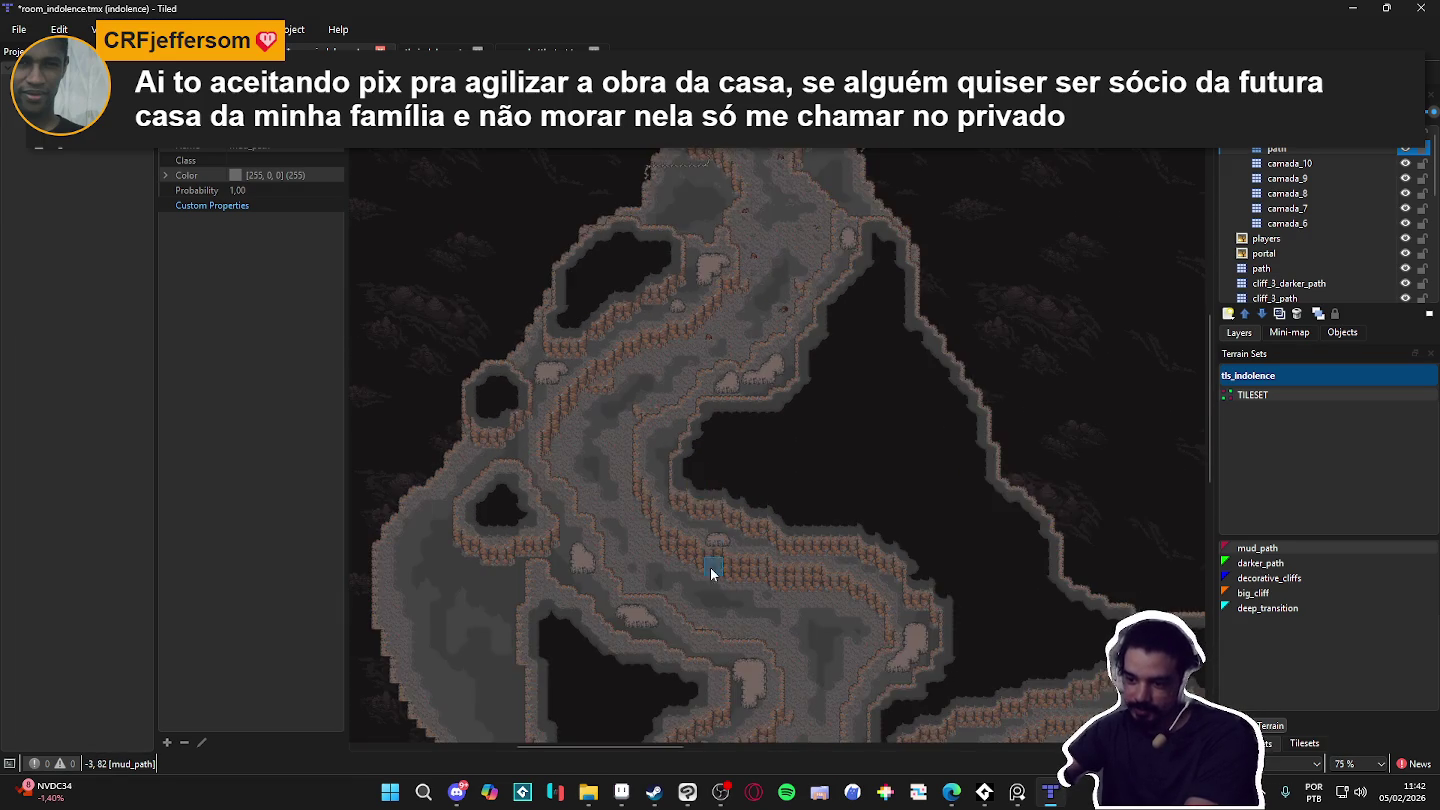
mouse_move(732, 437)
left_mouse_down()
mouse_move(752, 561)
mouse_move(755, 447)
left_mouse_up()
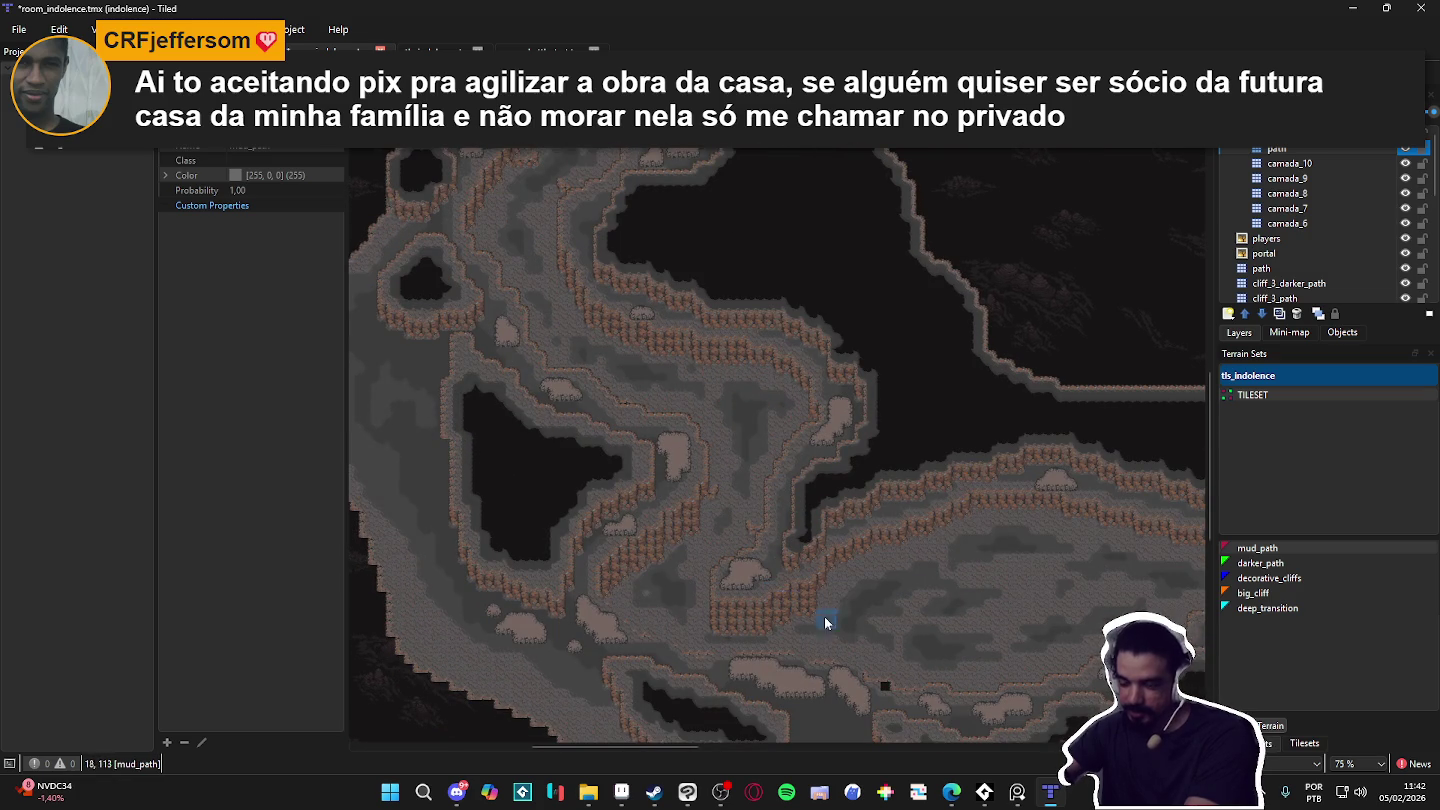
scroll(971, 533, "down", 2)
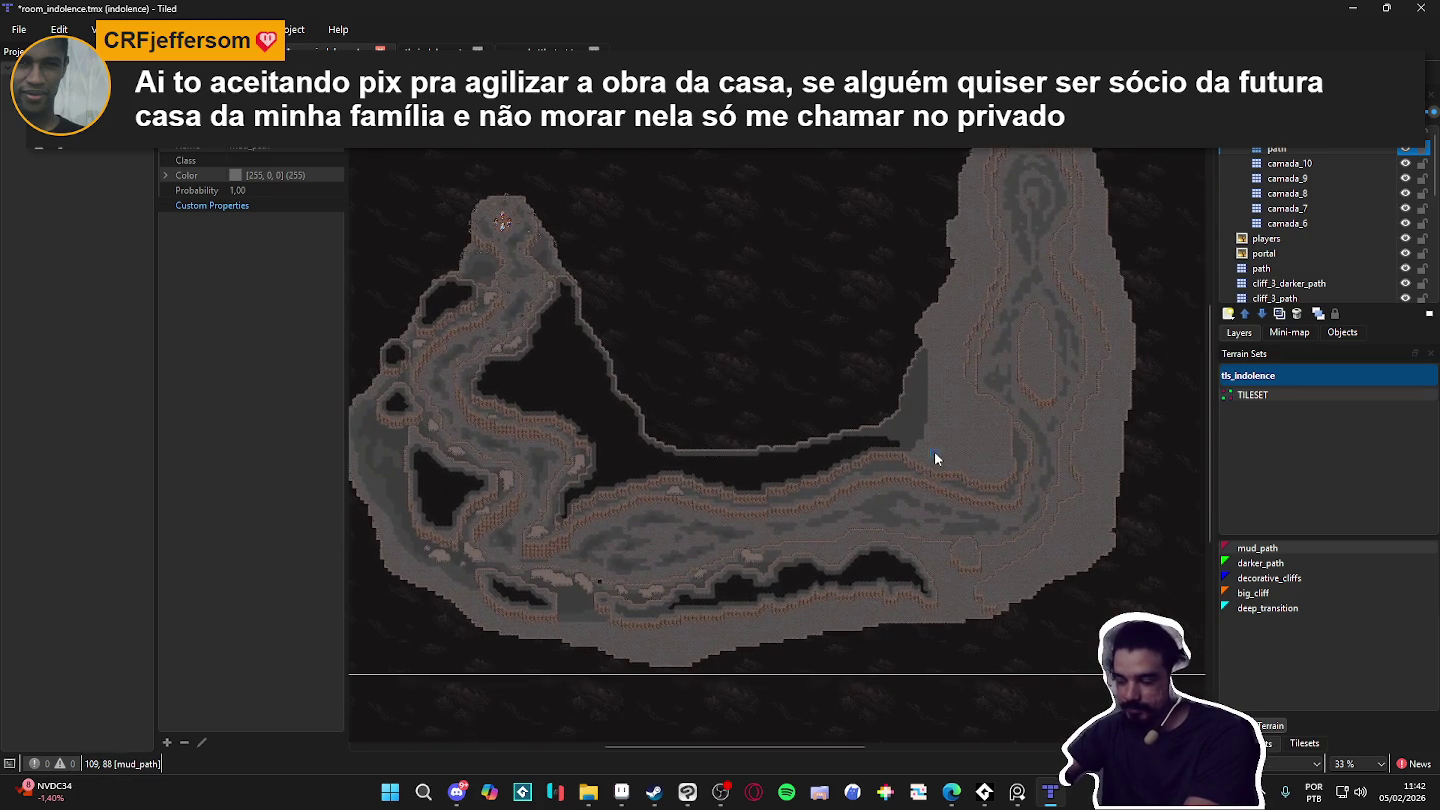
left_click_drag(606, 514, 707, 511)
scroll(760, 507, "up", 4)
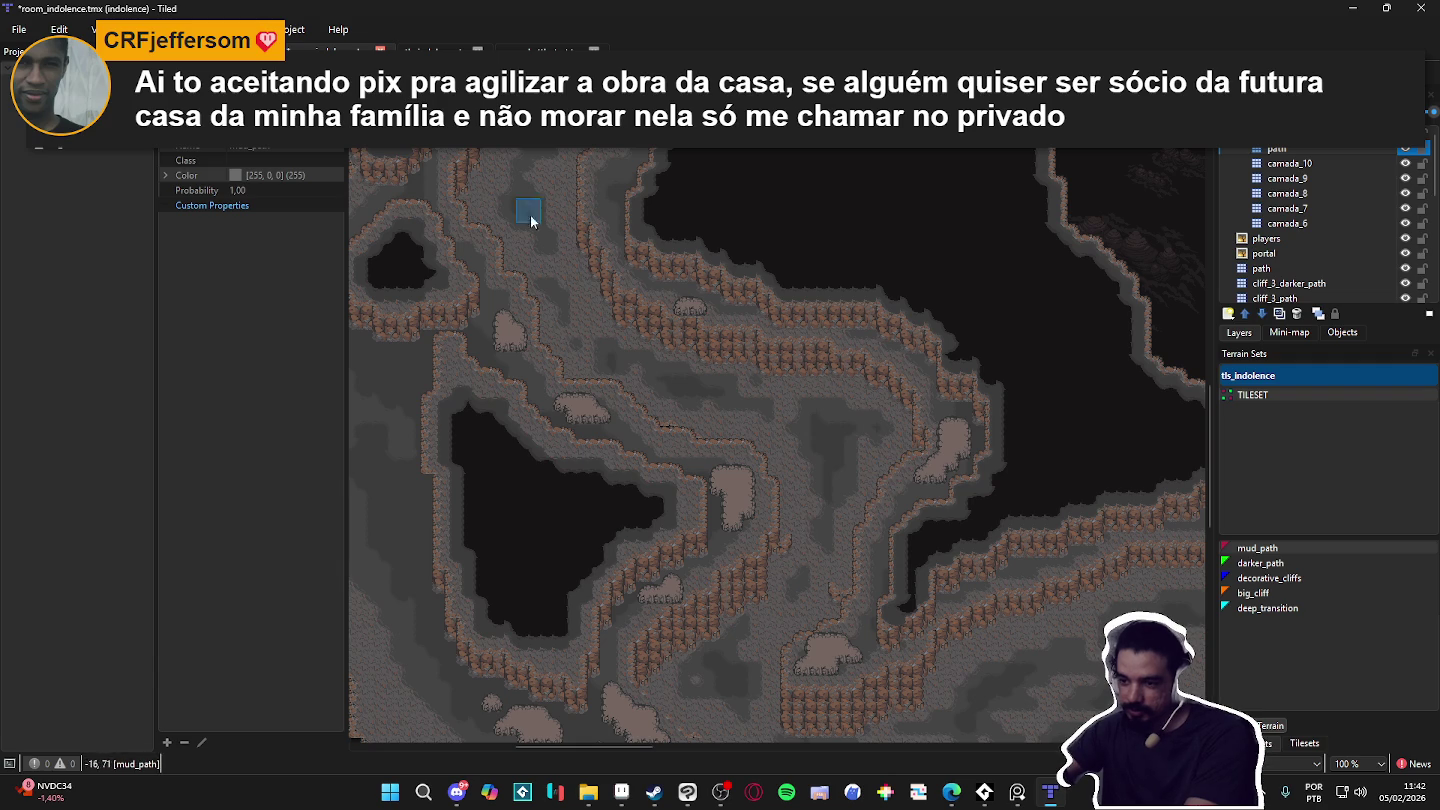
scroll(884, 434, "down", 2)
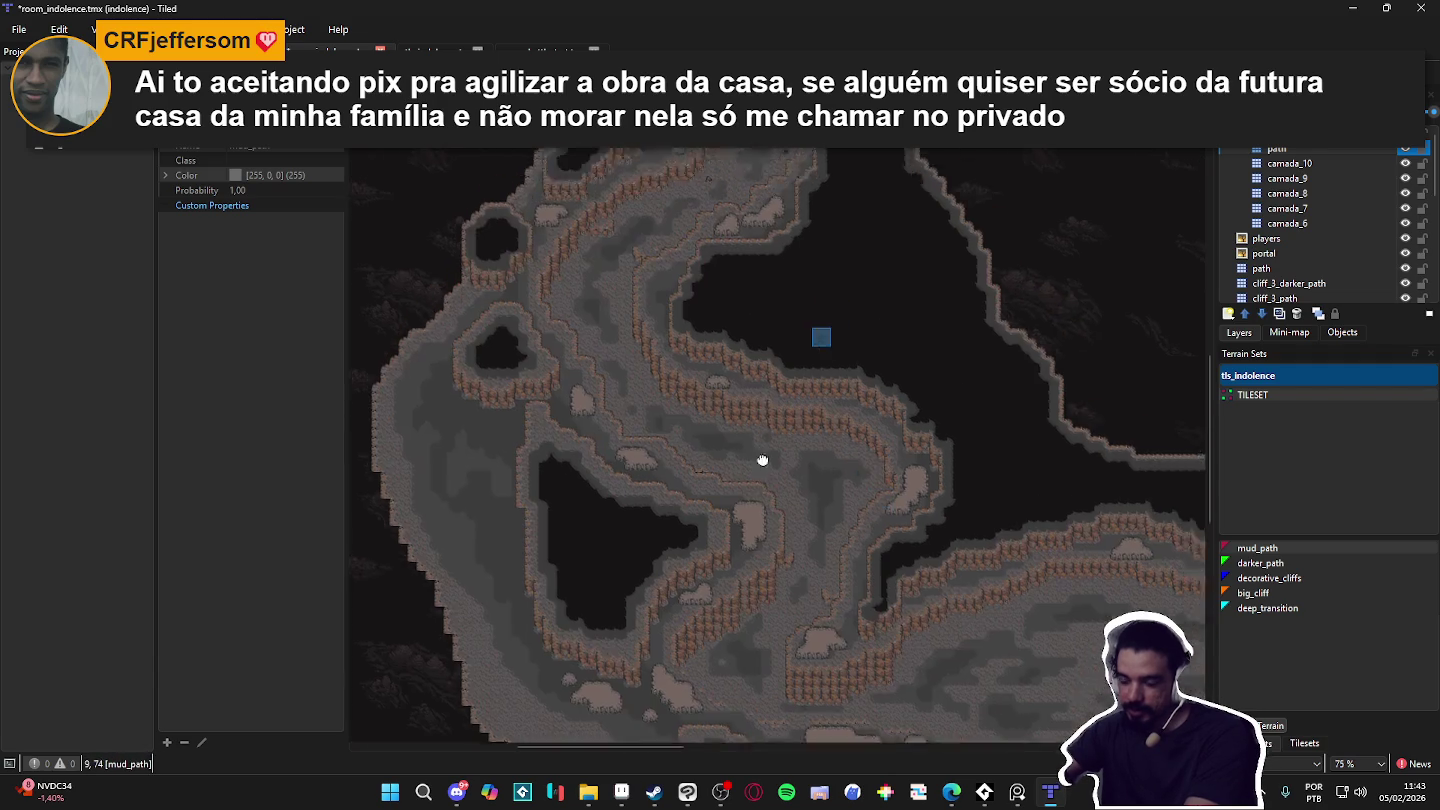
scroll(787, 512, "down", 2)
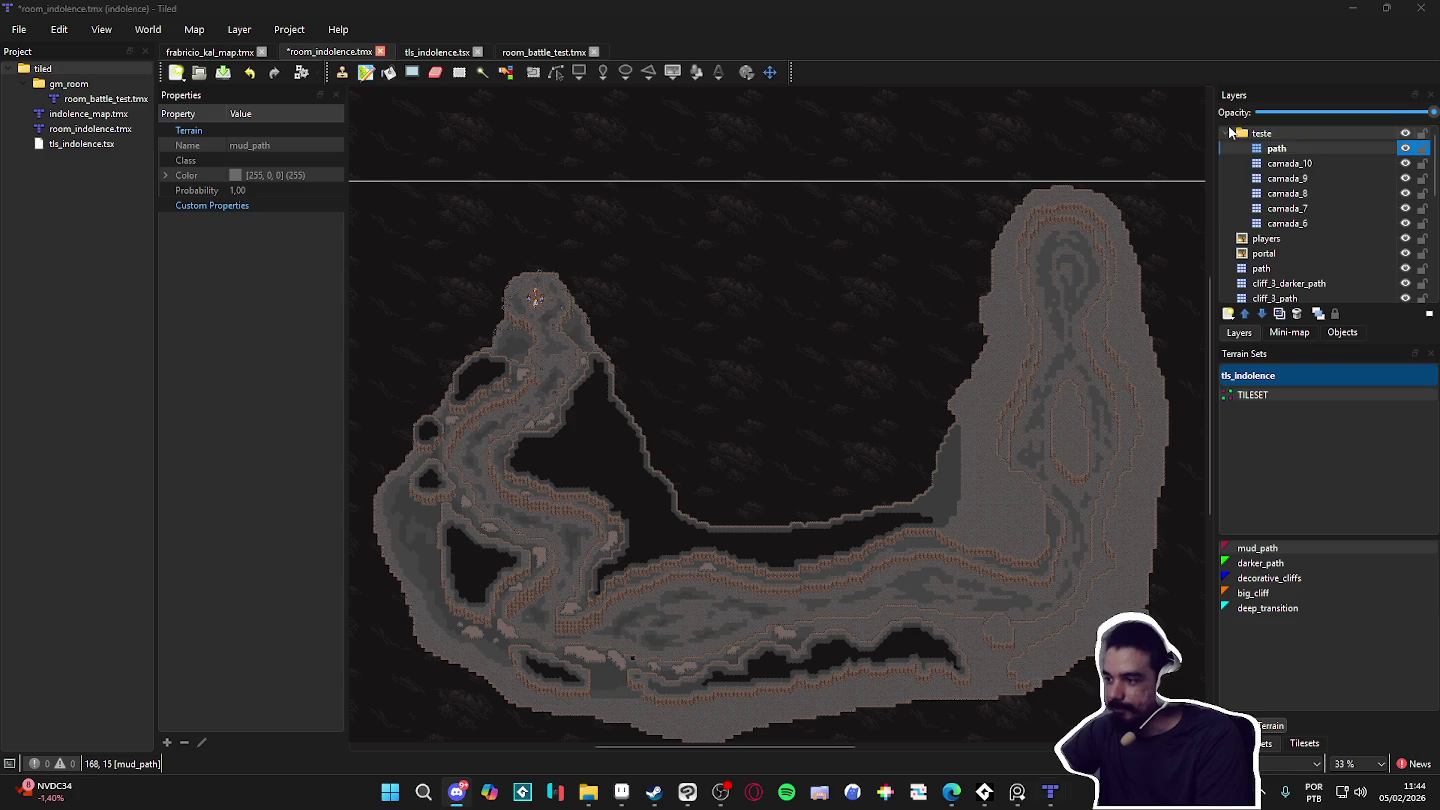
Step: Collapse and hide the teste layer group, then select and show cliff_0
left_click(1228, 133)
left_click(1405, 134)
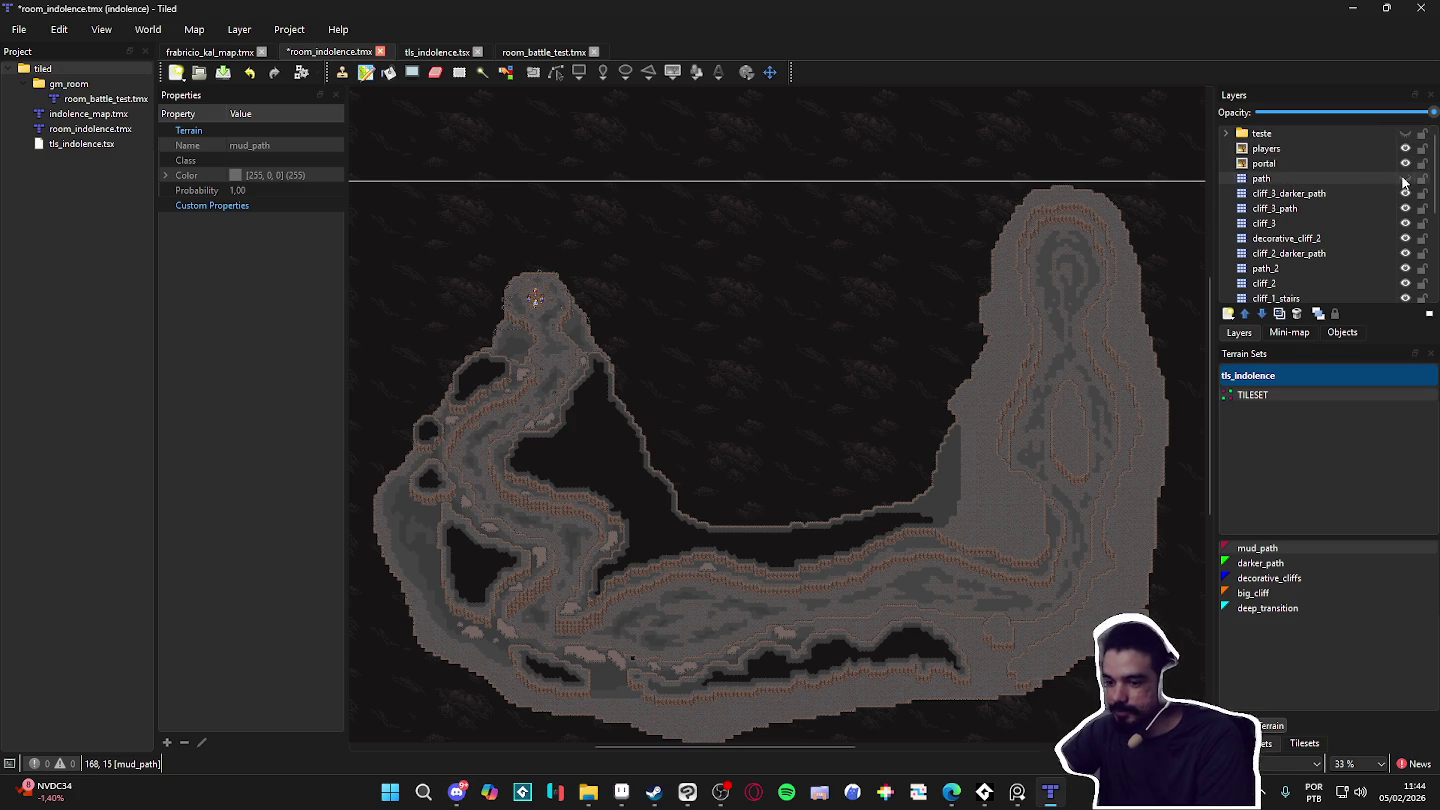
scroll(1366, 179, "down", 5)
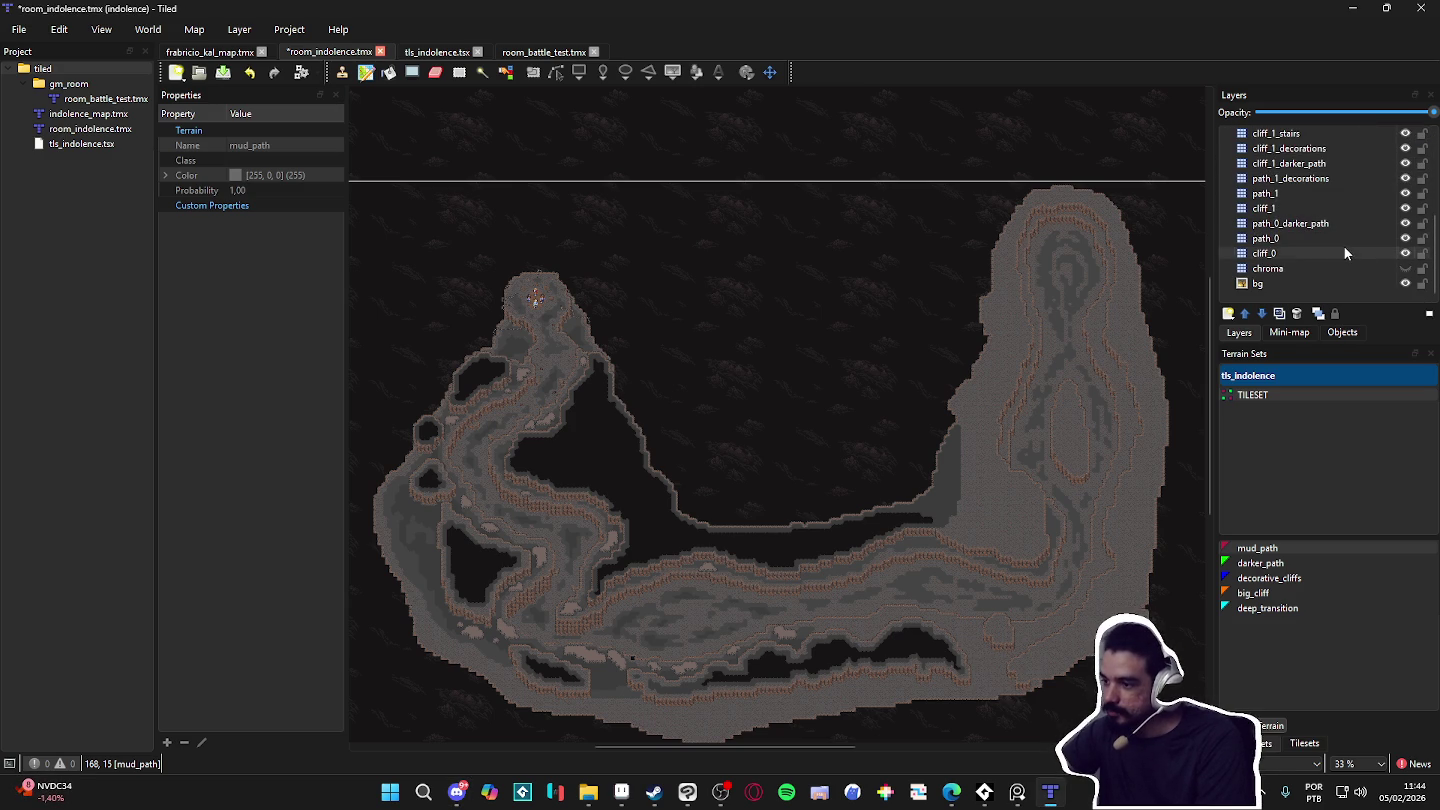
left_click(1357, 252)
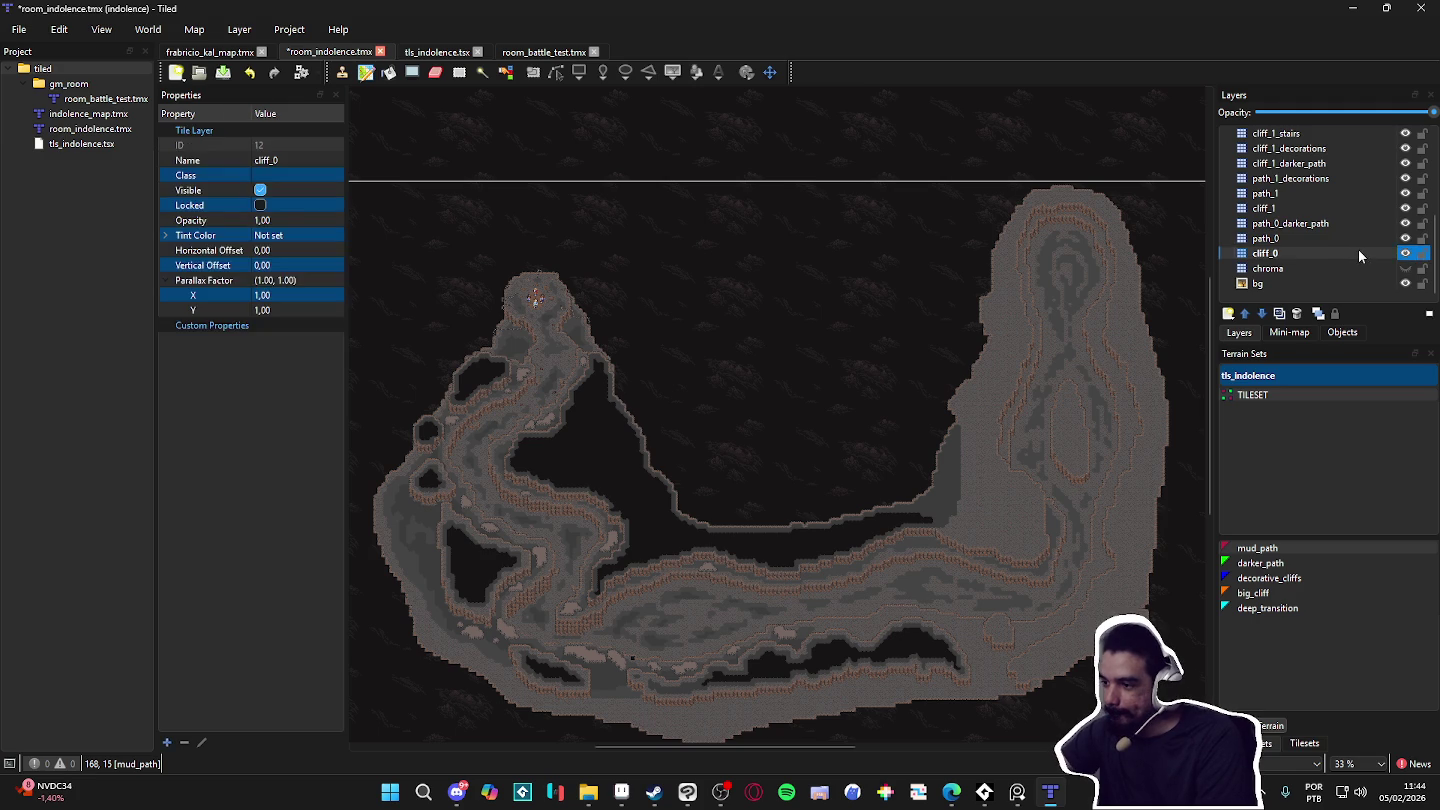
left_click(1405, 256)
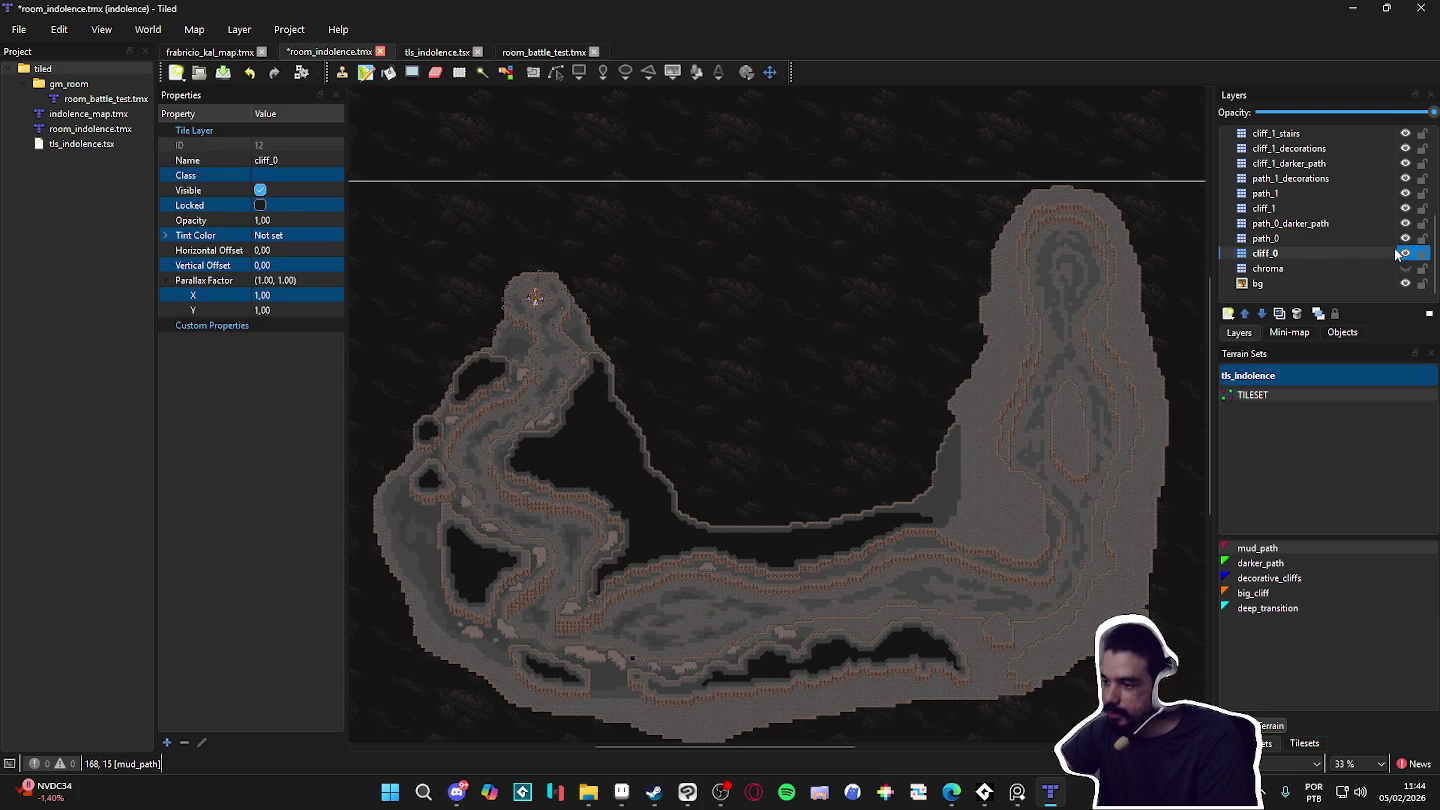
Step: Toggle cliff_1 and path_1 visibility to see which tiles each holds
left_click(1405, 210)
left_click(1405, 210)
left_click(1406, 210)
left_click(1406, 210)
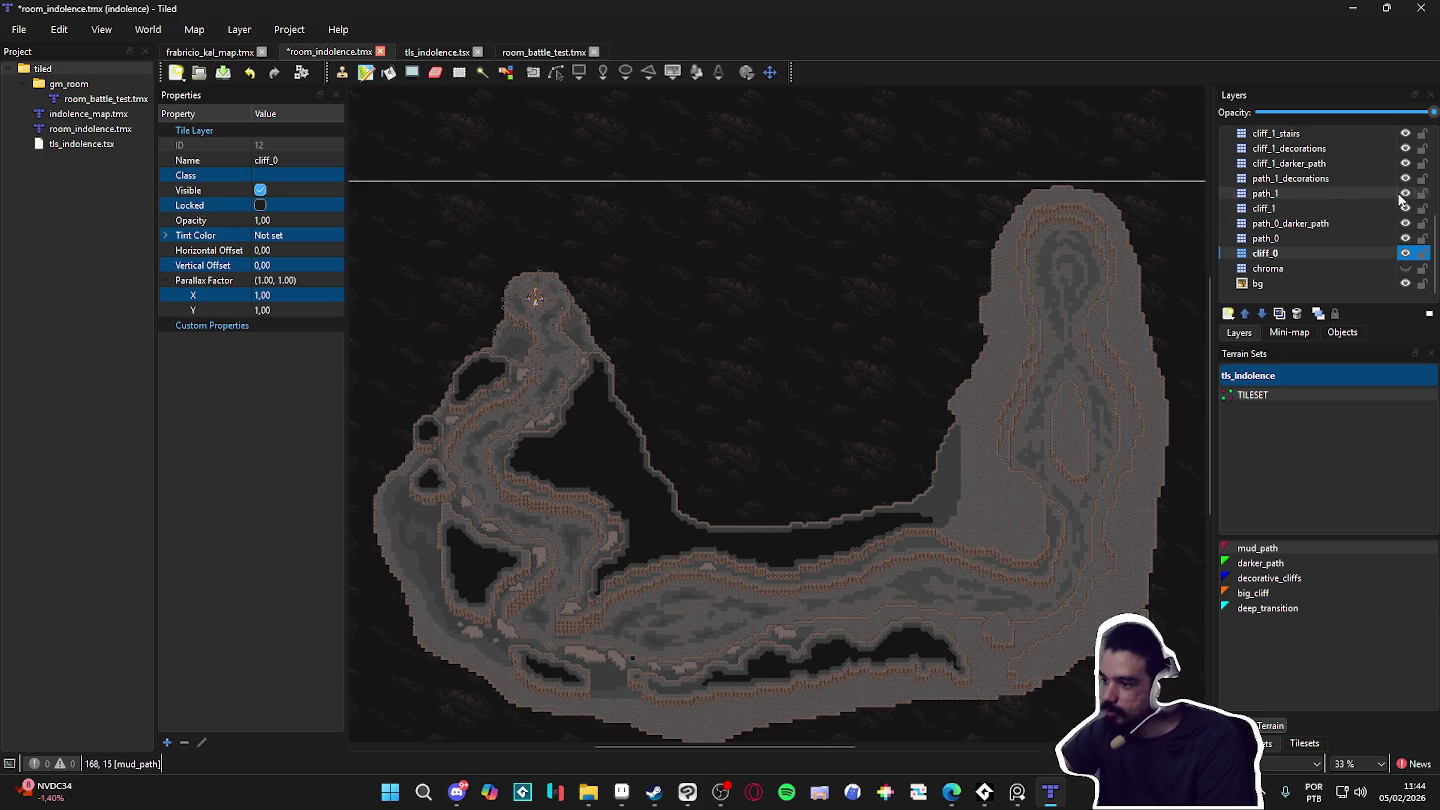
left_click(1405, 194)
left_click(1406, 194)
left_click(1406, 194)
left_click(1405, 193)
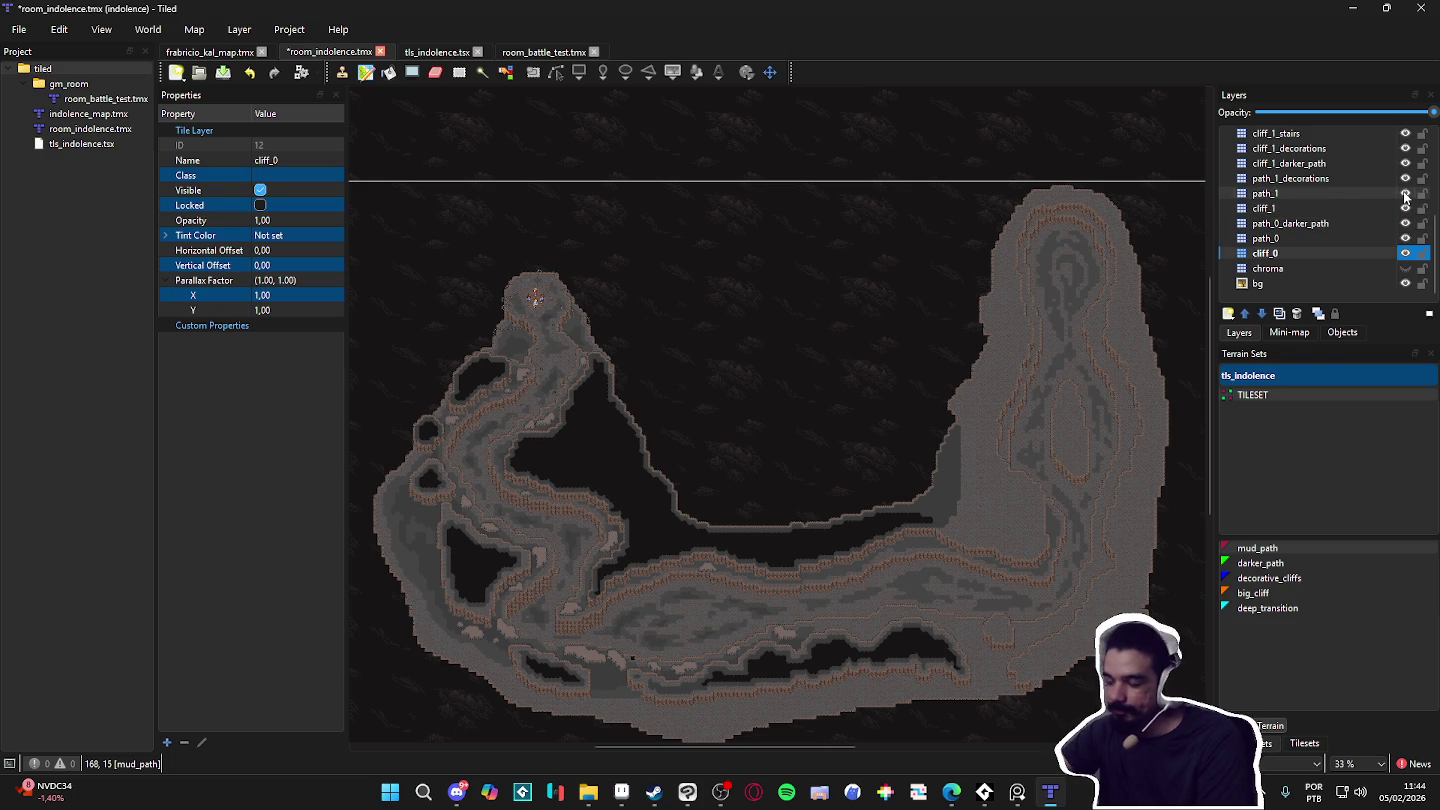
Step: Hide cliff_0, path_0, path_0_darker_path, path_1 and the cliff_1 darker_path, decorations and stairs layers
left_click(1405, 254)
left_click(1405, 238)
left_click(1405, 224)
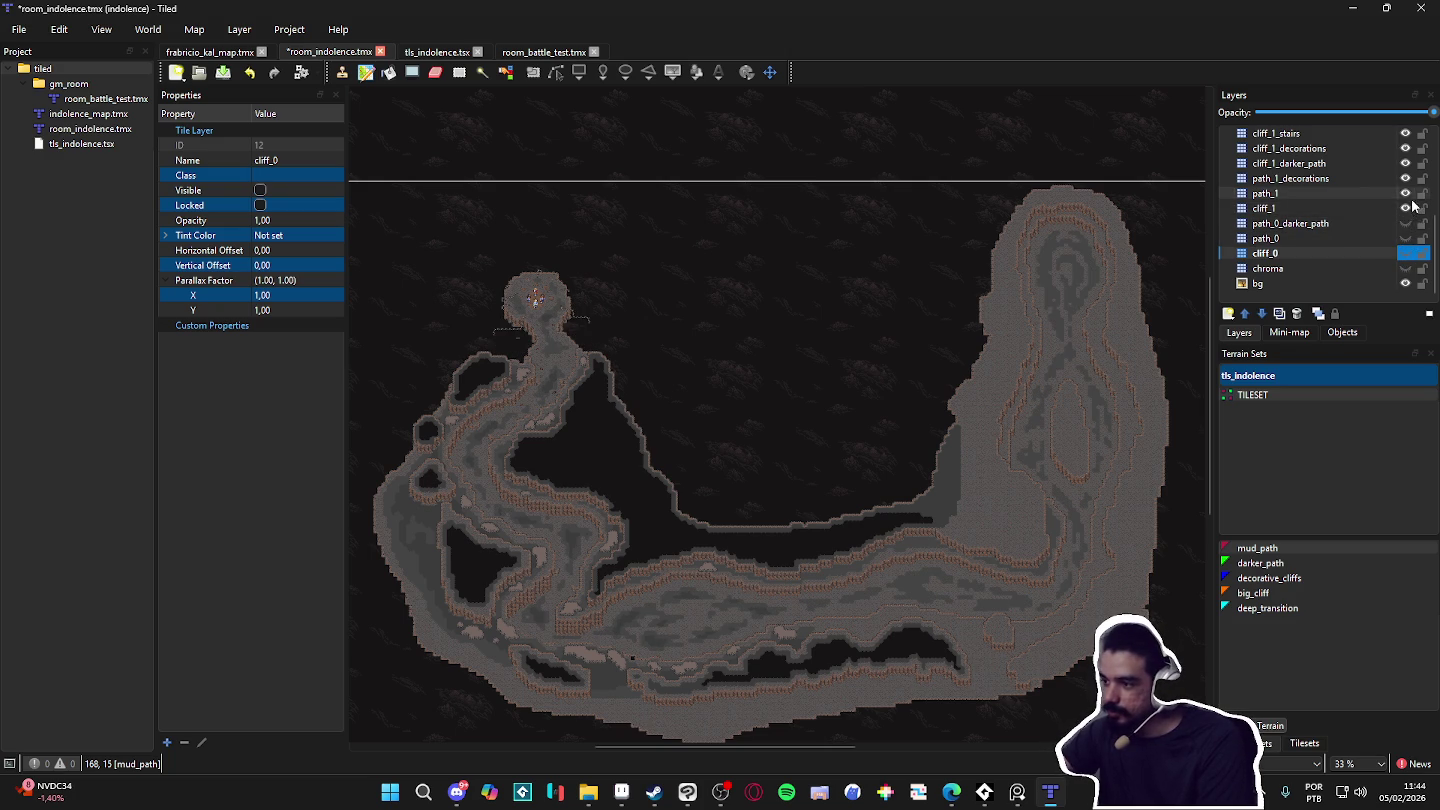
left_click(1406, 194)
left_click(1406, 165)
left_click(1405, 149)
left_click(1405, 137)
Step: Hide cliff_2, path_2, cliff_2_darker_path, decorative_cliff_2, cliff_3, cliff_3_path and cliff_3_darker_path
scroll(1399, 180, "up", 3)
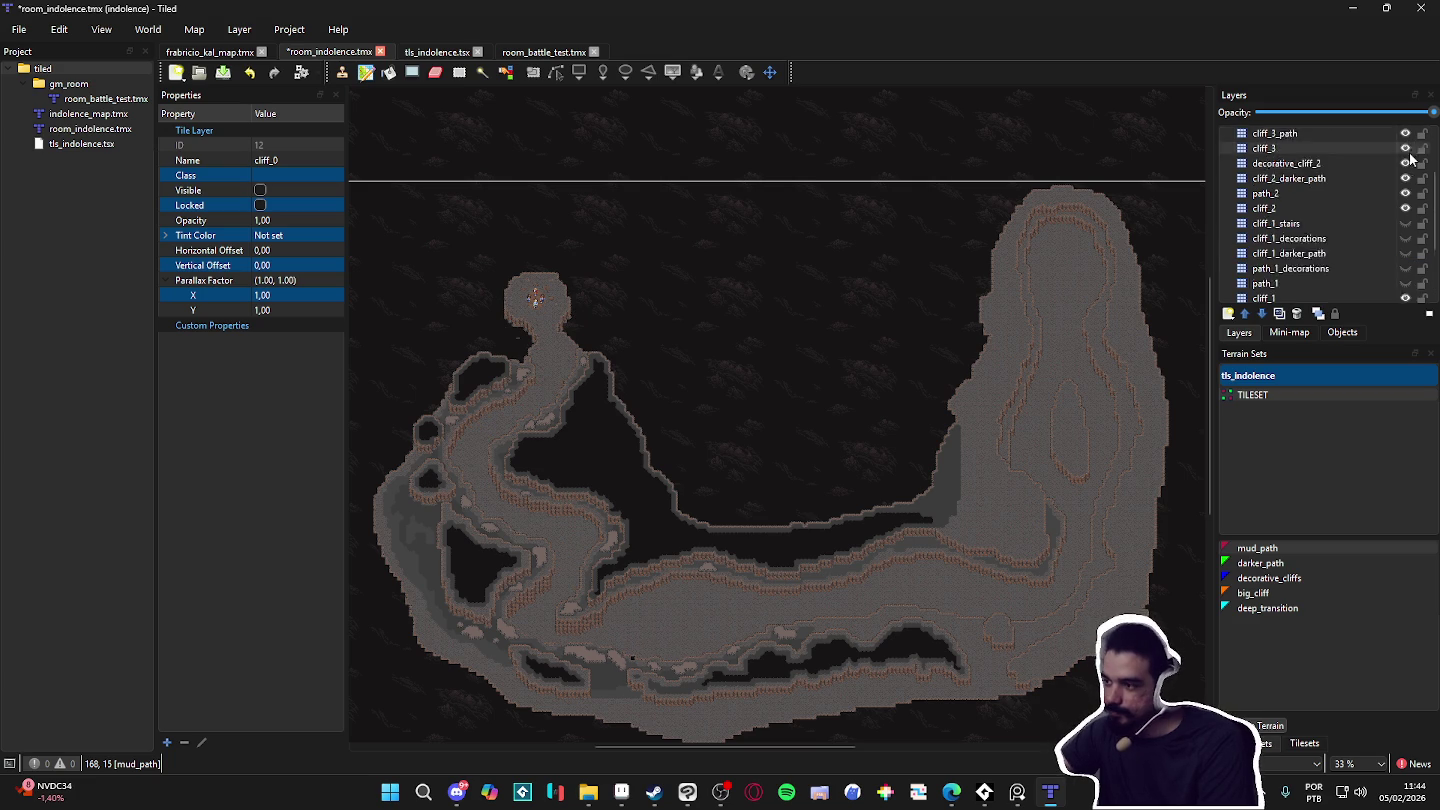
left_click(1406, 254)
left_click(1405, 239)
left_click(1405, 223)
left_click(1405, 209)
left_click(1405, 193)
left_click(1406, 177)
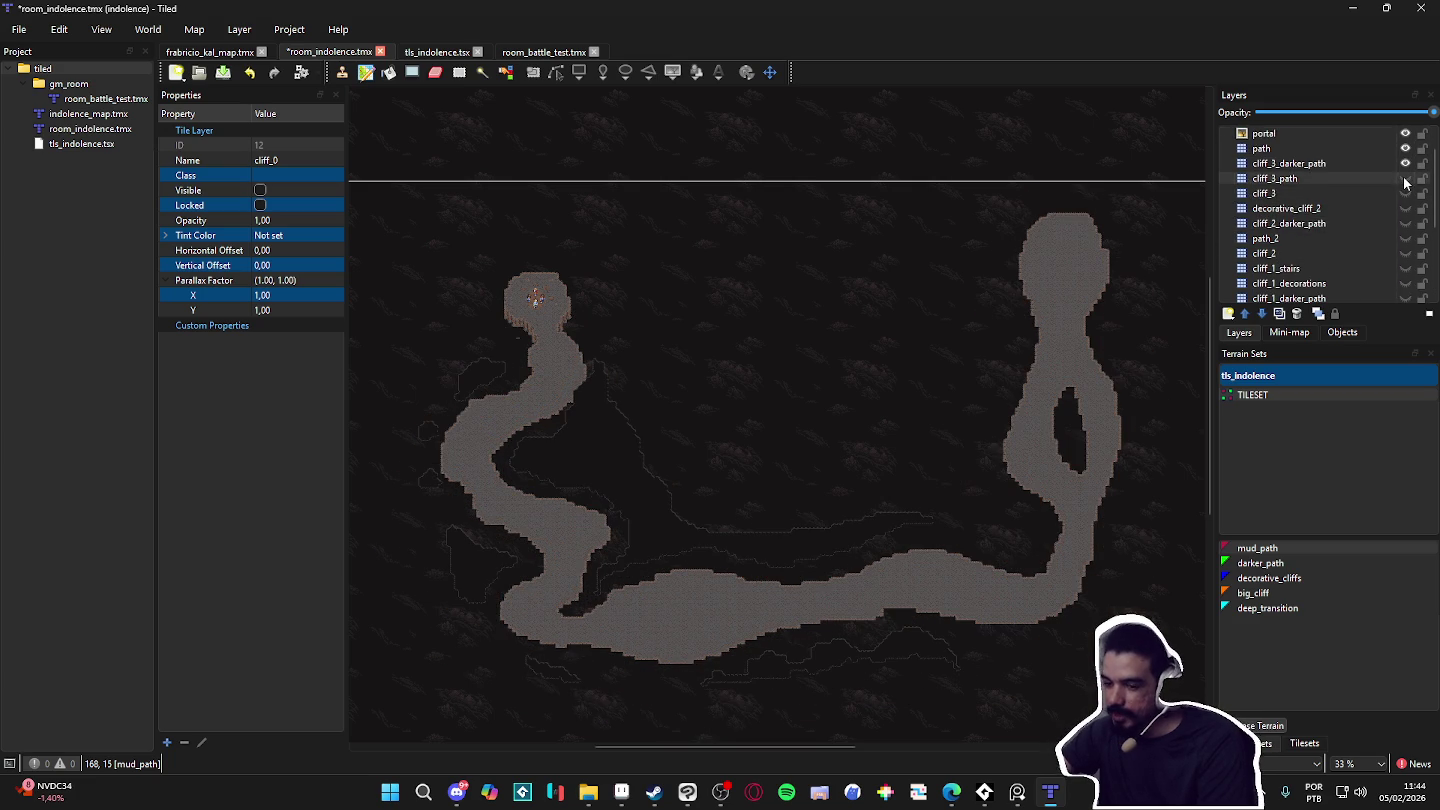
left_click(1405, 165)
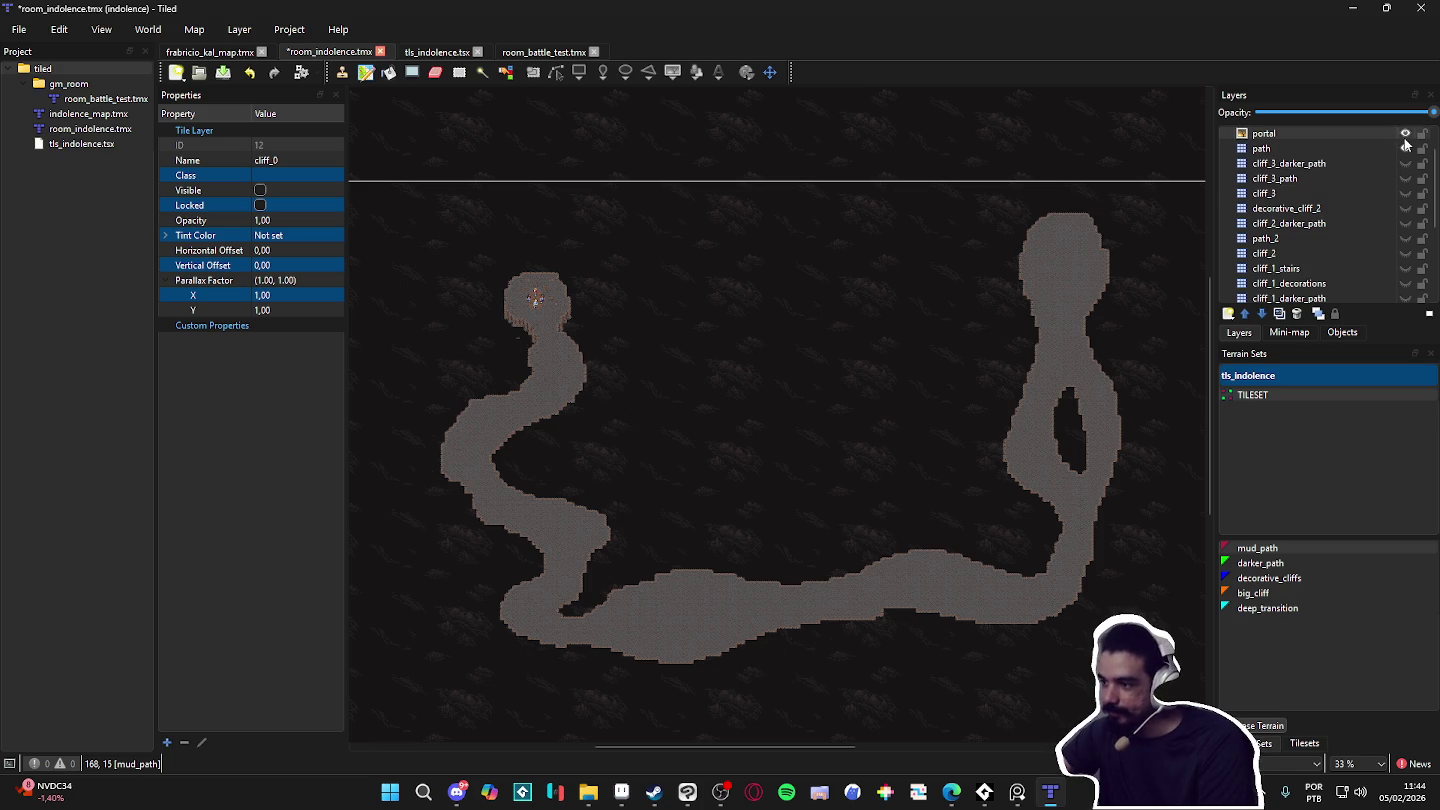
Step: Toggle cliff_1 on and off to compare, leave it visible and select it
scroll(1407, 150, "down", 3)
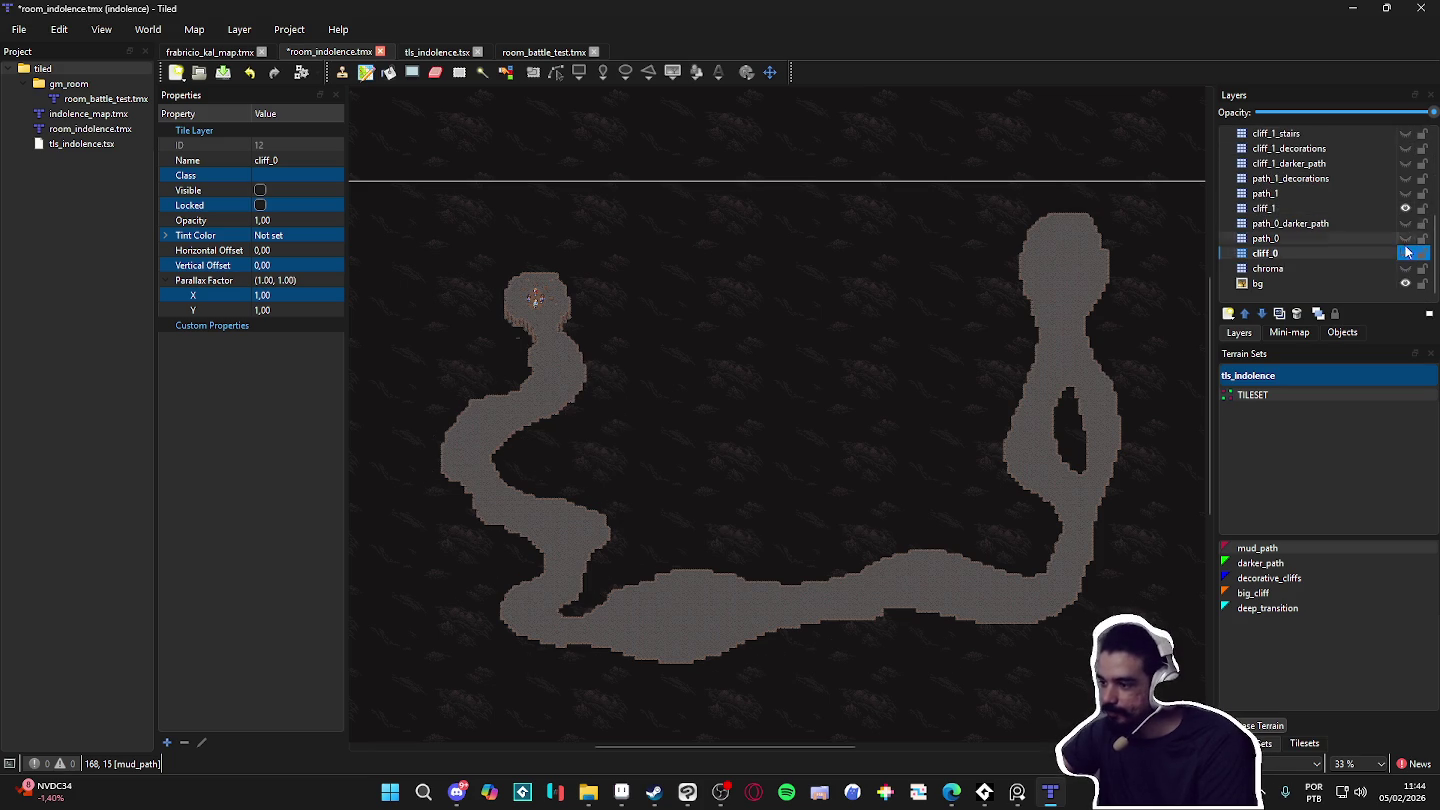
double_click(1406, 209)
left_click(1407, 209)
left_click(1406, 210)
left_click(1406, 209)
left_click(1407, 210)
left_click(1361, 204)
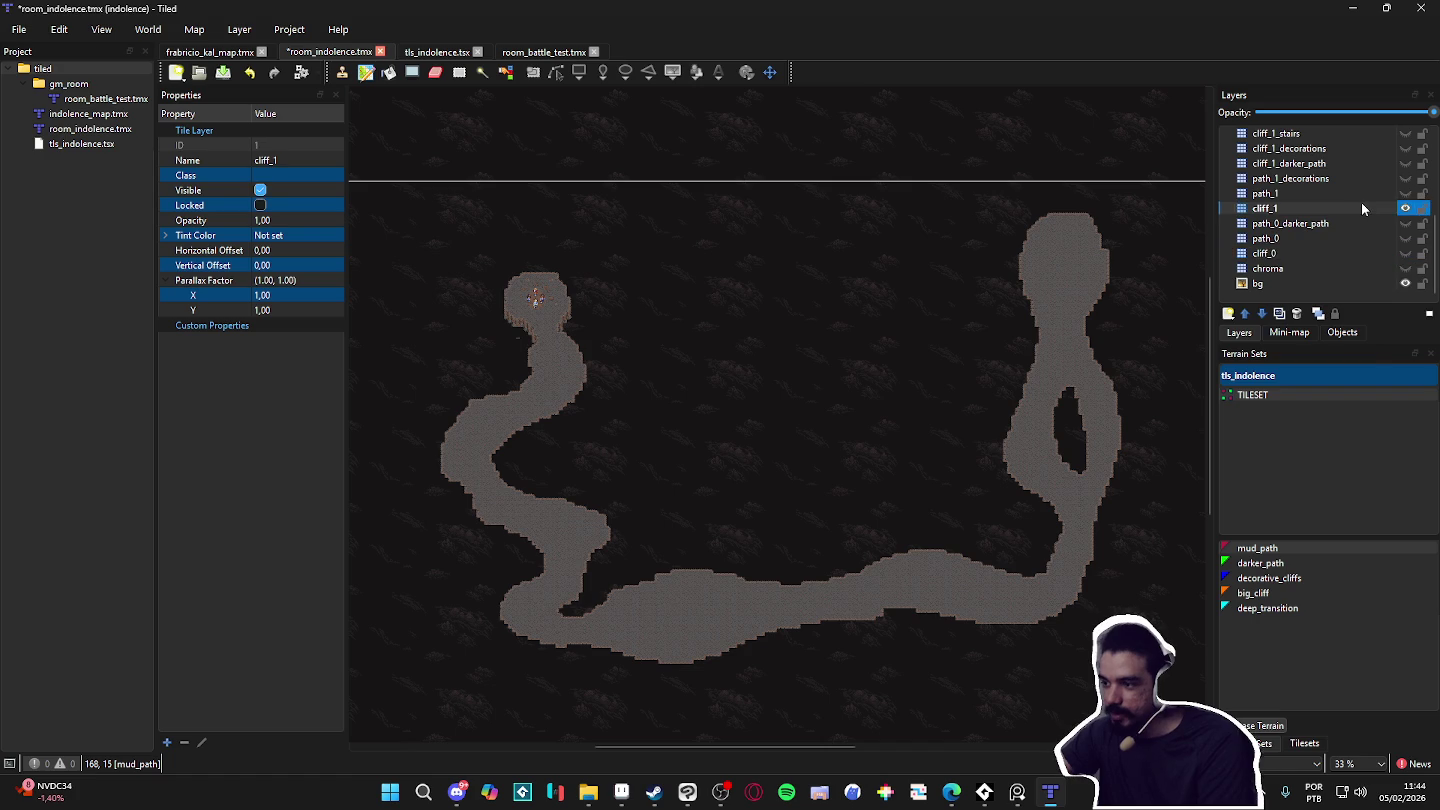
Step: Duplicate the cliff_1 layer and move the copy to the top of the stack
right_click(1362, 203)
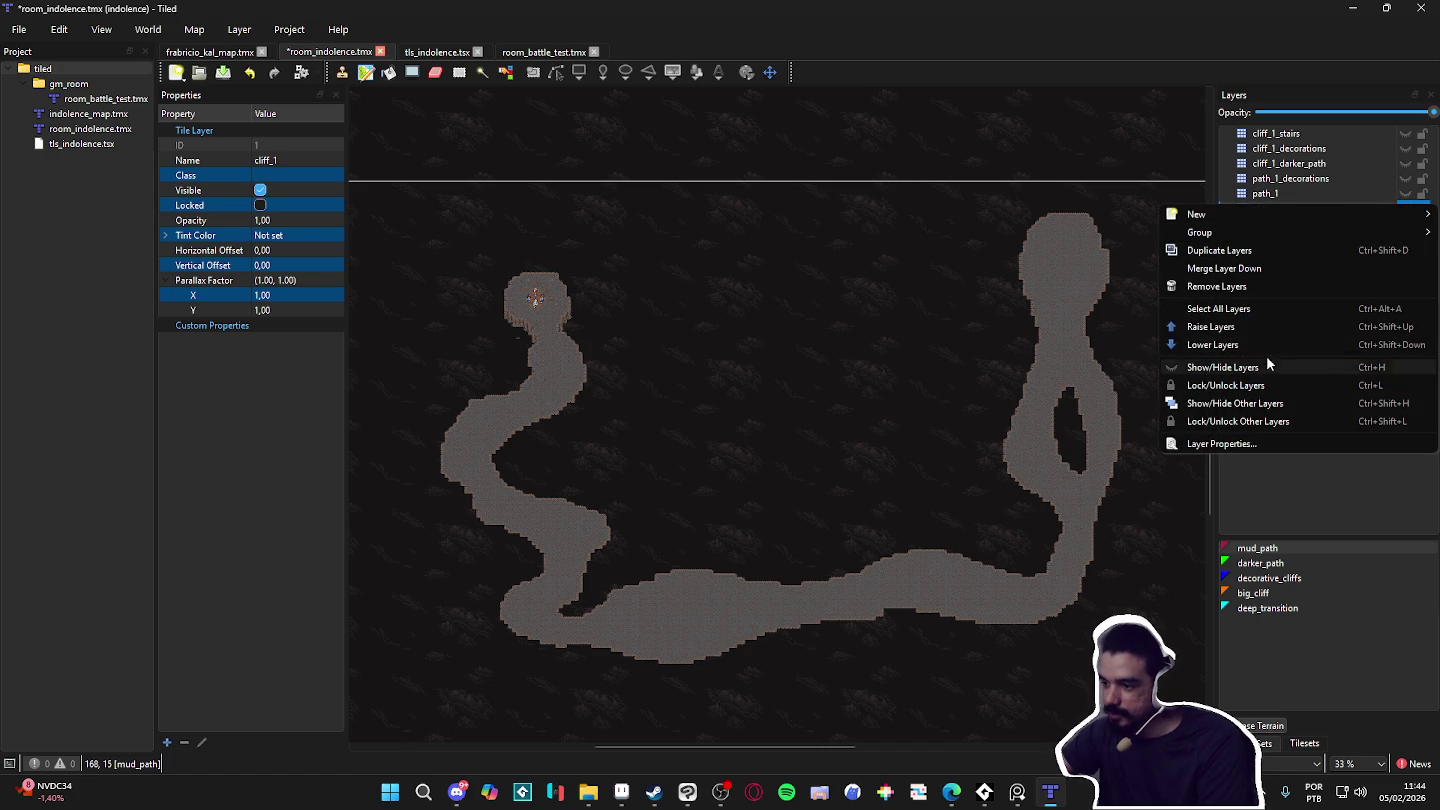
left_click(1277, 249)
scroll(1368, 225, "up", 1)
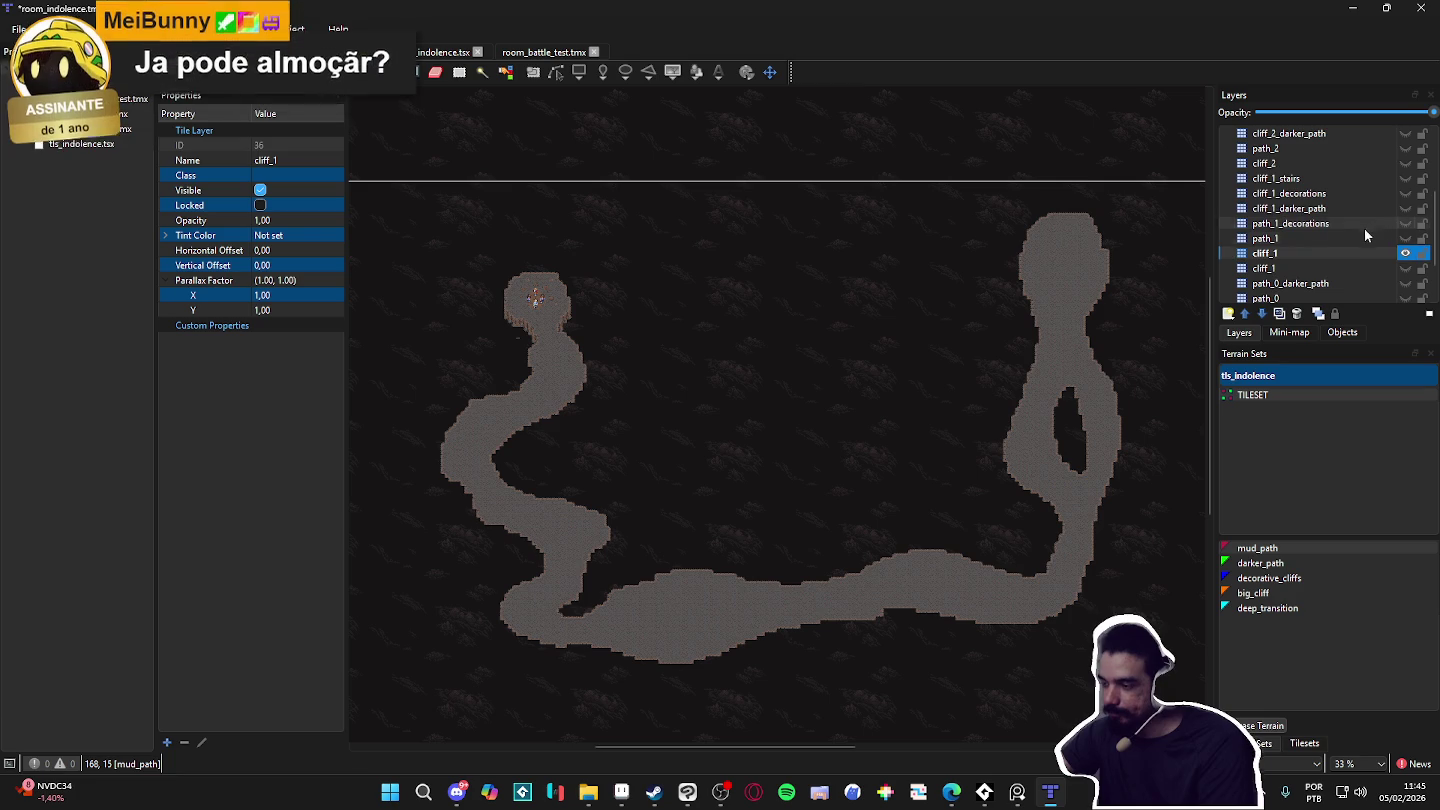
left_click_drag(1320, 253, 1311, 130)
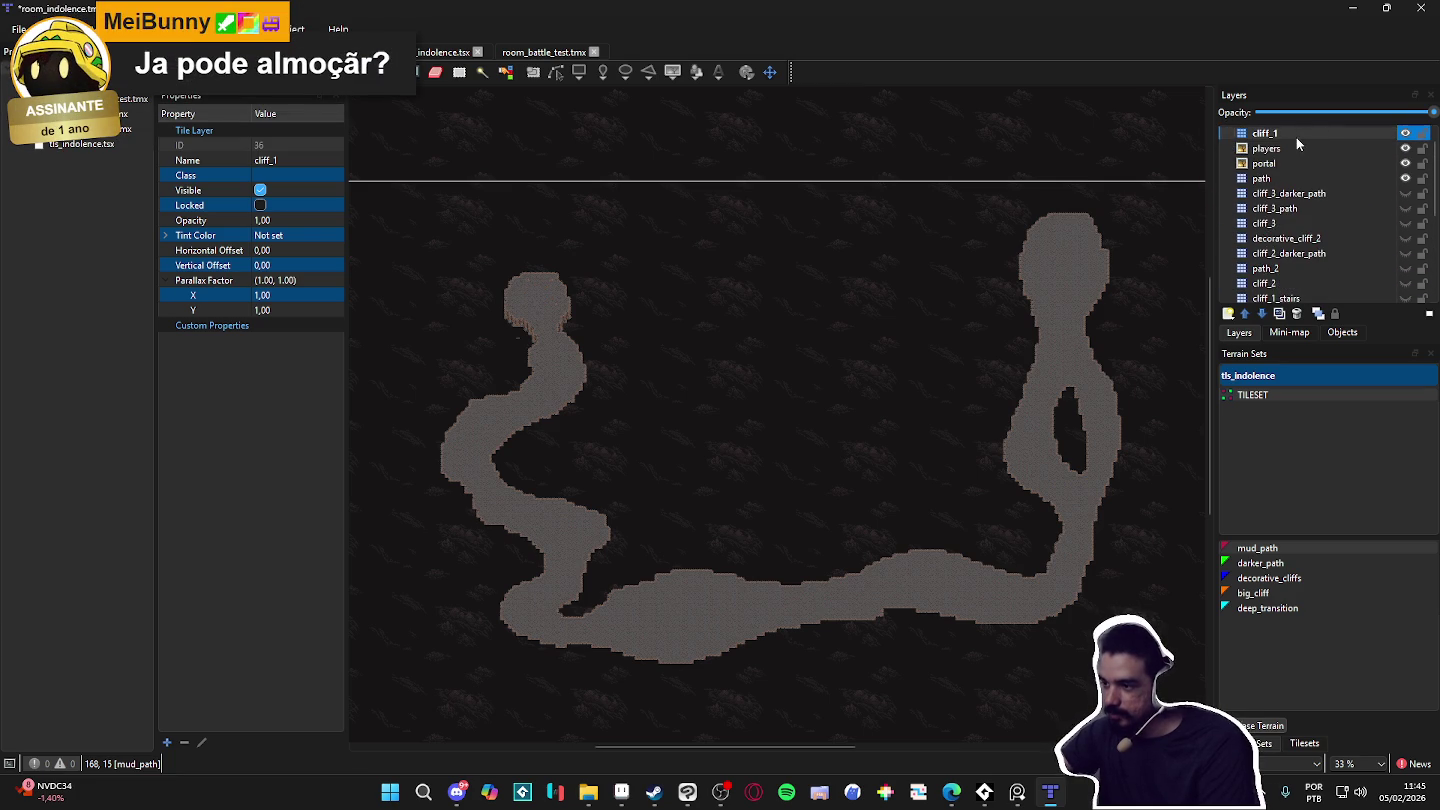
Step: Select the older layers from players down to bg and group them together
scroll(1296, 137, "up", 1)
right_click(1278, 153)
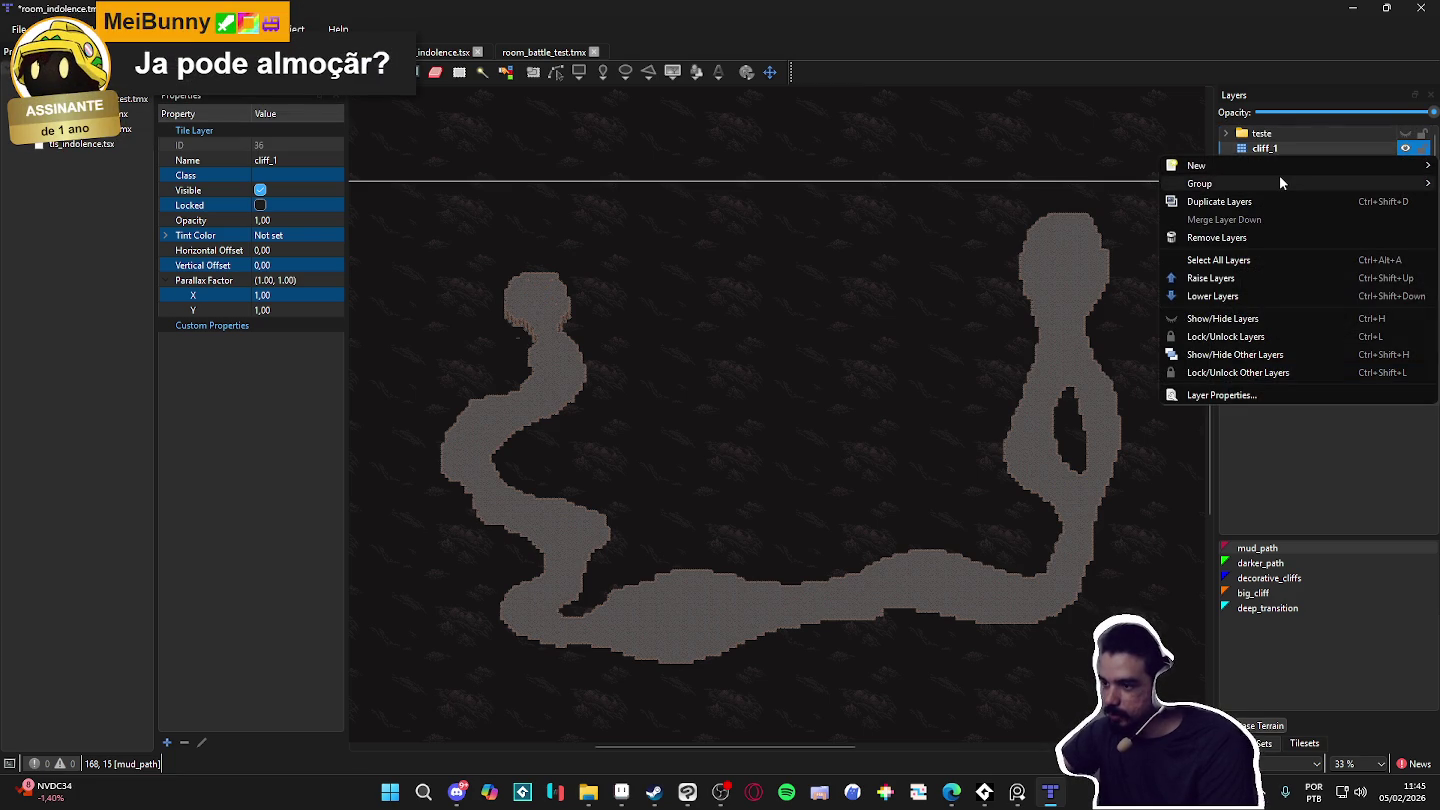
left_click(1258, 152)
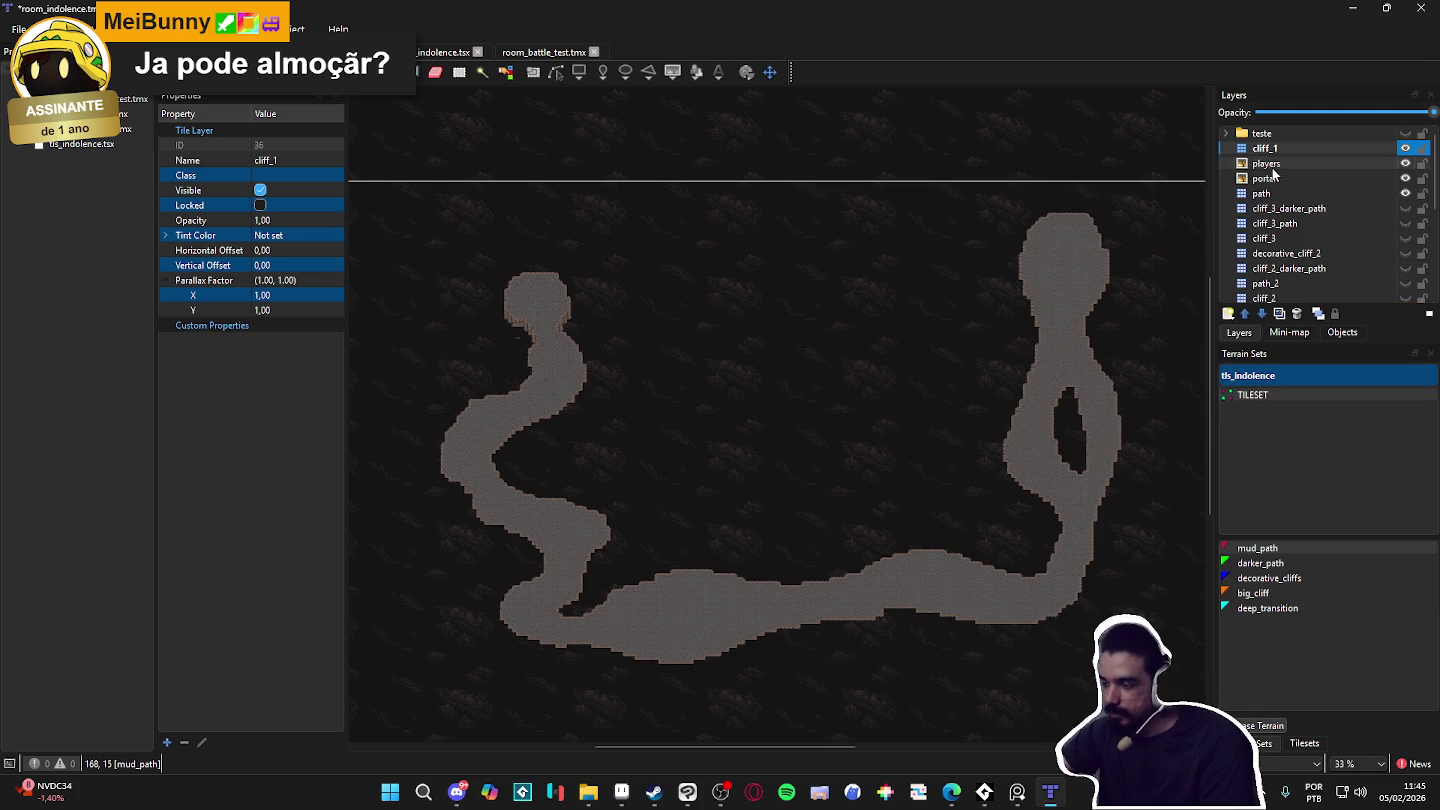
left_click(1266, 165)
scroll(1273, 198, "down", 5)
scroll(1262, 279, "up", 5)
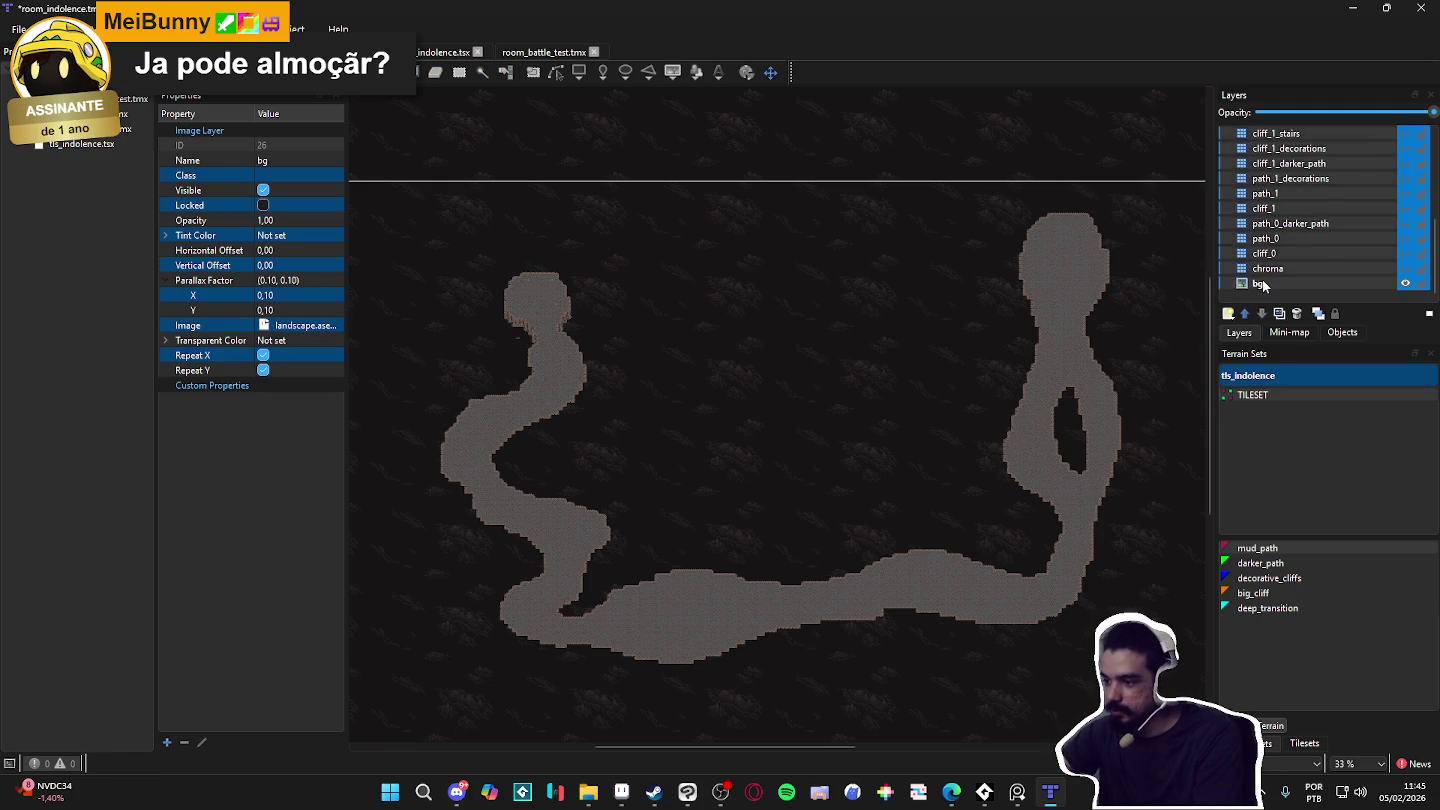
right_click(1272, 167)
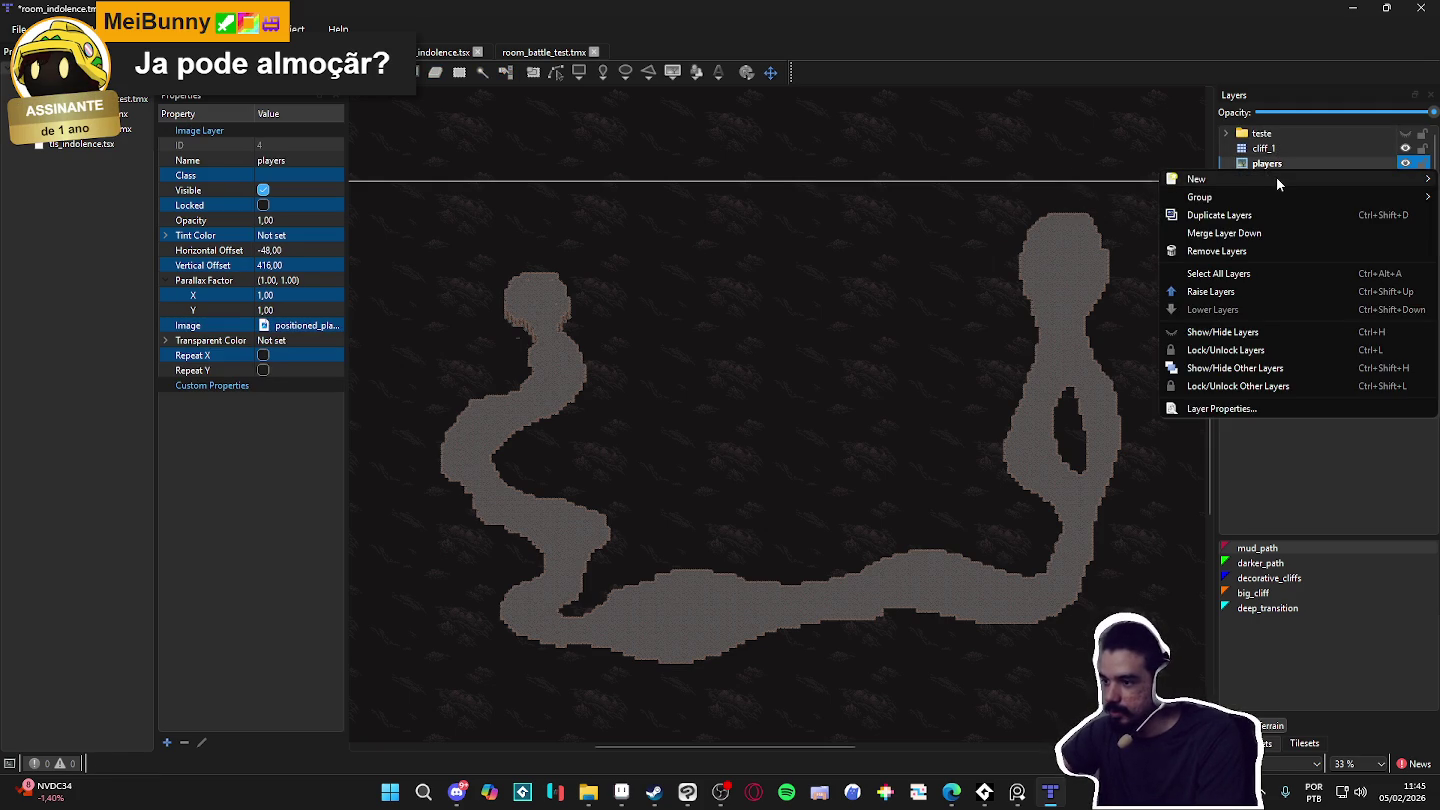
mouse_move(1220, 193)
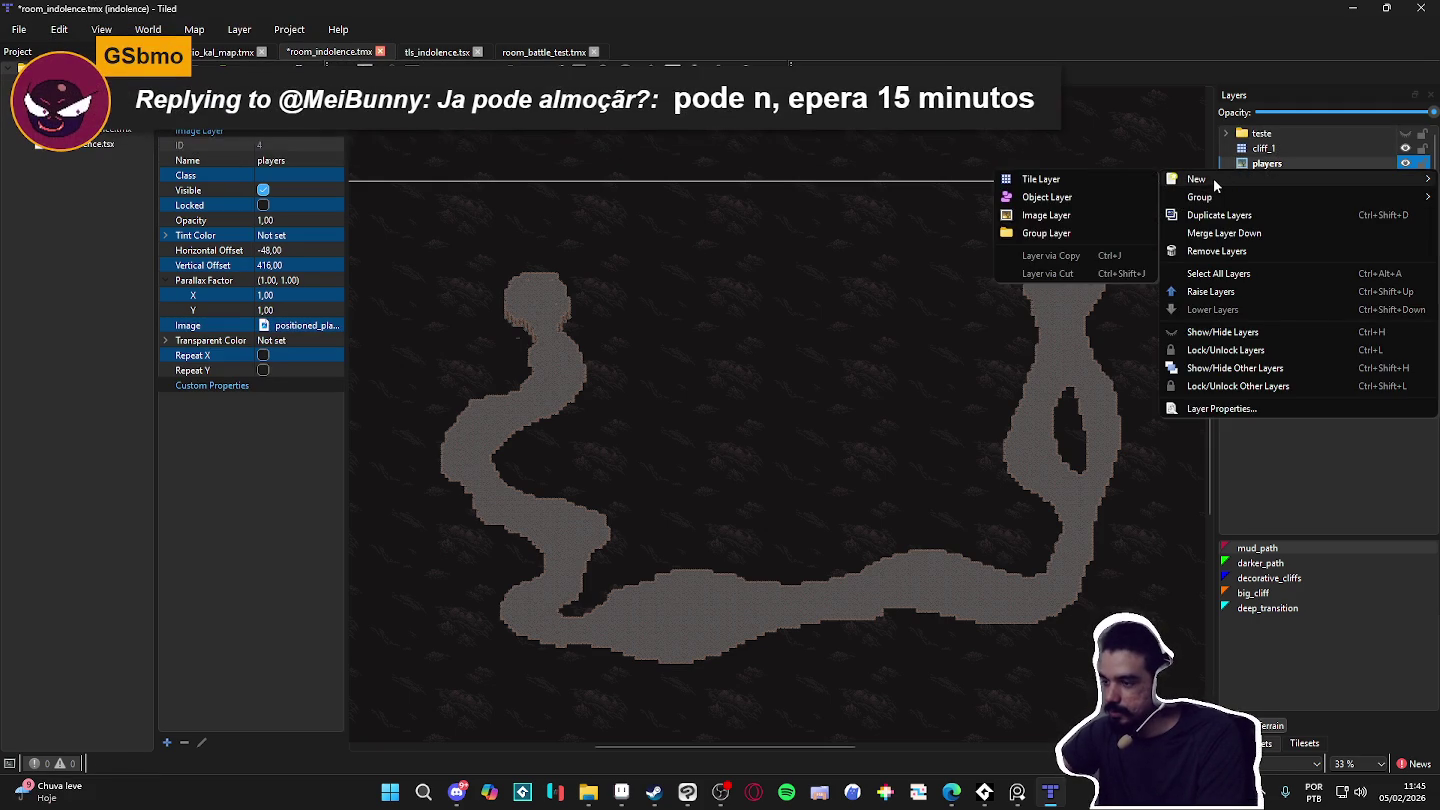
left_click(1111, 198)
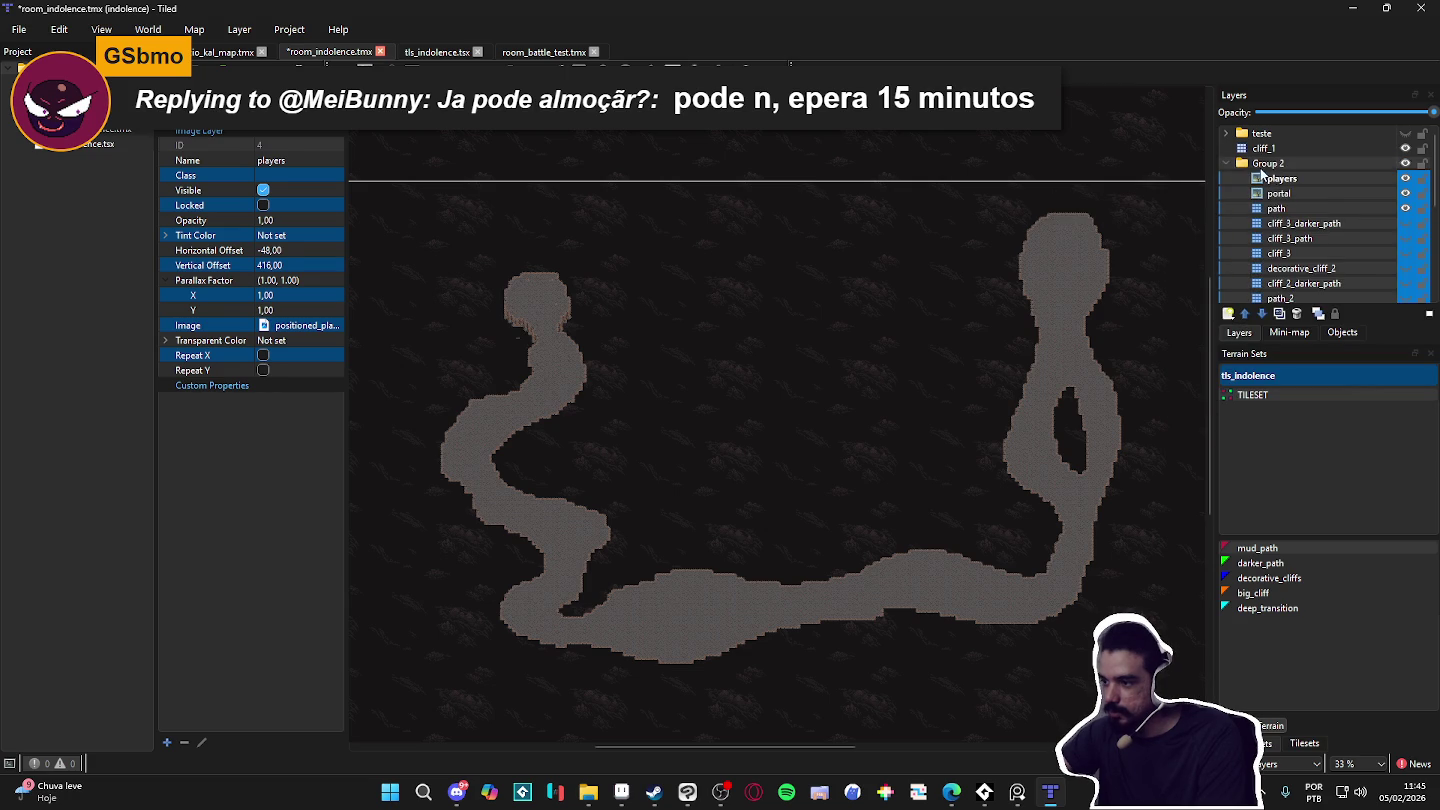
Step: Rename the new layer group to 'old'
double_click(1270, 164)
type("old")
key("Return")
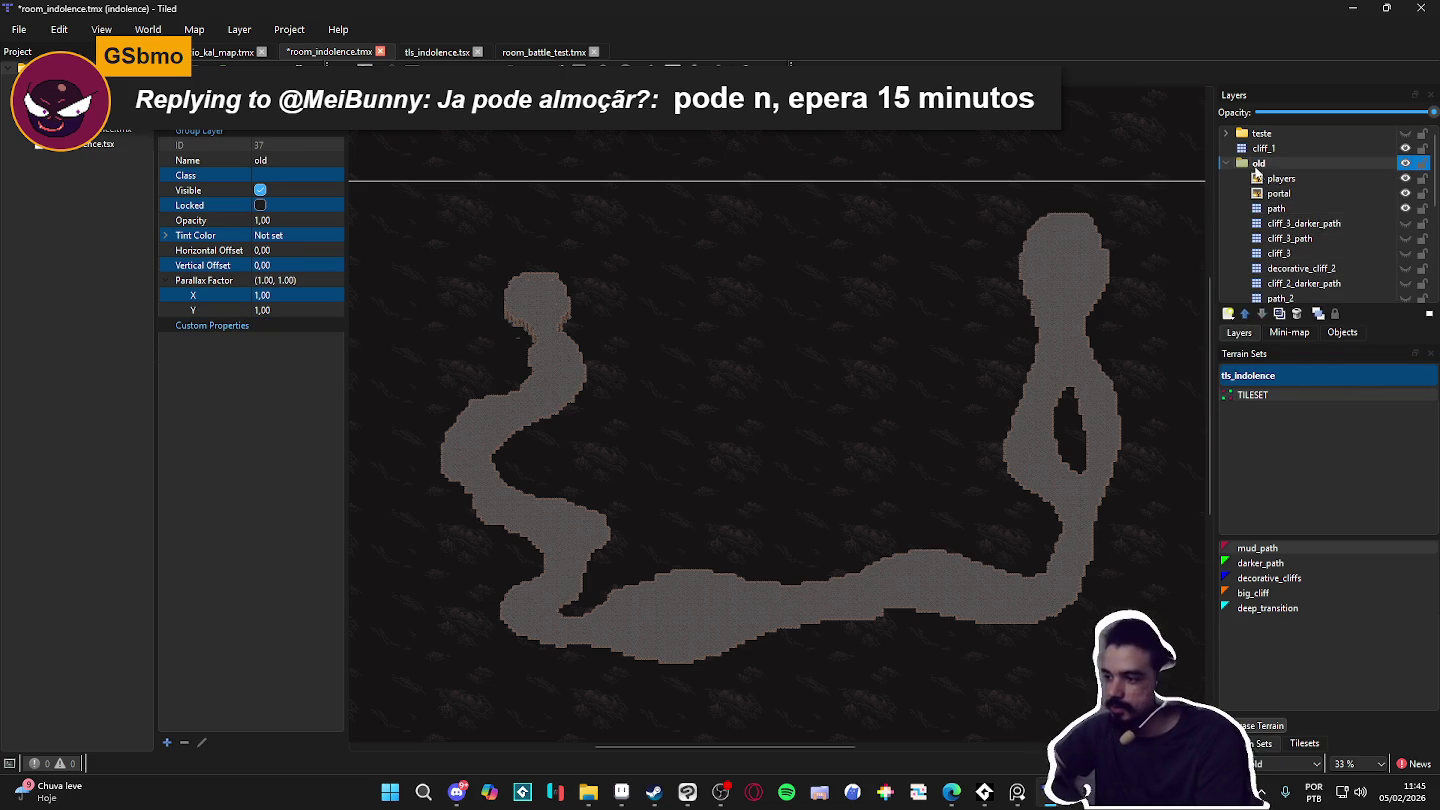
left_click(1229, 167)
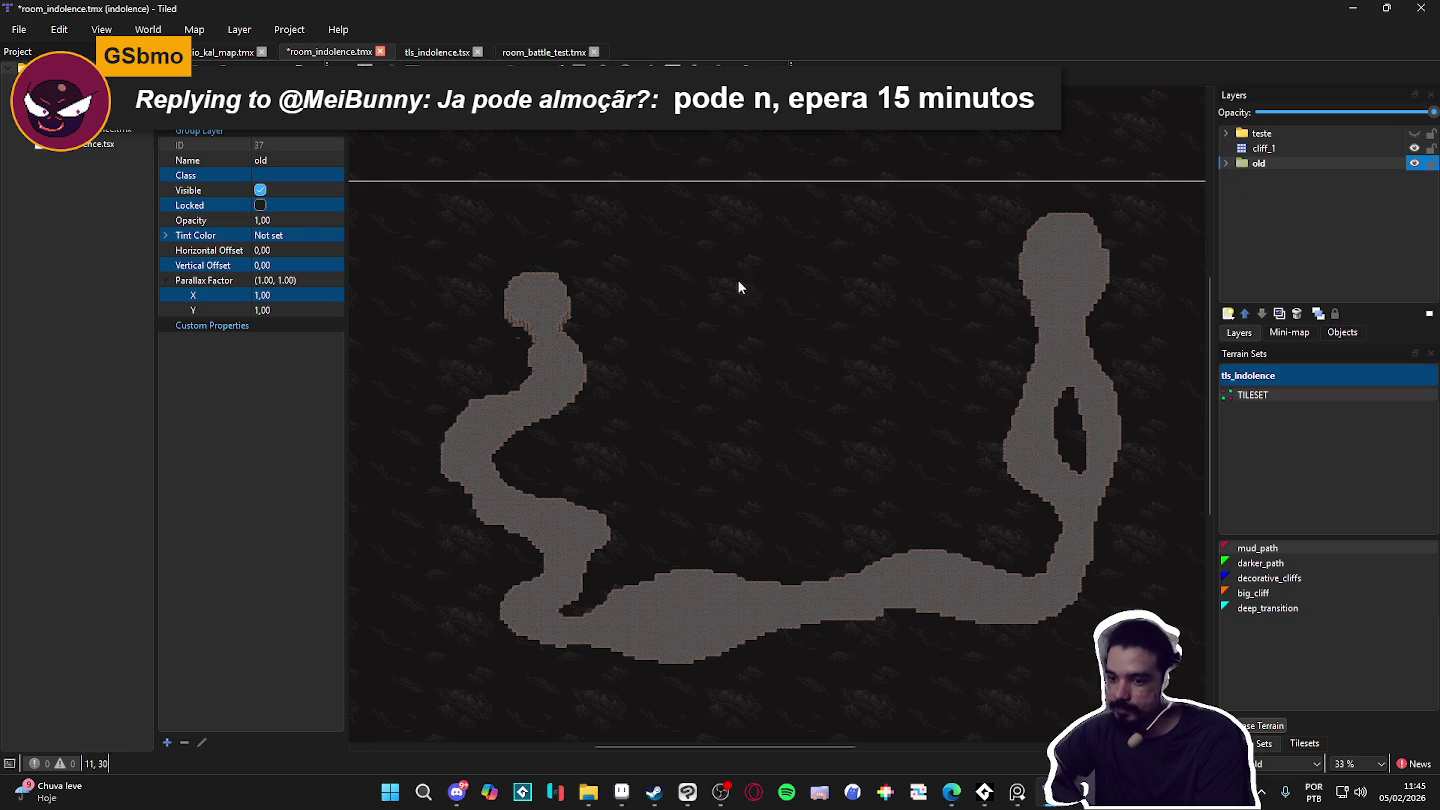
left_click(1227, 162)
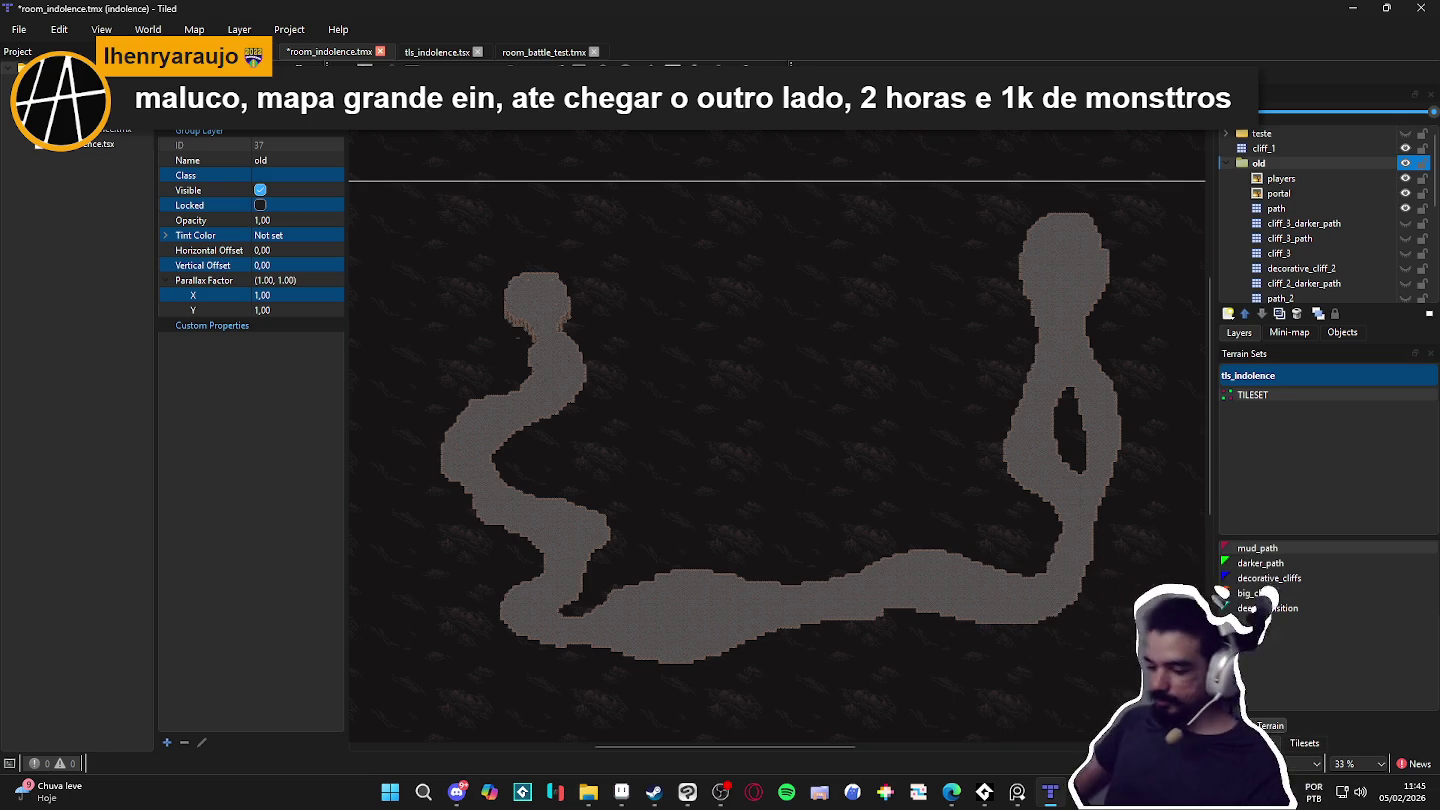
Step: Switch to Steam and launch GameMaker from the Library
left_click(654, 792)
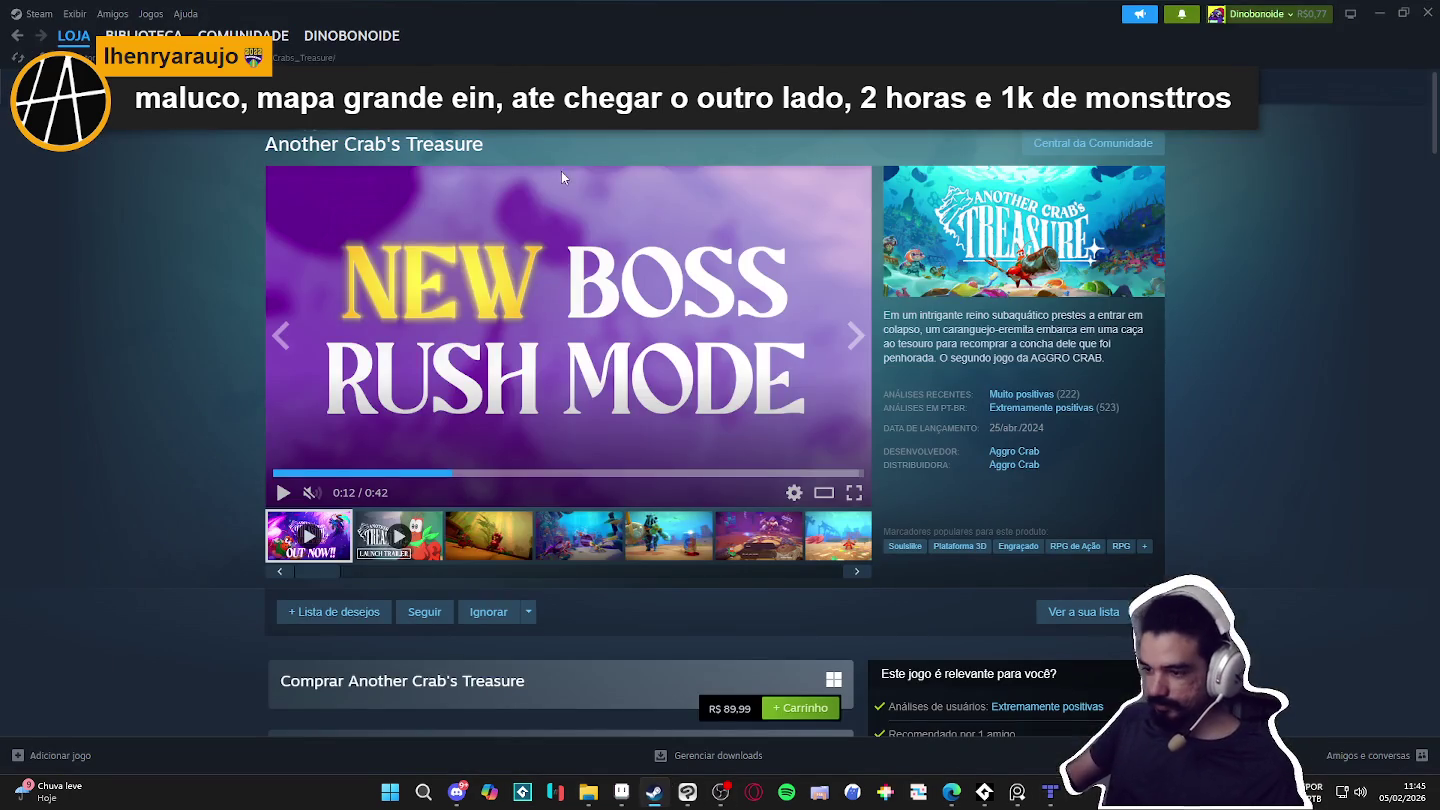
left_click(157, 34)
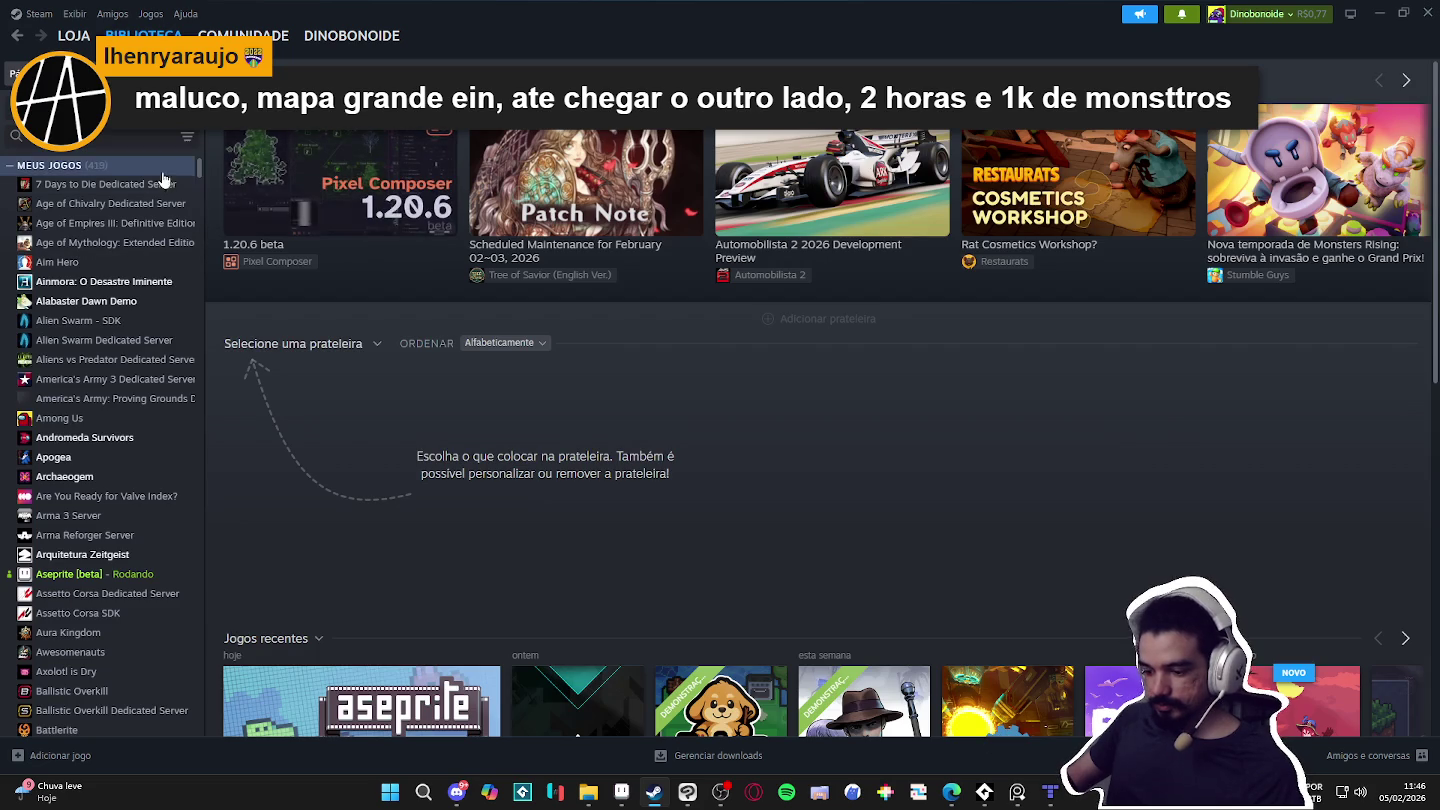
scroll(560, 480, "down", 3)
left_click(575, 530)
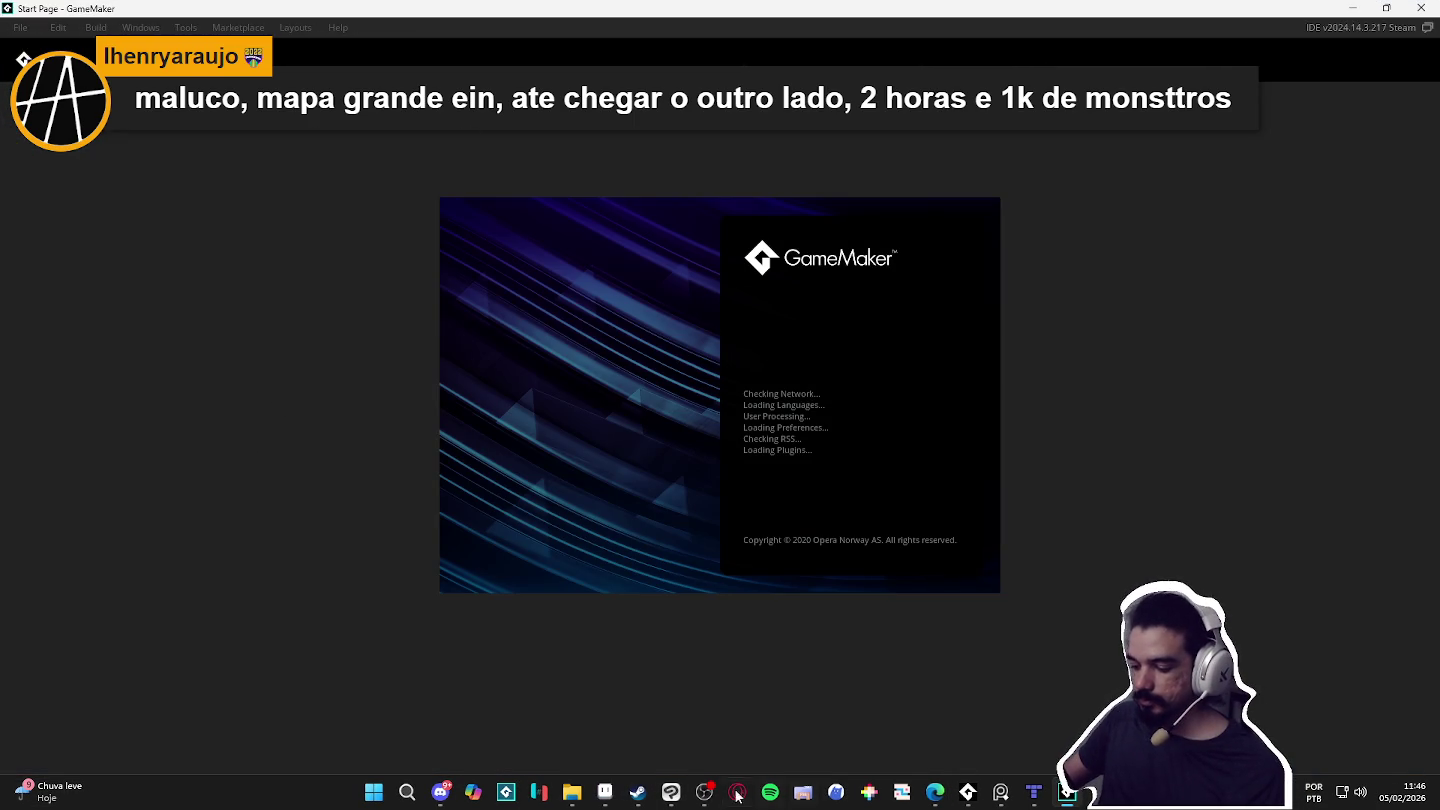
Step: Minimize Clip Studio Paint to reveal GameMaker's Start Page and open the Spiritalis project
left_click(670, 796)
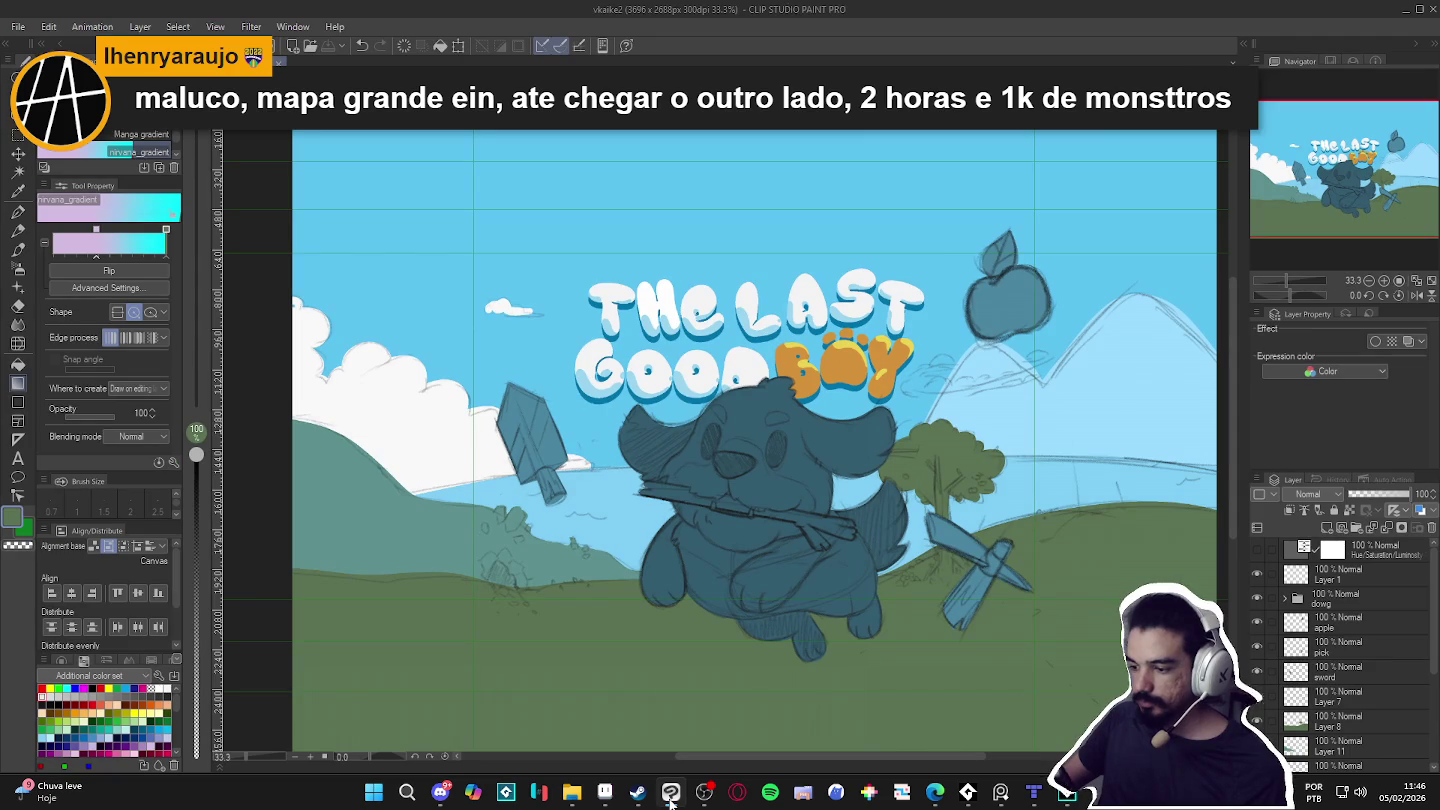
left_click(671, 796)
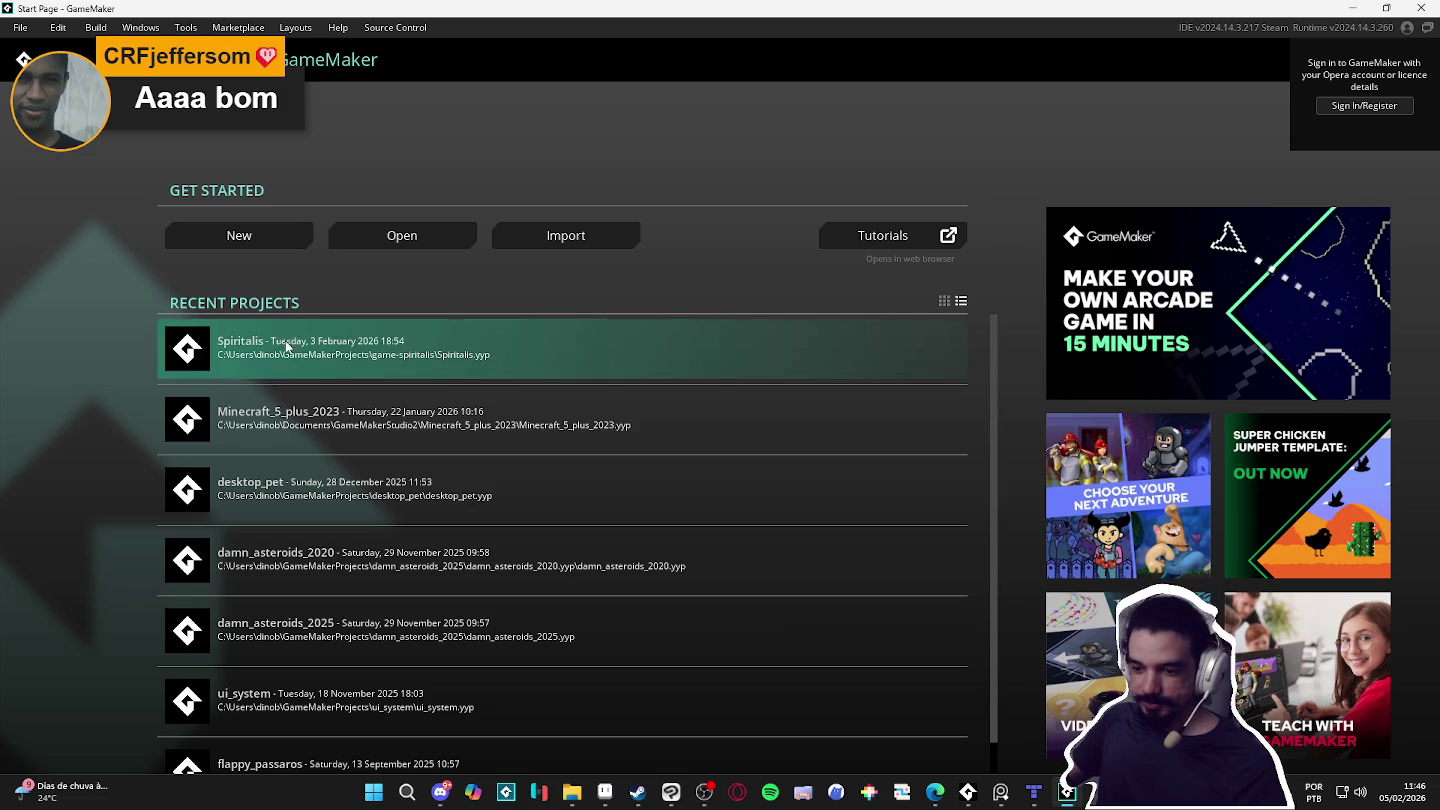
left_click(284, 363)
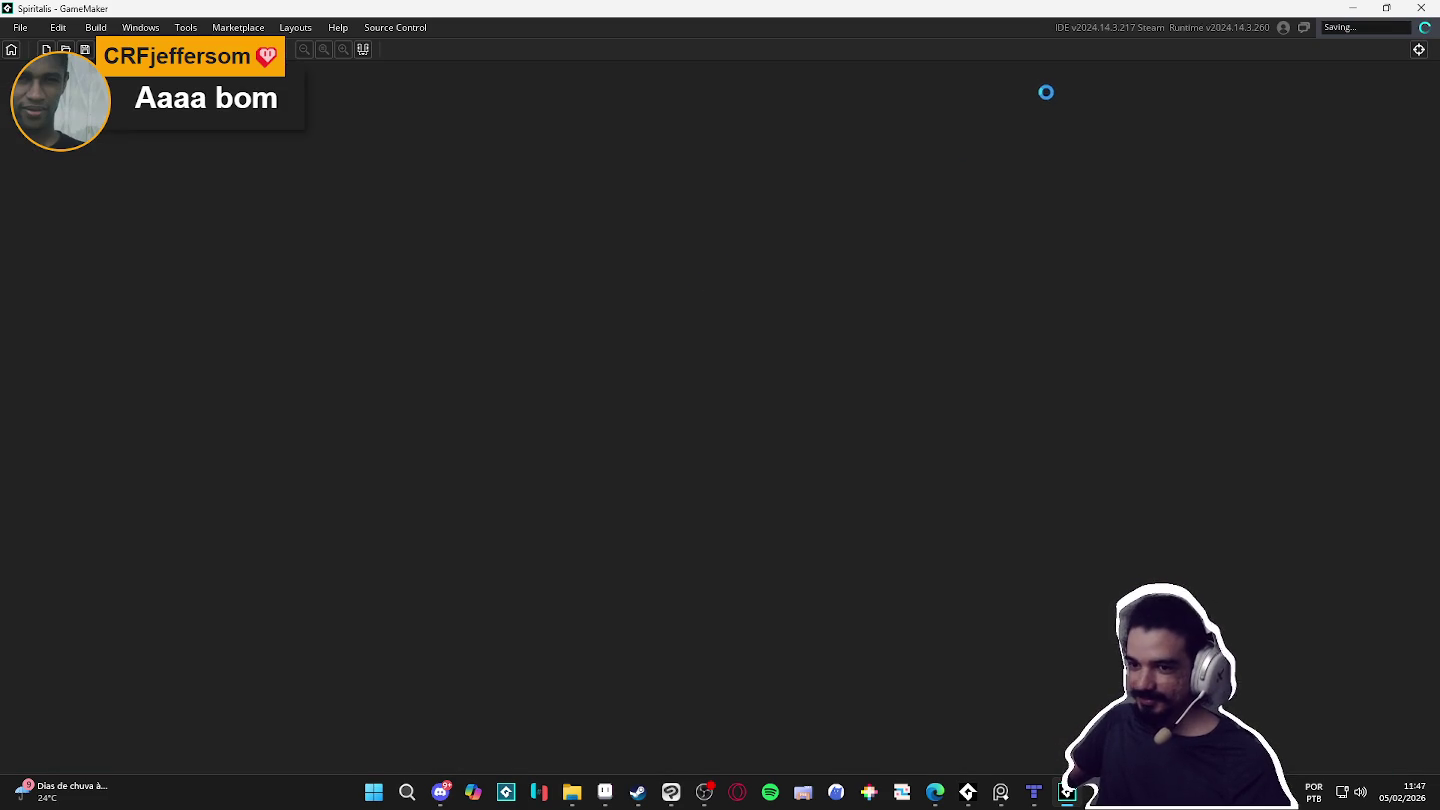
Step: Once Spiritalis loads, open the Room Manager showing the room play order
left_click(776, 306)
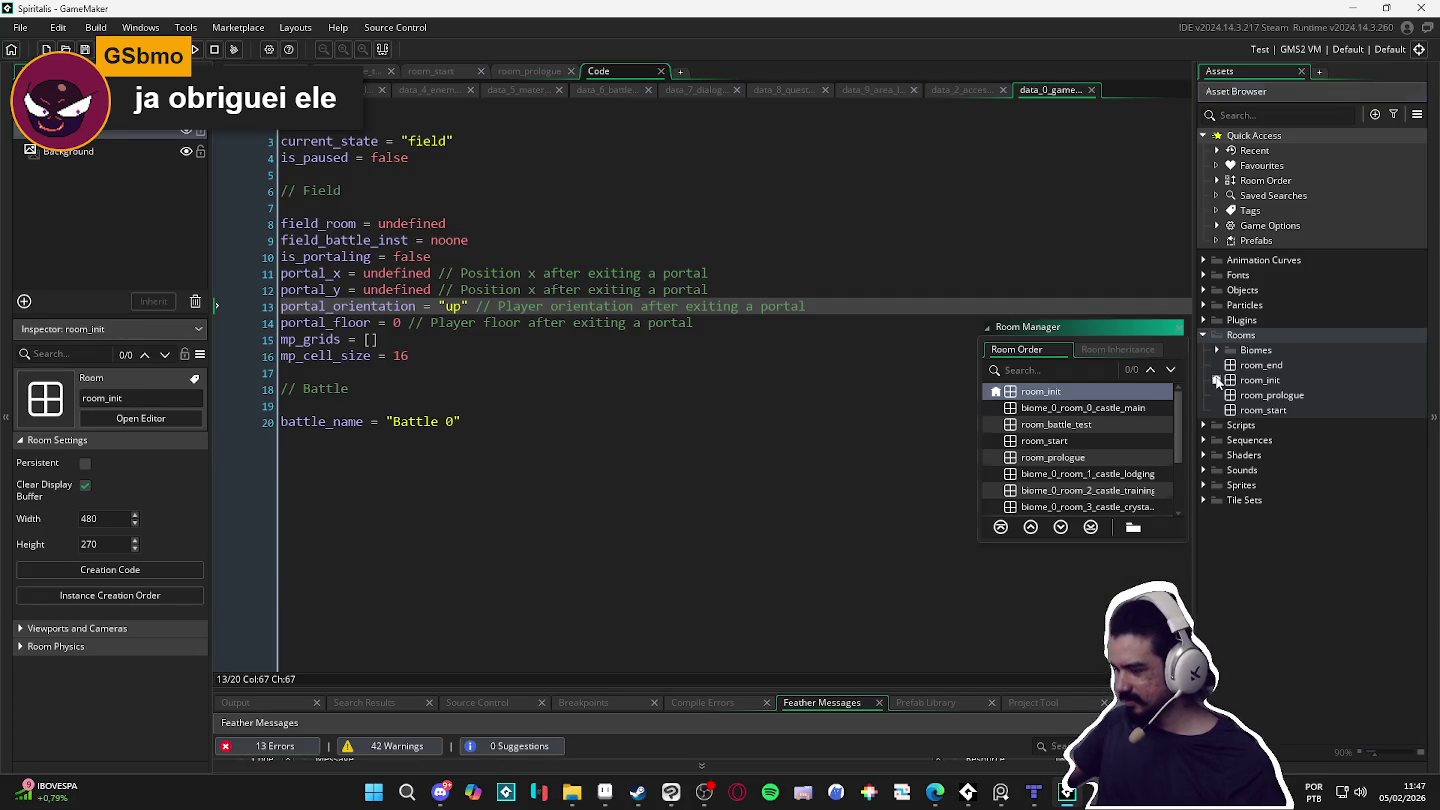
double_click(1264, 180)
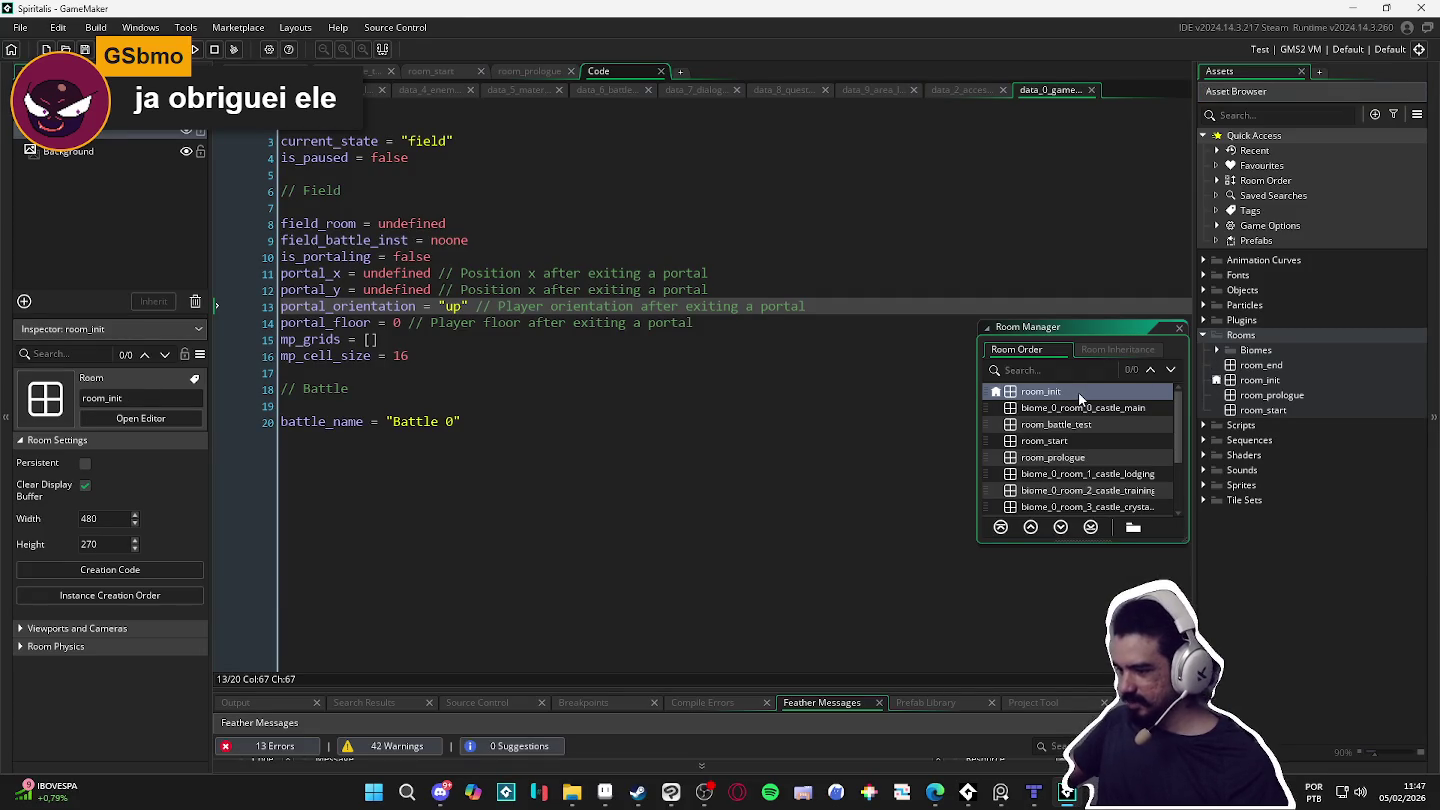
Step: Point room_init's creation code room_goto at biome_0_room_0_castle_main instead of room_battle_test, then run the game
double_click(1078, 392)
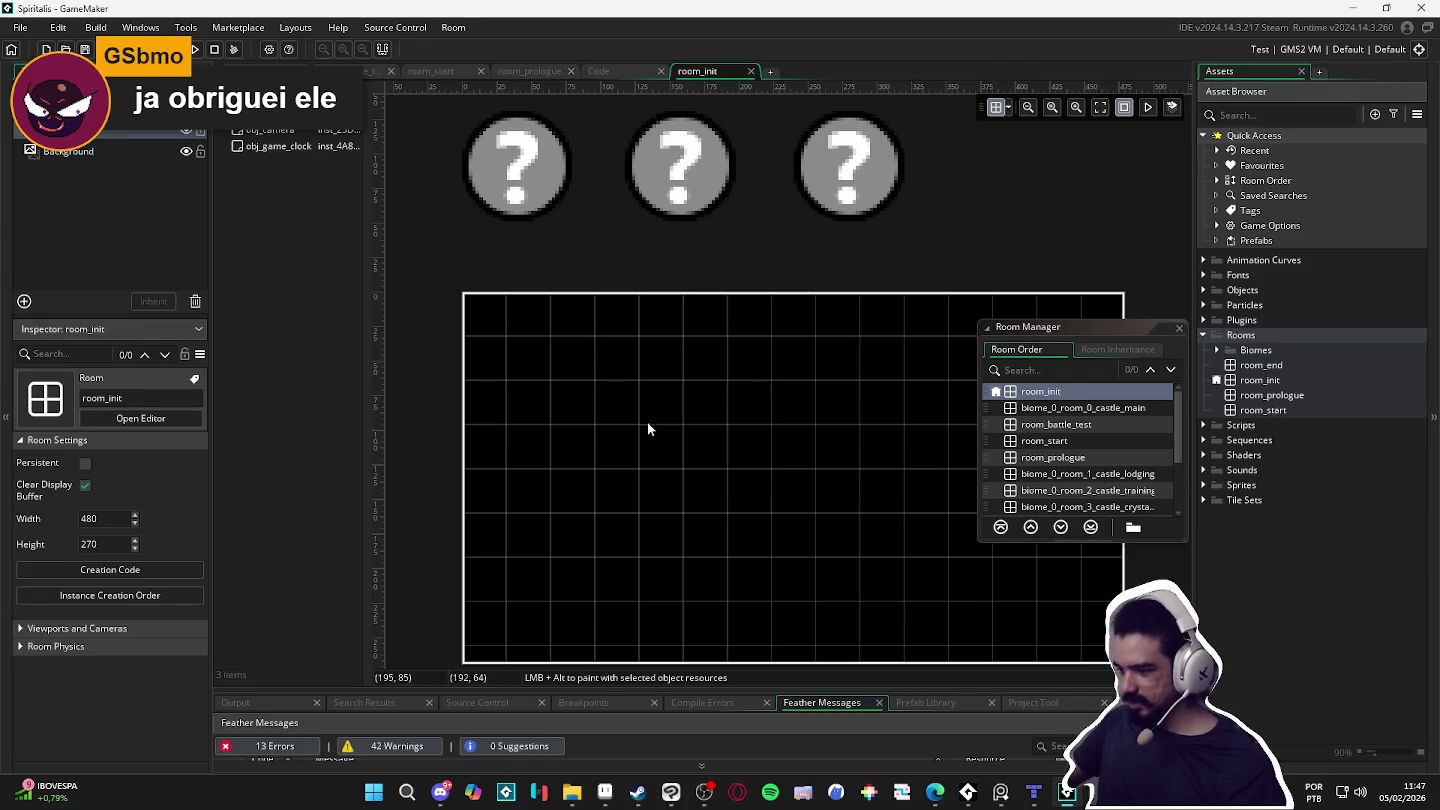
left_click(132, 571)
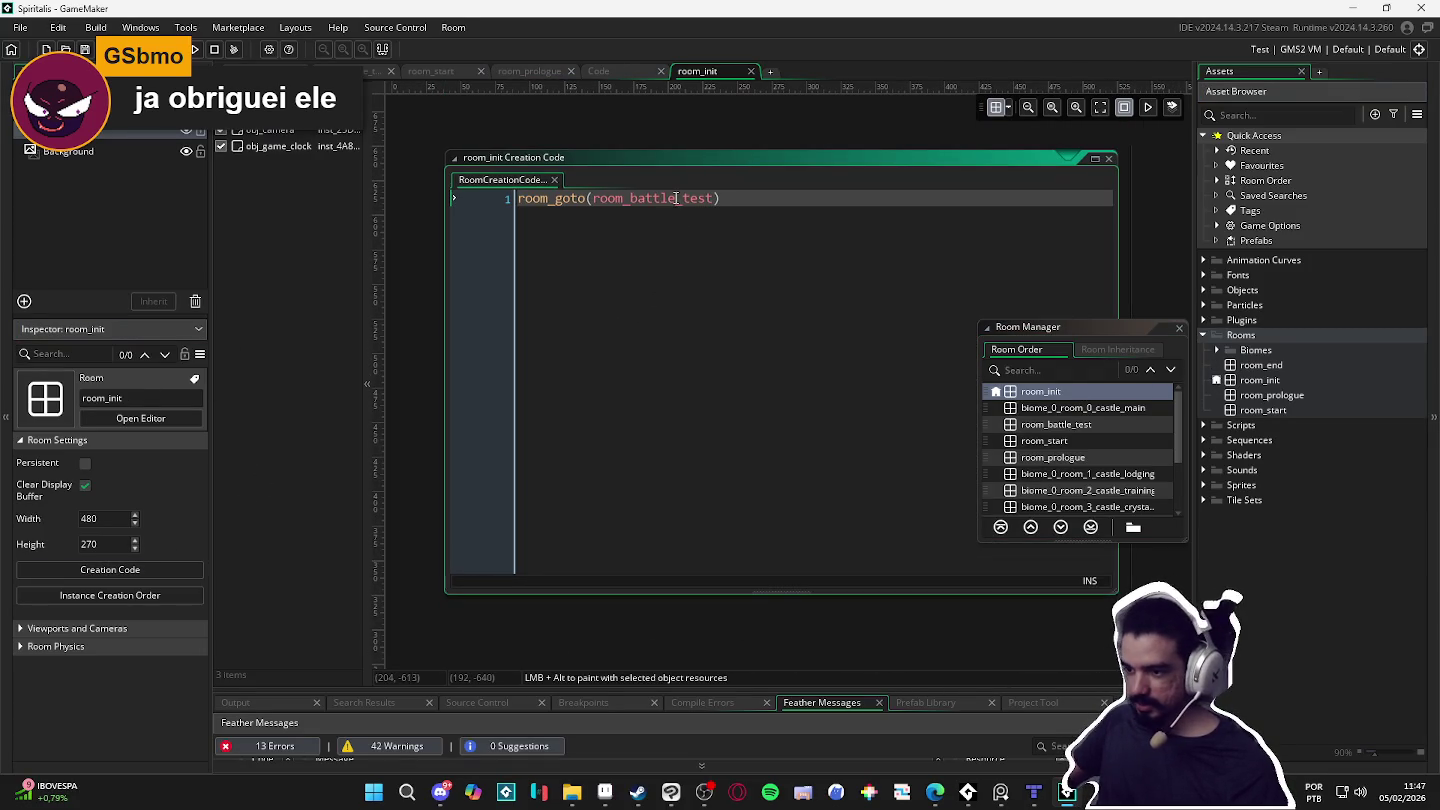
double_click(676, 198)
type("room_")
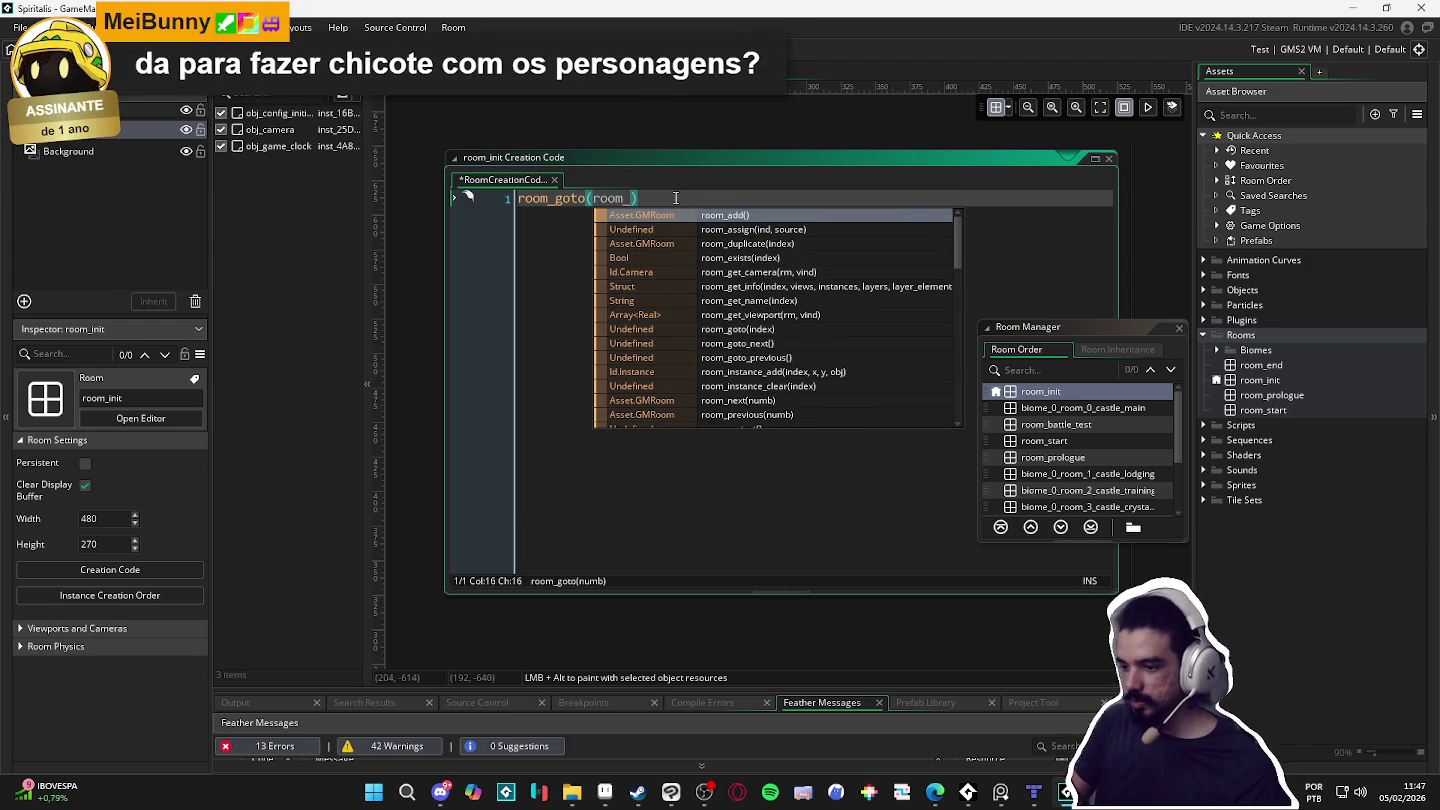
left_click(1216, 350)
left_click(1229, 364)
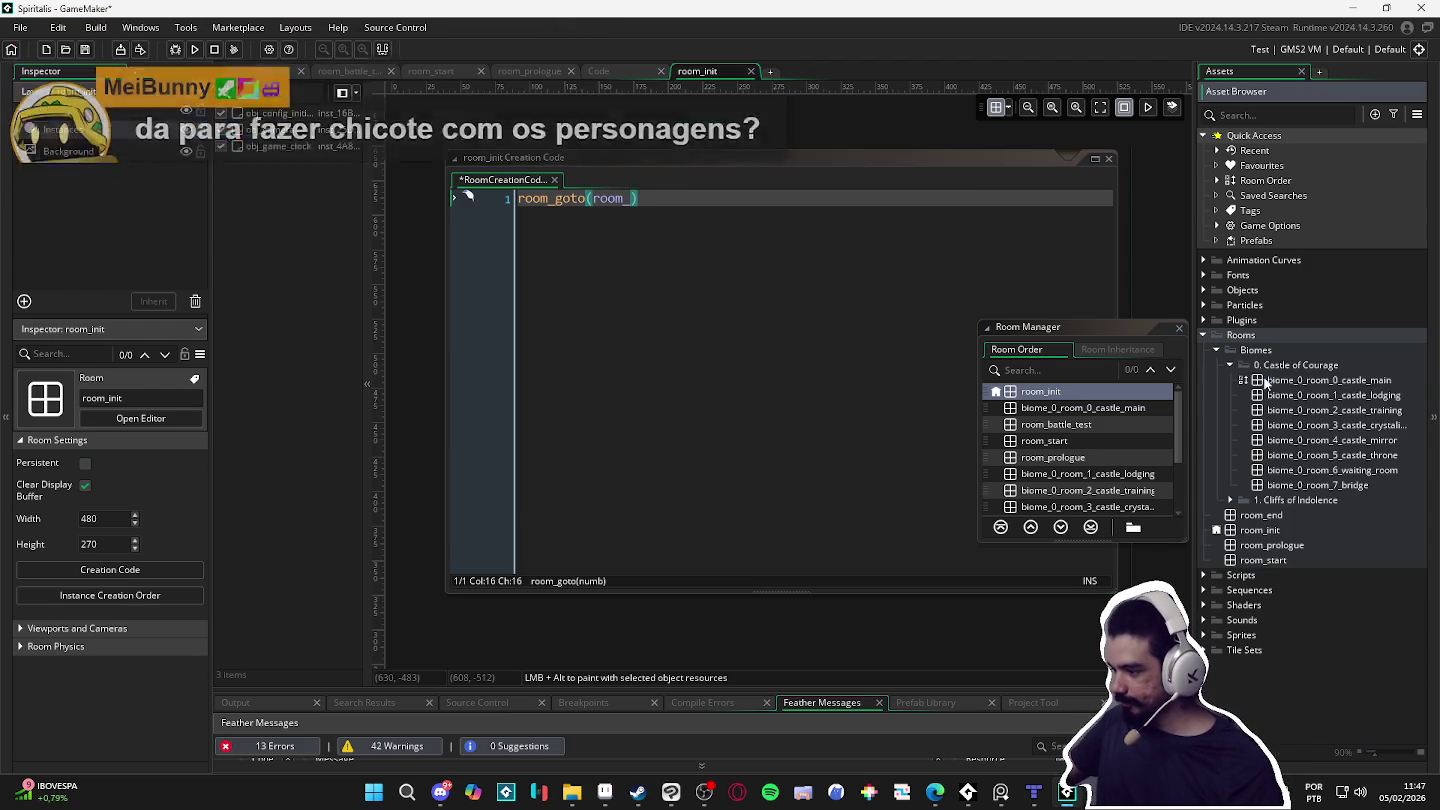
left_click(1264, 383)
left_click(594, 216)
double_click(608, 200)
type("biome_0_room_0_castle_main")
key("F5")
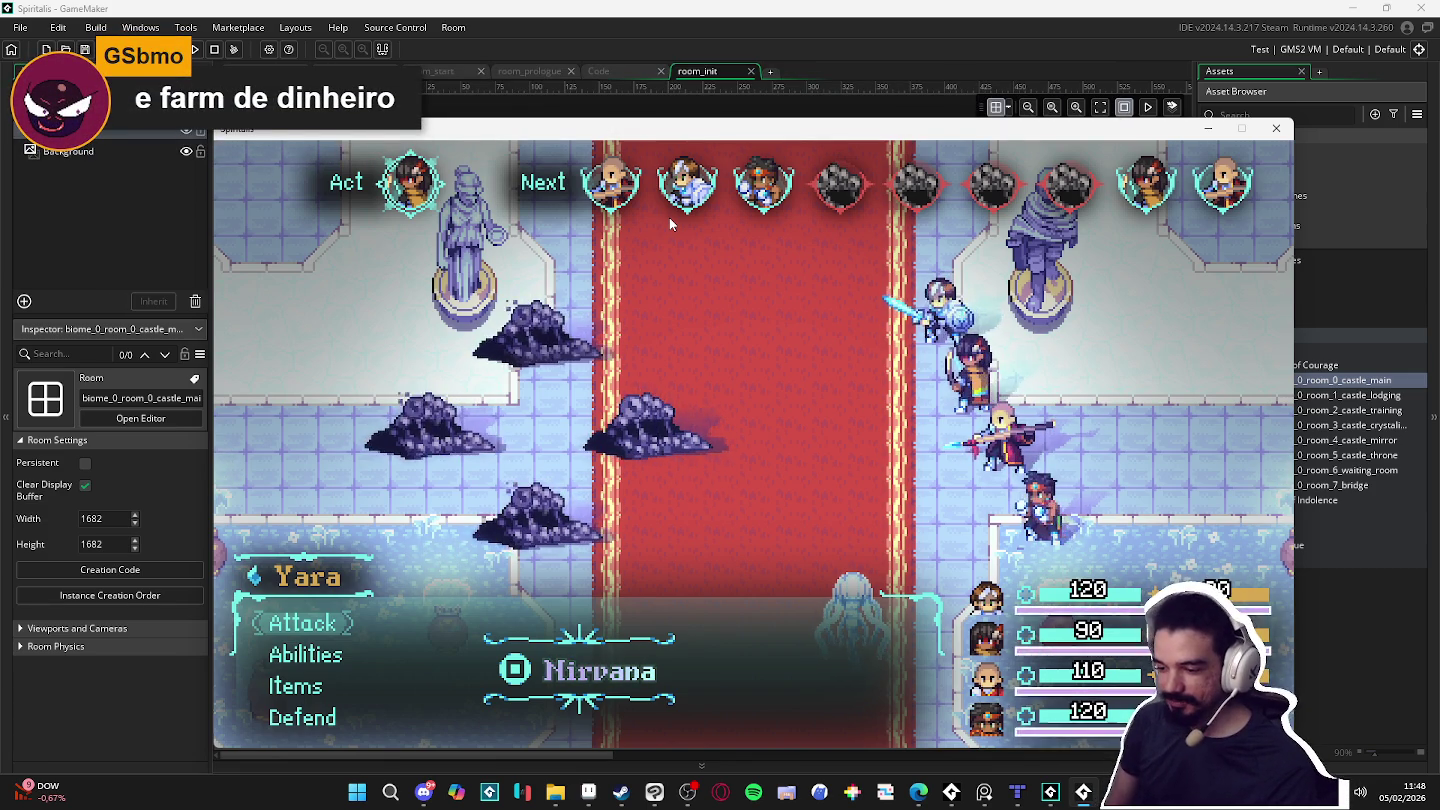
Step: Have Yara, Zhe Wu and Thenba attack the Sloth Blob over several battle turns
key("Return")
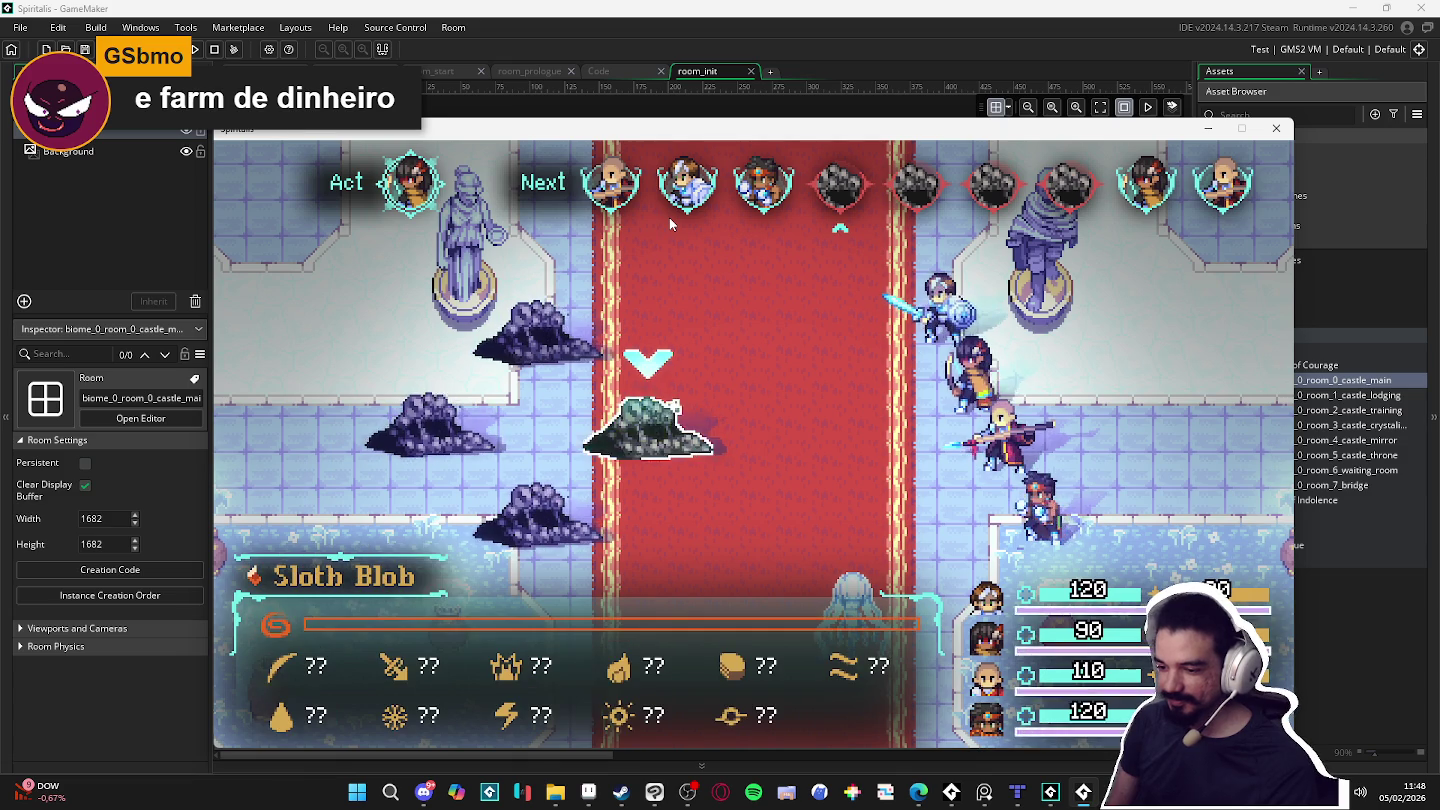
key("Return")
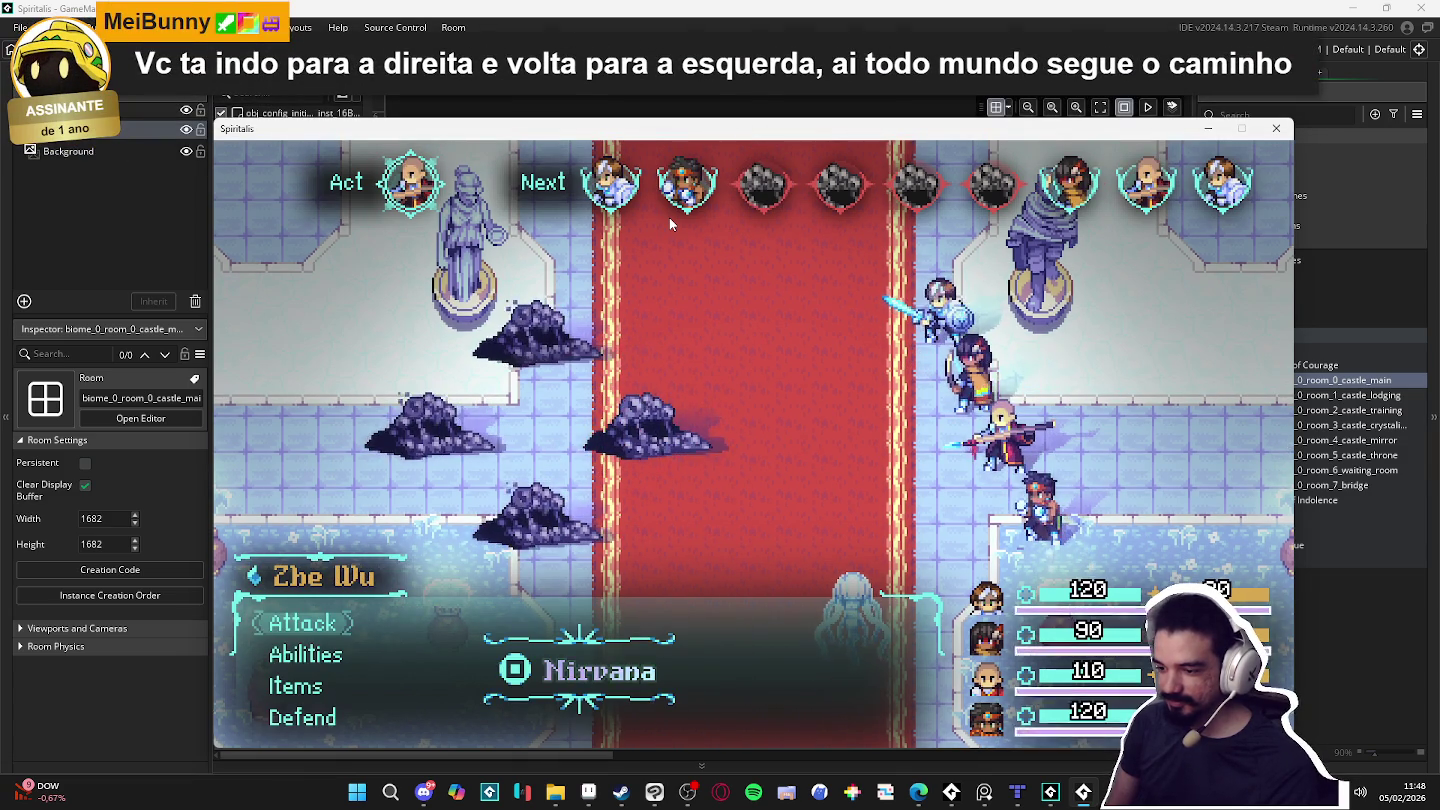
key("Return")
key("Return")
key("Return")
key("Return")
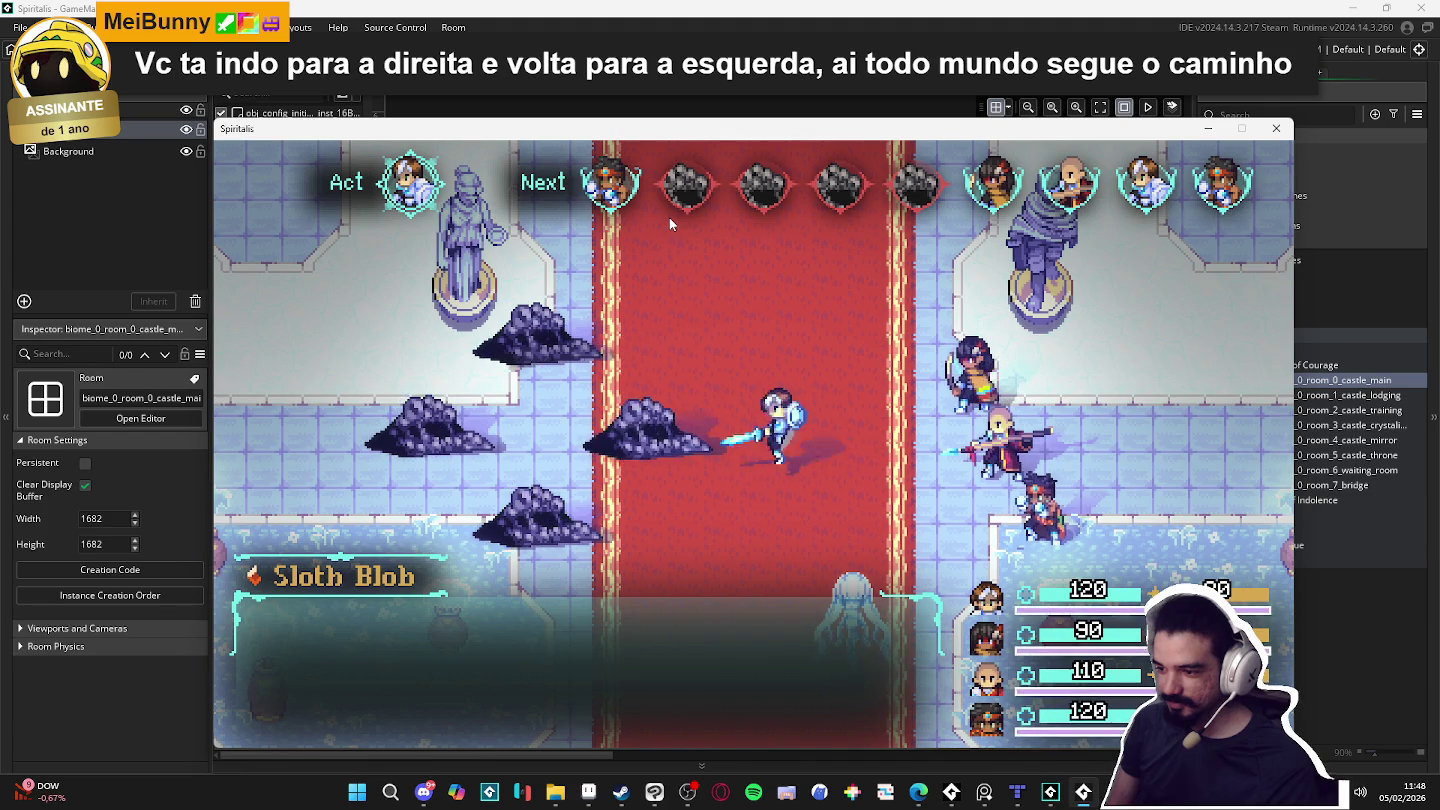
key("Return")
key("Return")
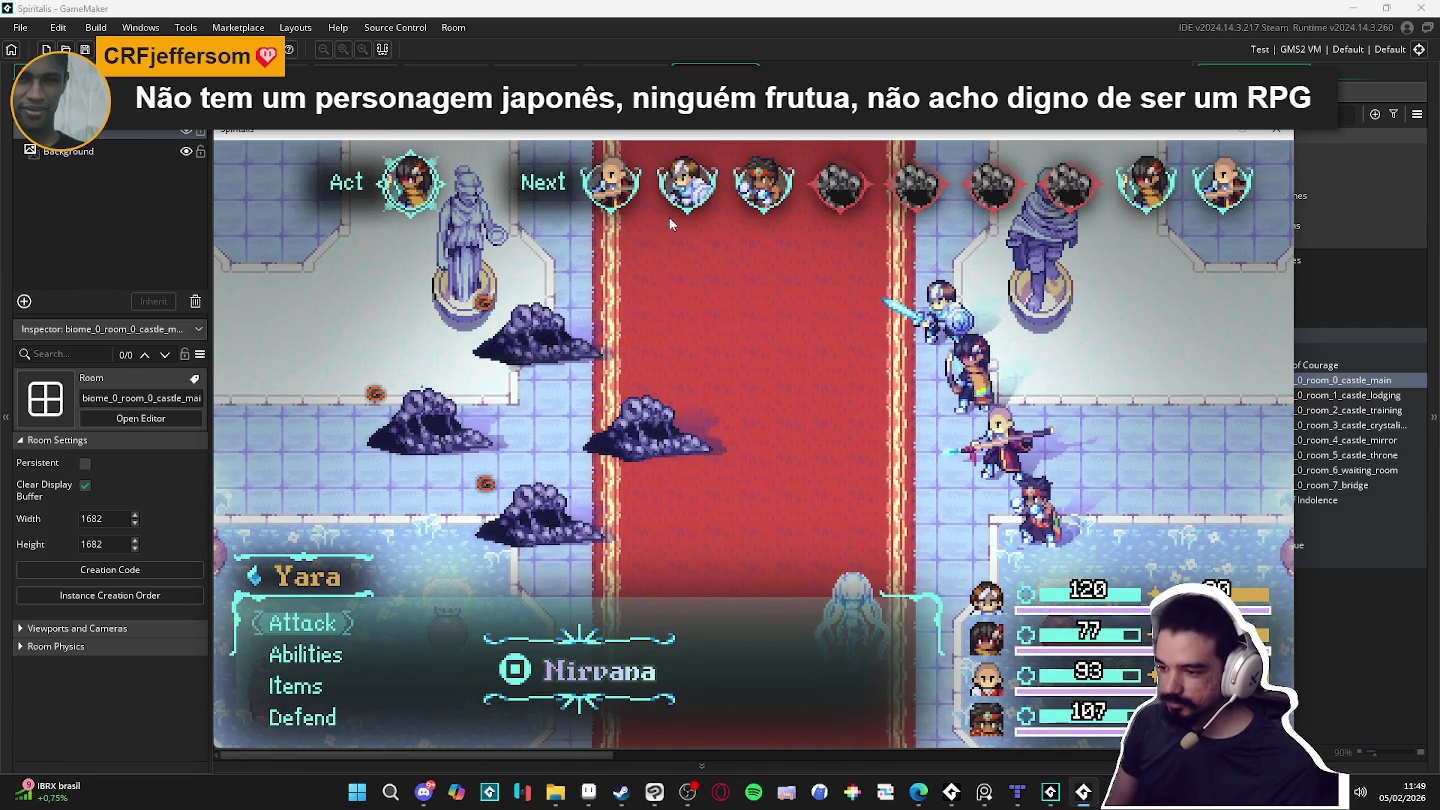
key("Return")
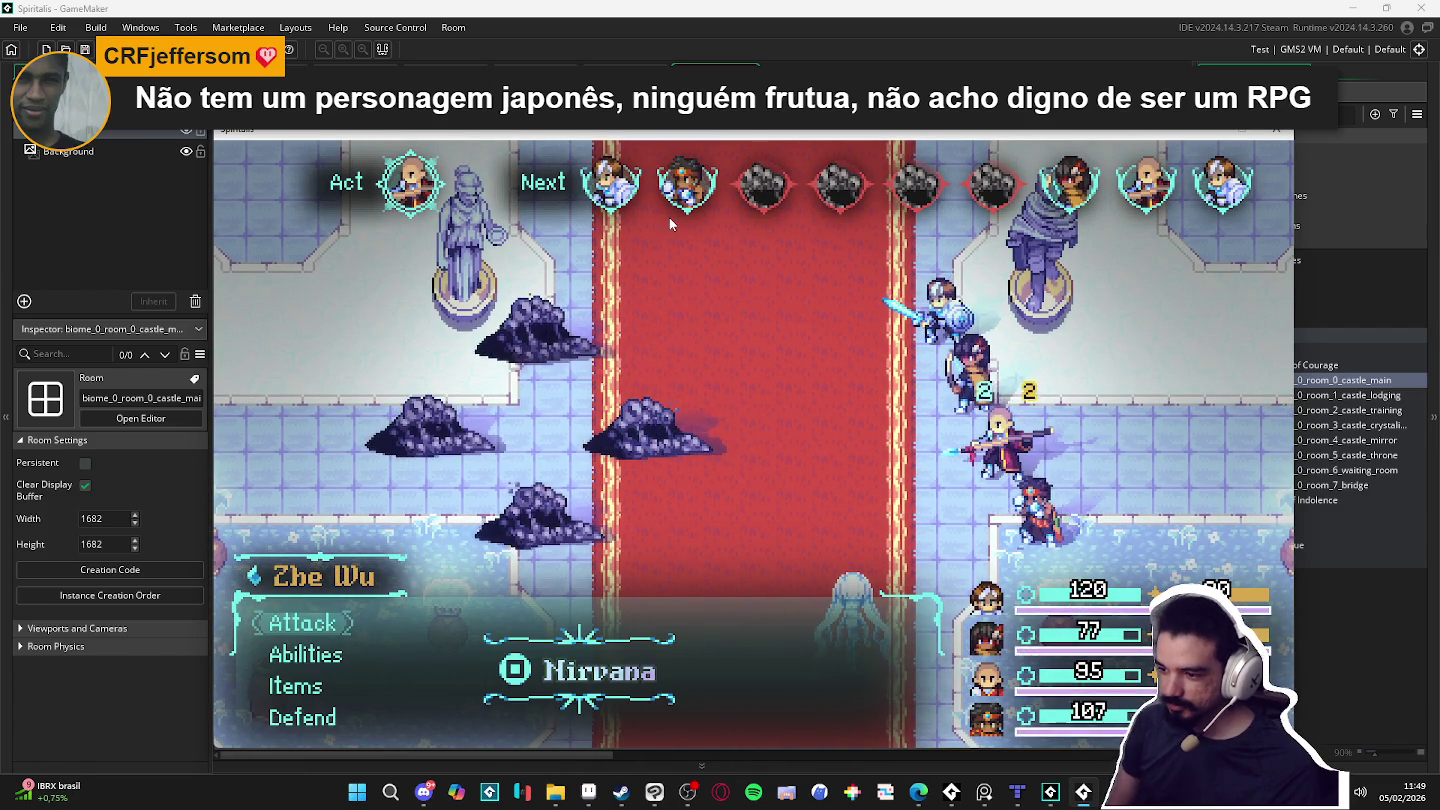
key("Return")
key("Return")
key("Return")
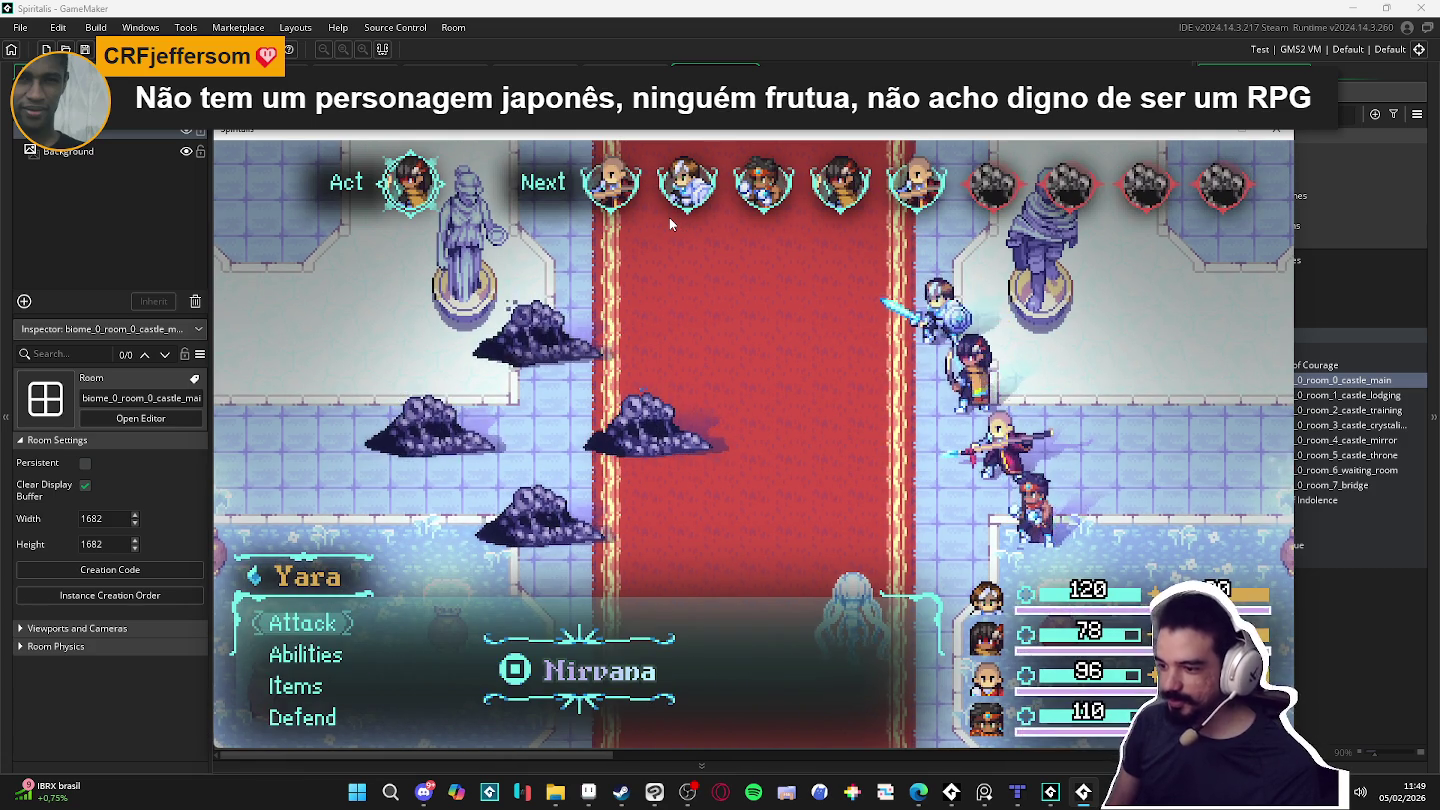
key("Return")
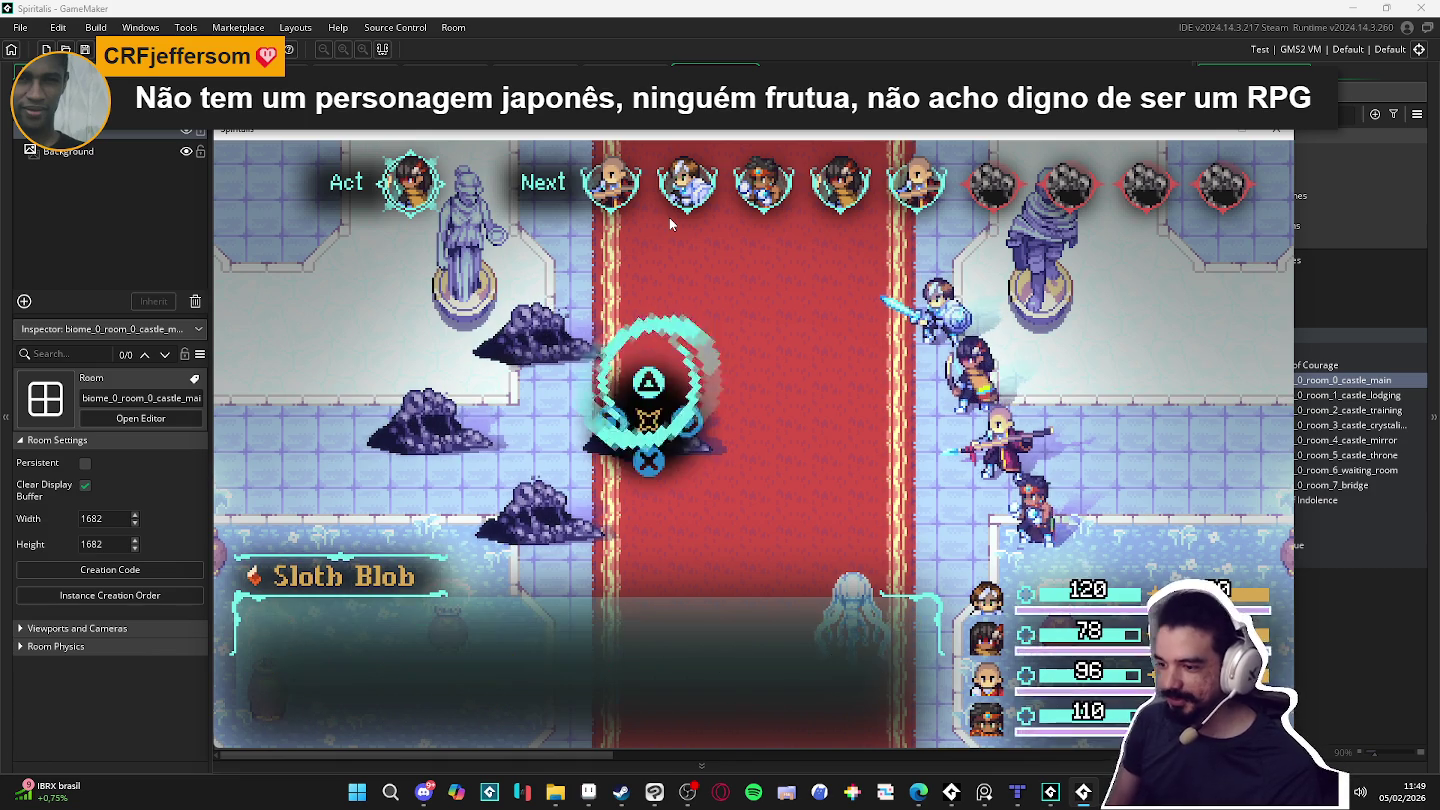
key("Return")
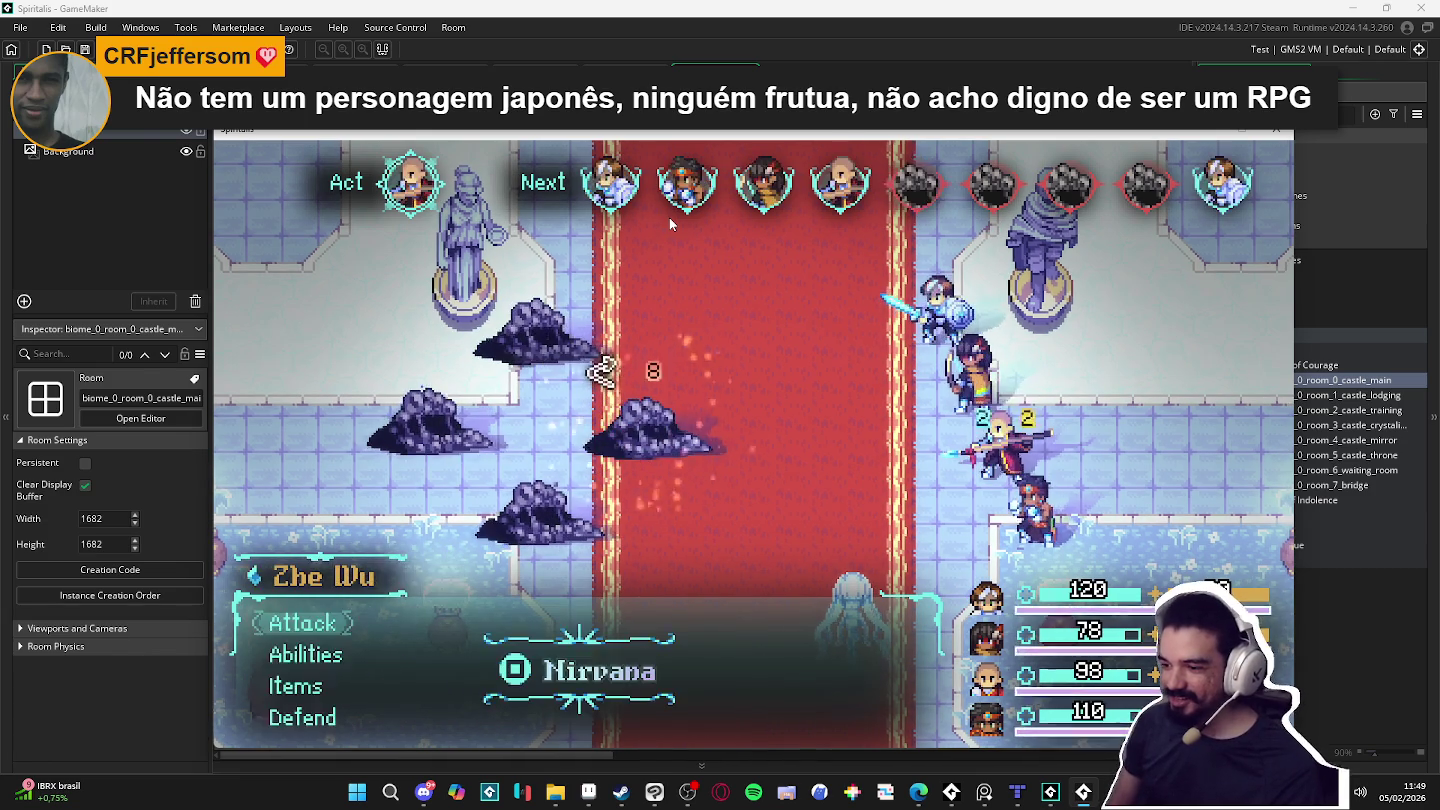
key("Return")
key("Return")
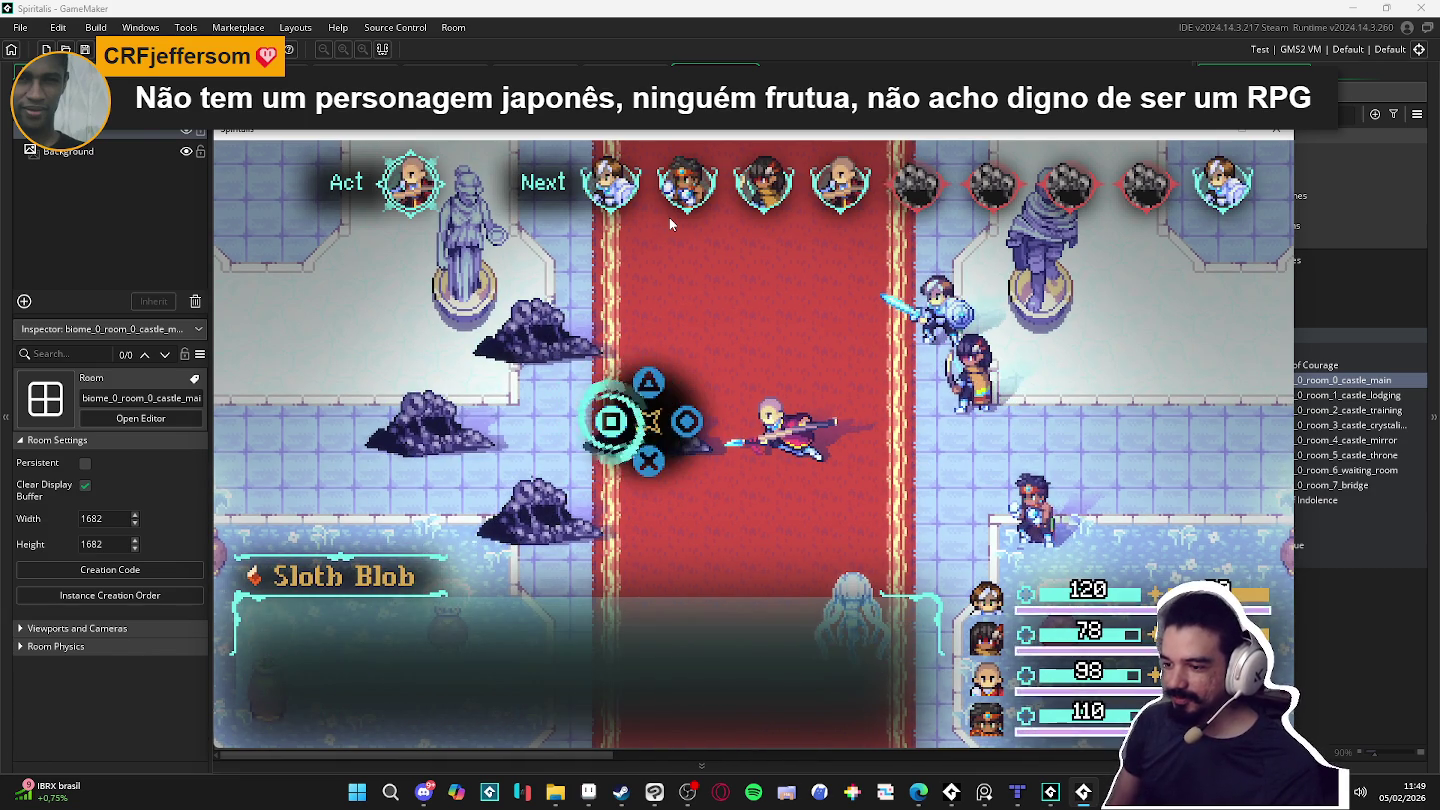
key("Return")
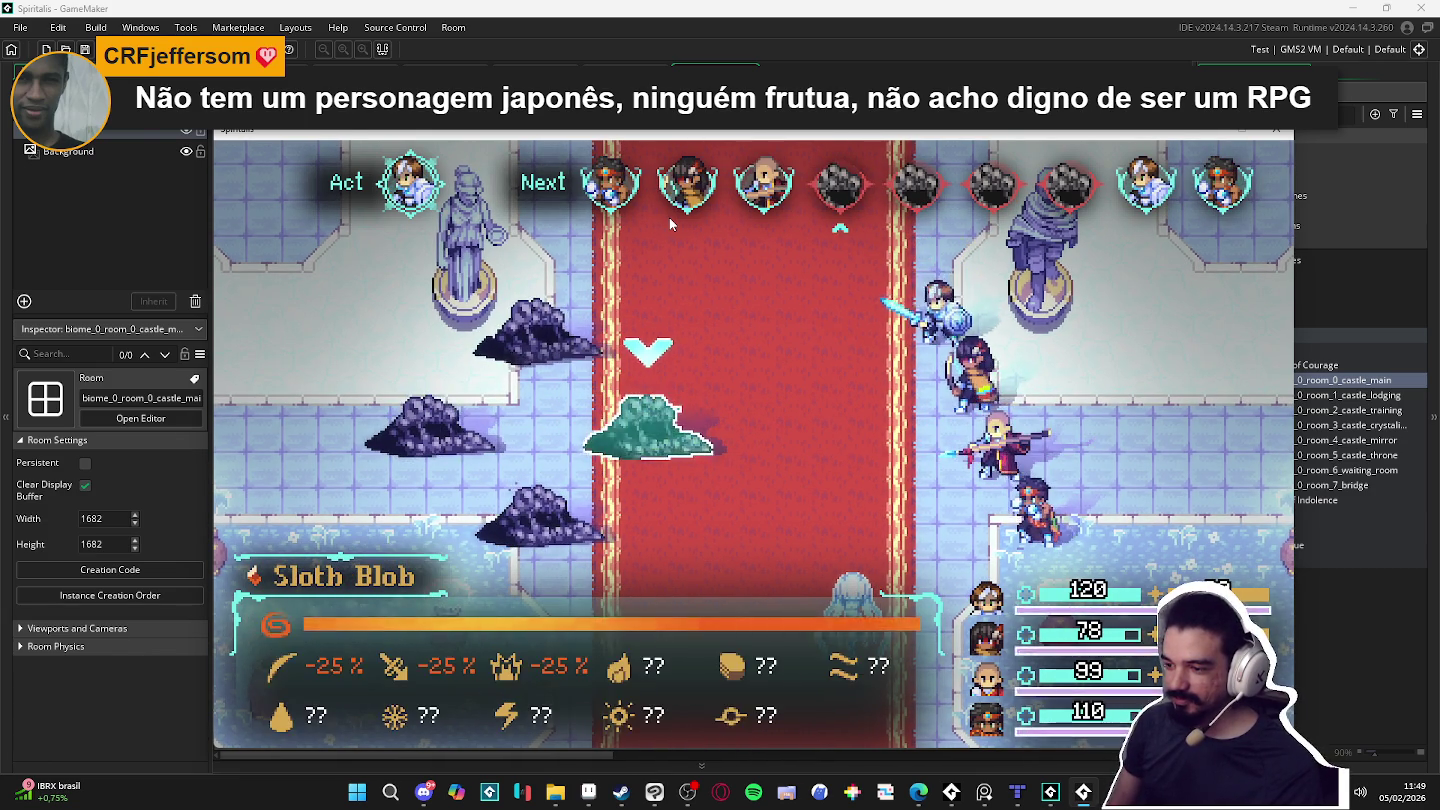
key("Return")
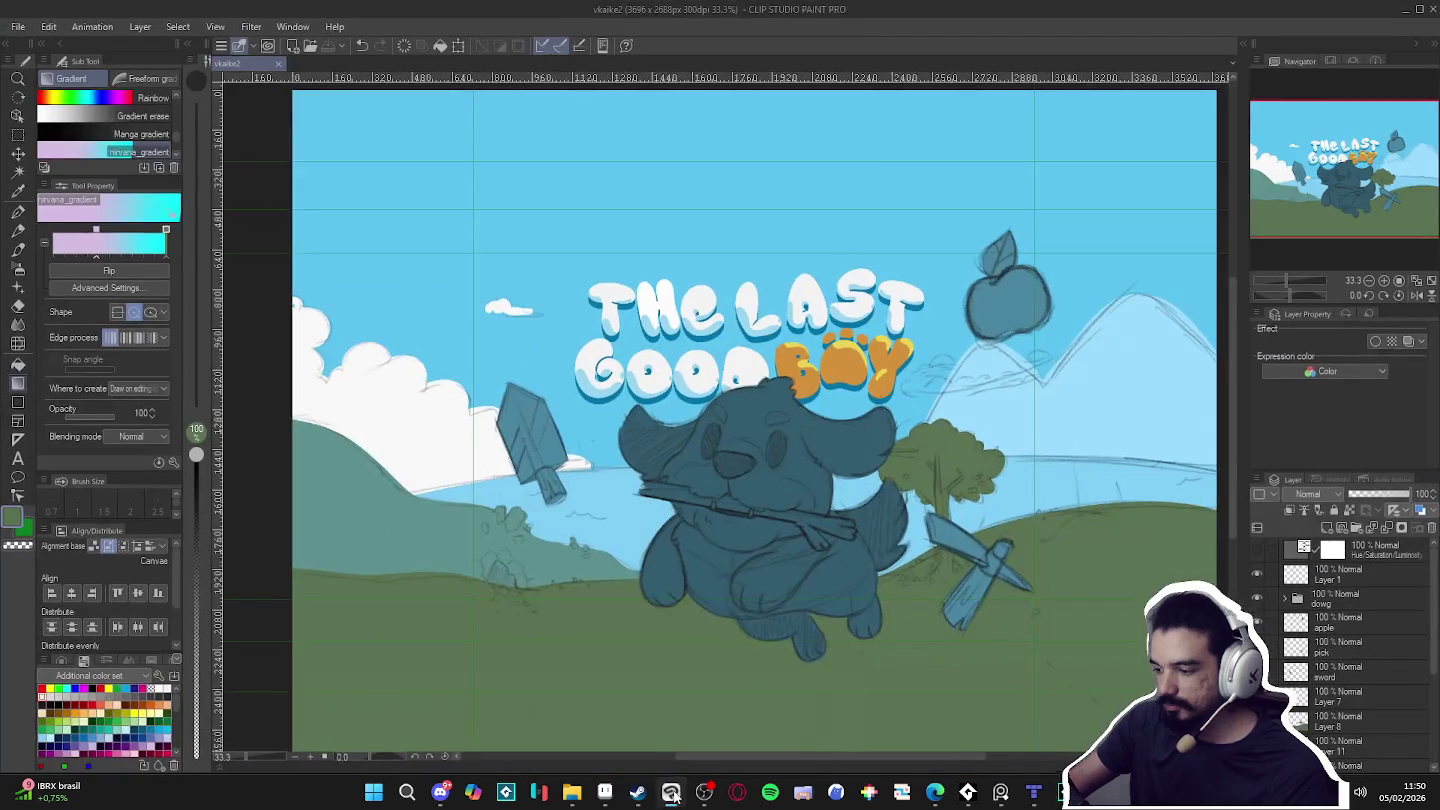
left_click(670, 792)
Step: Return to the Tiled room_indolence map from the other open windows
left_click(606, 792)
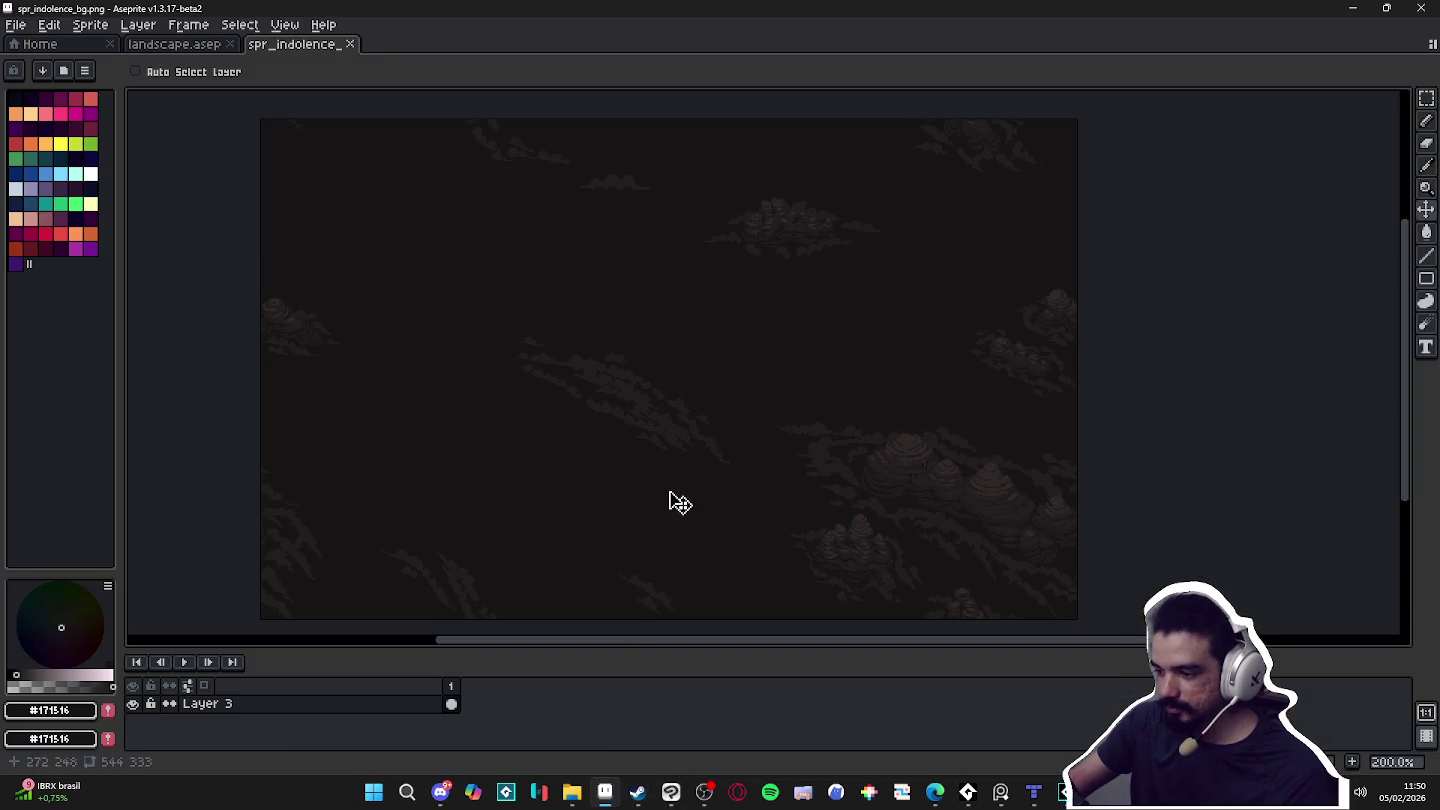
left_click(1036, 792)
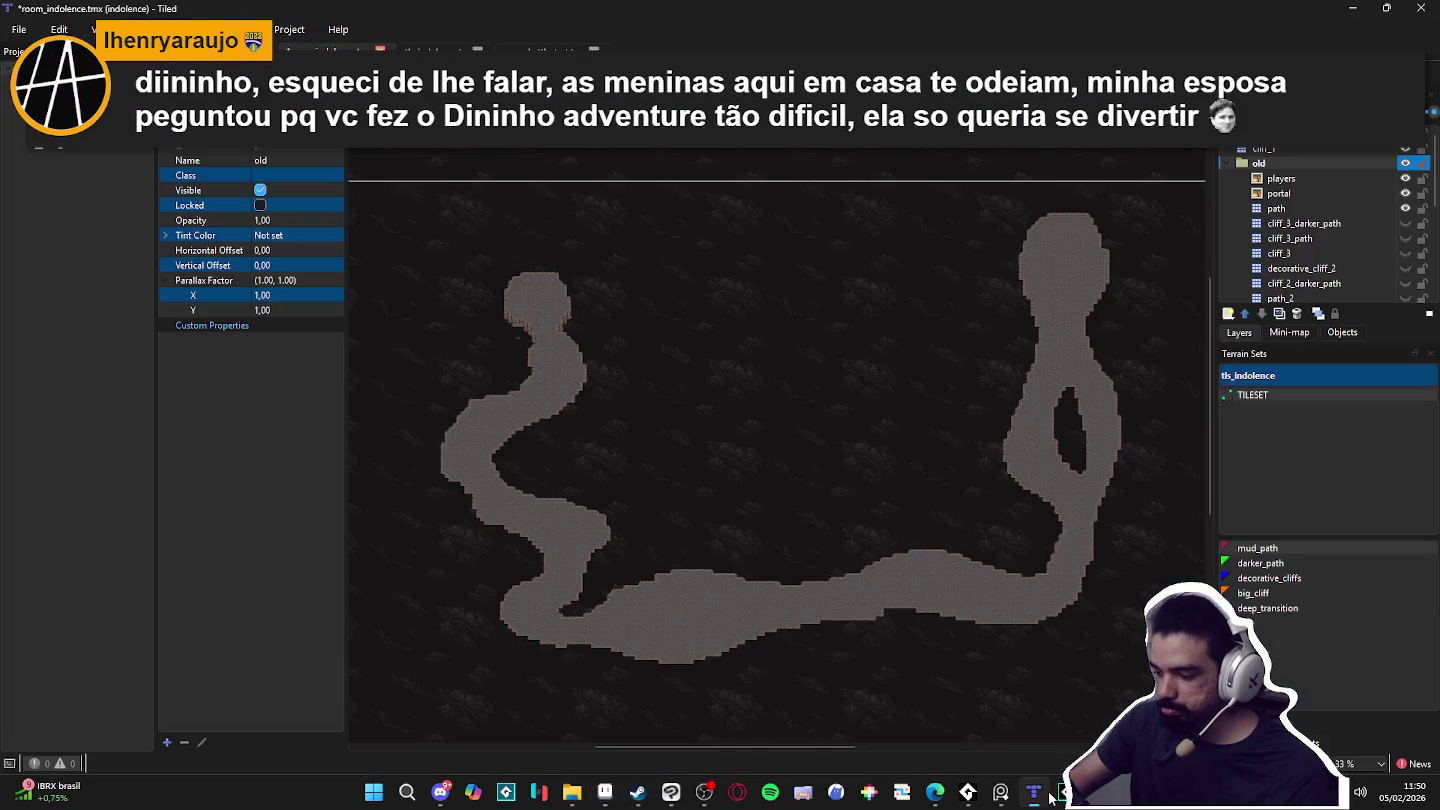
left_click(447, 795)
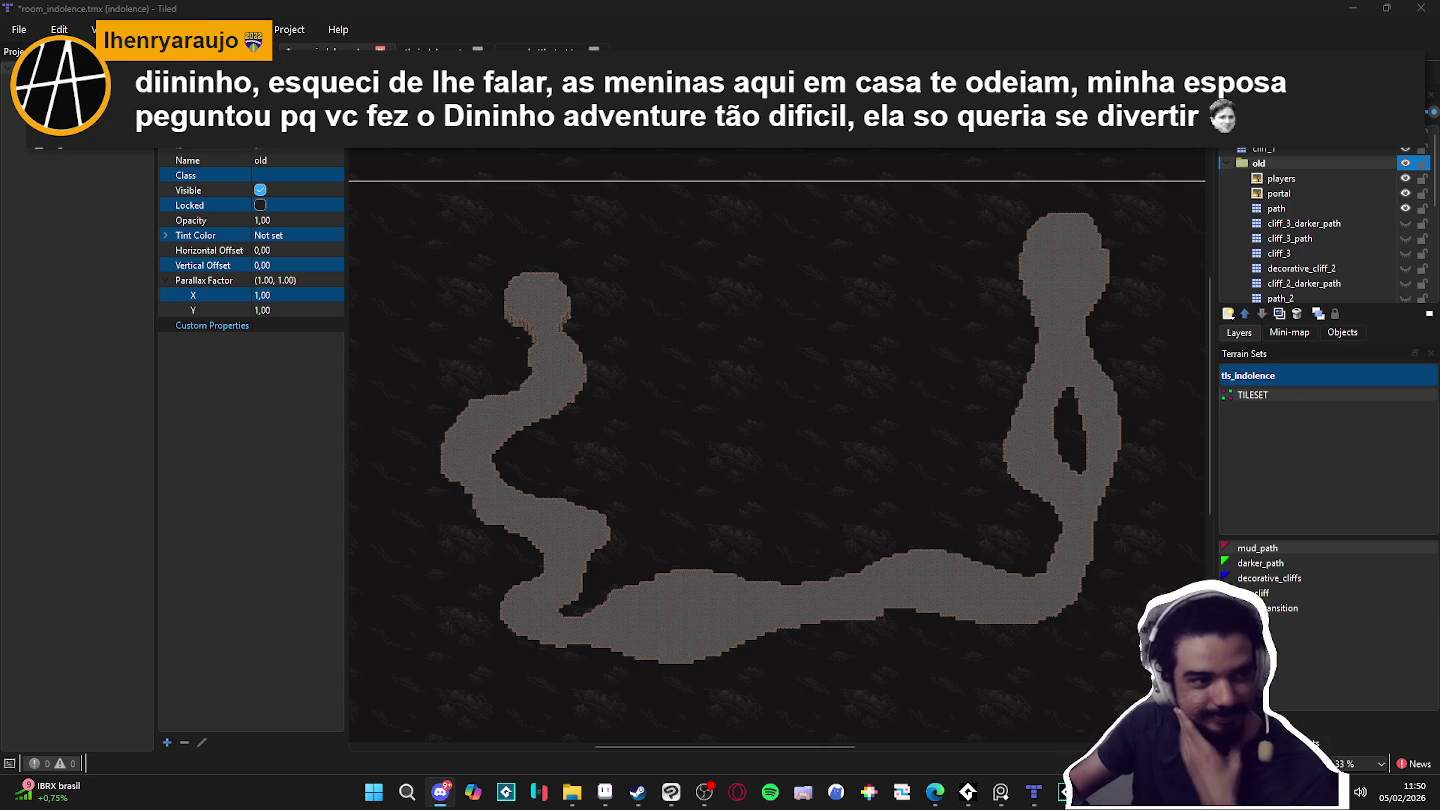
key("alt+Tab")
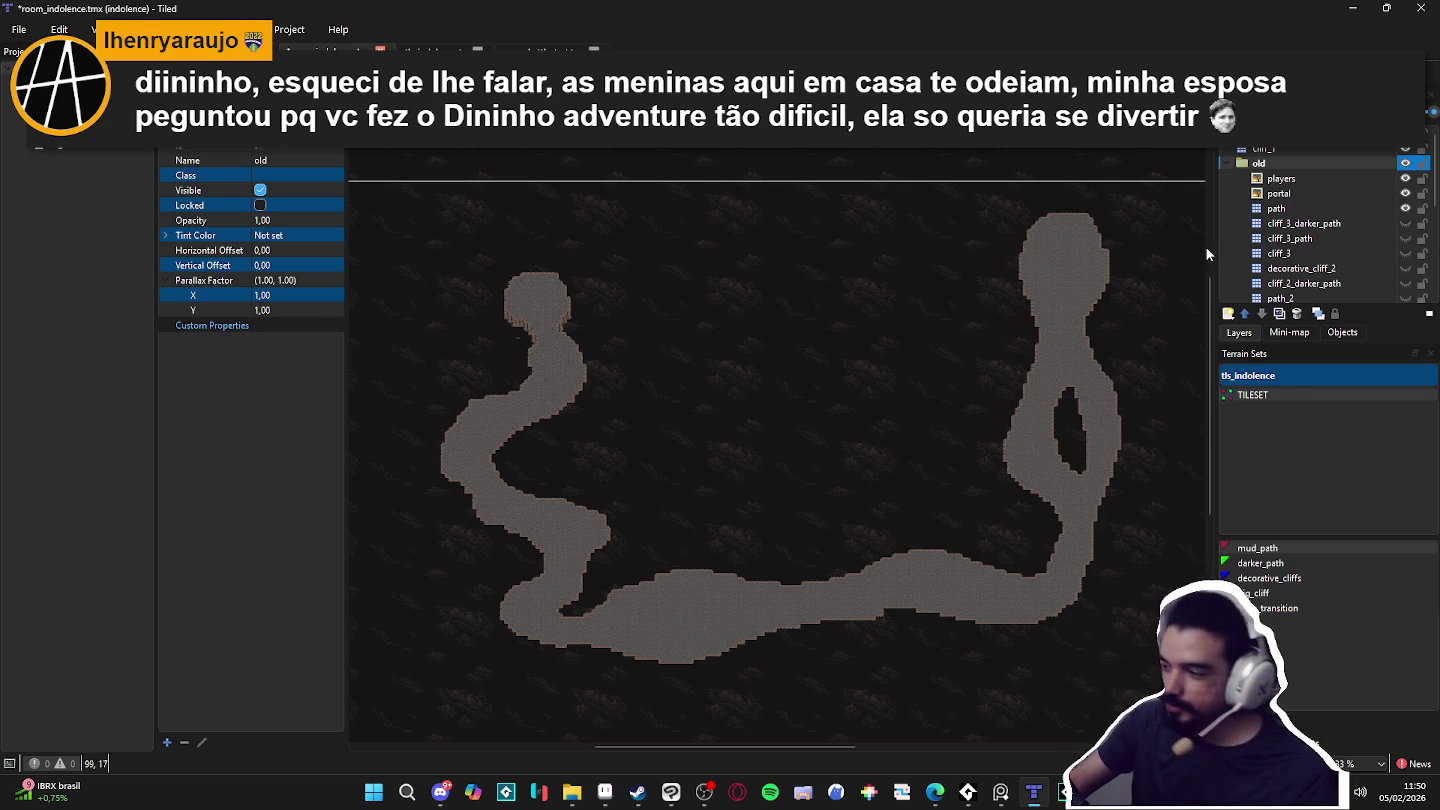
Step: Collapse the old group and lower the cliff_1 layer's opacity to about 0.13
left_click(1228, 164)
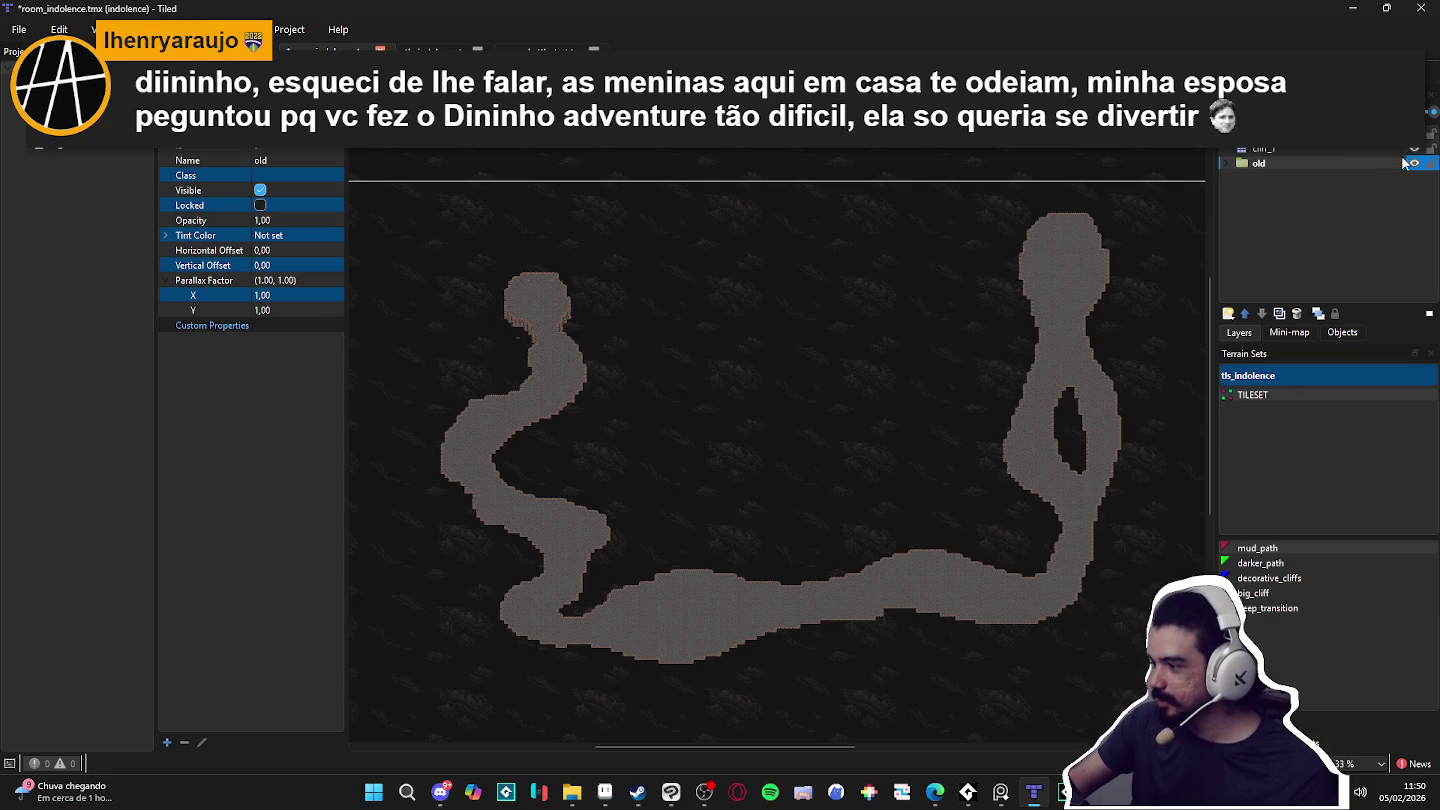
type("0,18")
key("ctrl+z")
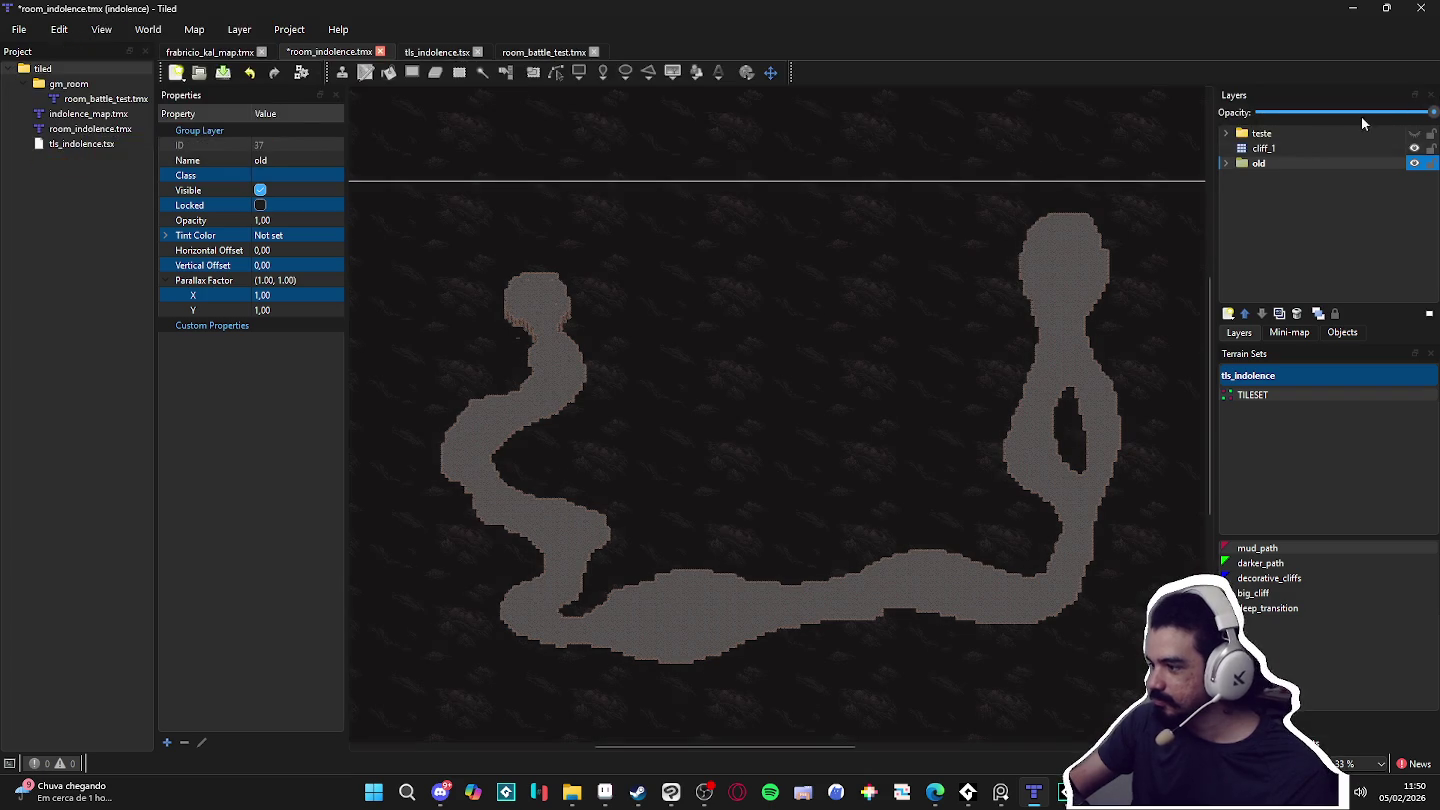
left_click(1228, 164)
left_click(1265, 148)
left_click(1228, 163)
left_click_drag(1420, 130, 1291, 131)
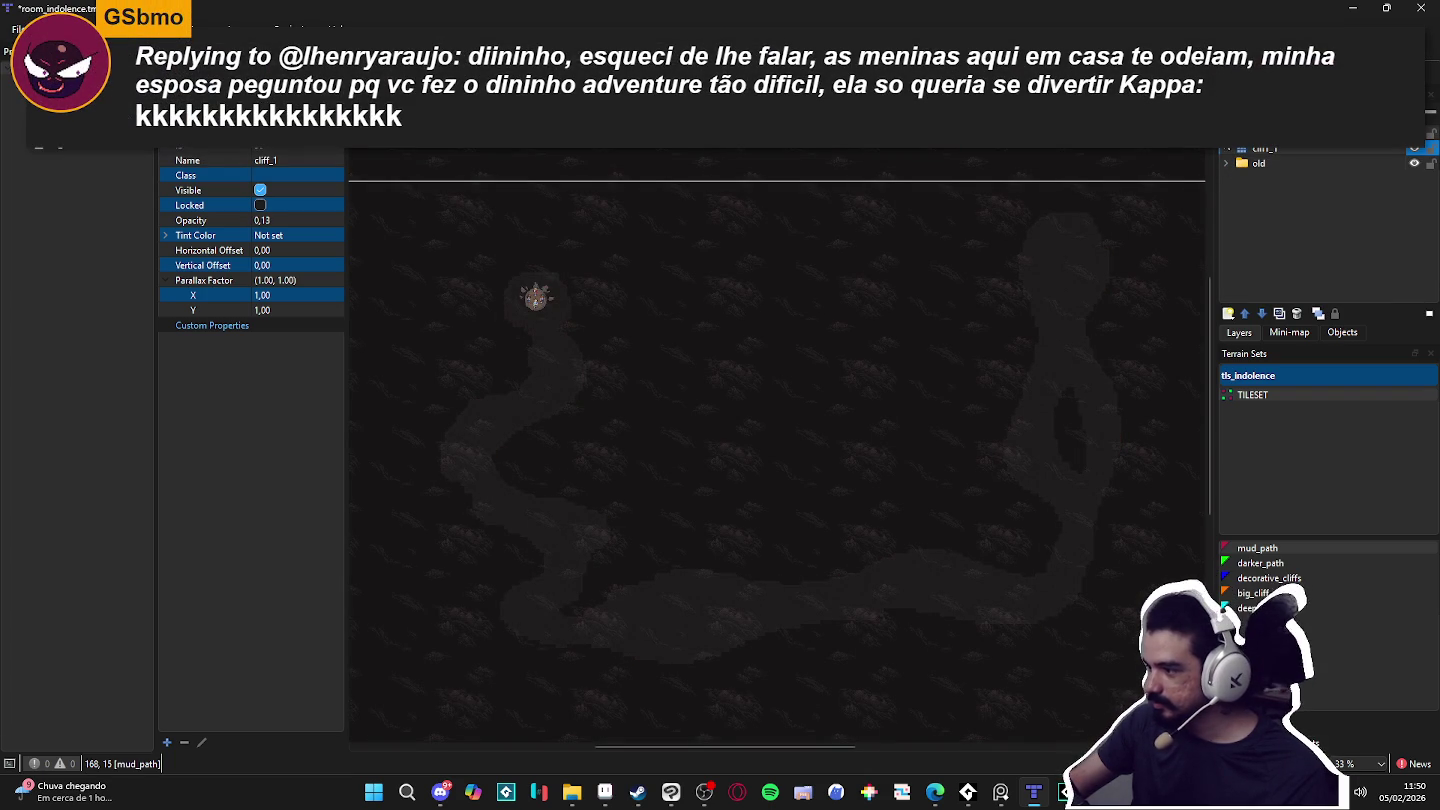
Step: Move the players layer out of the old group to the top of the layer stack
scroll(1226, 147, "up", 2)
left_click(1228, 253)
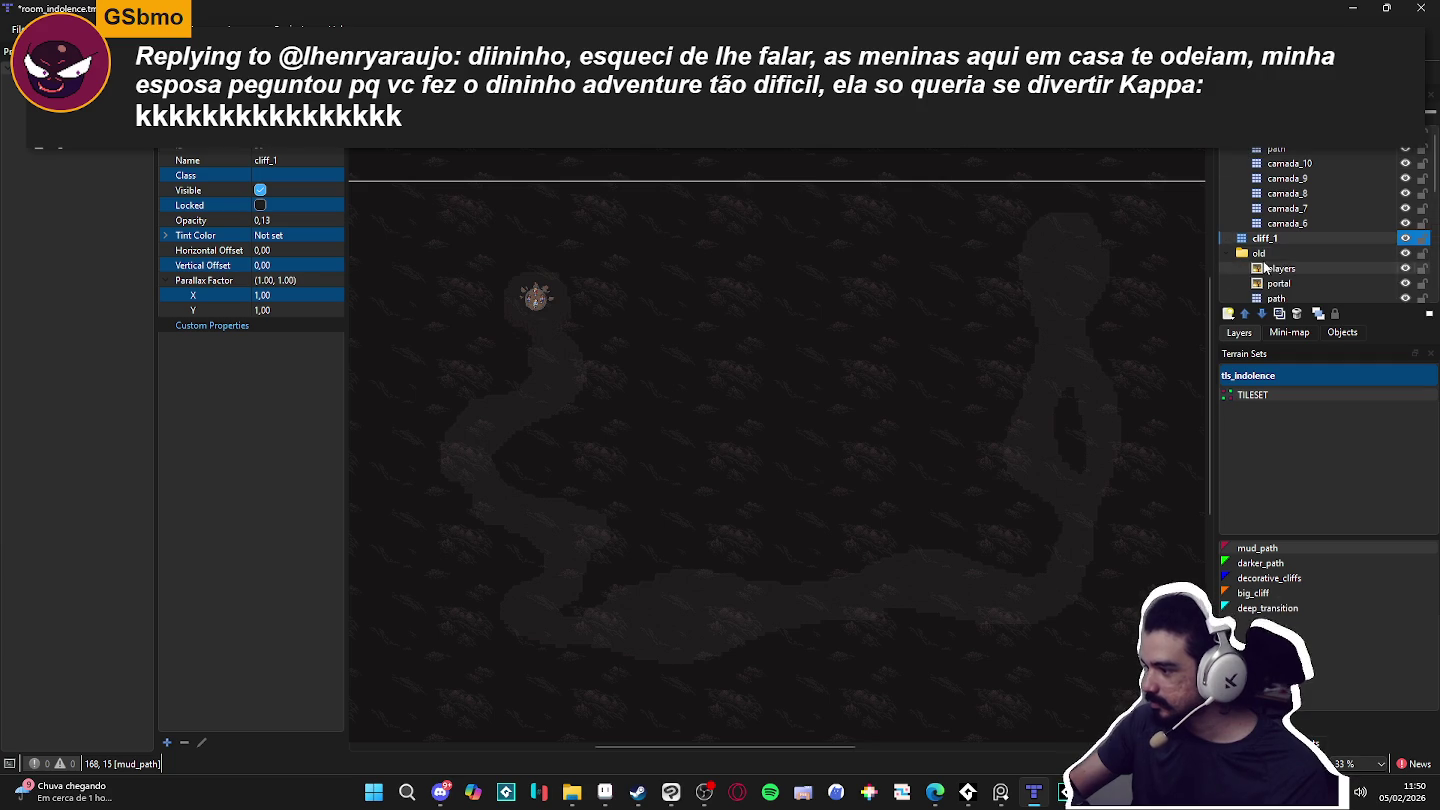
left_click(1267, 267)
mouse_move(1267, 268)
left_mouse_down()
mouse_move(1265, 121)
mouse_move(1268, 178)
mouse_move(1274, 164)
left_mouse_up()
left_click(1228, 163)
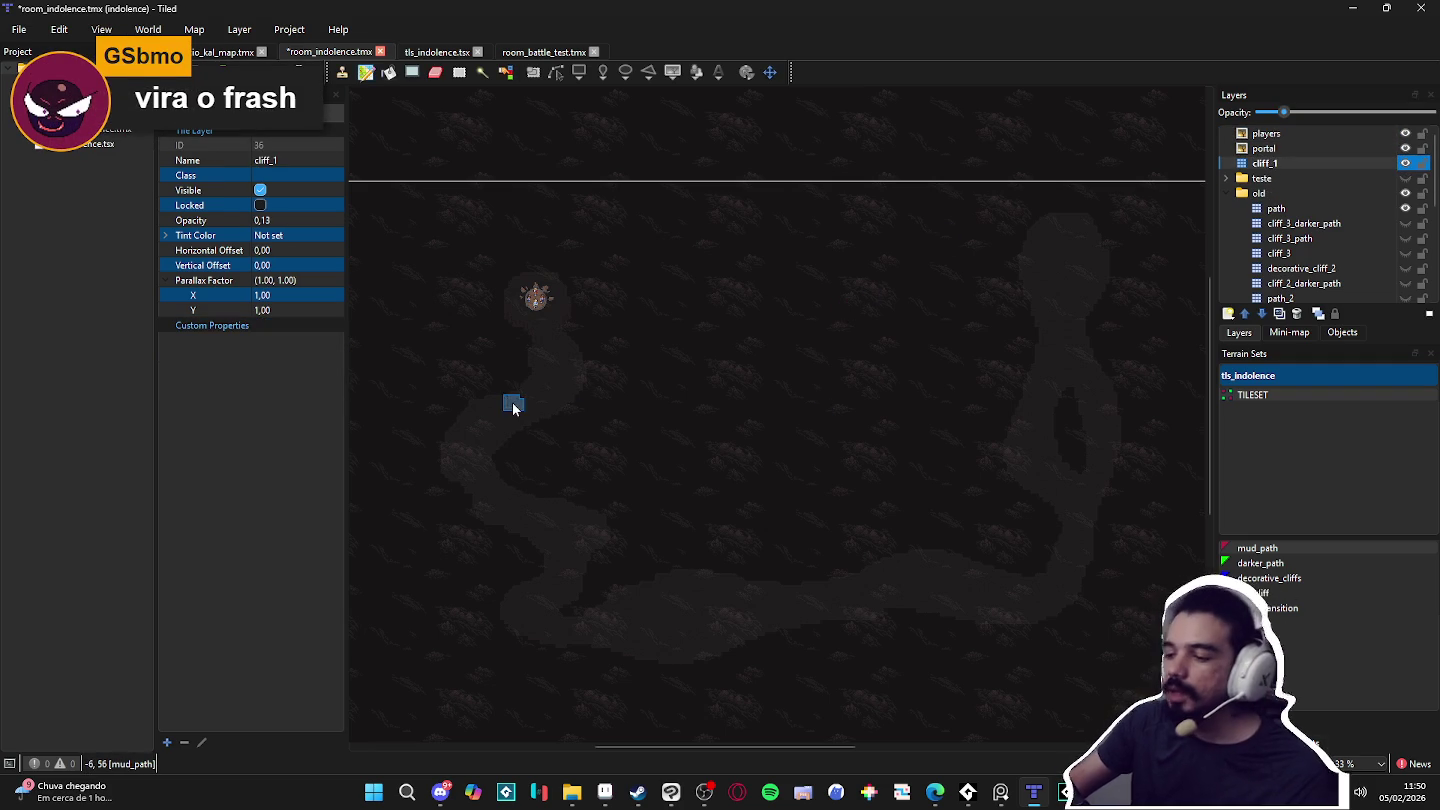
Step: Pick the big_cliff terrain for painting and briefly compare the map without cliff_1
scroll(513, 409, "up", 4)
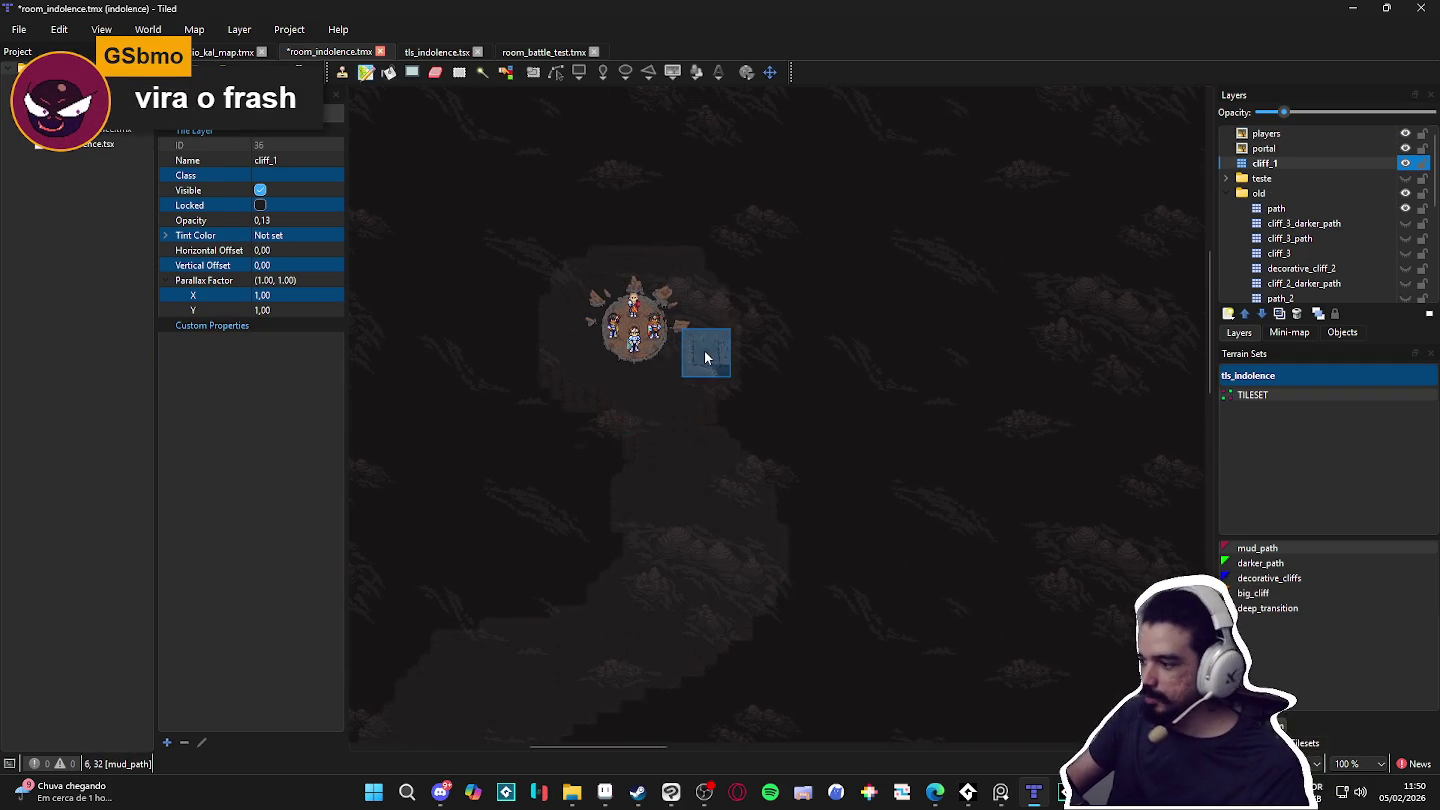
scroll(740, 376, "down", 3)
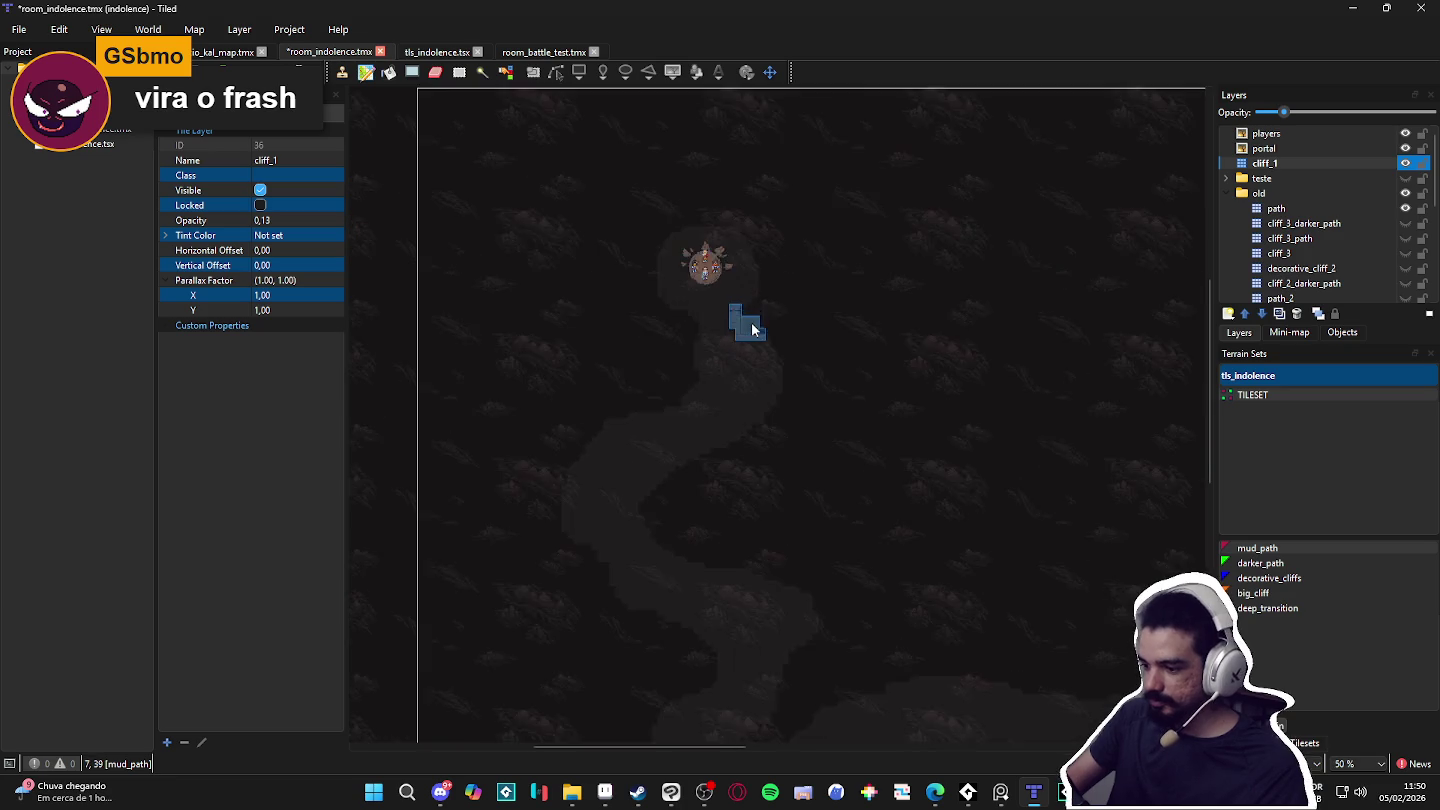
scroll(757, 322, "up", 1)
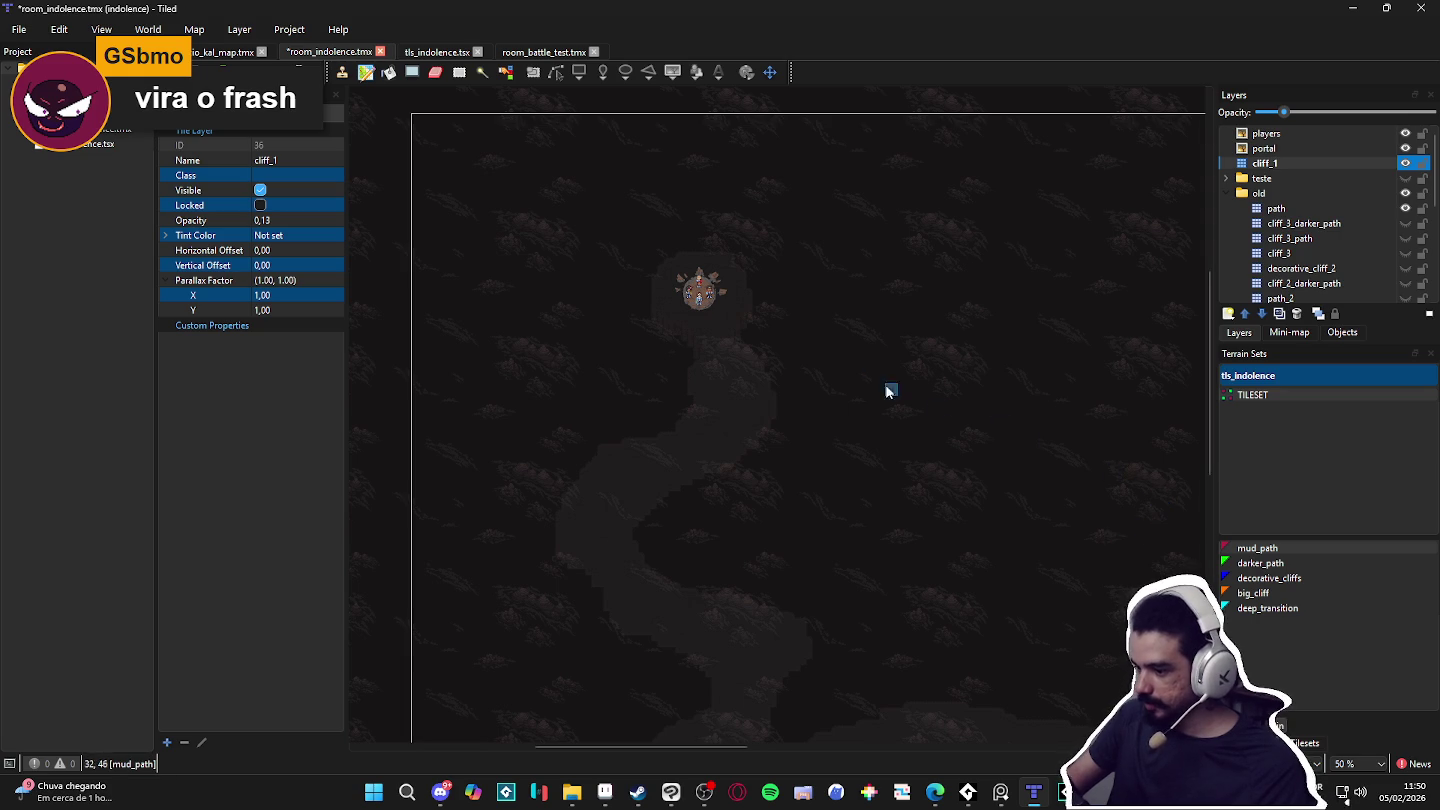
scroll(710, 305, "up", 2)
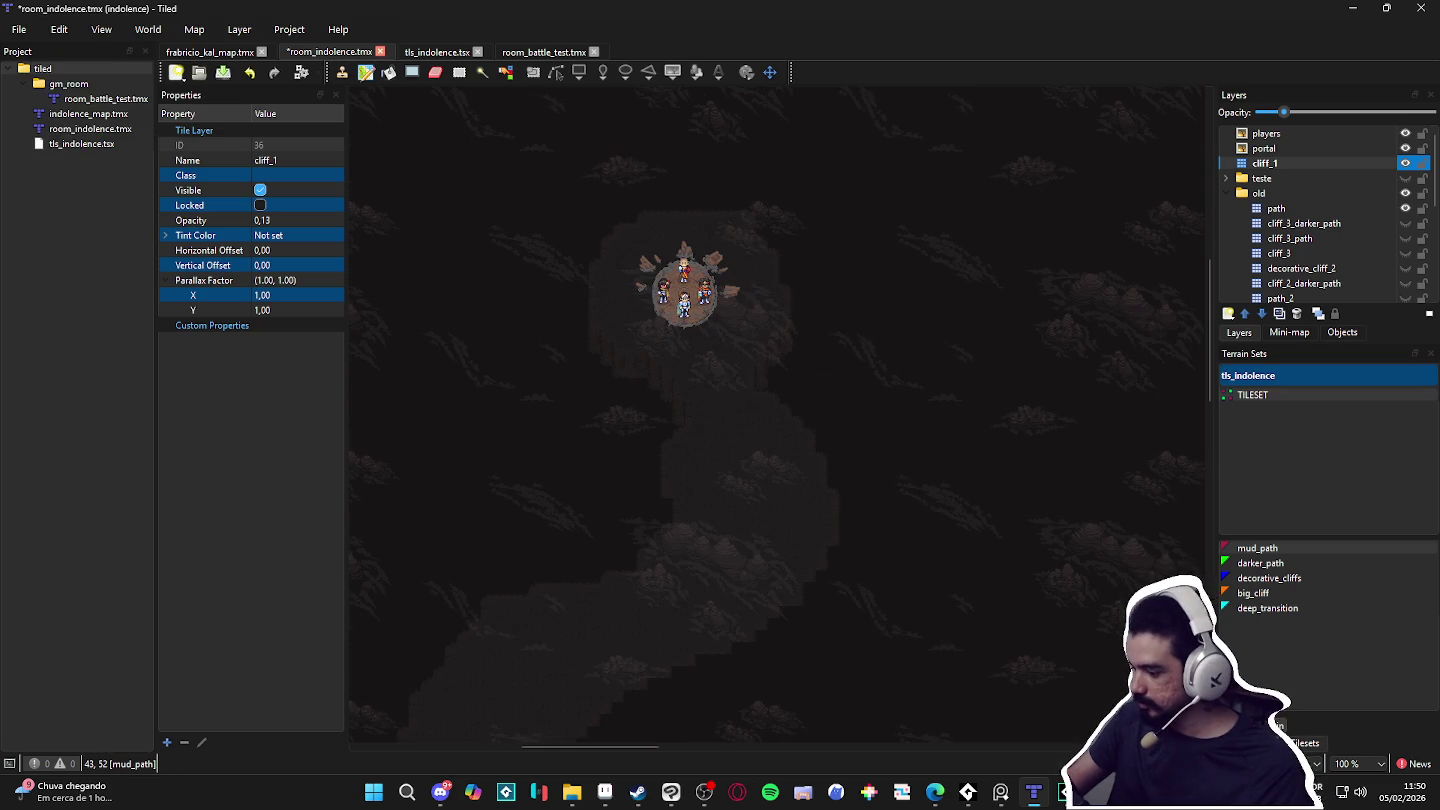
left_click(1253, 592)
scroll(675, 230, "up", 2)
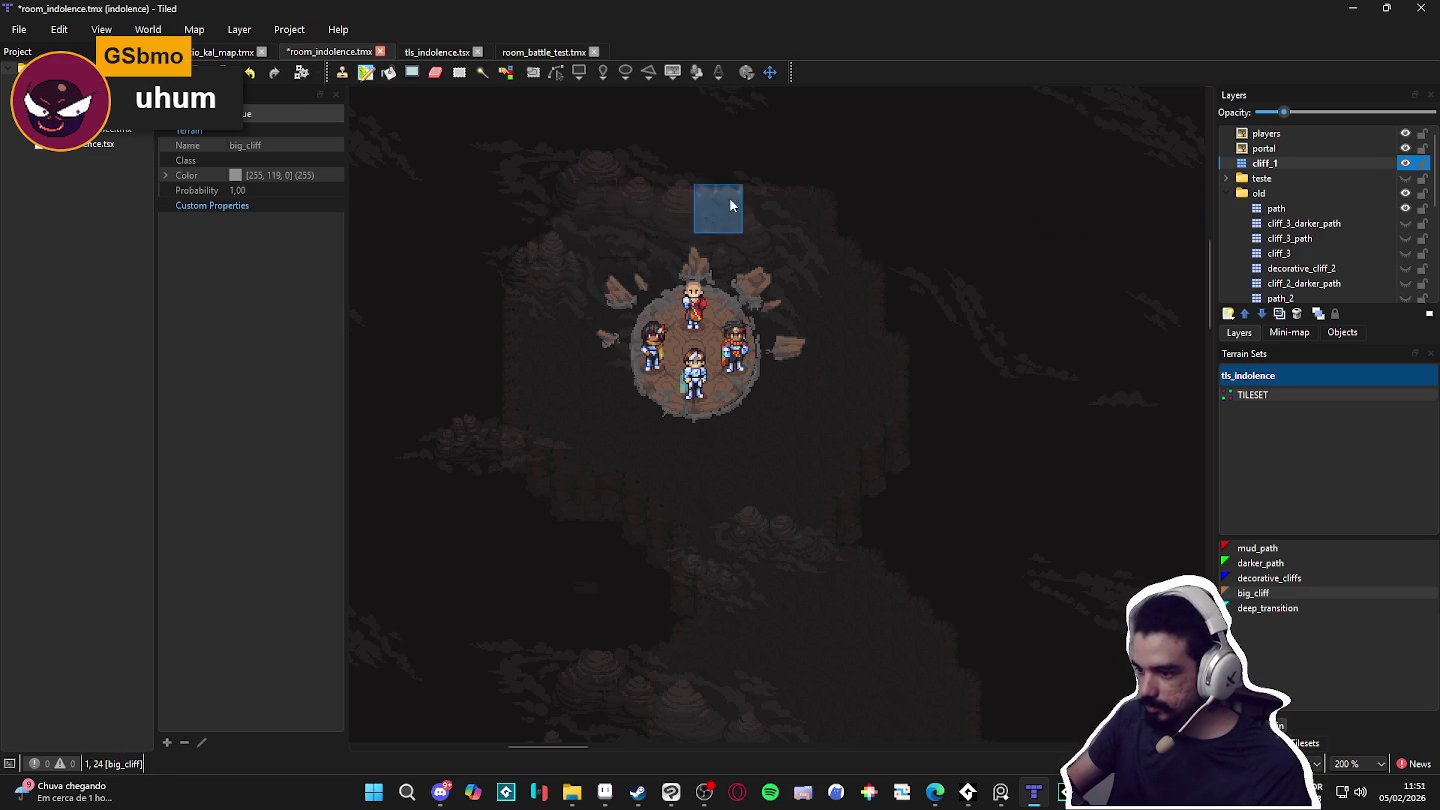
left_click(1405, 163)
left_click(1406, 163)
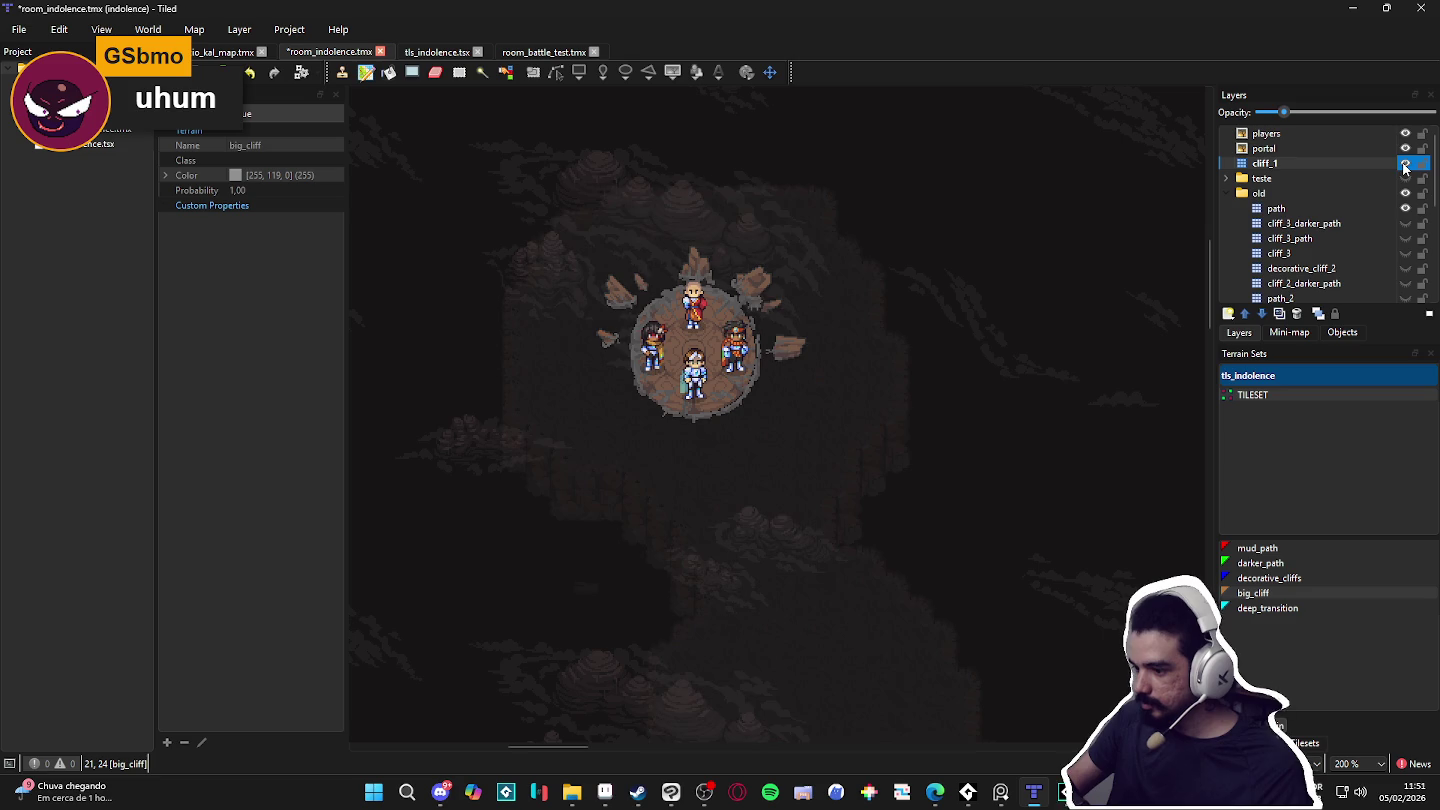
left_click(1229, 314)
Step: Add a new tile layer above cliff_1 and name it cliff_10
left_click(1250, 335)
type("cliff_10")
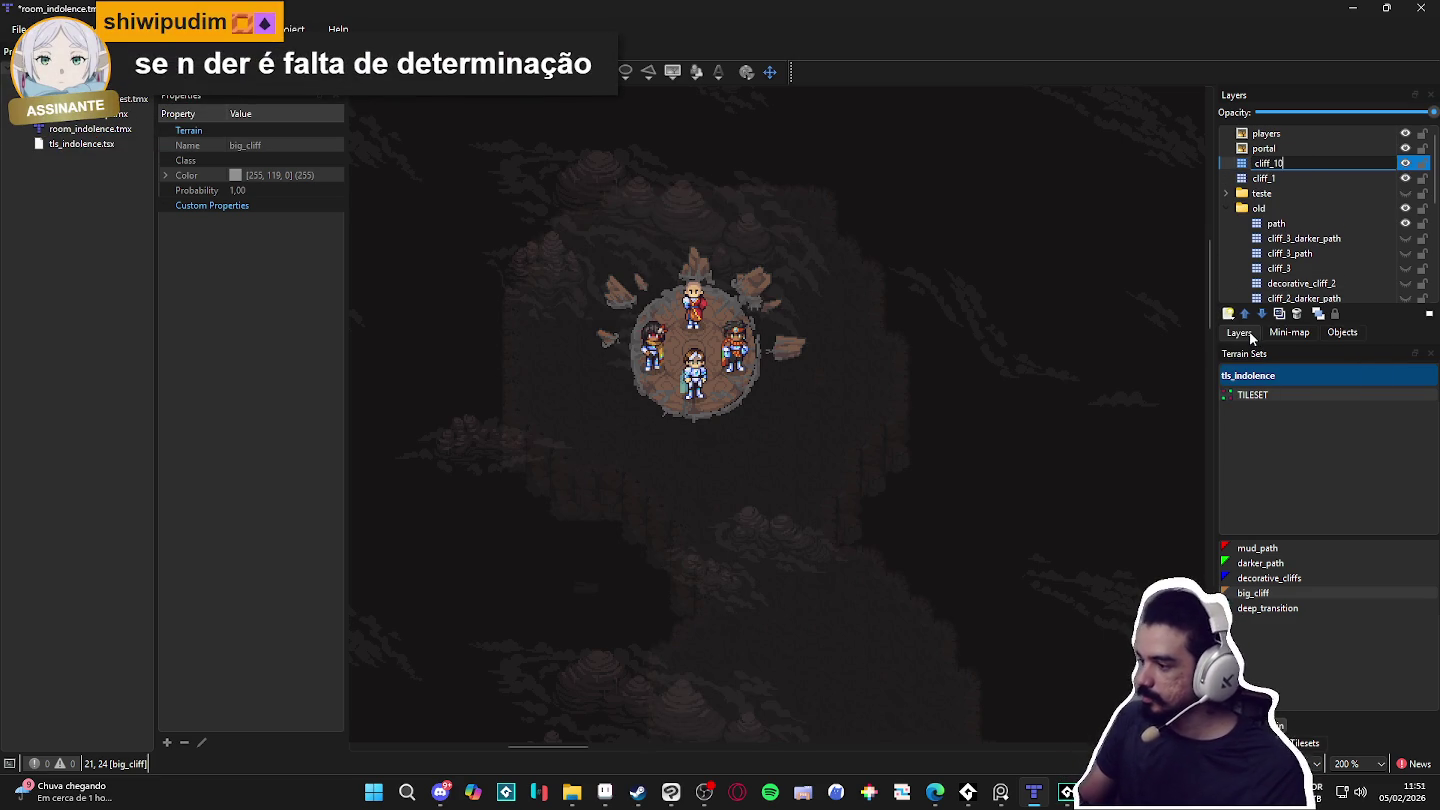
key("Return")
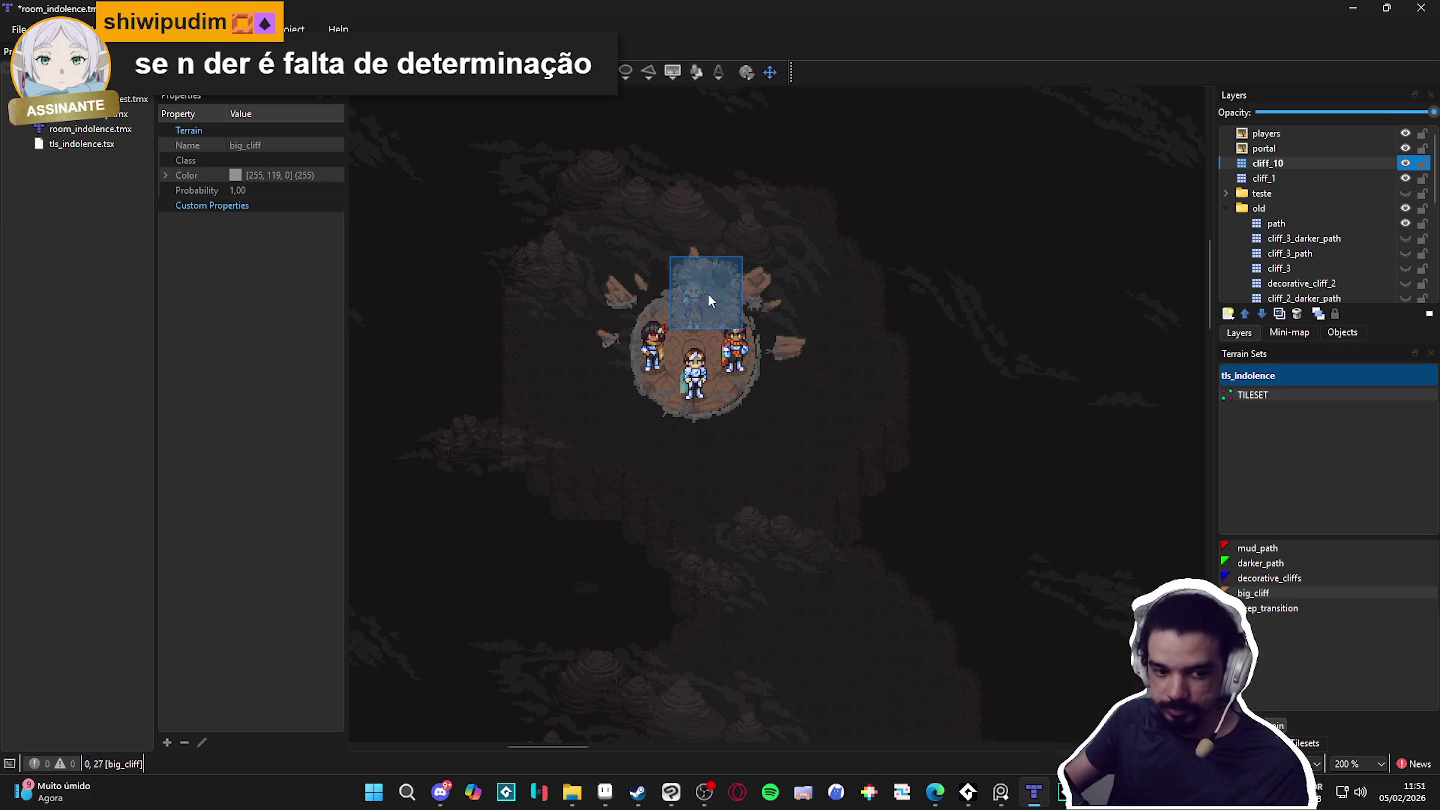
Step: Paint big_cliff terrain on cliff_10 around the starting circle's top, sides, bottom and lower passage
mouse_move(652, 206)
left_mouse_down()
mouse_move(601, 202)
mouse_move(802, 199)
mouse_move(613, 206)
mouse_move(604, 226)
left_mouse_up()
key("ctrl+z")
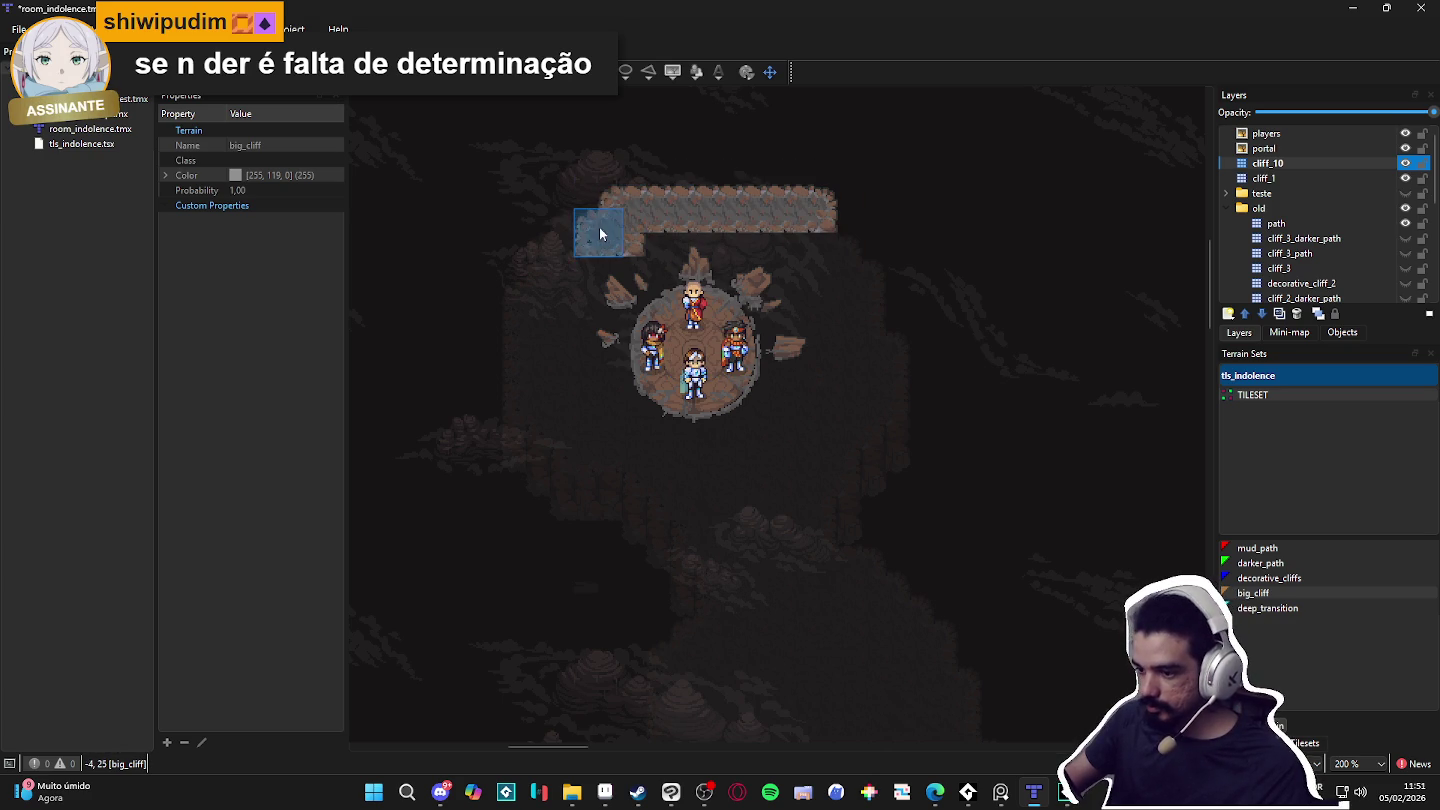
left_click_drag(541, 265, 534, 300)
mouse_move(526, 411)
left_mouse_down()
mouse_move(565, 422)
mouse_move(577, 464)
mouse_move(665, 477)
mouse_move(743, 589)
mouse_move(723, 588)
mouse_move(813, 589)
mouse_move(829, 466)
mouse_move(885, 394)
mouse_move(867, 353)
left_mouse_up()
mouse_move(815, 233)
left_mouse_down()
mouse_move(813, 377)
mouse_move(839, 406)
mouse_move(828, 317)
mouse_move(814, 412)
mouse_move(769, 532)
left_mouse_up()
mouse_move(808, 463)
left_mouse_down()
mouse_move(736, 492)
mouse_move(714, 476)
mouse_move(726, 479)
left_mouse_up()
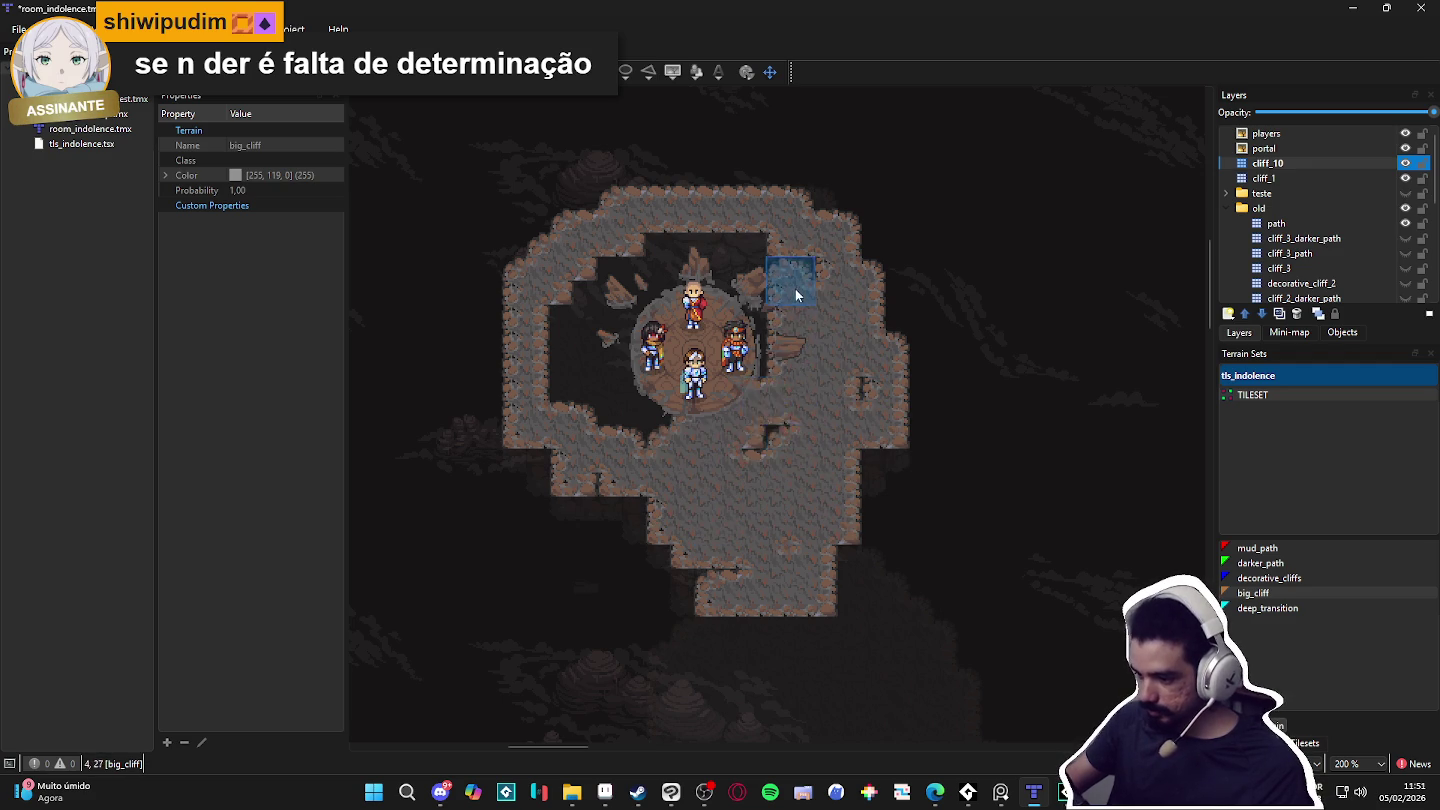
left_click_drag(672, 241, 752, 241)
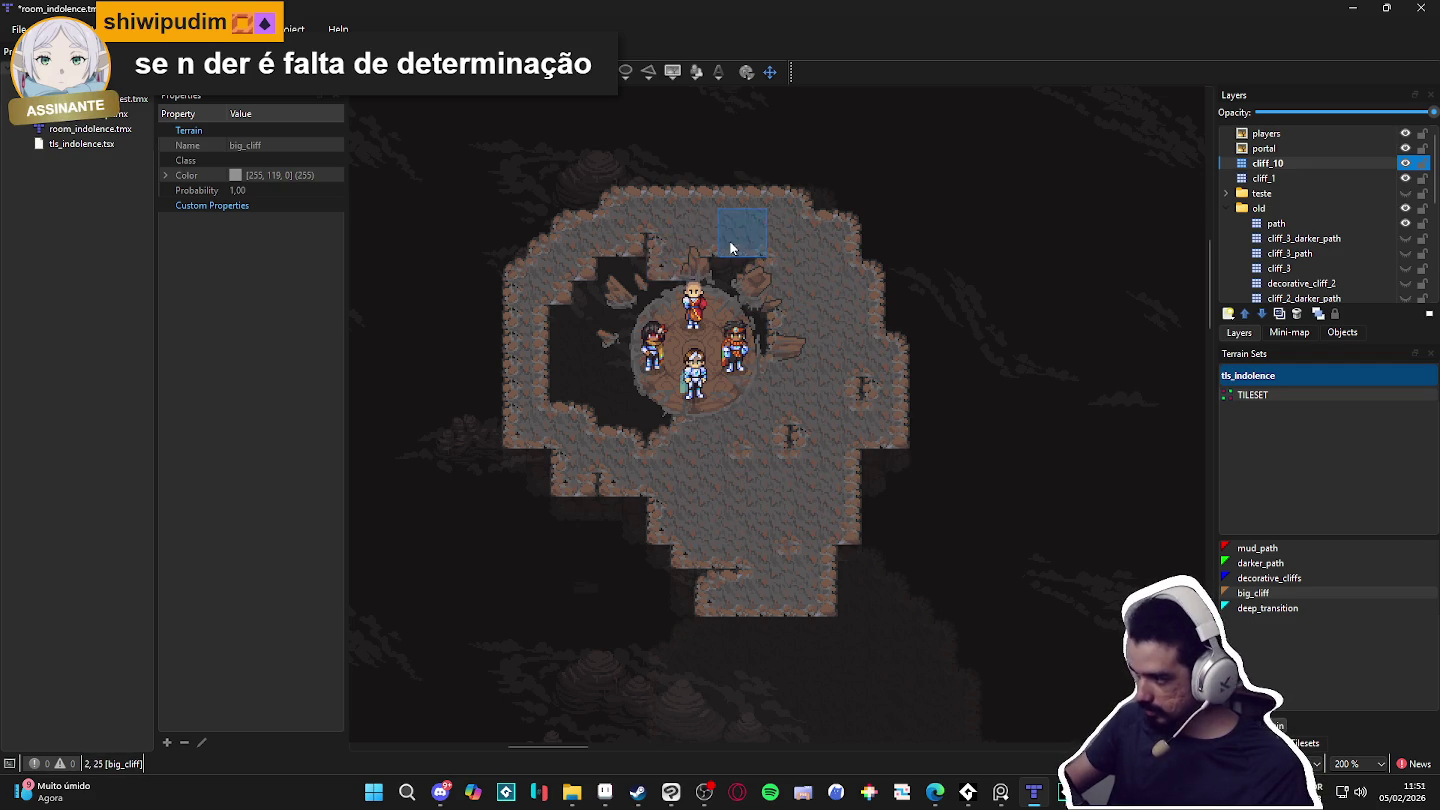
Step: Show cliff_1 again, fill the left-wall and lower-edge gaps with cliff, then select cliff_1
left_click(1406, 176)
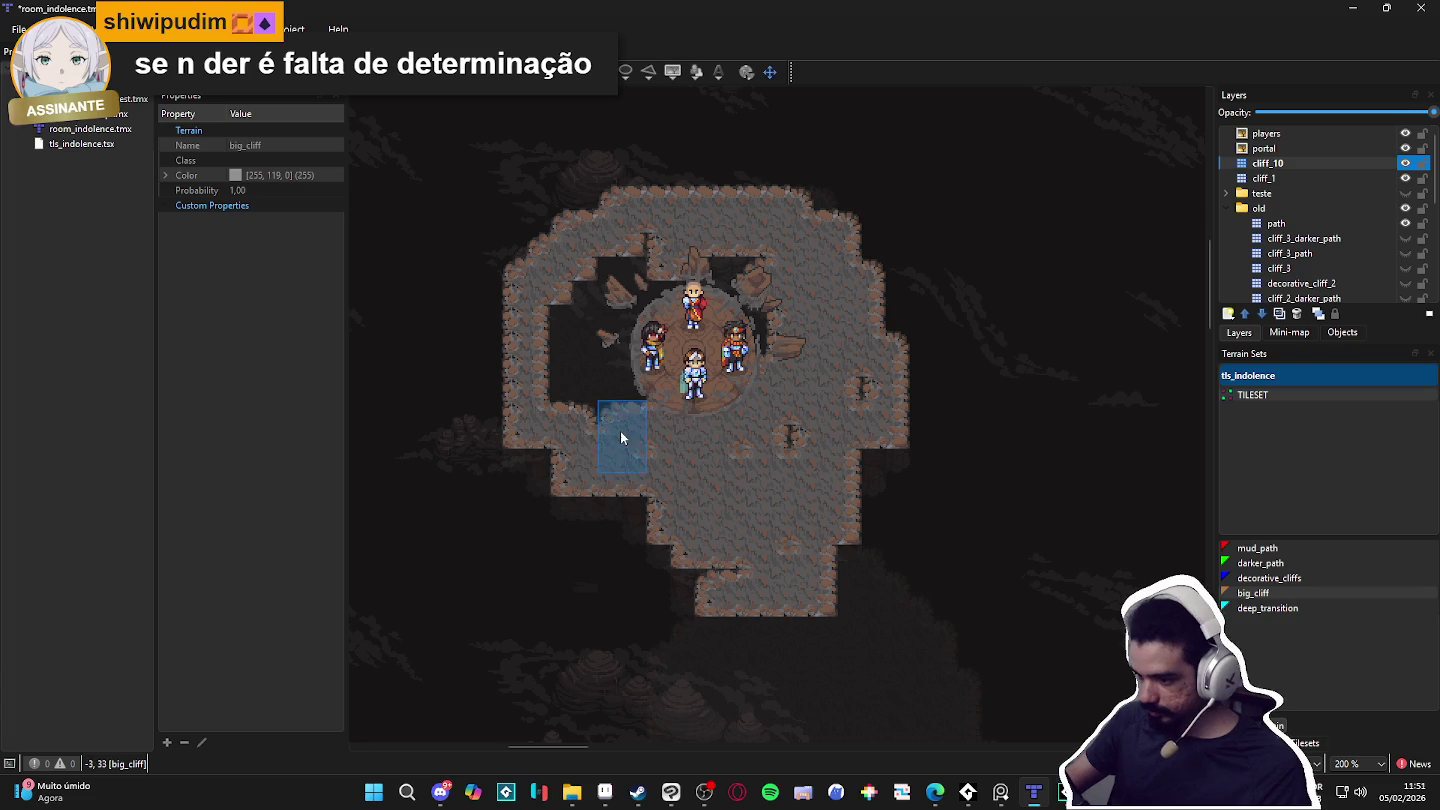
mouse_move(555, 309)
left_mouse_down()
mouse_move(616, 254)
mouse_move(613, 310)
mouse_move(734, 284)
mouse_move(781, 345)
left_mouse_up()
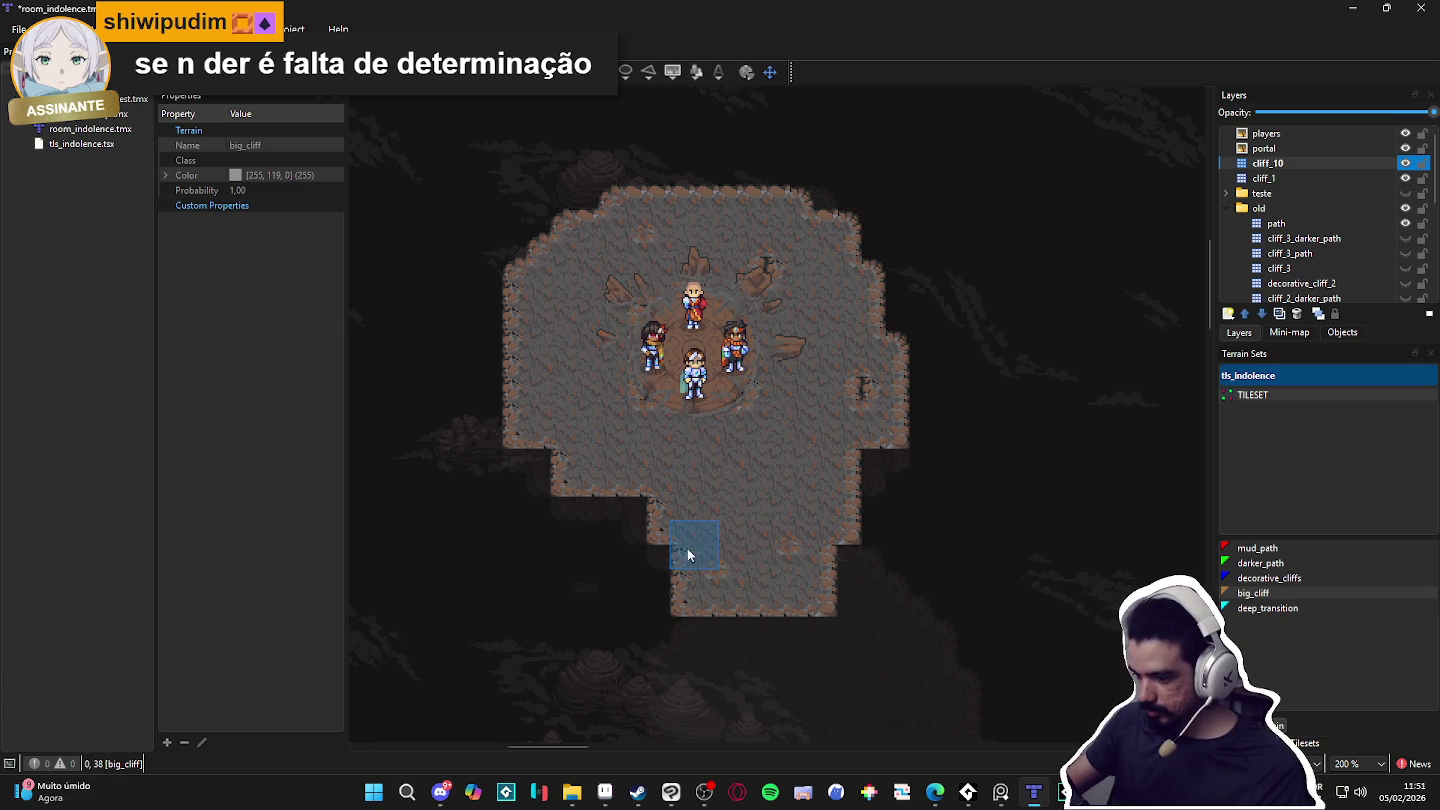
scroll(709, 488, "down", 2)
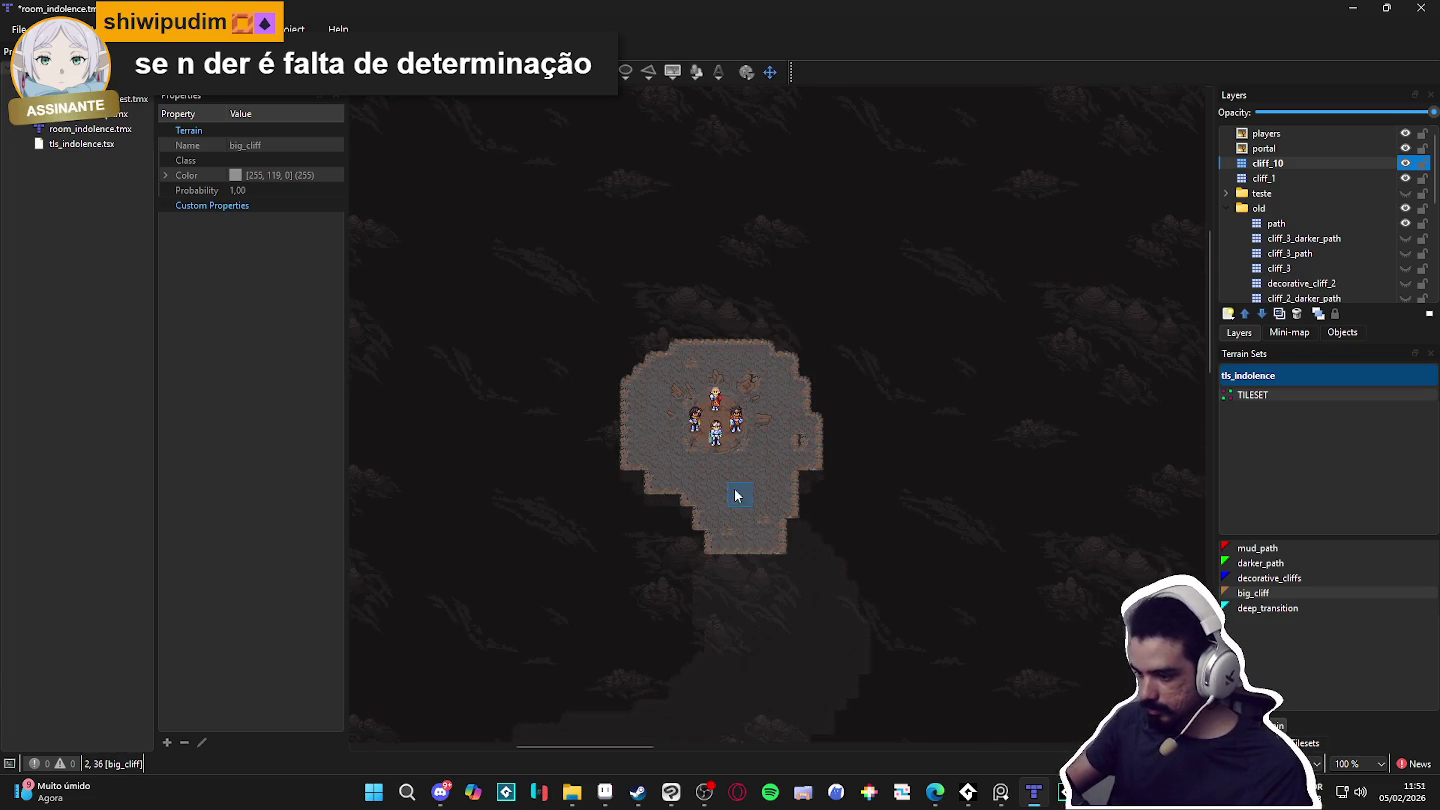
scroll(764, 470, "up", 1)
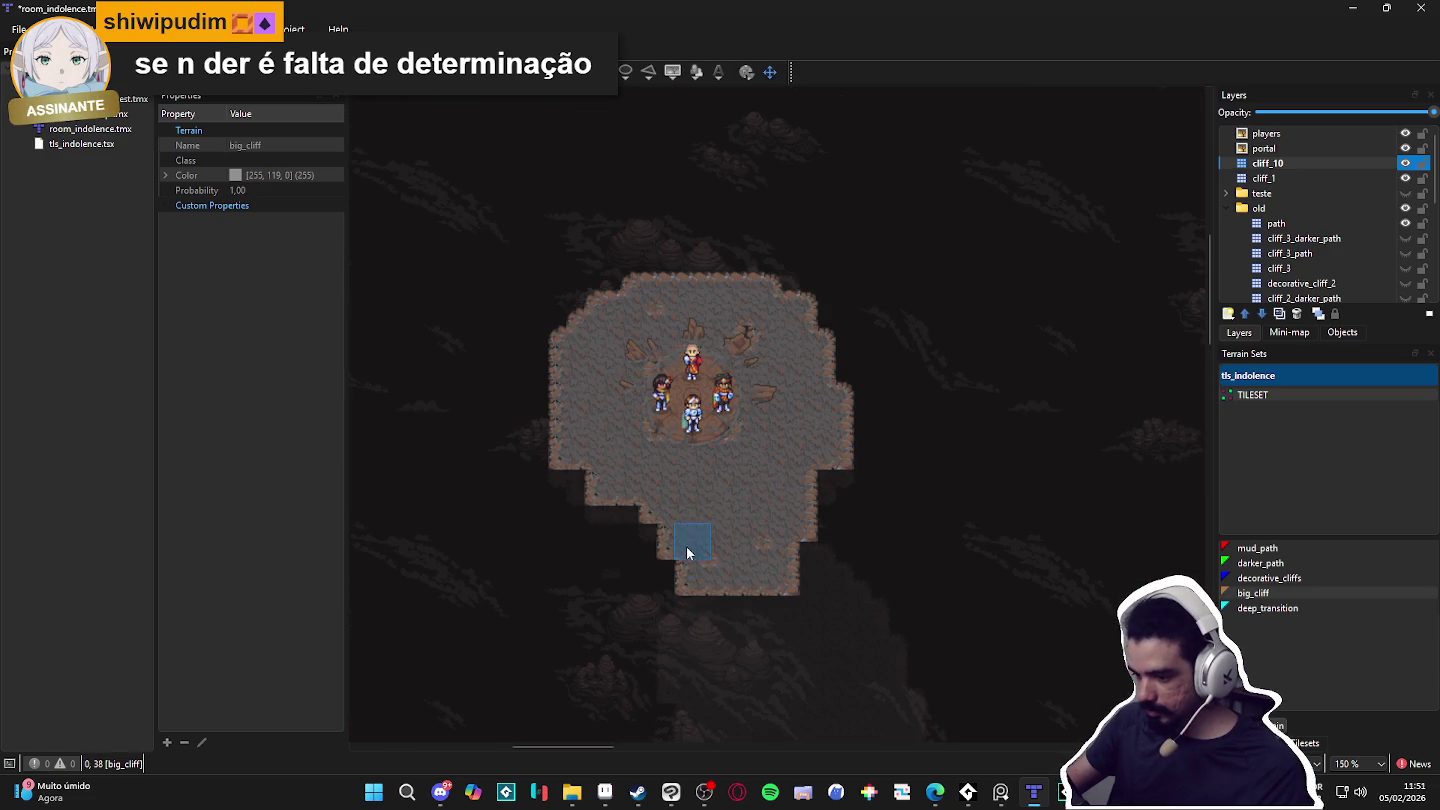
left_click(653, 524)
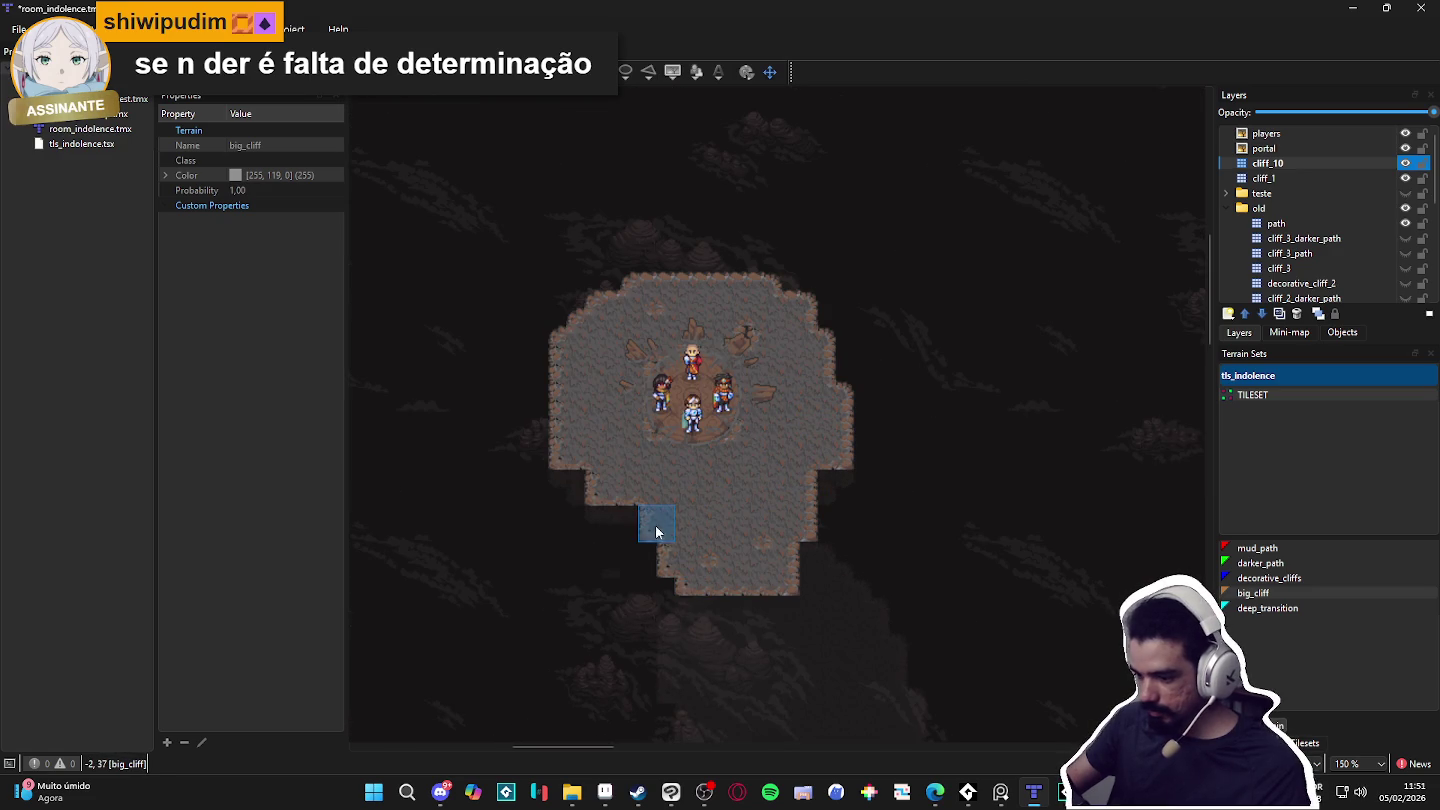
left_click(665, 587)
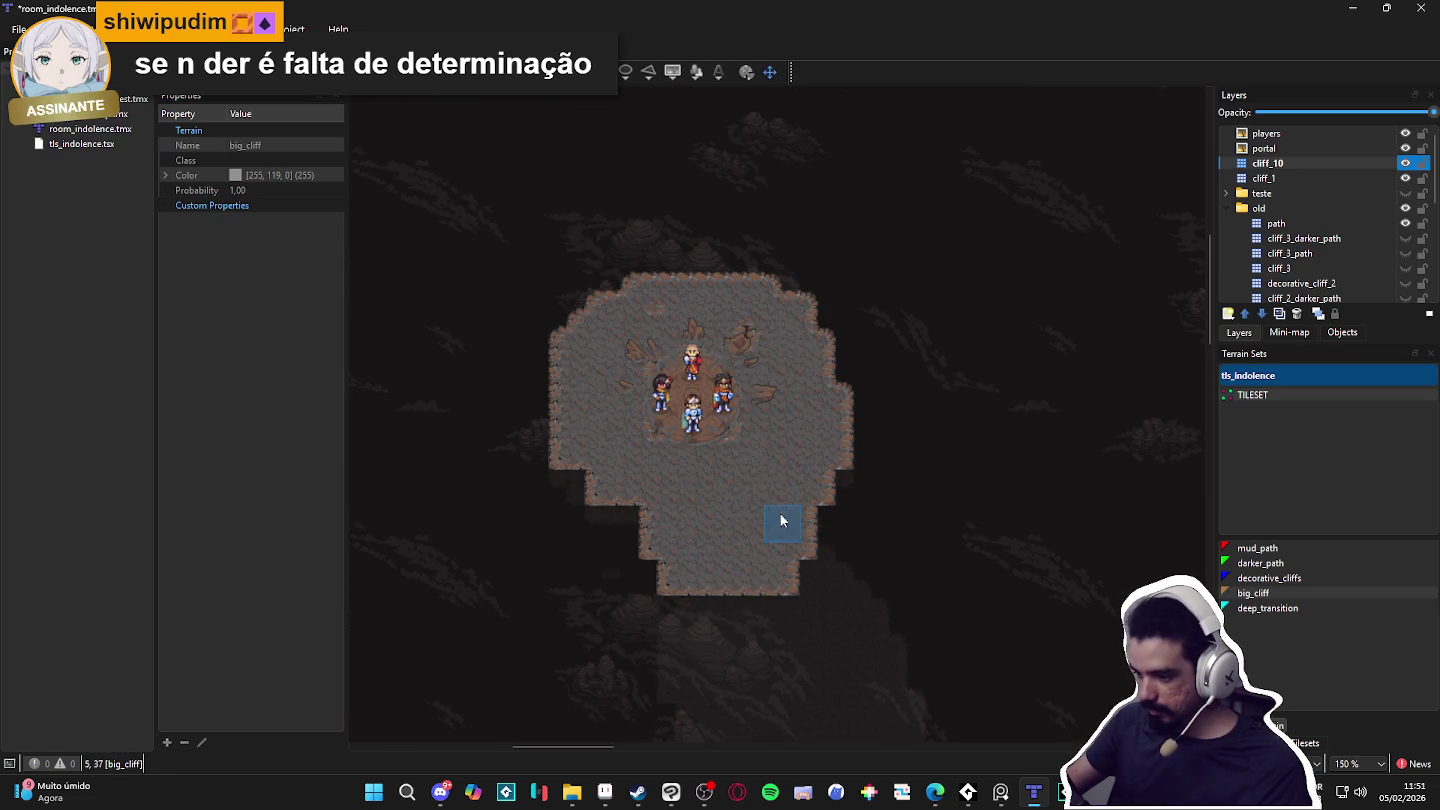
left_click(658, 568)
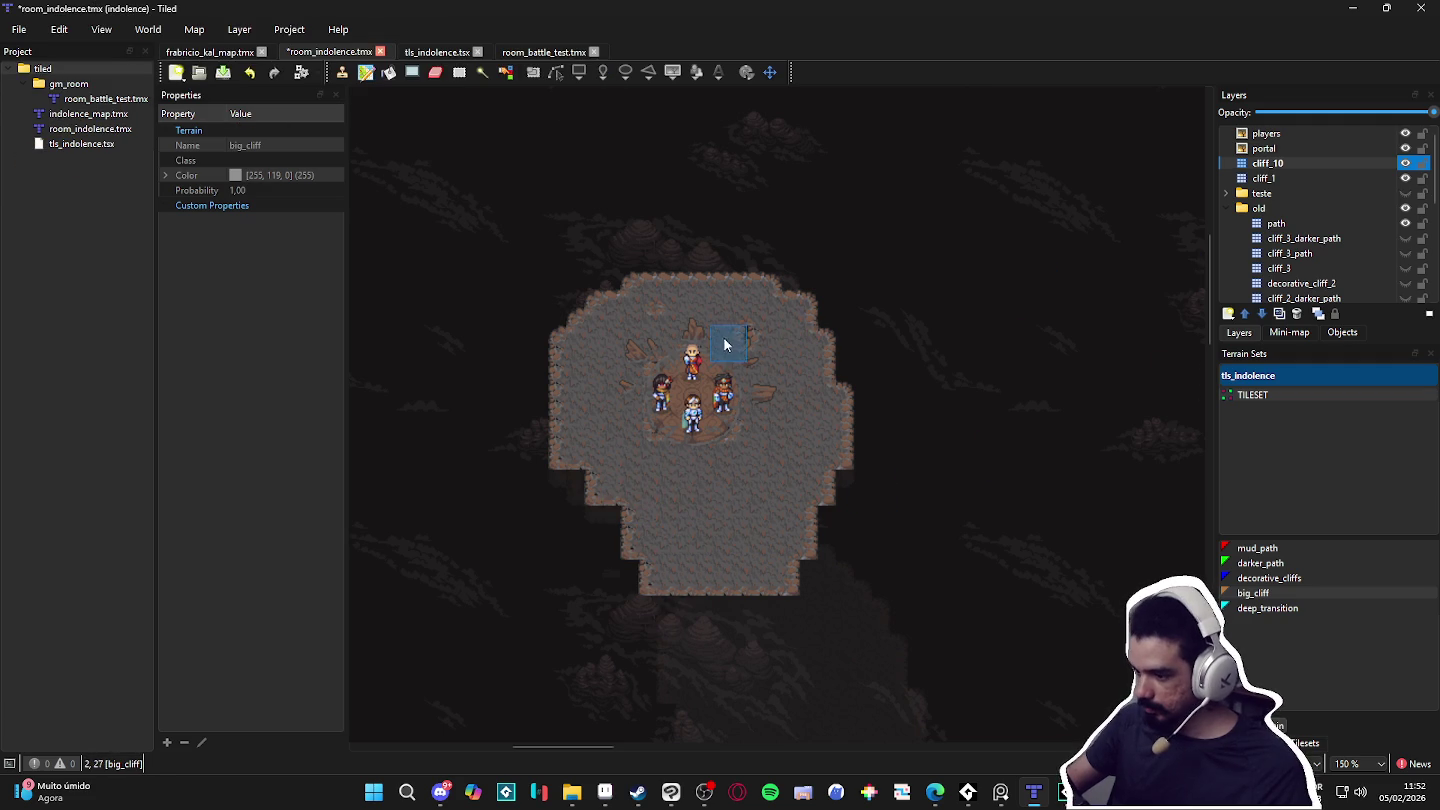
left_click(1273, 180)
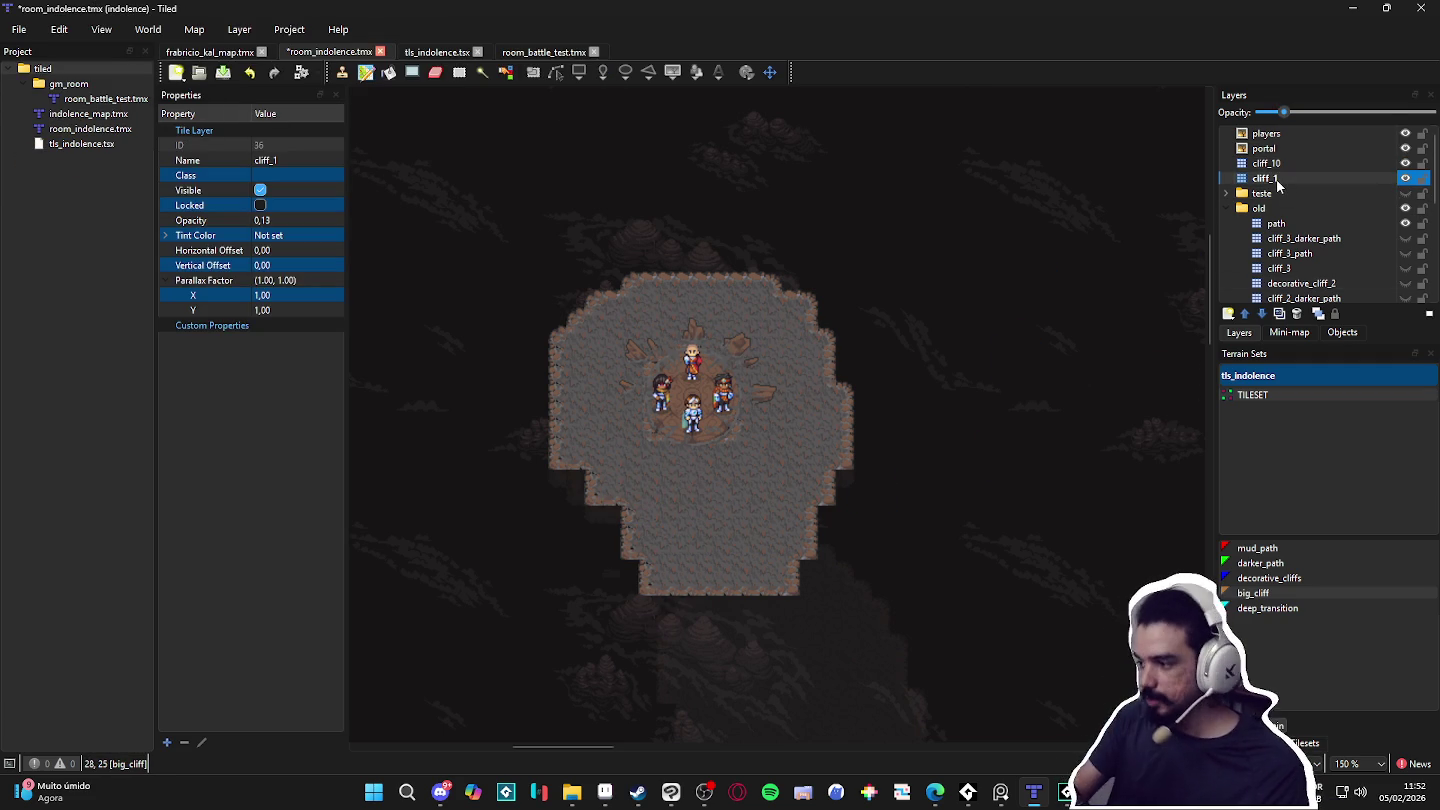
Step: Add a new tile layer above cliff_1 and name it cliff_9
left_click(1229, 314)
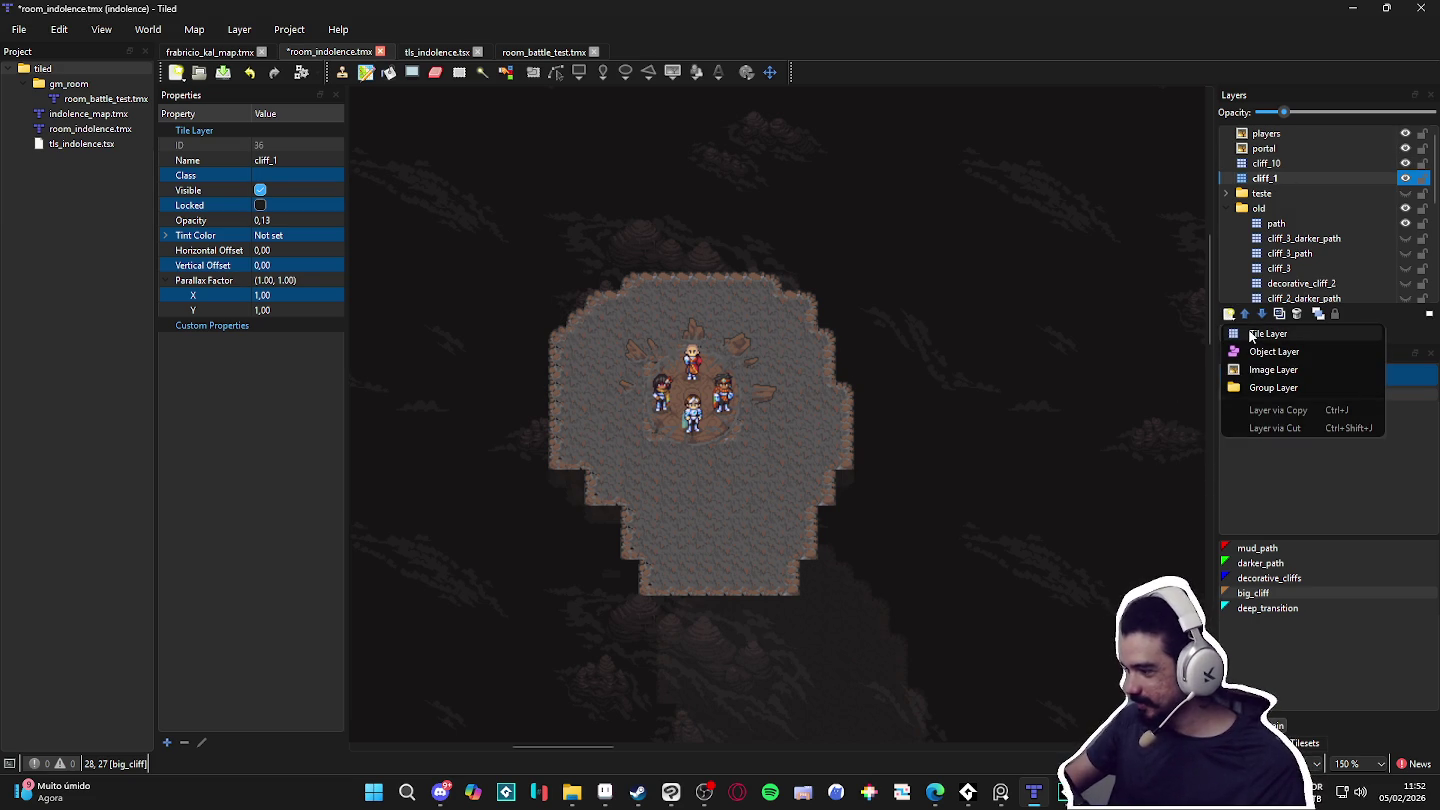
left_click(1252, 334)
type("cliff_")
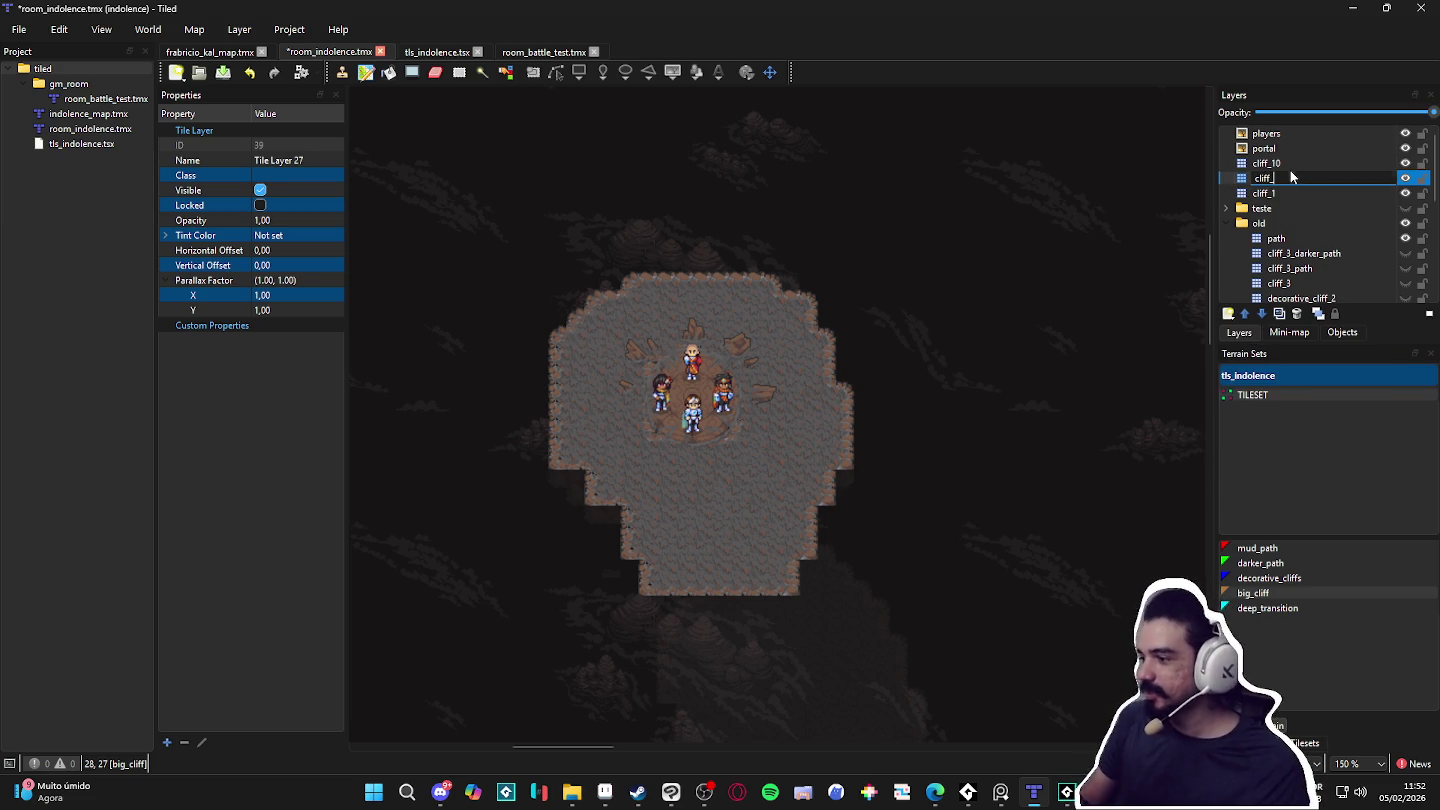
key("Return")
double_click(1288, 176)
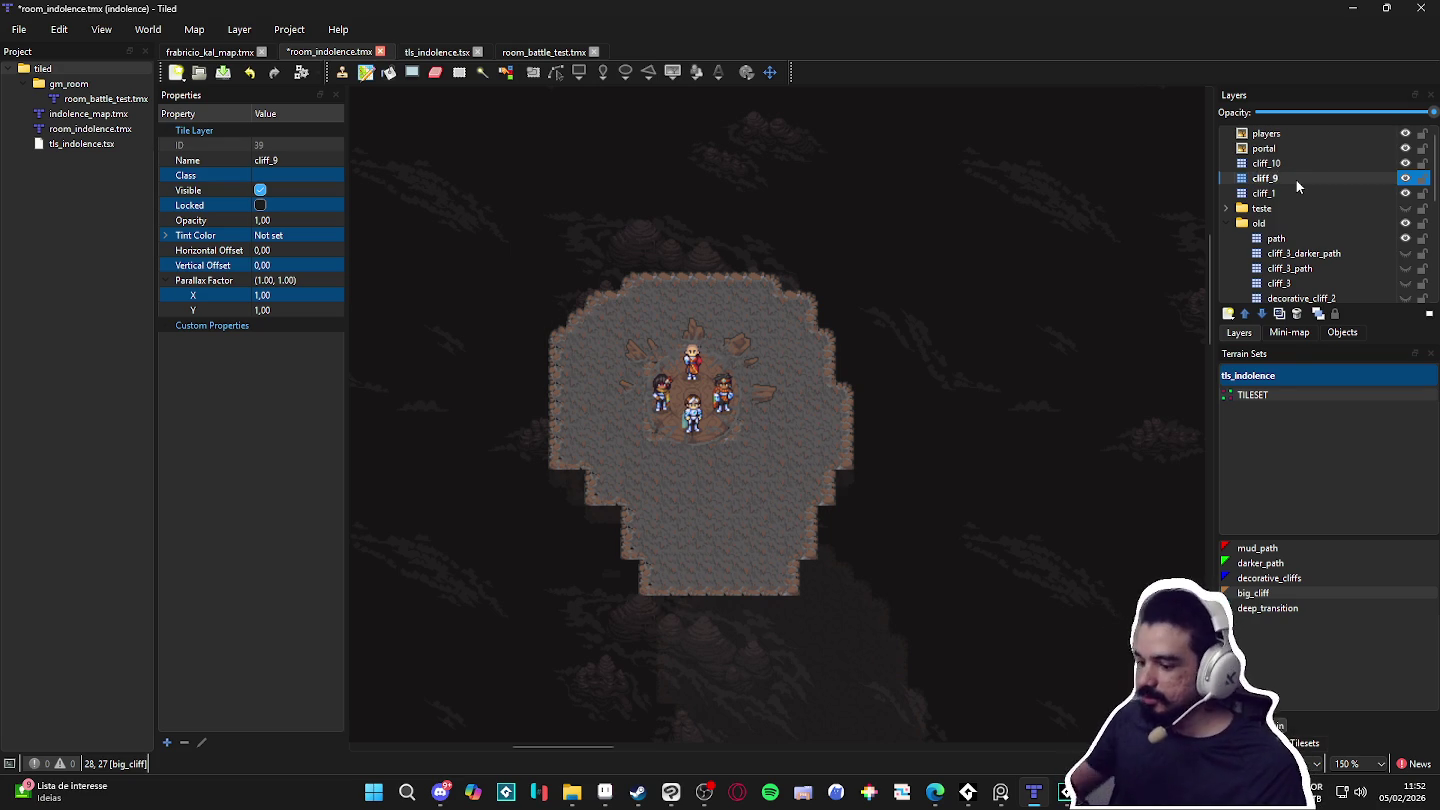
Step: Paint big_cliff strips down the right-hand path and from the room's left edge
scroll(782, 382, "down", 1)
mouse_move(712, 262)
left_mouse_down()
mouse_move(782, 338)
mouse_move(820, 515)
mouse_move(840, 498)
left_mouse_up()
scroll(839, 499, "down", 3)
scroll(840, 498, "left", 2)
mouse_move(800, 140)
left_mouse_down()
mouse_move(897, 270)
mouse_move(884, 514)
mouse_move(722, 589)
left_mouse_up()
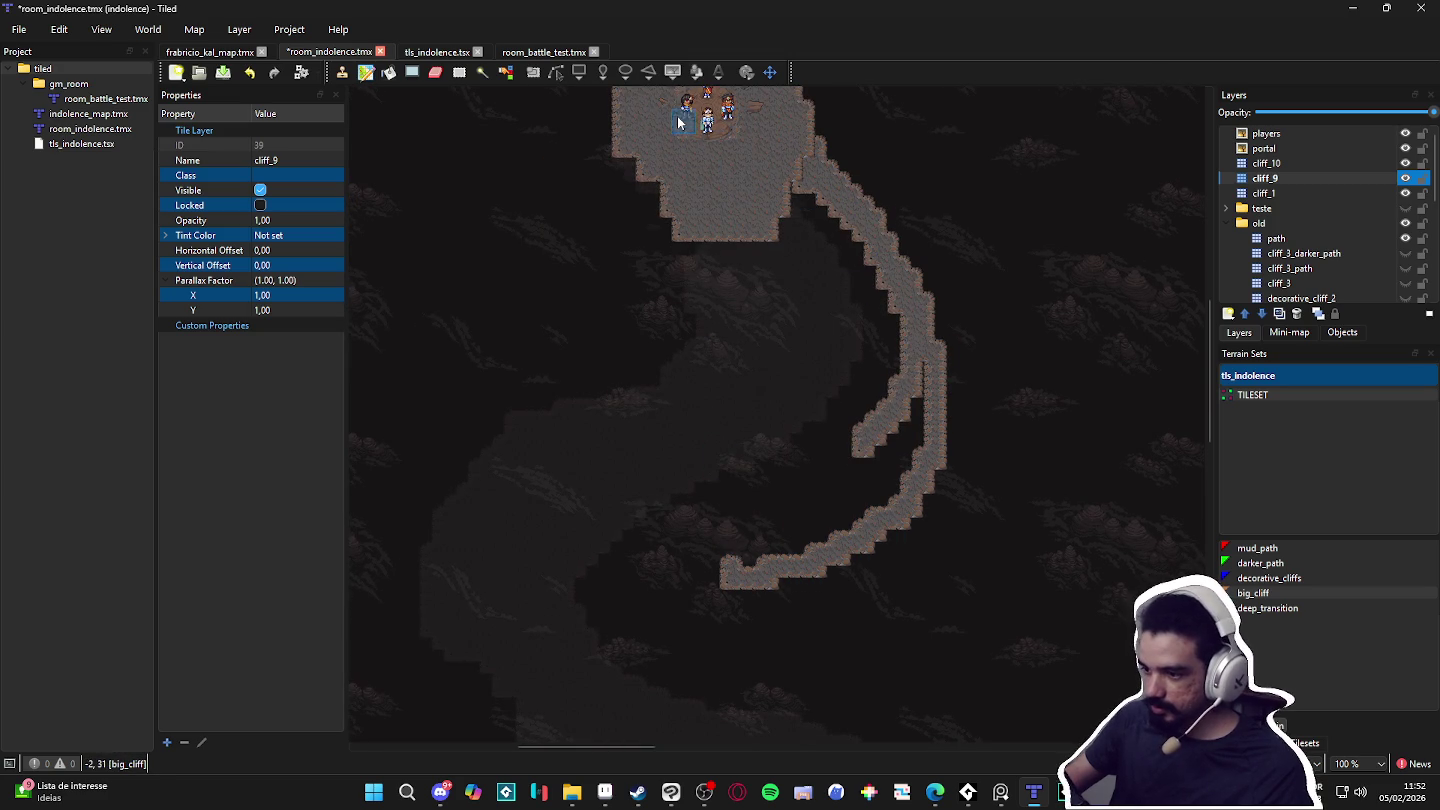
scroll(729, 311, "up", 3)
scroll(730, 310, "left", 1)
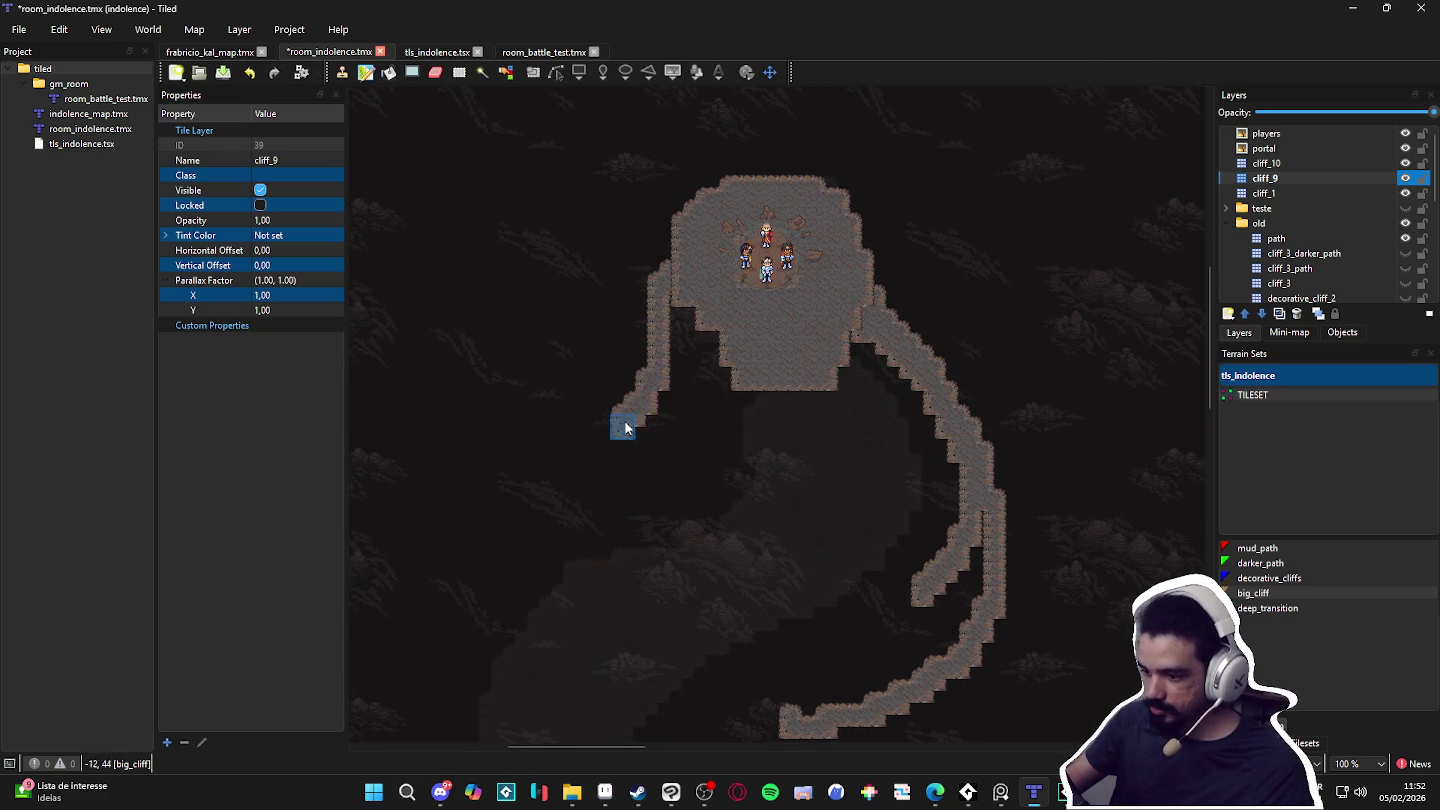
scroll(633, 410, "down", 4)
mouse_move(749, 166)
left_mouse_down()
mouse_move(488, 322)
mouse_move(417, 401)
left_mouse_up()
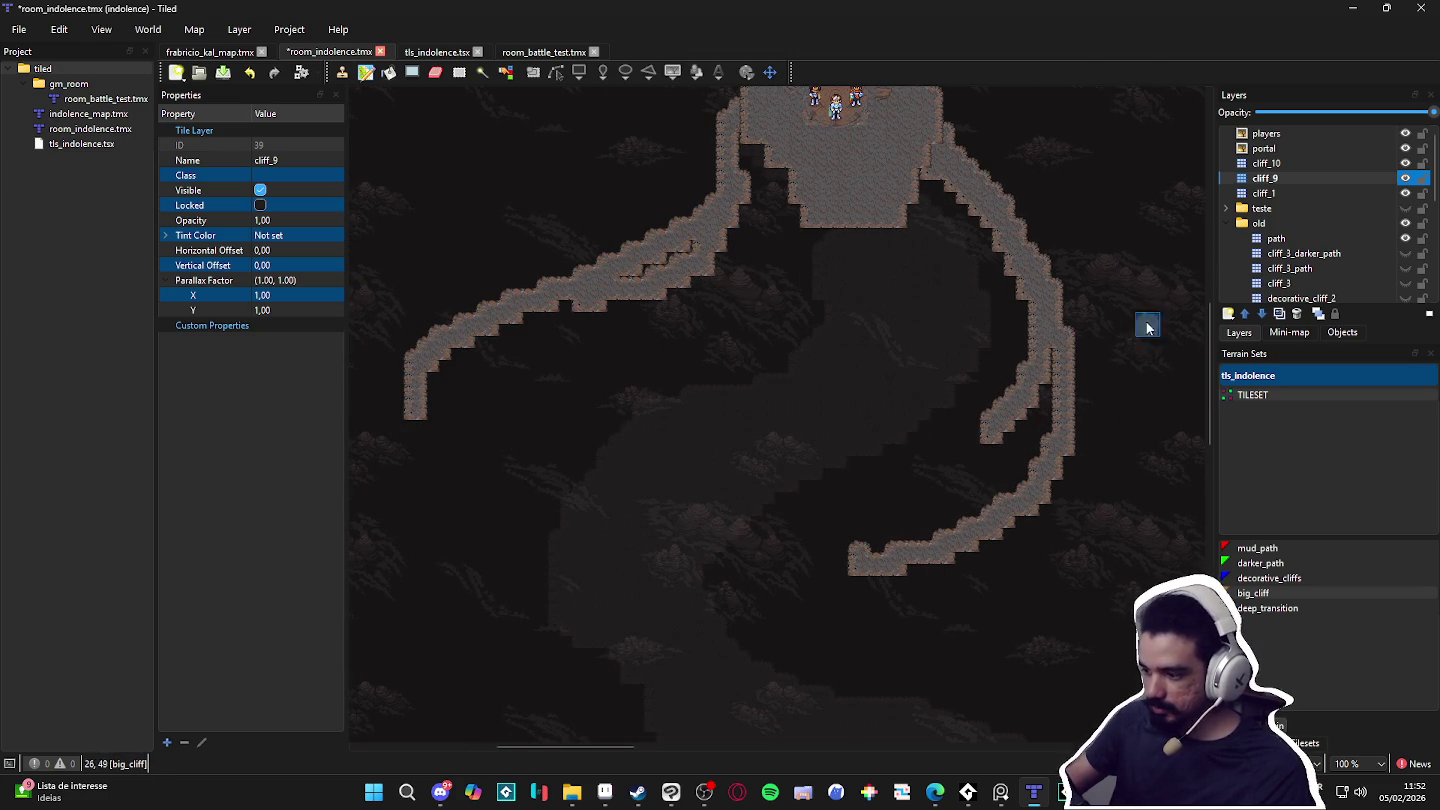
mouse_move(1021, 345)
left_mouse_down()
mouse_move(1026, 453)
mouse_move(991, 481)
left_mouse_up()
Step: Thicken the cliff strands and extend them along the bottom curve leftward
scroll(1008, 409, "down", 1)
scroll(1046, 358, "up", 1)
mouse_move(975, 200)
left_mouse_down()
mouse_move(958, 193)
mouse_move(1045, 492)
mouse_move(1041, 417)
left_mouse_up()
scroll(951, 535, "down", 1)
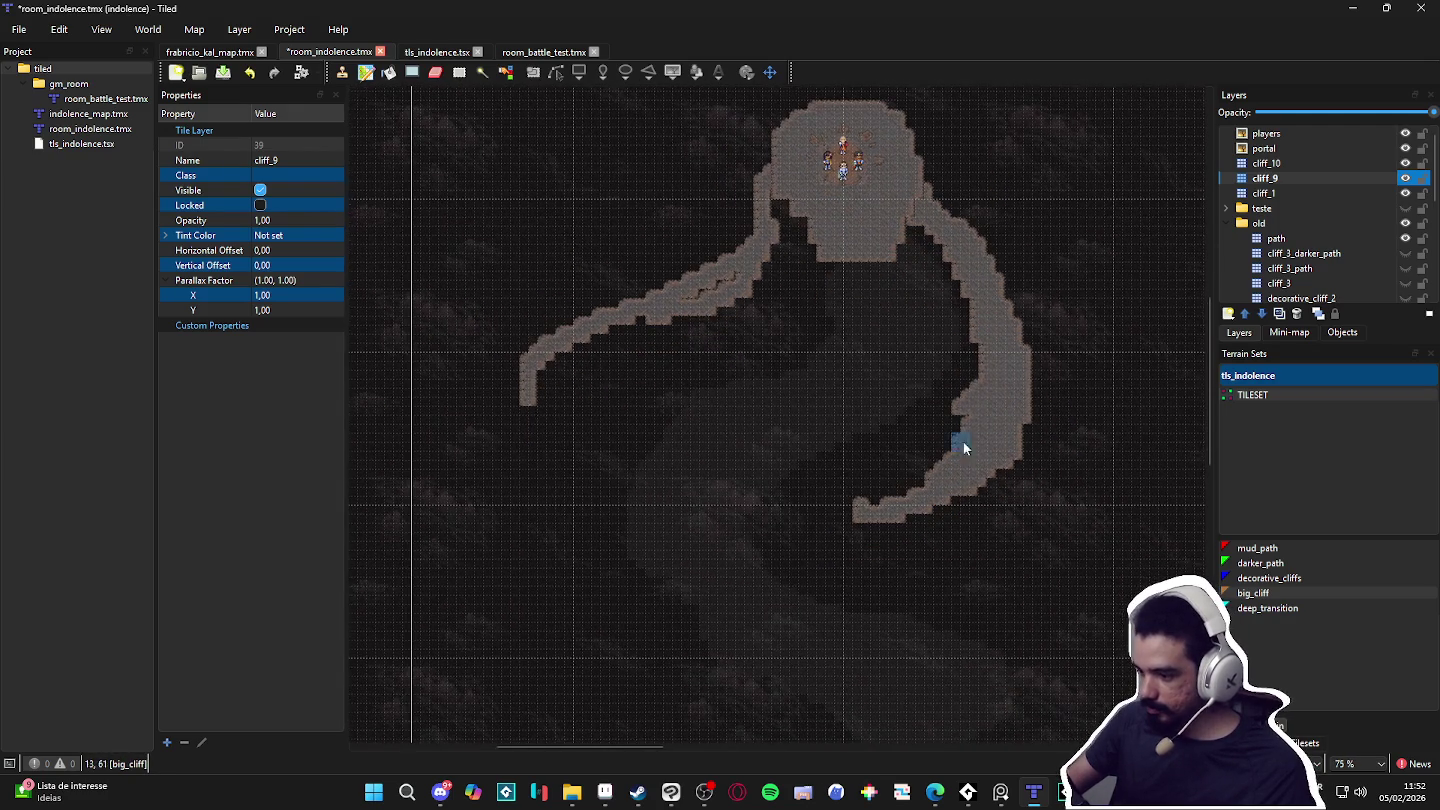
mouse_move(971, 460)
left_mouse_down()
mouse_move(765, 546)
mouse_move(524, 436)
left_mouse_up()
mouse_move(584, 331)
left_mouse_down()
mouse_move(630, 347)
mouse_move(547, 395)
mouse_move(617, 454)
left_mouse_up()
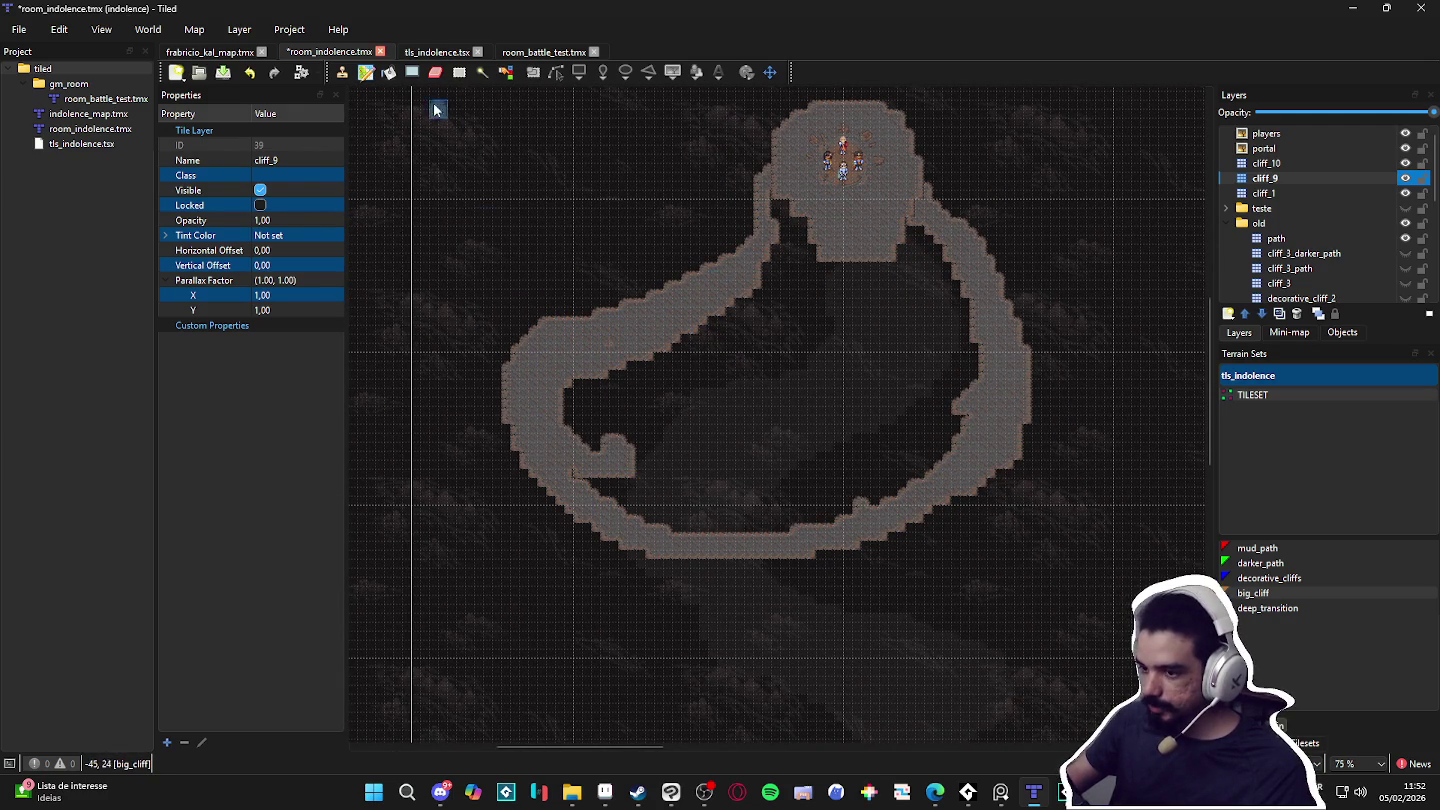
Step: Try a bucket fill around the paths, undo it, and return to the terrain brush
left_click(389, 73)
left_click(712, 400)
key("ctrl+z")
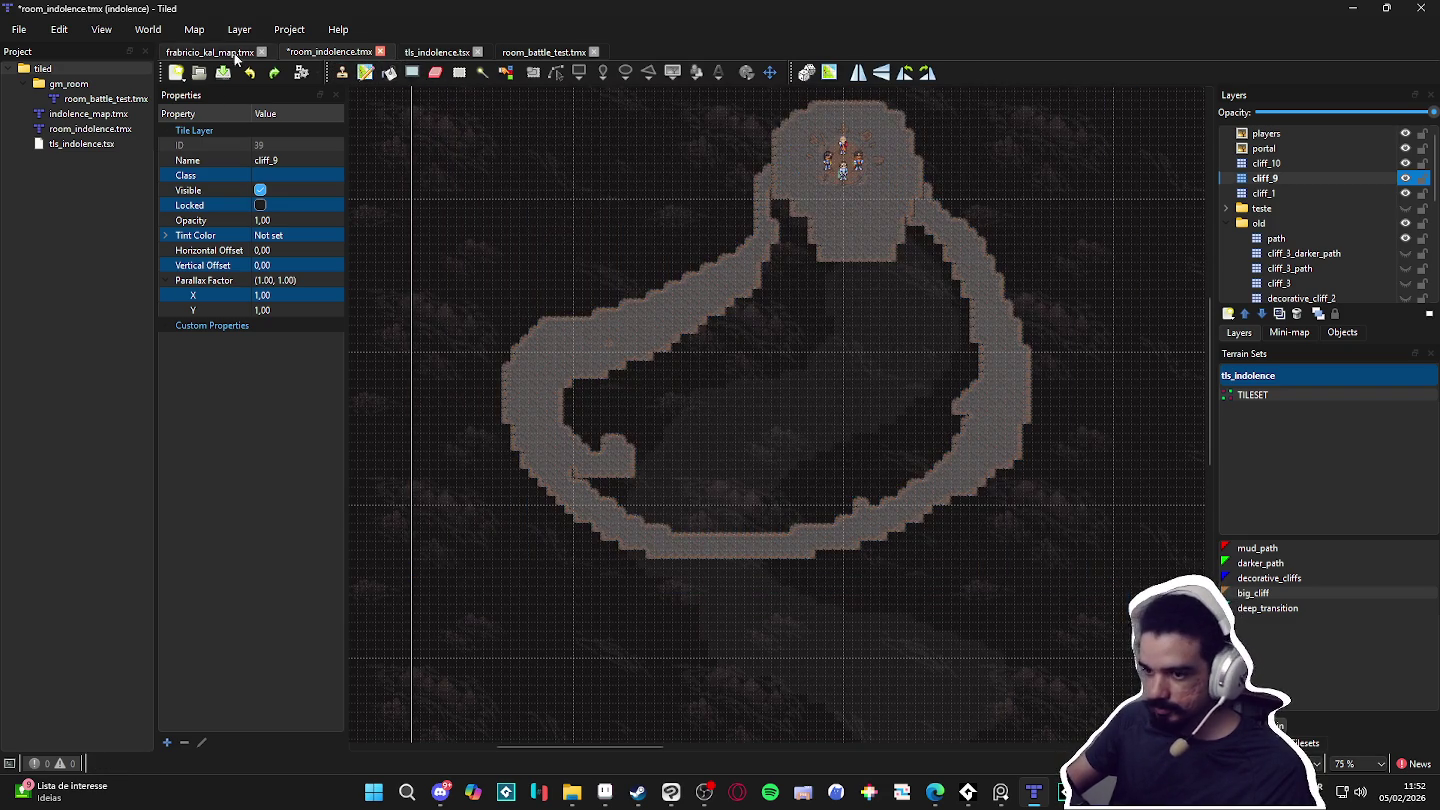
left_click(362, 73)
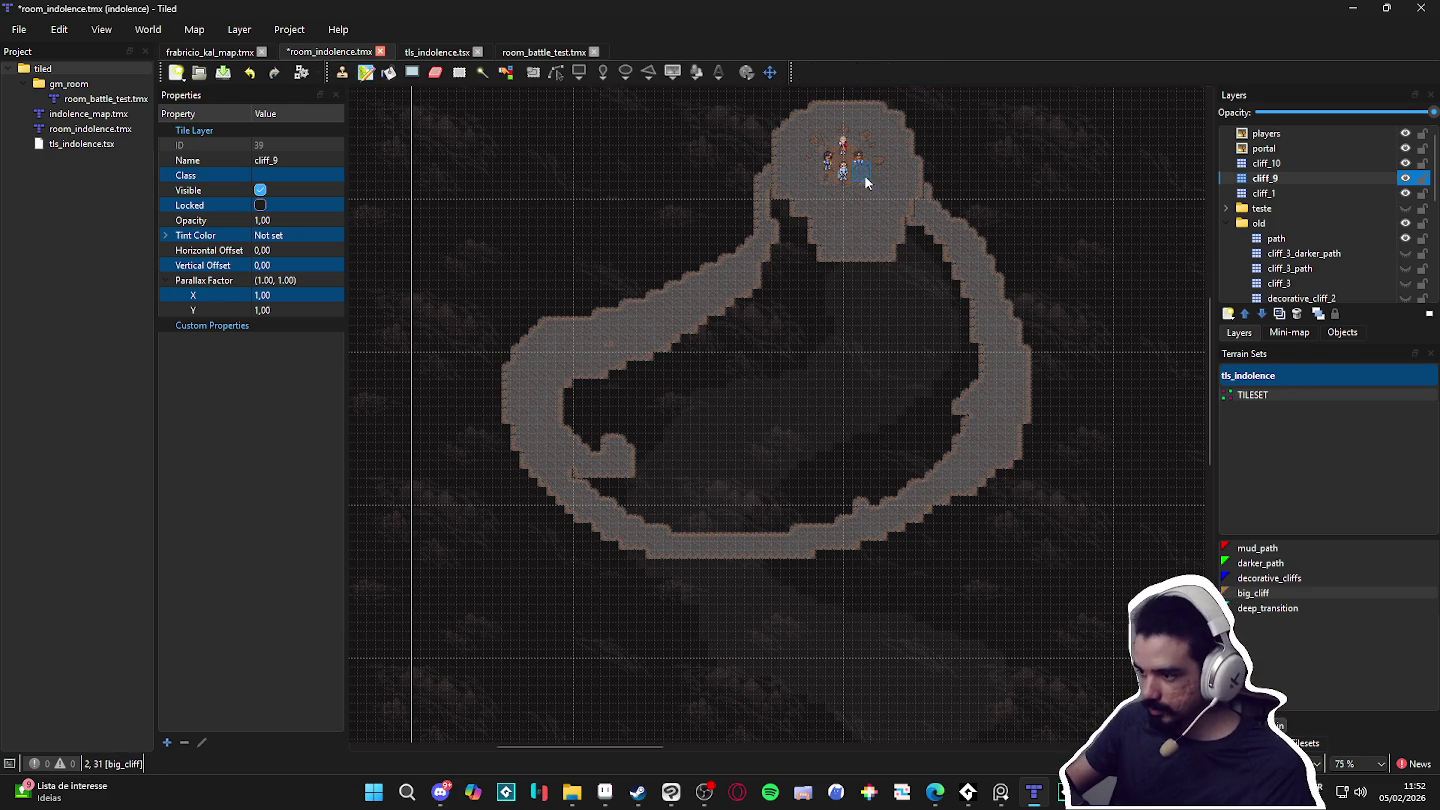
Step: Fill the remaining notches and the dark inner hole so the cliff is one solid mass
mouse_move(802, 212)
left_mouse_down()
mouse_move(775, 305)
mouse_move(796, 287)
mouse_move(716, 397)
mouse_move(779, 277)
mouse_move(658, 346)
left_mouse_up()
mouse_move(624, 419)
left_mouse_down()
mouse_move(620, 460)
mouse_move(676, 450)
mouse_move(672, 408)
left_mouse_up()
mouse_move(571, 446)
left_mouse_down()
mouse_move(659, 508)
mouse_move(597, 482)
left_mouse_up()
mouse_move(724, 376)
left_mouse_down()
mouse_move(730, 345)
mouse_move(620, 364)
left_mouse_up()
mouse_move(868, 232)
left_mouse_down()
mouse_move(904, 242)
mouse_move(958, 355)
mouse_move(969, 441)
left_mouse_up()
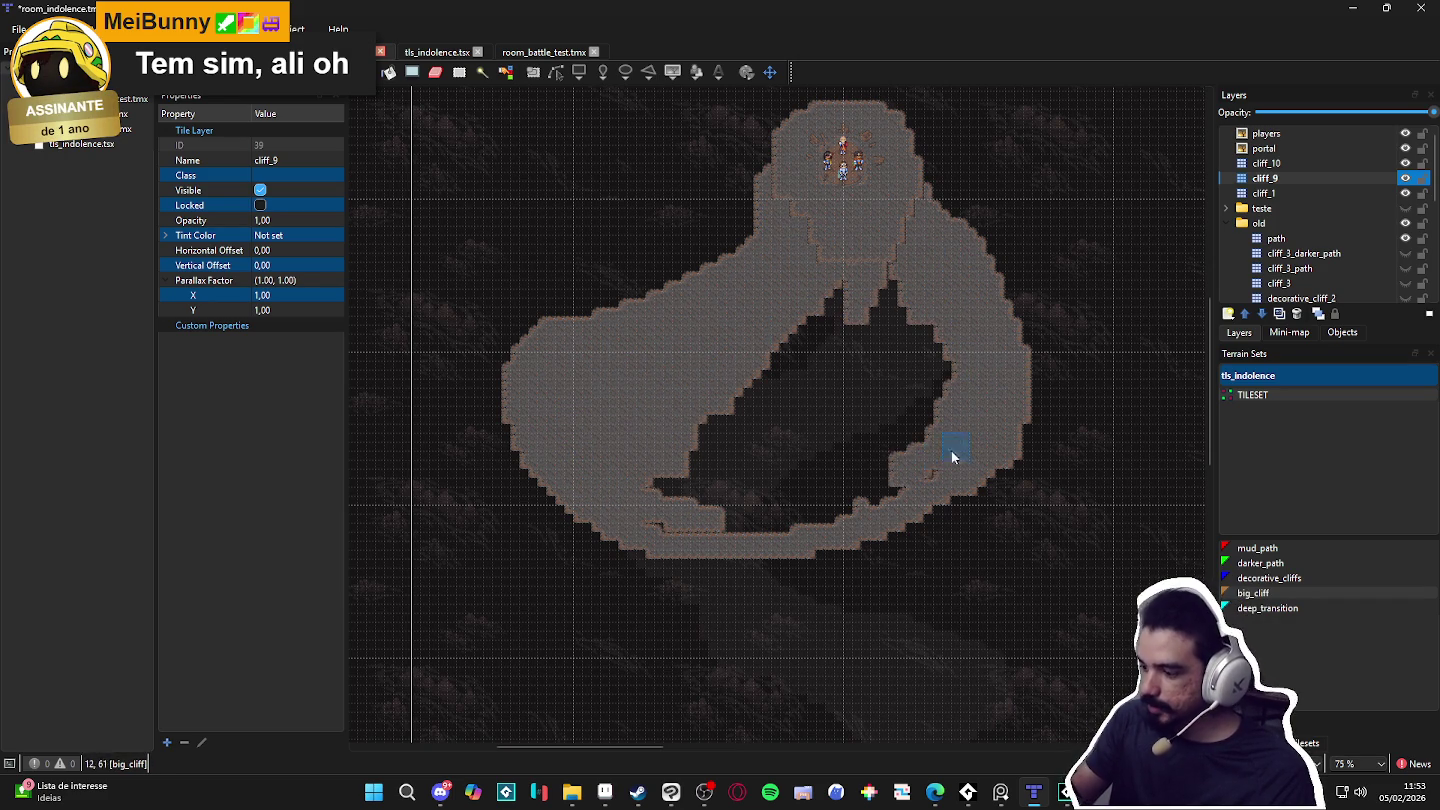
mouse_move(848, 508)
left_mouse_down()
mouse_move(722, 524)
mouse_move(750, 494)
mouse_move(878, 497)
left_mouse_up()
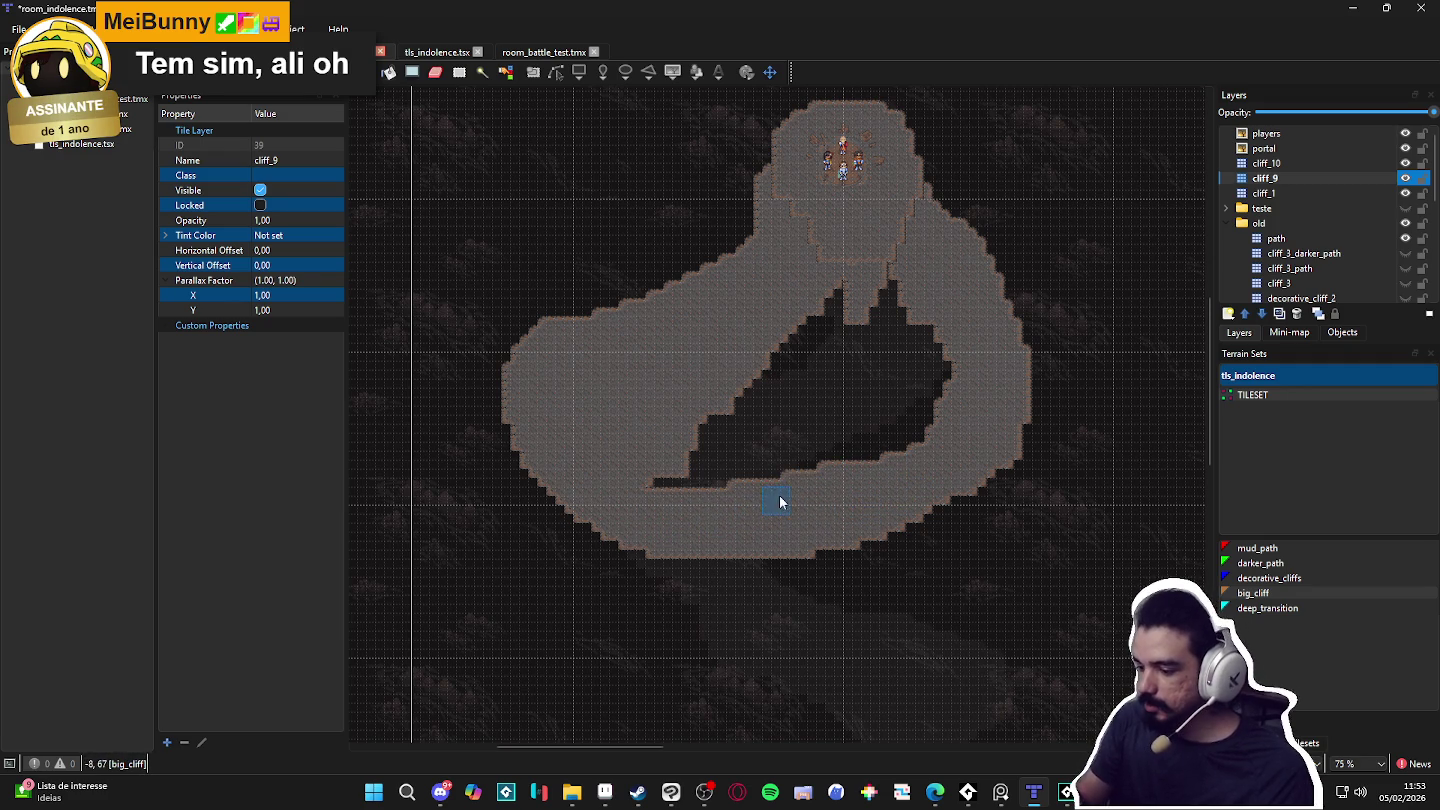
mouse_move(644, 489)
left_mouse_down()
mouse_move(891, 443)
mouse_move(918, 415)
left_mouse_up()
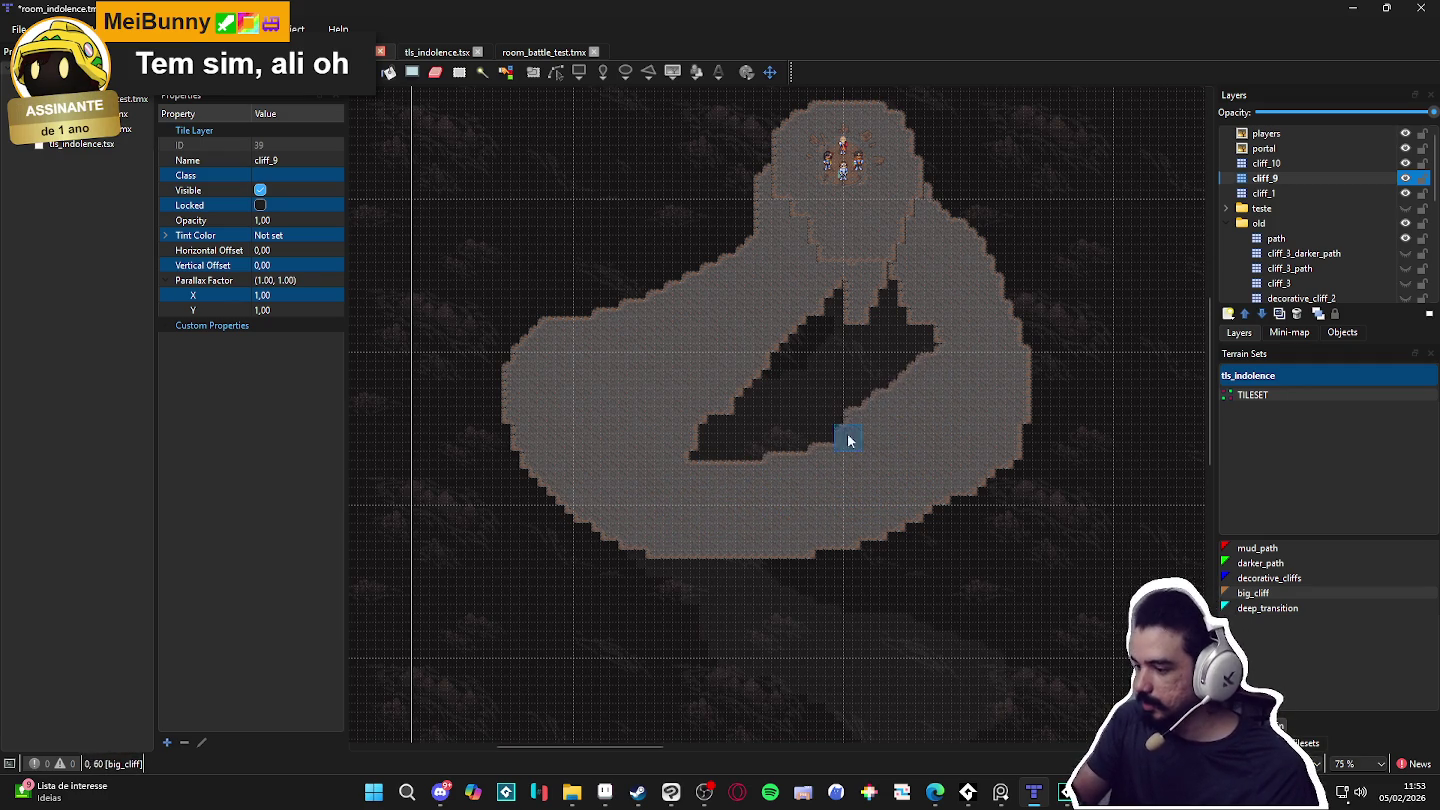
mouse_move(818, 362)
left_mouse_down()
mouse_move(705, 428)
mouse_move(724, 460)
mouse_move(763, 470)
left_mouse_up()
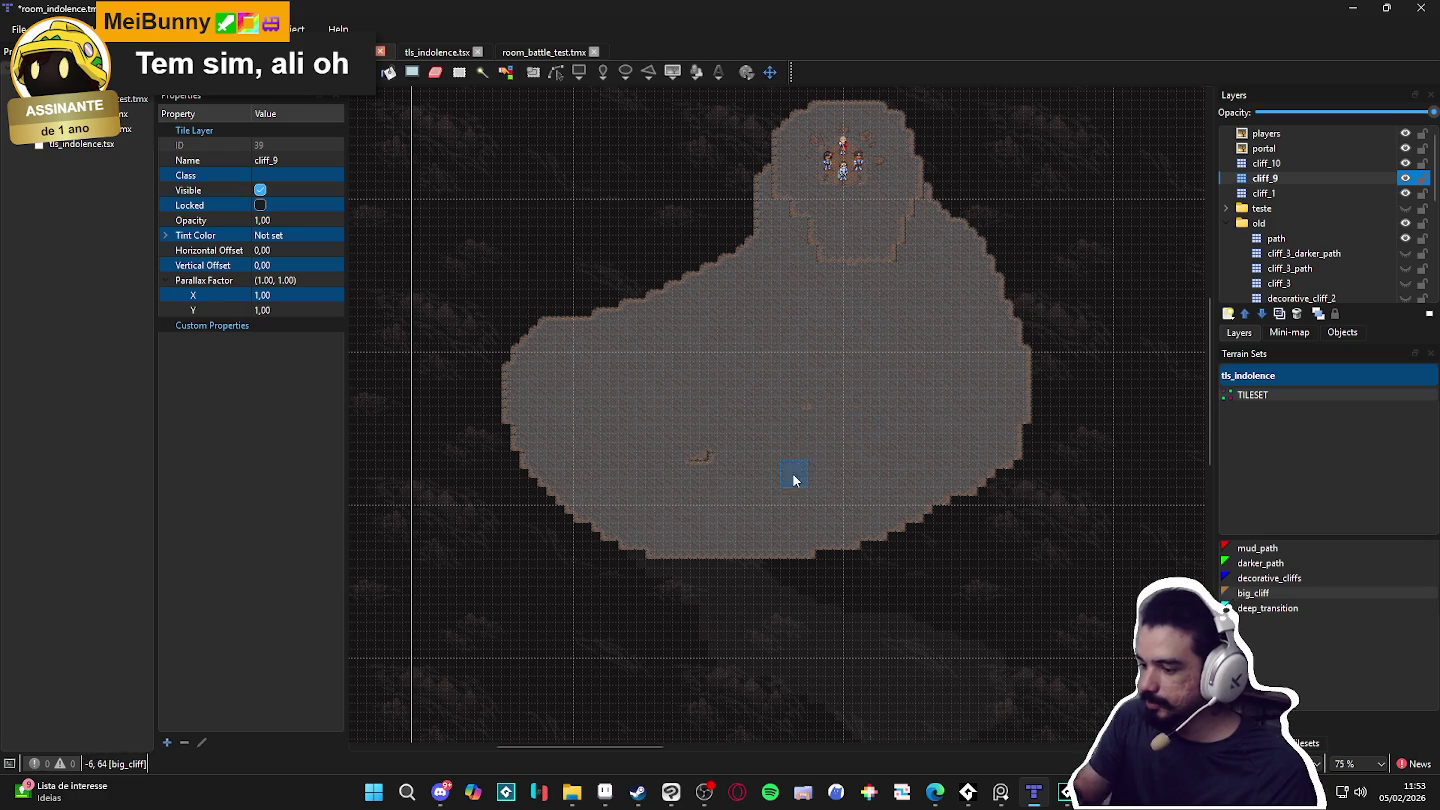
left_click(700, 460)
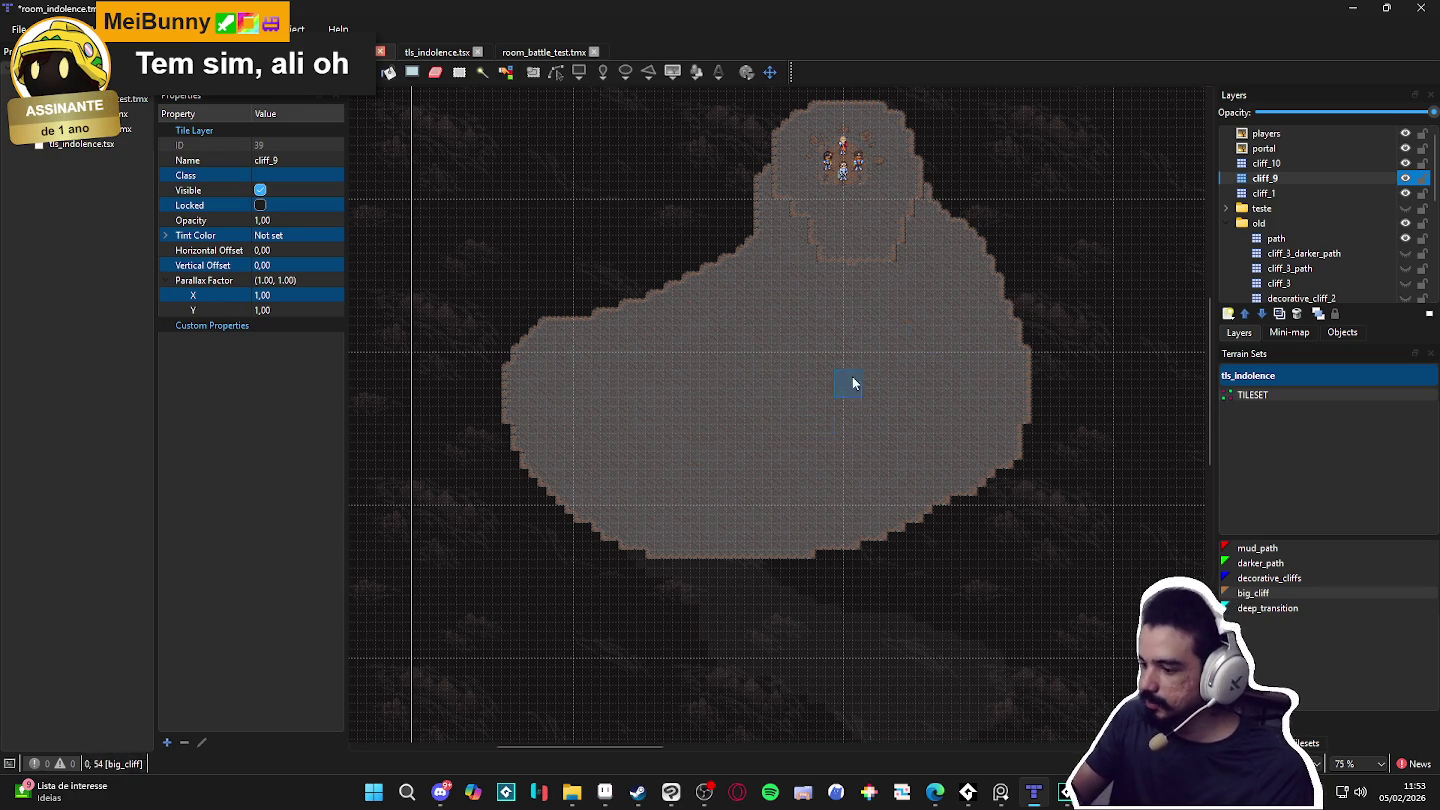
scroll(897, 365, "down", 1)
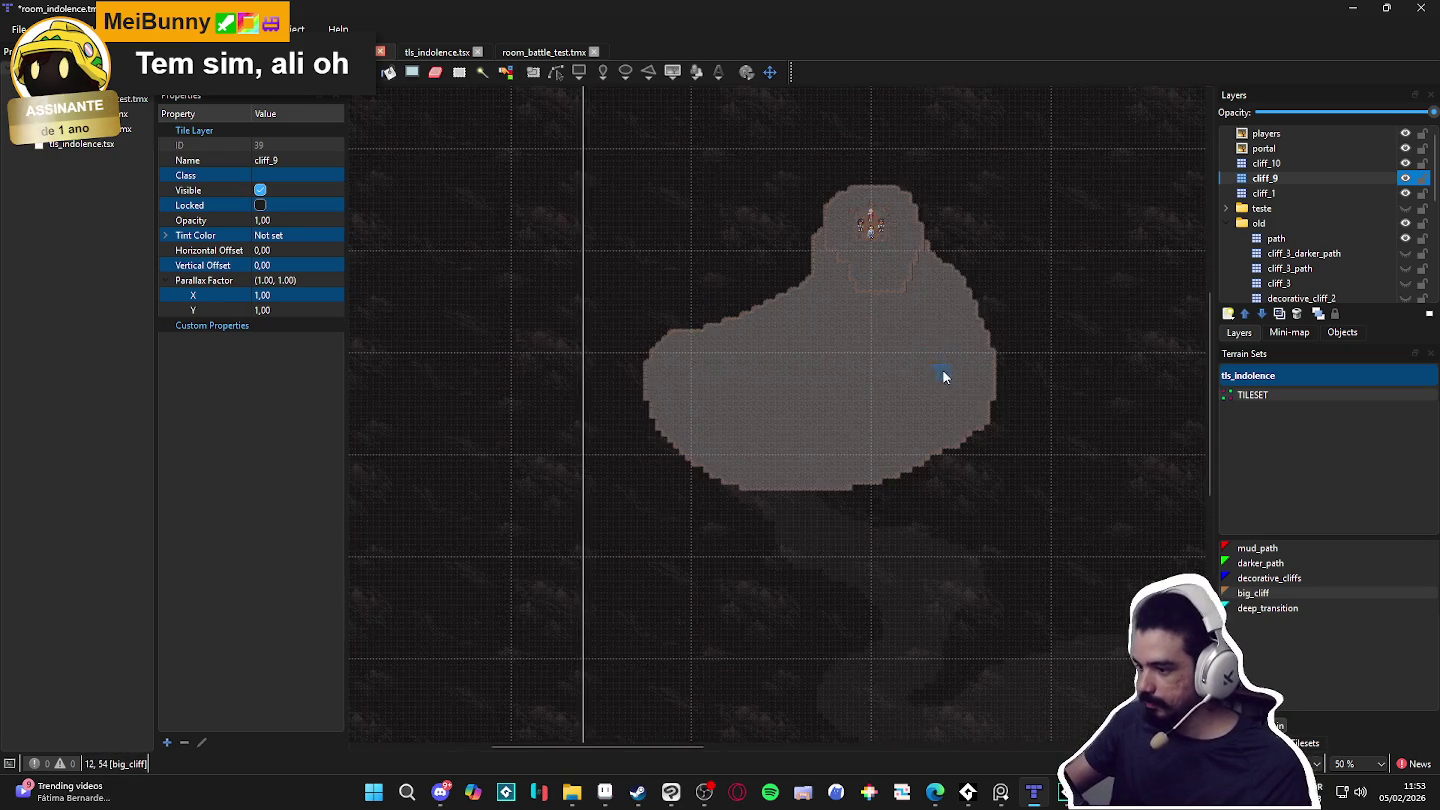
Step: Briefly lower cliff_9's opacity, then restore it to full
left_click_drag(1420, 113, 1373, 120)
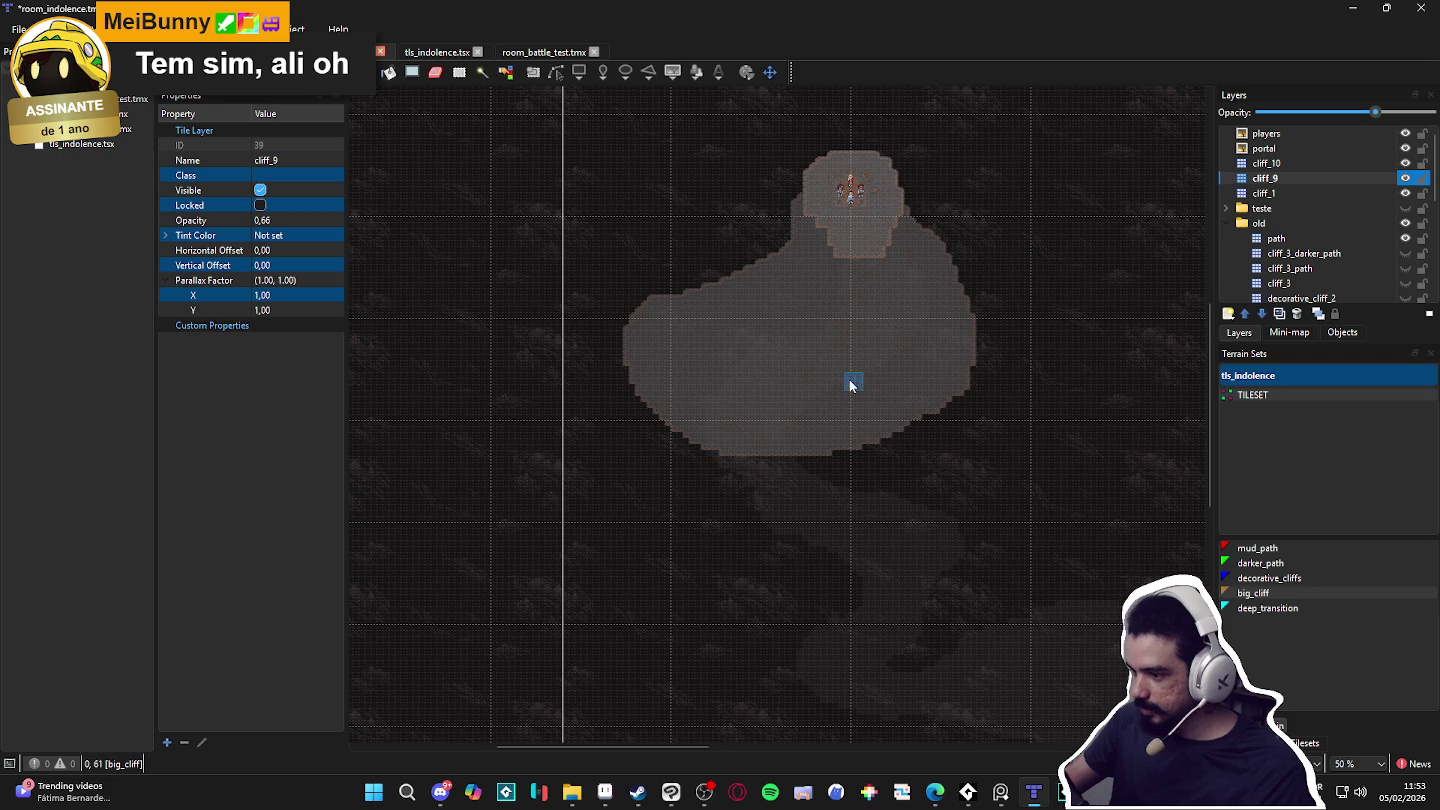
scroll(850, 387, "up", 1)
scroll(849, 389, "down", 1)
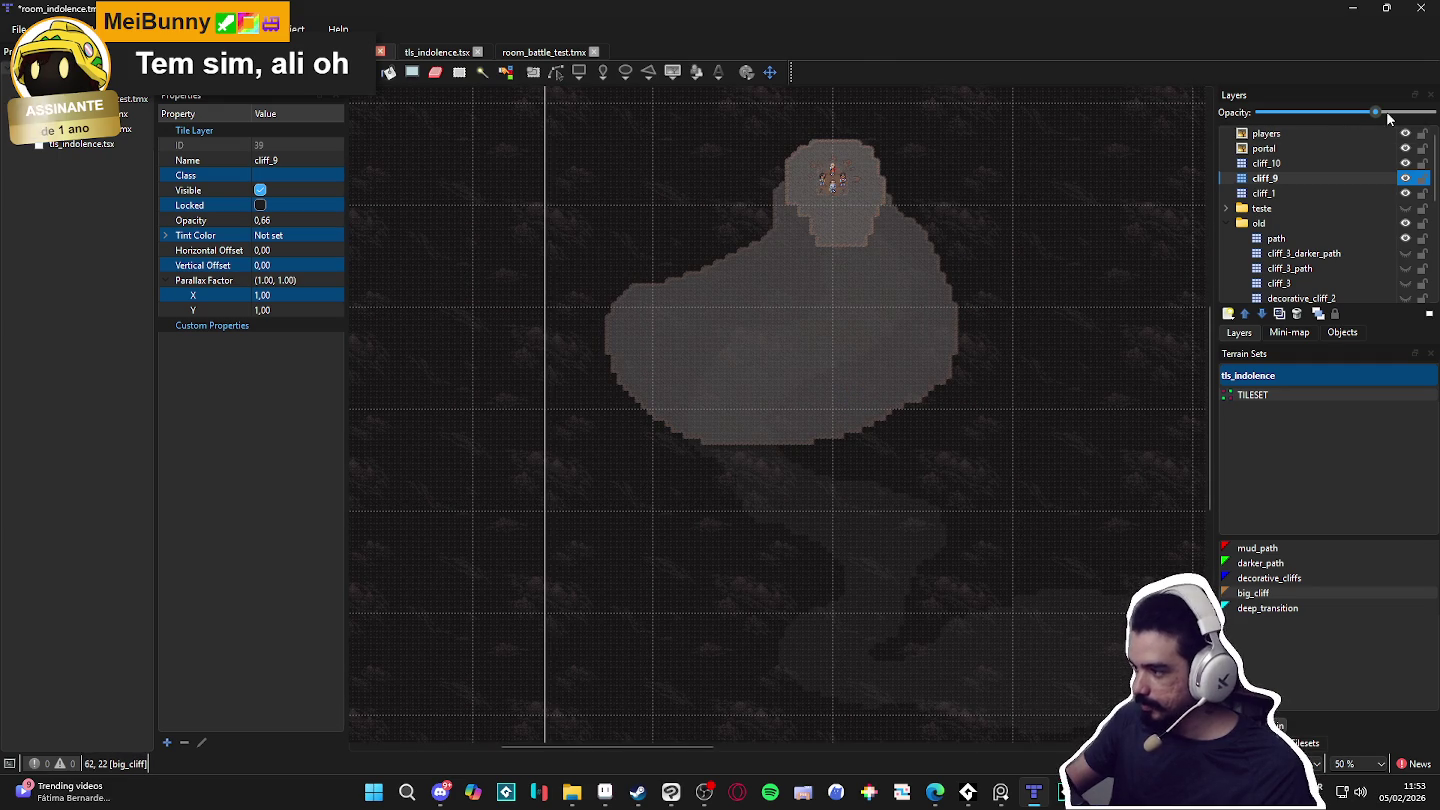
left_click_drag(1374, 117, 1433, 112)
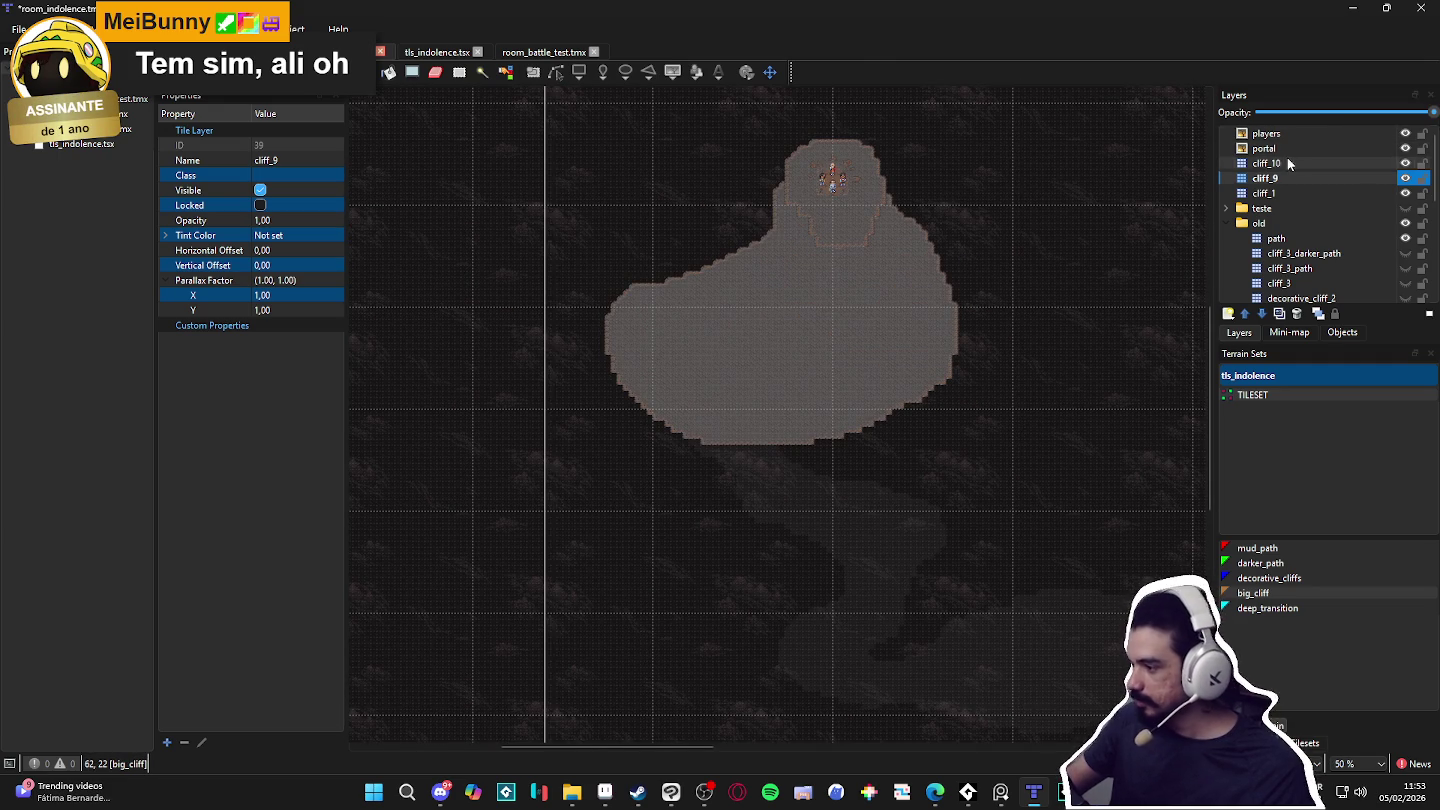
Step: Move cliff_1 to the top of the layer stack and raise its opacity to about 0.51
left_click(1283, 193)
left_click_drag(1283, 193, 1280, 131)
scroll(884, 373, "up", 2)
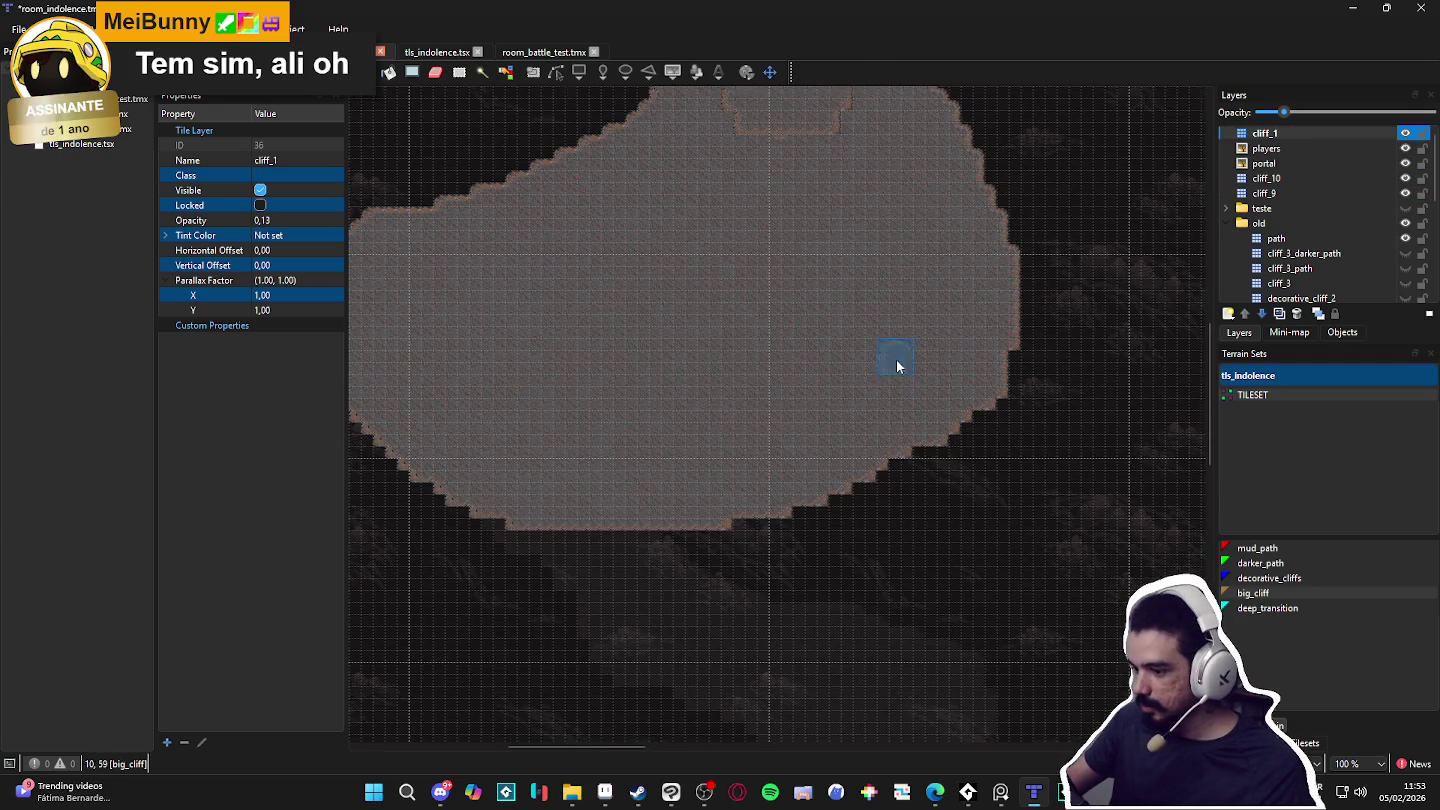
scroll(883, 372, "down", 2)
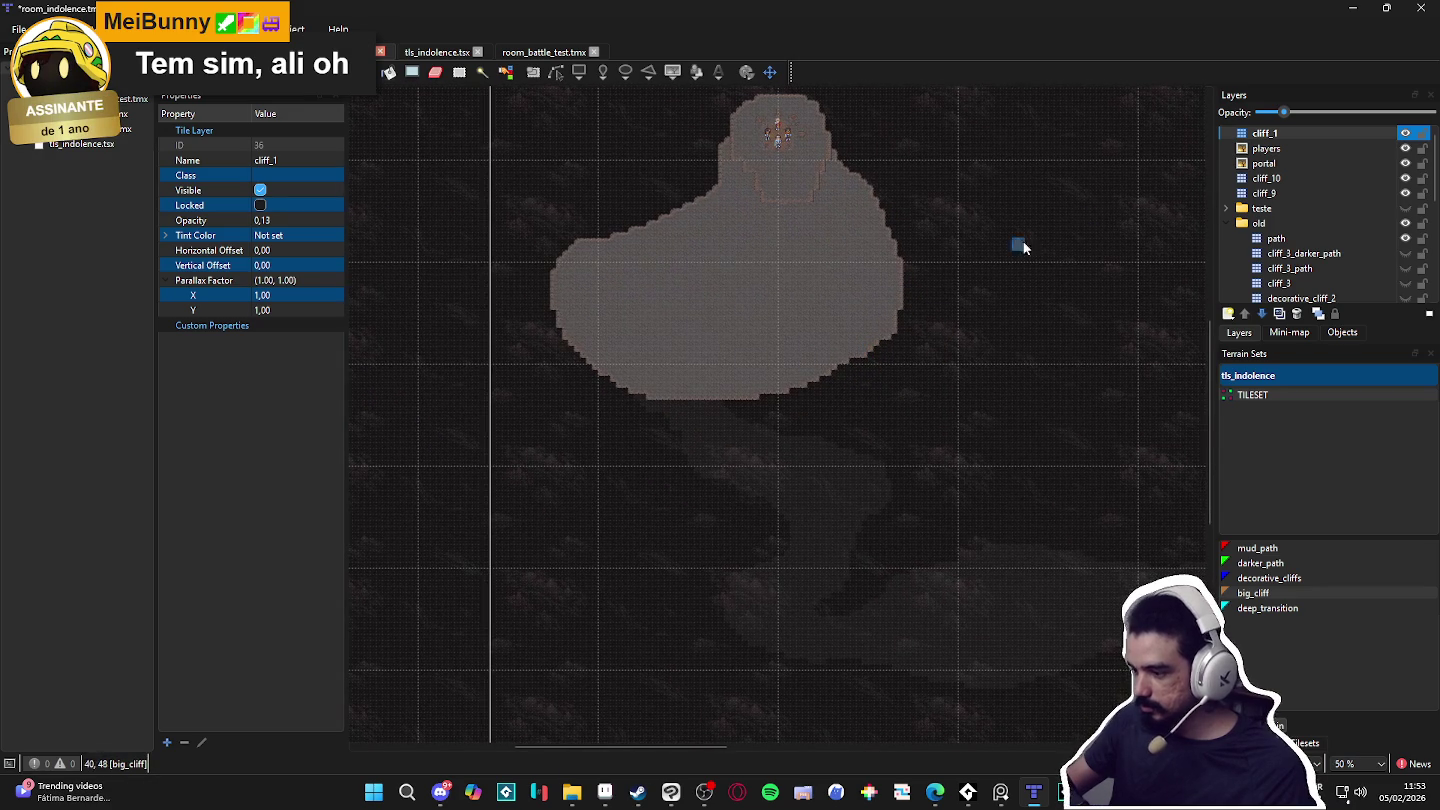
left_click_drag(1362, 110, 1353, 112)
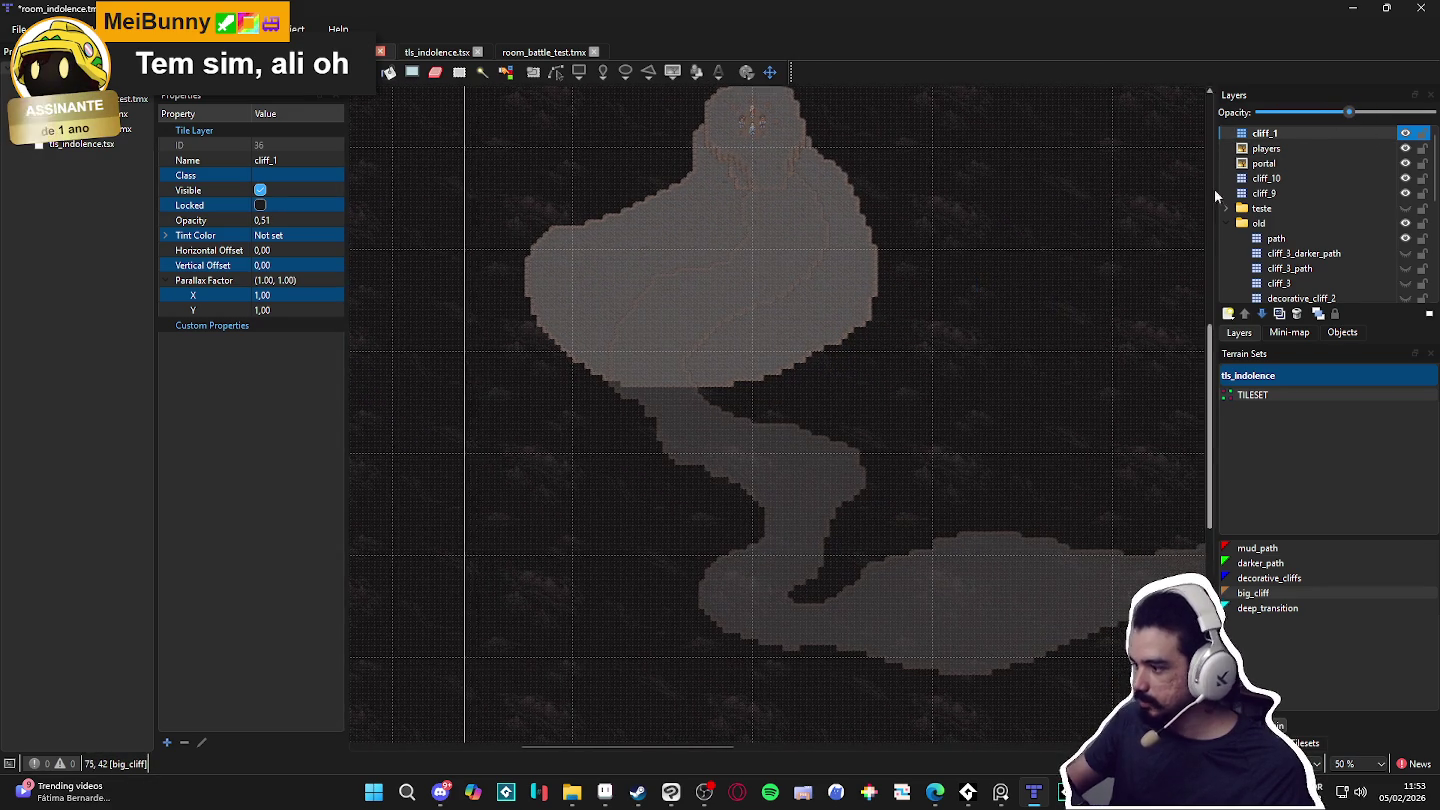
Step: Pan the map, reselect the cliff_9 layer, and bring up the New Project dialog
left_click(1291, 149)
left_click_drag(1025, 281, 948, 252)
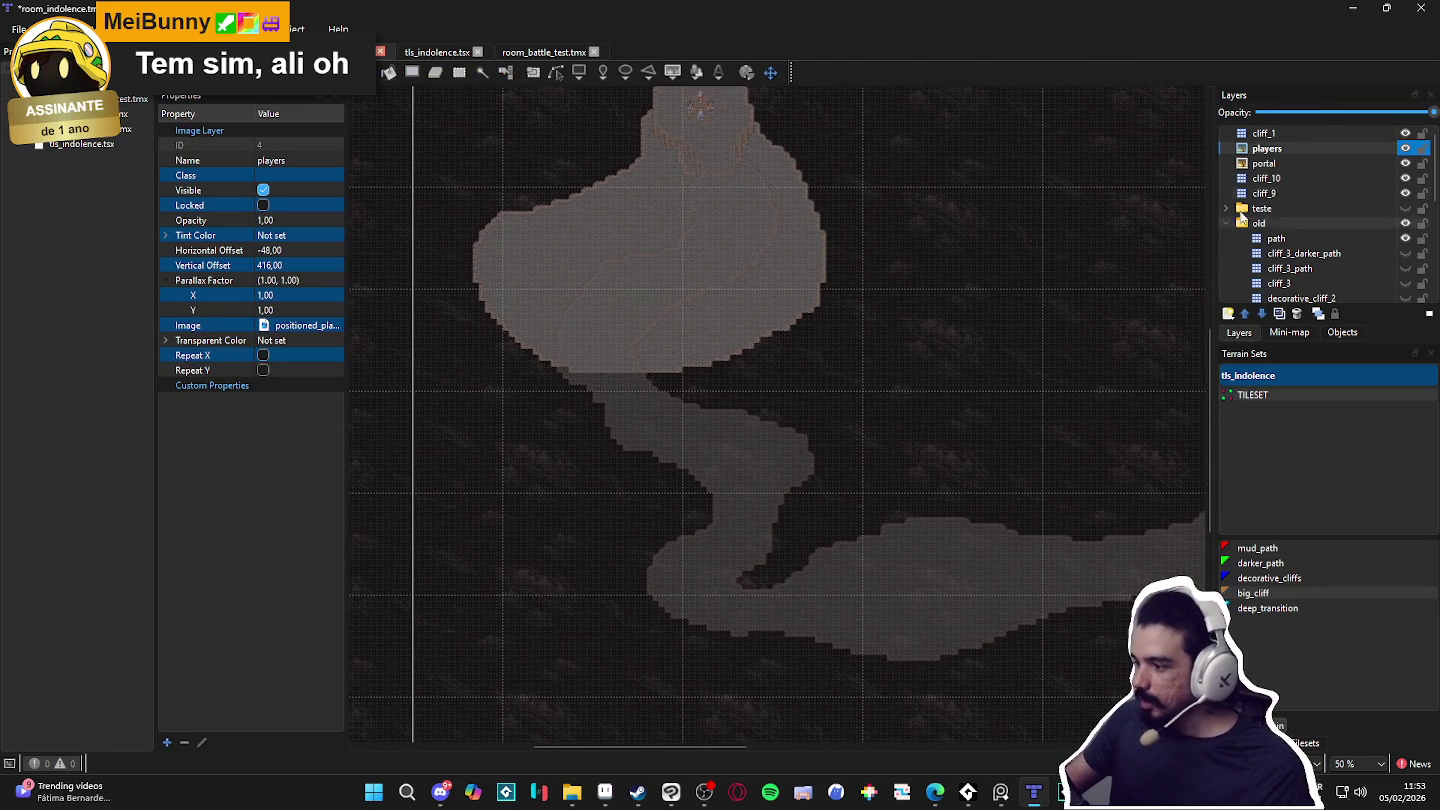
left_click(1324, 193)
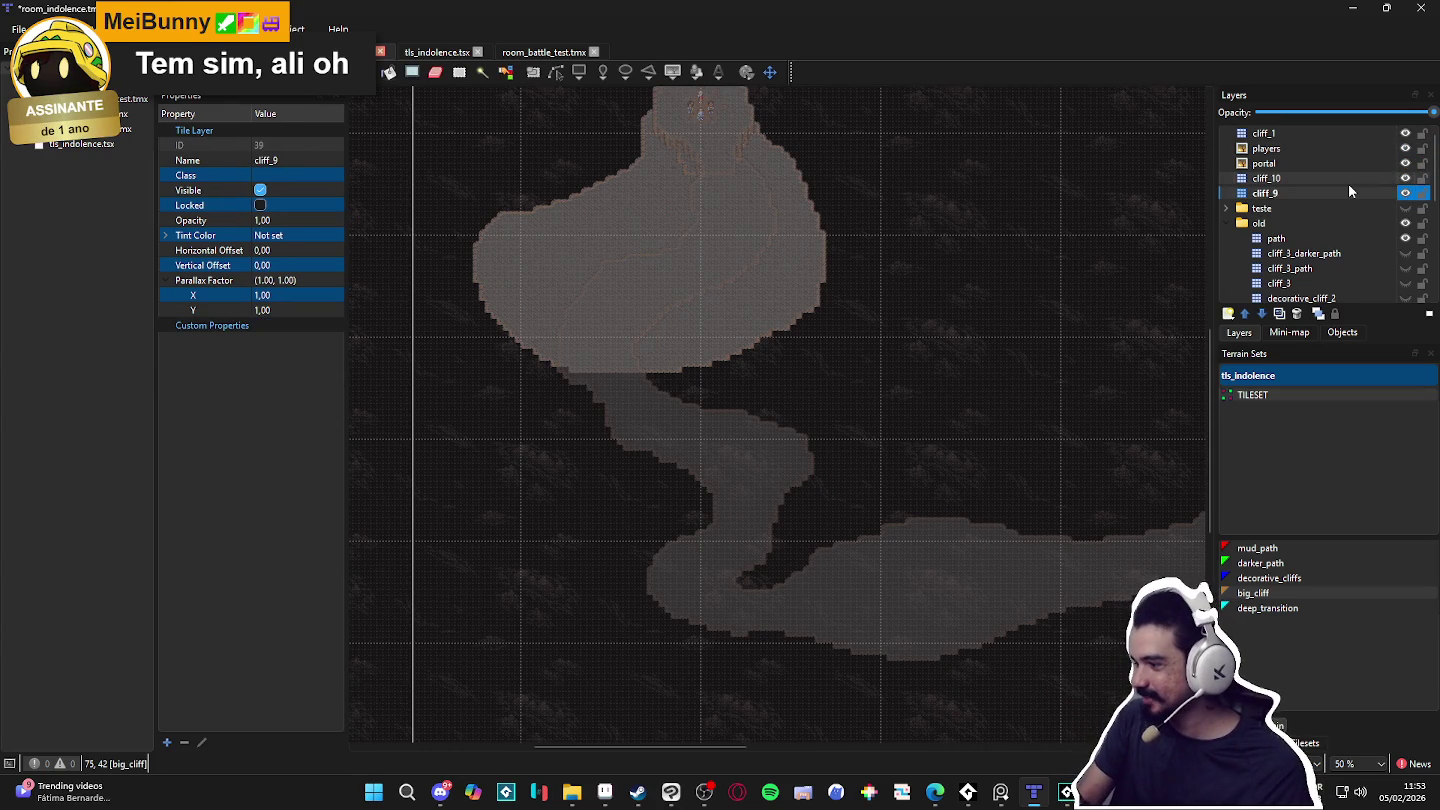
key("ctrl+shift+n")
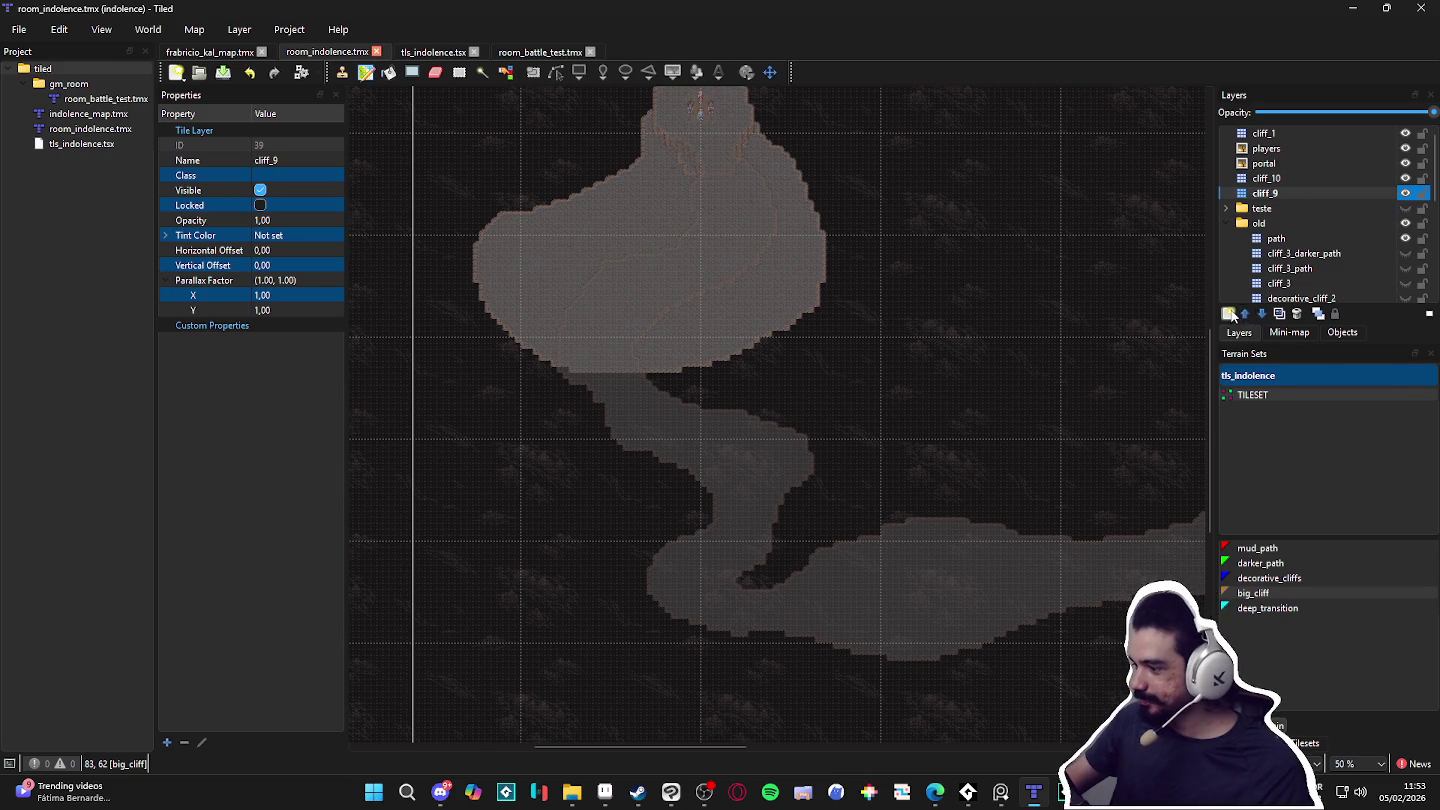
Step: Add a new tile layer named cliff_8 and place it below cliff_9
left_click(1230, 314)
left_click(1262, 331)
type("t")
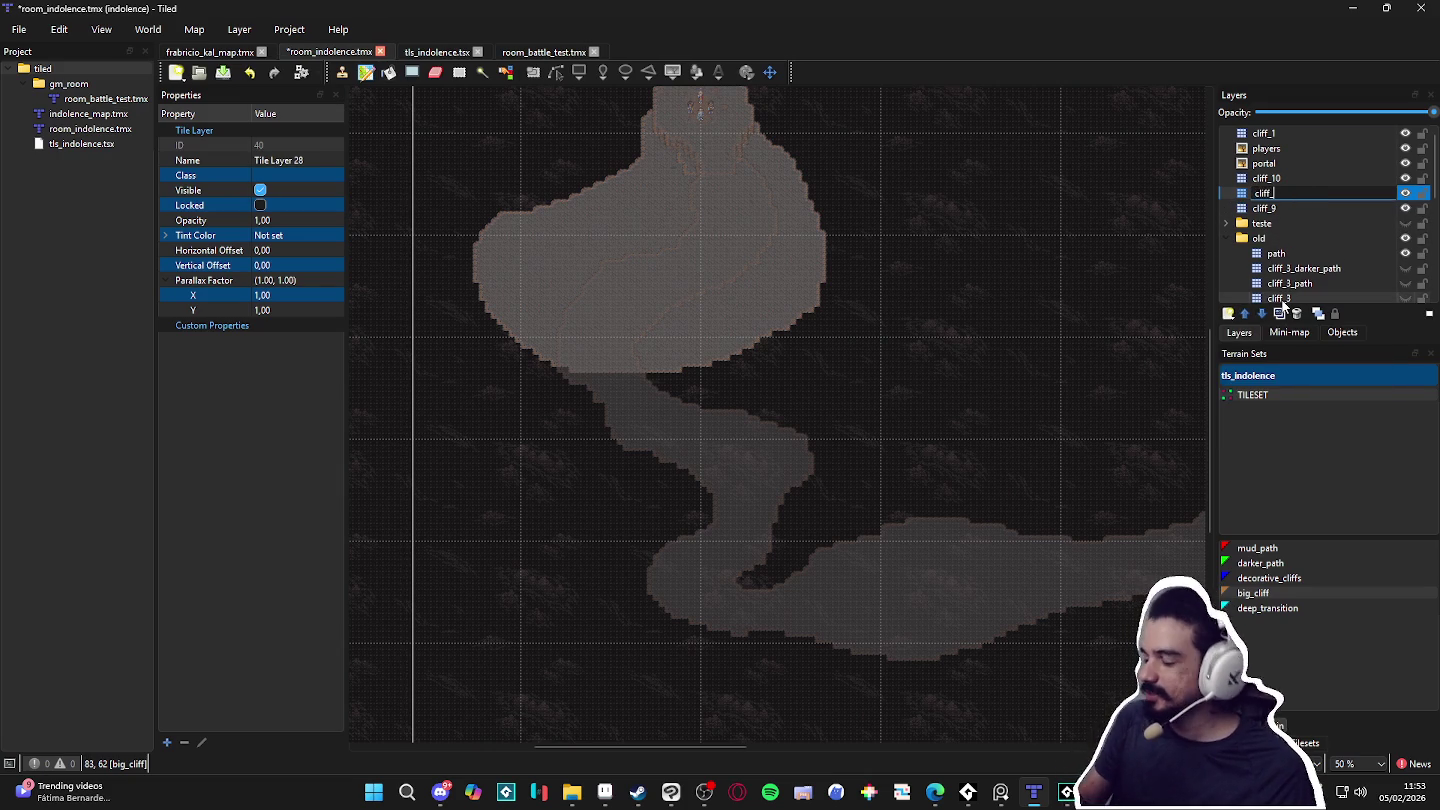
type("8")
key("Return")
left_click_drag(1314, 195, 1309, 215)
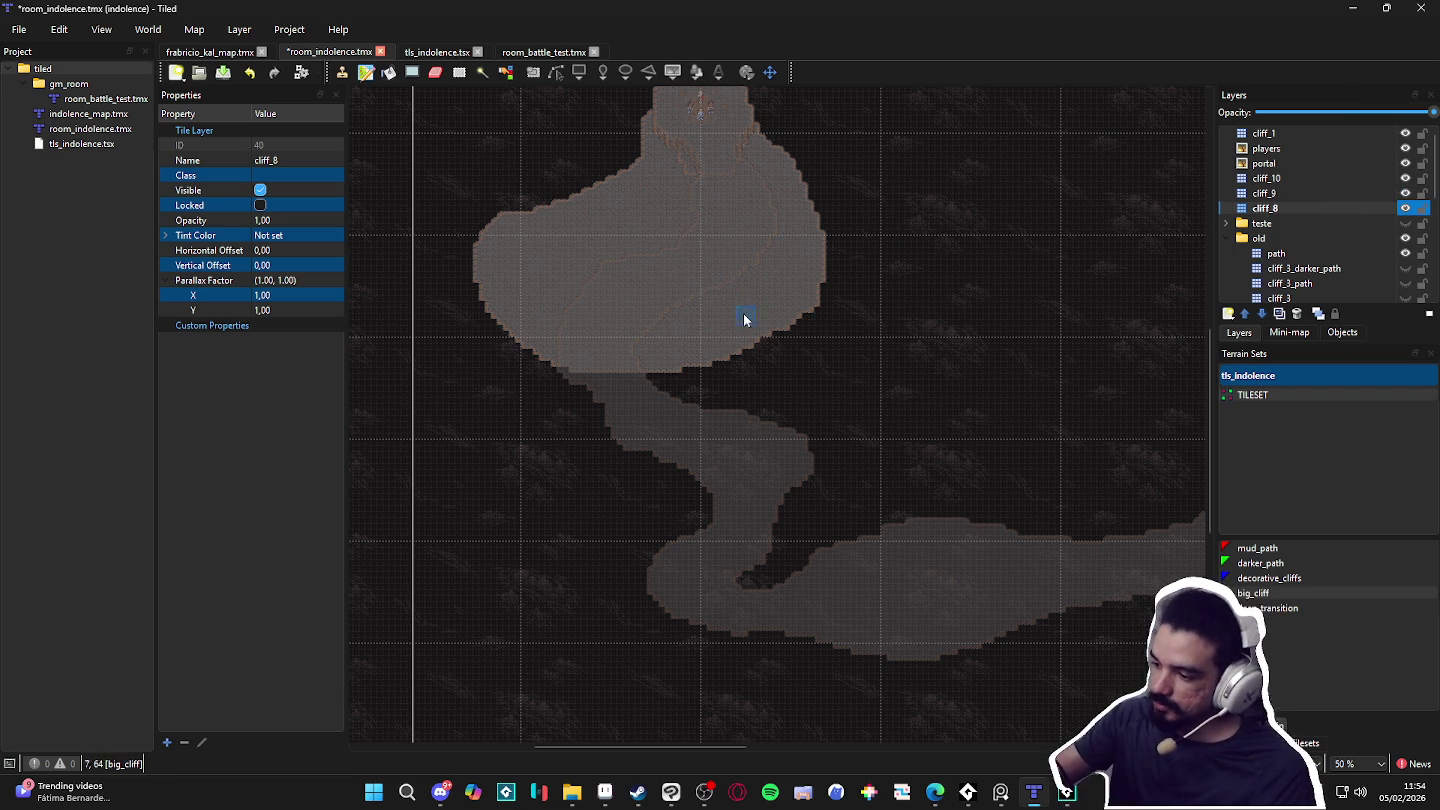
Step: Paint a big_cliff loop on cliff_8 curving down from the top cliff, filling its inside
left_click_drag(766, 340, 851, 441)
mouse_move(692, 549)
left_mouse_down()
mouse_move(507, 545)
mouse_move(681, 297)
left_mouse_up()
mouse_move(823, 430)
left_mouse_down()
mouse_move(823, 488)
mouse_move(672, 511)
left_mouse_up()
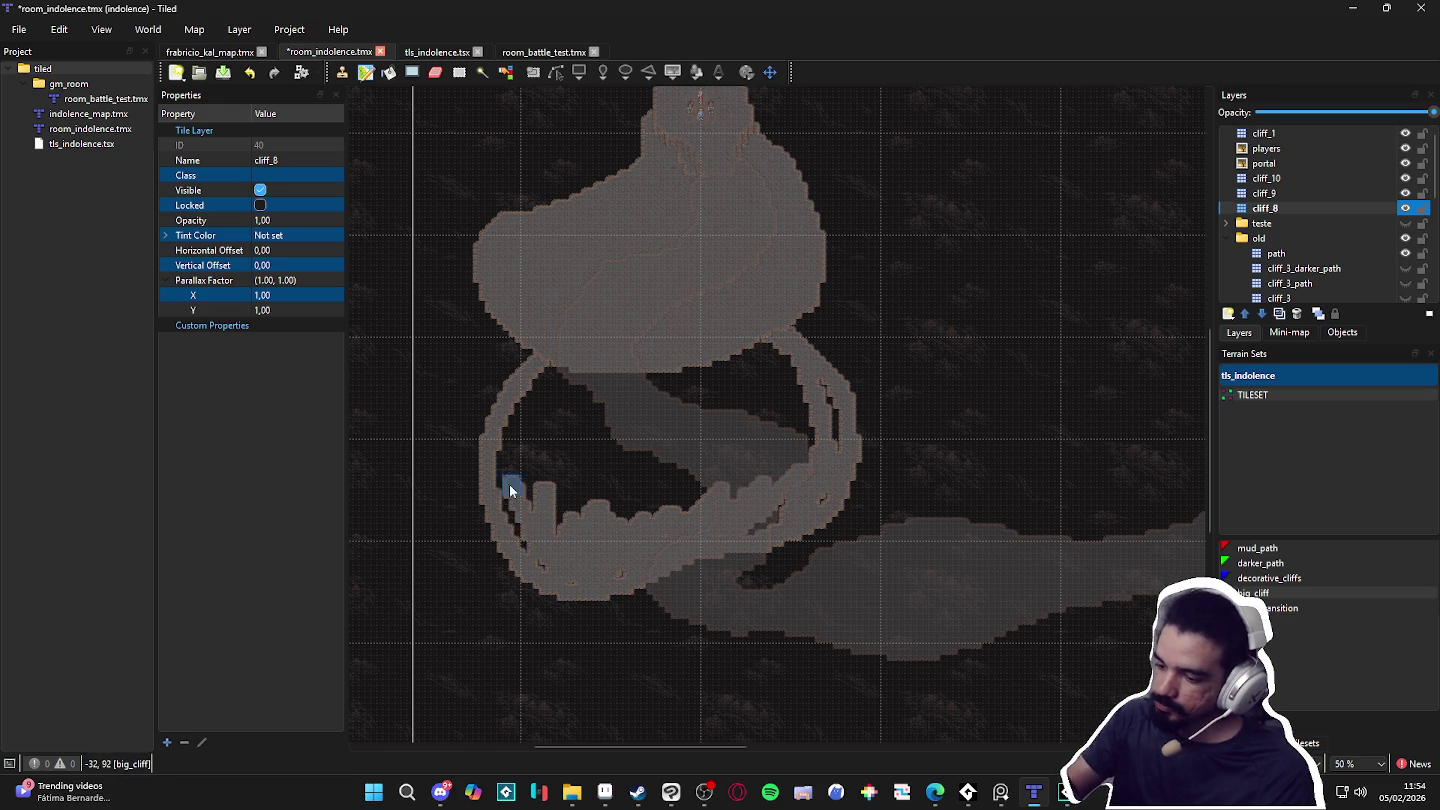
left_click_drag(563, 579, 547, 527)
left_click_drag(512, 472, 572, 370)
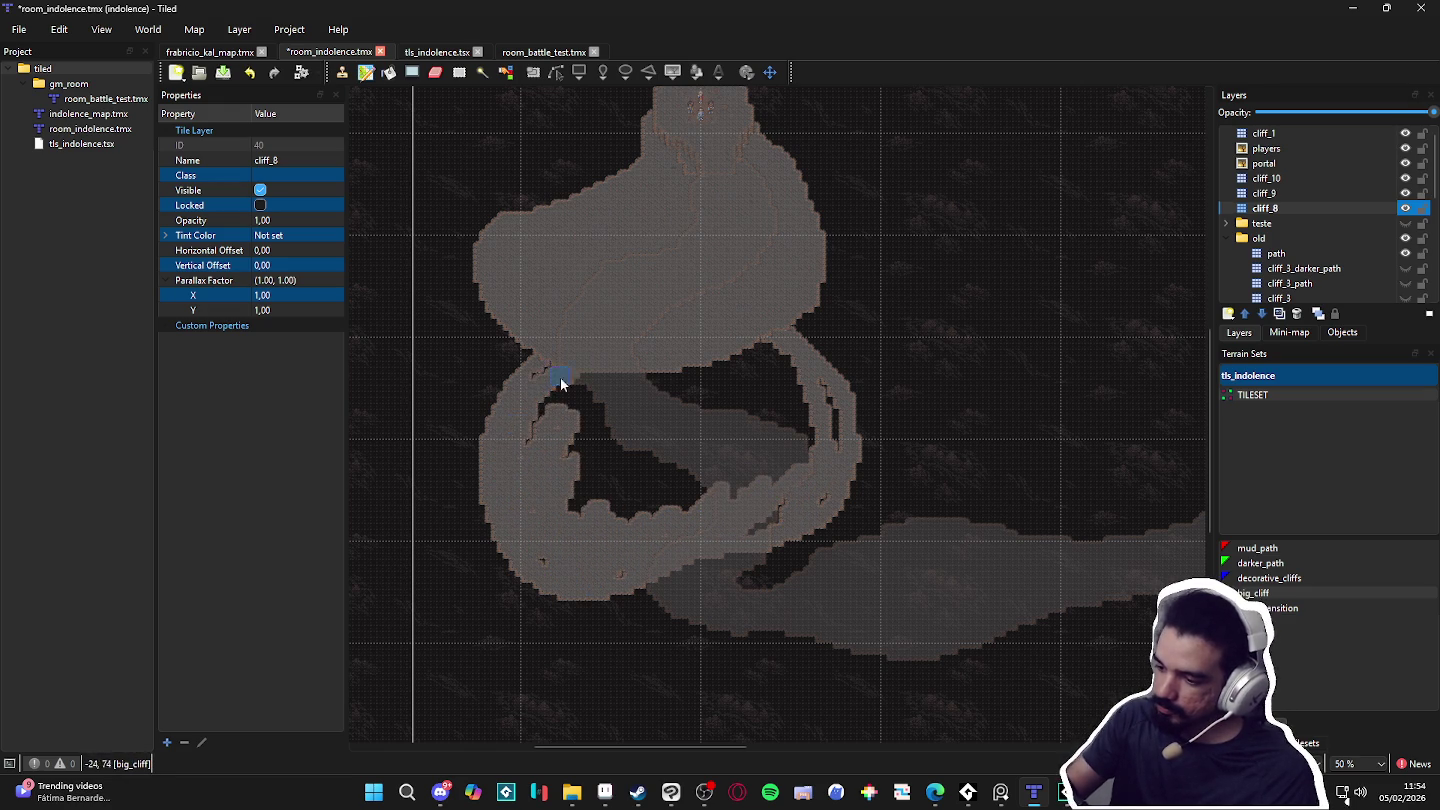
left_click_drag(554, 550, 639, 545)
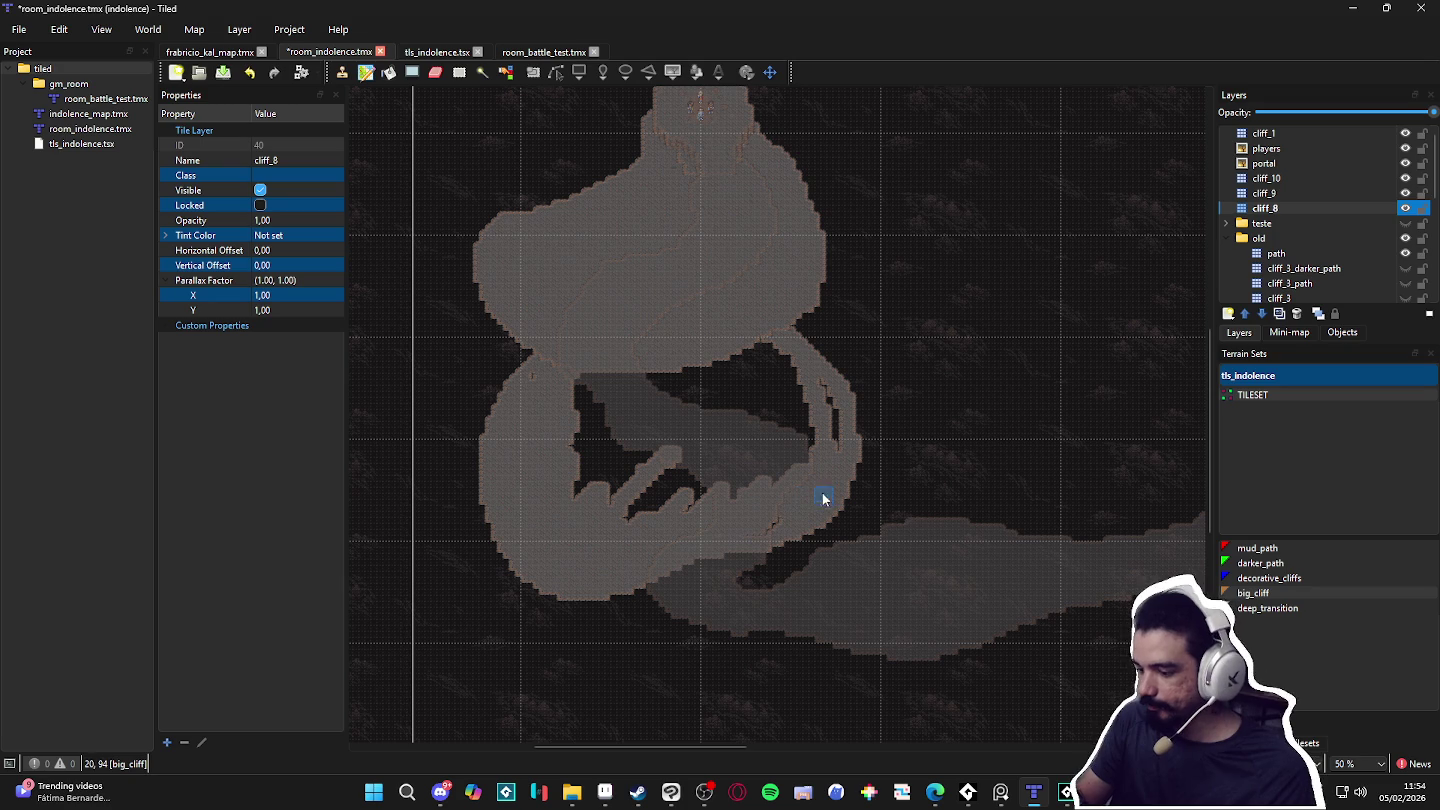
mouse_move(784, 478)
left_mouse_down()
mouse_move(724, 500)
mouse_move(716, 472)
mouse_move(755, 420)
mouse_move(698, 432)
mouse_move(660, 408)
mouse_move(654, 371)
mouse_move(617, 356)
mouse_move(721, 387)
mouse_move(784, 386)
left_mouse_up()
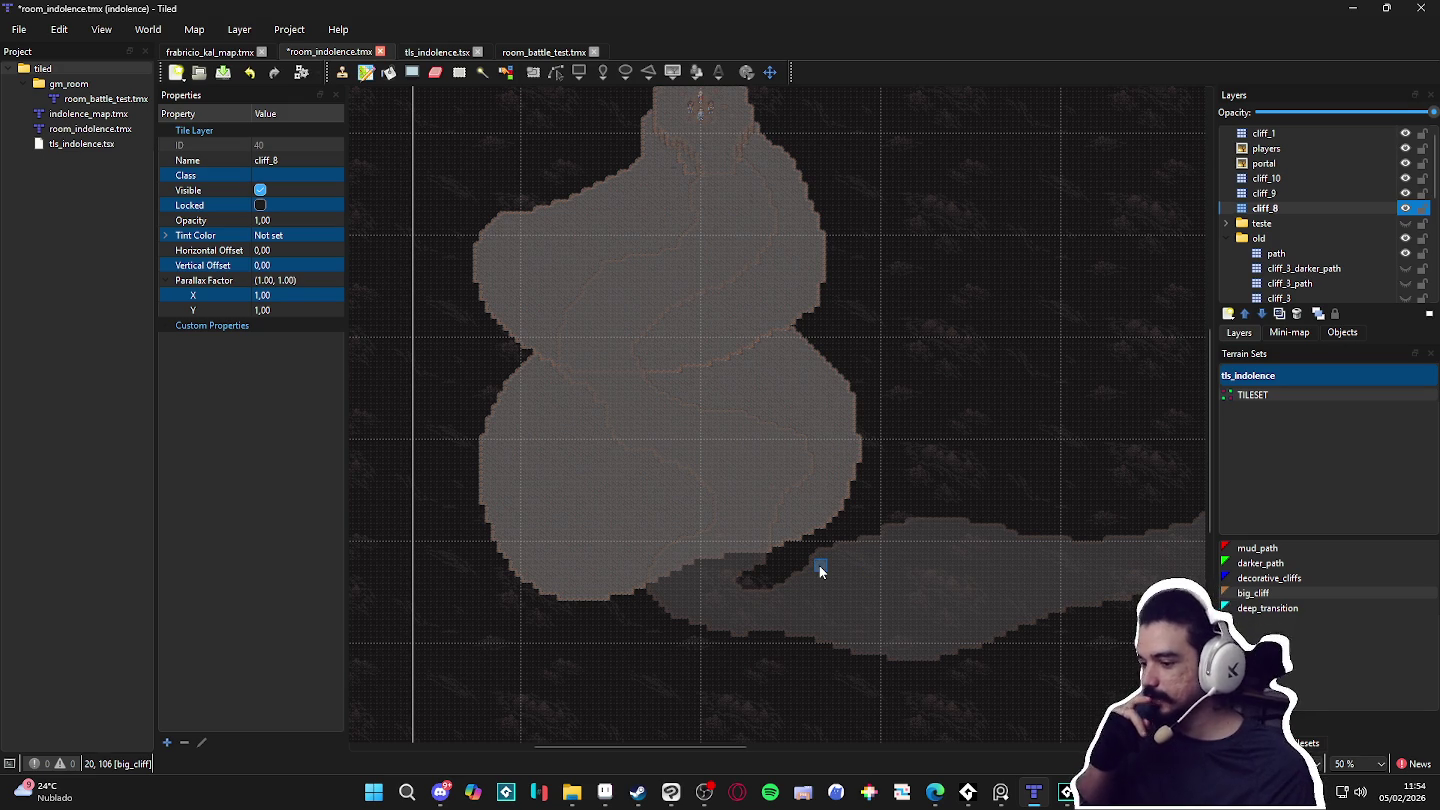
Step: Fill the remaining dark patch near the lower path with big_cliff
left_click_drag(821, 571, 712, 519)
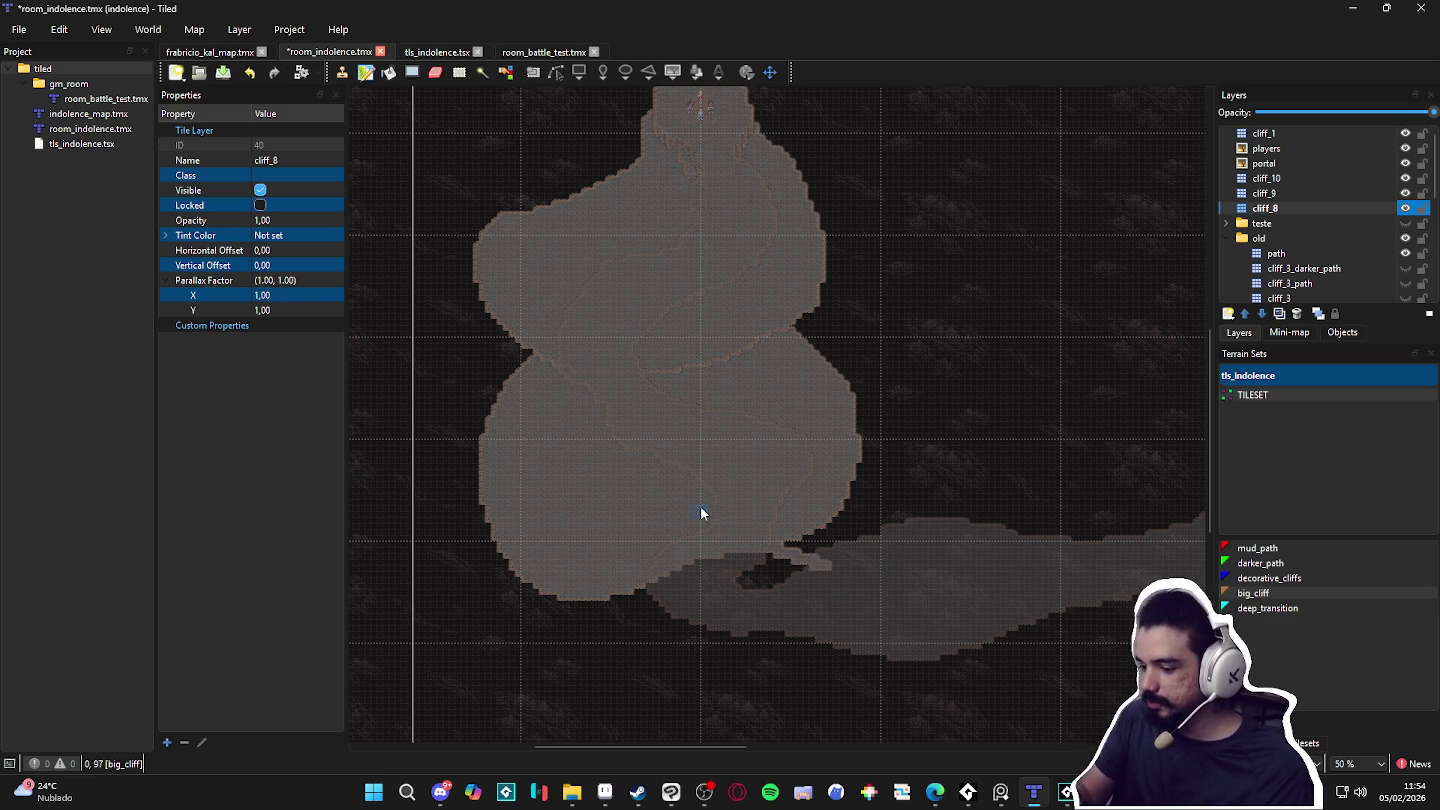
scroll(920, 605, "right", 3)
scroll(894, 608, "down", 1)
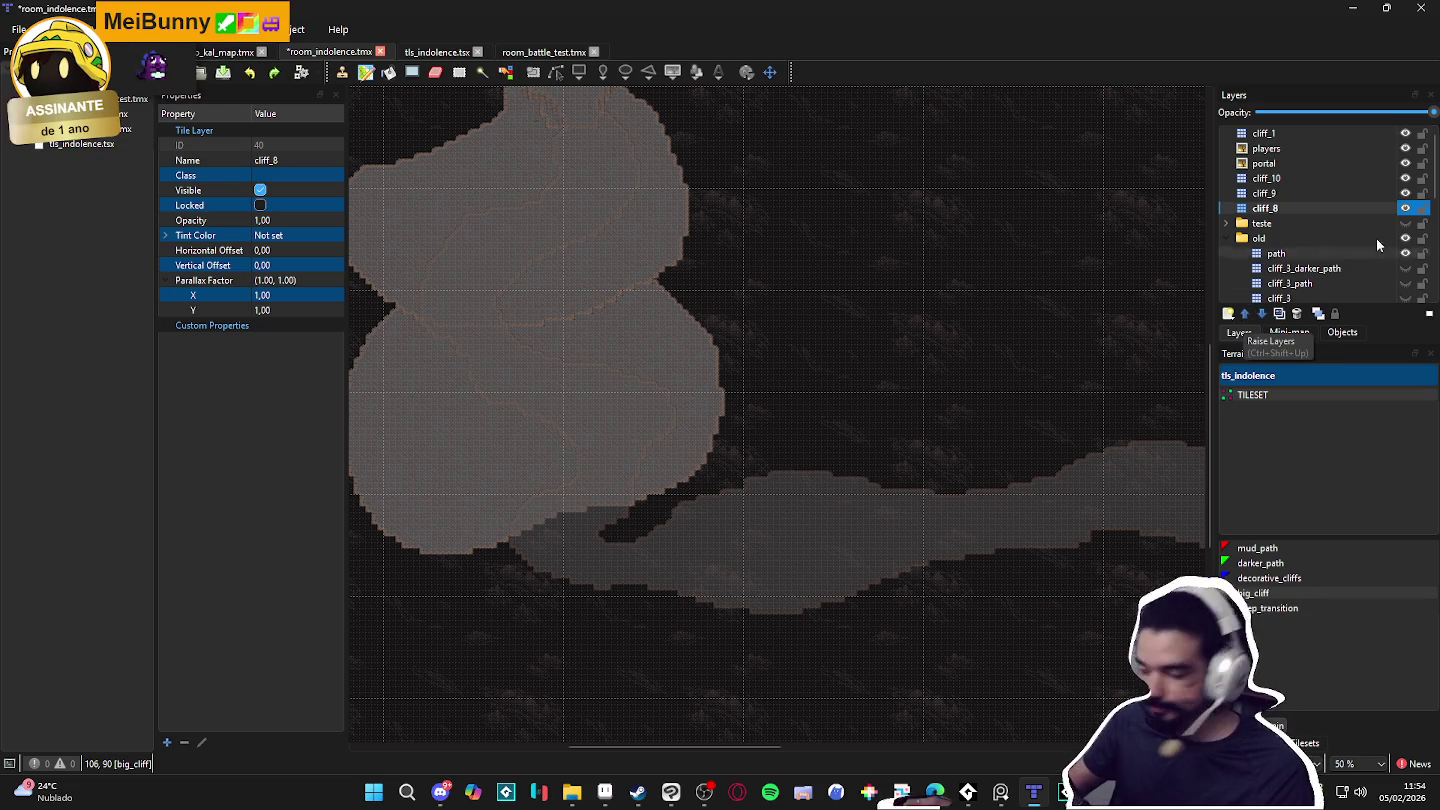
left_click(1228, 313)
Step: Add a new tile layer named cliff_7 and place it below cliff_8
left_click(1258, 323)
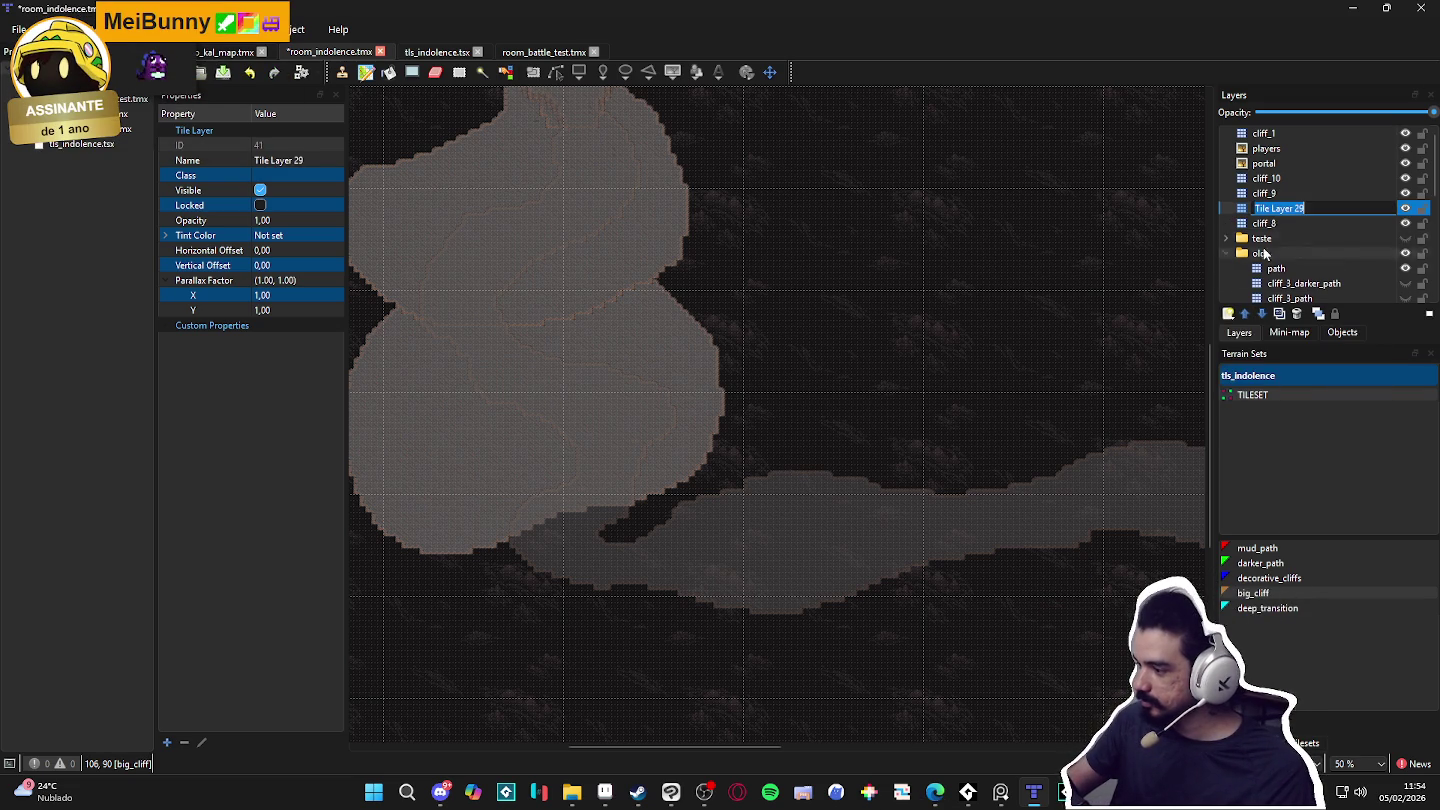
type("cliff_7")
key("Return")
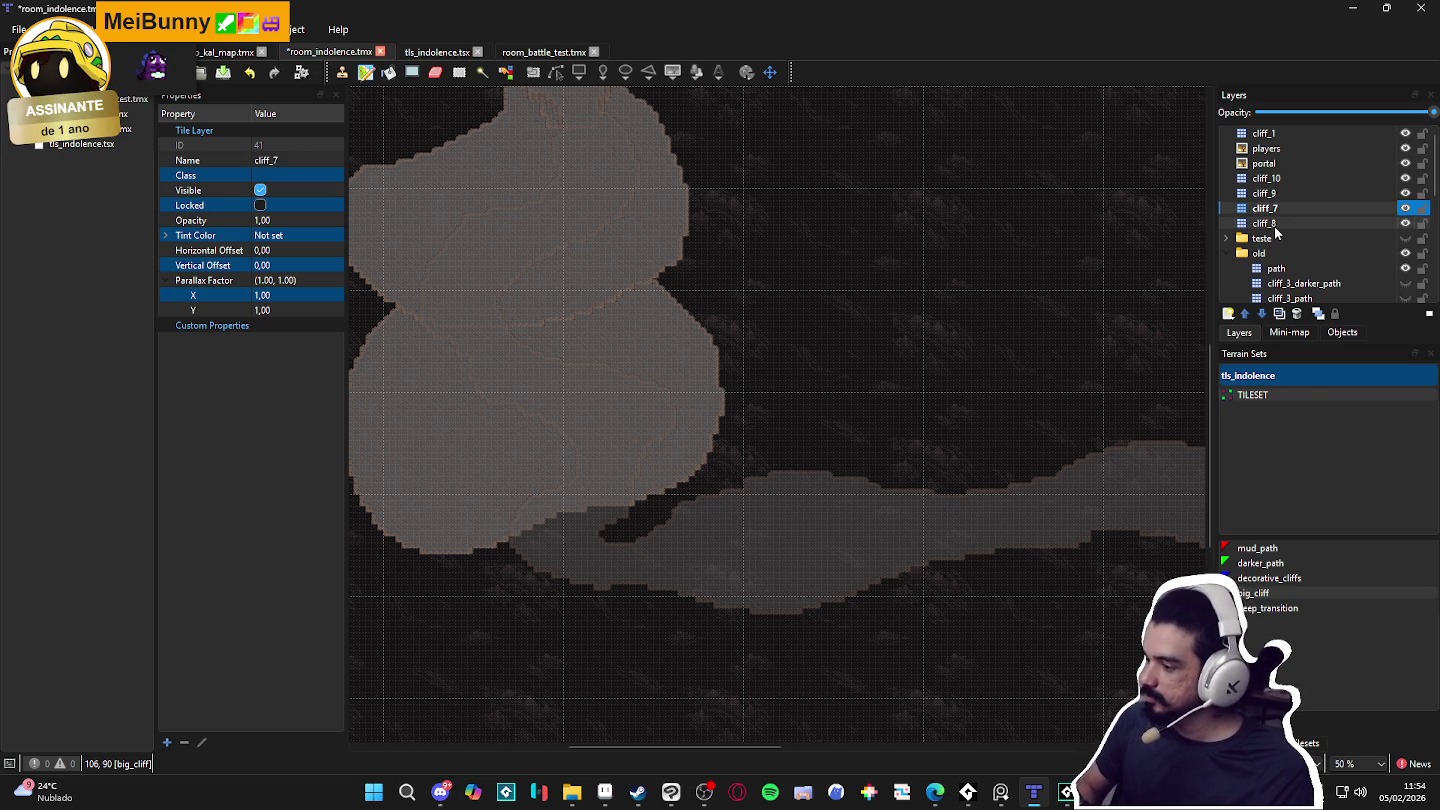
left_click_drag(1297, 209, 1300, 229)
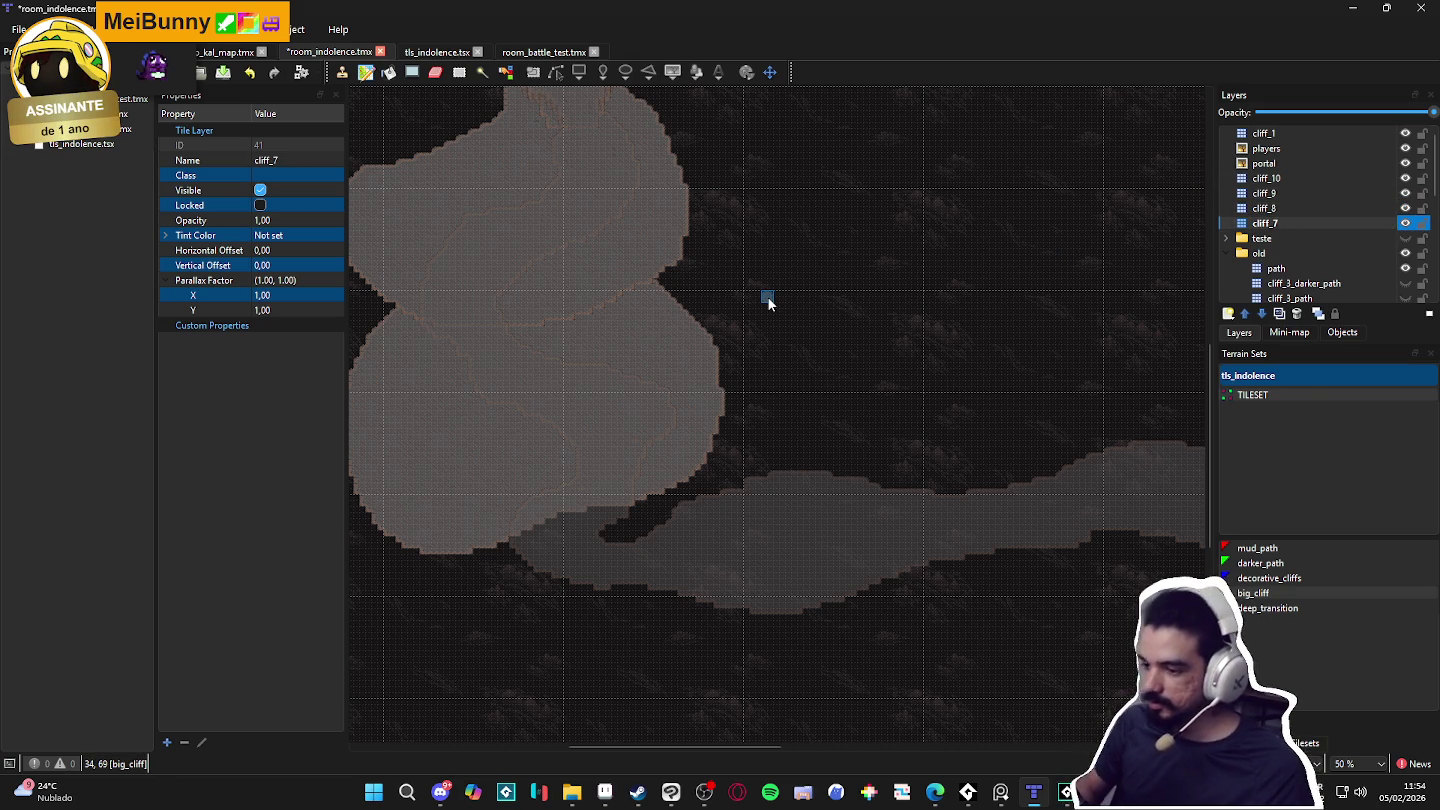
Step: Paint a trial cliff loop on cliff_7, undo it, and select cliff_8
mouse_move(665, 482)
left_mouse_down()
mouse_move(641, 563)
mouse_move(505, 622)
mouse_move(620, 450)
left_mouse_up()
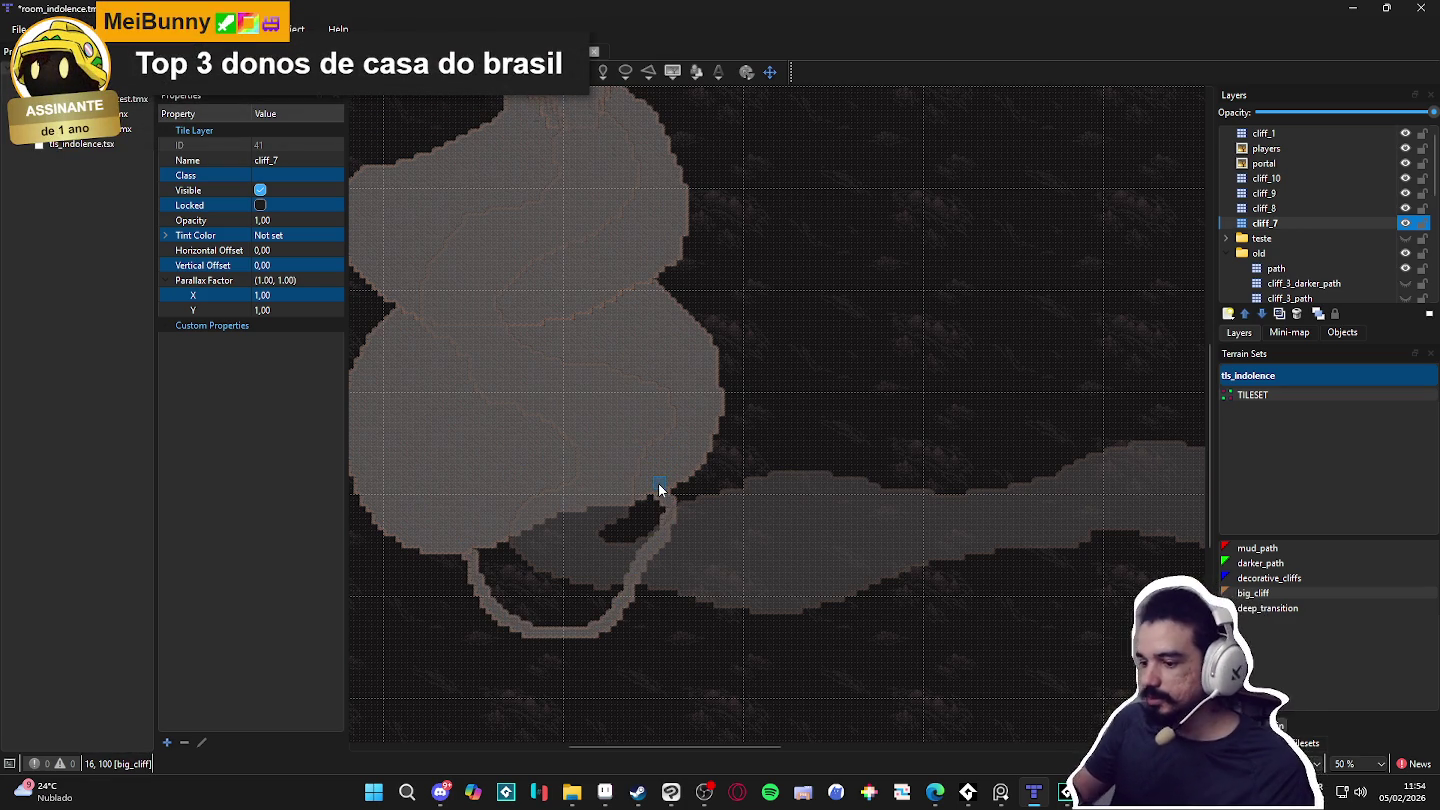
key("ctrl+z")
left_click(1302, 203)
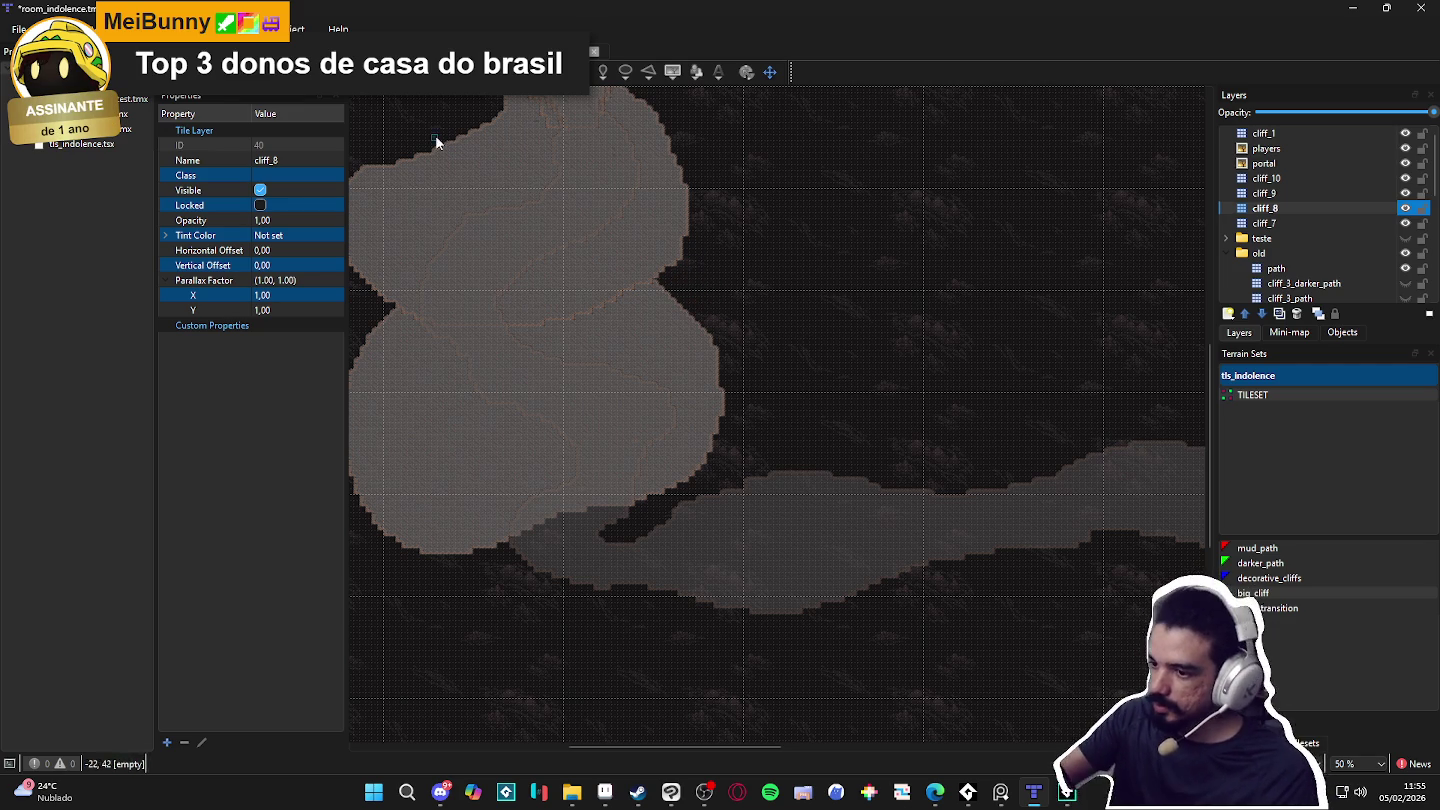
Step: Erase and repaint cliff_8's lower edge to reshape the gap between the cliffs
mouse_move(671, 274)
left_mouse_down()
mouse_move(714, 386)
mouse_move(707, 318)
left_mouse_up()
mouse_move(660, 419)
left_mouse_down()
mouse_move(498, 472)
mouse_move(374, 309)
left_mouse_up()
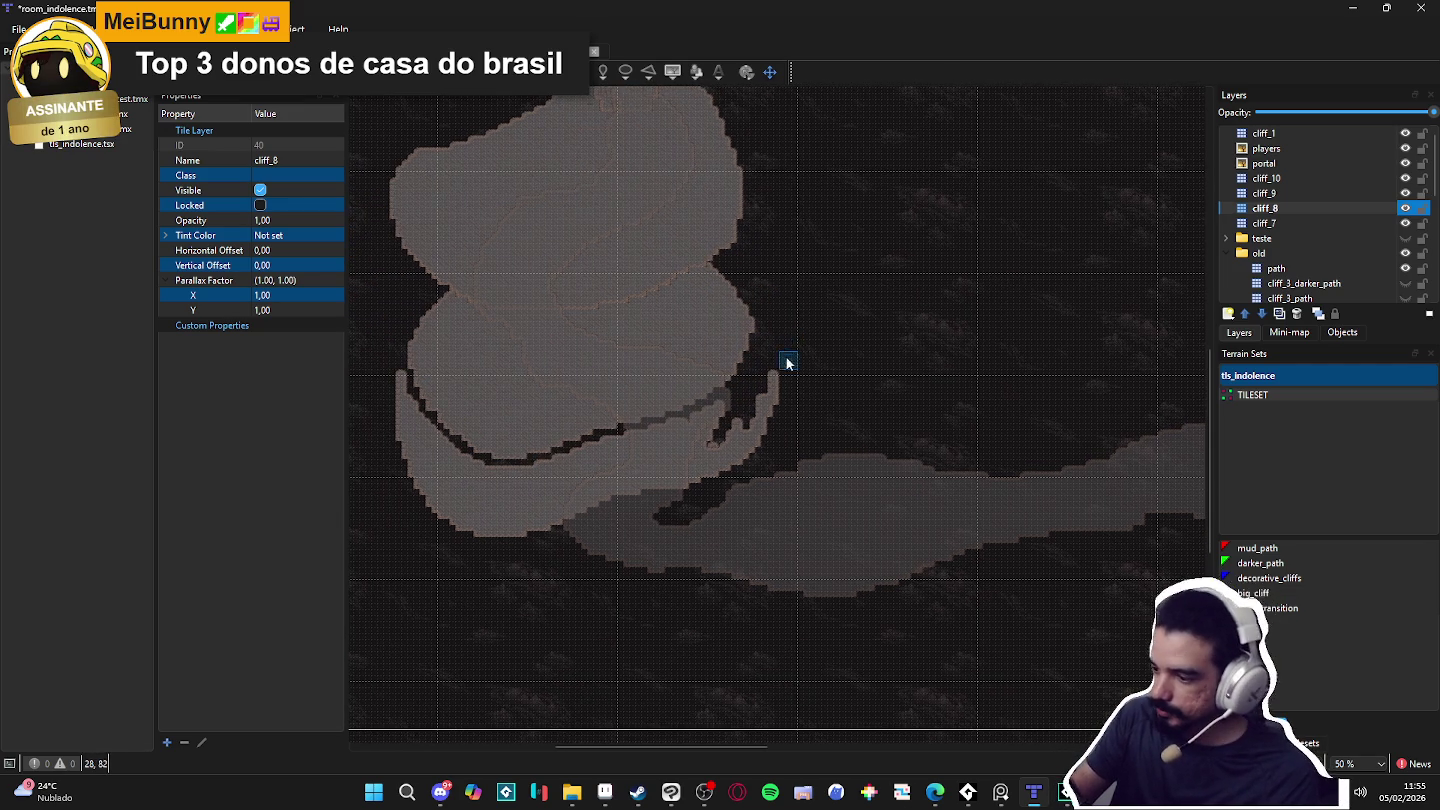
mouse_move(767, 428)
left_mouse_down()
mouse_move(720, 405)
mouse_move(582, 458)
mouse_move(436, 472)
mouse_move(389, 400)
mouse_move(399, 385)
mouse_move(399, 409)
mouse_move(399, 386)
mouse_move(450, 476)
left_mouse_up()
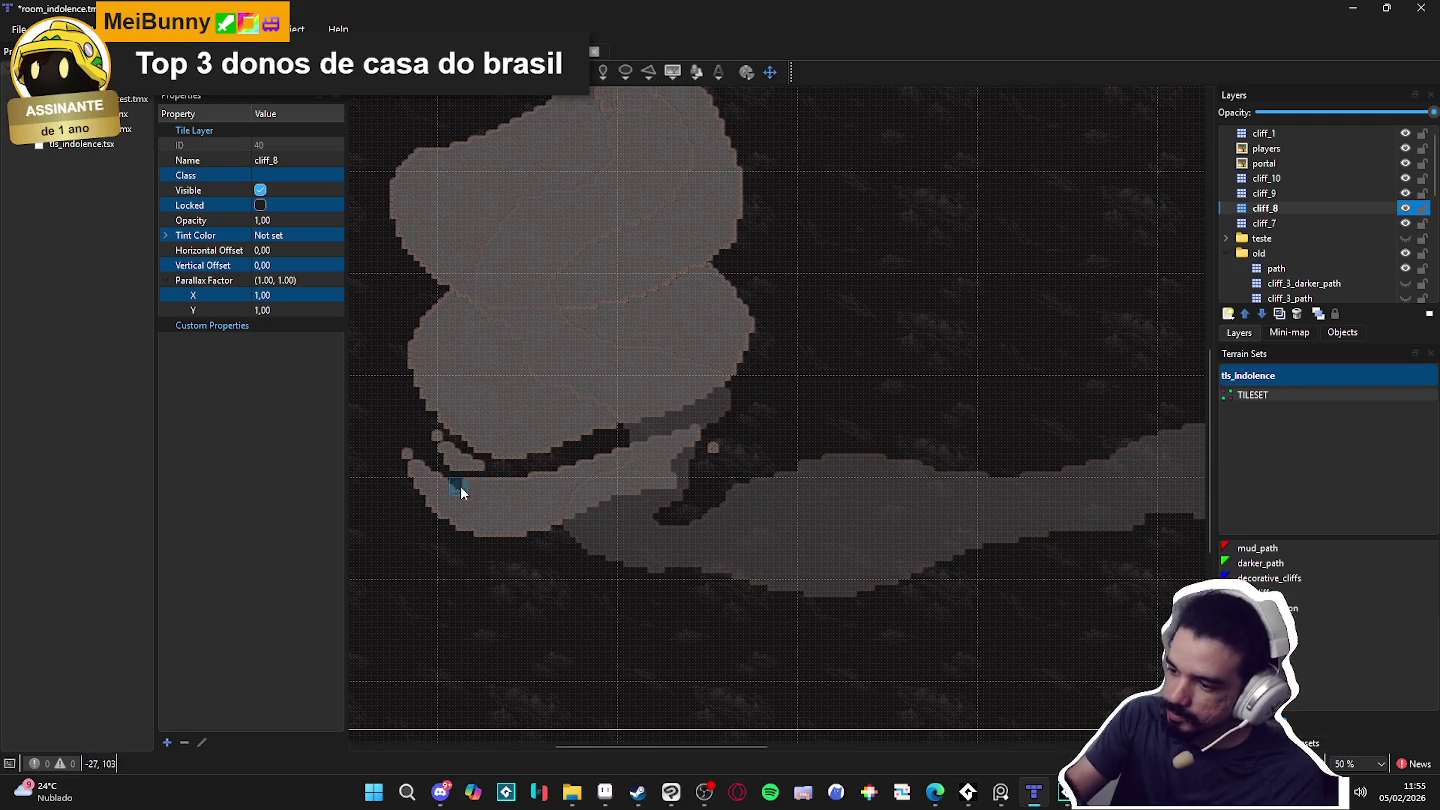
mouse_move(688, 448)
left_mouse_down()
mouse_move(643, 476)
mouse_move(620, 521)
mouse_move(640, 490)
mouse_move(555, 525)
mouse_move(562, 489)
mouse_move(614, 482)
mouse_move(544, 489)
mouse_move(466, 530)
mouse_move(410, 444)
left_mouse_up()
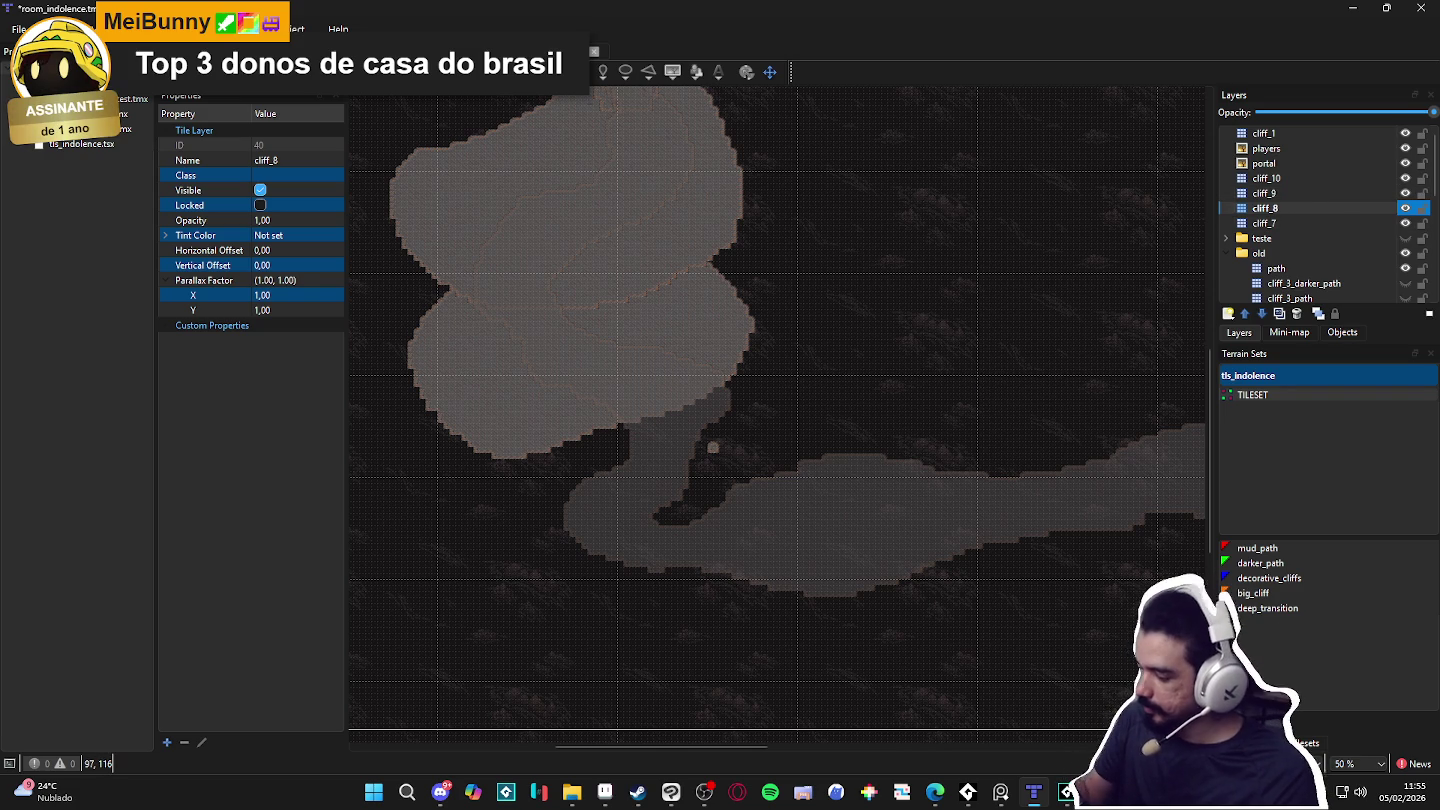
Step: With big_cliff selected, widen the upper cliff along its left and right edges
left_click(1253, 593)
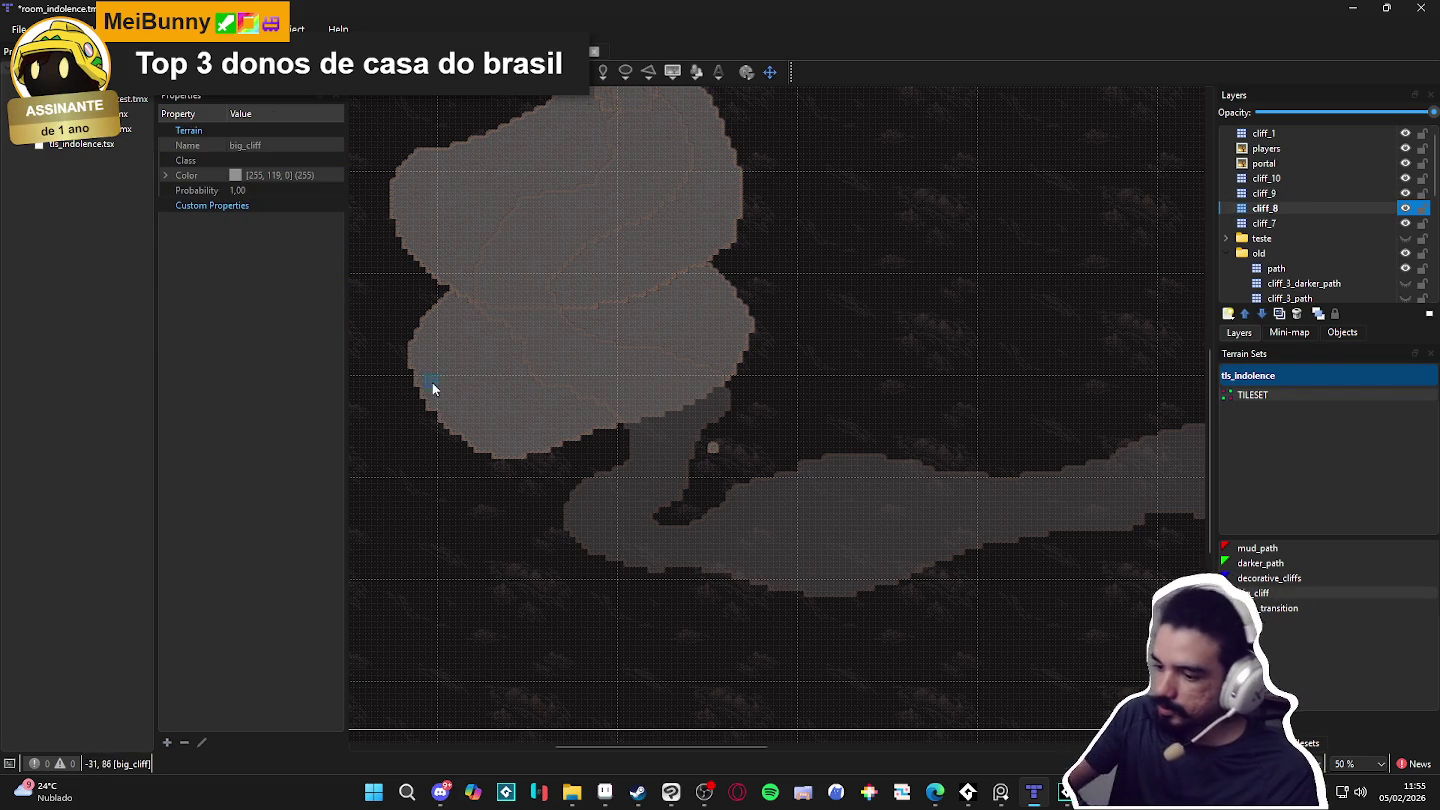
left_click_drag(405, 356, 434, 244)
left_click_drag(425, 329, 401, 312)
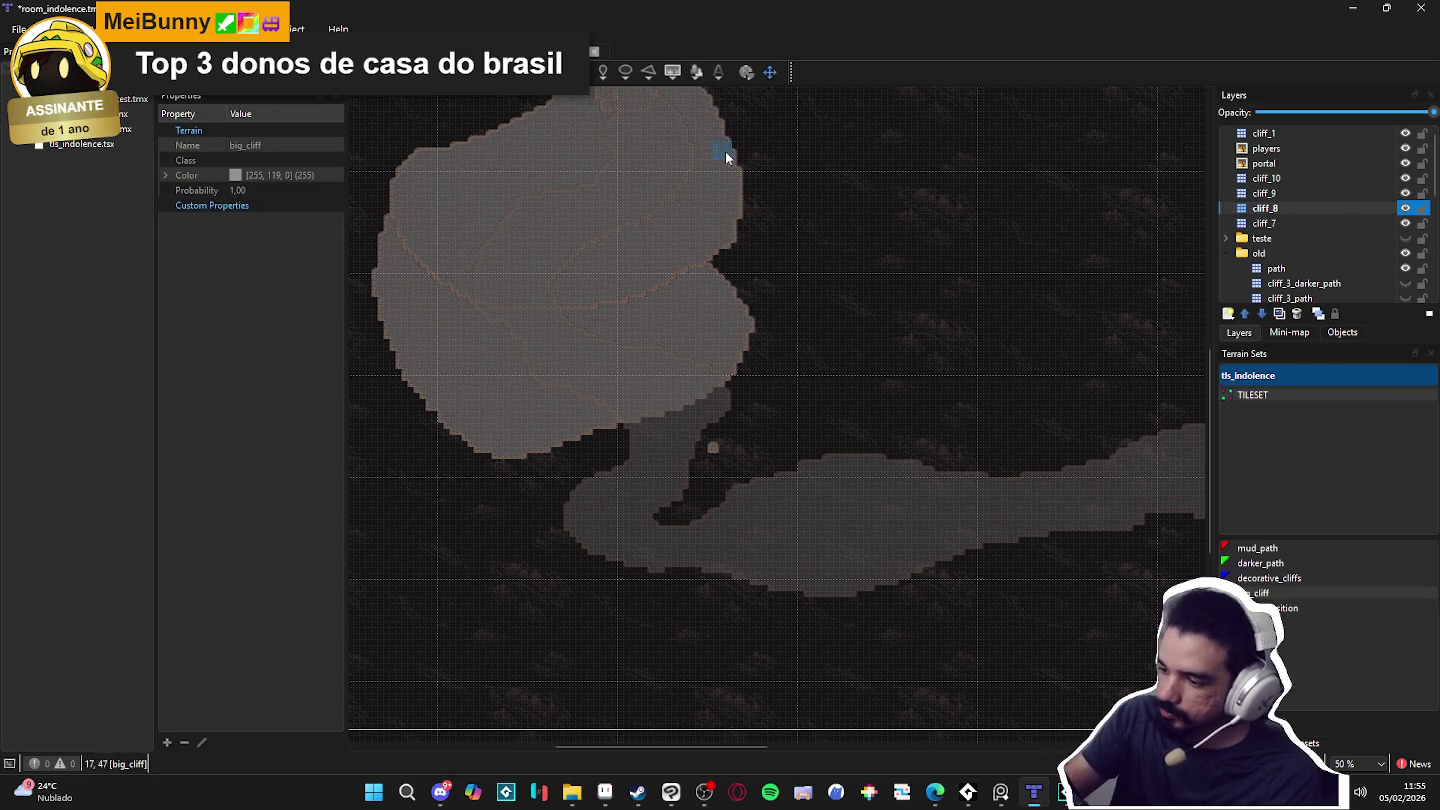
mouse_move(733, 332)
left_mouse_down()
mouse_move(749, 222)
mouse_move(716, 299)
left_mouse_up()
mouse_move(726, 209)
left_mouse_down()
mouse_move(781, 275)
mouse_move(740, 248)
mouse_move(765, 231)
mouse_move(698, 365)
mouse_move(749, 295)
left_mouse_up()
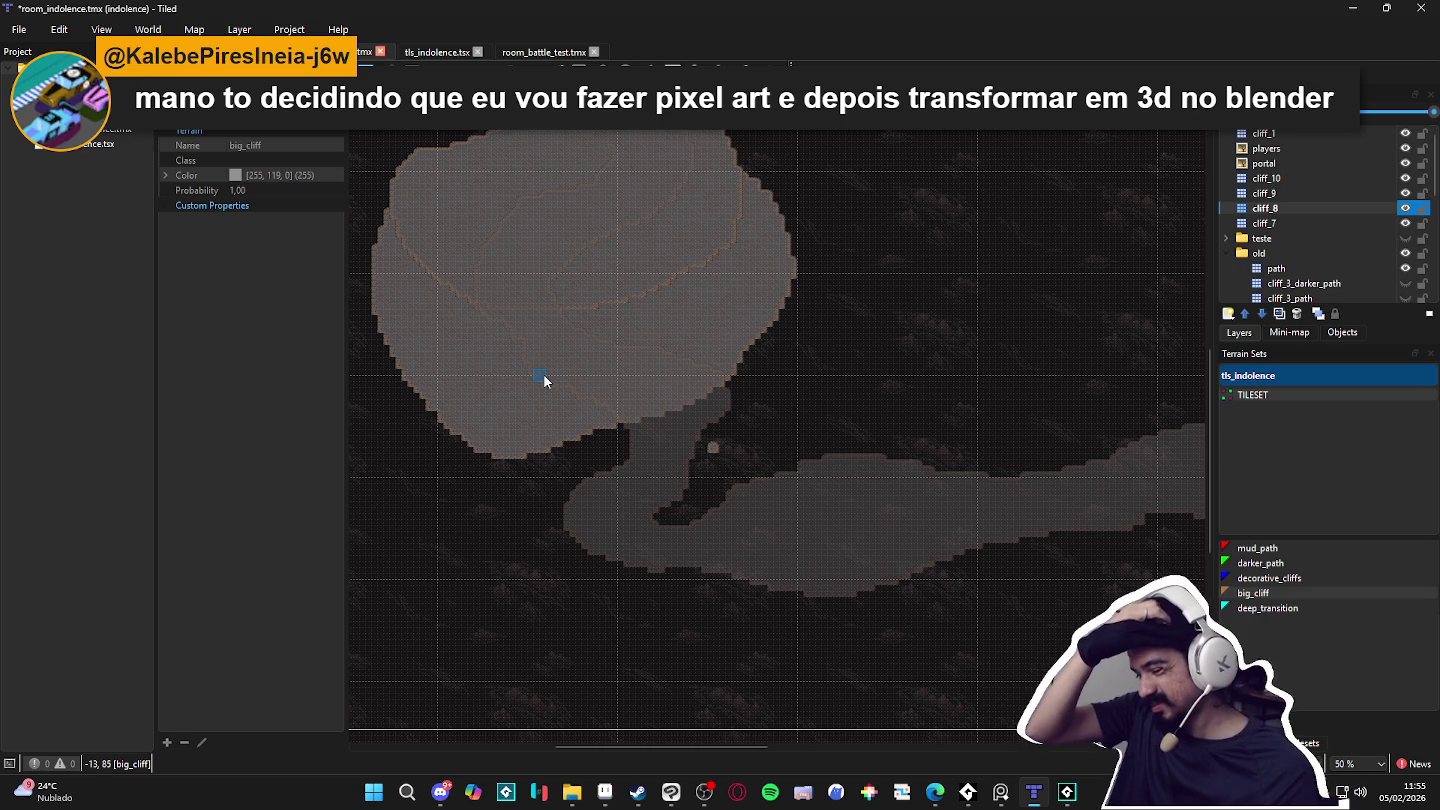
Step: On cliff_7, paint big_cliff strips down both sides and fill the right loop's gaps
left_click(1295, 222)
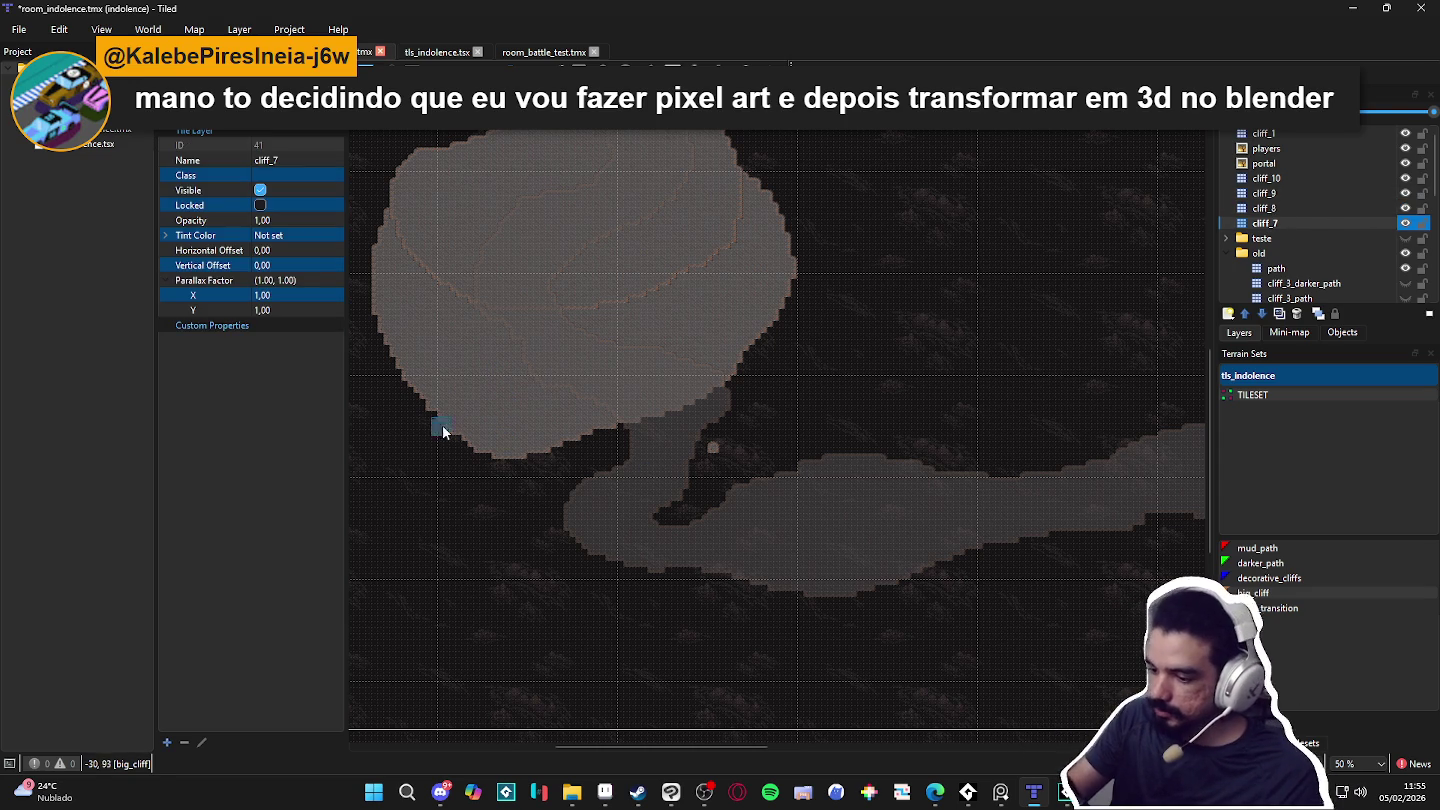
left_click_drag(415, 336, 440, 505)
mouse_move(743, 345)
left_mouse_down()
mouse_move(740, 447)
mouse_move(684, 603)
mouse_move(580, 660)
mouse_move(416, 553)
mouse_move(432, 440)
left_mouse_up()
mouse_move(751, 302)
left_mouse_down()
mouse_move(794, 305)
mouse_move(776, 428)
mouse_move(781, 320)
left_mouse_up()
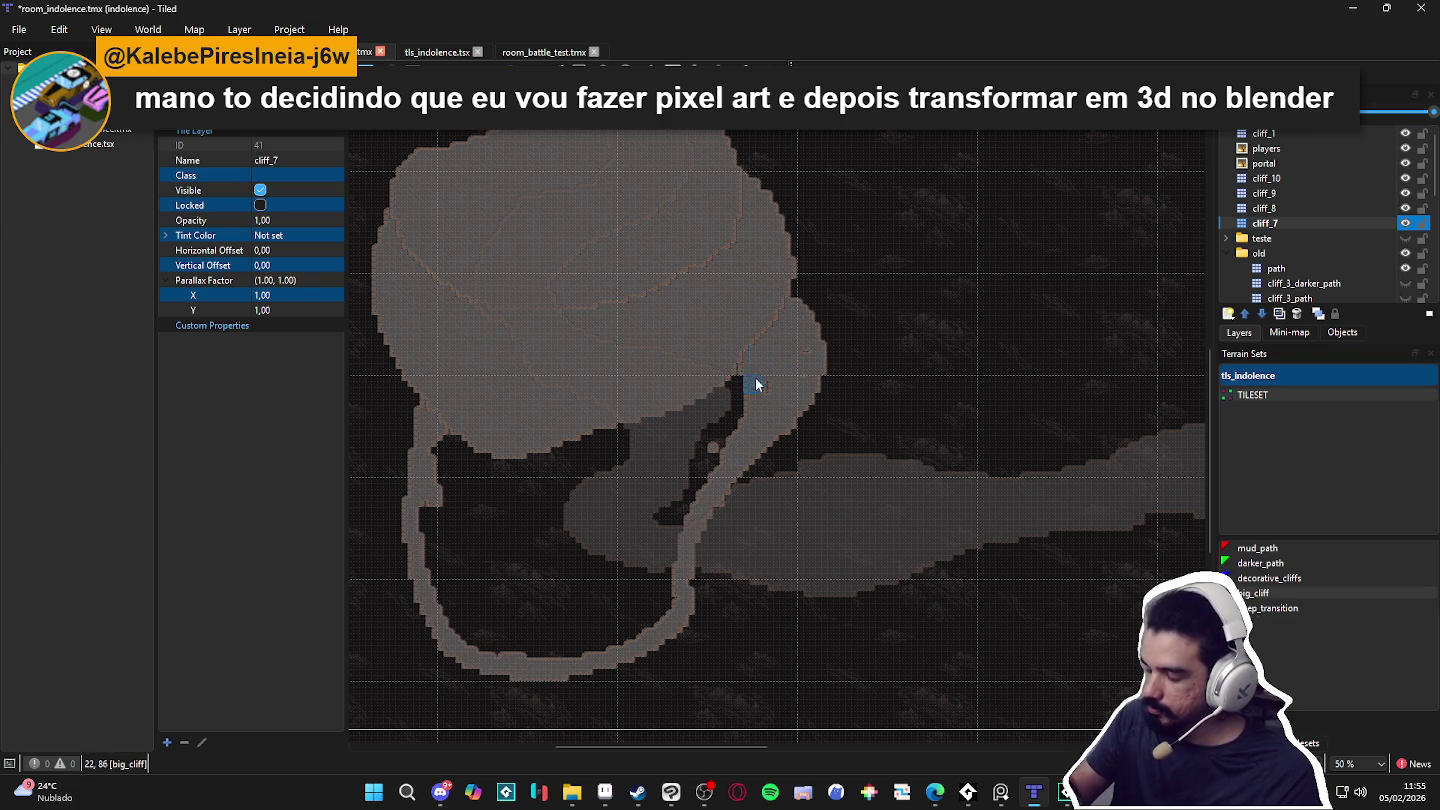
mouse_move(791, 381)
left_mouse_down()
mouse_move(695, 498)
mouse_move(724, 375)
mouse_move(498, 489)
mouse_move(450, 424)
mouse_move(424, 486)
left_mouse_up()
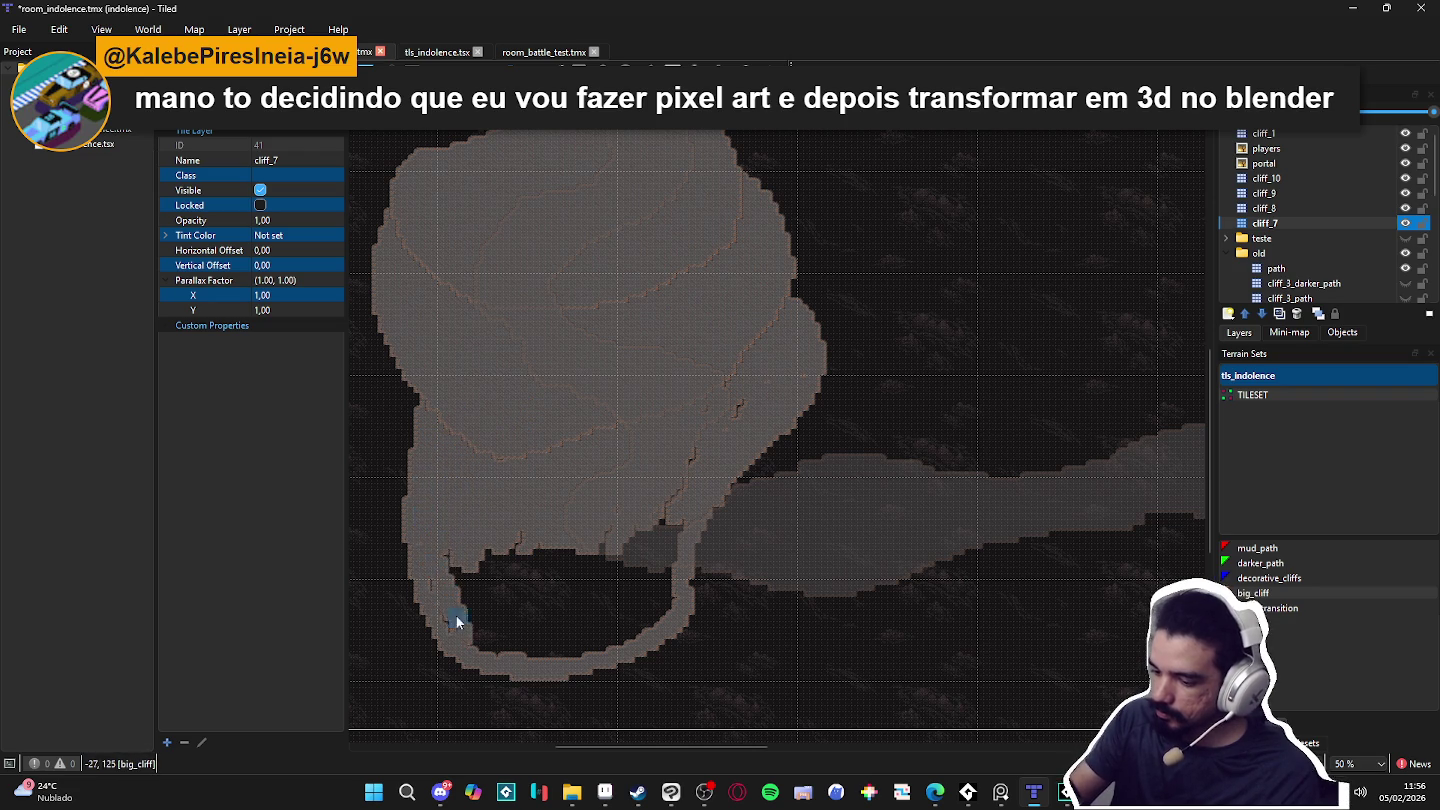
Step: Fill the left edges of the inner dark hole with cliff and save the map
left_click_drag(492, 629, 504, 587)
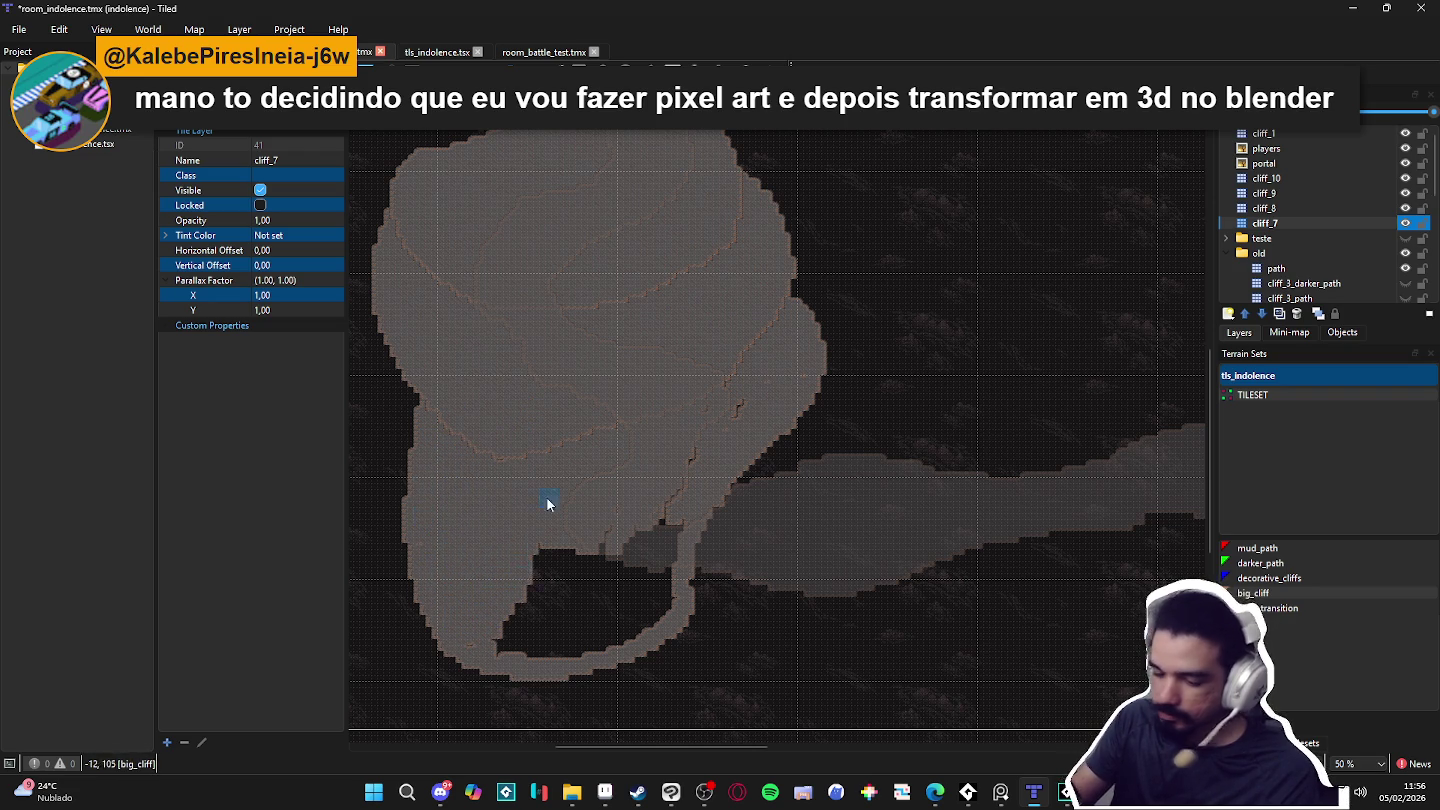
left_click_drag(535, 525, 588, 492)
key("ctrl+s")
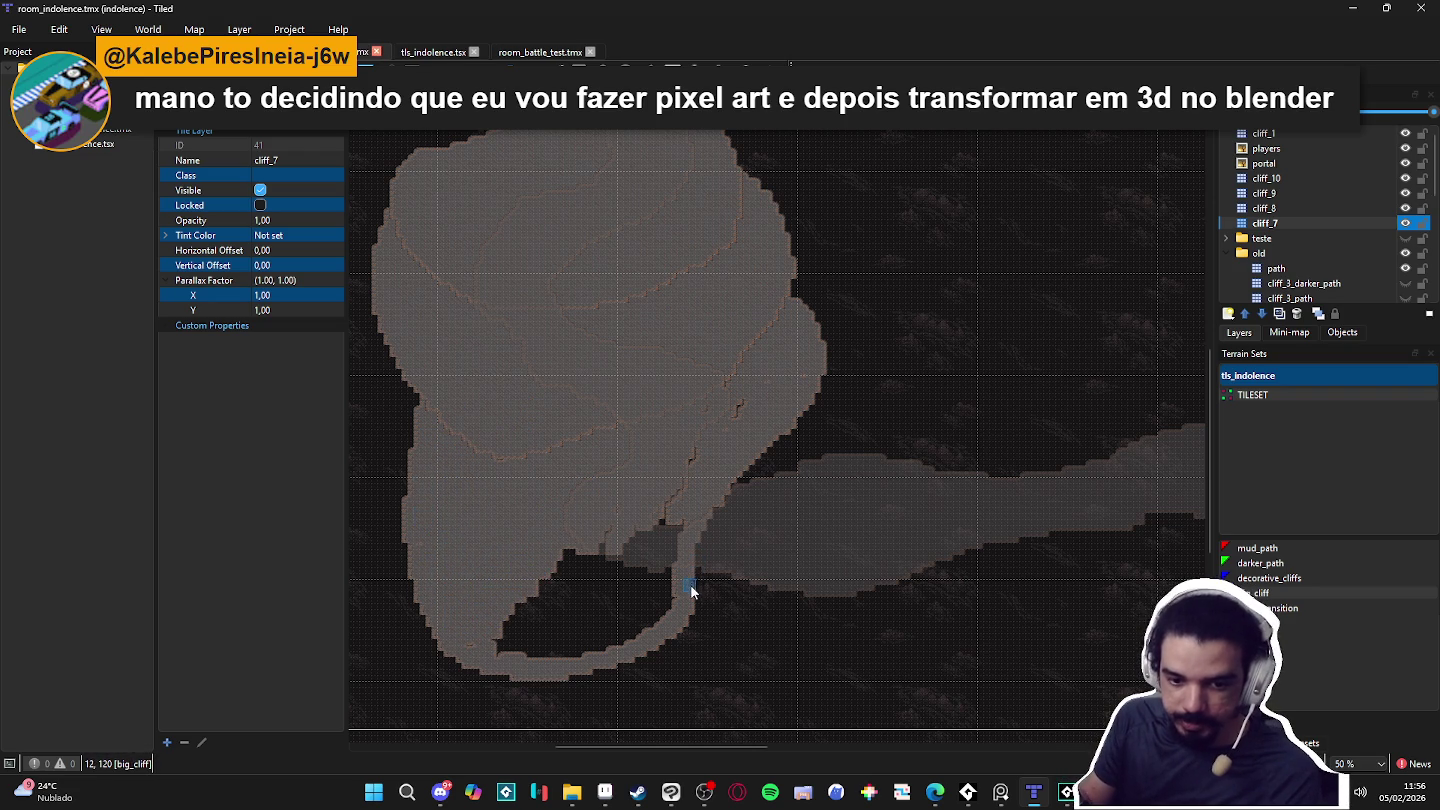